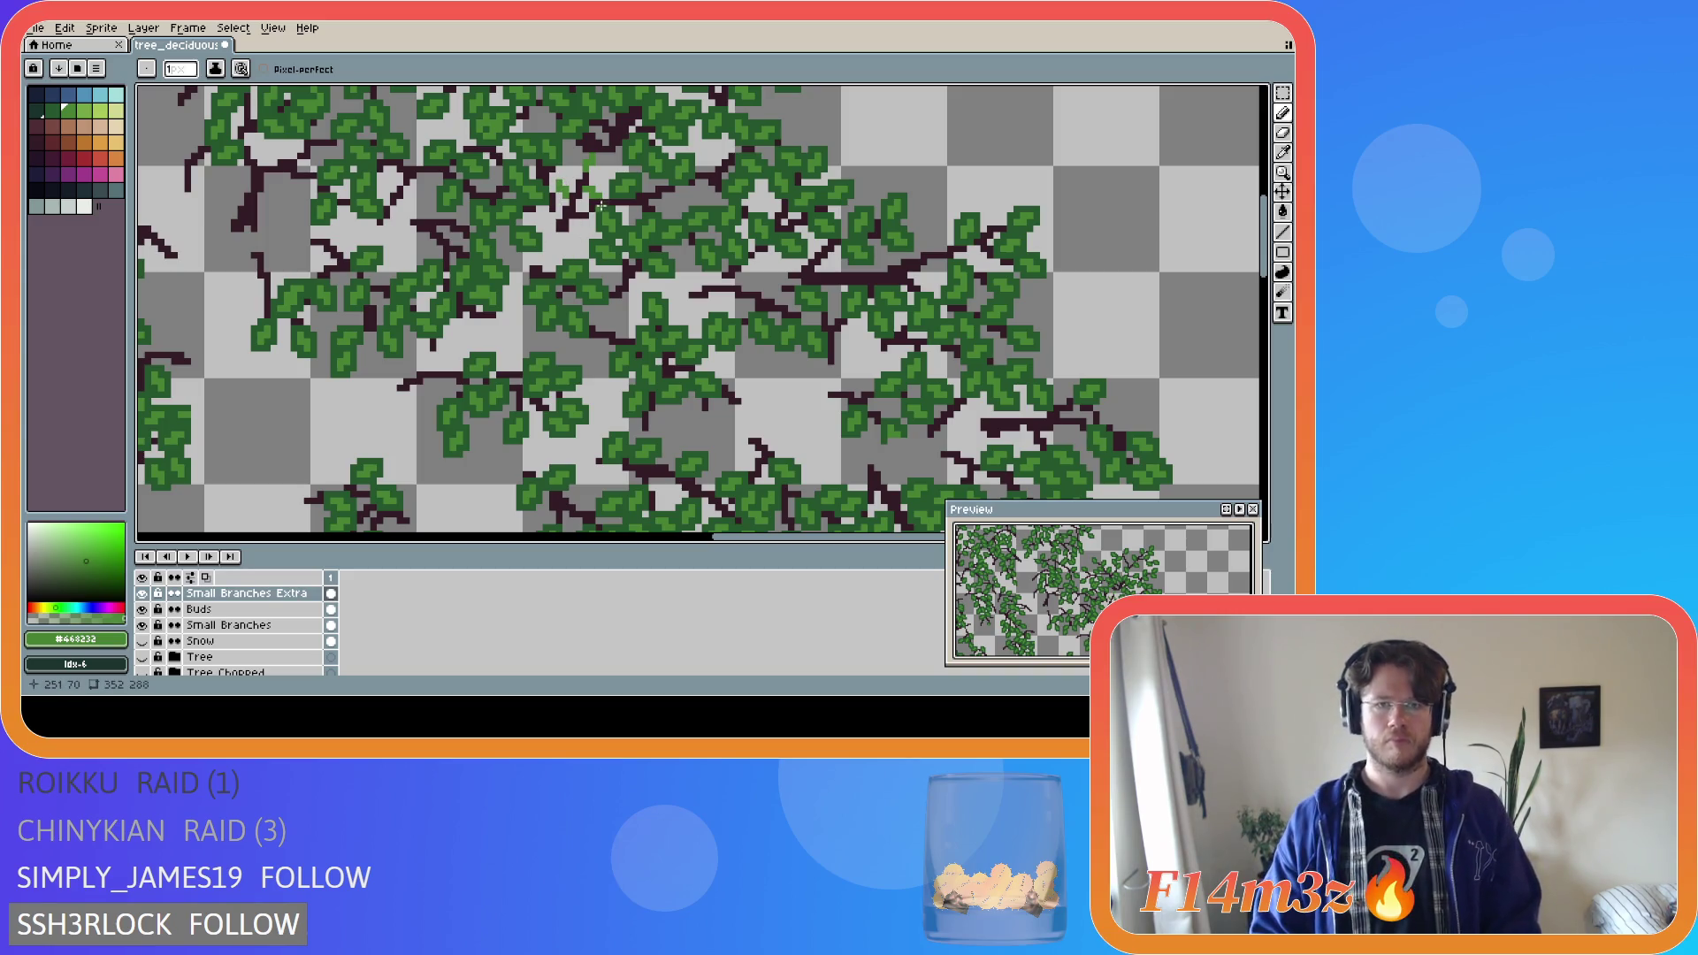
# Undo the two stray pencil strokes and show the brown Tree trunk layer.
pyautogui.press('shift')
pyautogui.hotkey('ctrl', 'z')
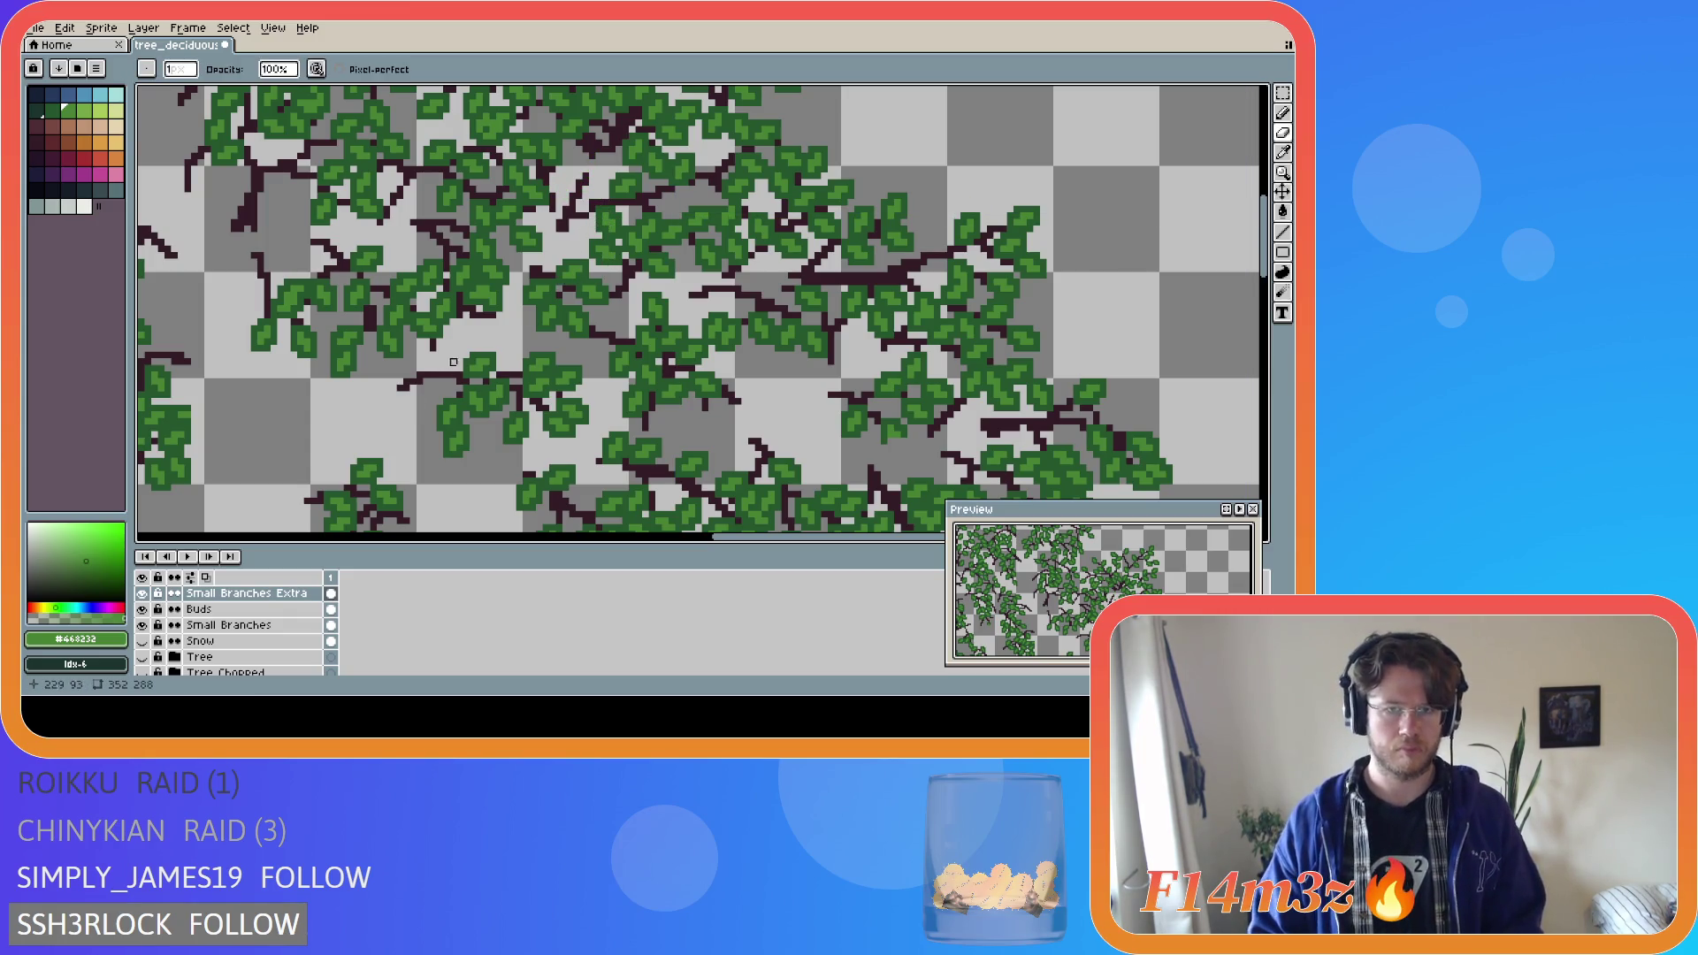
pyautogui.hotkey('ctrl', 'z')
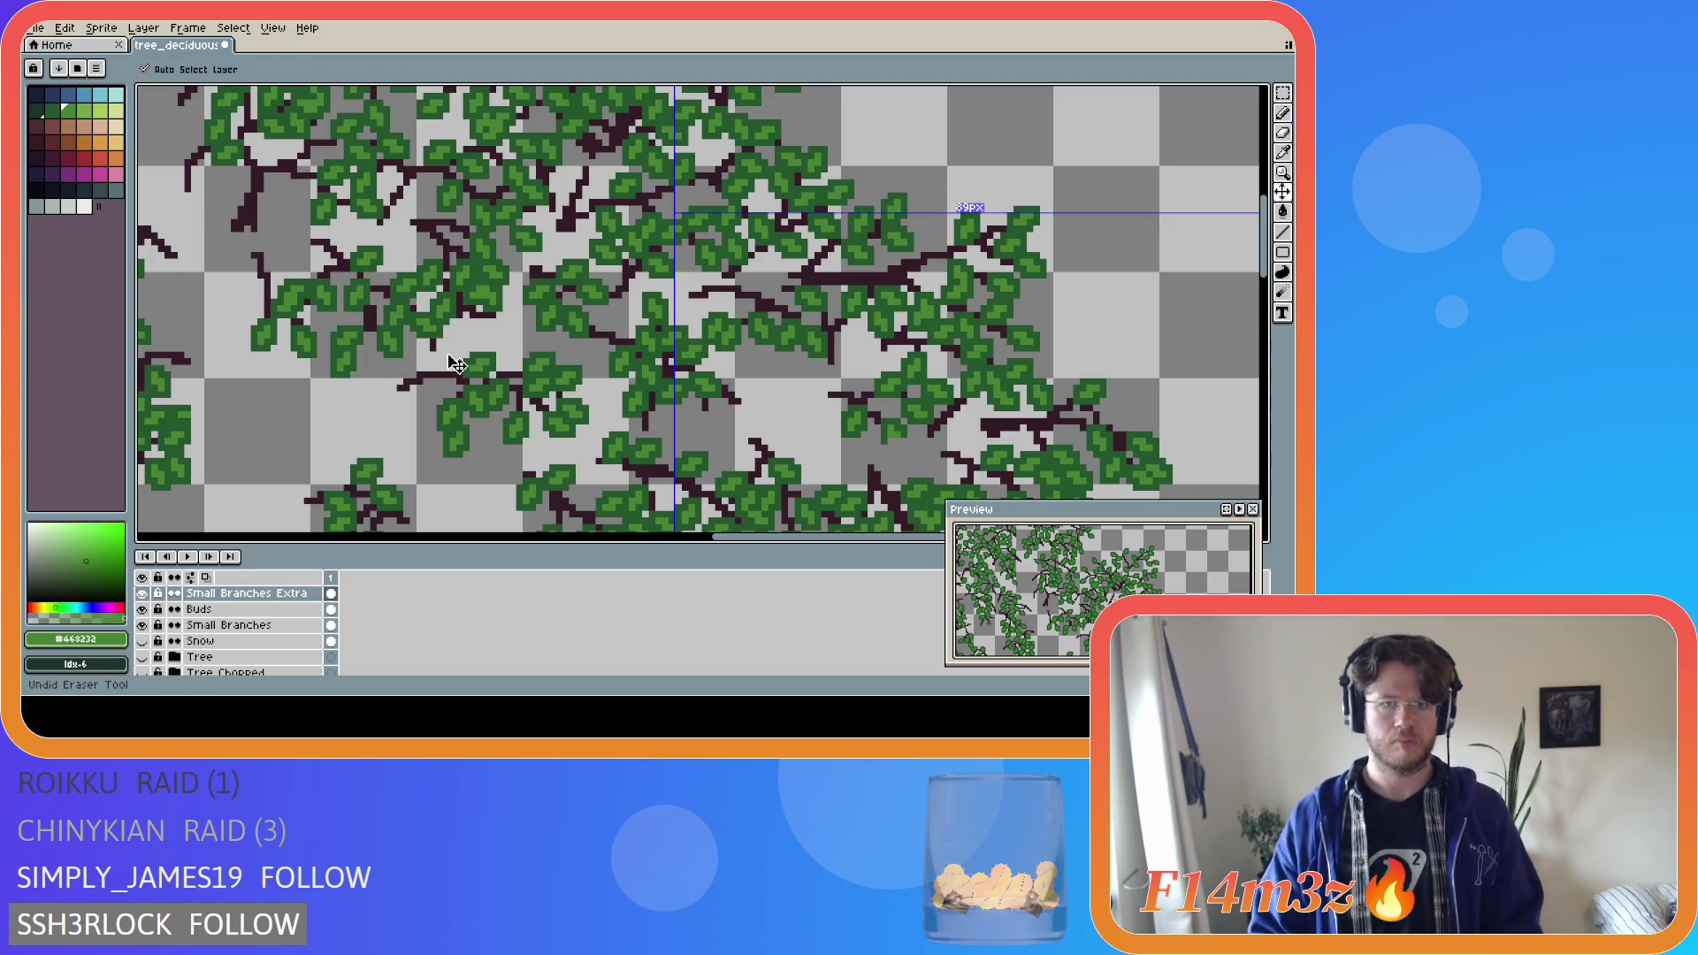
pyautogui.click(142, 656)
# Eyedrop the dark branch colour, pencil twig pixels among the leaves, then hide the trunk.
pyautogui.keyDown('alt'); pyautogui.click(500, 355); pyautogui.keyUp('alt')
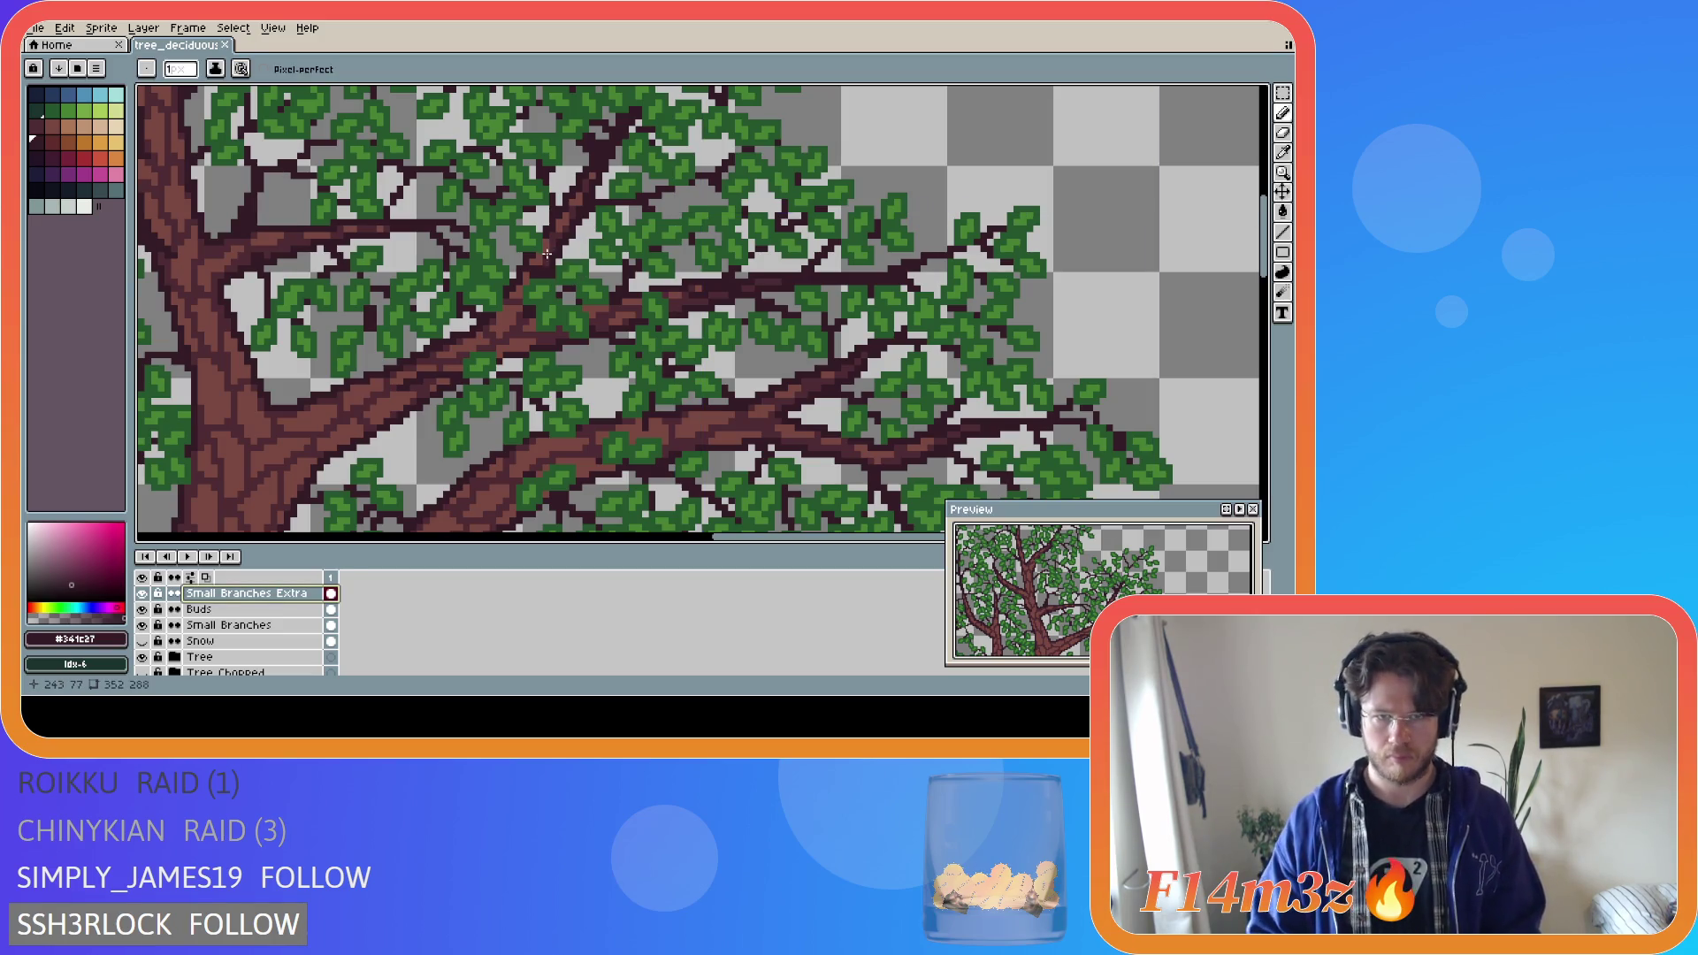
pyautogui.press('ctrl')
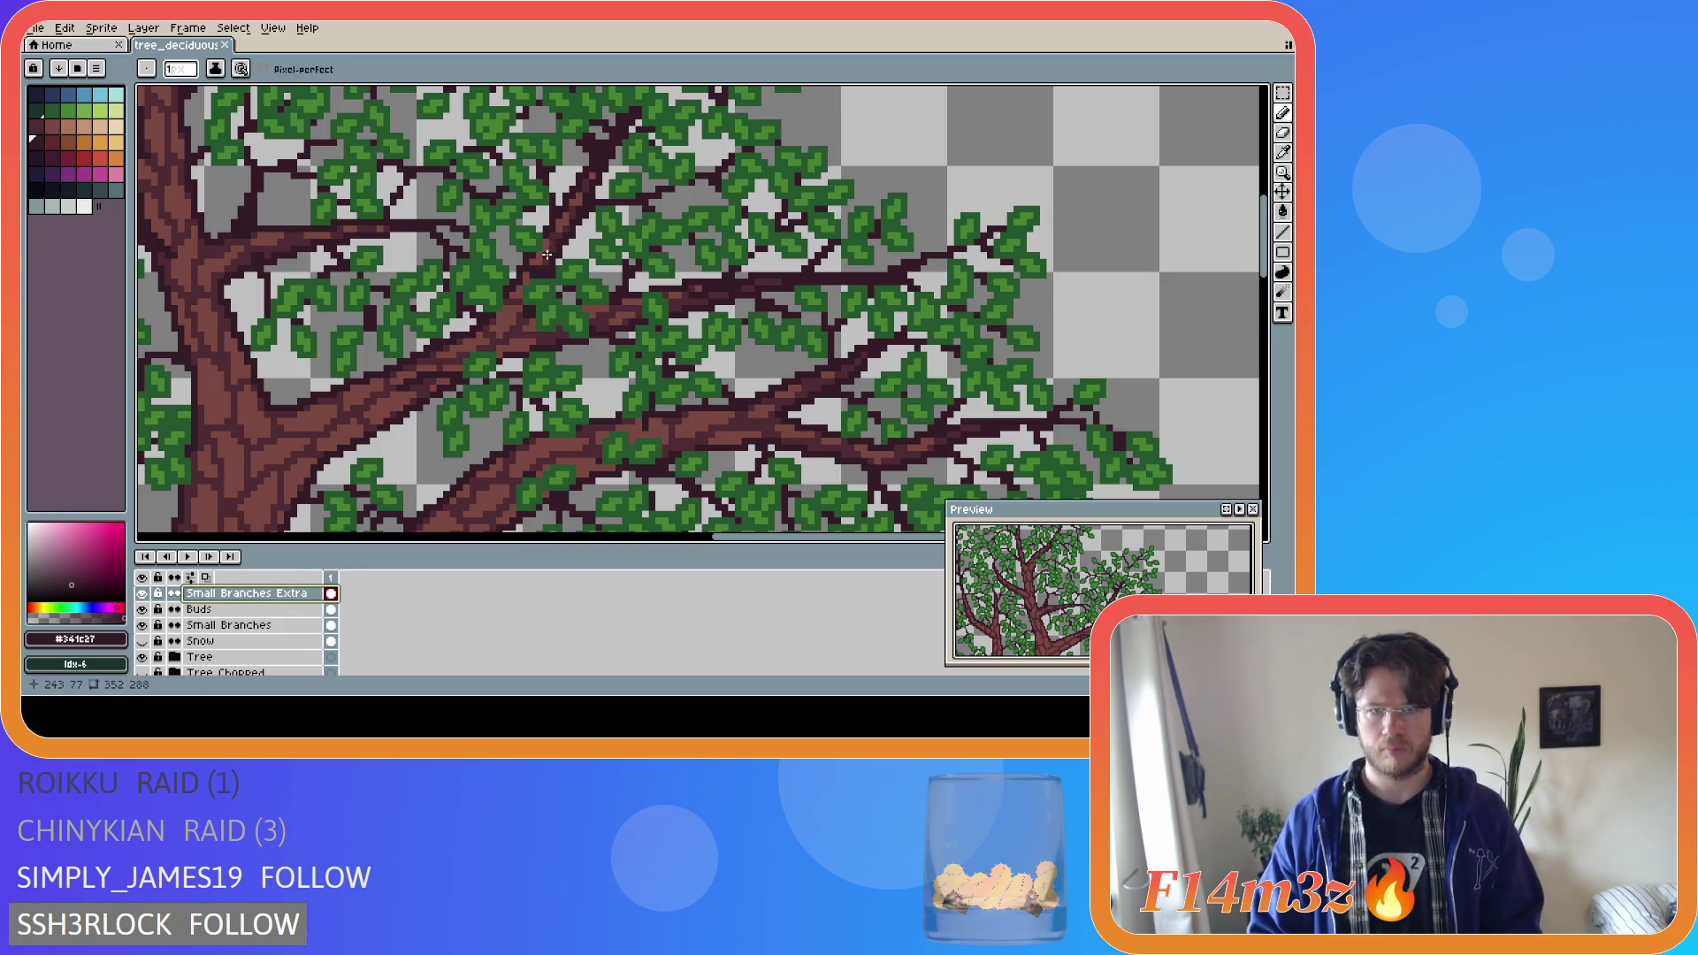
pyautogui.click(560, 251)
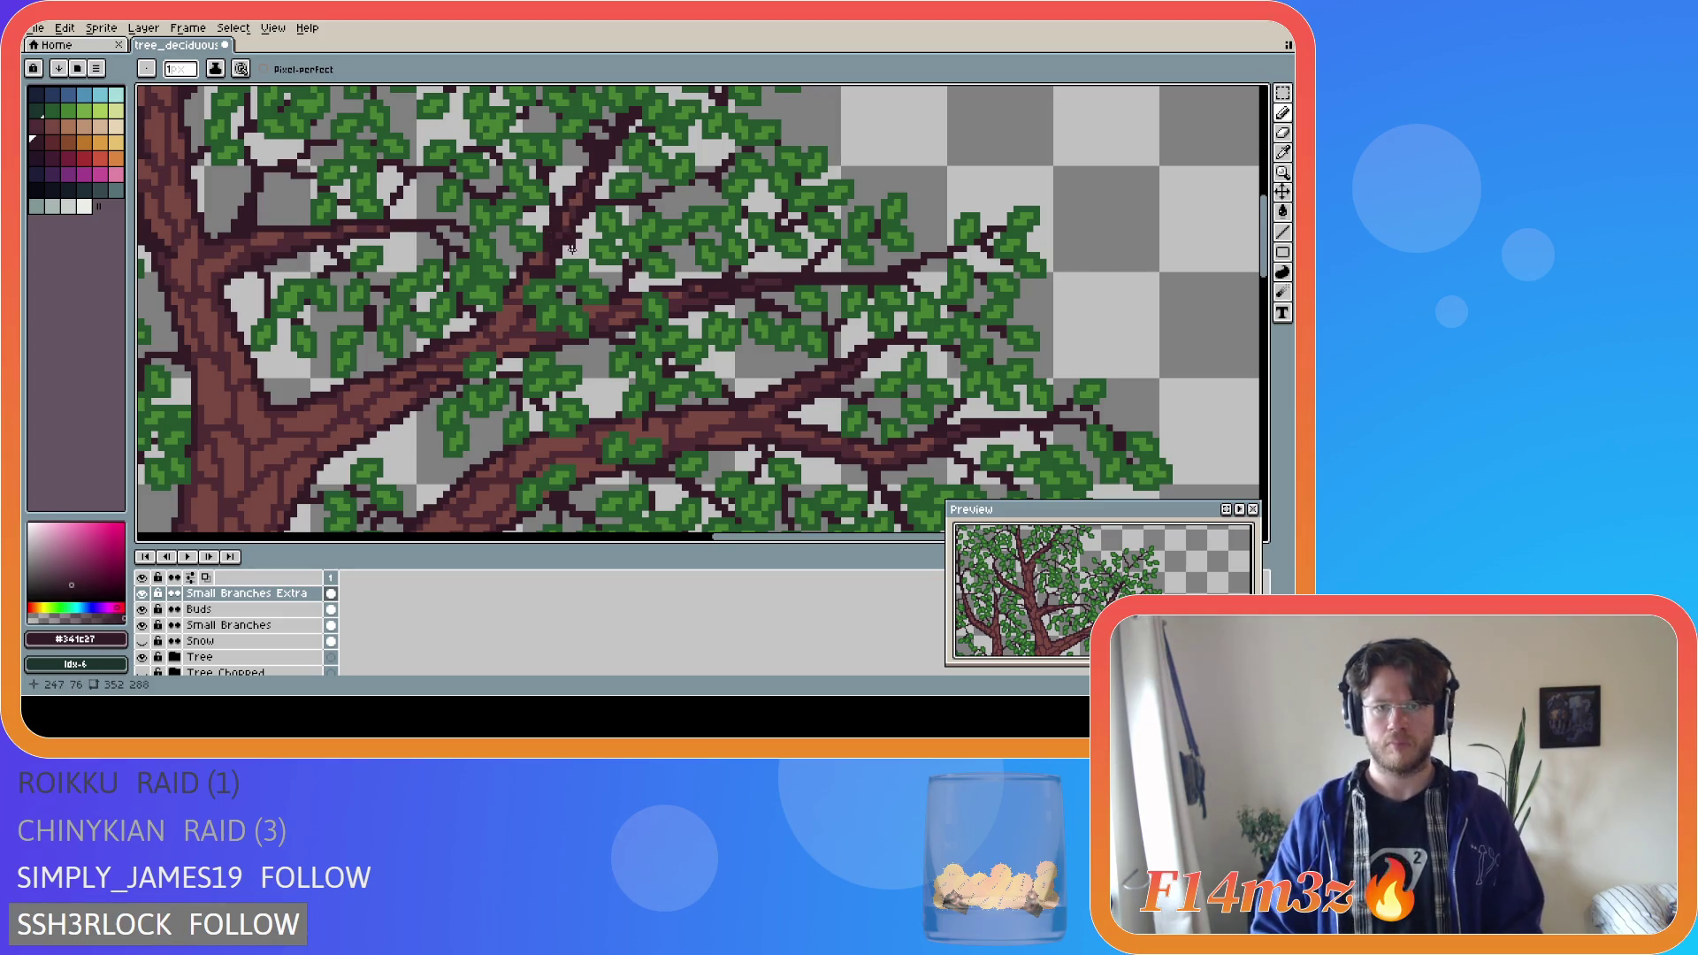
pyautogui.hotkey('ctrl', 's')
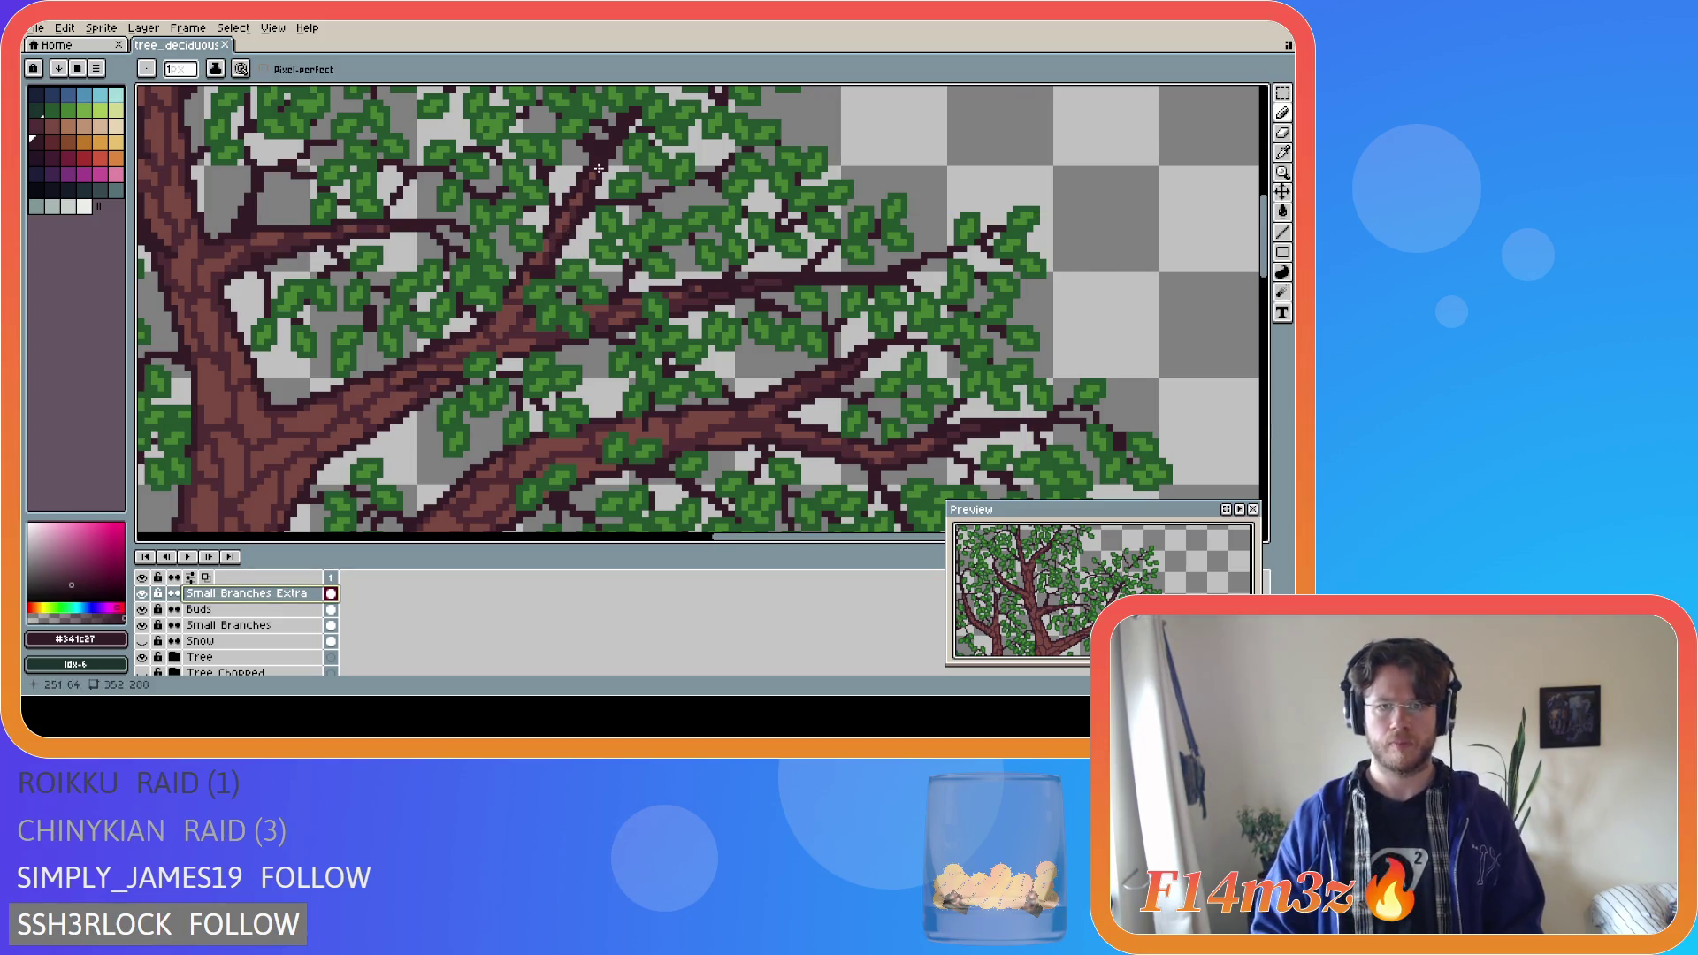
pyautogui.click(556, 248)
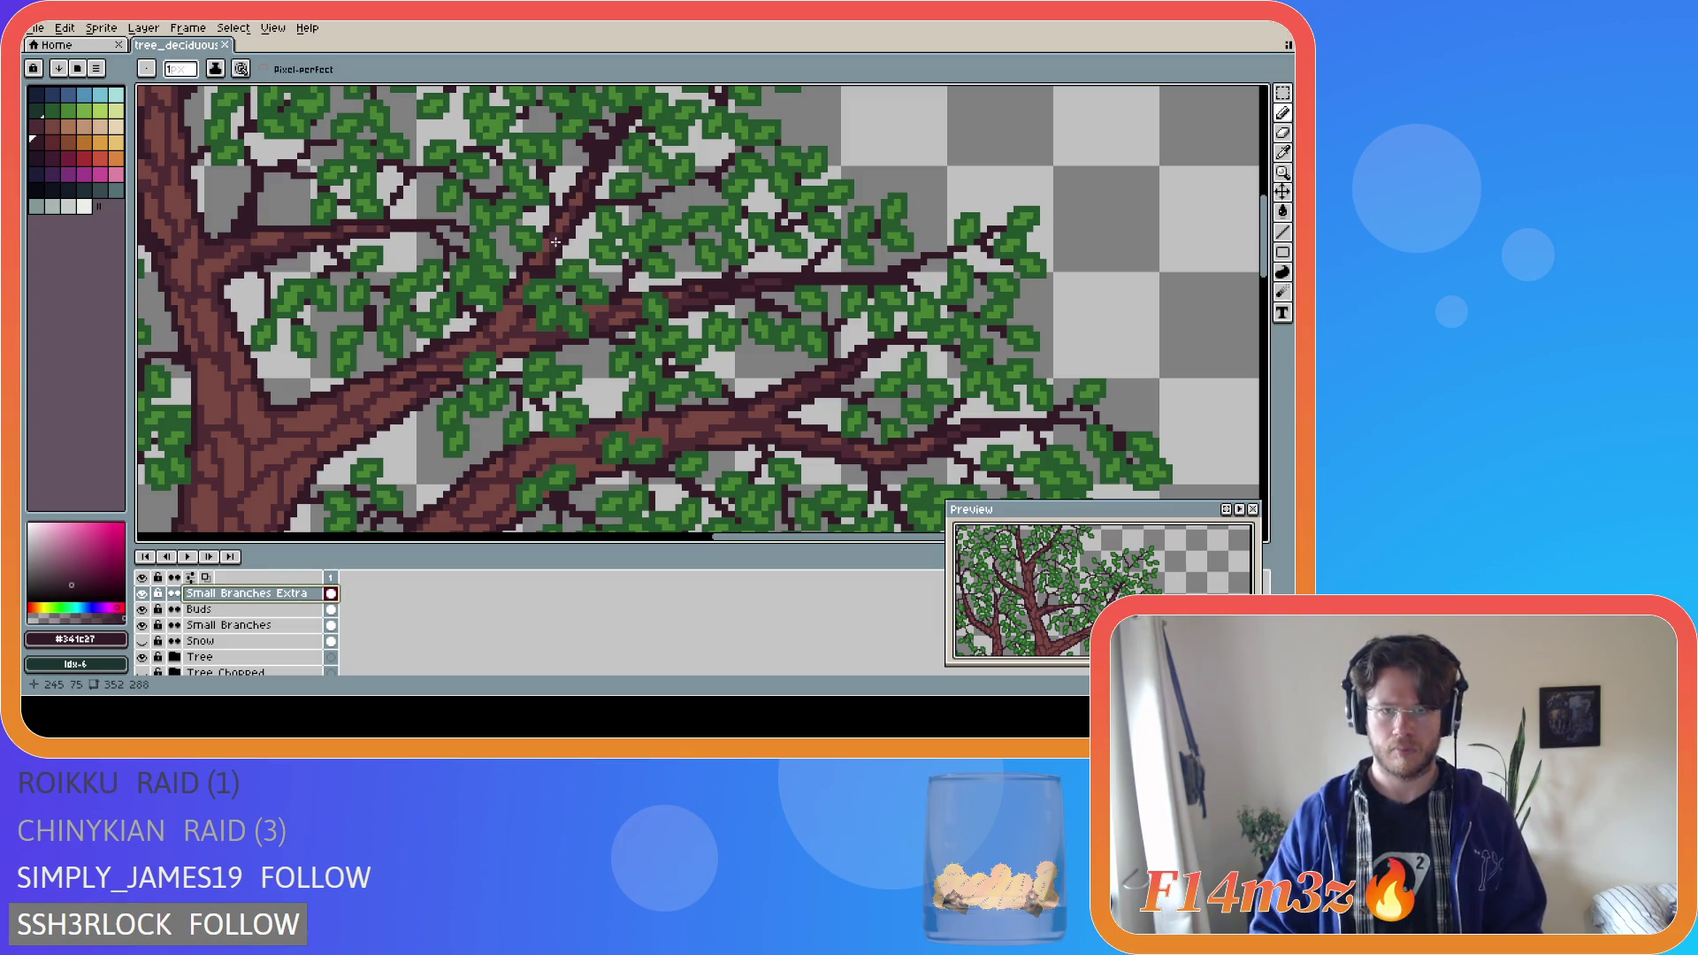
pyautogui.press('ctrl')
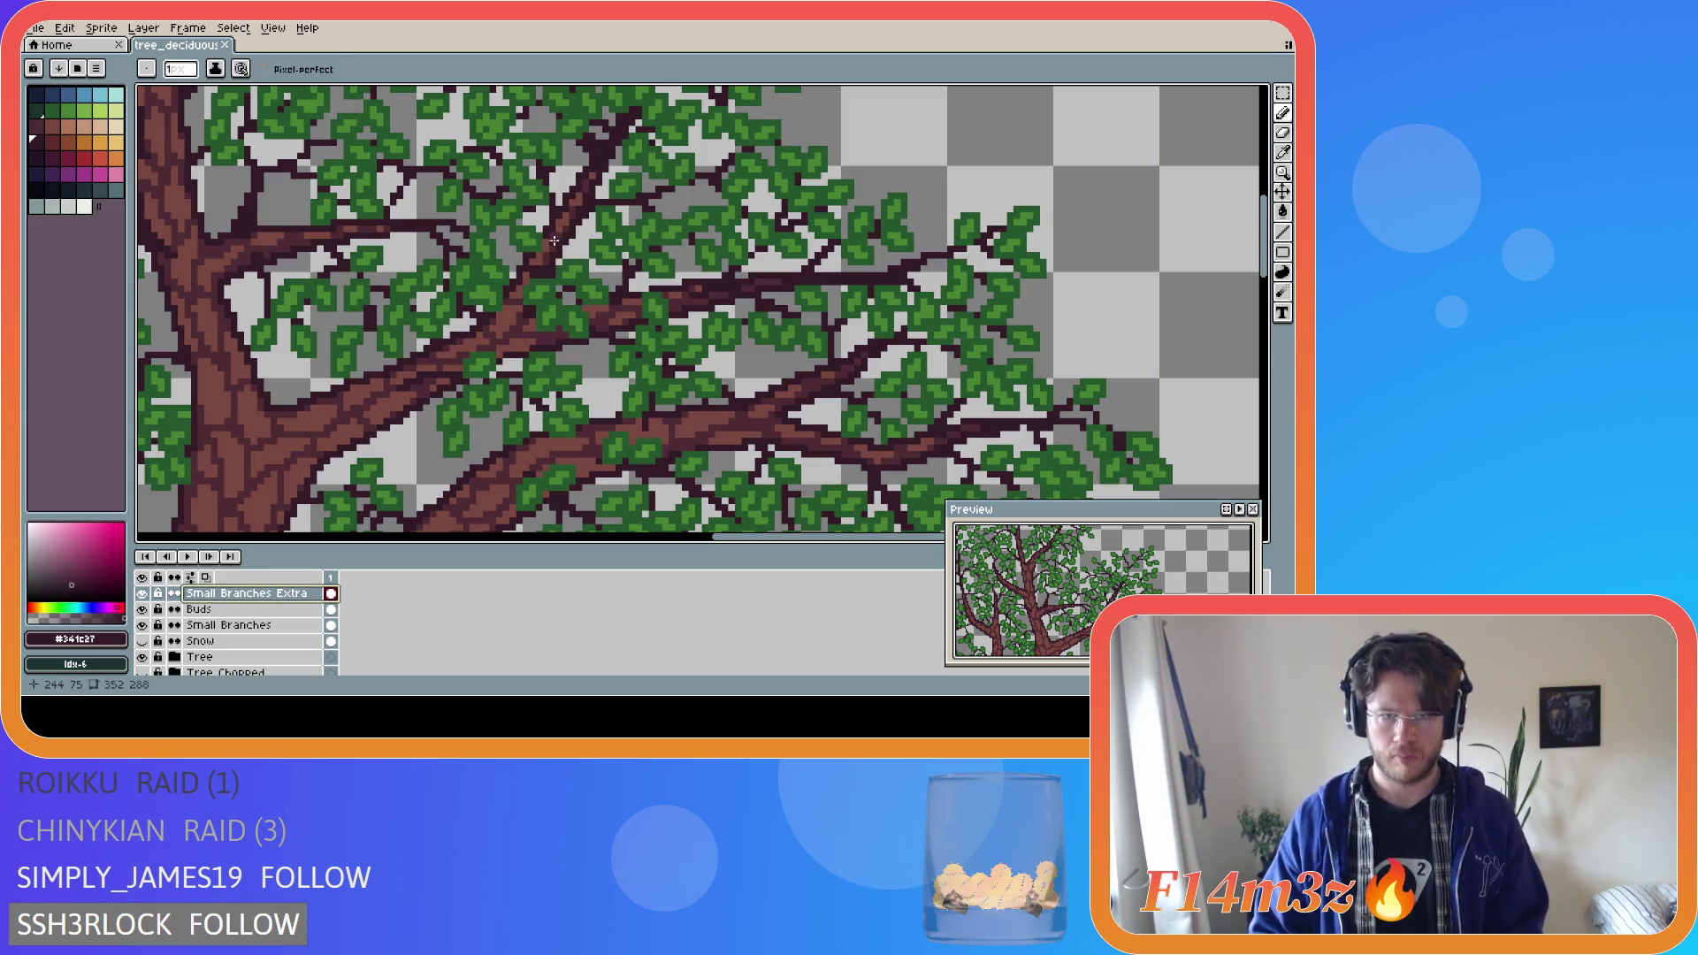
pyautogui.hotkey('ctrl', 'z')
pyautogui.hotkey('ctrl', 'y')
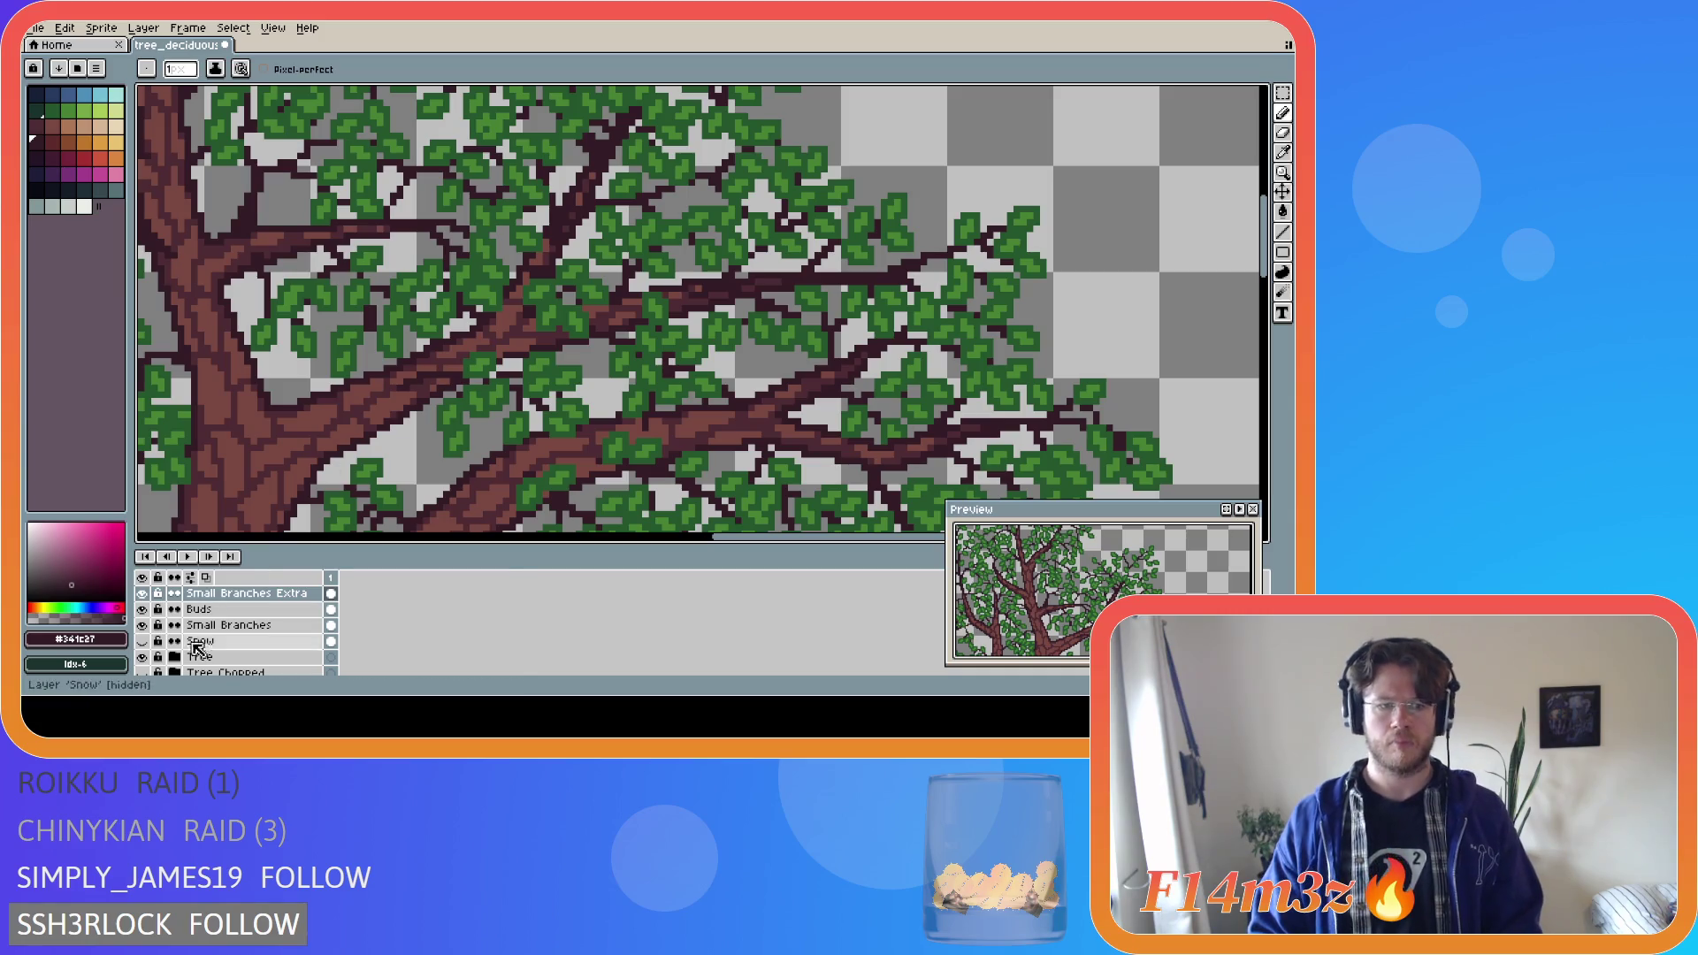
pyautogui.click(144, 657)
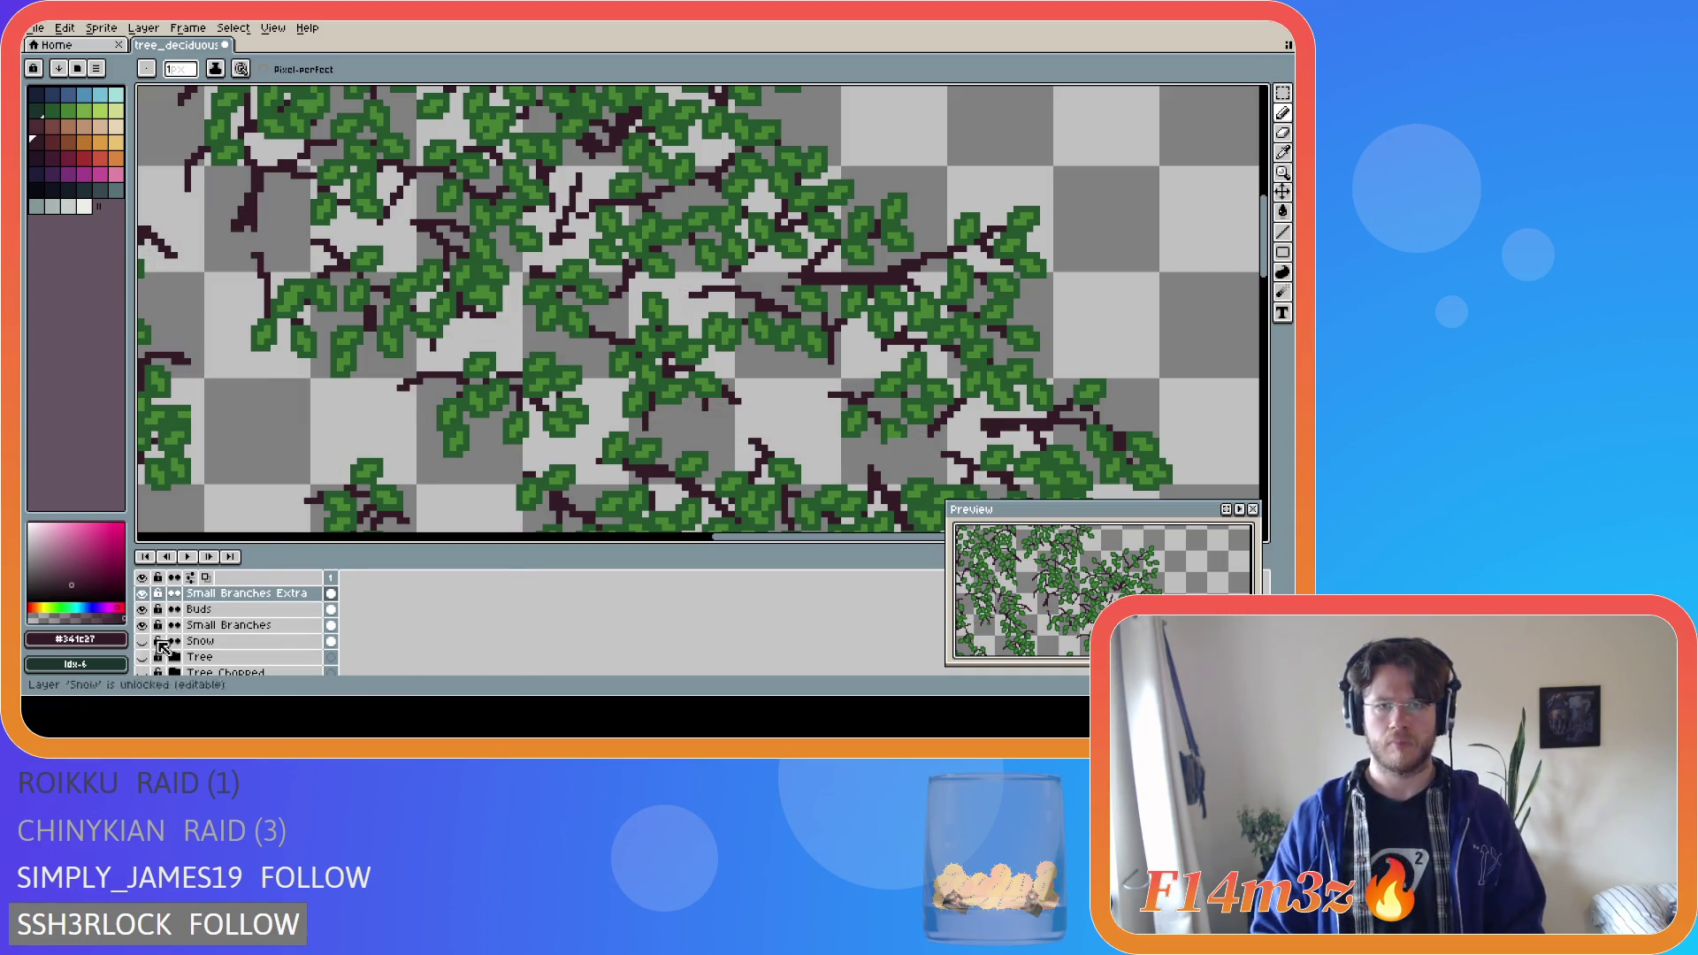
# Add a dark branch pixel, then draw a short green leaf stroke on Buds Extra.
pyautogui.click(565, 229)
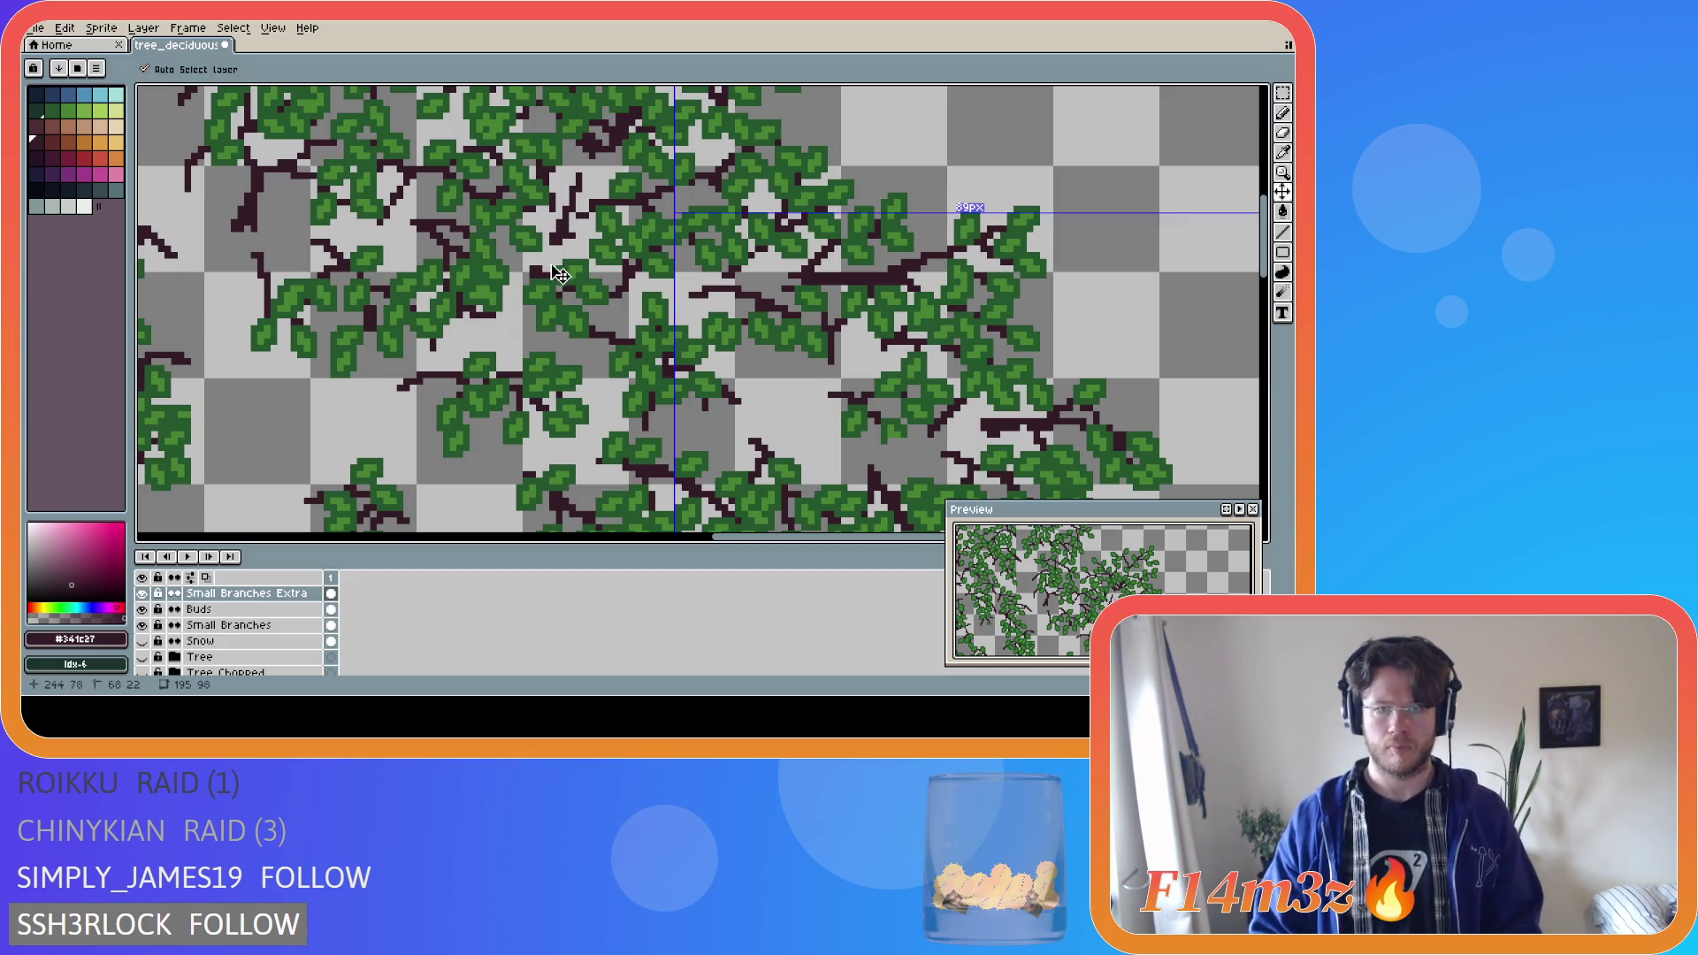
pyautogui.keyDown('alt'); pyautogui.click(617, 193); pyautogui.keyUp('alt')
pyautogui.scroll(2, 227, 614)
pyautogui.click(227, 614)
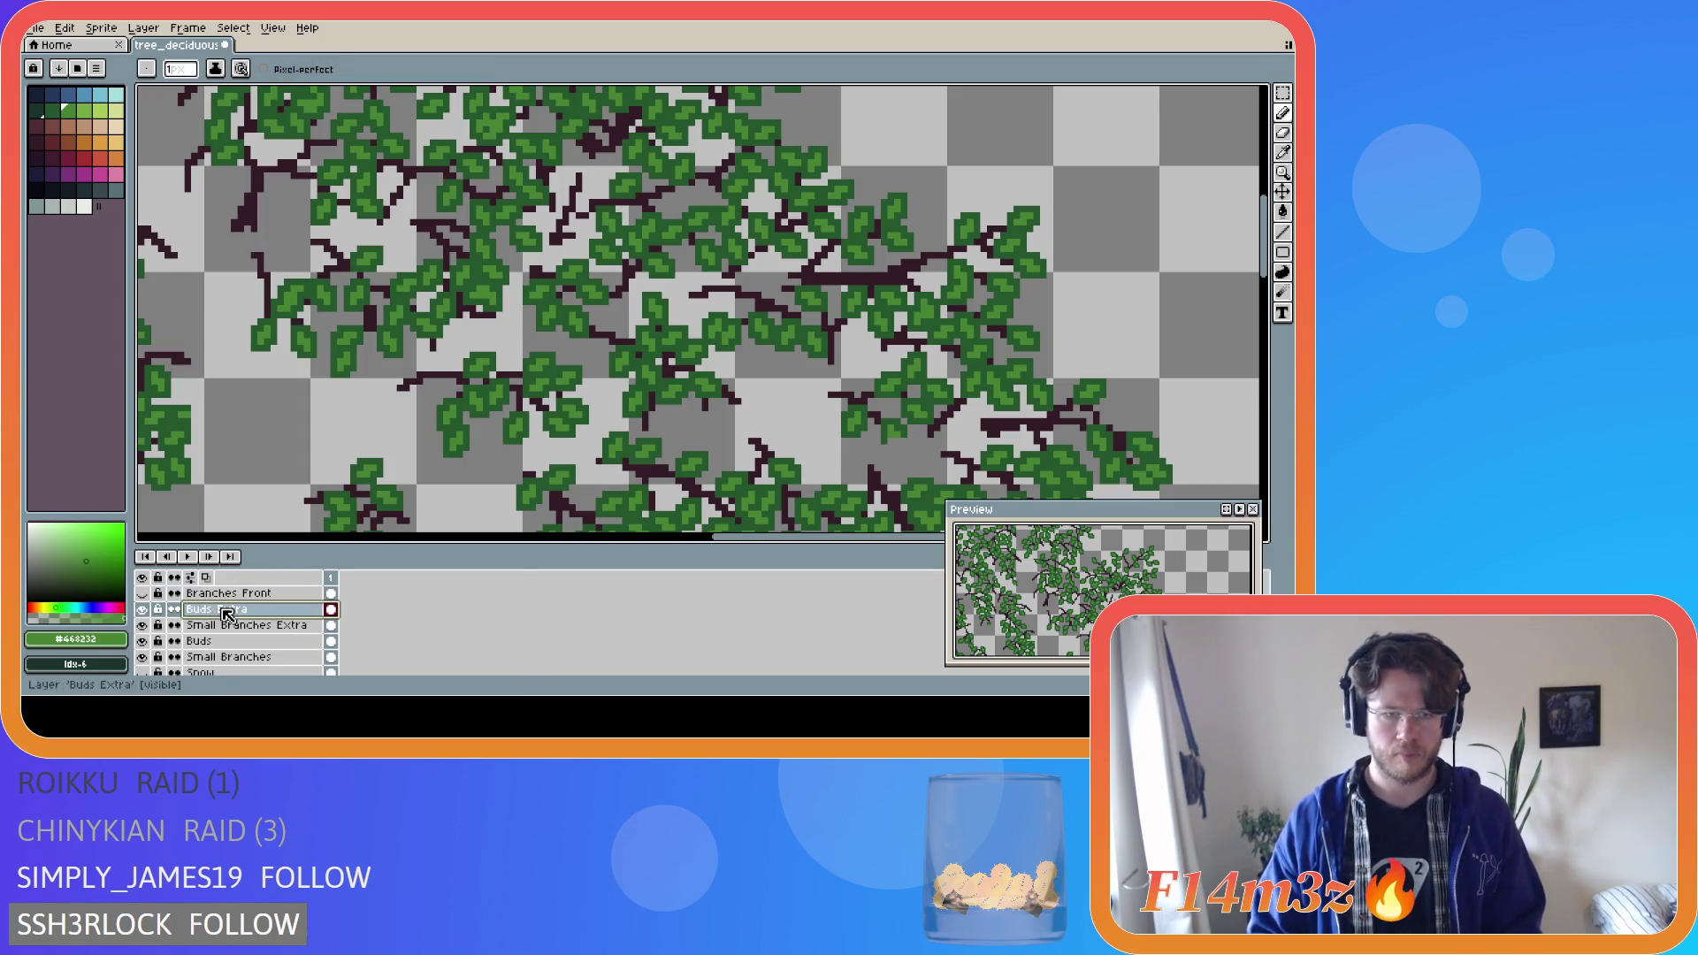
pyautogui.scroll(1, 580, 177)
pyautogui.moveTo(583, 175)
pyautogui.mouseDown()
pyautogui.moveTo(593, 160)
pyautogui.moveTo(551, 177)
pyautogui.mouseUp()
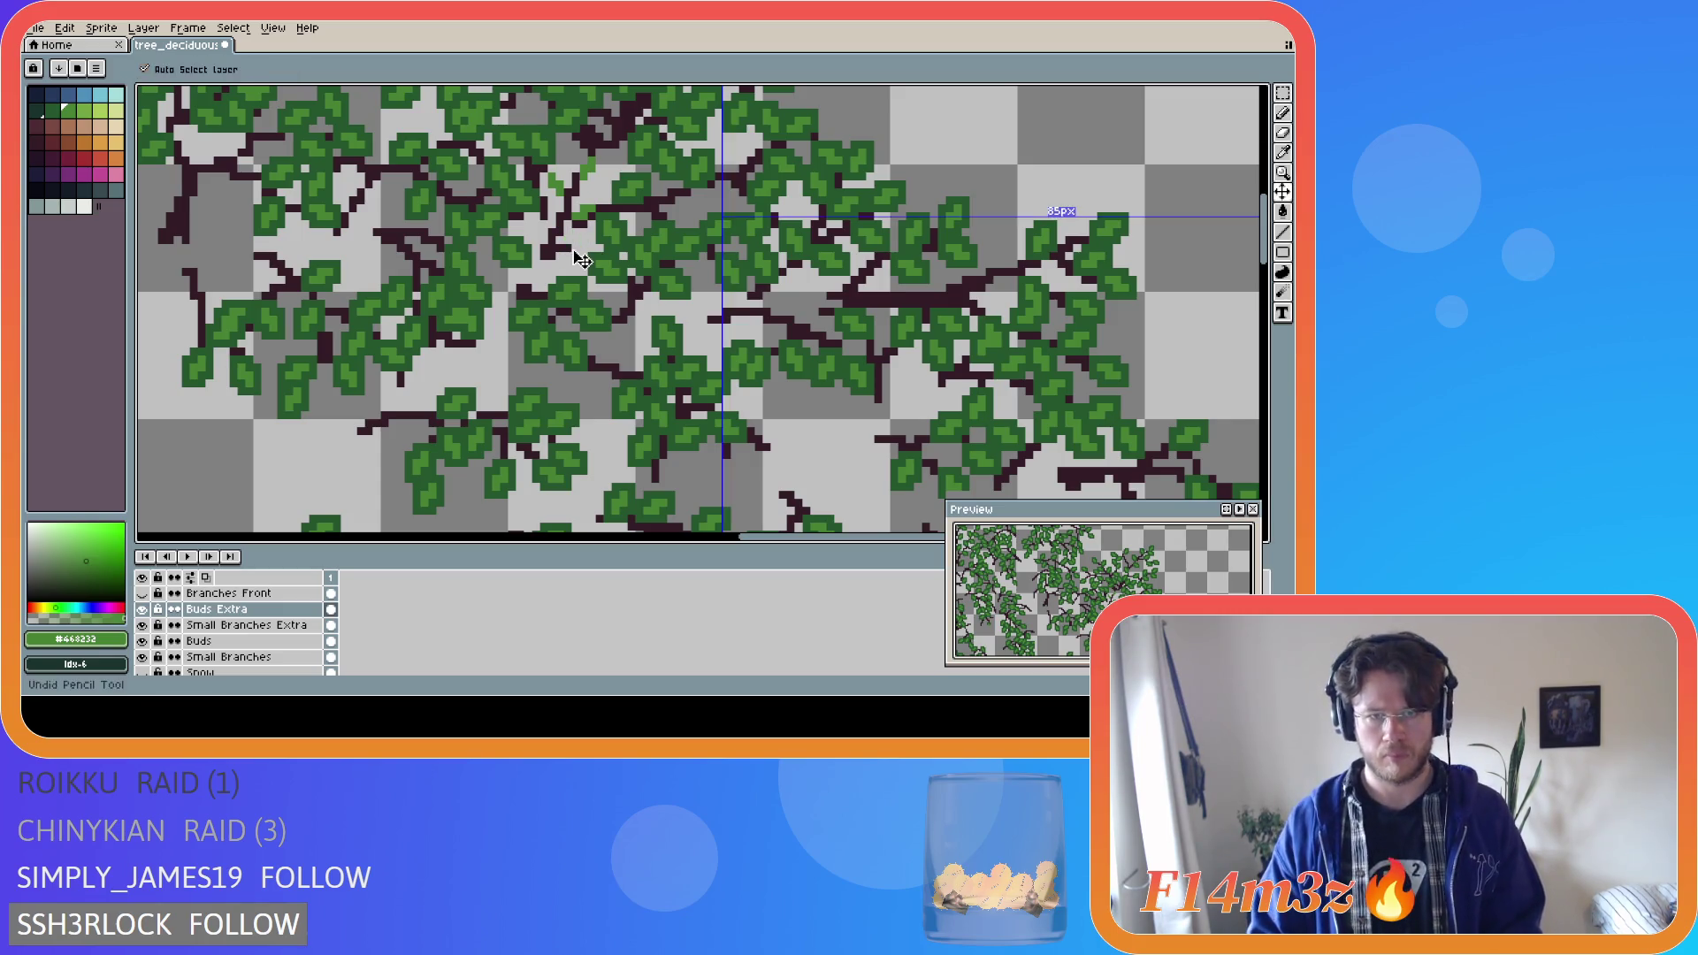
# Return to Buds Extra with the Pencil and add a green leaf pixel.
pyautogui.press('e')
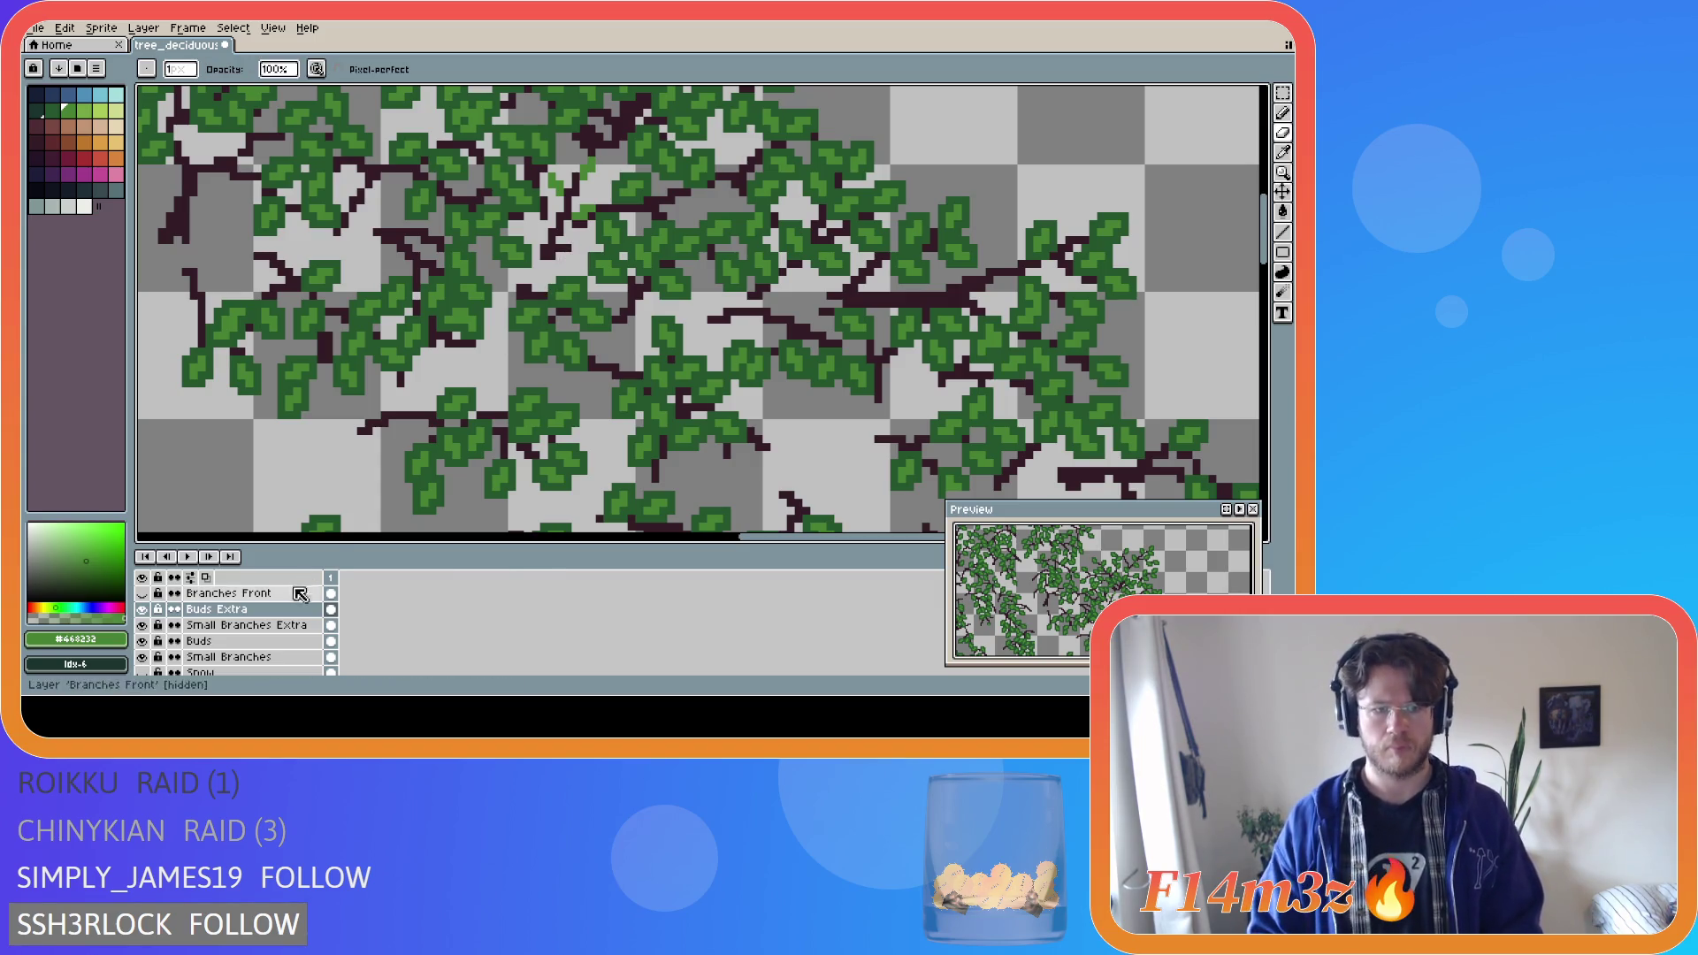
pyautogui.hotkey('alt', 'Down')
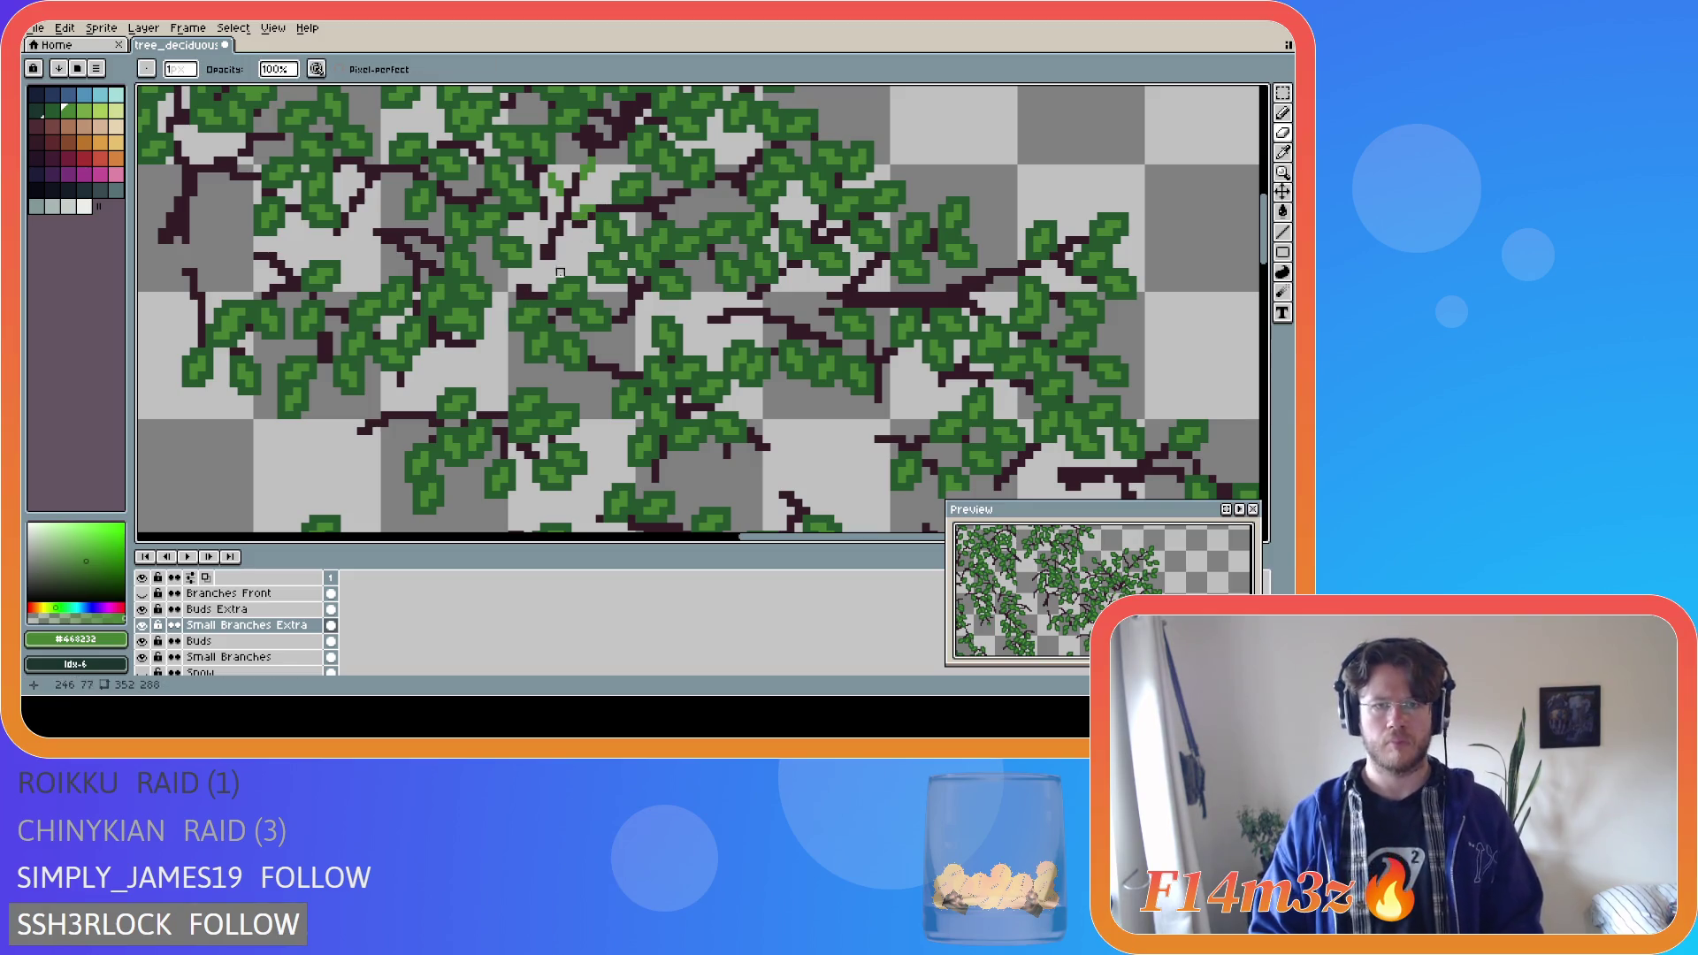
pyautogui.click(284, 609)
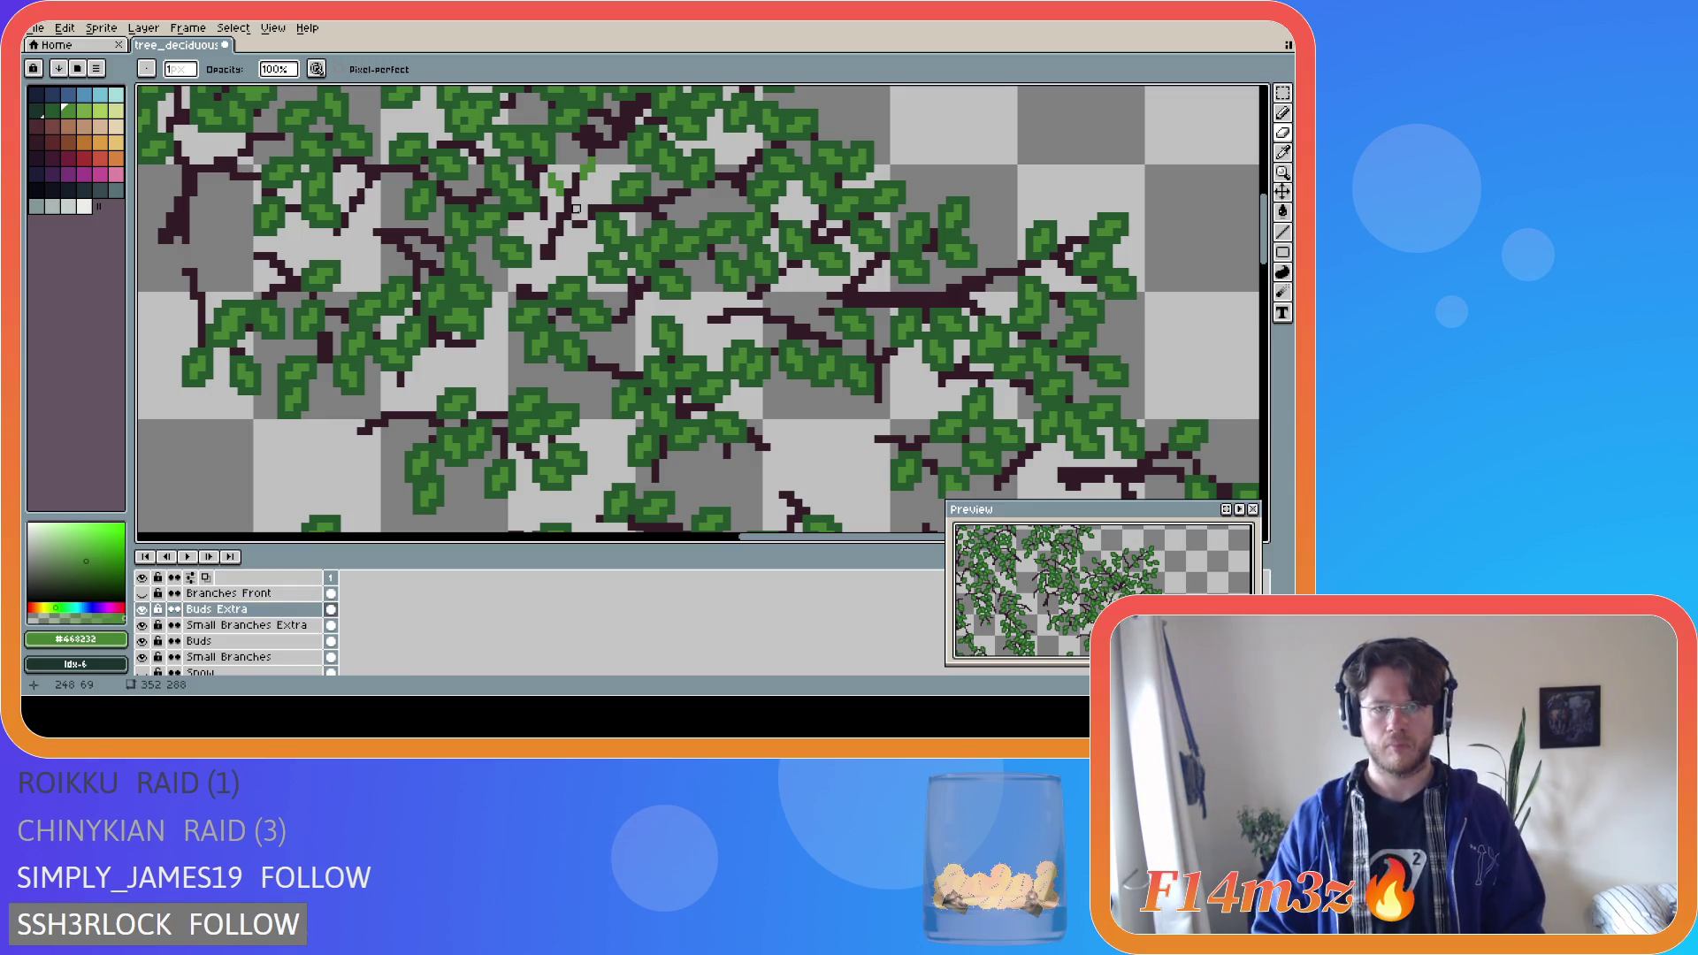
pyautogui.press('i')
pyautogui.press('b')
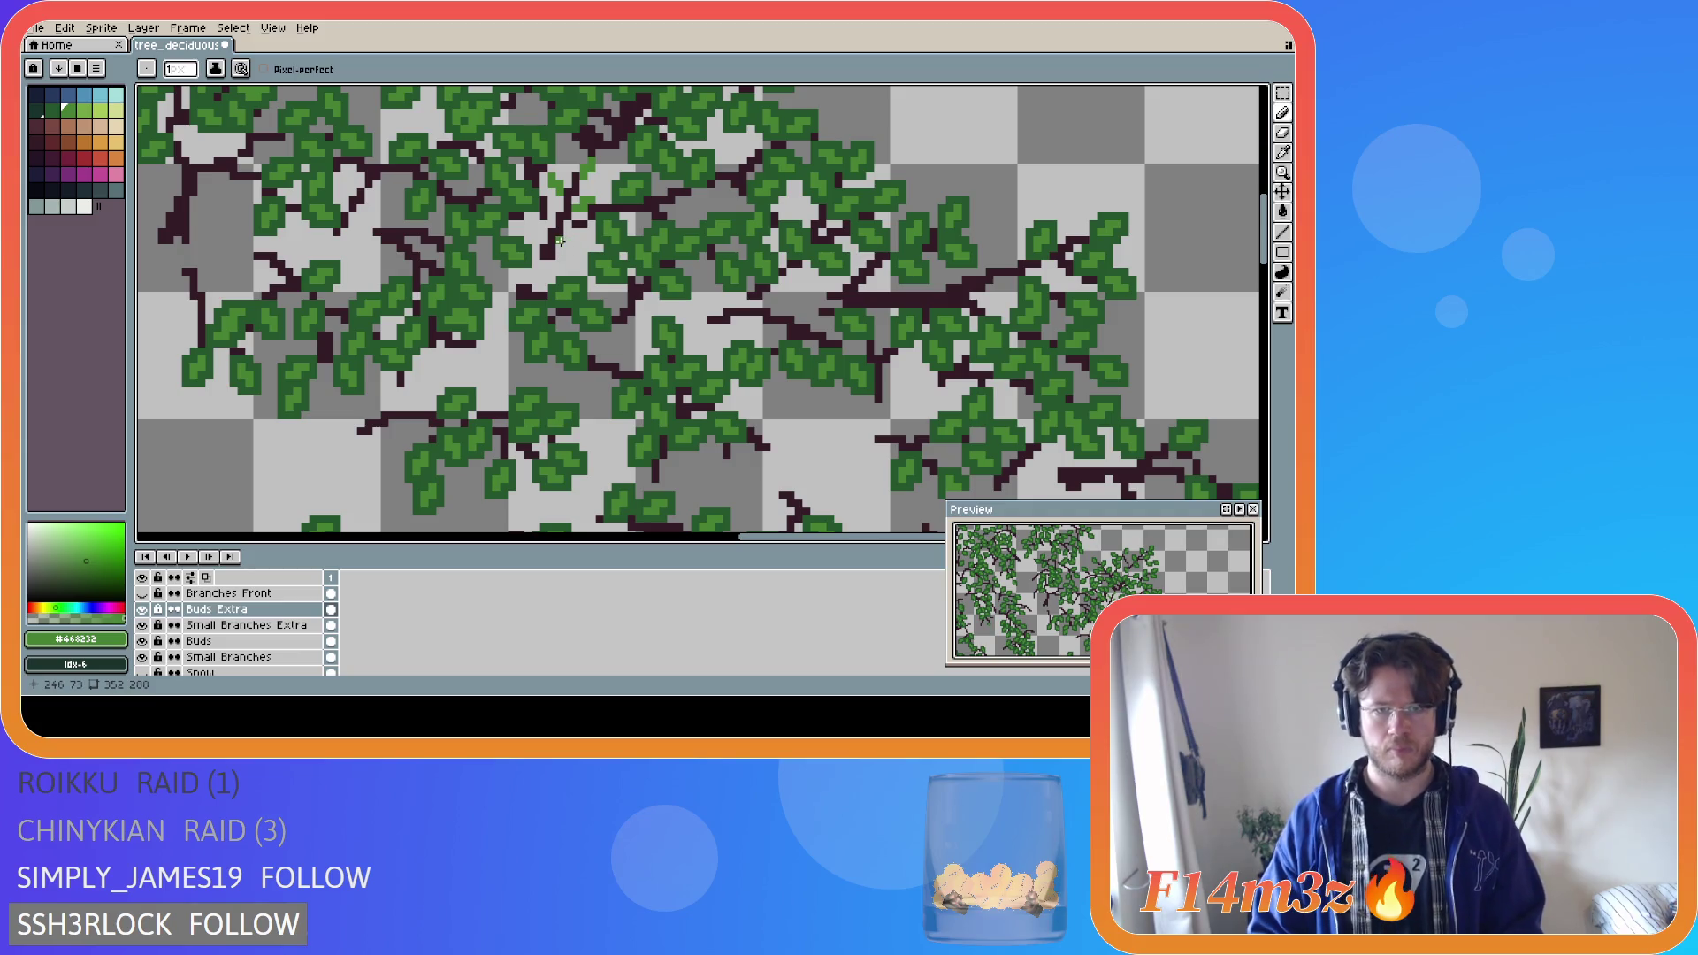
pyautogui.click(568, 244)
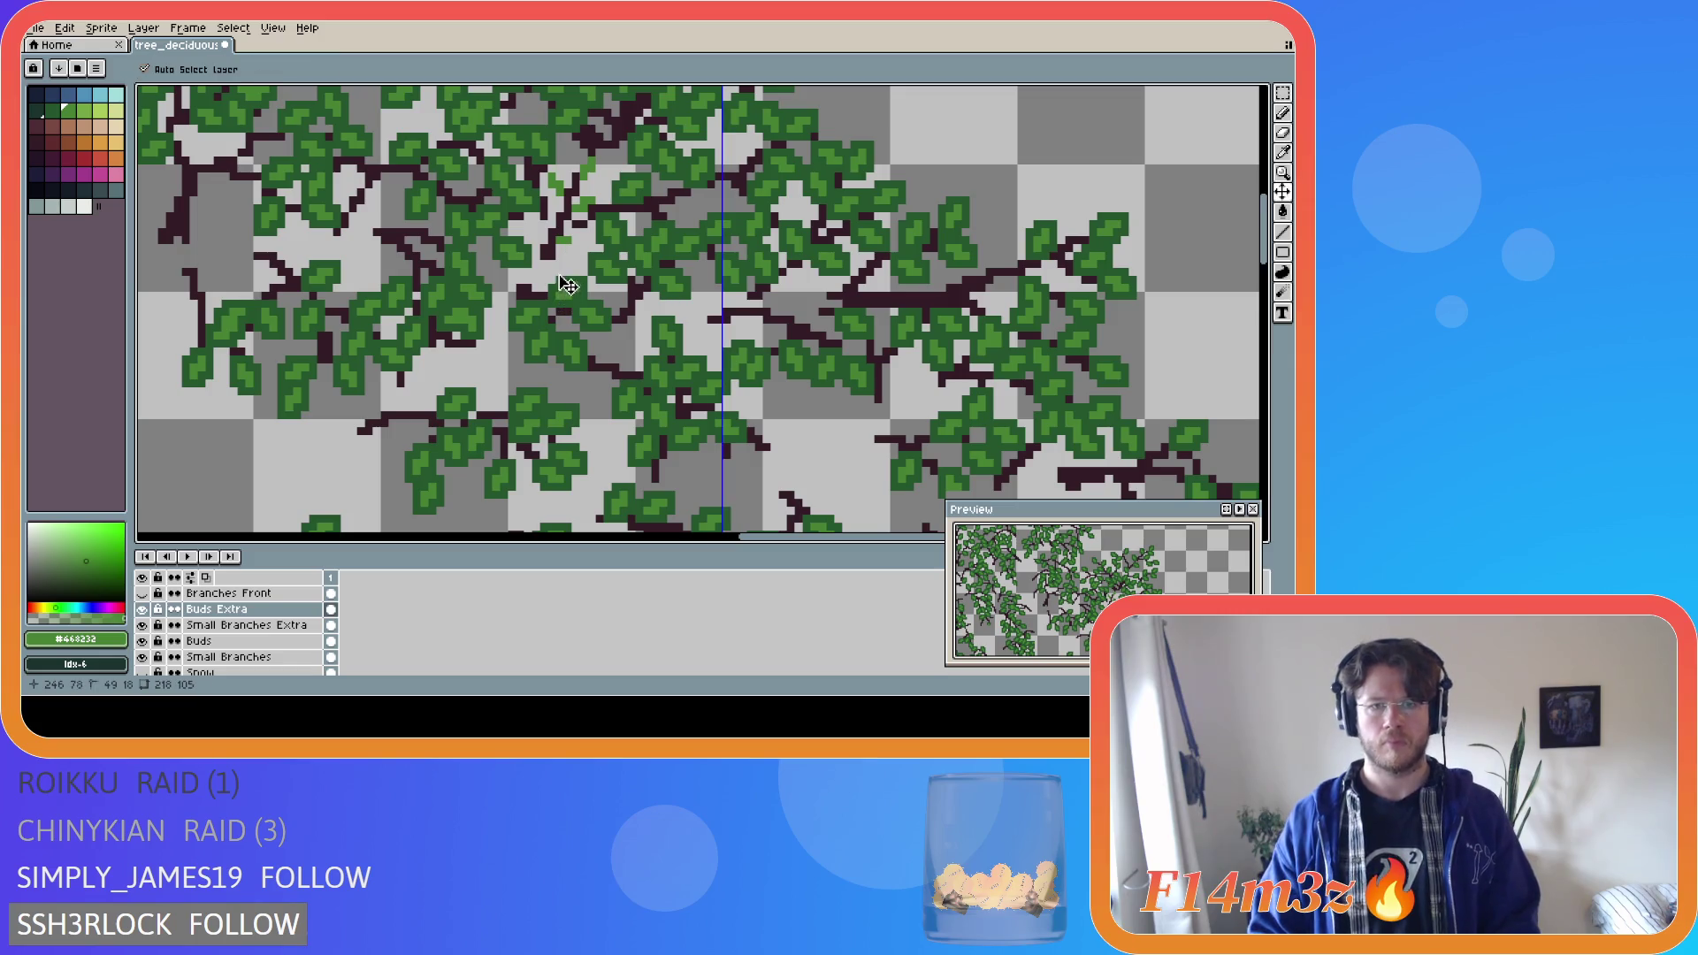
# Eyedrop the dark twig colour, draw two twig pixels, then pick the leaf green again.
pyautogui.keyDown('alt'); pyautogui.click(551, 252); pyautogui.keyUp('alt')
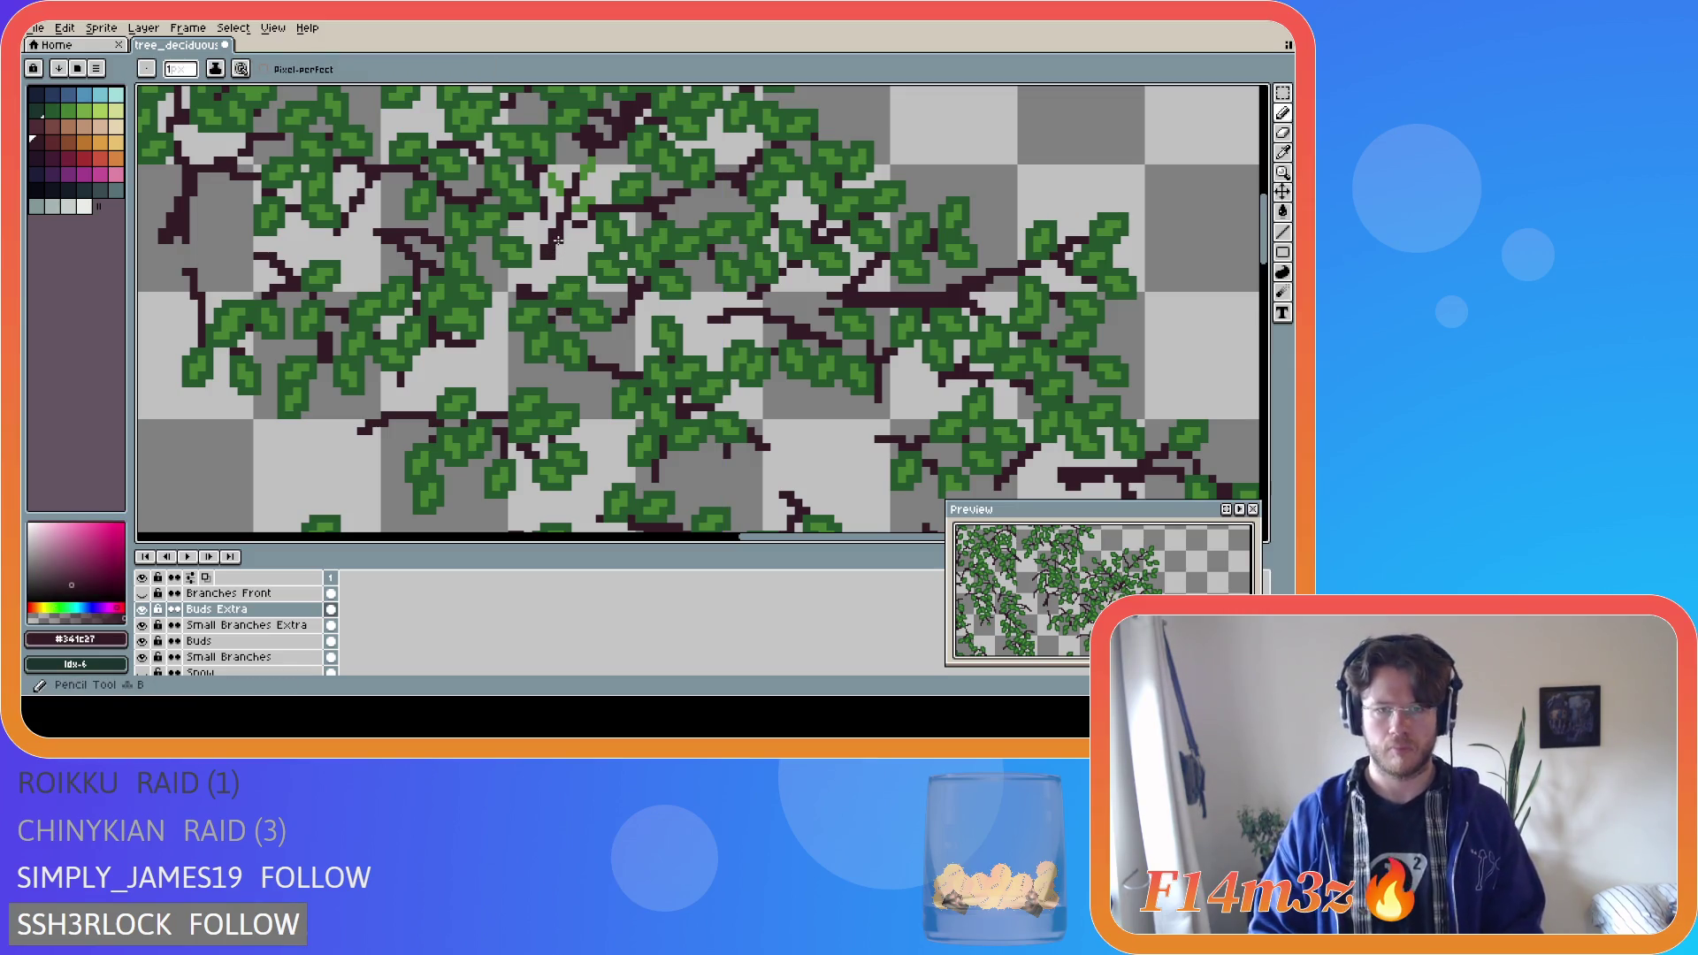
pyautogui.click(550, 252)
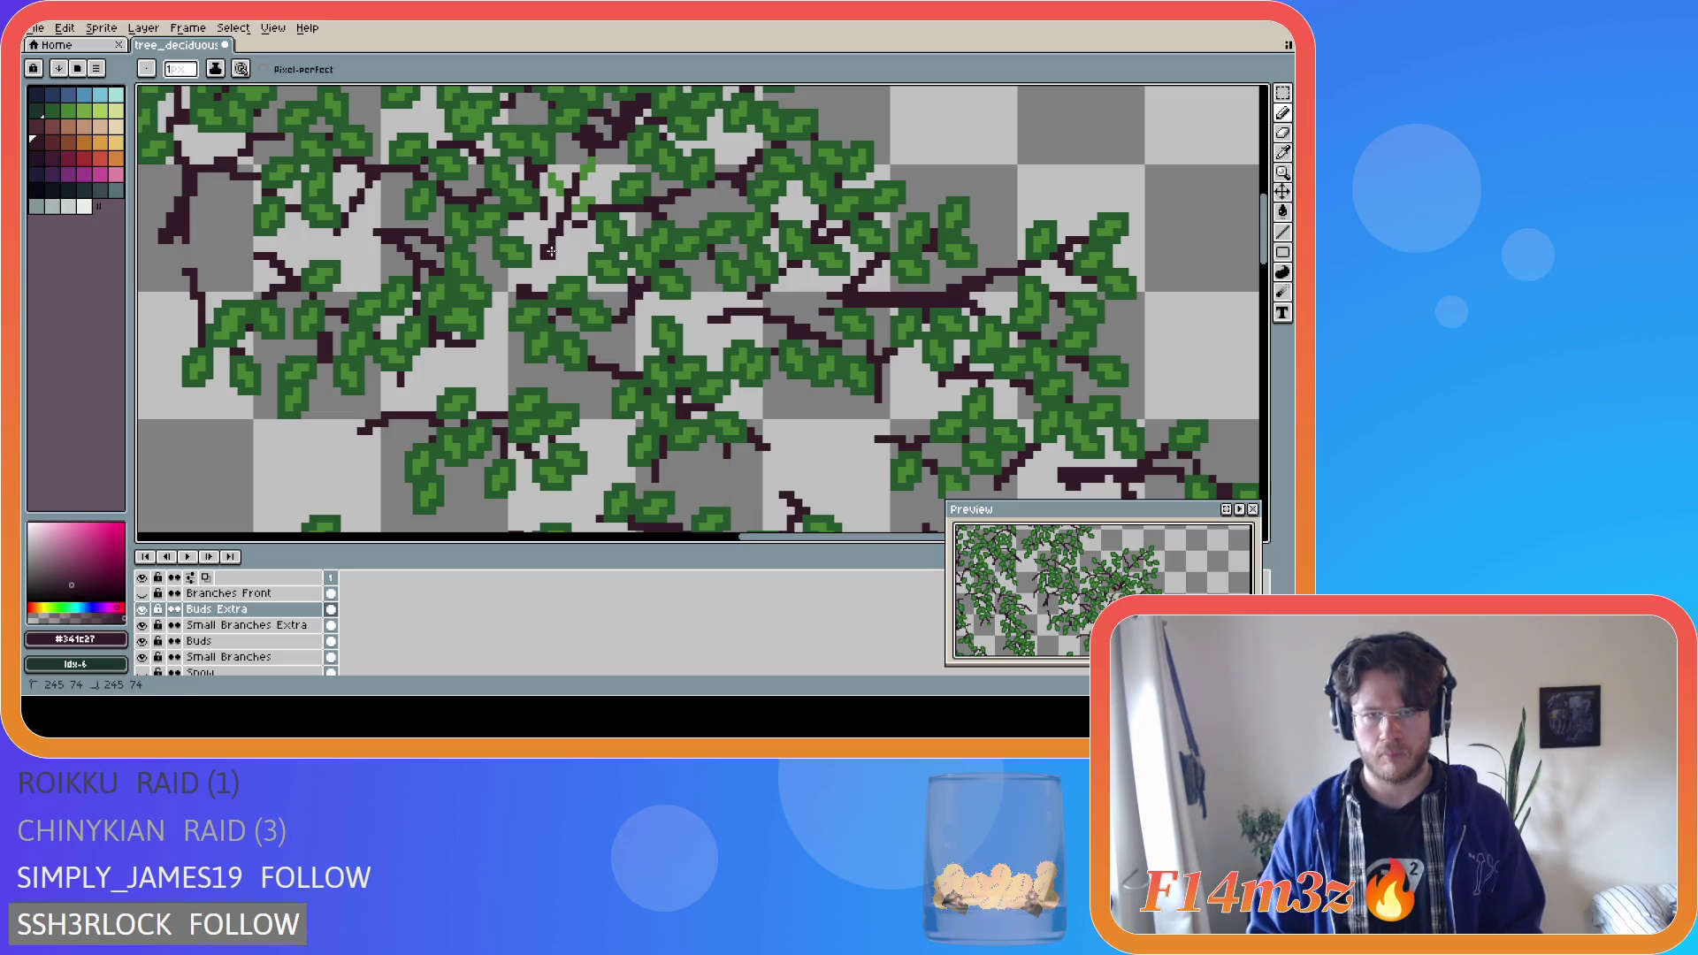
pyautogui.click(550, 251)
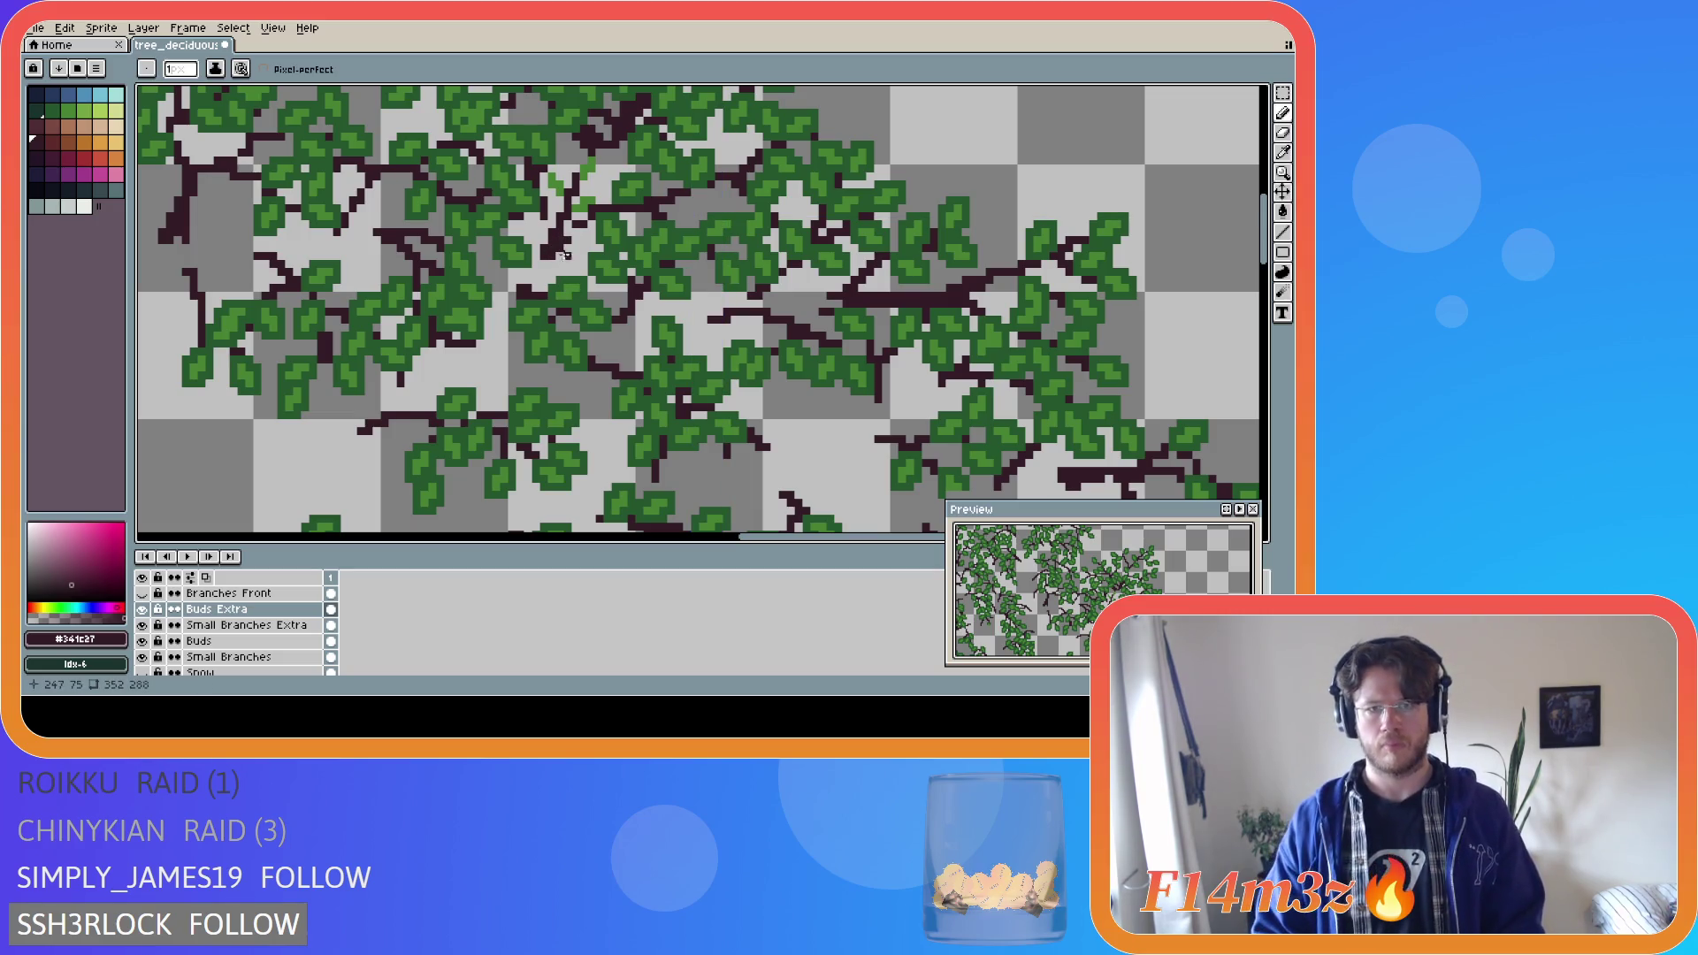
pyautogui.keyDown('alt'); pyautogui.click(584, 241); pyautogui.keyUp('alt')
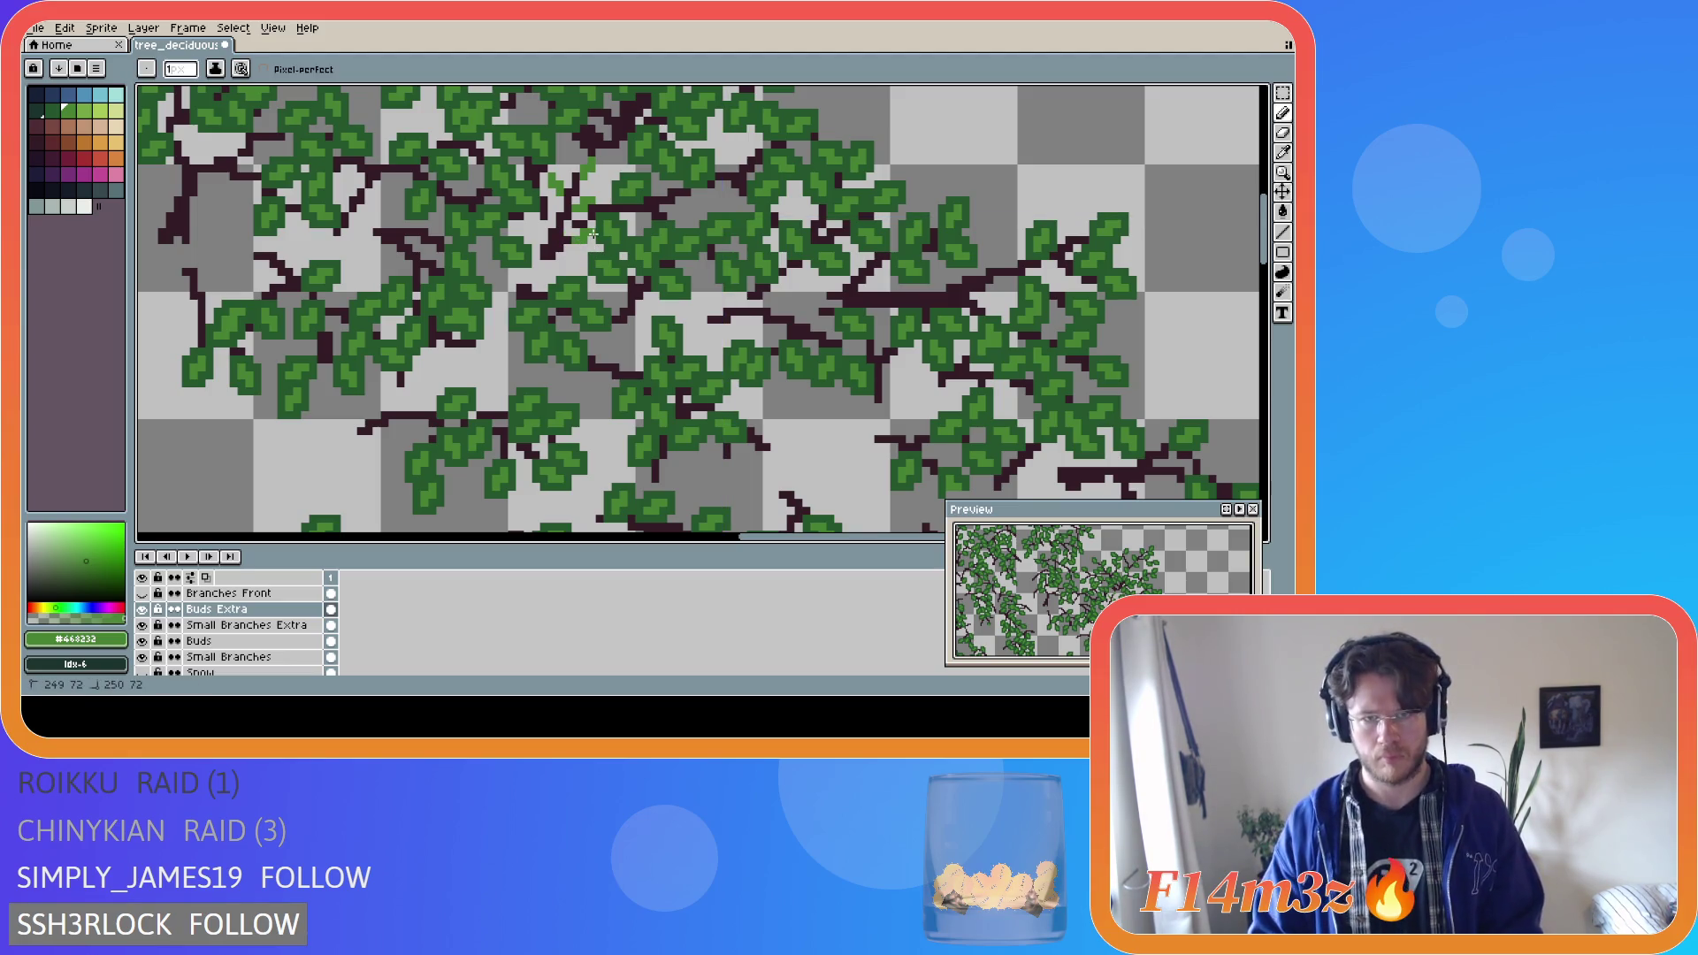
pyautogui.press('ctrl')
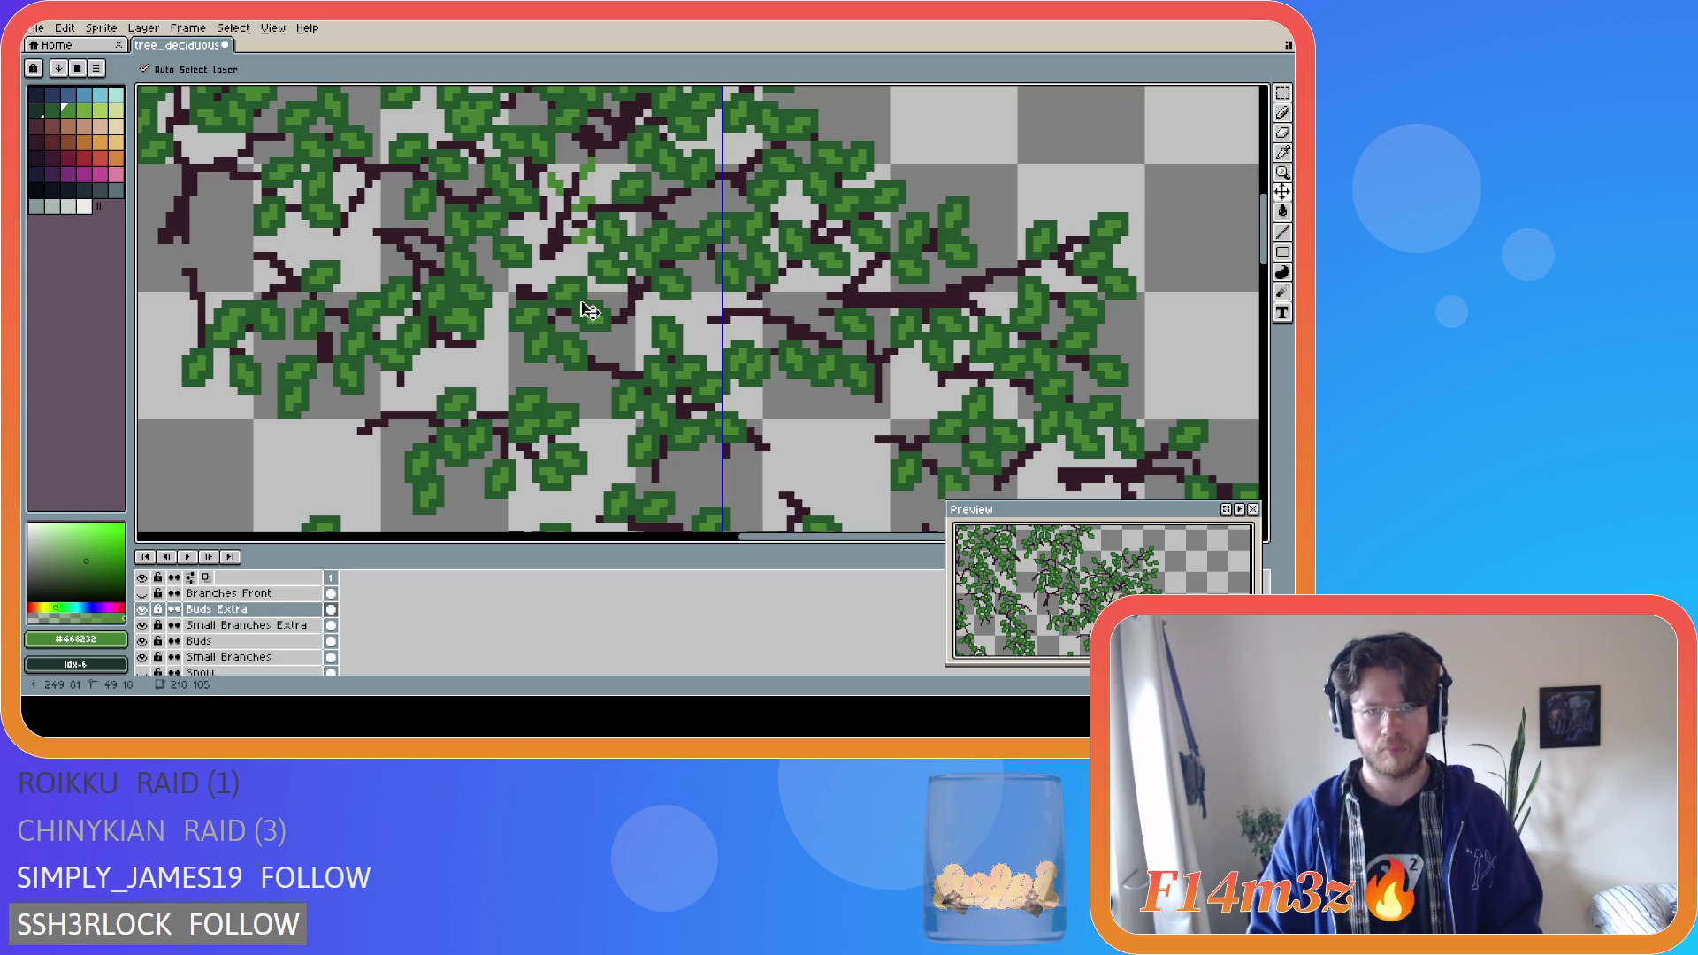
pyautogui.scroll(-2, 146, 637)
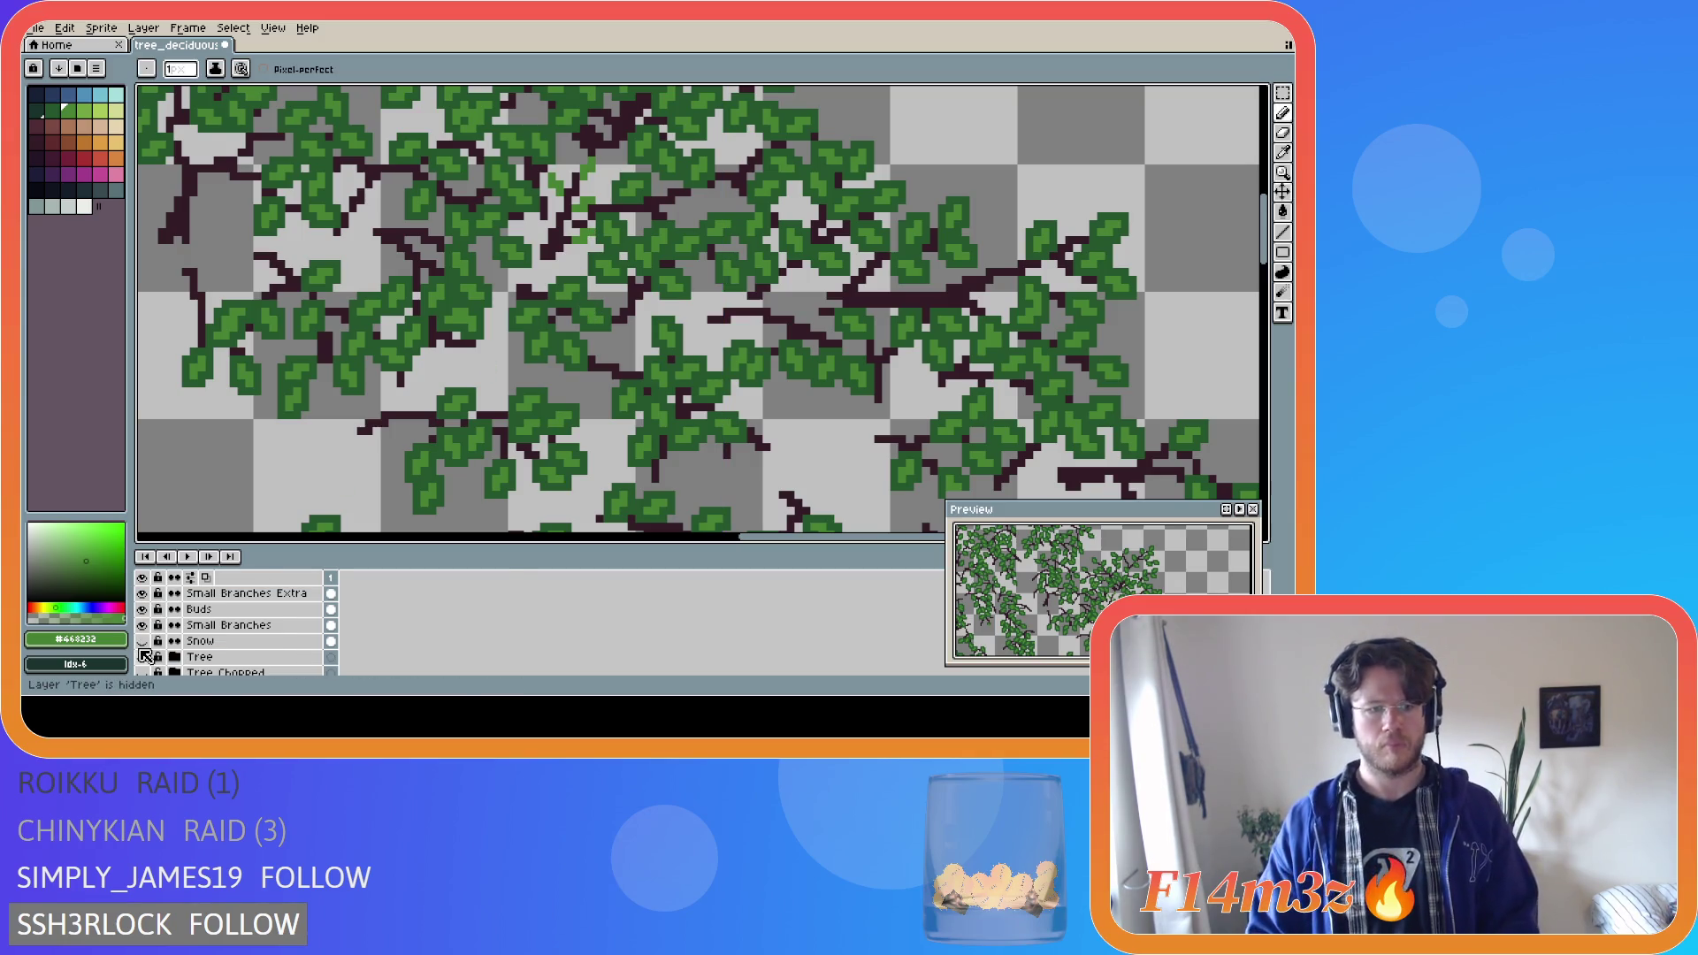
# Toggle the trunk layer and undo the last two pixel edits.
pyautogui.click(143, 658)
pyautogui.click(142, 657)
pyautogui.hotkey('ctrl', 'z')
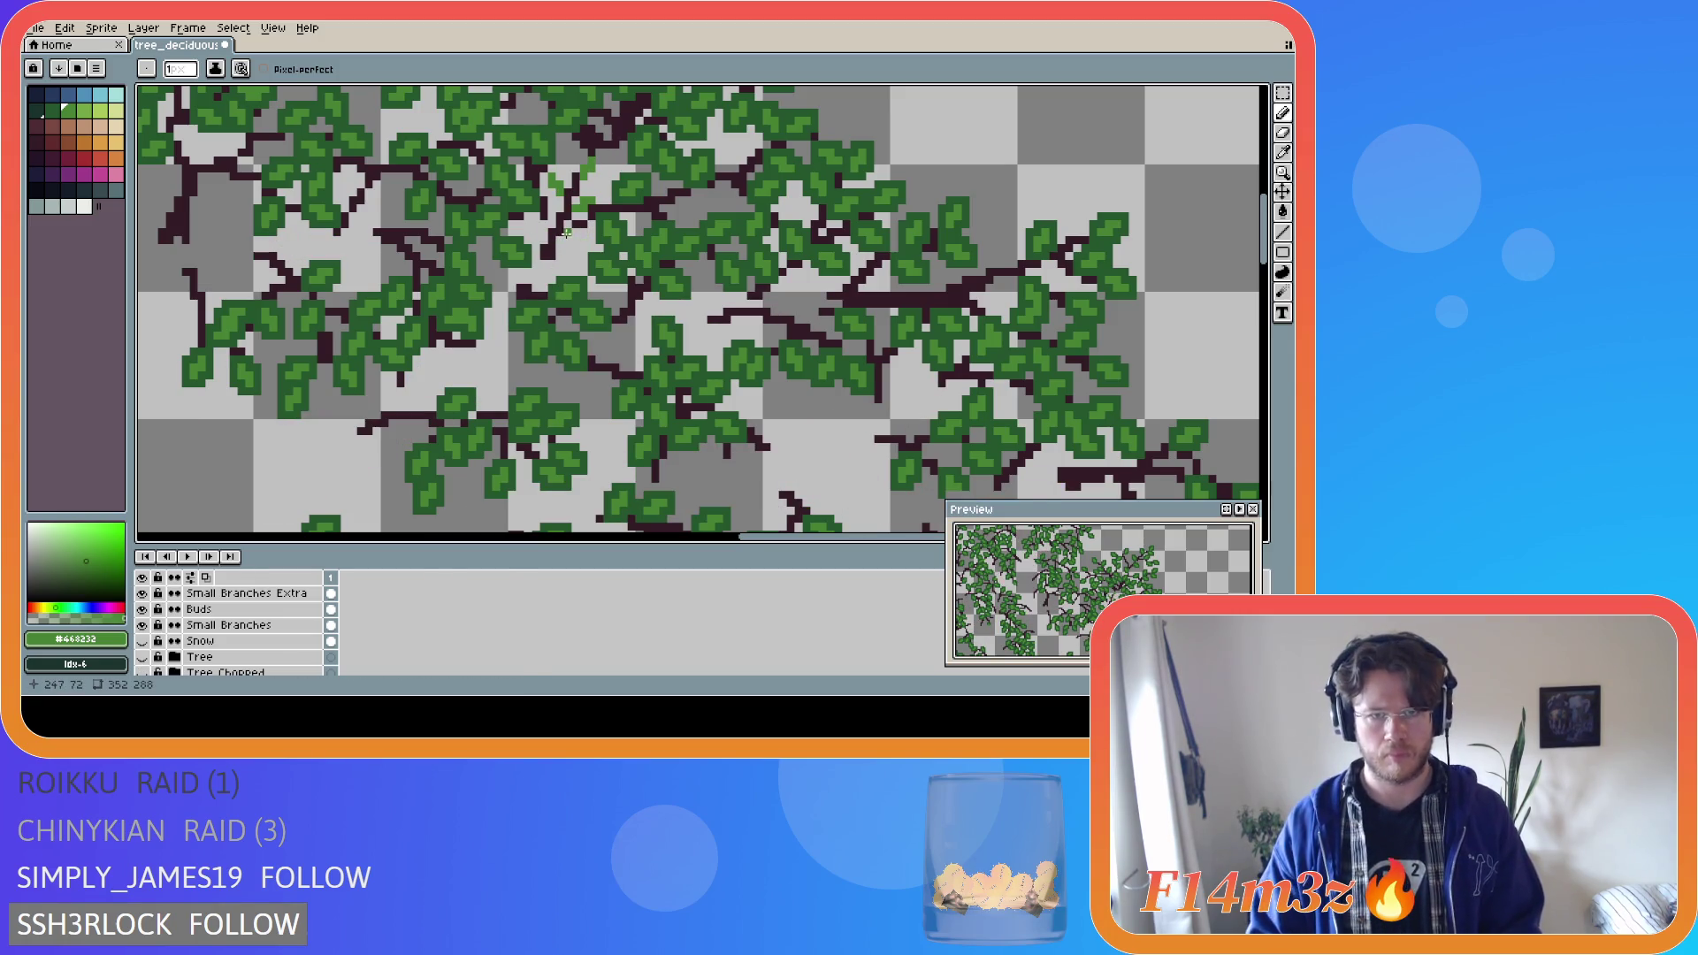
pyautogui.hotkey('ctrl', 'z')
# Draw green leaf pixels among the branches, then show the brown Tree trunk layer.
pyautogui.moveTo(577, 221); pyautogui.dragTo(579, 227)
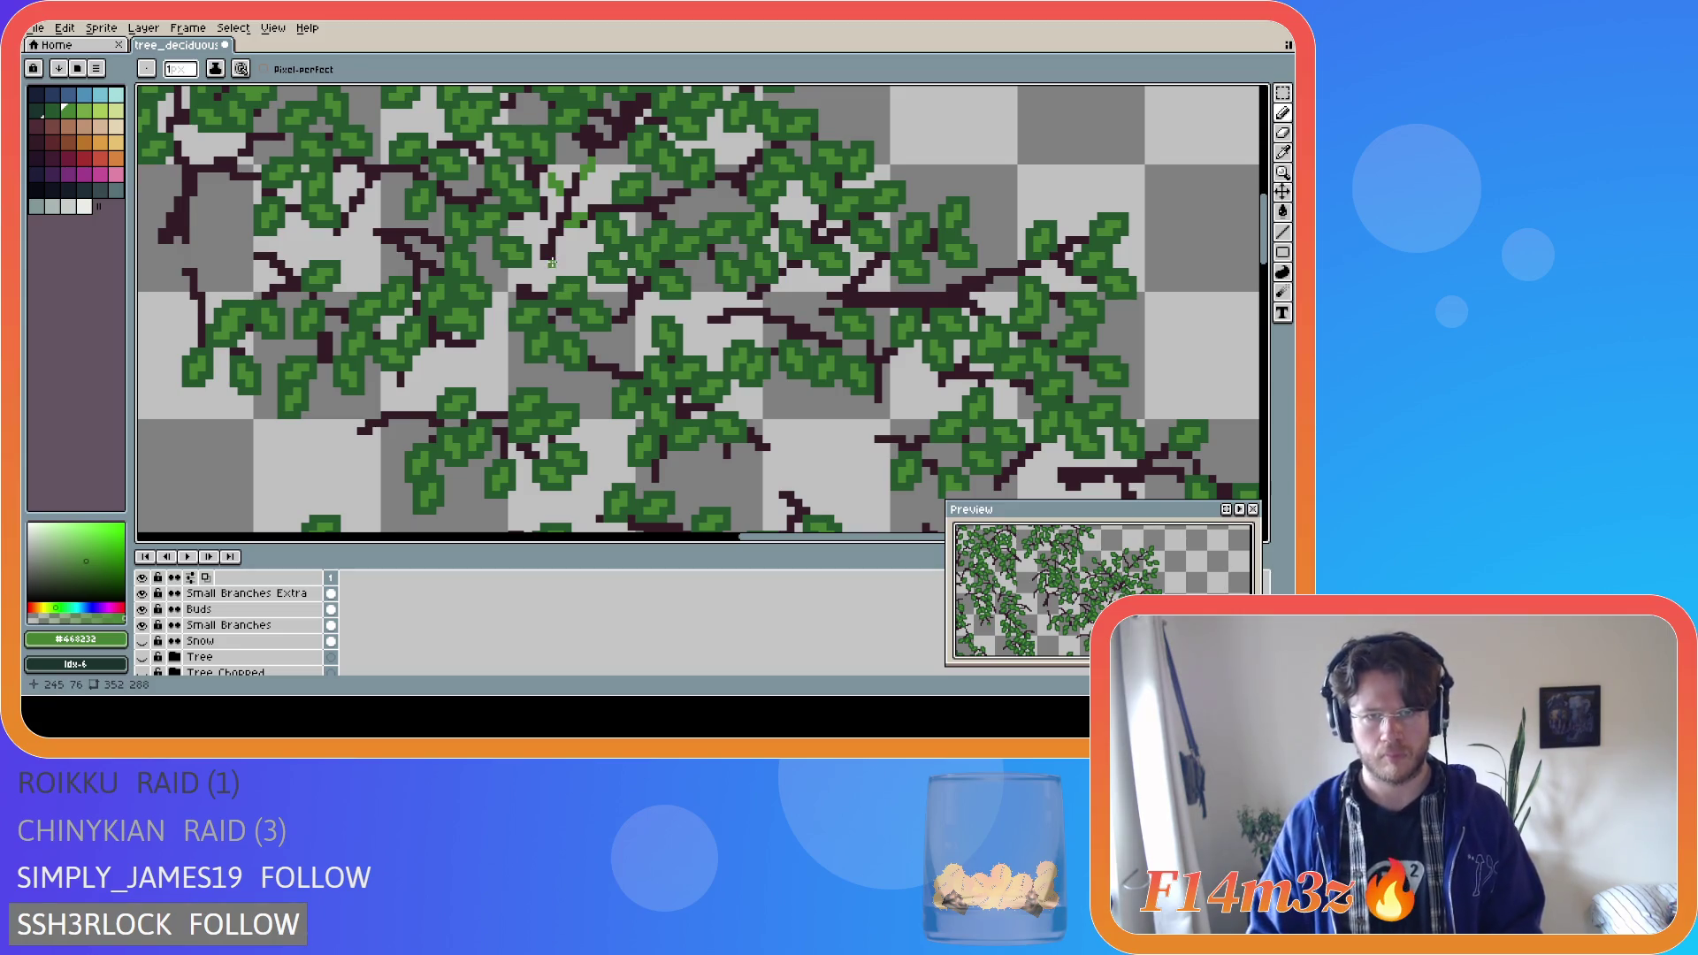
pyautogui.moveTo(560, 249); pyautogui.dragTo(577, 258)
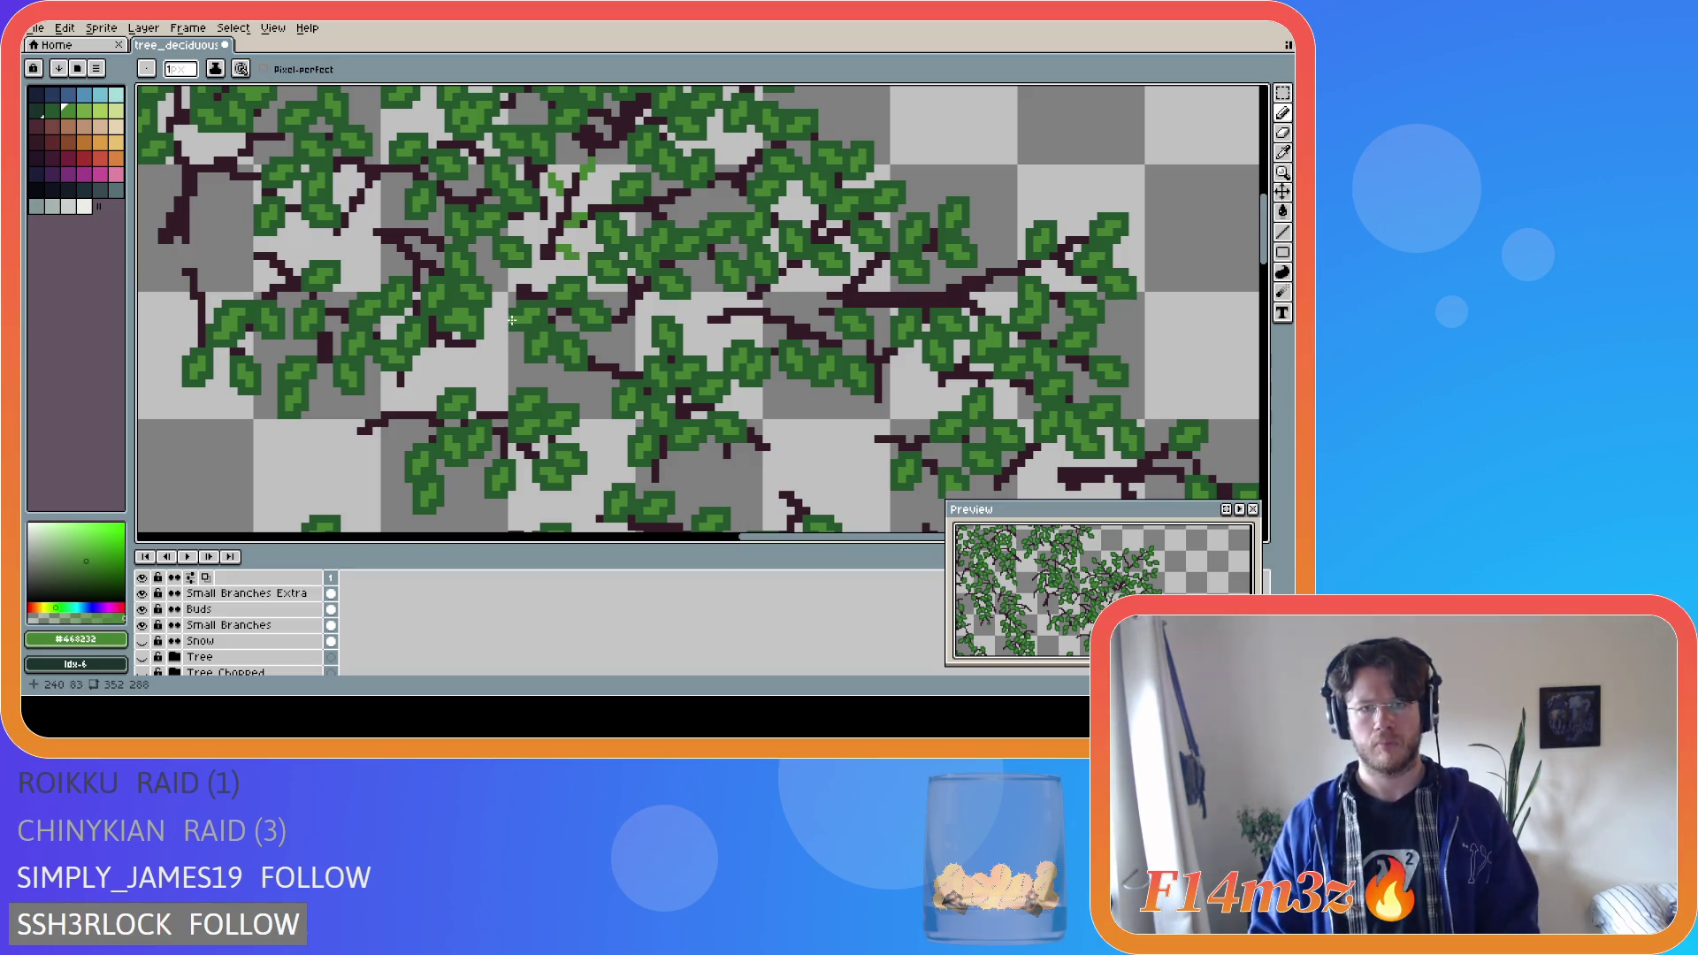
pyautogui.press('v')
pyautogui.press('b')
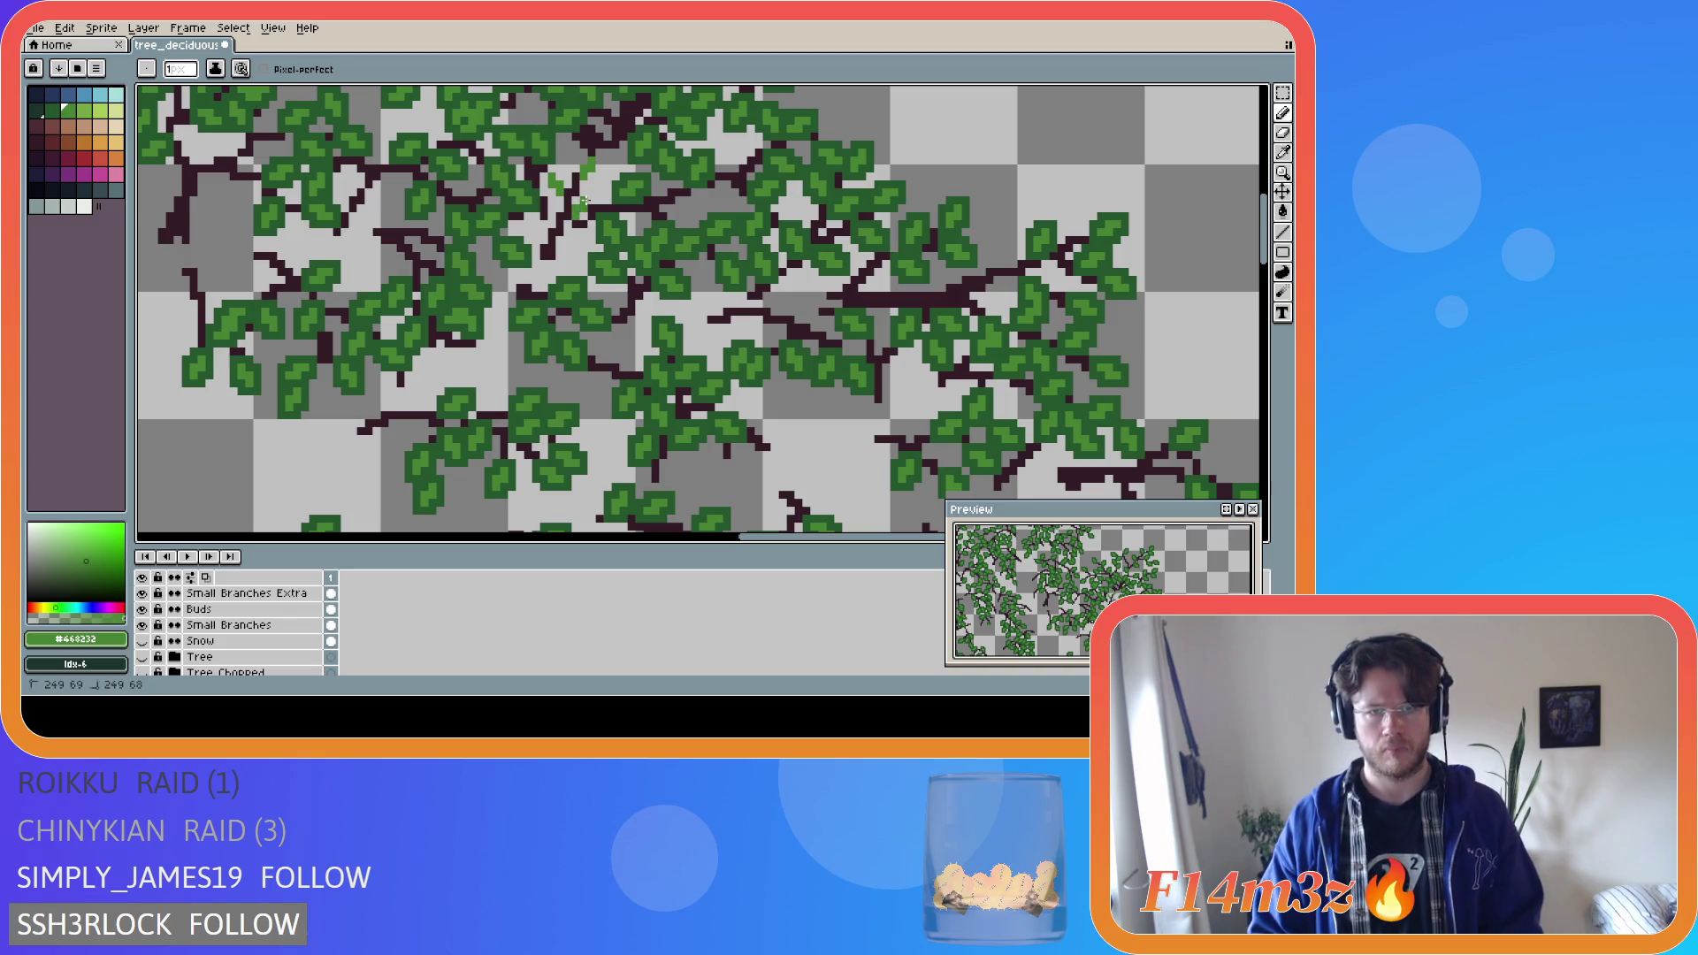
pyautogui.moveTo(557, 239)
pyautogui.mouseDown()
pyautogui.moveTo(576, 245)
pyautogui.moveTo(538, 228)
pyautogui.mouseUp()
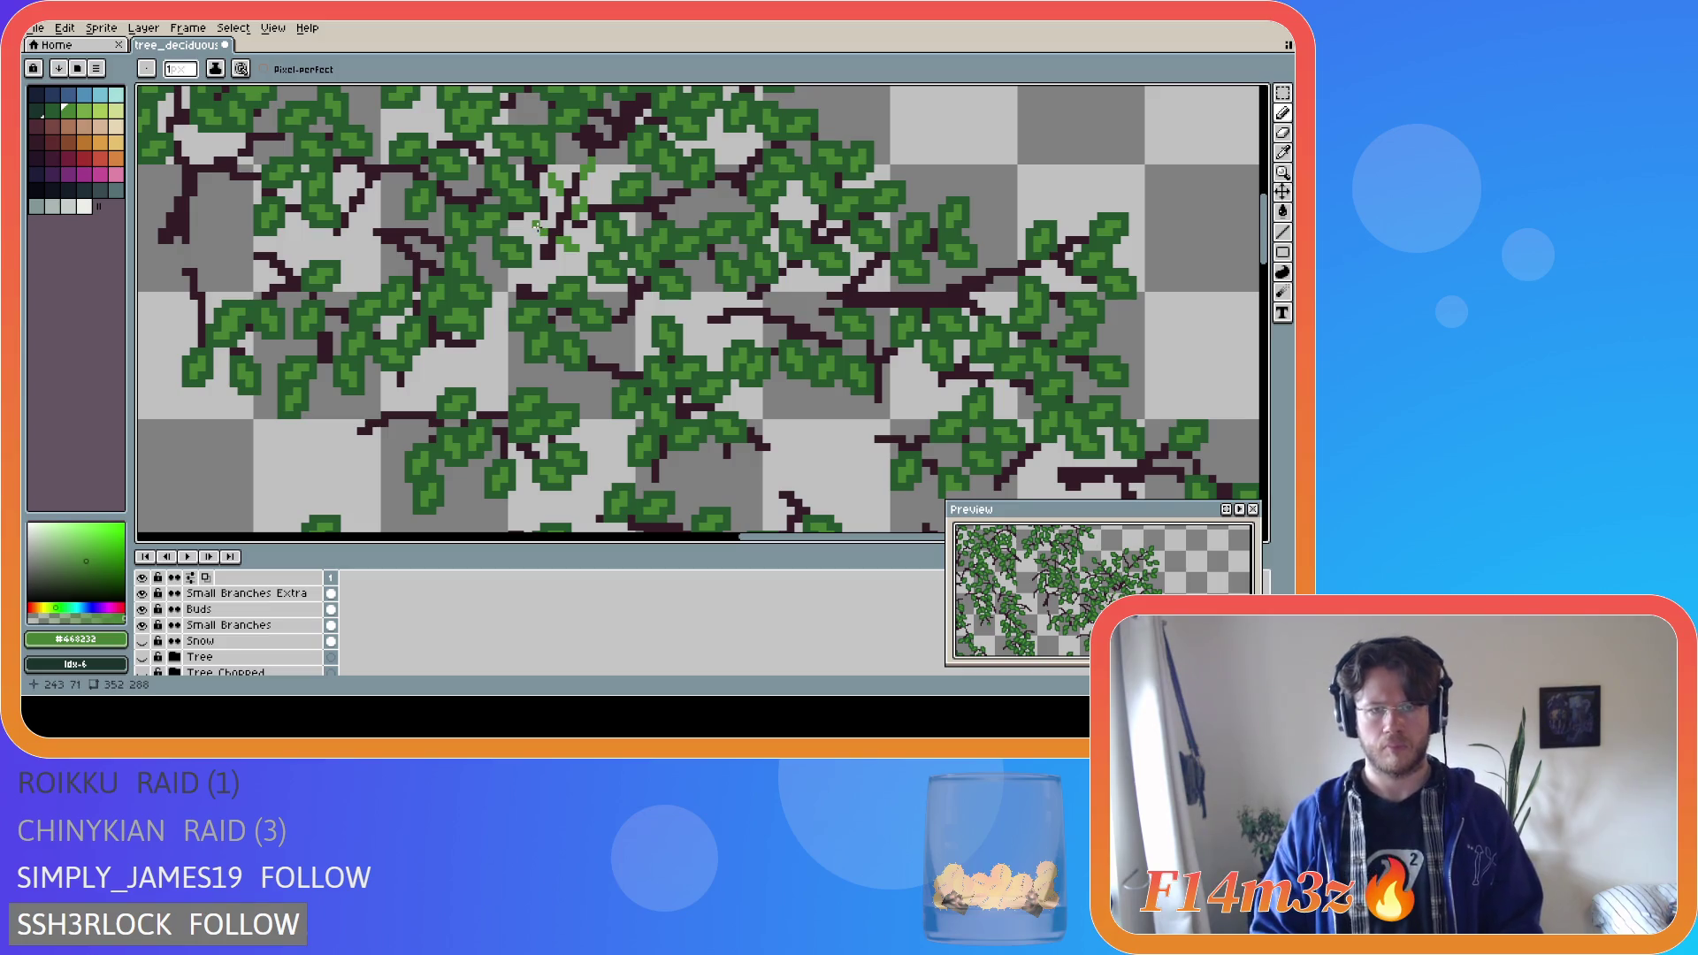
pyautogui.press('ctrl')
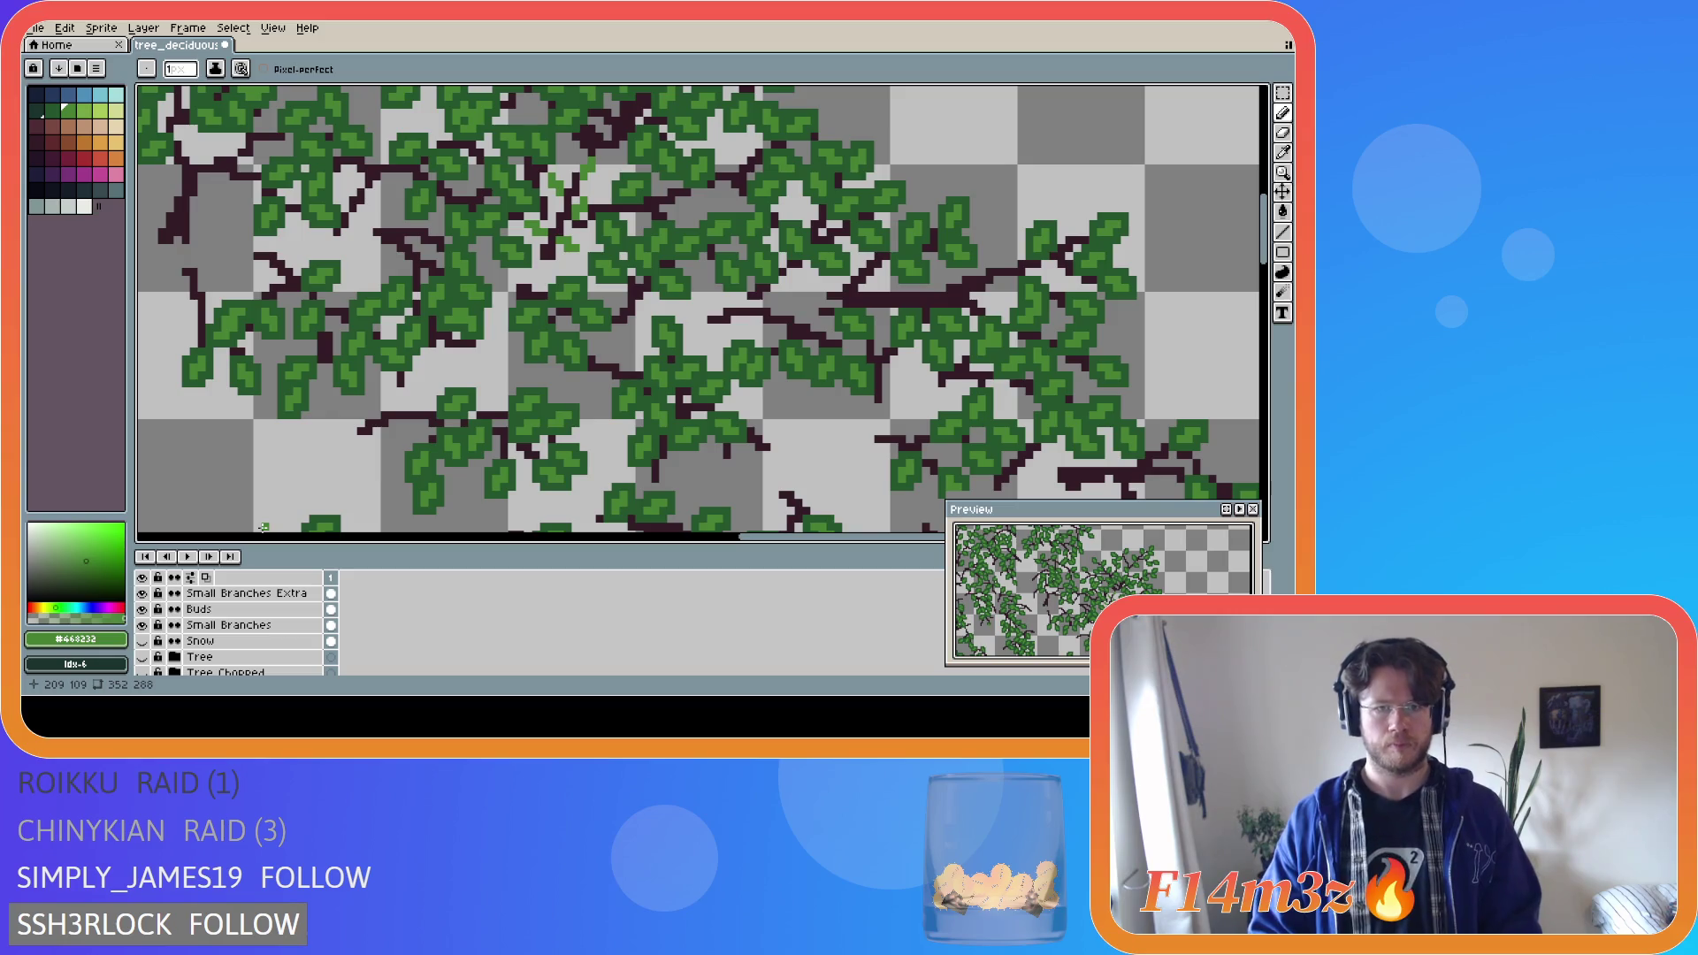
pyautogui.click(143, 657)
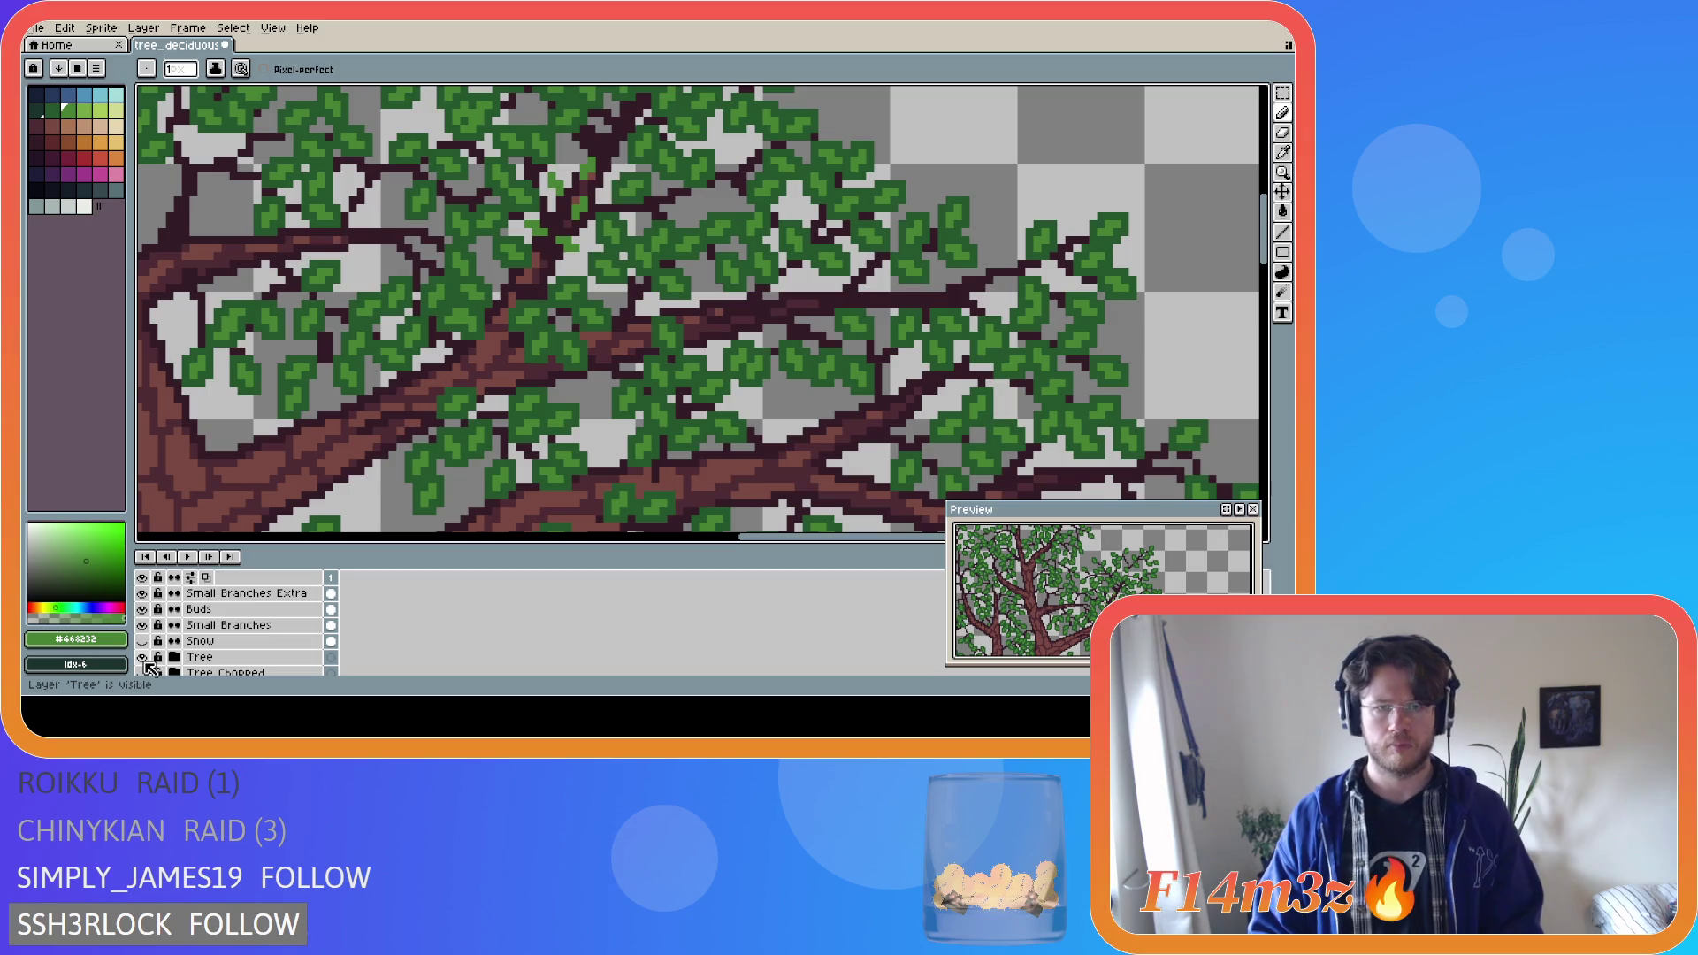
# Toggle the Tree trunk layer off and on repeatedly to compare.
pyautogui.click(144, 660)
pyautogui.click(144, 660)
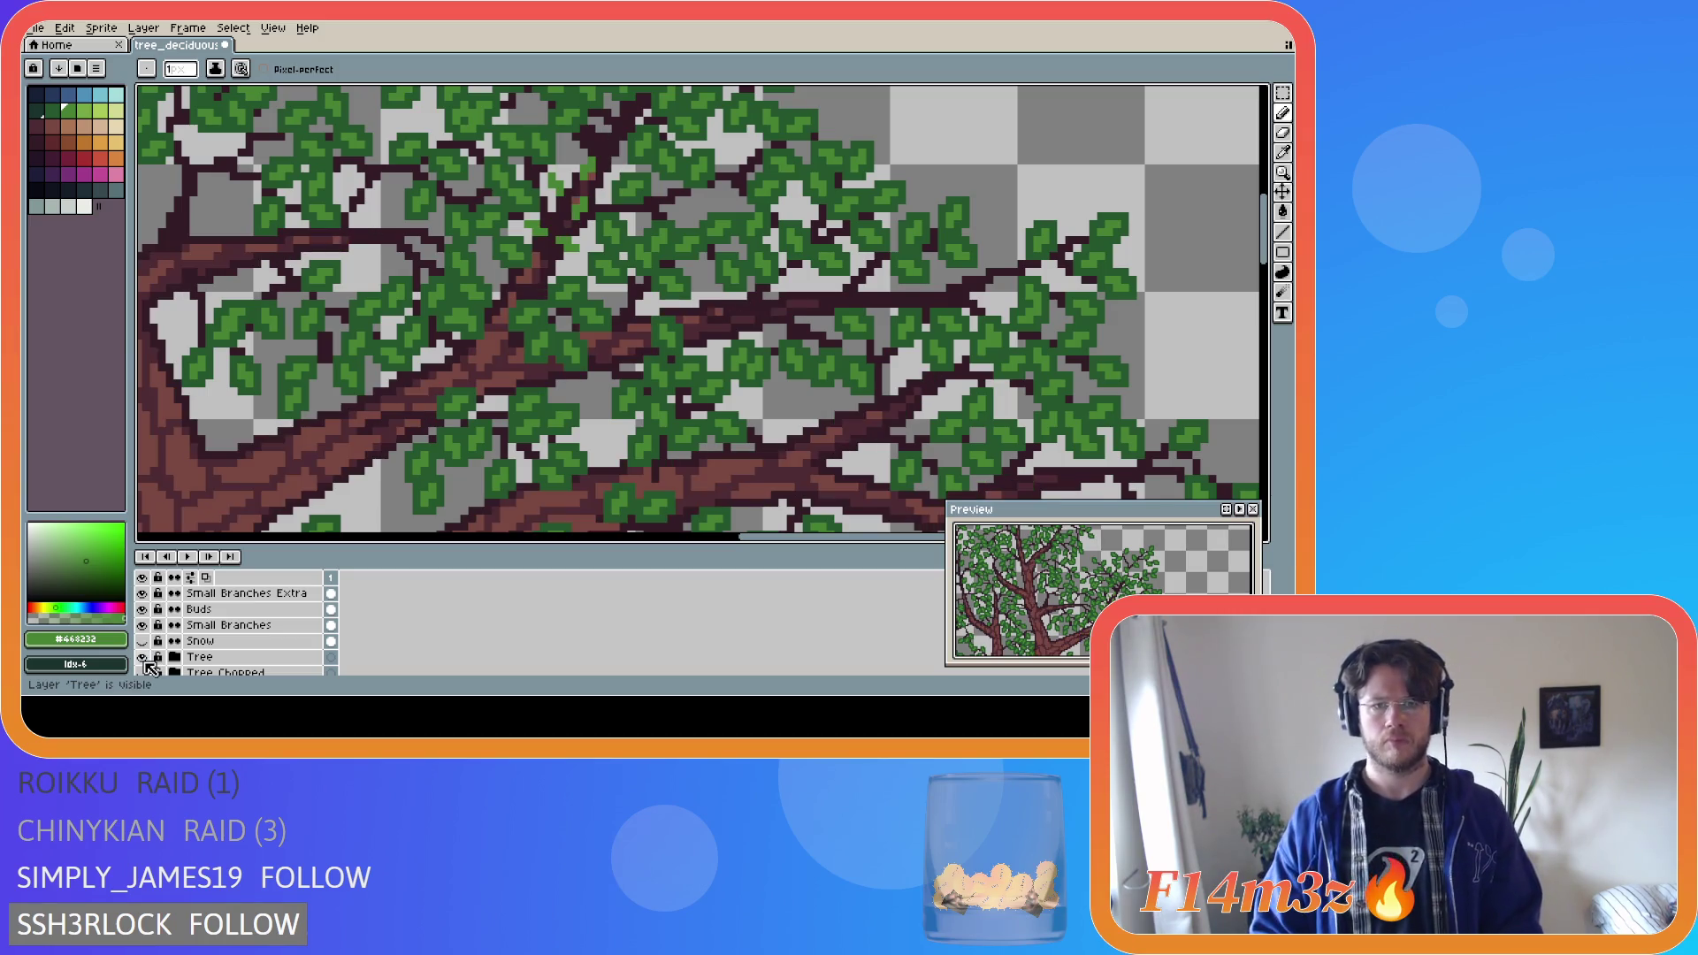
pyautogui.click(144, 660)
pyautogui.click(145, 660)
pyautogui.click(144, 660)
pyautogui.click(144, 660)
pyautogui.click(144, 660)
pyautogui.click(144, 660)
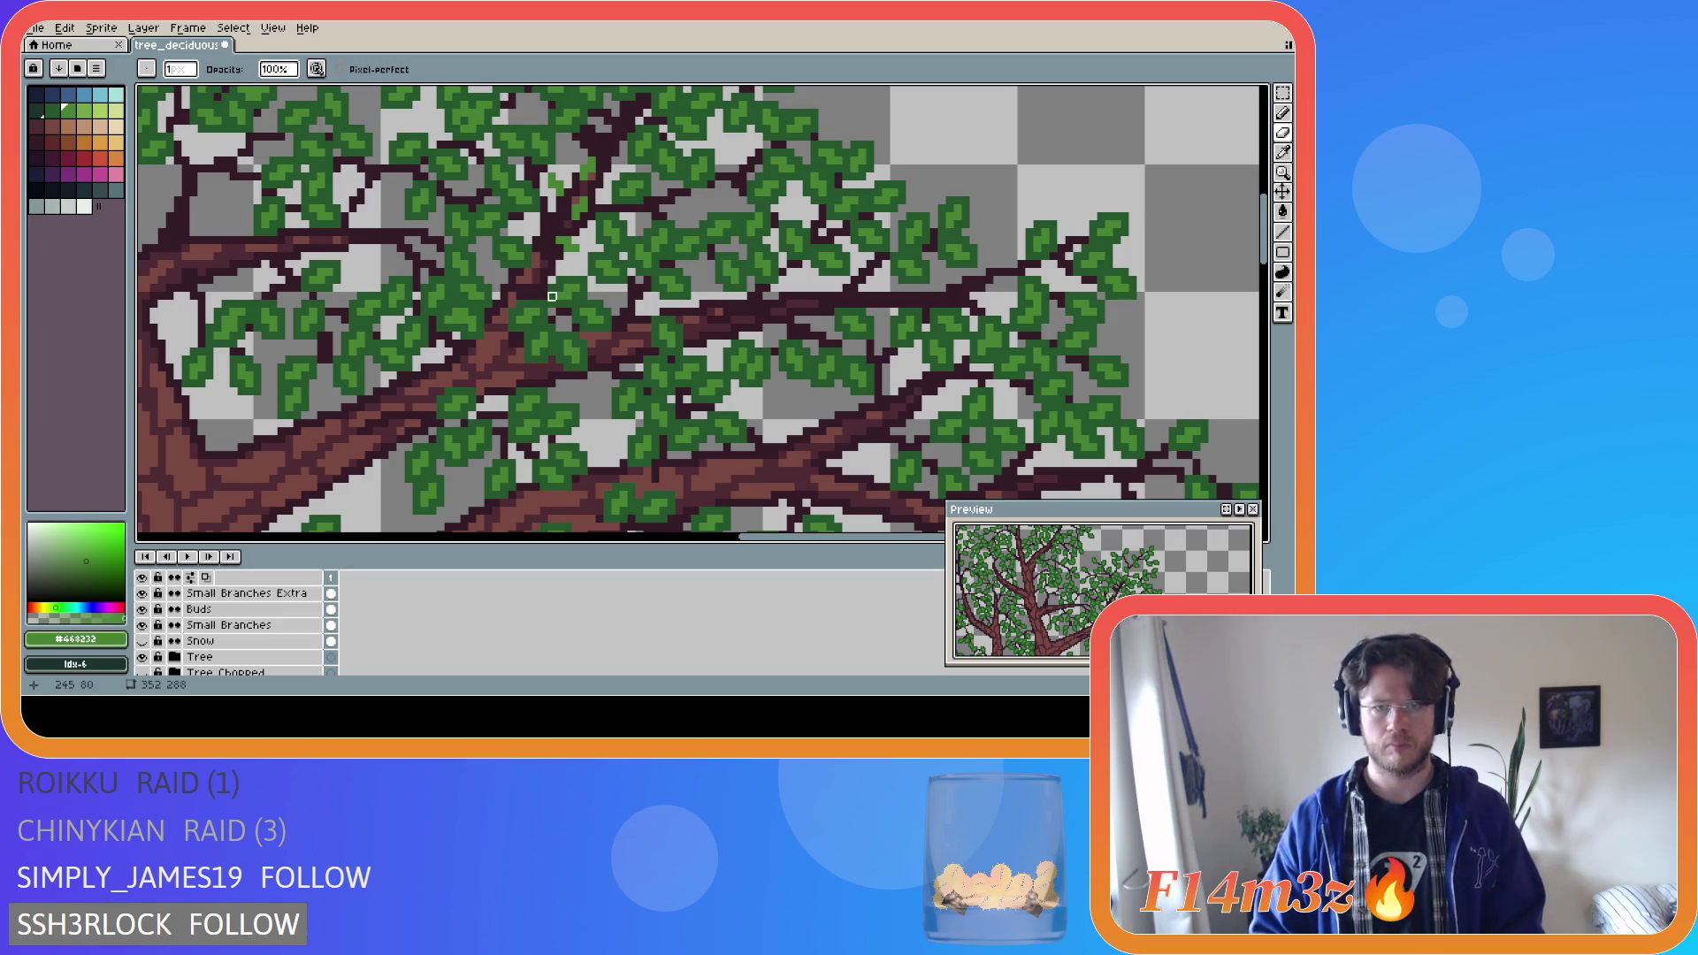
# Eyedrop the dark leaf green #25562e and return to the Pencil.
pyautogui.press('i')
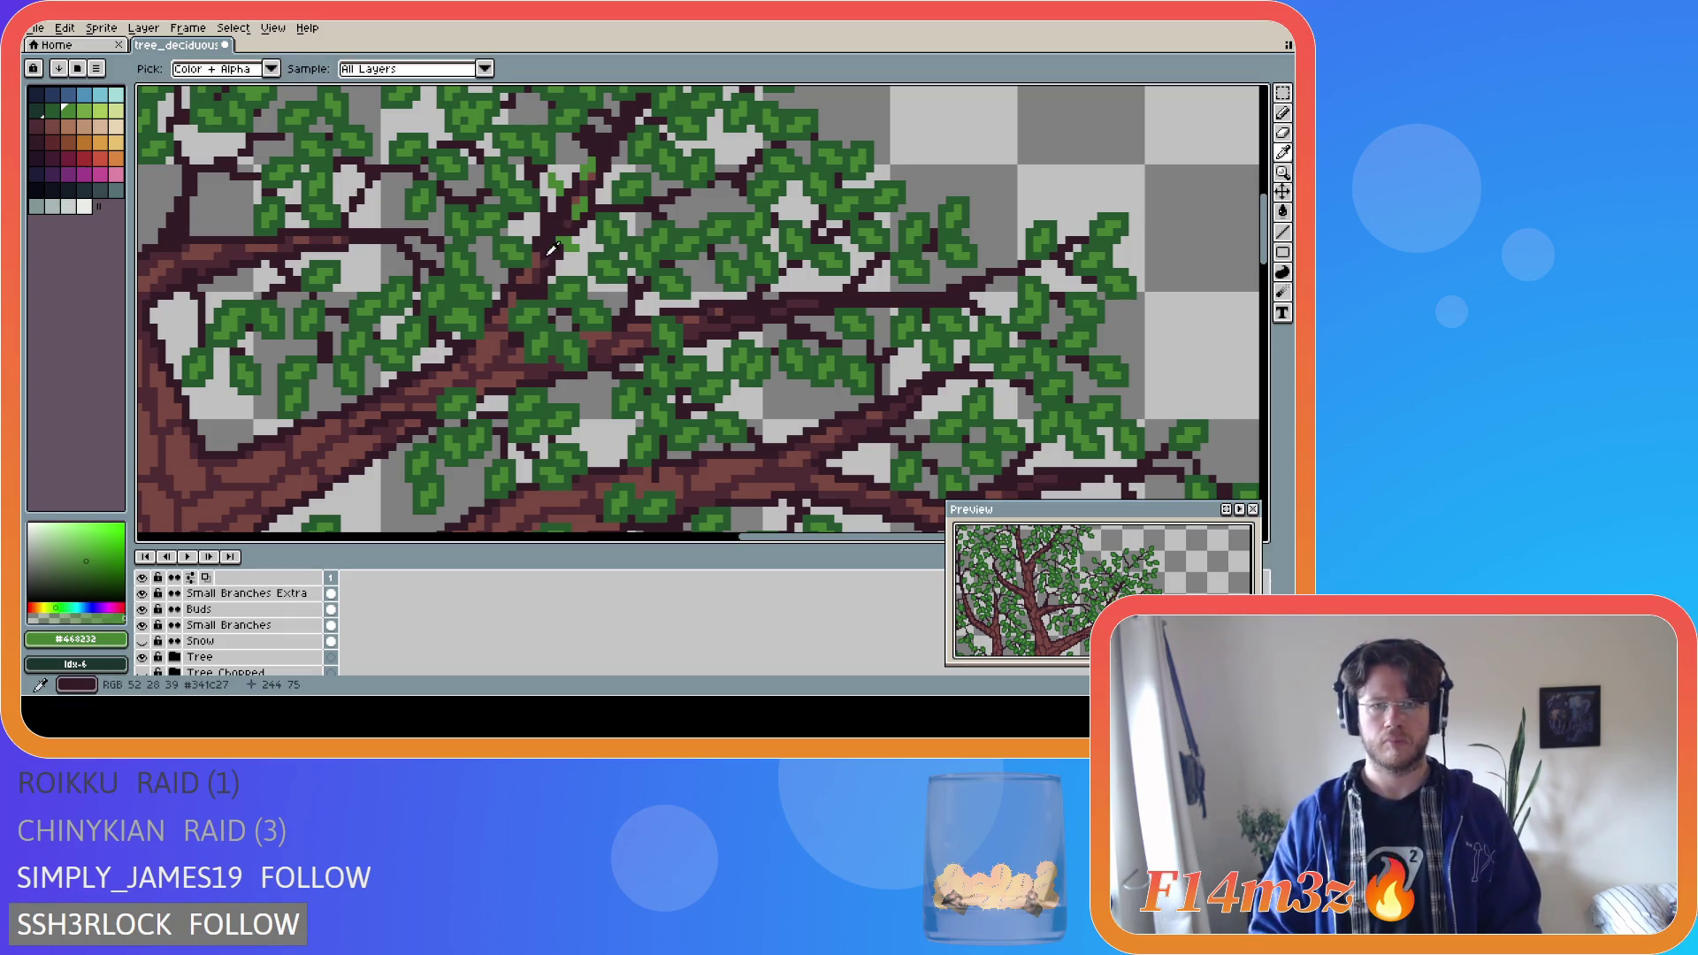
pyautogui.click(606, 227)
pyautogui.press('b')
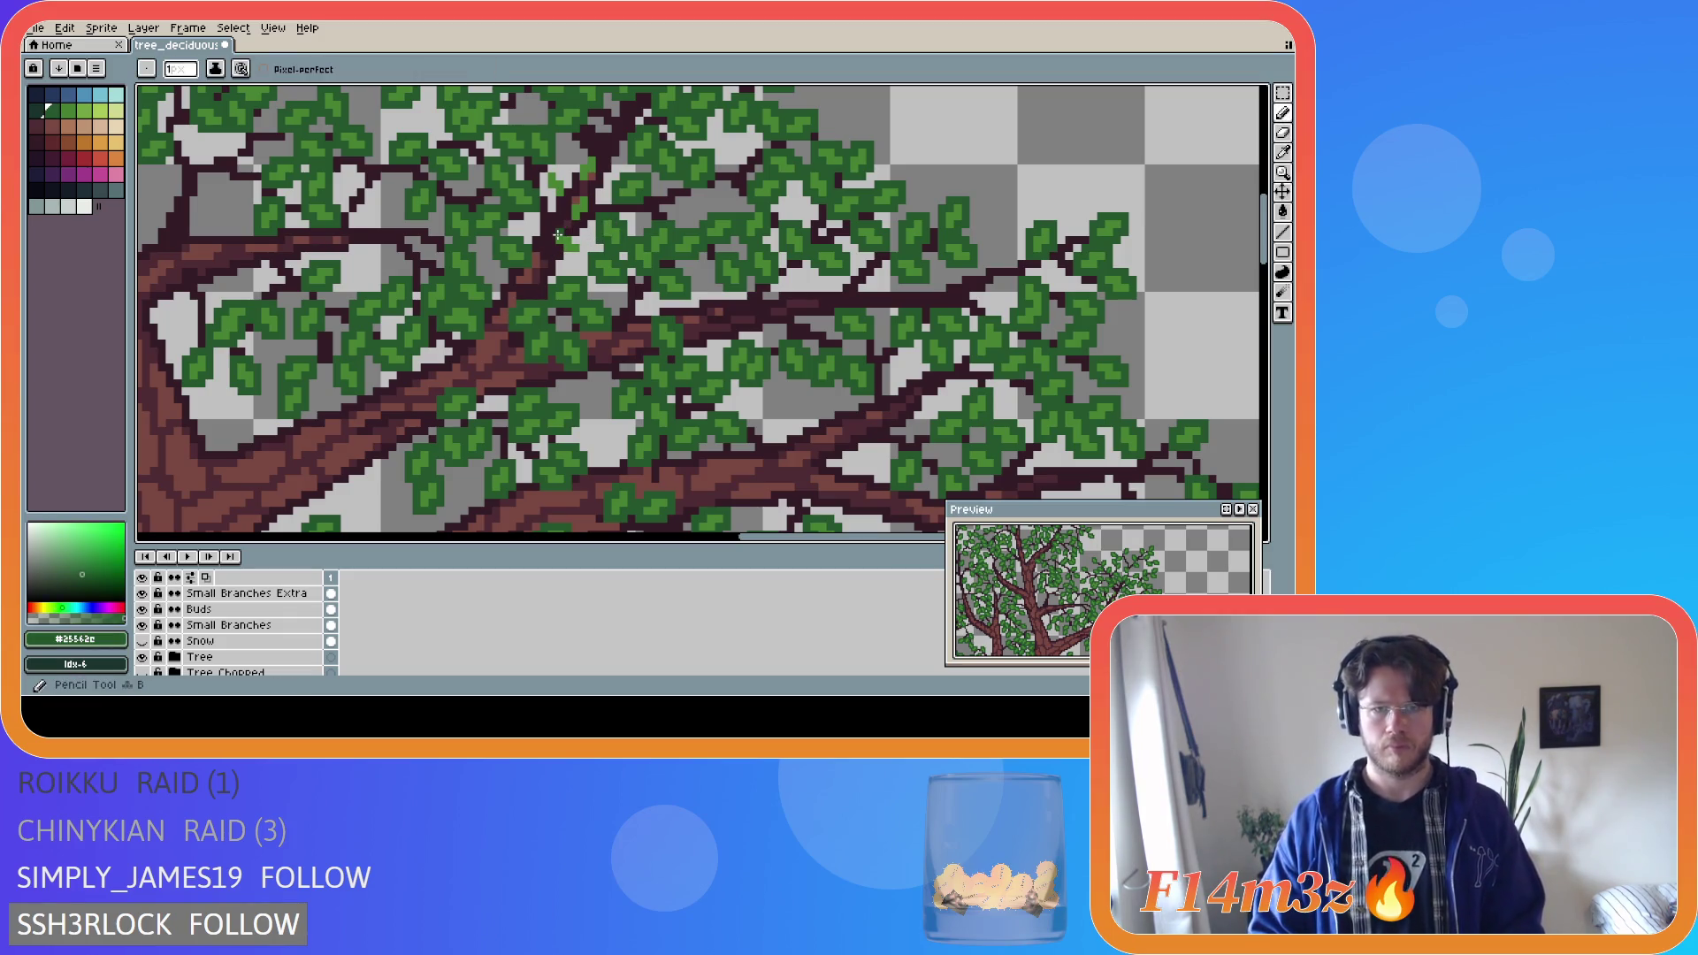
pyautogui.keyDown('ctrl'); pyautogui.click(556, 232); pyautogui.keyUp('ctrl')
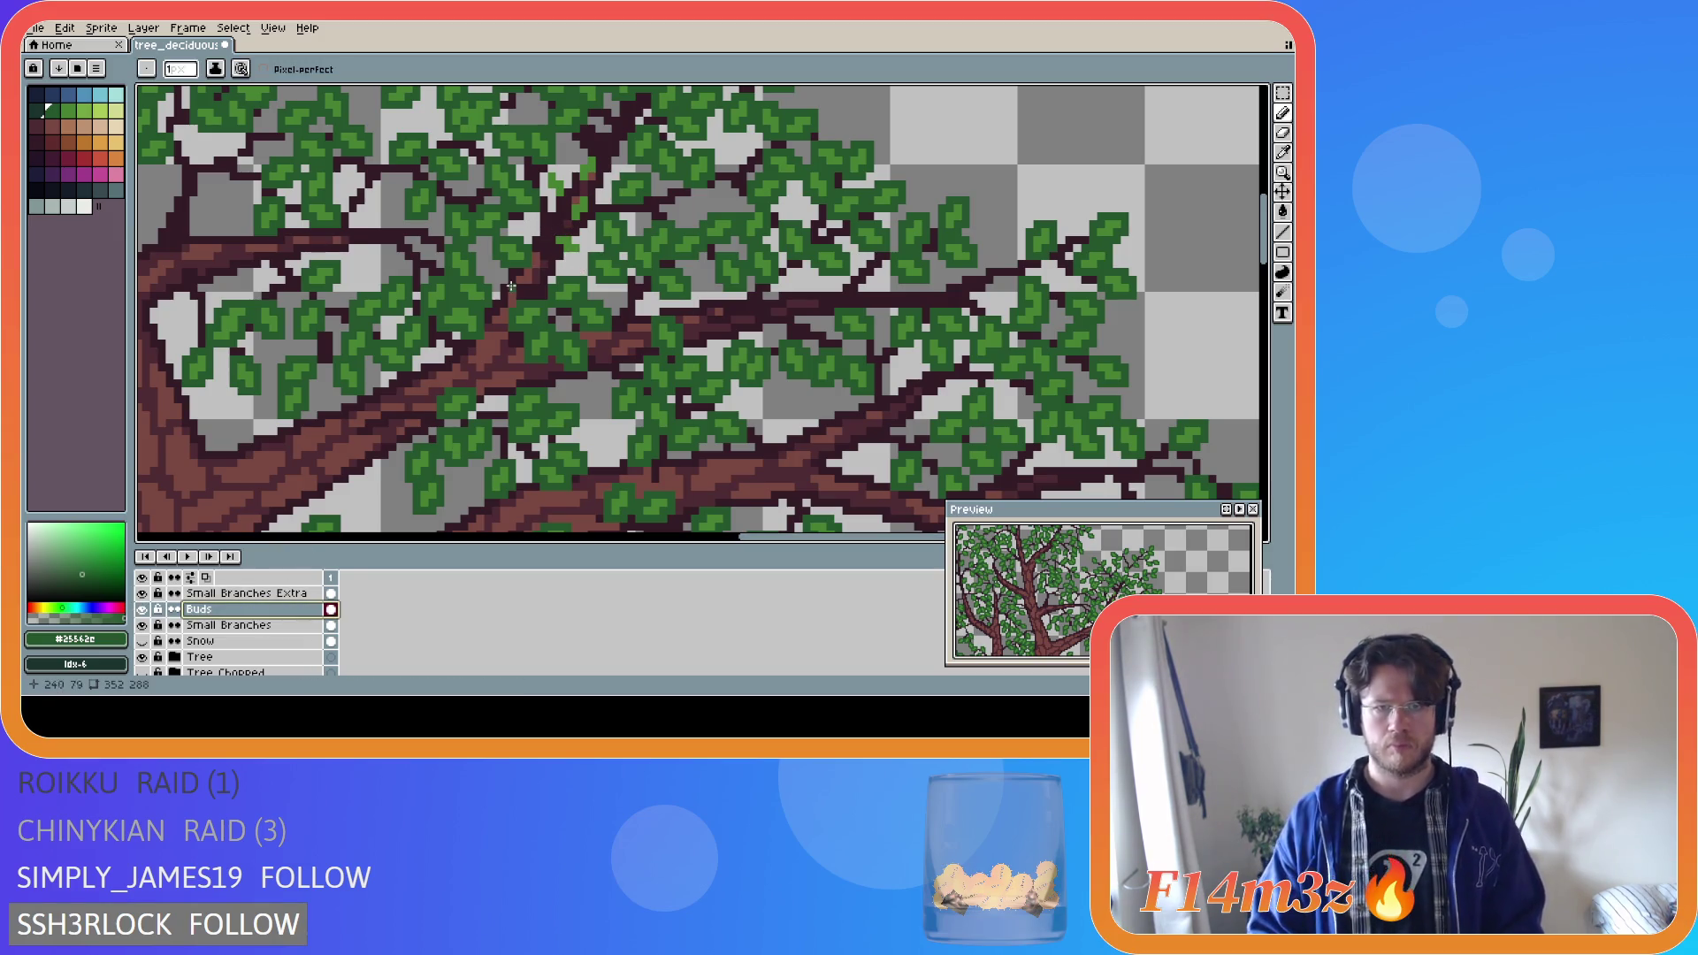
# Compare the Small Branches Extra, Buds and Buds Extra layers, leaving Buds Extra visible and active.
pyautogui.click(142, 594)
pyautogui.click(142, 593)
pyautogui.click(141, 609)
pyautogui.click(141, 609)
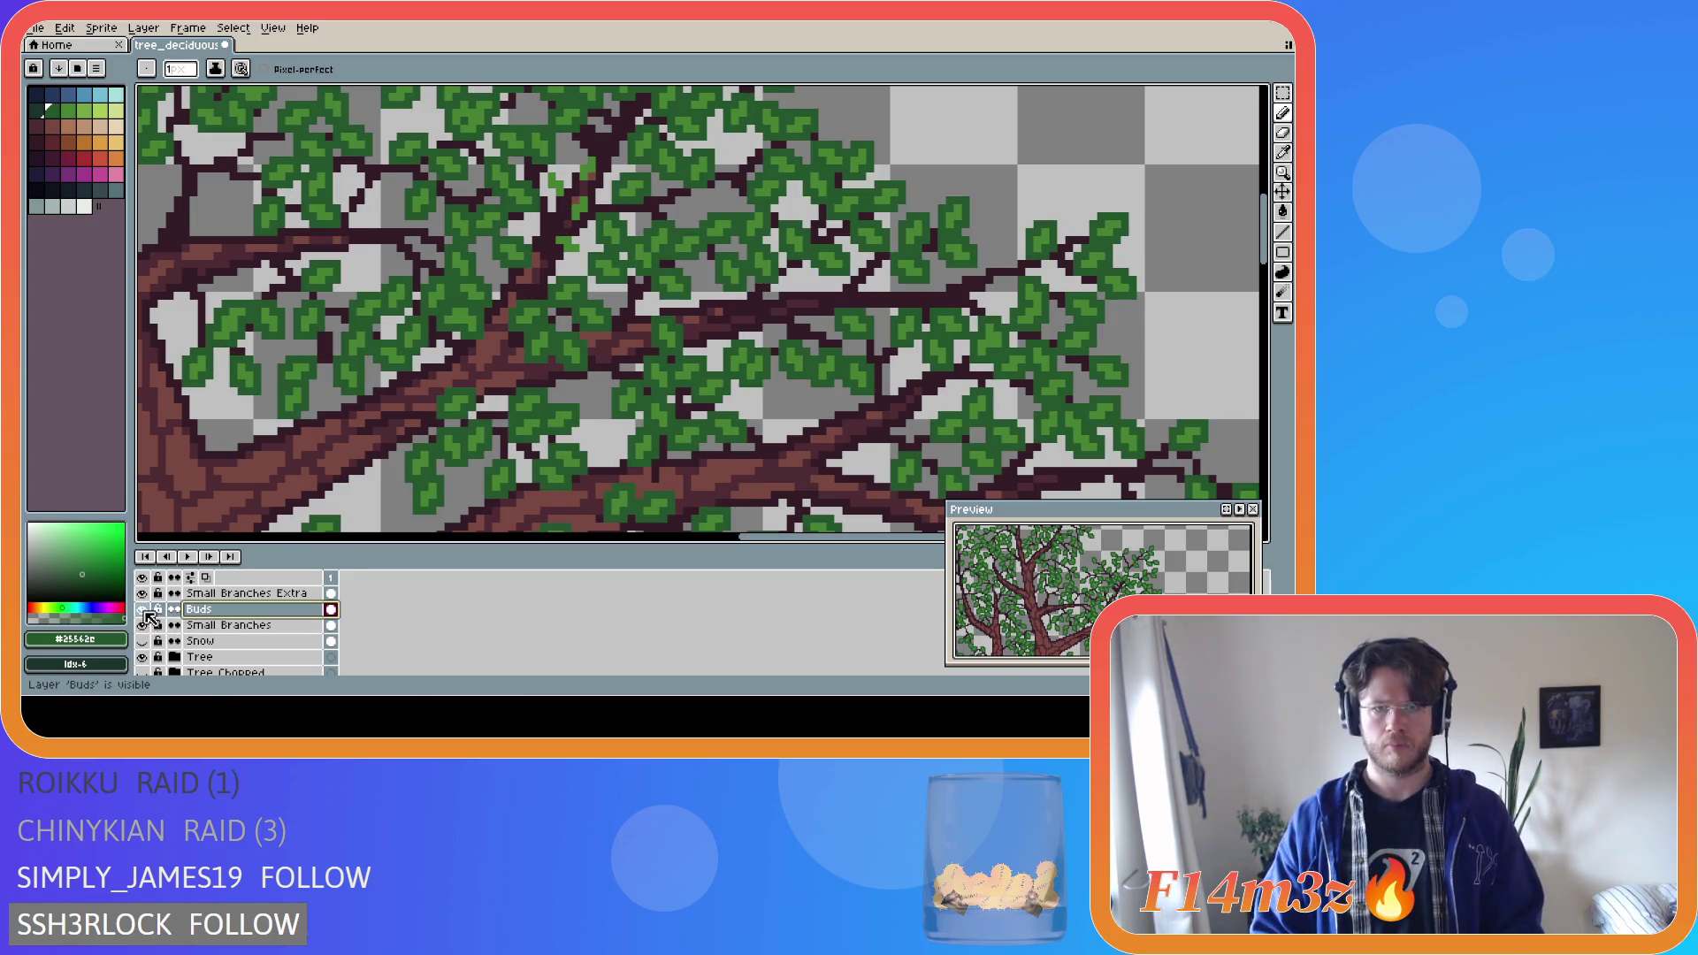
pyautogui.click(141, 609)
pyautogui.click(141, 610)
pyautogui.scroll(1, 147, 614)
pyautogui.click(142, 609)
pyautogui.click(143, 610)
pyautogui.click(142, 610)
pyautogui.click(142, 609)
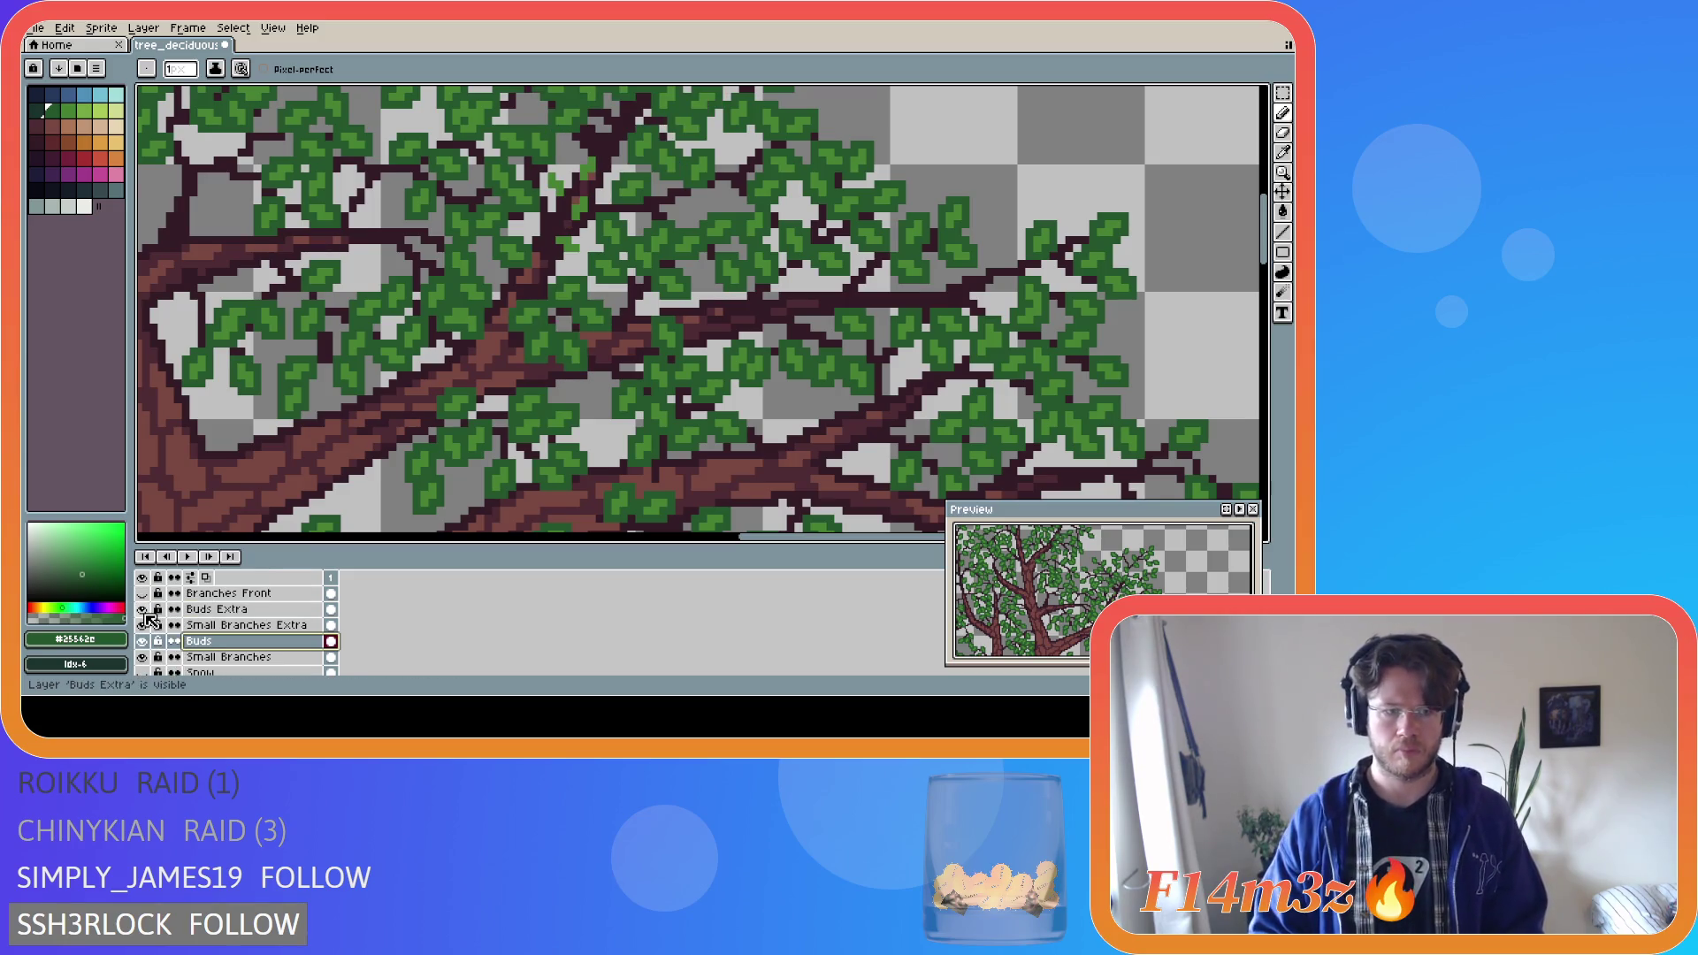
pyautogui.click(232, 625)
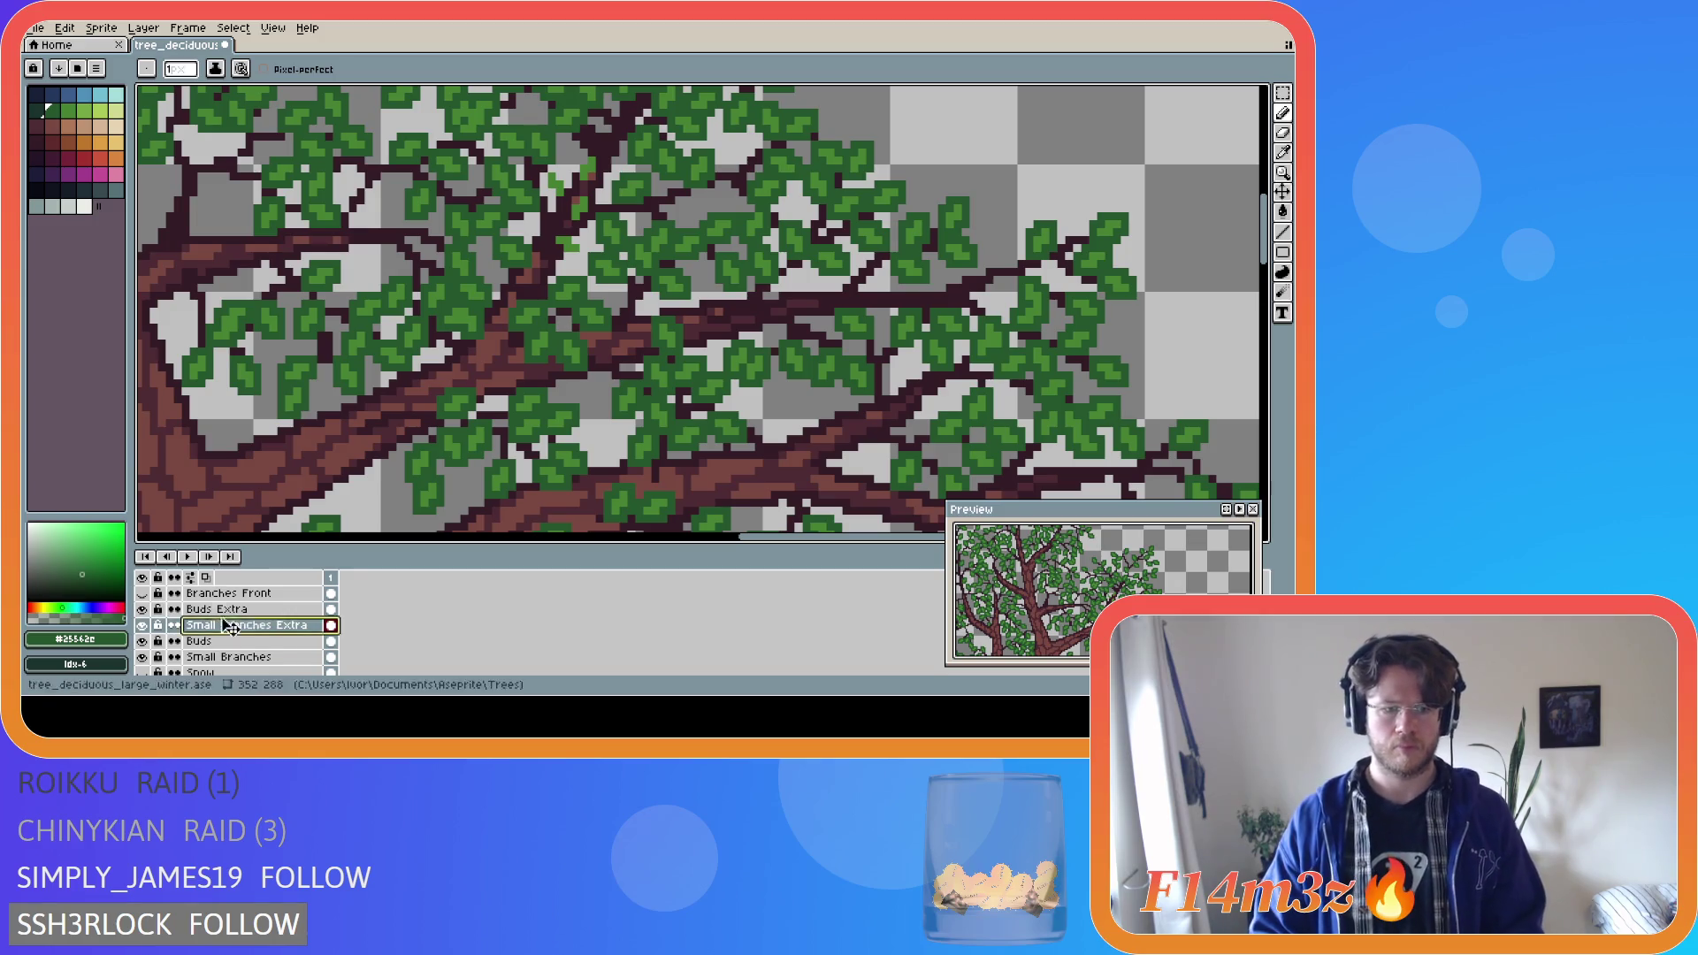
pyautogui.click(229, 610)
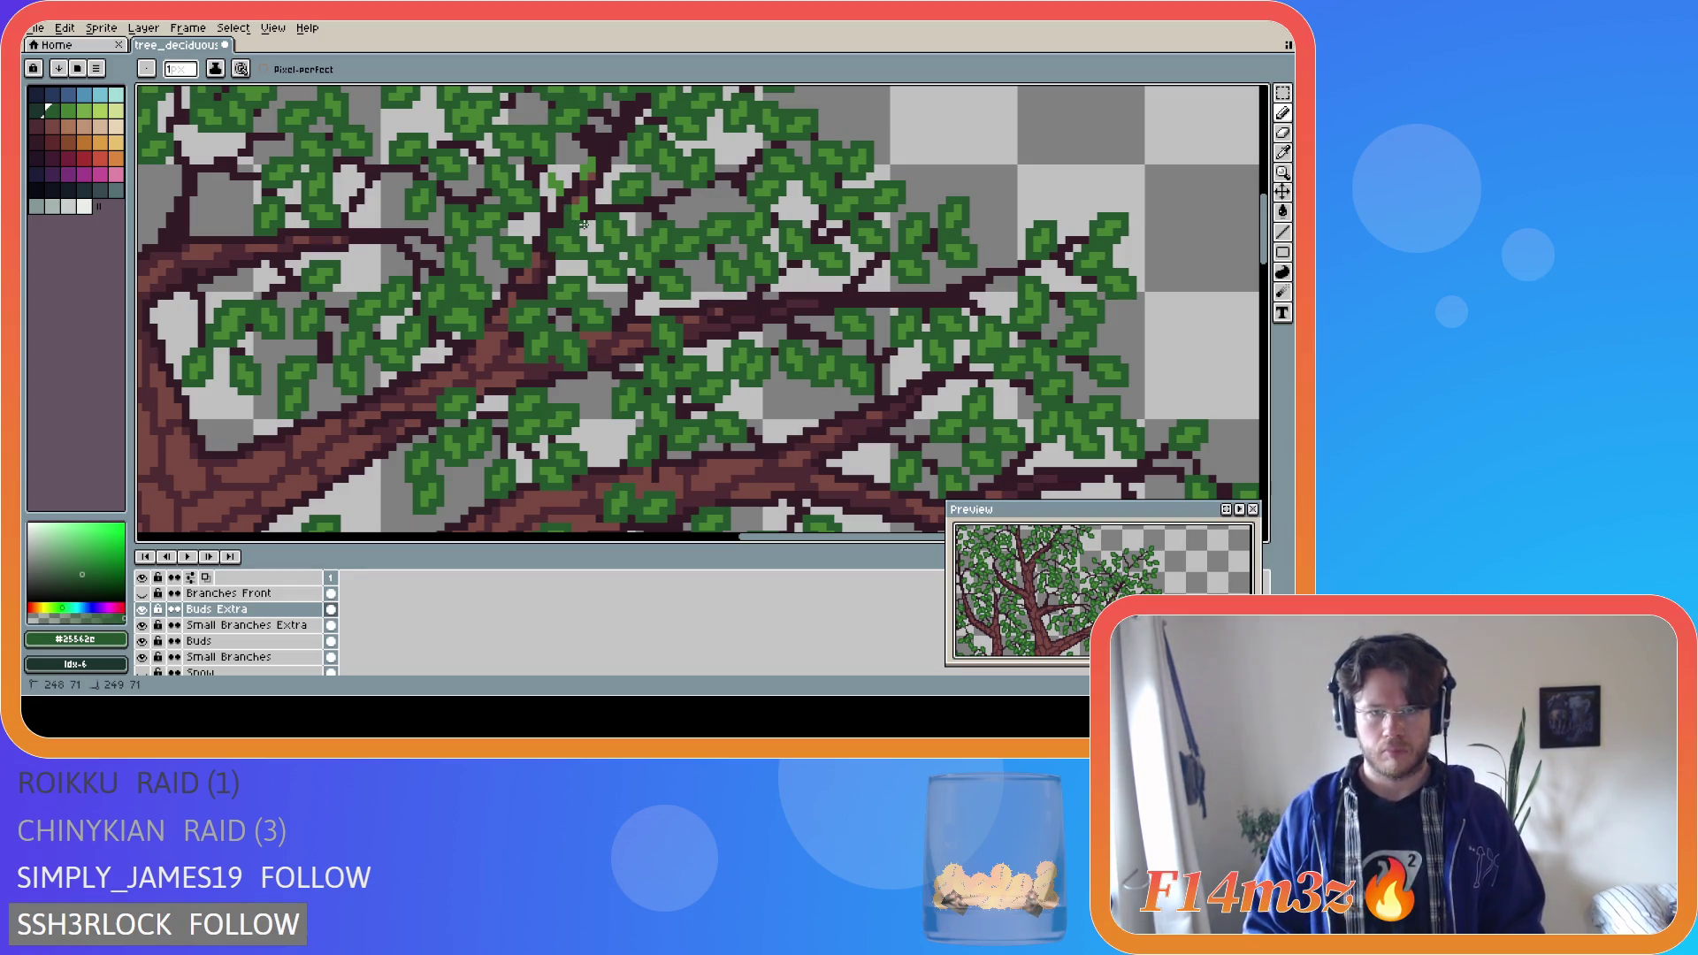
# Pencil two runs of dark green leaf pixels near the top branches and save tree_deciduous_large_winter.ase.
pyautogui.moveTo(591, 191)
pyautogui.mouseDown()
pyautogui.moveTo(559, 203)
pyautogui.moveTo(558, 177)
pyautogui.mouseUp()
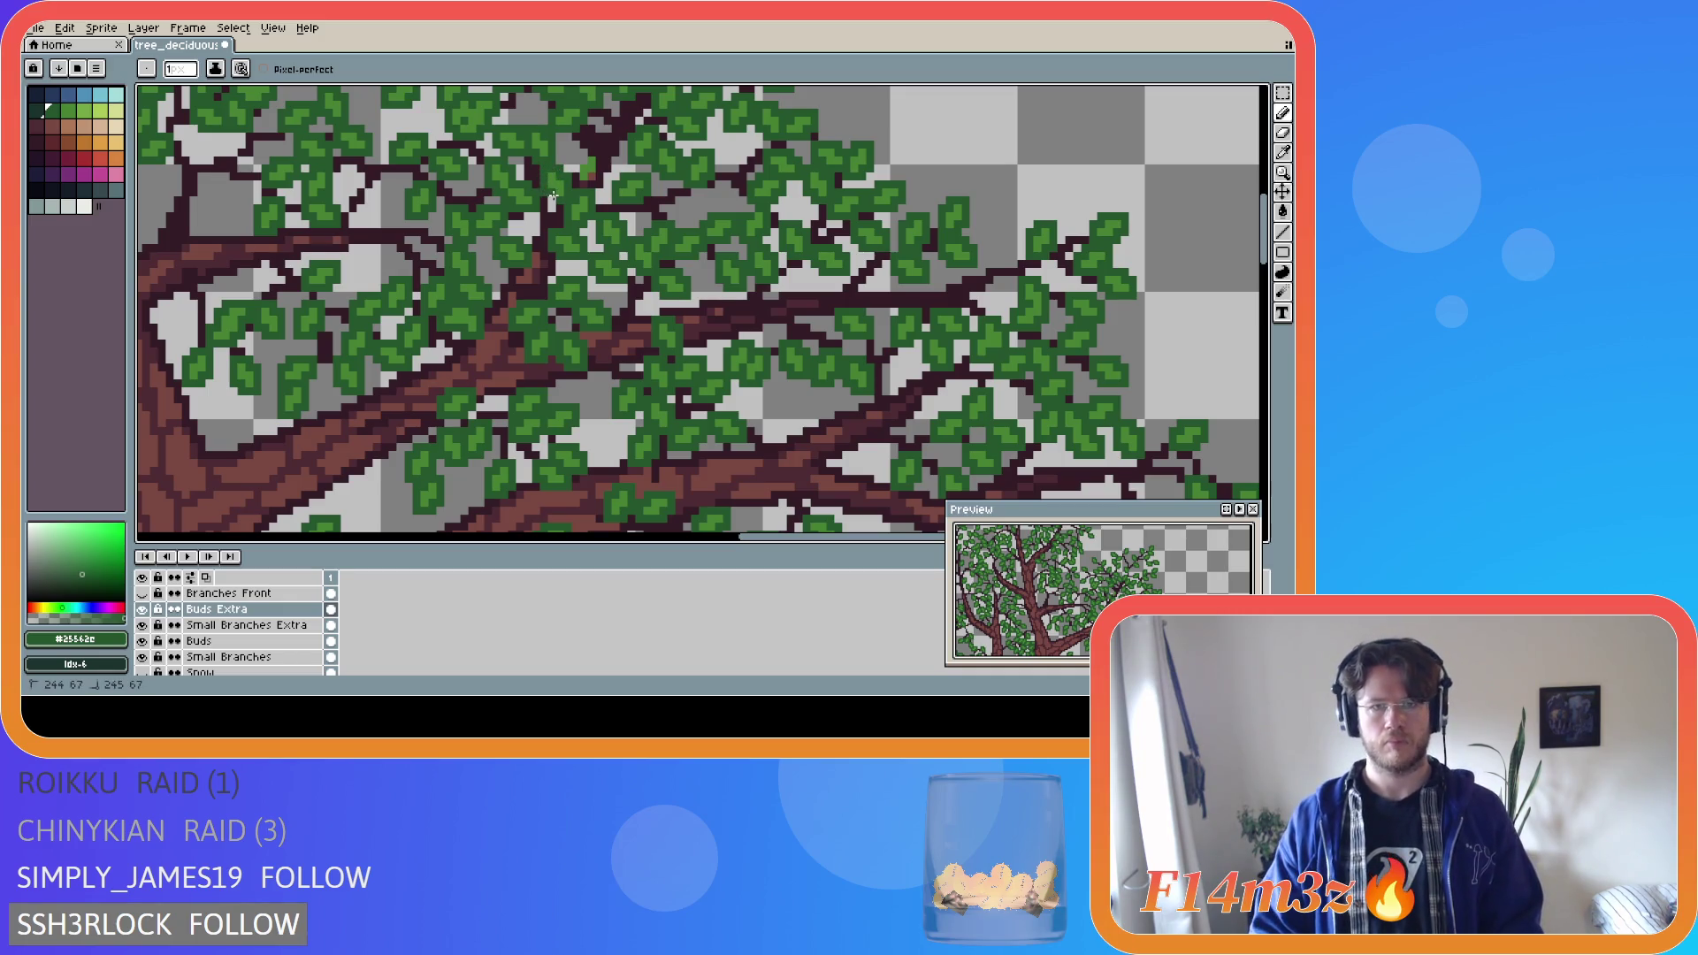
pyautogui.moveTo(592, 173); pyautogui.dragTo(601, 153)
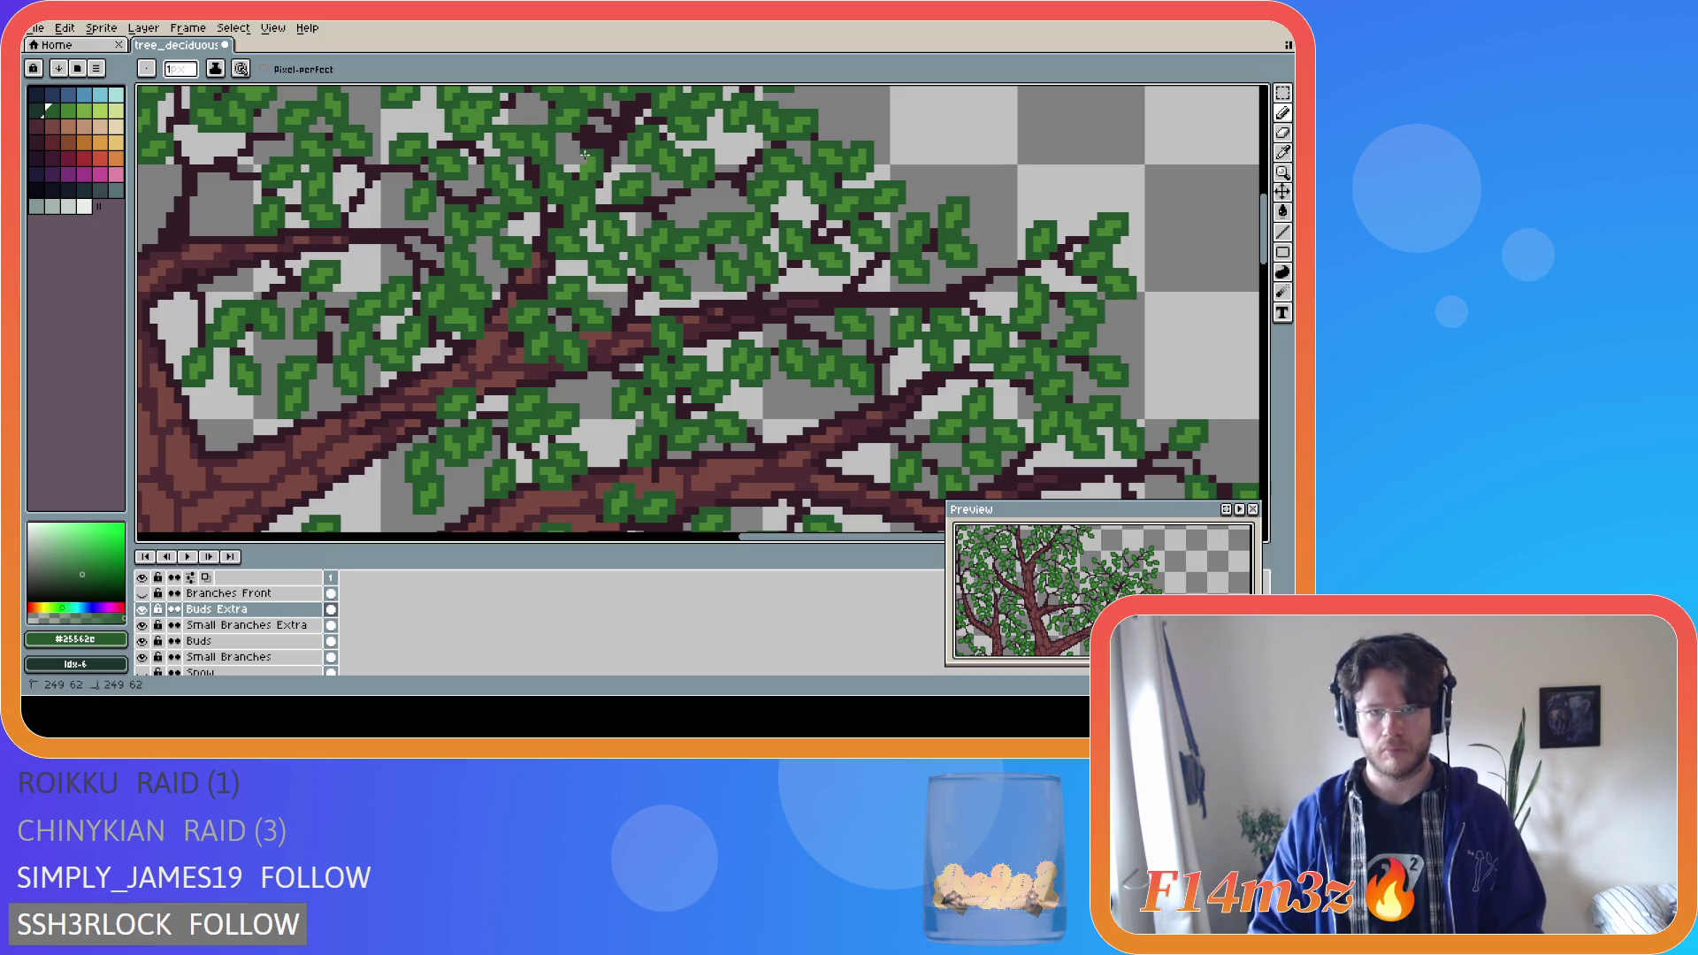
pyautogui.hotkey('ctrl', 's')
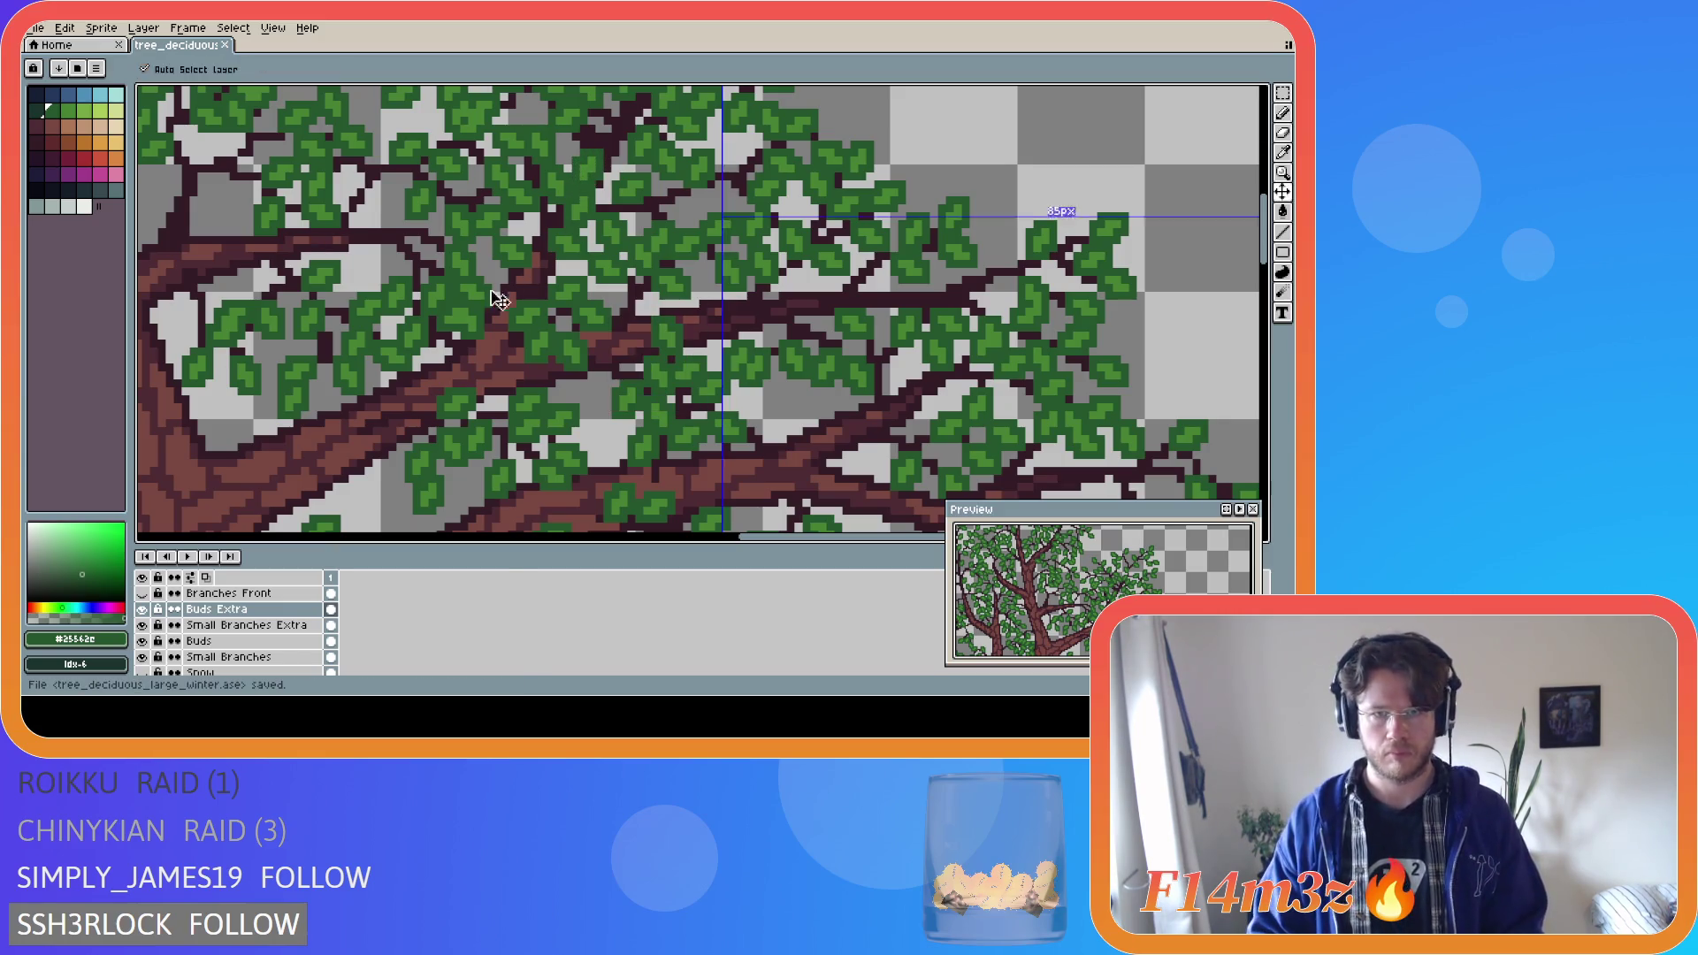
pyautogui.scroll(-3, 335, 451)
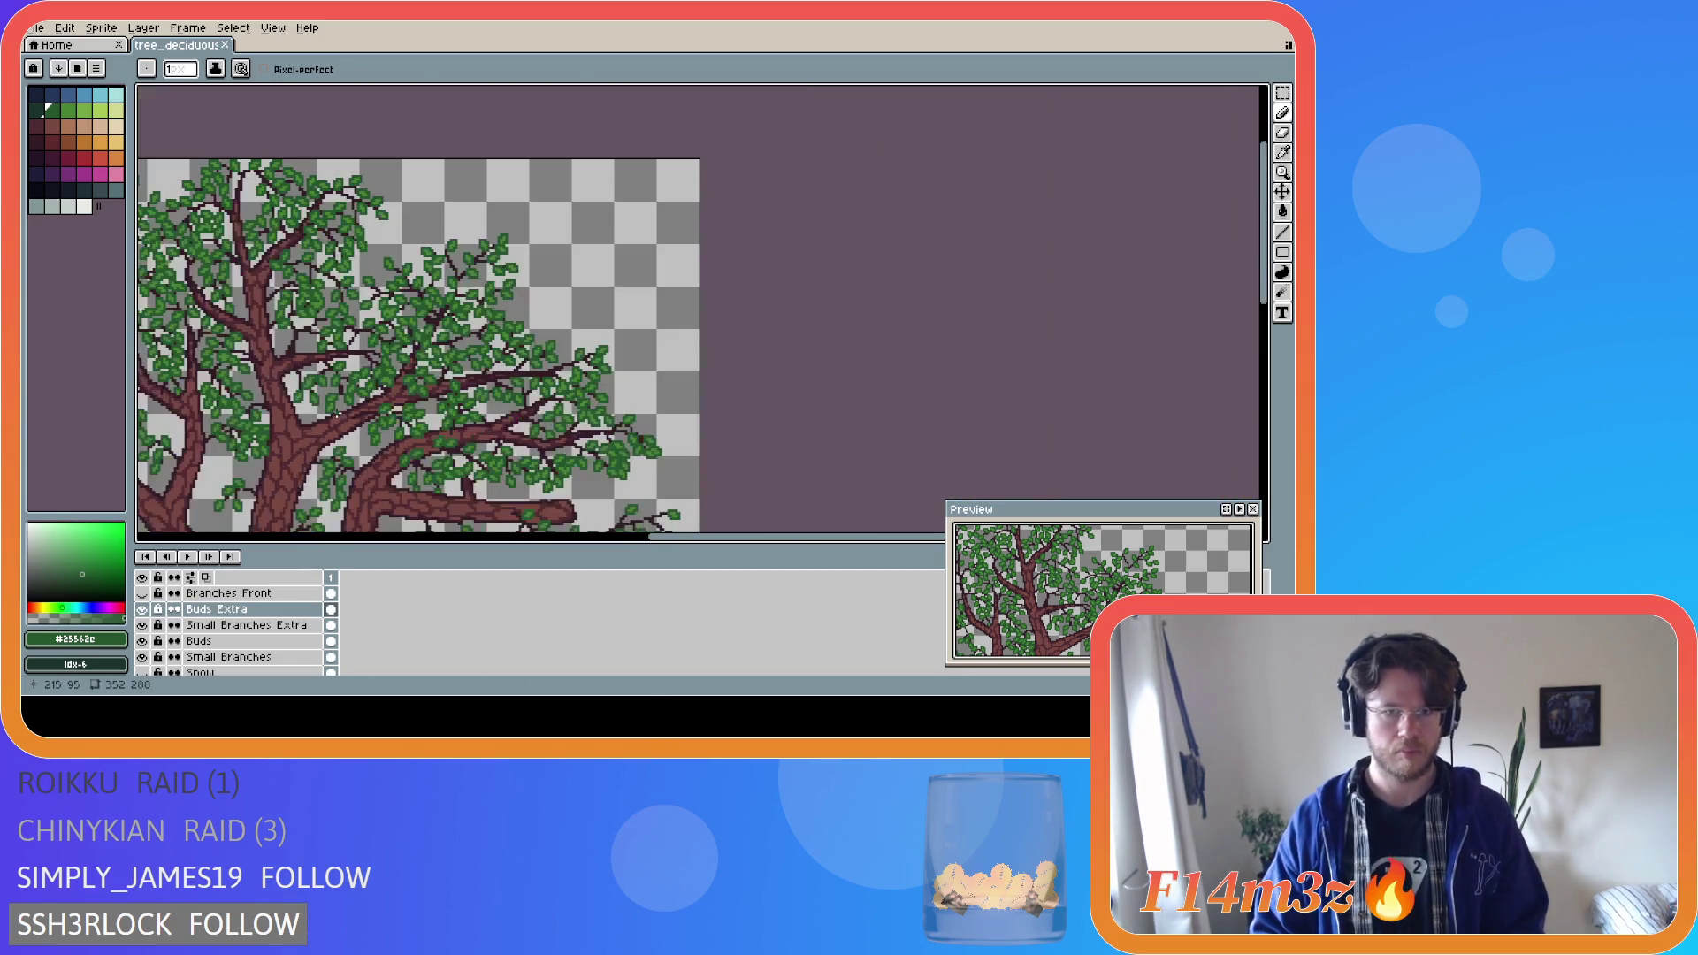
pyautogui.scroll(-2, 337, 416)
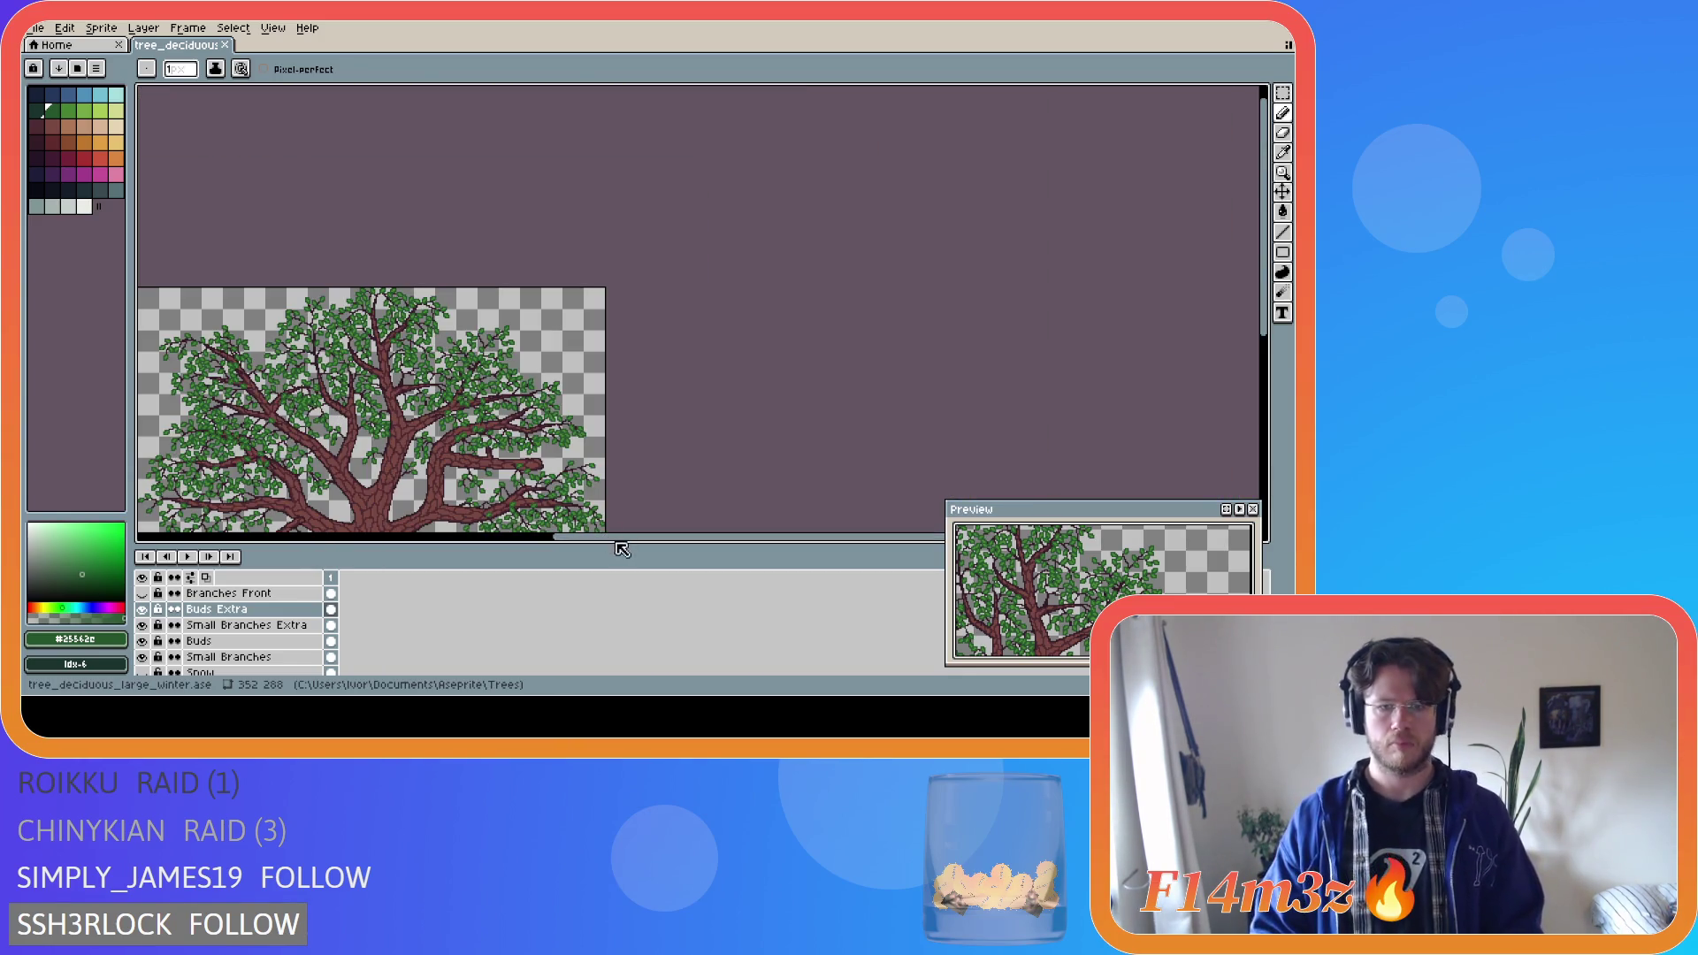
pyautogui.click(548, 543)
pyautogui.scroll(3, 566, 399)
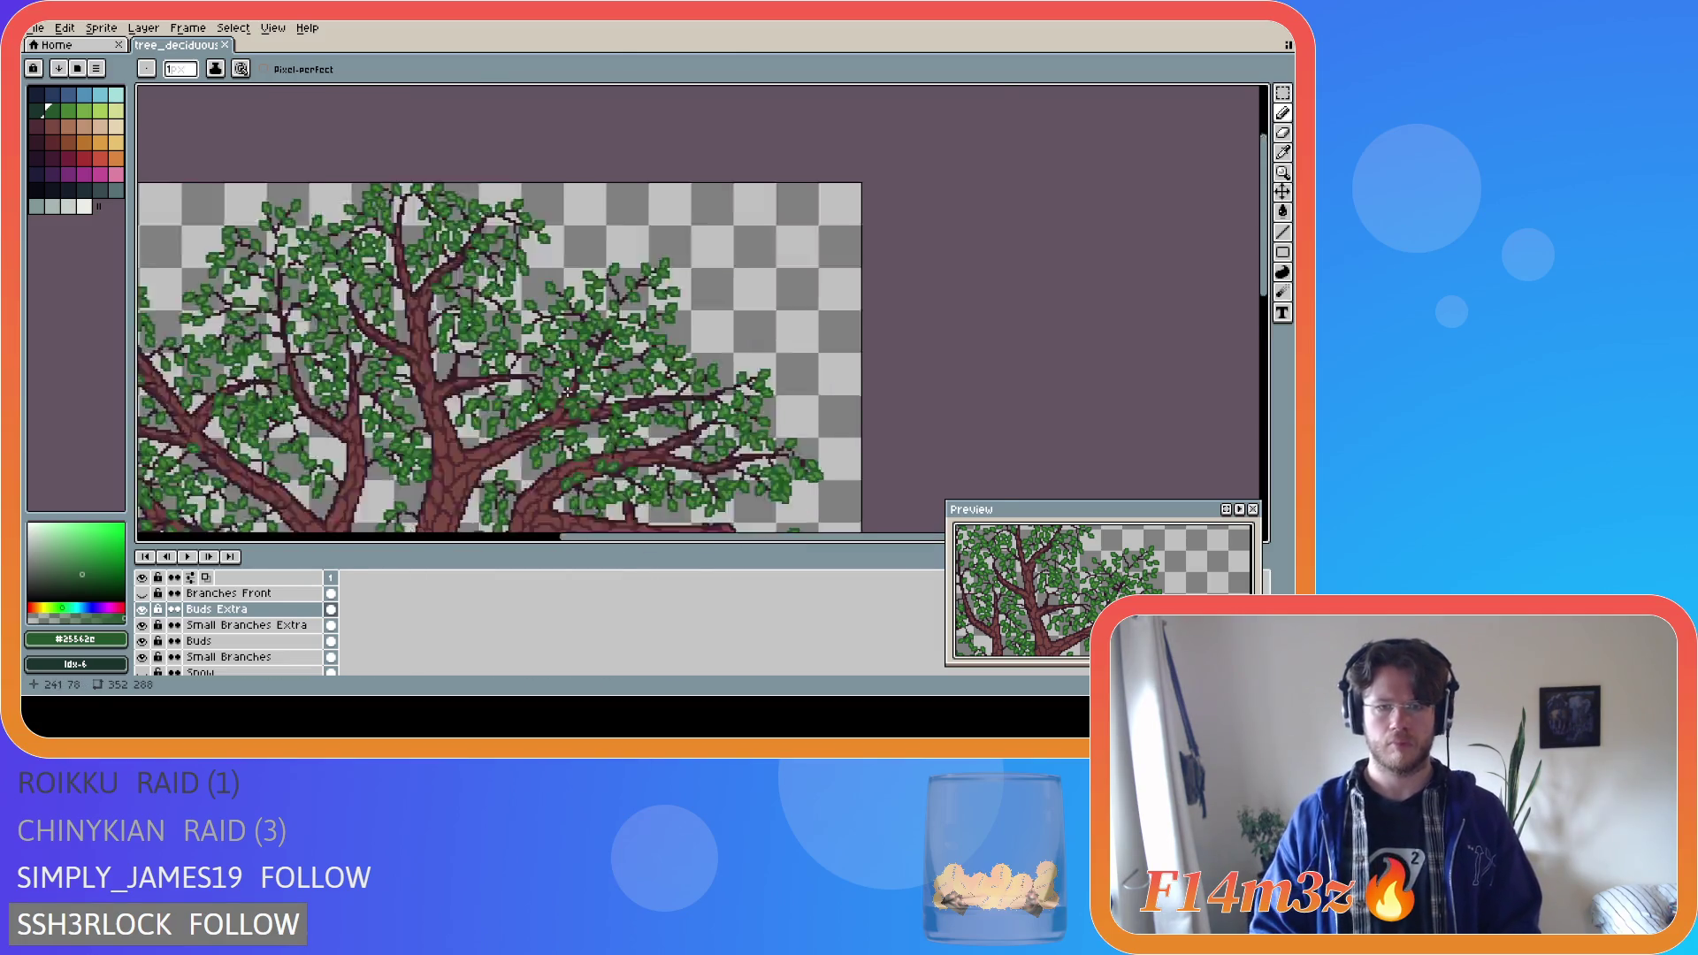
# Undo five recent edits, then eyedrop maroon #341c27 and draw a twig upward into the leaves.
pyautogui.scroll(1, 604, 376)
pyautogui.hotkey('ctrl', 'z')
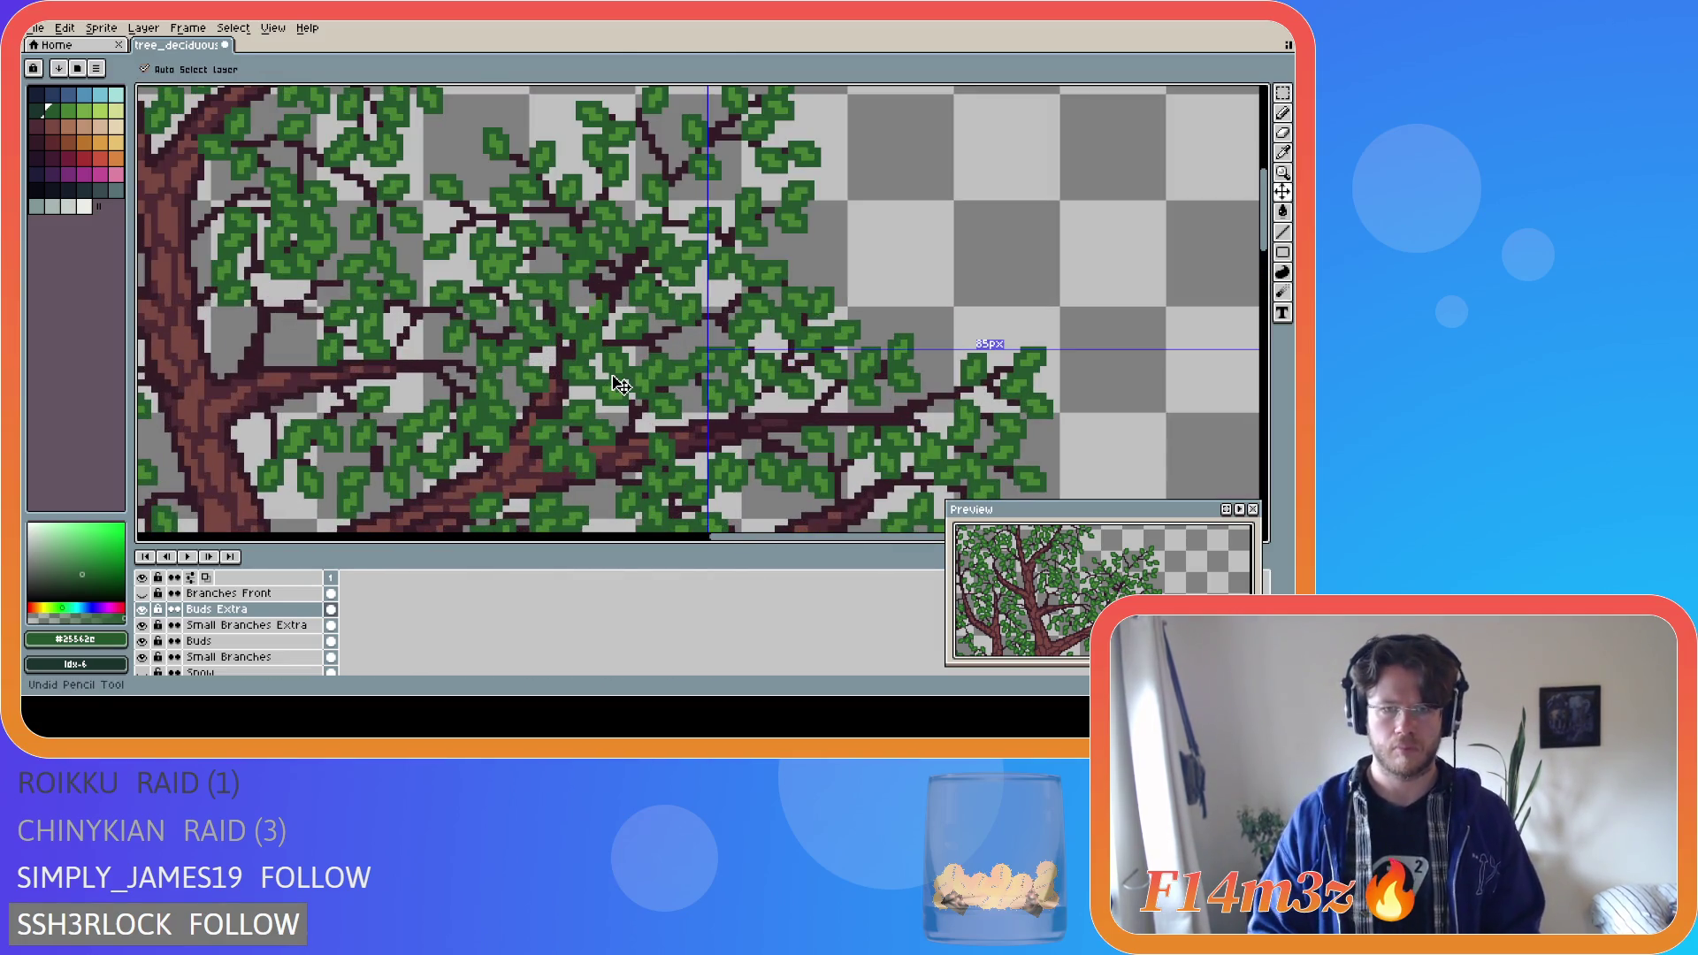
pyautogui.hotkey('ctrl', 'z')
pyautogui.hotkey('ctrl', 'z')
pyautogui.hotkey('ctrl', 'z')
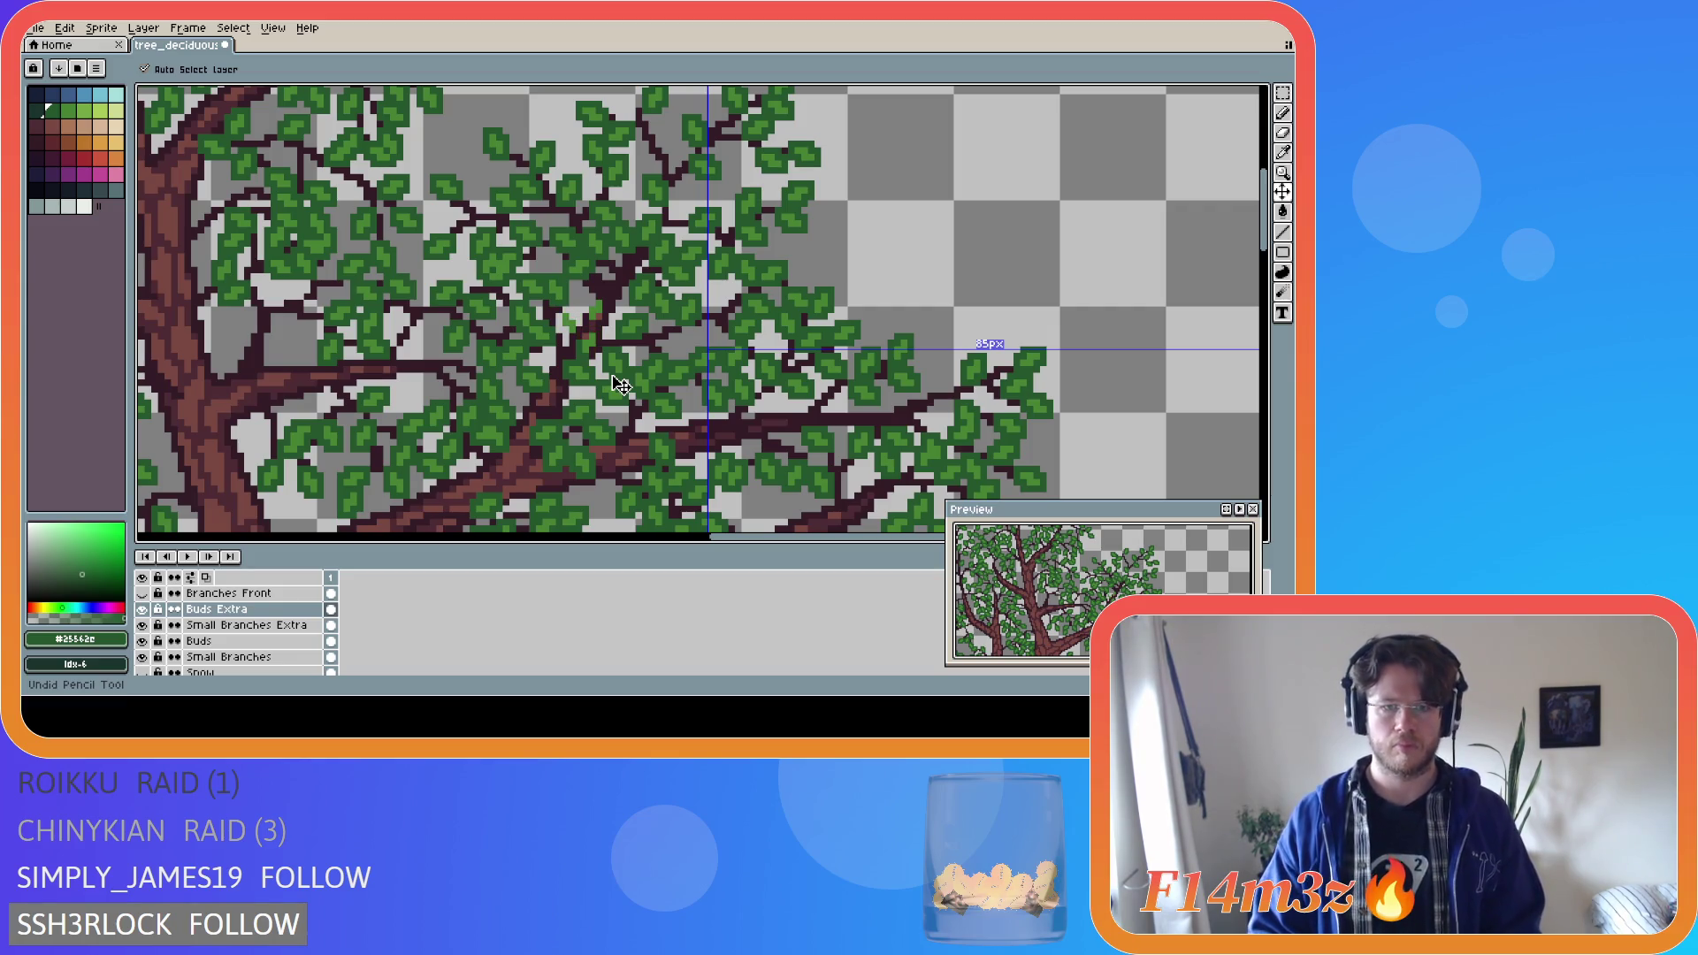
pyautogui.hotkey('ctrl', 'z')
pyautogui.hotkey('ctrl', 'z')
pyautogui.hotkey('ctrl', 'z')
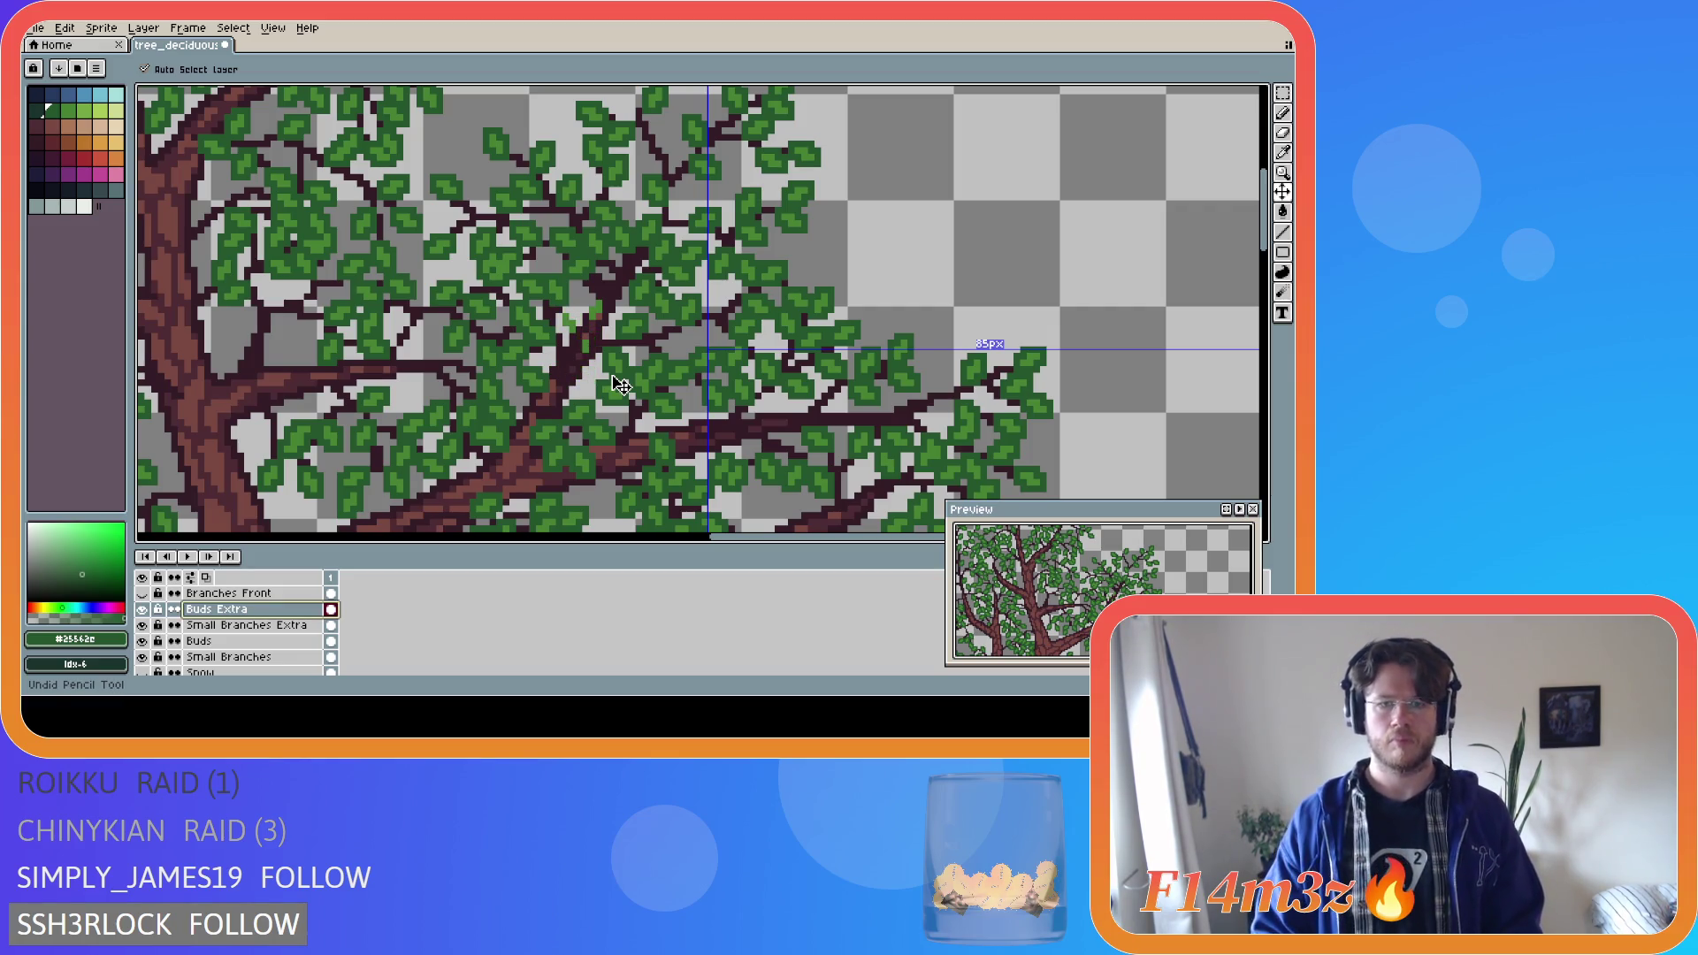
pyautogui.hotkey('ctrl', 'z')
pyautogui.hotkey('ctrl', 'z')
pyautogui.hotkey('ctrl', 'z')
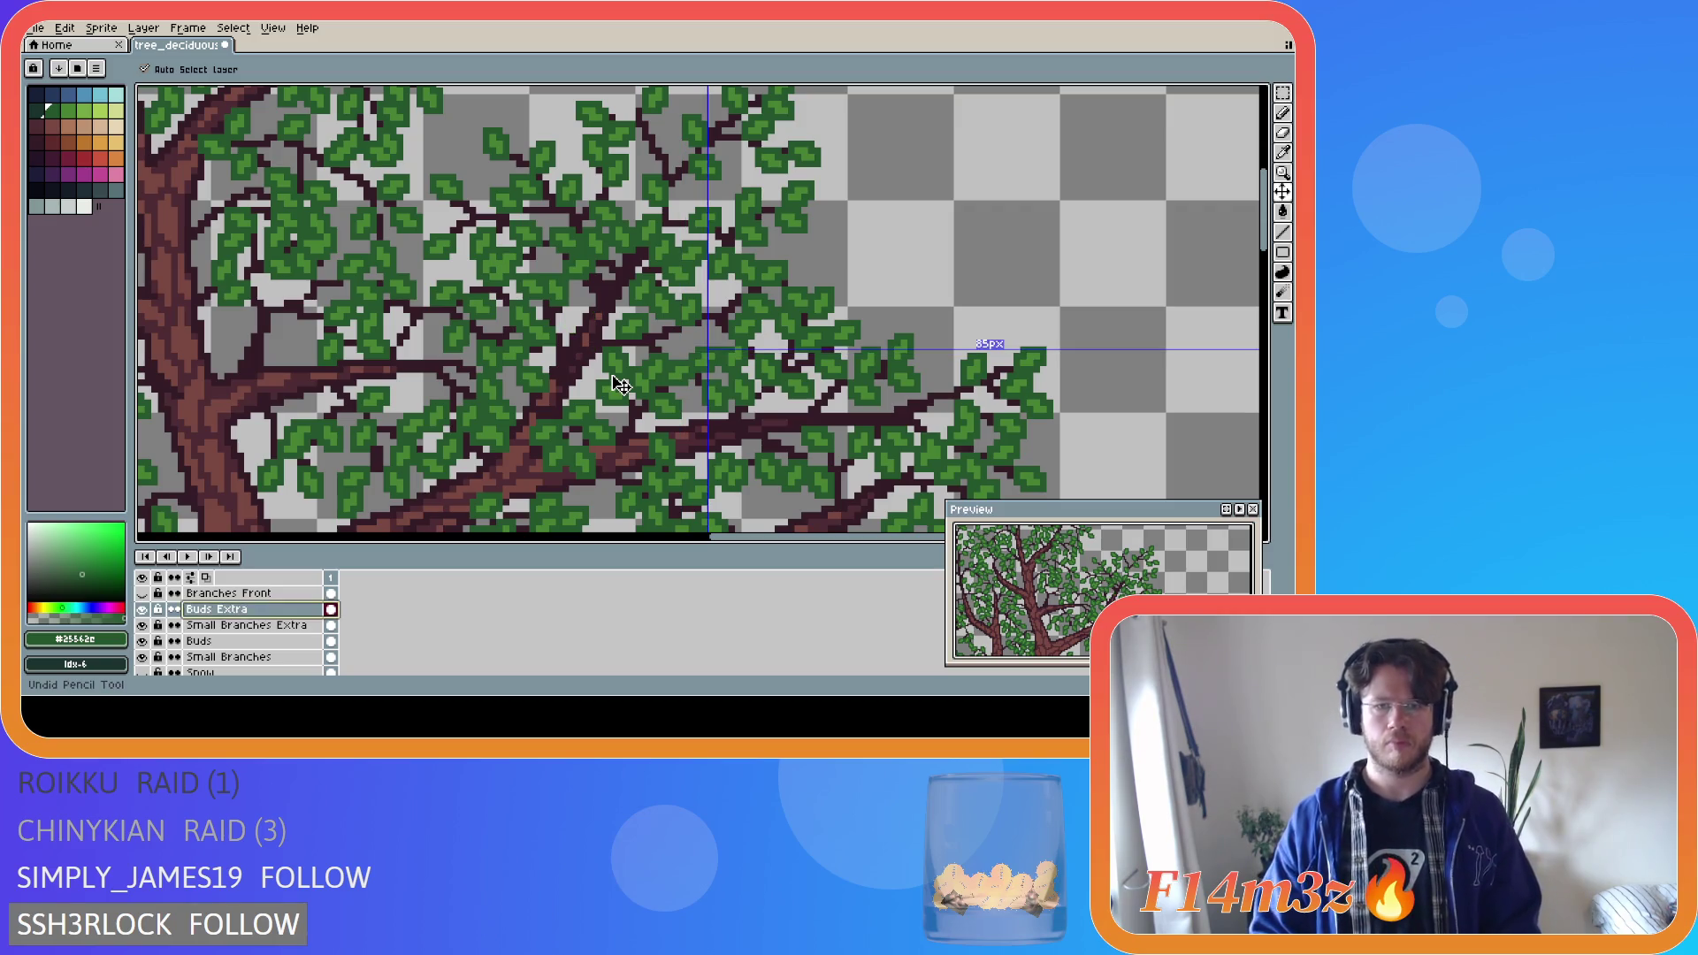
pyautogui.hotkey('ctrl', 'z')
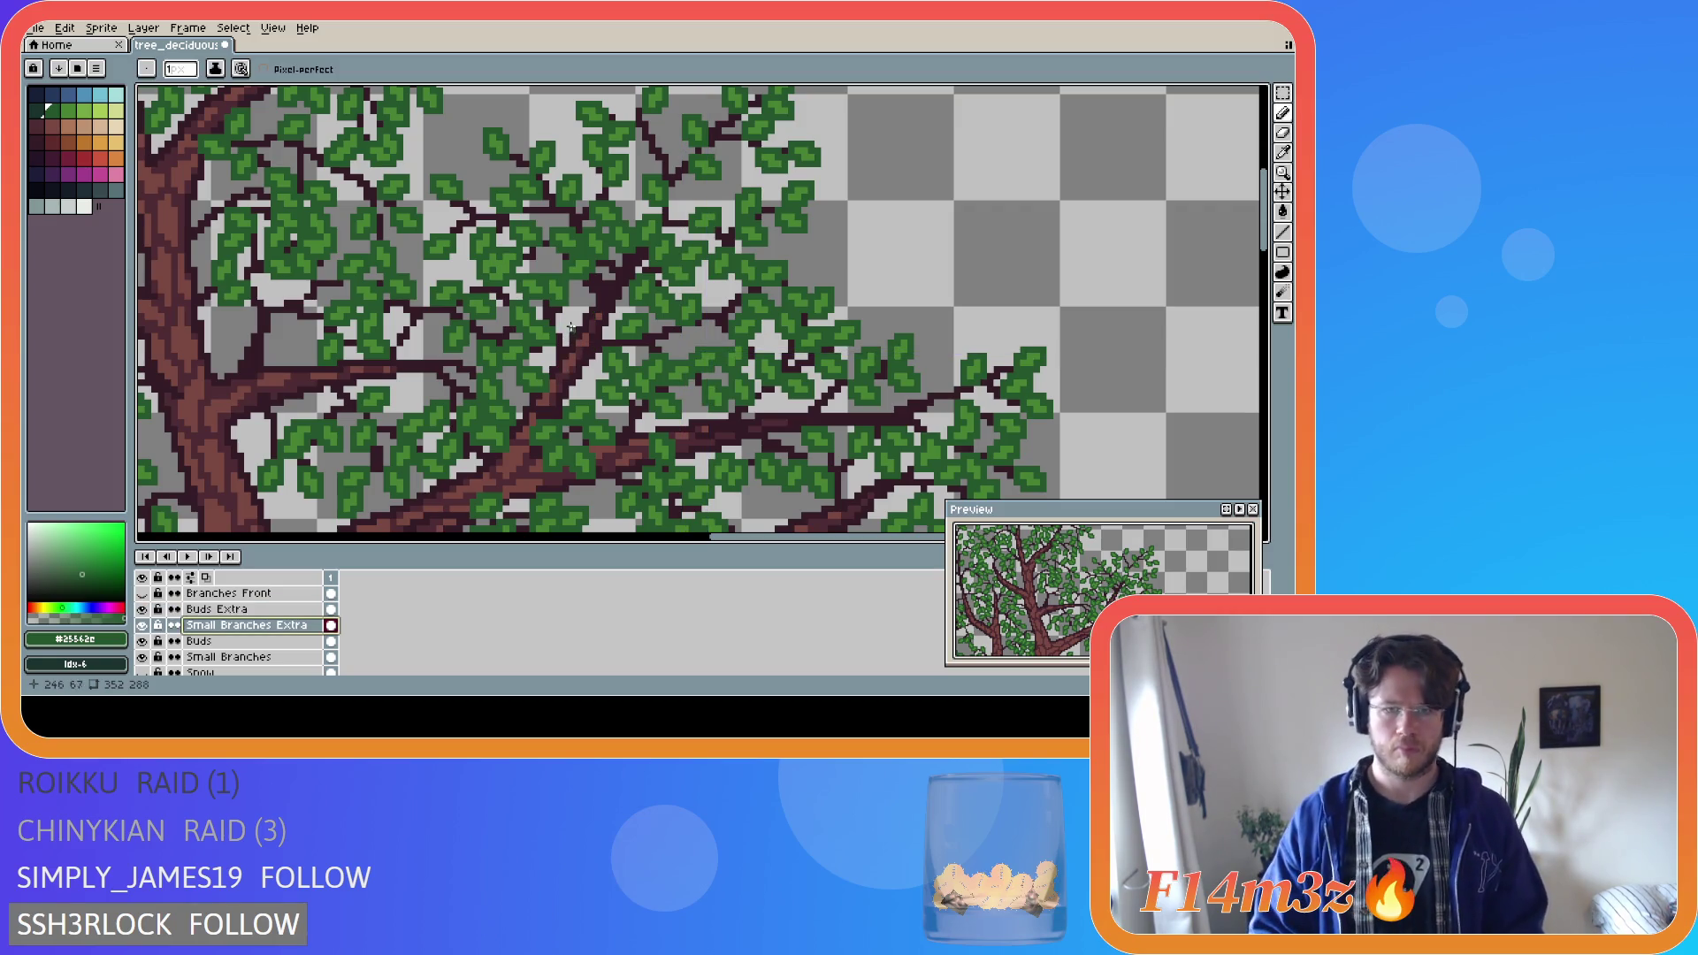
pyautogui.keyDown('alt'); pyautogui.click(570, 345); pyautogui.keyUp('alt')
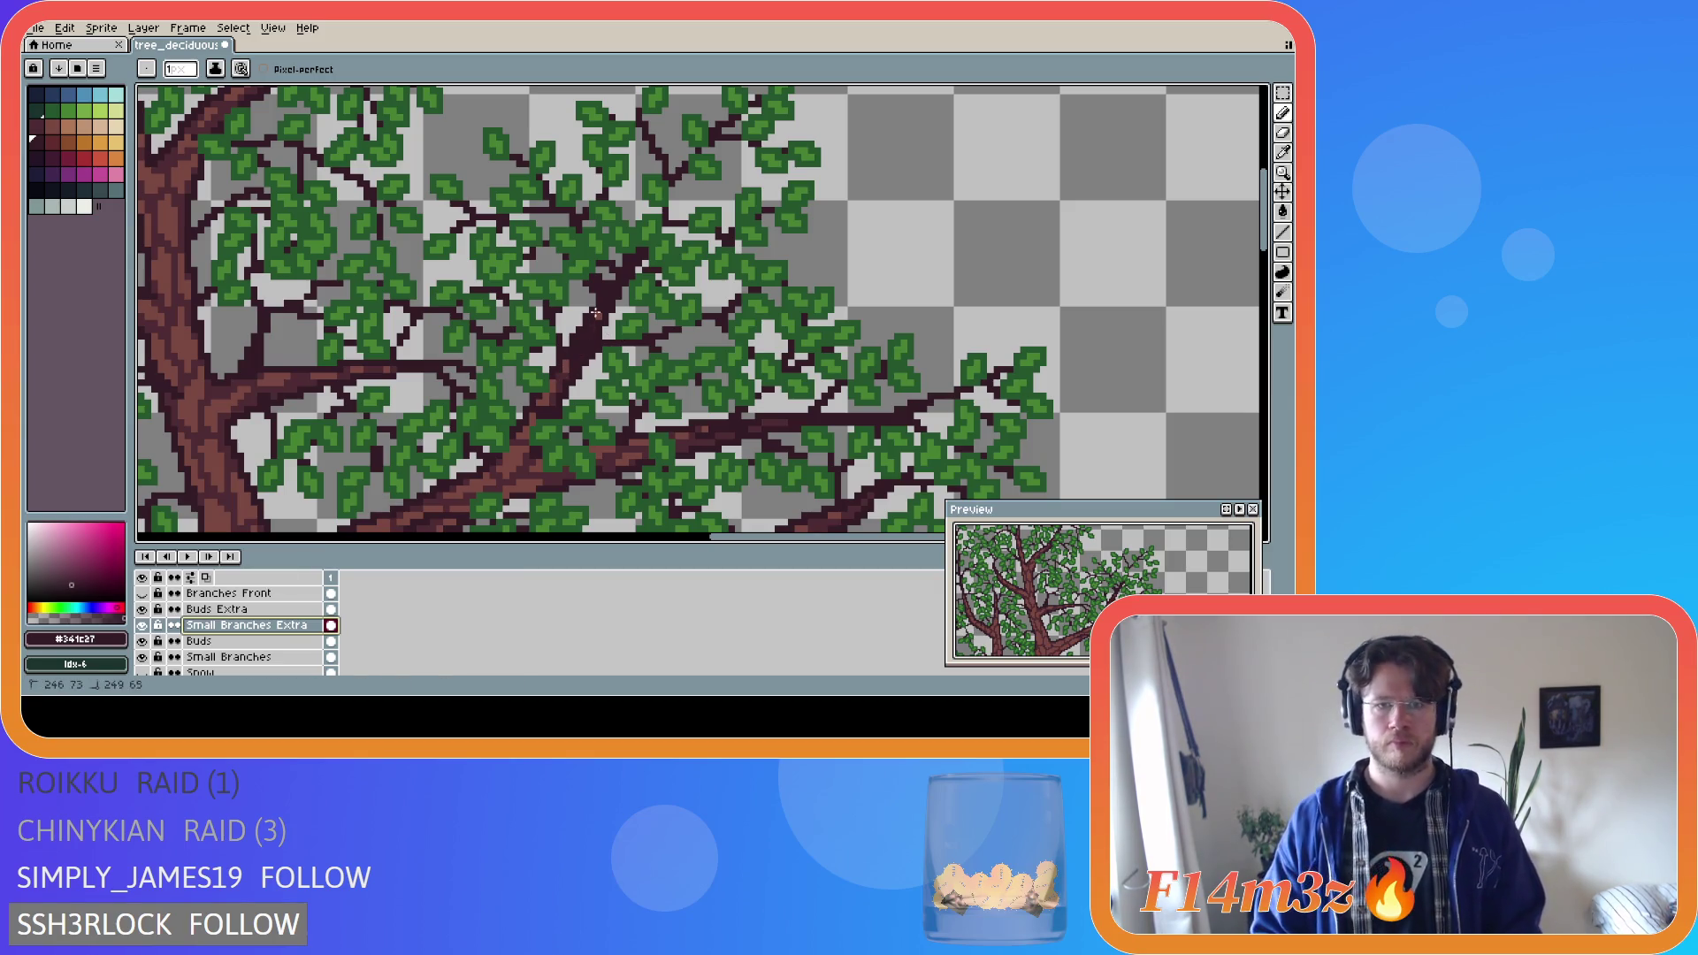
pyautogui.moveTo(571, 361); pyautogui.dragTo(608, 291)
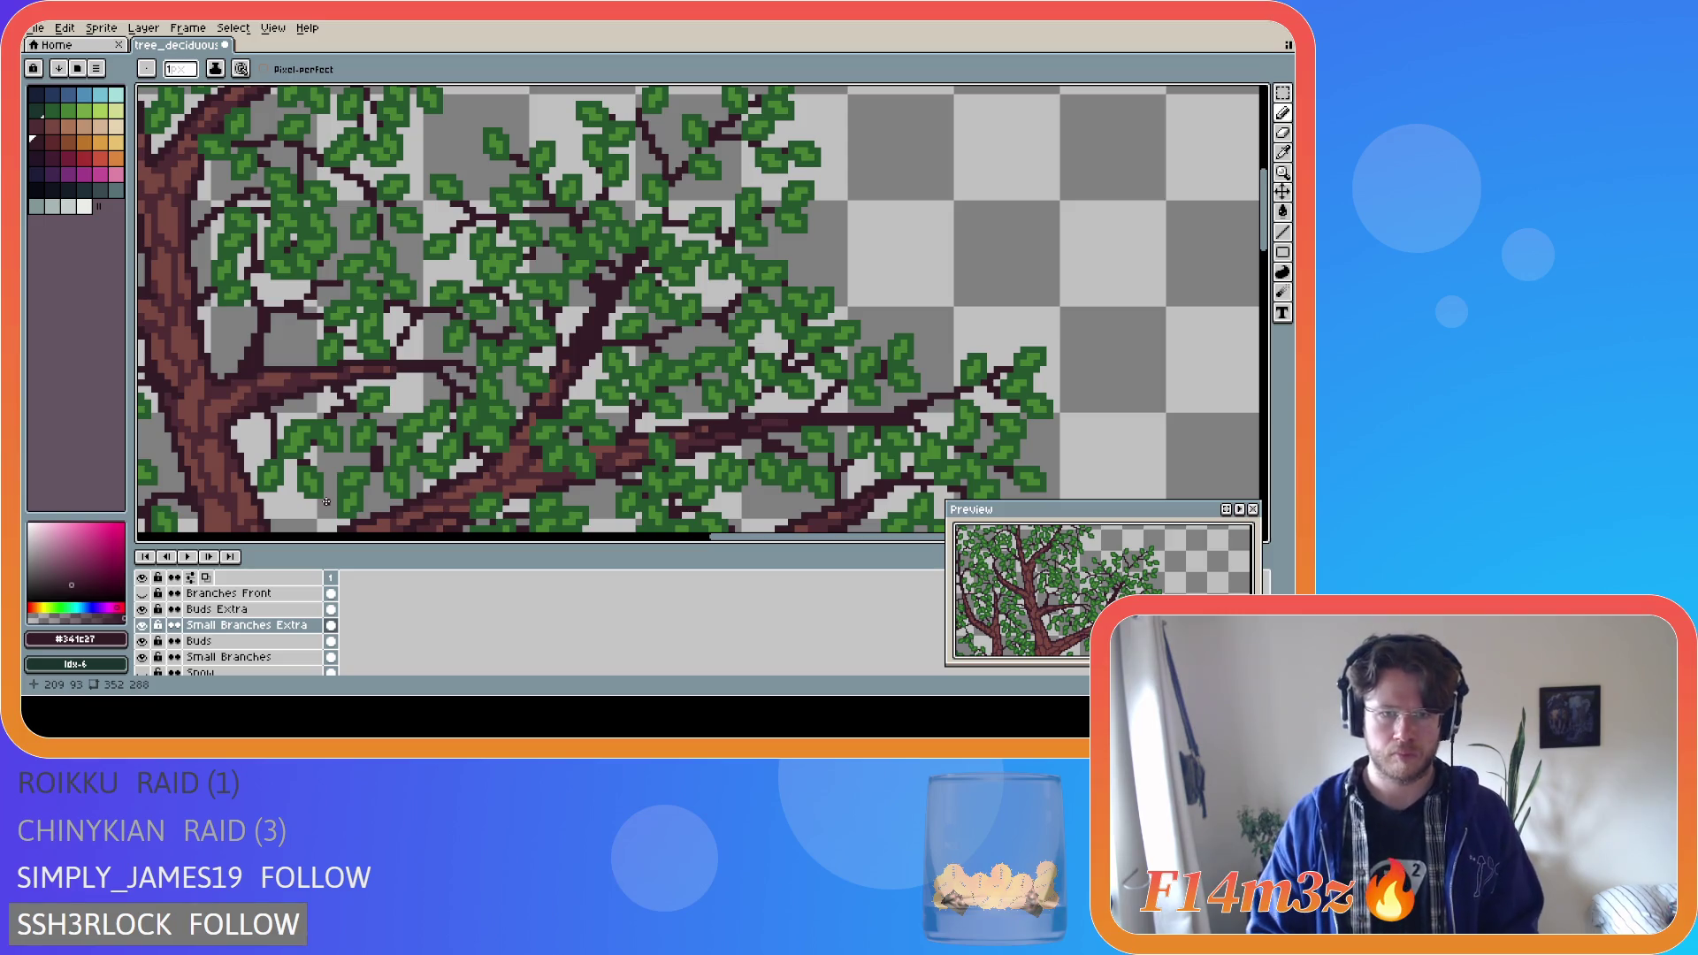
# Toggle the Tree and Small Branches layers off and on to check the leaves.
pyautogui.scroll(-2, 146, 659)
pyautogui.click(143, 657)
pyautogui.click(143, 657)
pyautogui.click(143, 657)
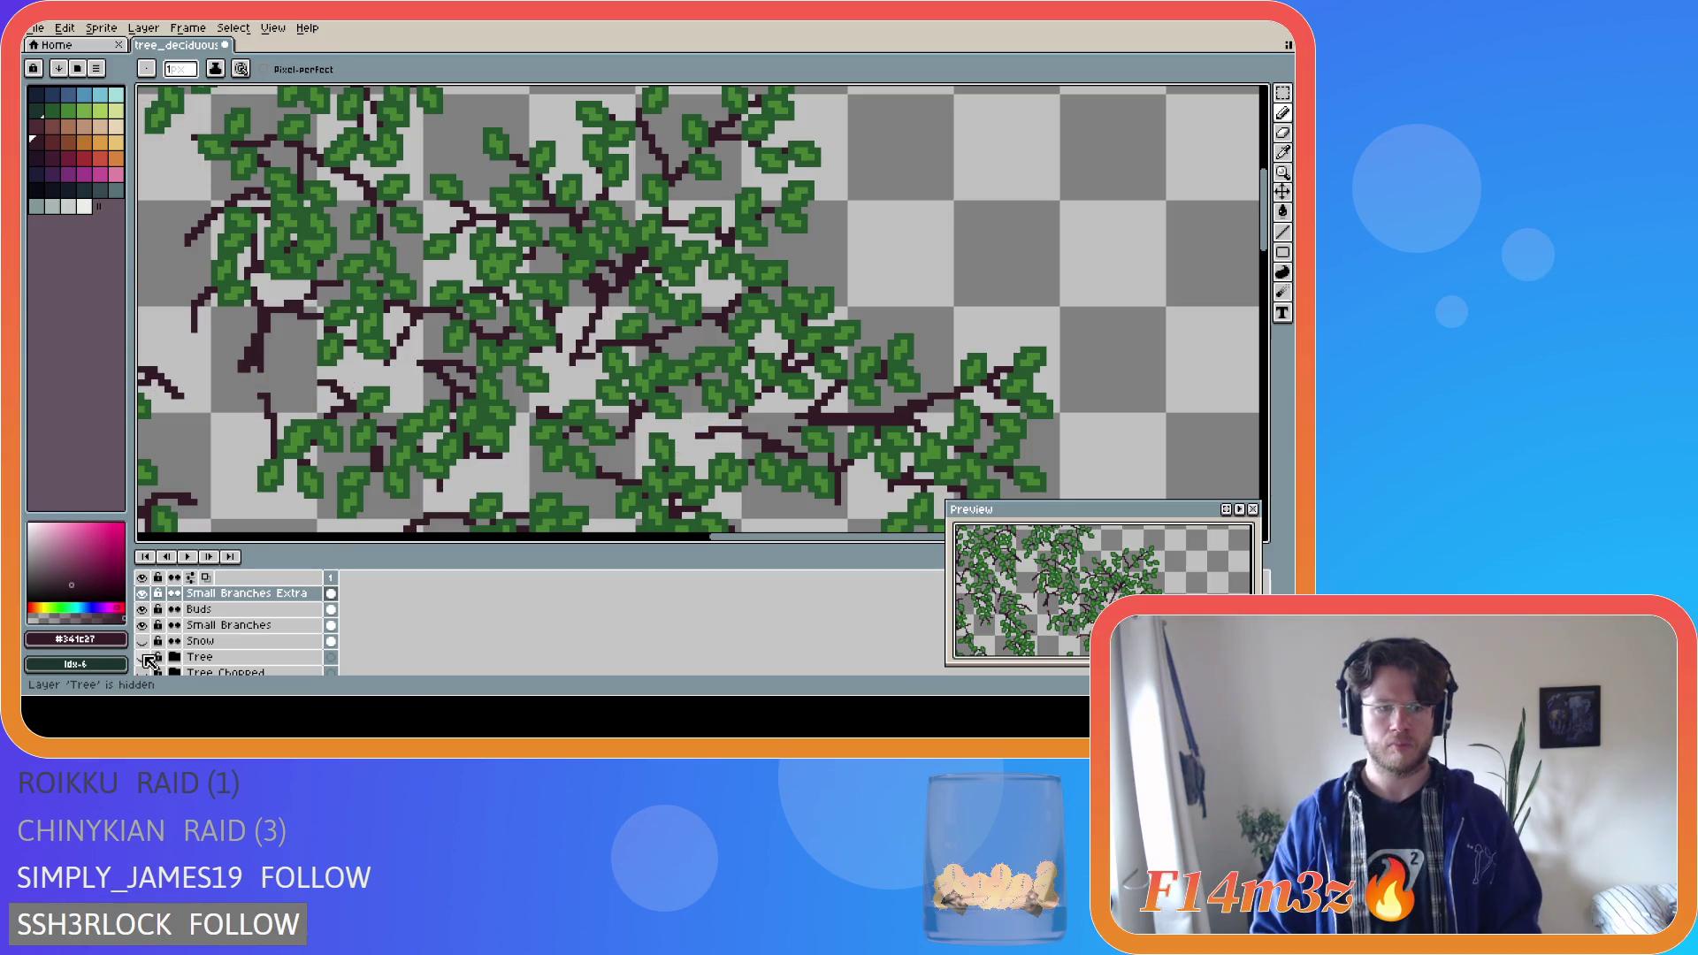
pyautogui.click(142, 626)
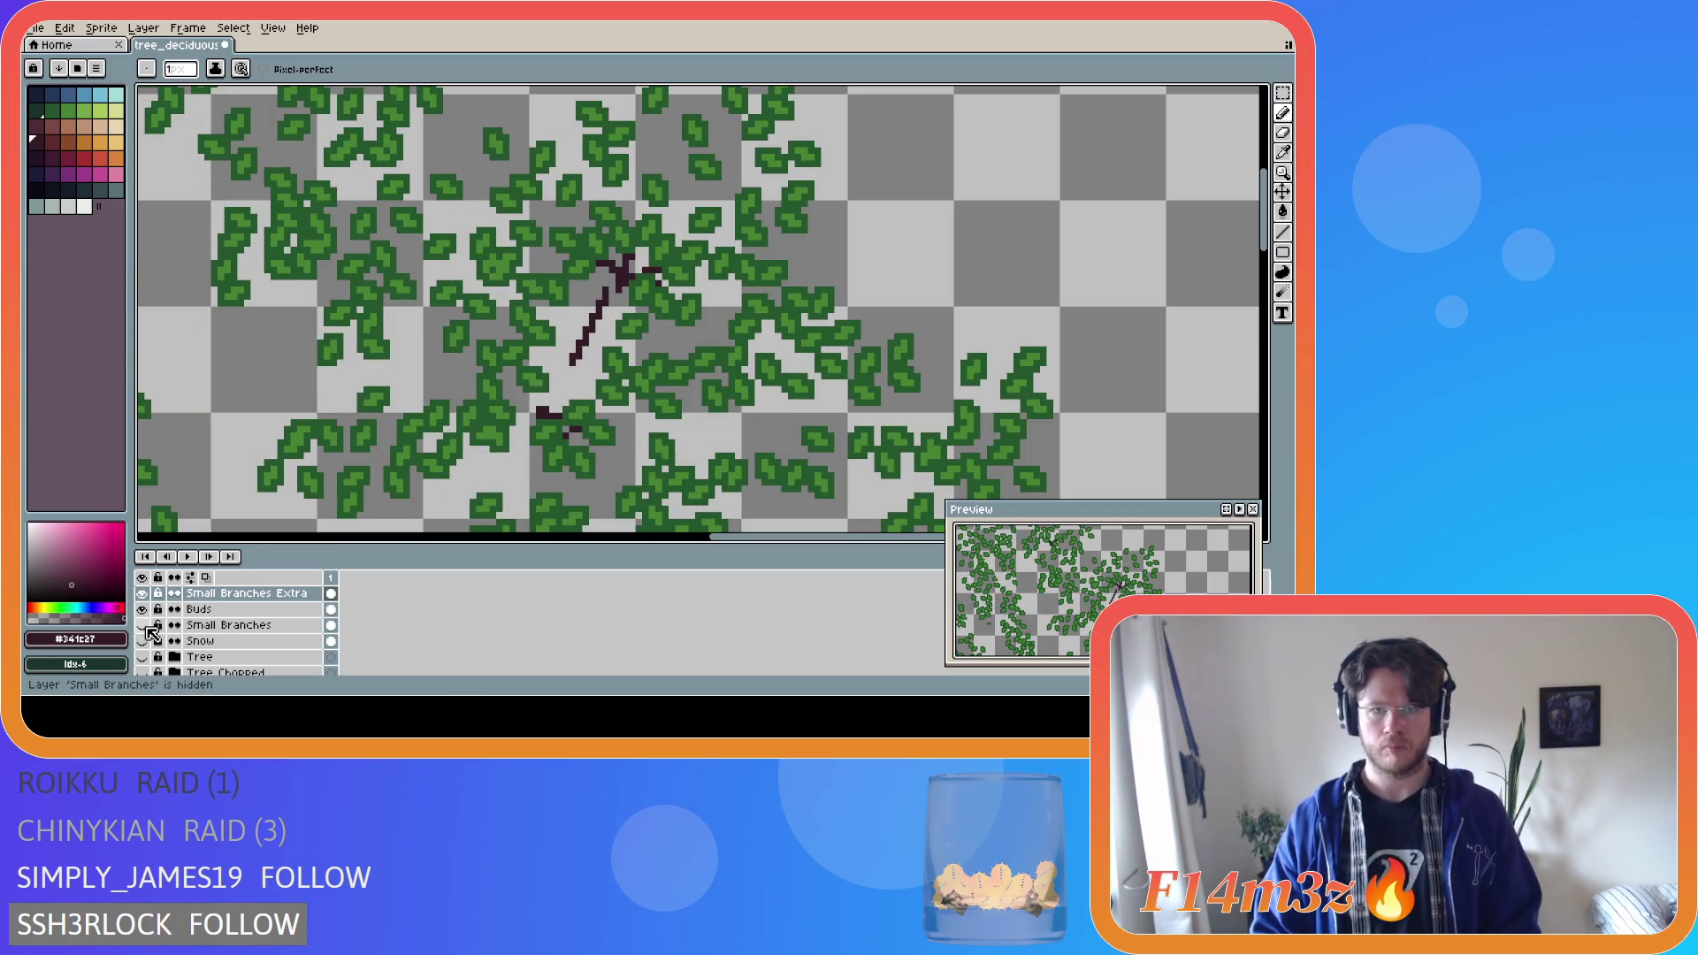
pyautogui.click(143, 625)
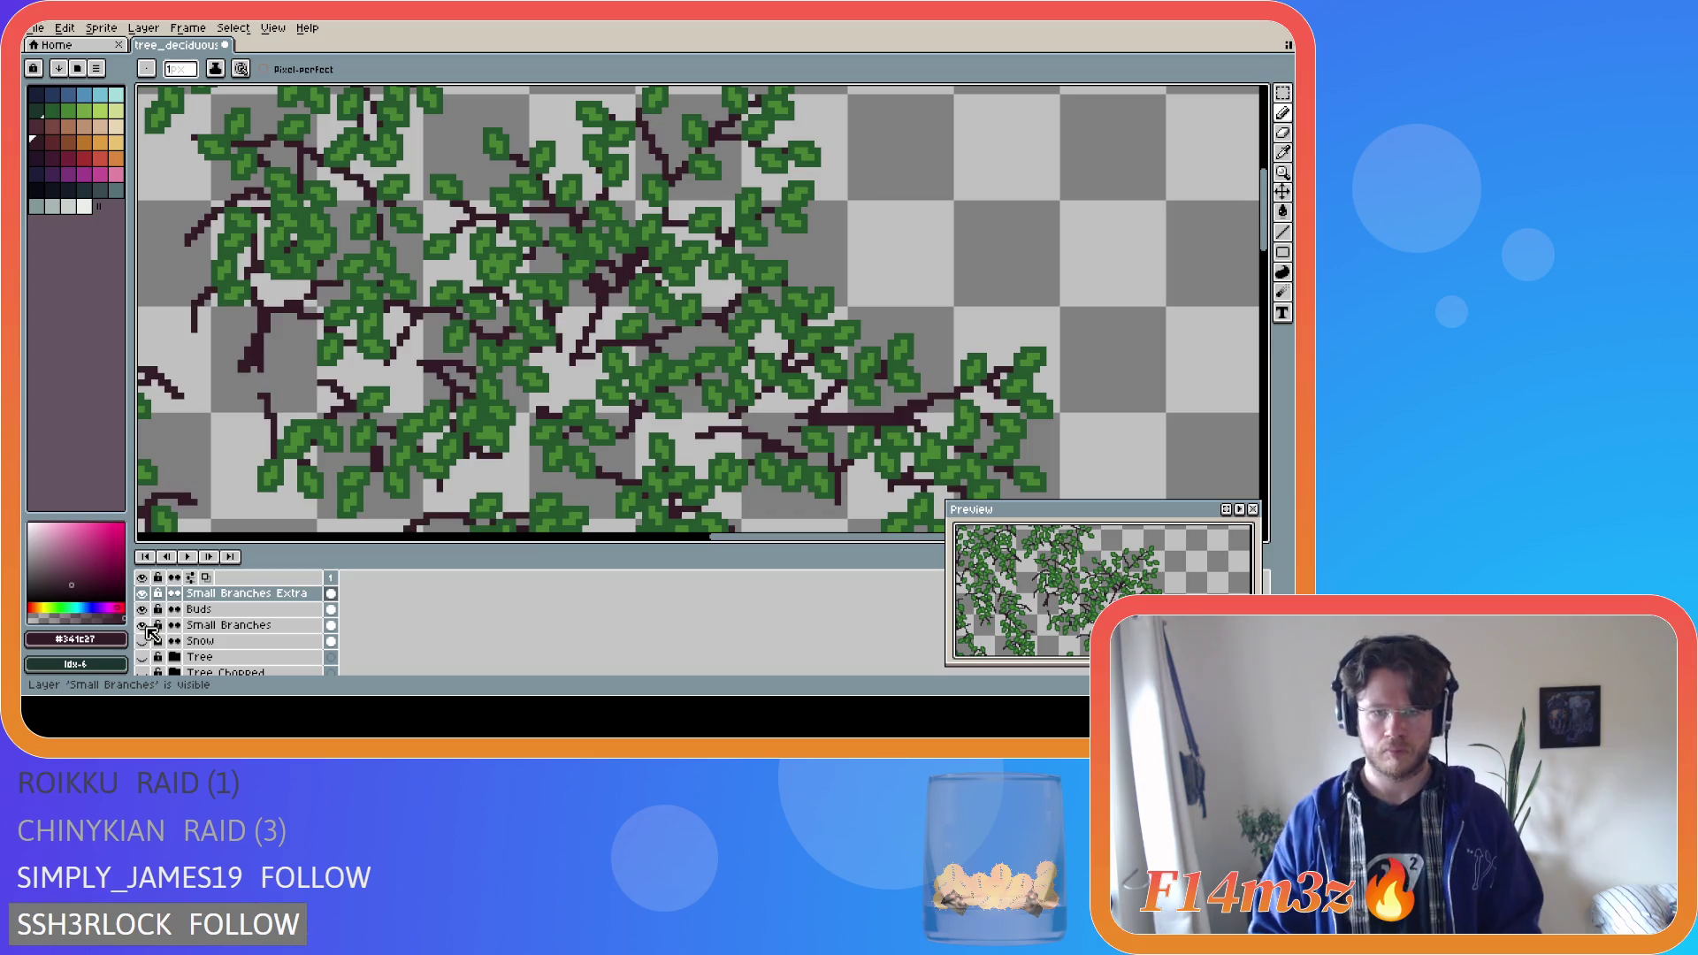
pyautogui.scroll(-2, 530, 354)
pyautogui.click(143, 657)
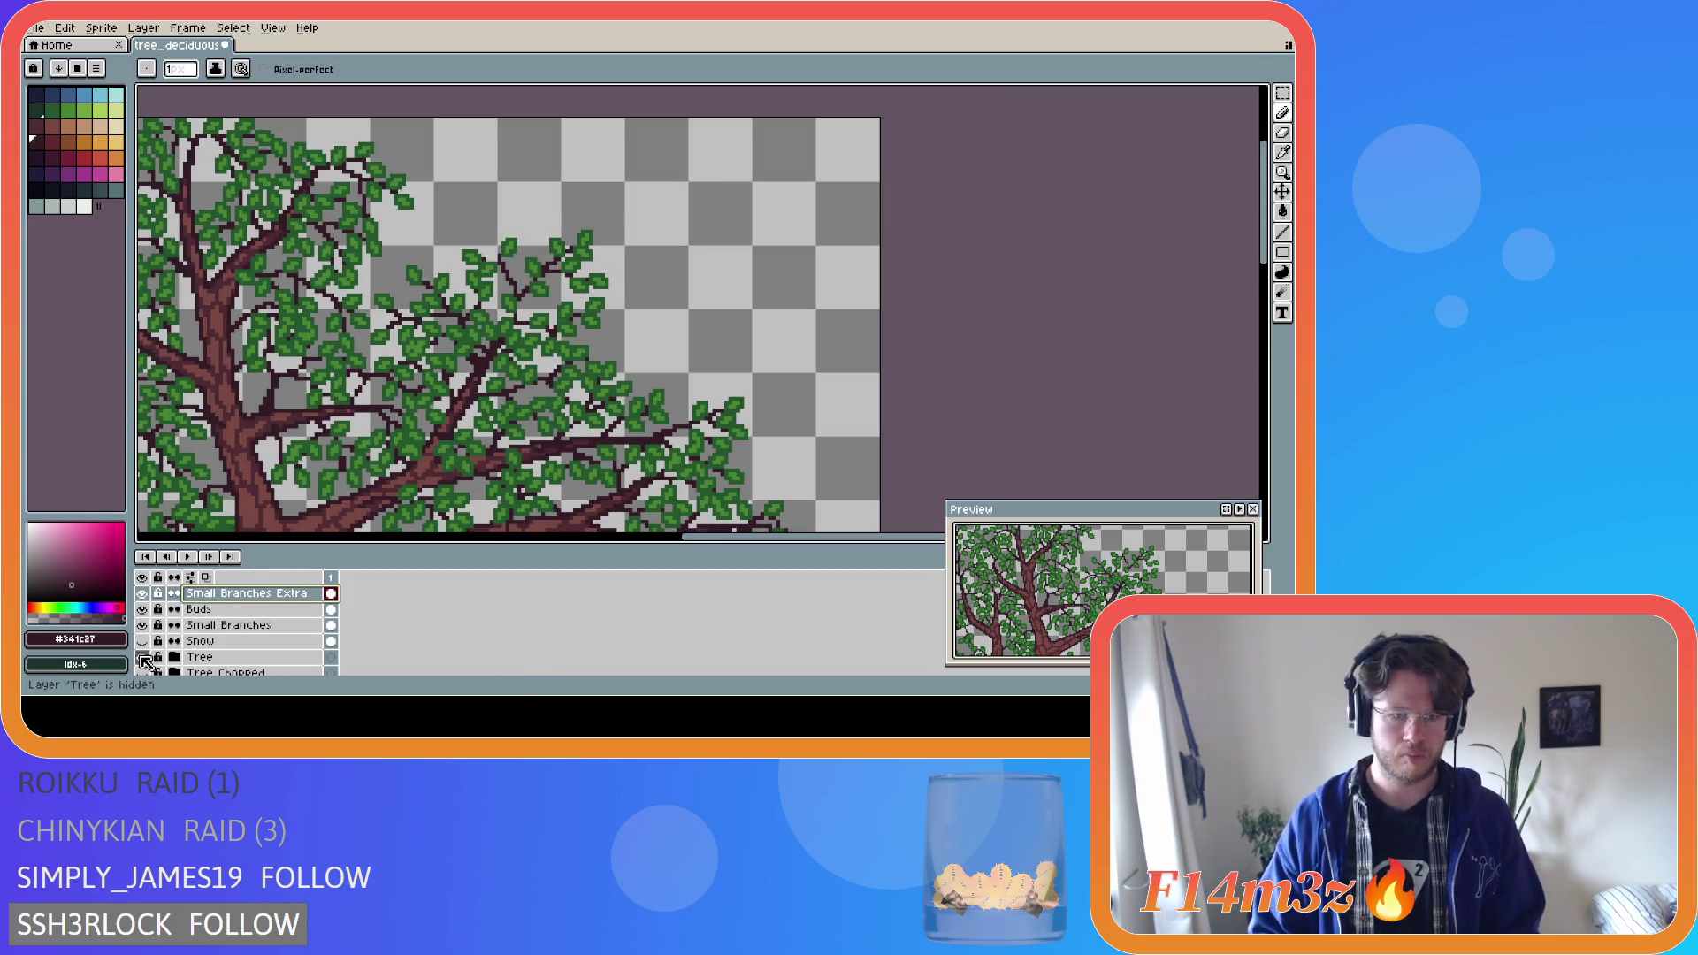
# Frame the whole tree in view and save tree_deciduous_large_winter.ase.
pyautogui.scroll(-4, 298, 485)
pyautogui.moveTo(596, 542); pyautogui.dragTo(384, 542)
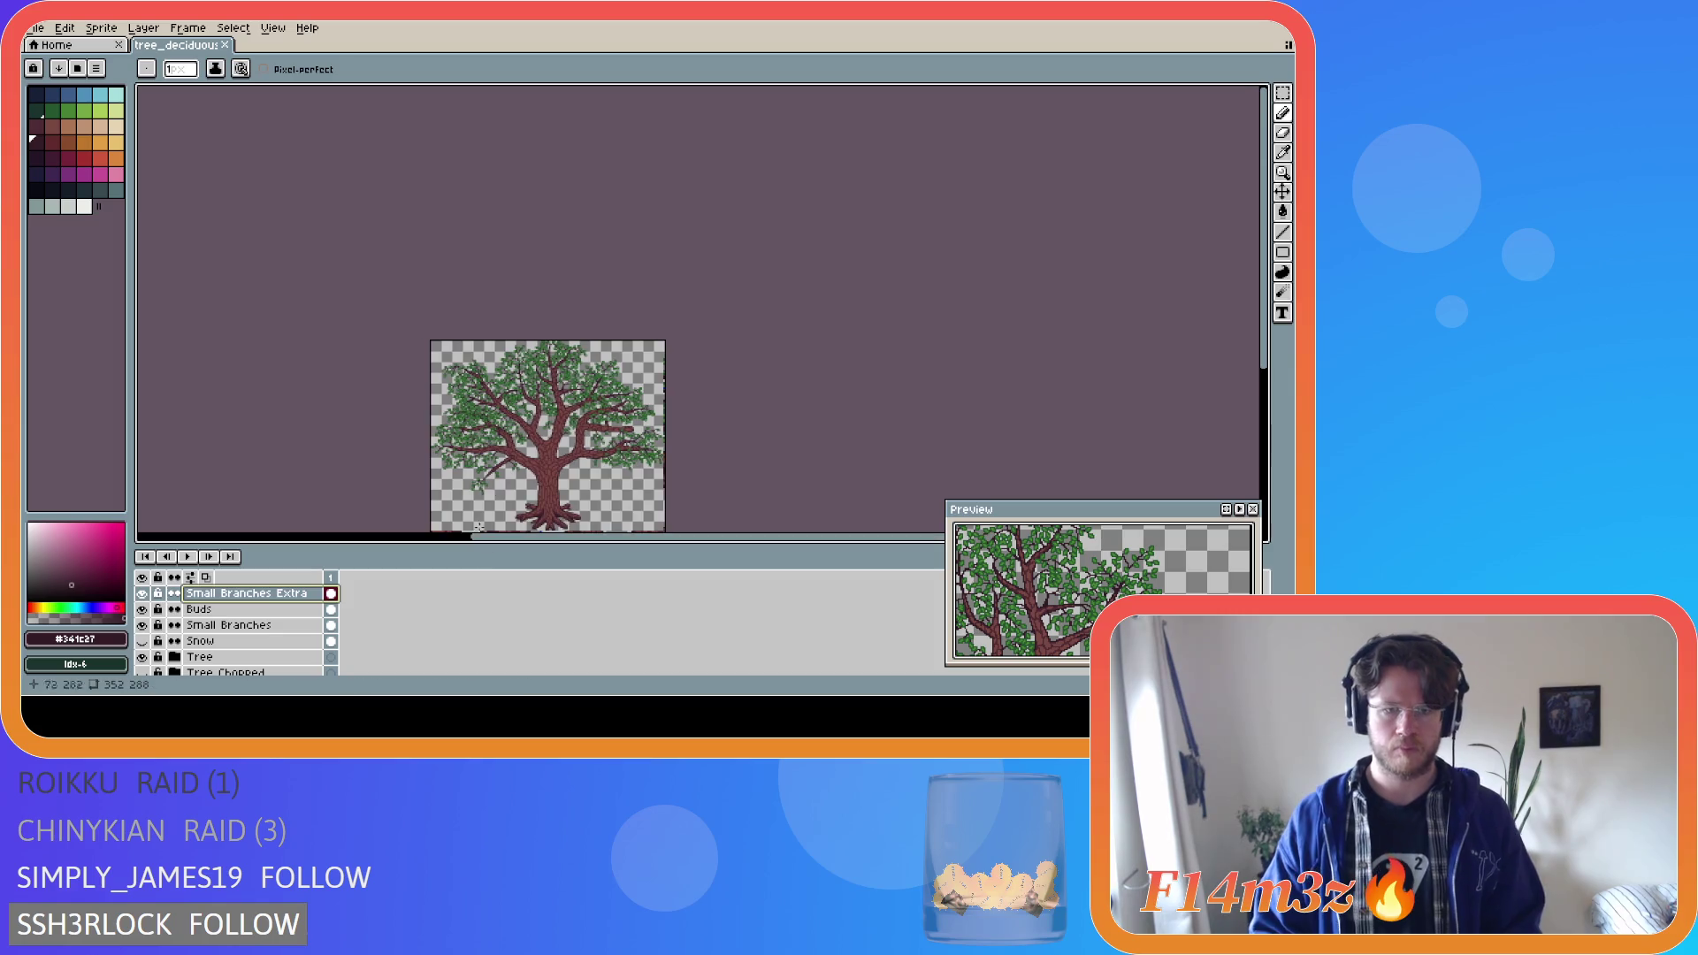
pyautogui.scroll(2, 793, 417)
pyautogui.moveTo(1264, 336); pyautogui.dragTo(1264, 384)
pyautogui.press('ctrl')
pyautogui.hotkey('ctrl', 's')
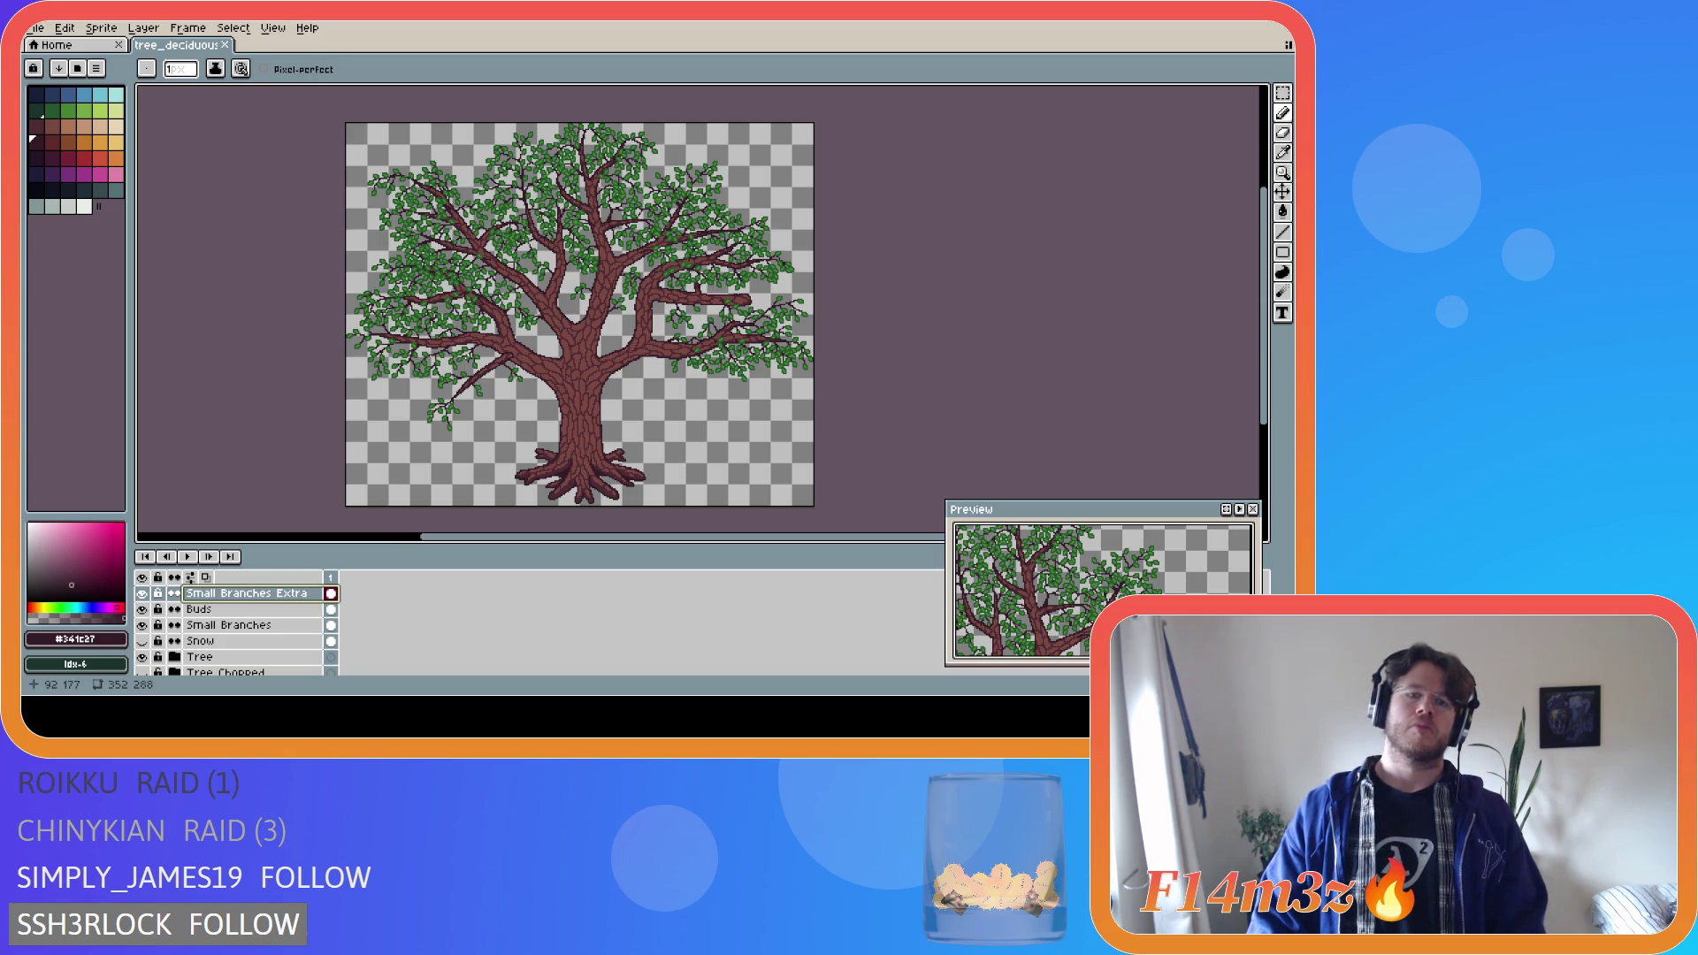
# Draw a dark twig leftward from the left branch through the leaves.
pyautogui.scroll(3, 467, 359)
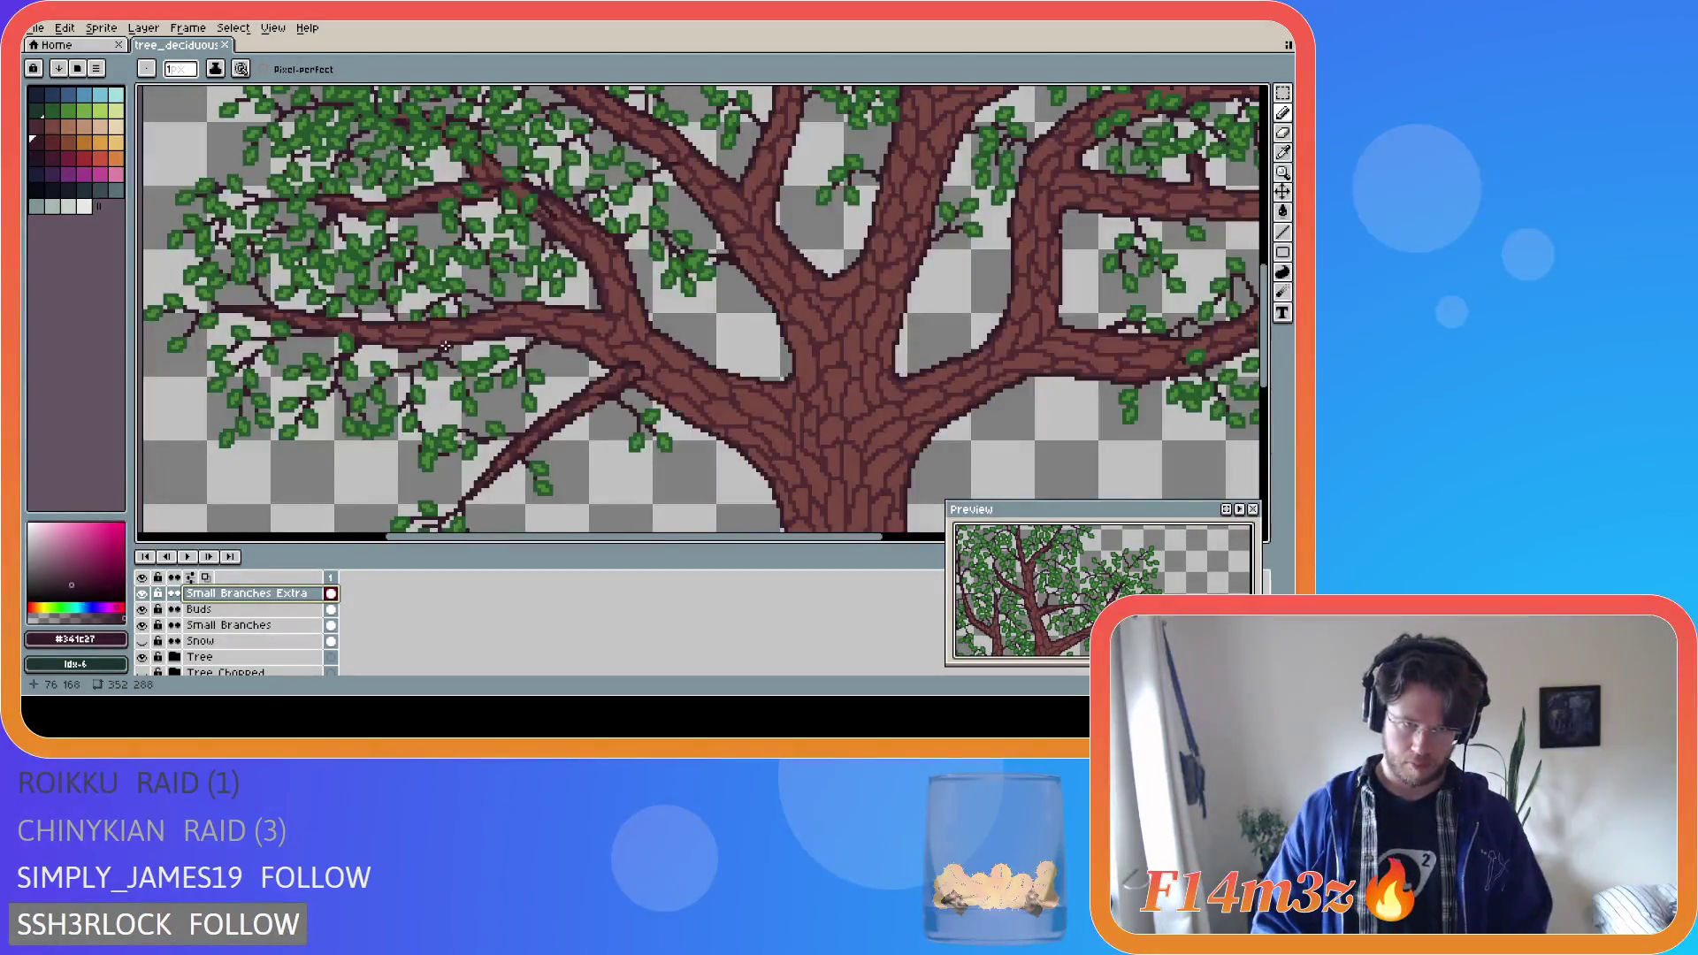
pyautogui.press('alt')
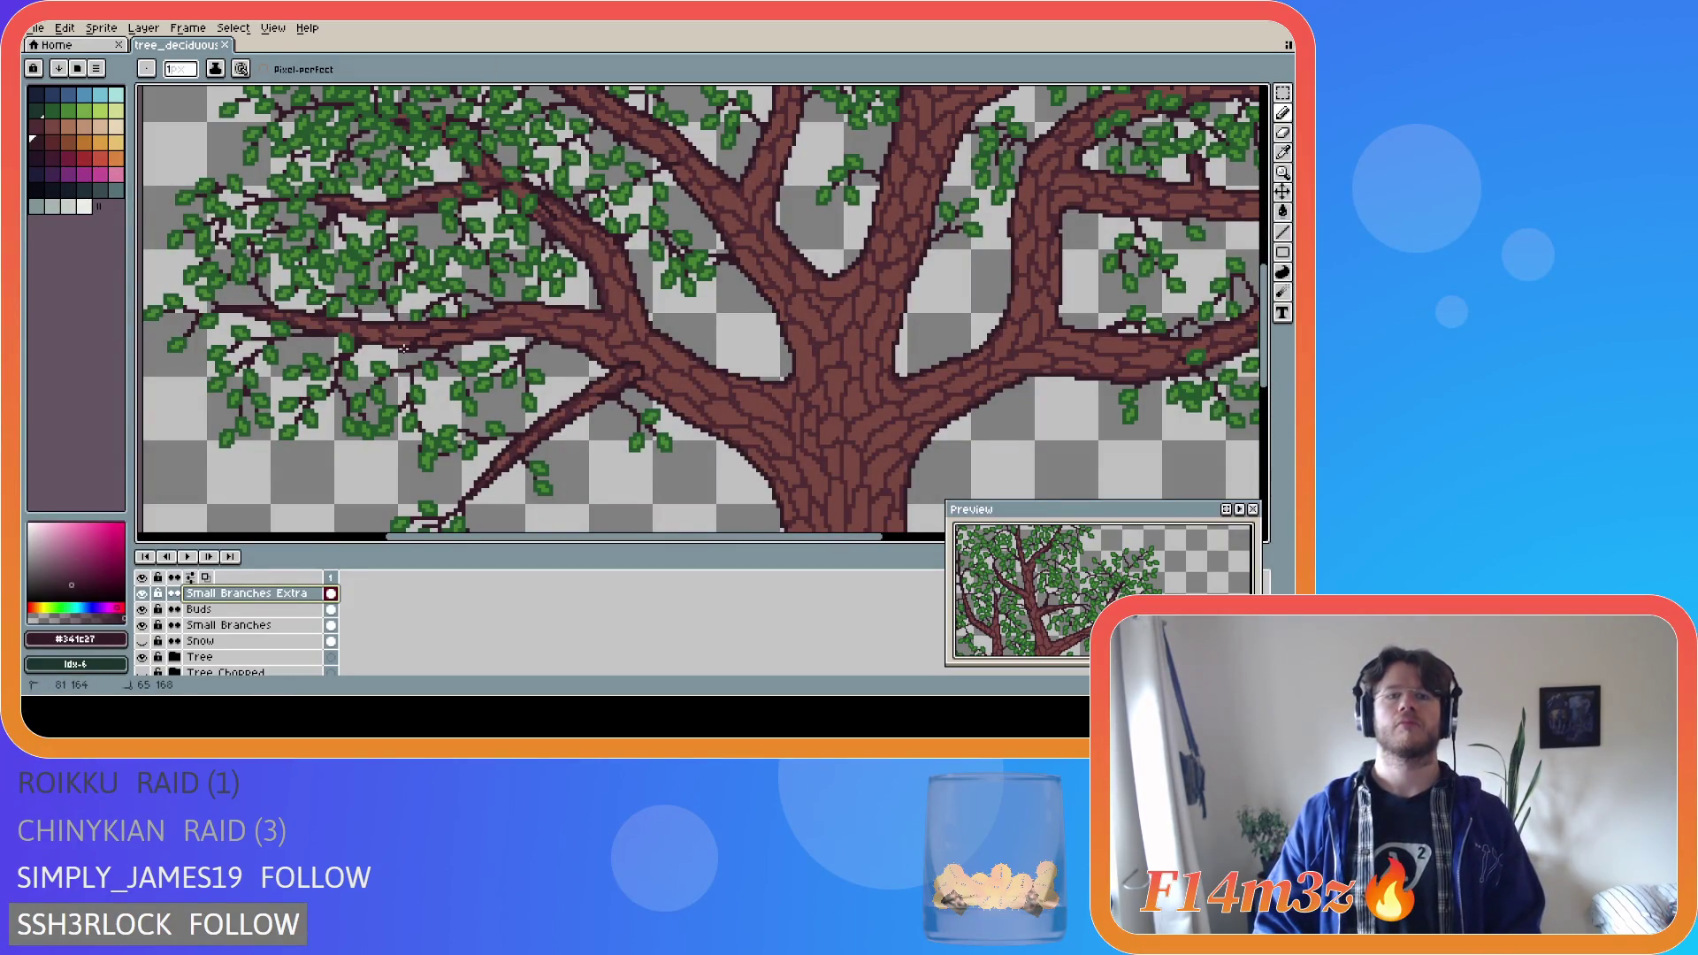
pyautogui.click(434, 334)
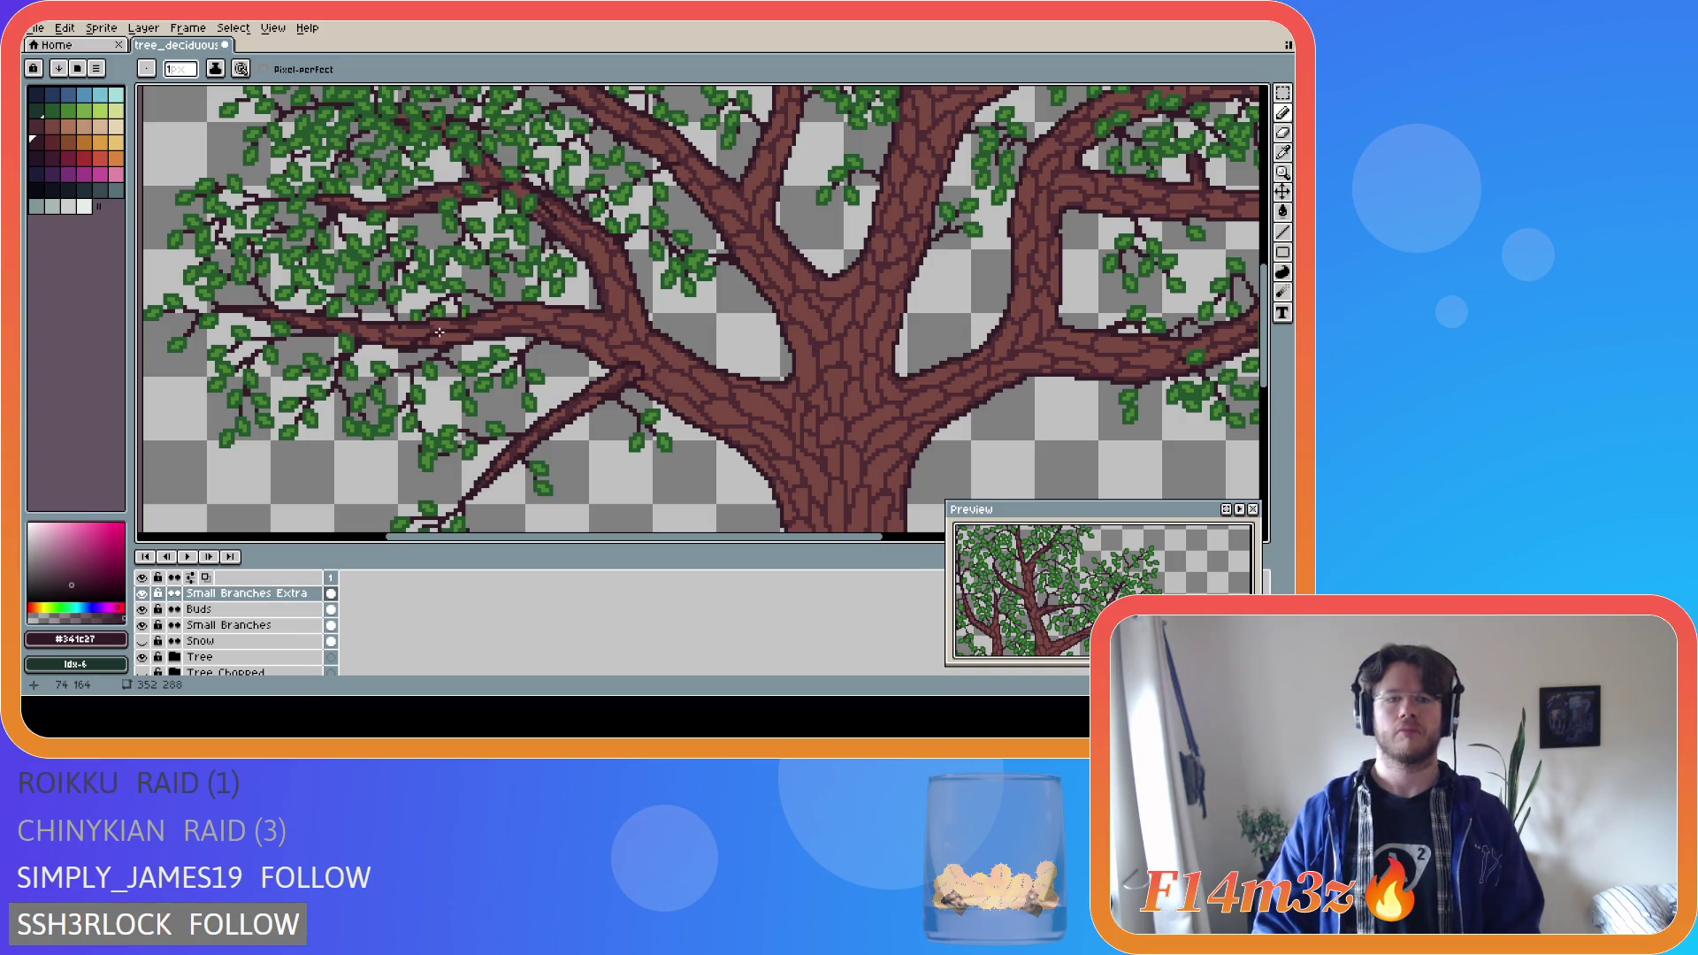
pyautogui.moveTo(440, 331); pyautogui.dragTo(380, 341)
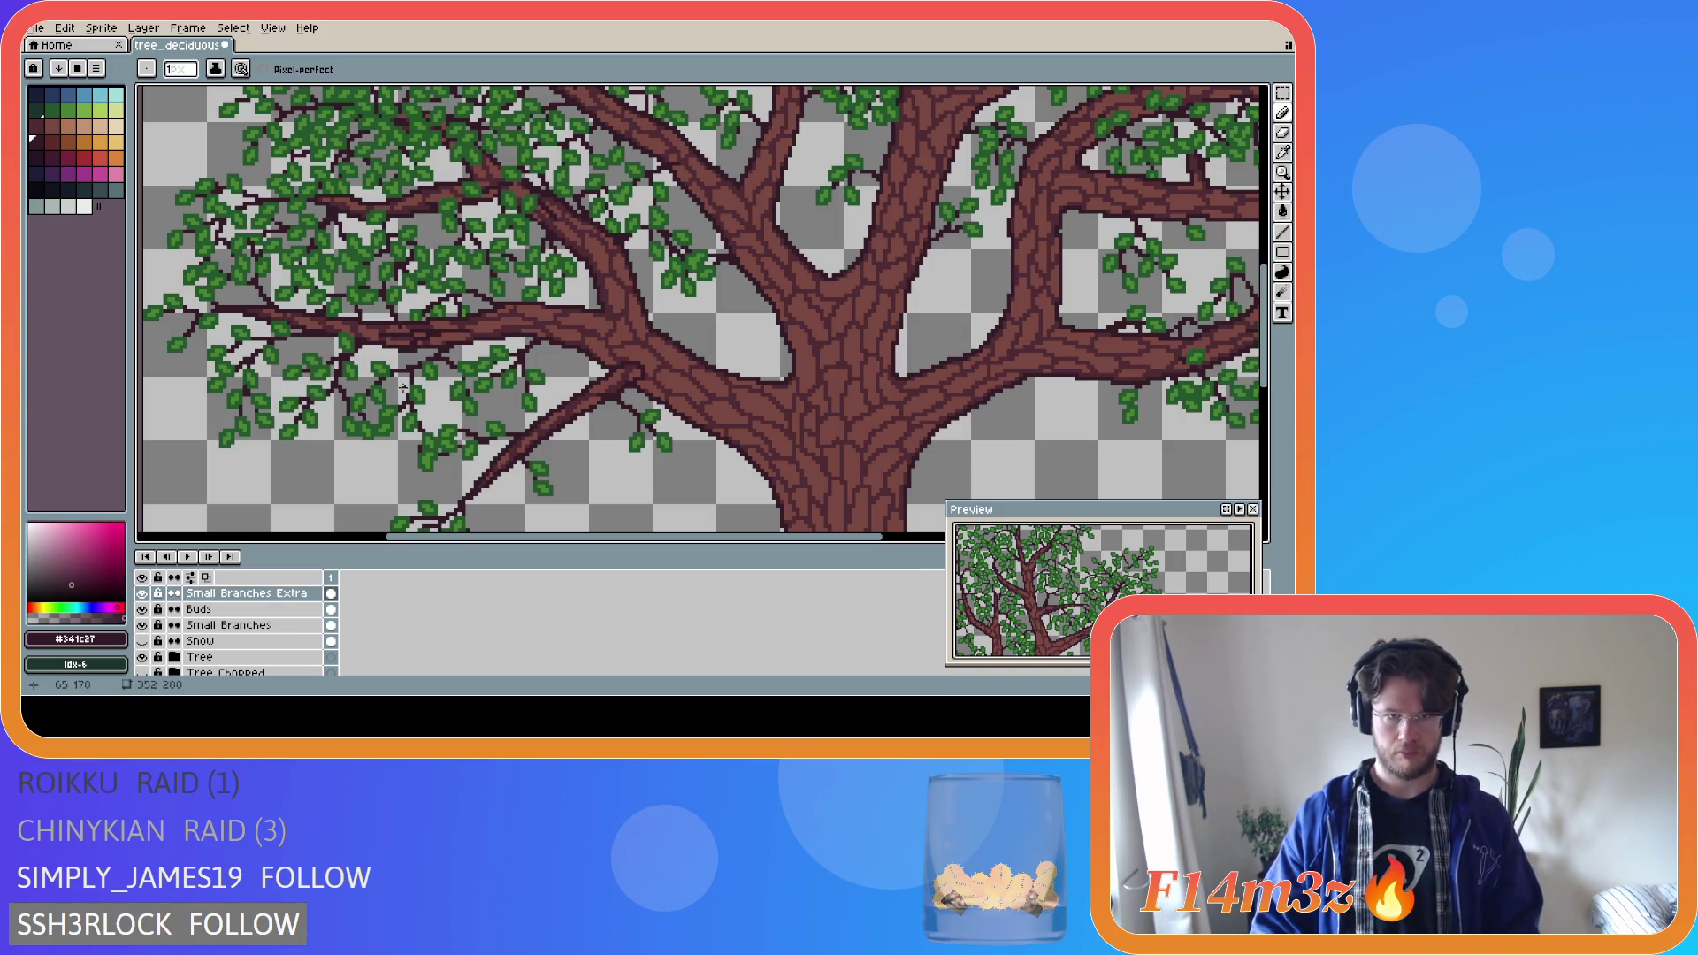
pyautogui.scroll(-5, 431, 366)
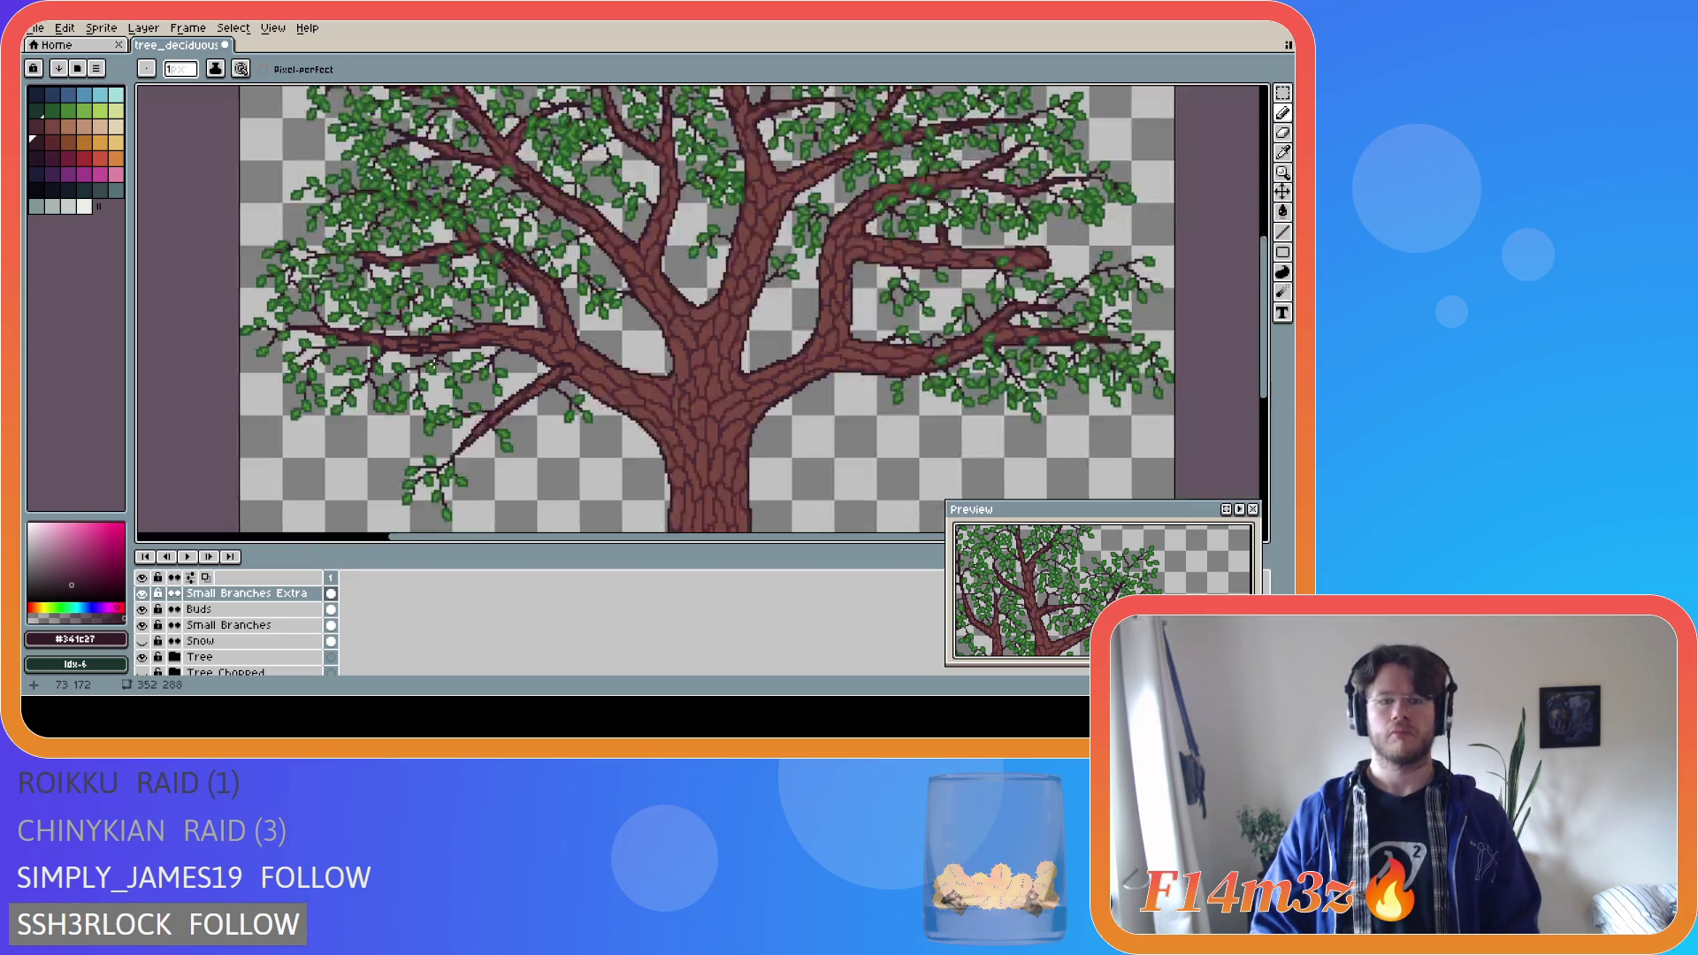
pyautogui.scroll(4, 433, 362)
pyautogui.hotkey('ctrl', 's')
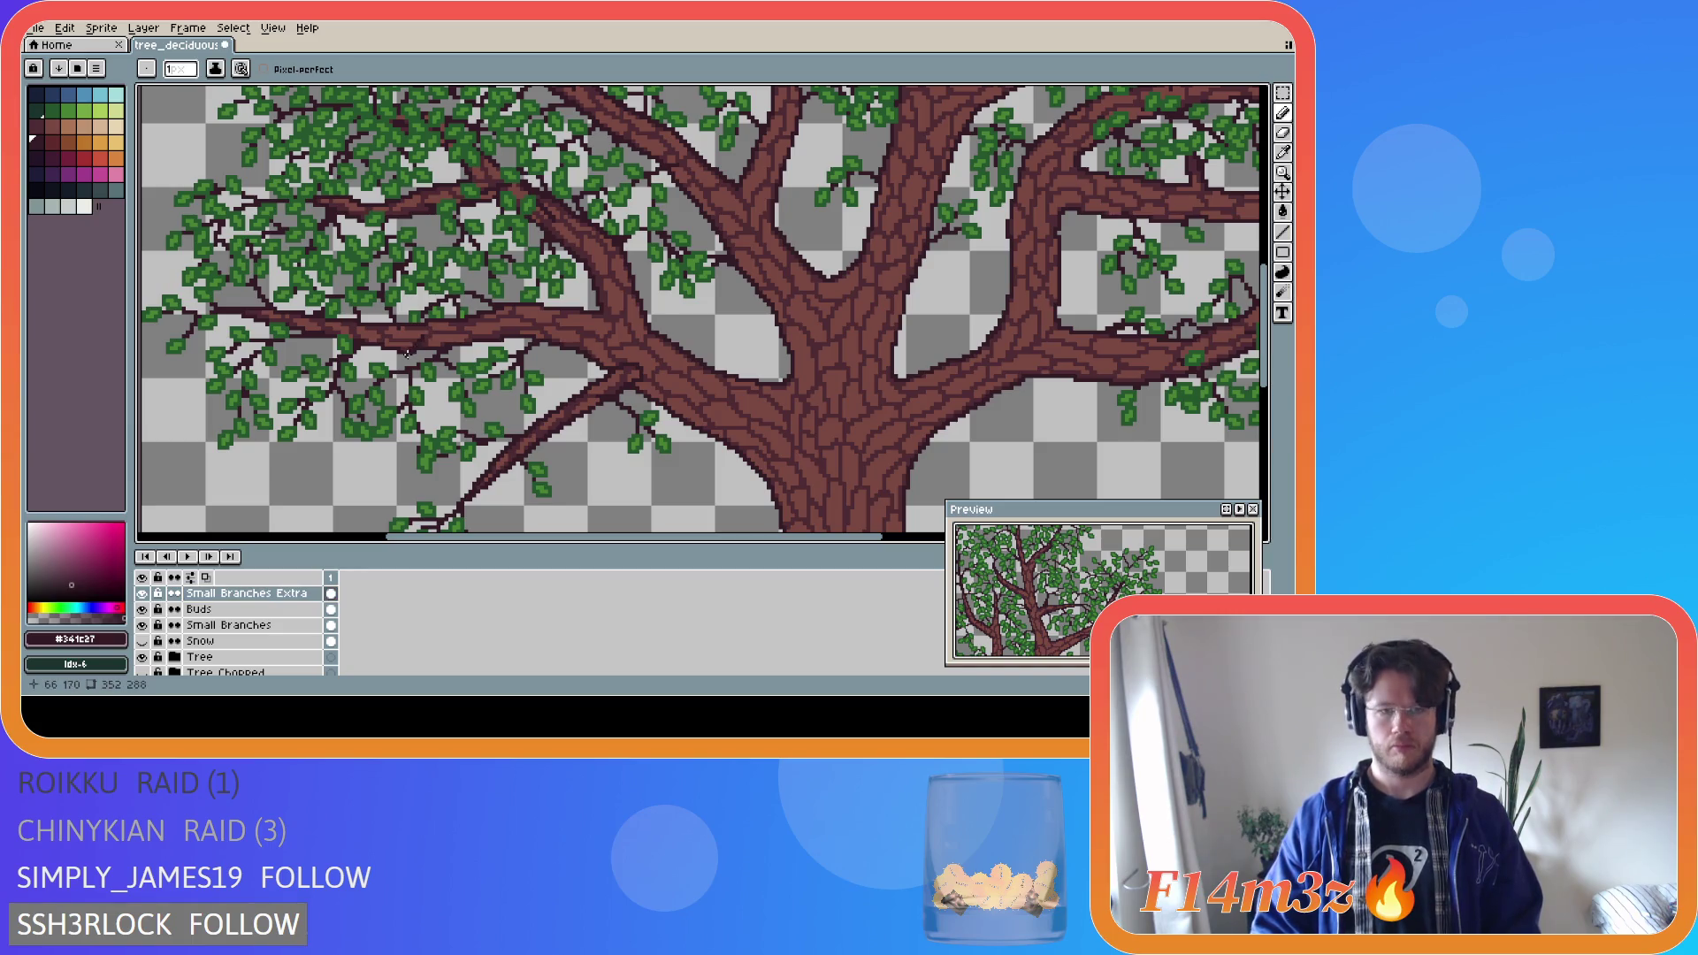
# Add more straight dark twigs leftward, then pick the leaf green #468232.
pyautogui.moveTo(418, 337); pyautogui.dragTo(382, 339)
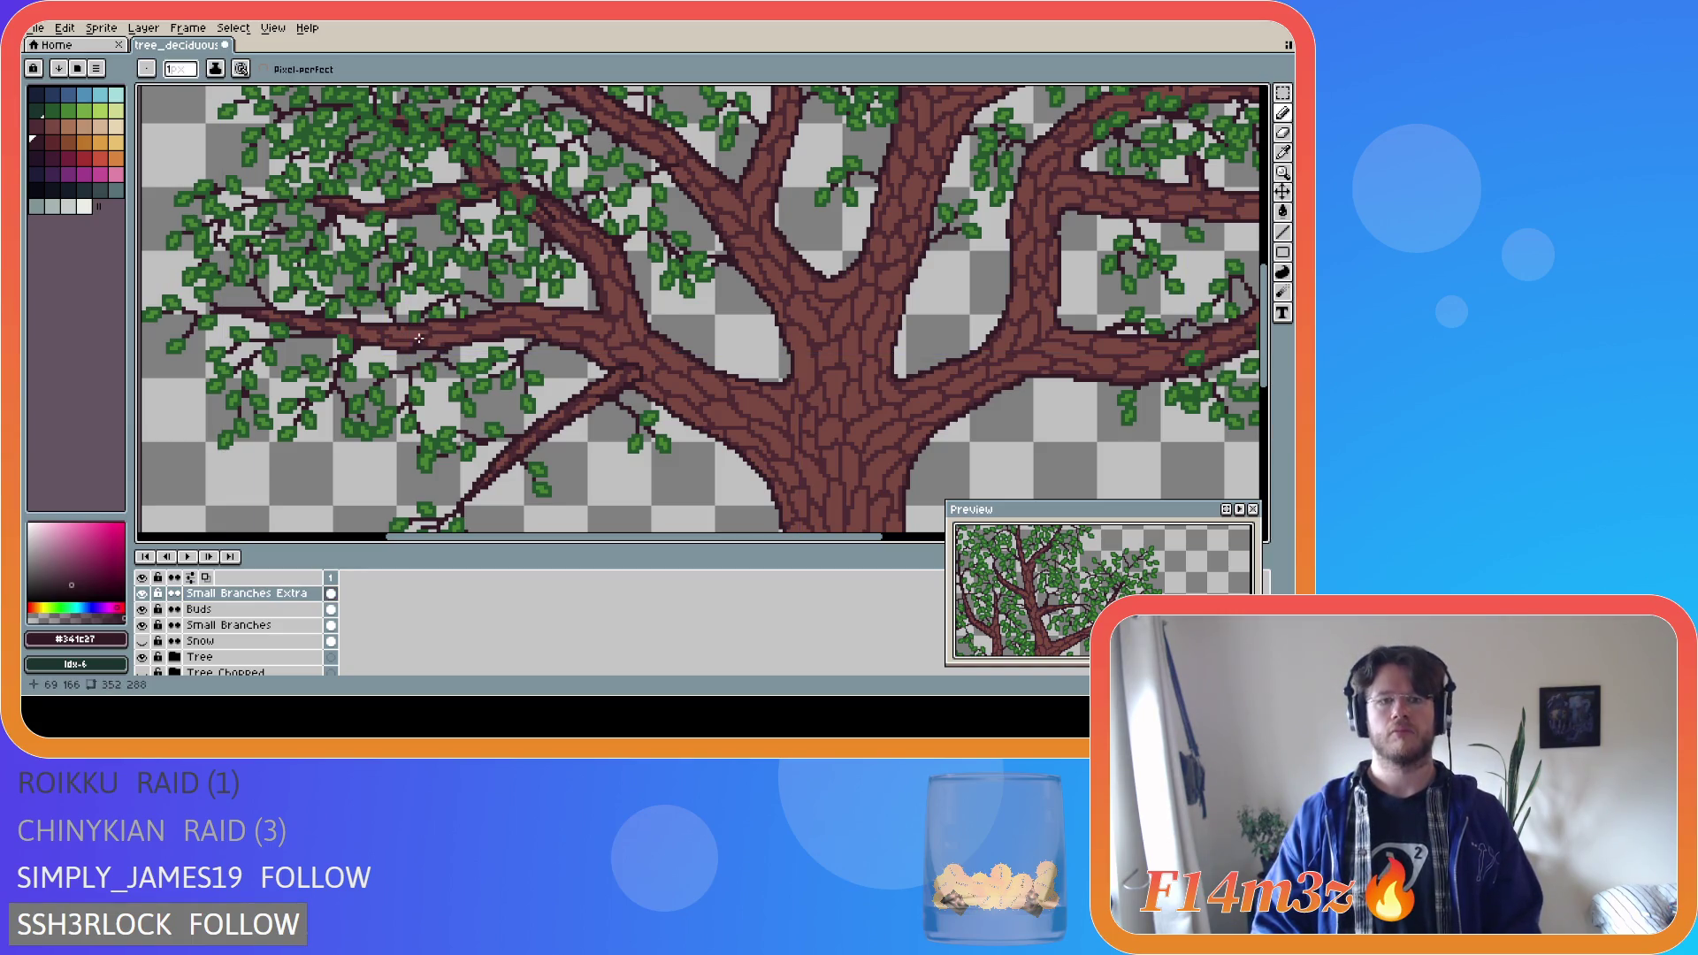
pyautogui.press('ctrl')
pyautogui.hotkey('ctrl', 'z')
pyautogui.moveTo(421, 342); pyautogui.dragTo(368, 335)
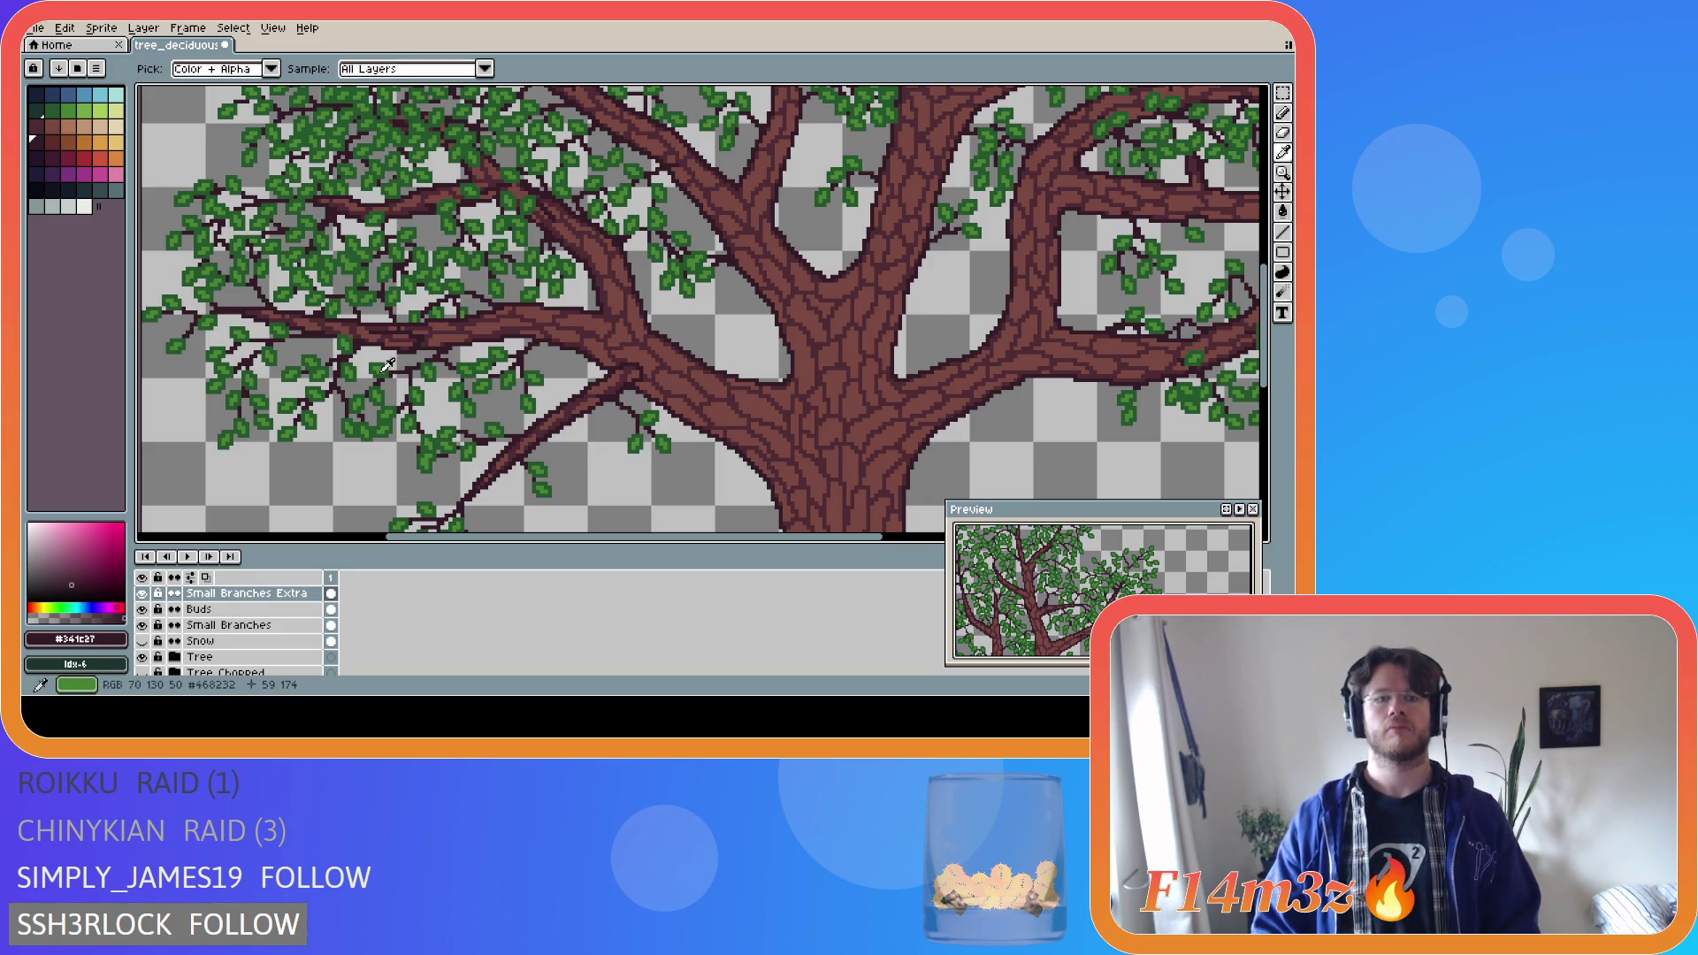
pyautogui.keyDown('alt'); pyautogui.click(410, 363); pyautogui.keyUp('alt')
# With the trunk hidden, dot light-green bud pixels along the new left twigs.
pyautogui.scroll(2, 411, 364)
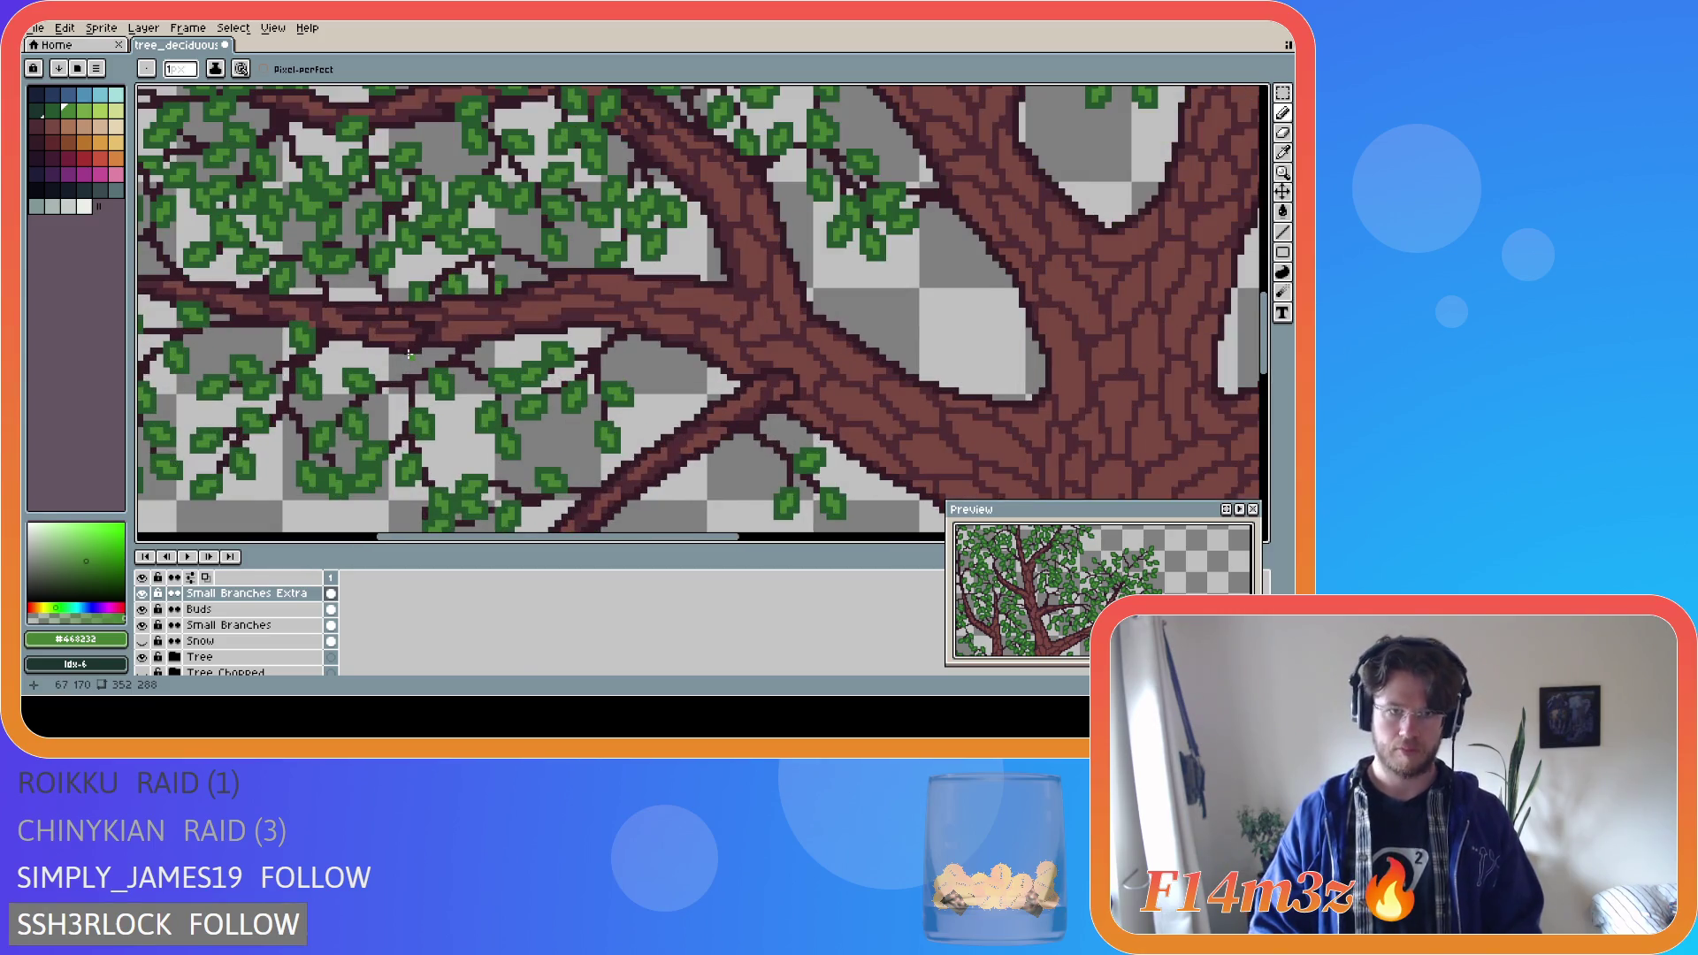
pyautogui.click(142, 657)
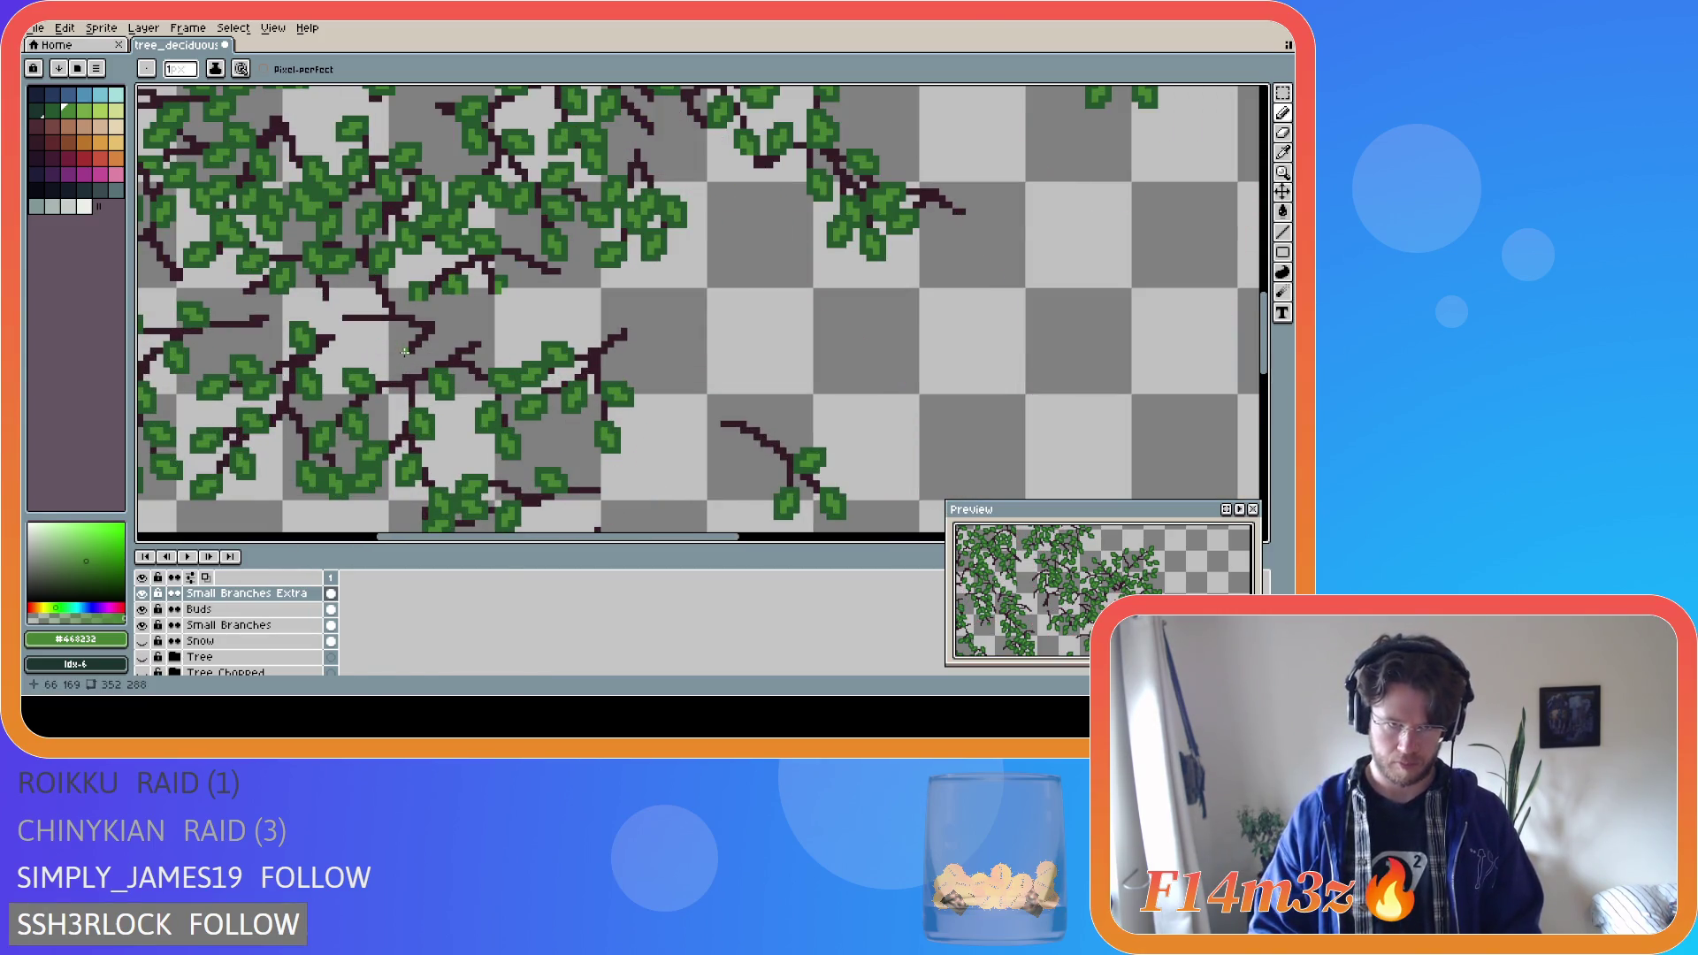
pyautogui.moveTo(405, 352); pyautogui.dragTo(405, 359)
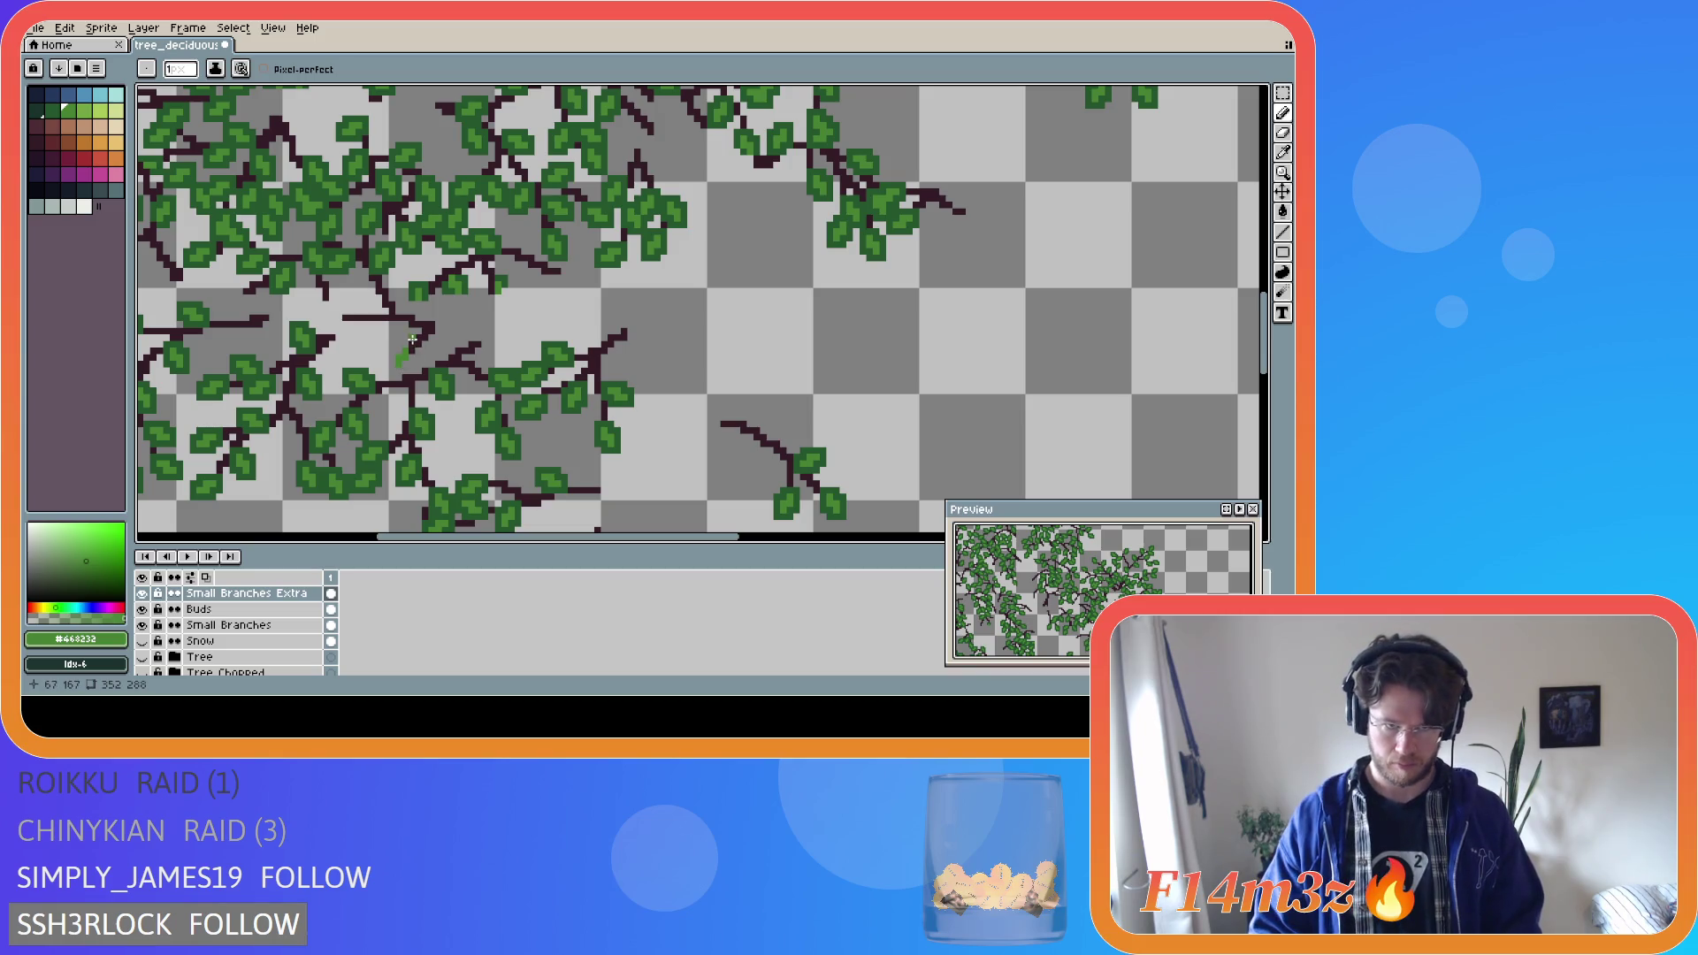
pyautogui.moveTo(406, 332); pyautogui.dragTo(432, 363)
pyautogui.click(421, 345)
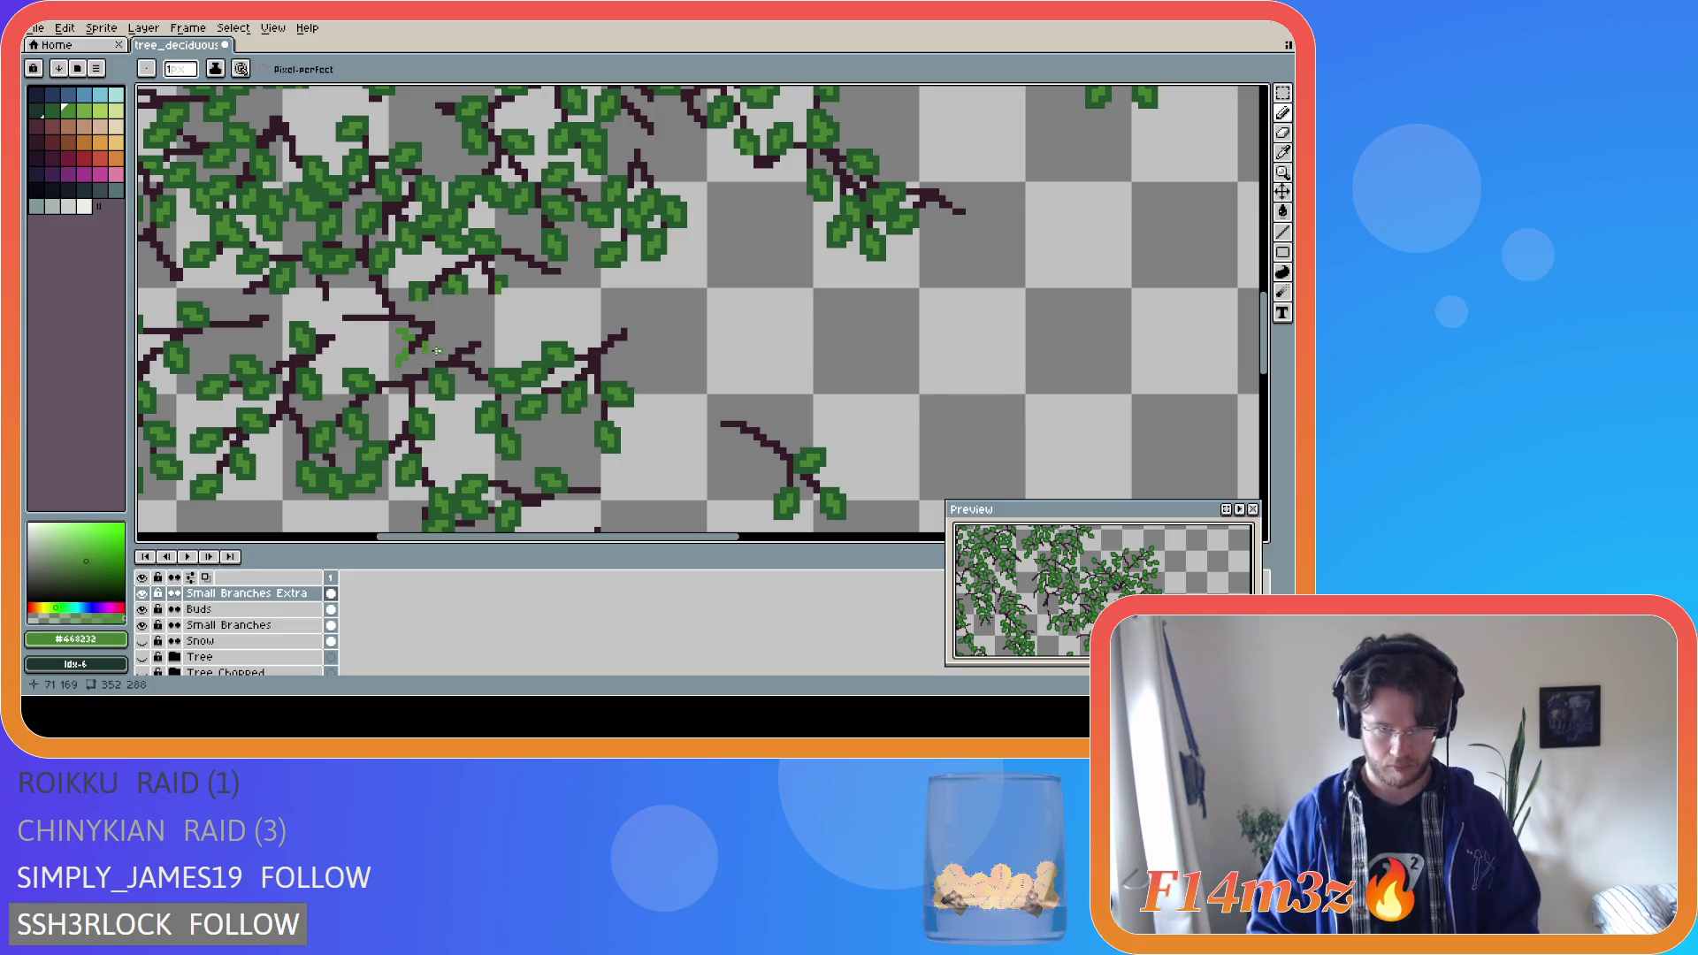
pyautogui.click(336, 322)
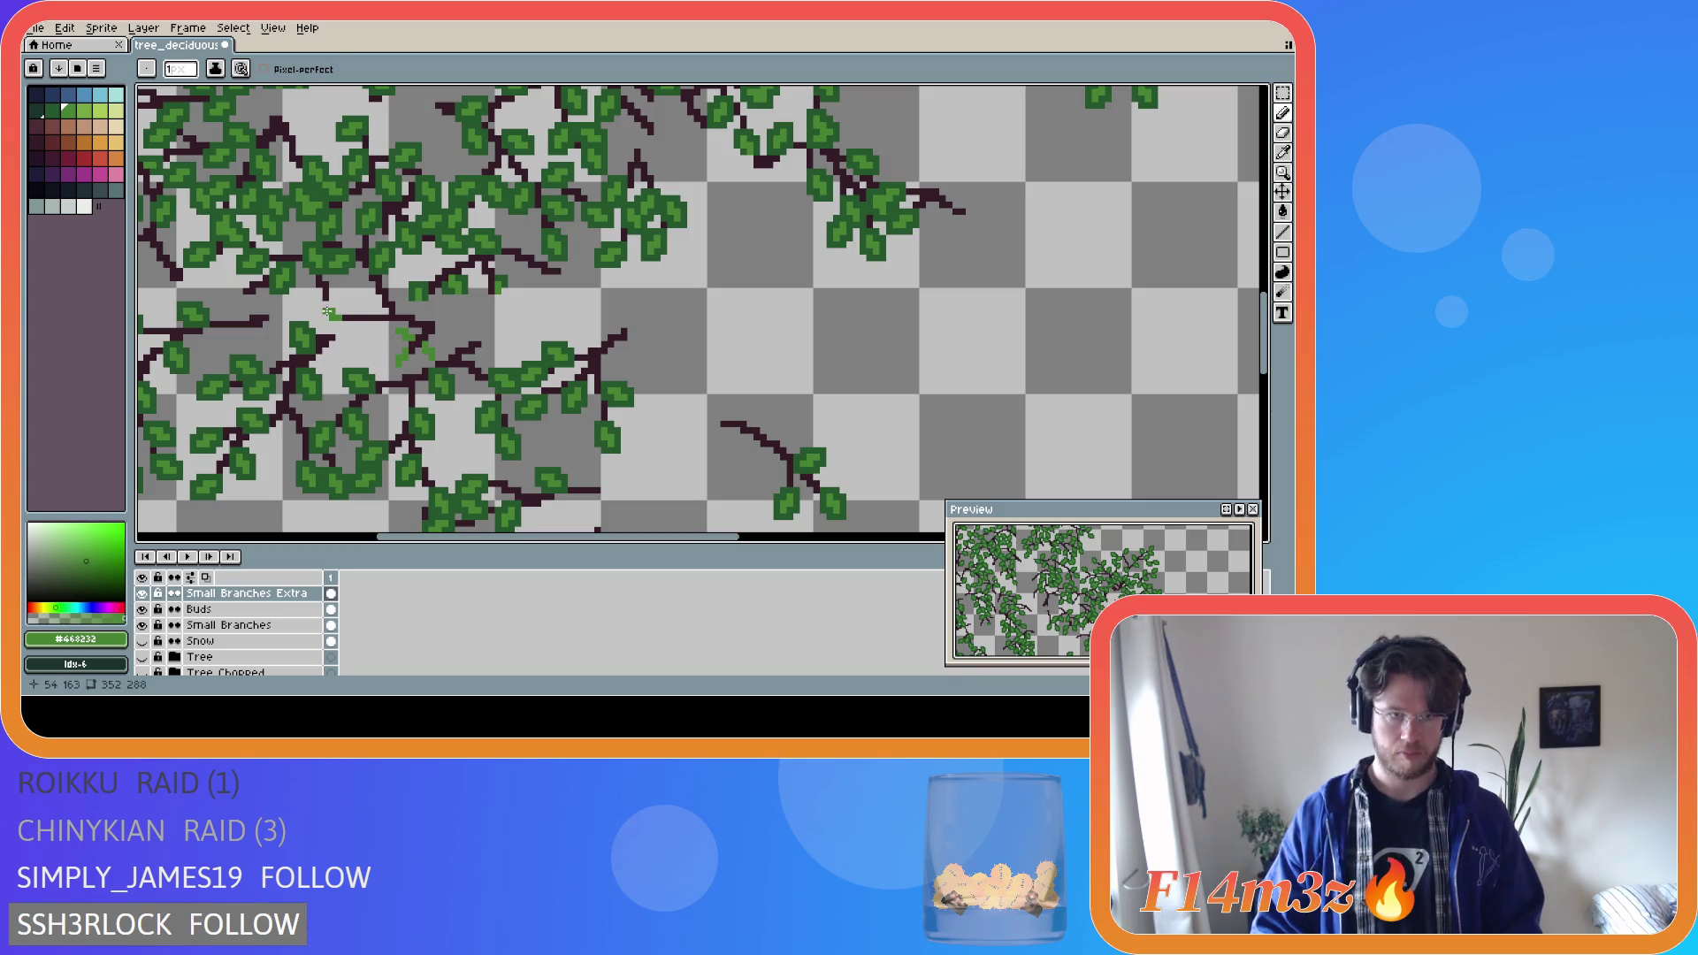
pyautogui.click(358, 328)
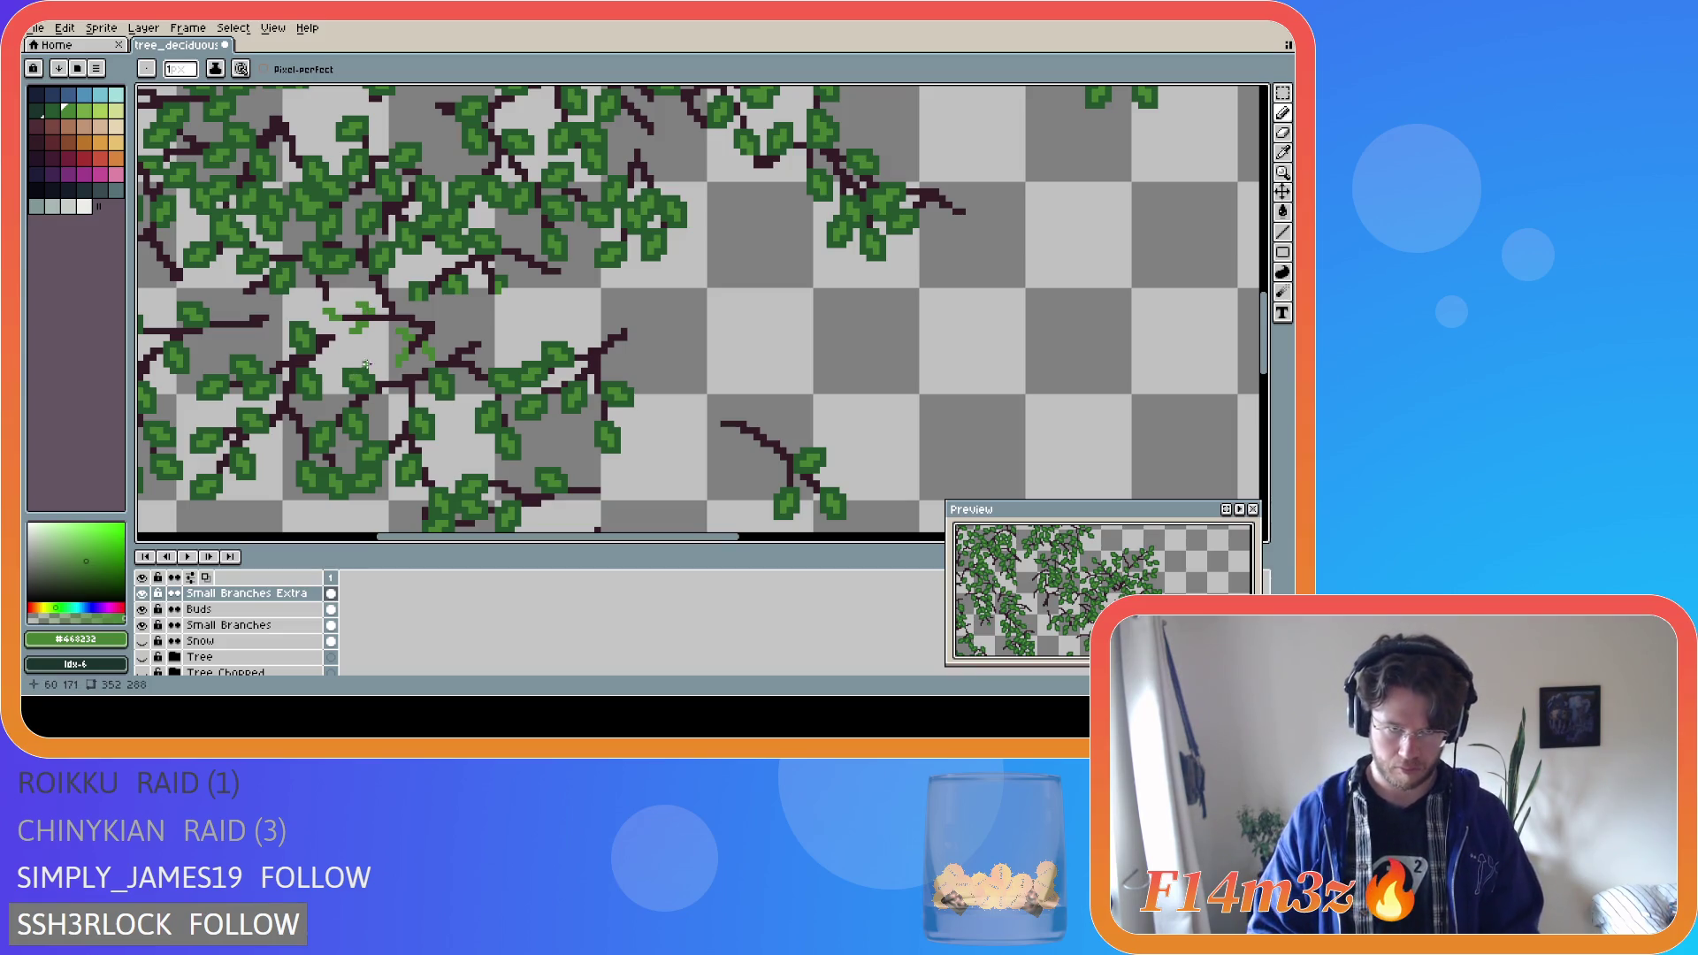
pyautogui.click(395, 305)
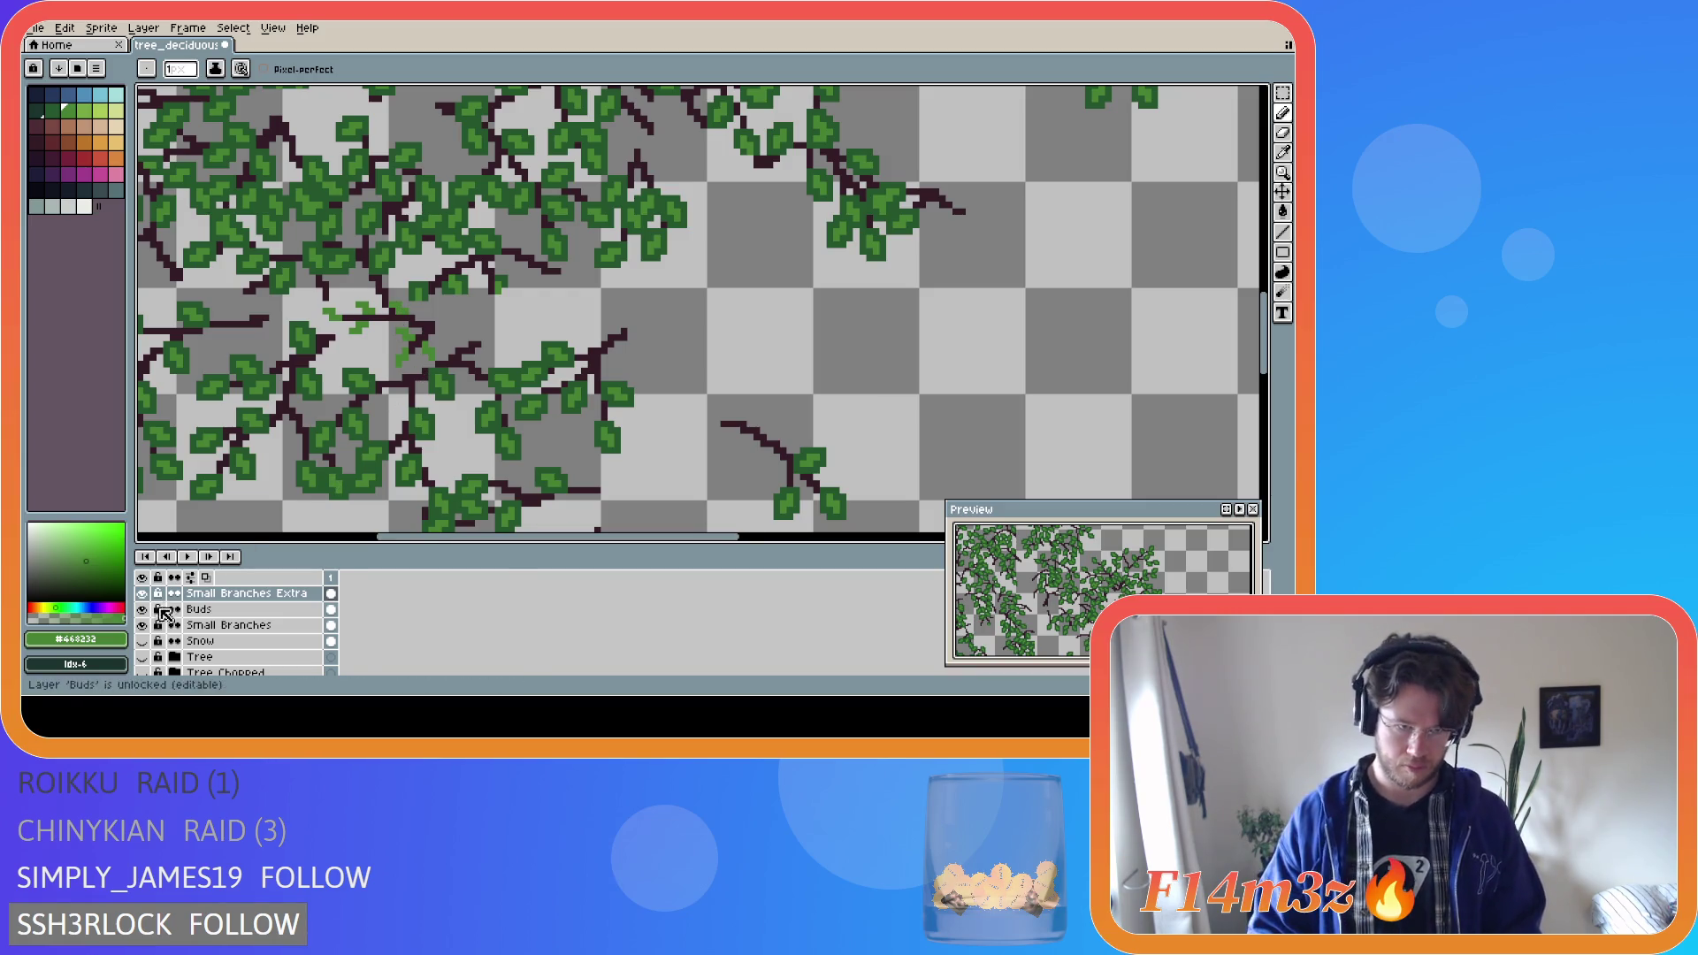
pyautogui.click(142, 658)
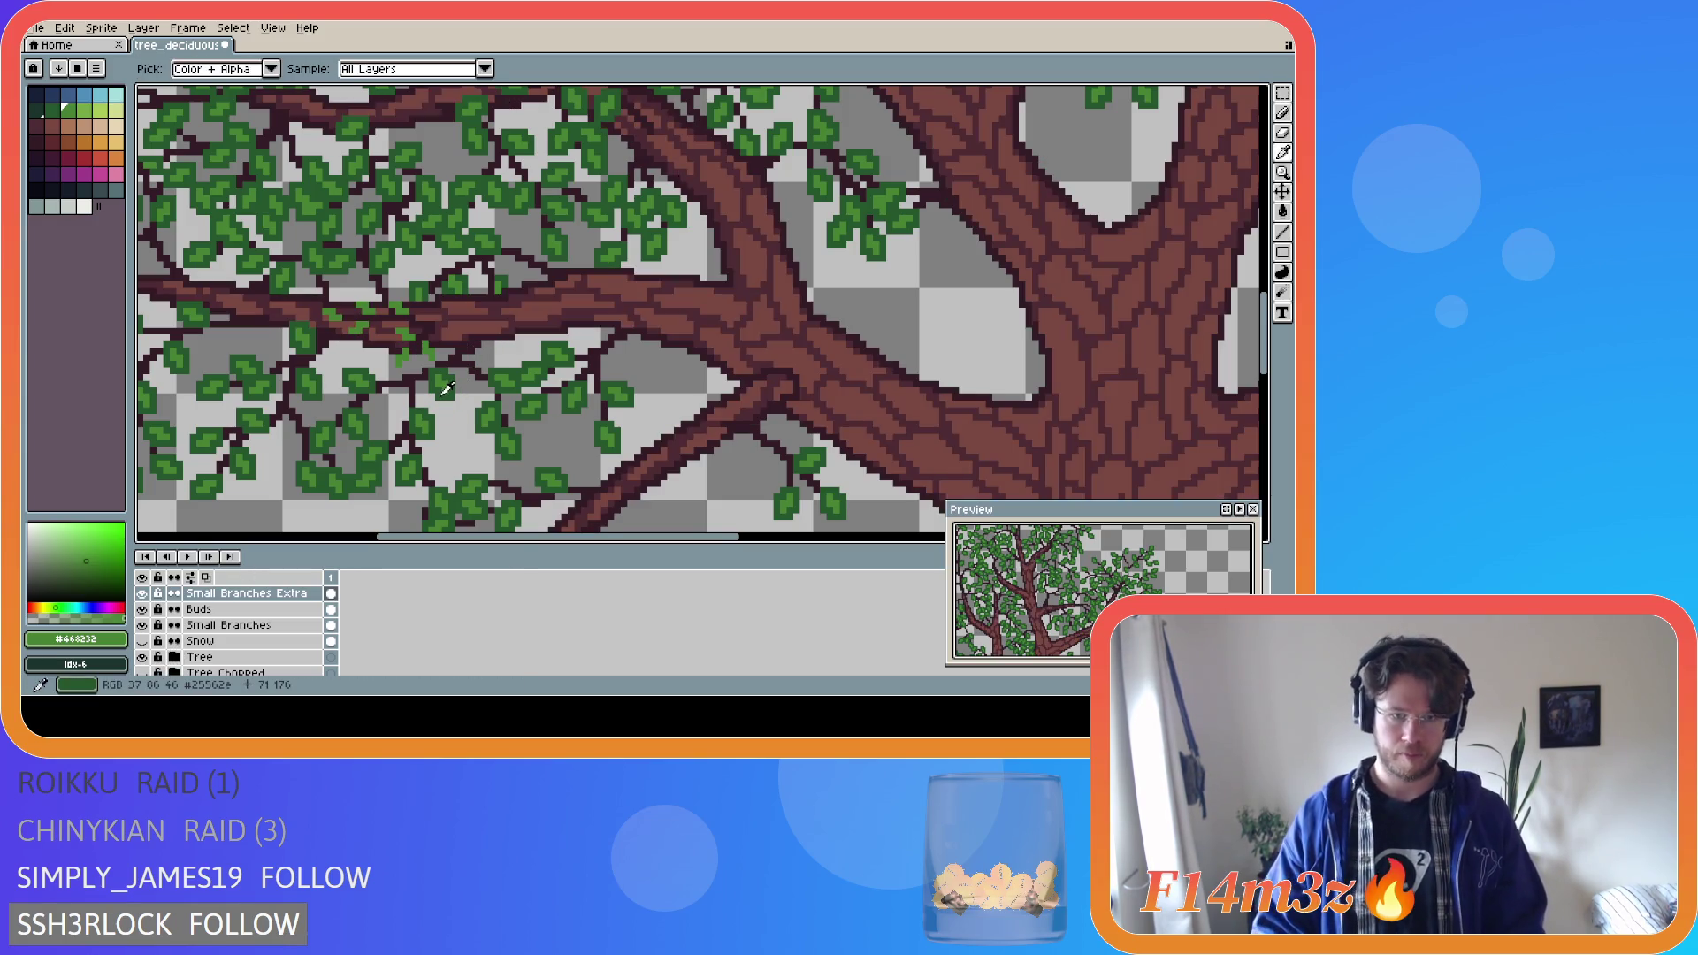
# Magic Wand-select the five bud clusters, cut them, and paste onto the Buds Extra layer.
pyautogui.keyDown('alt'); pyautogui.click(399, 354); pyautogui.keyUp('alt')
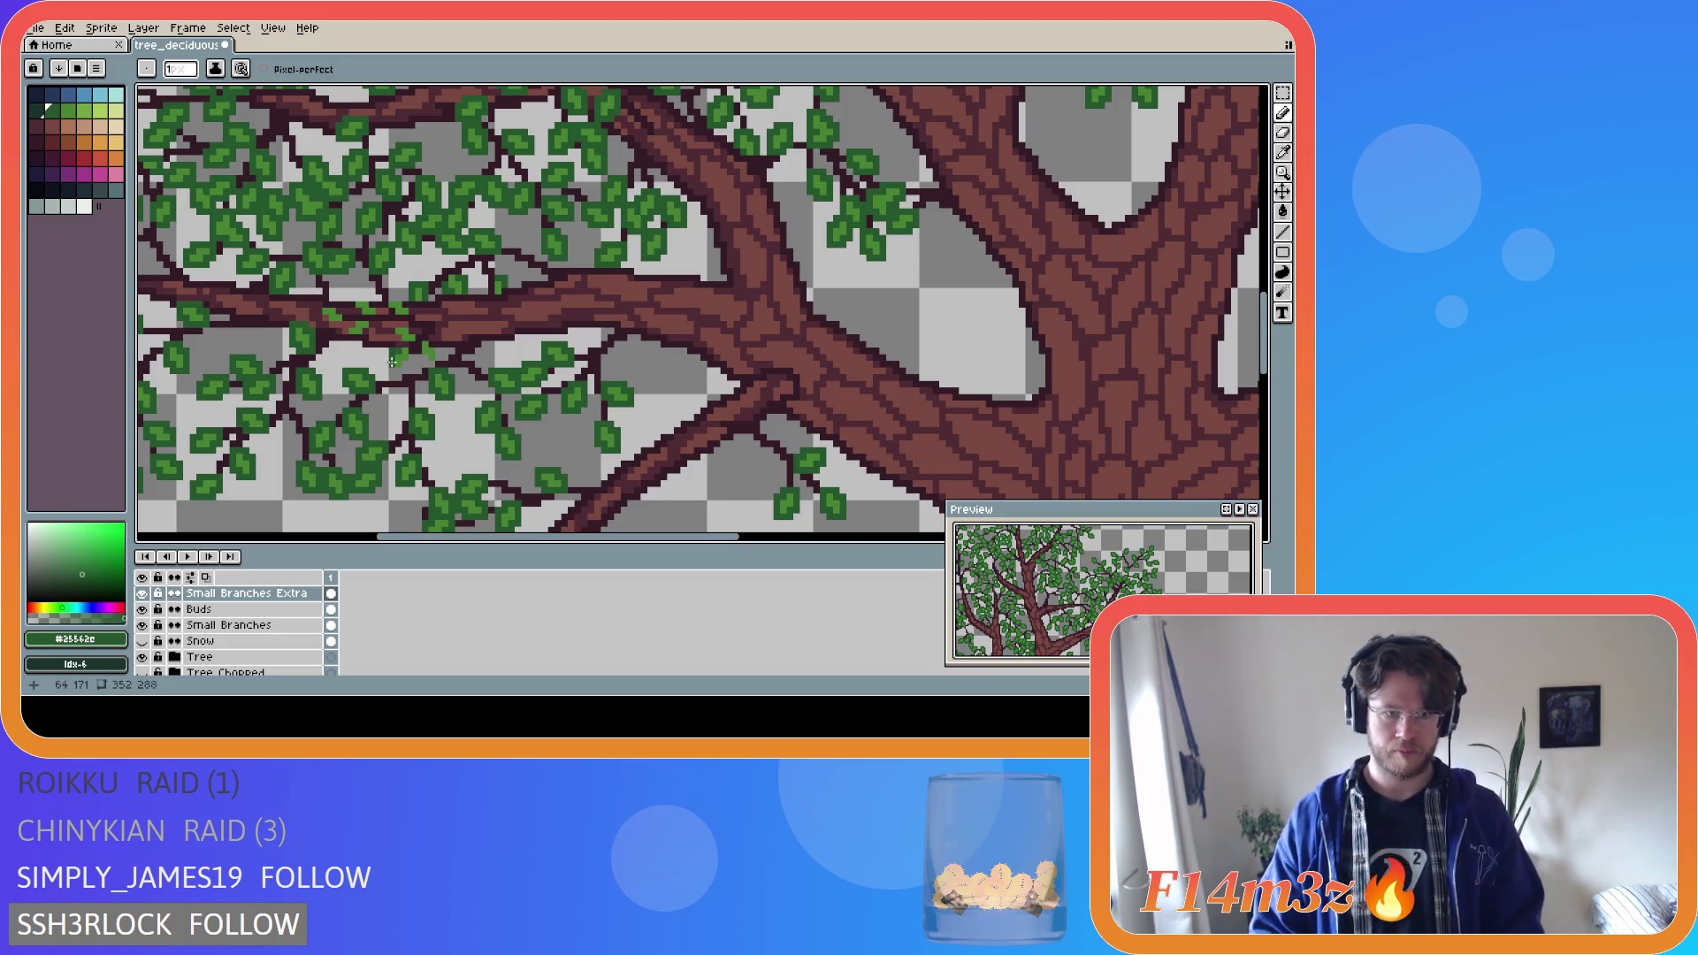
pyautogui.press('v')
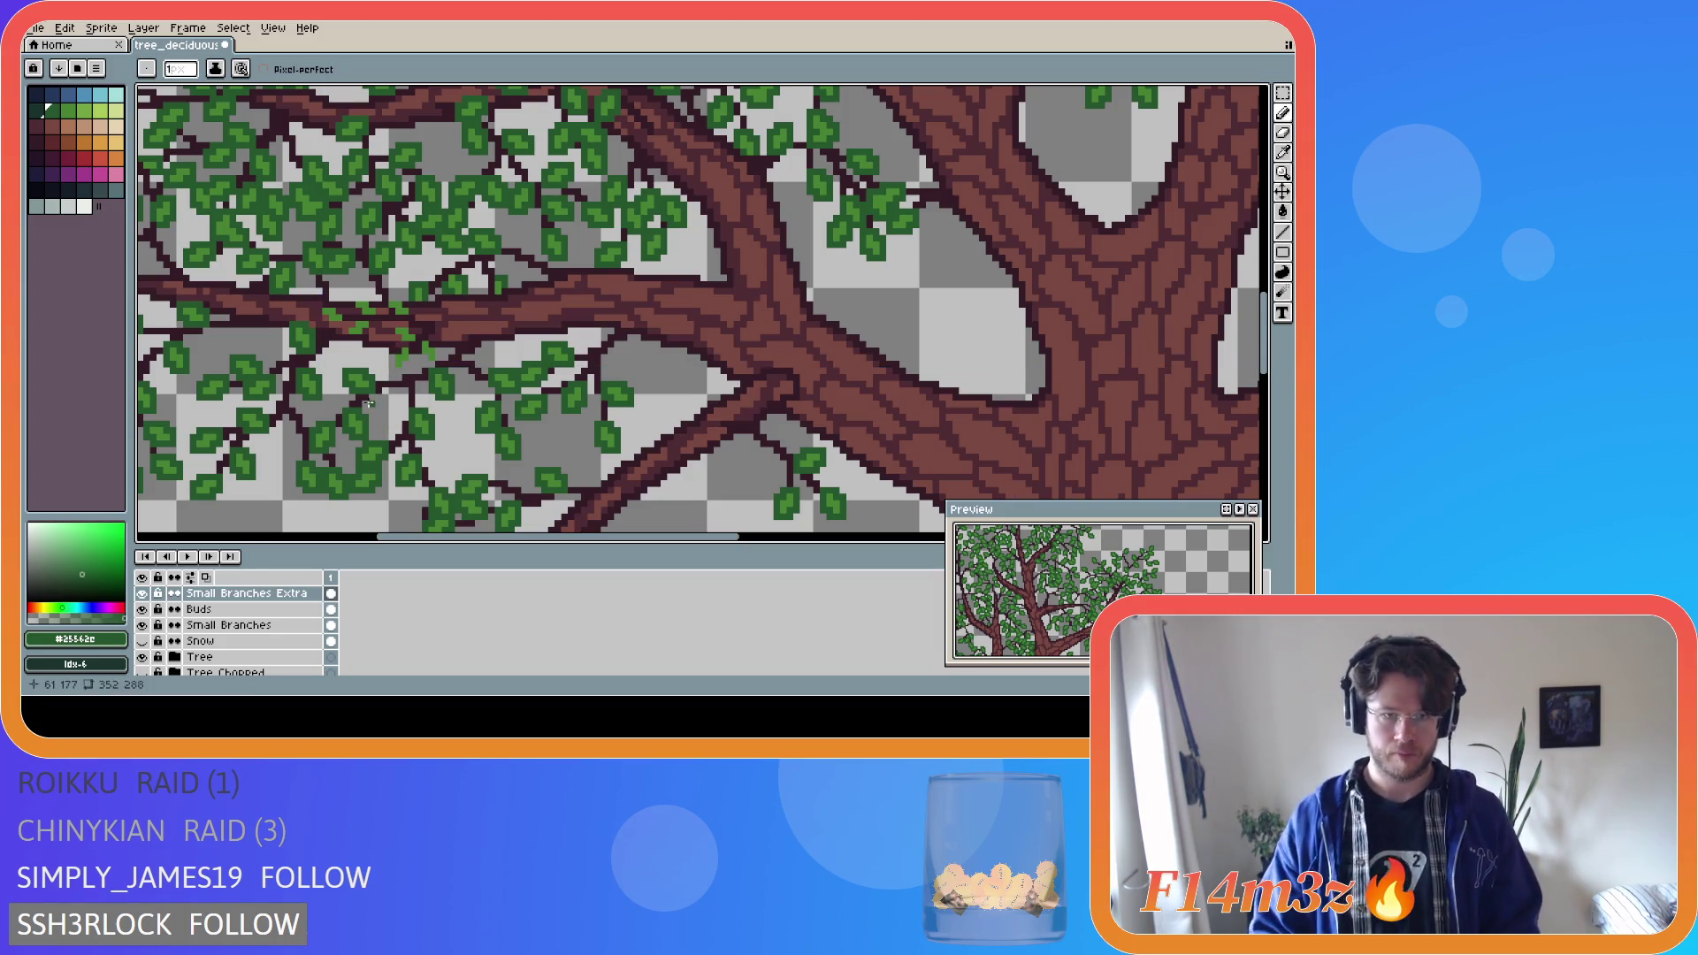
pyautogui.press('w')
pyautogui.scroll(1, 345, 323)
pyautogui.click(326, 310)
pyautogui.keyDown('shift'); pyautogui.click(379, 300); pyautogui.keyUp('shift')
pyautogui.keyDown('shift'); pyautogui.click(433, 301); pyautogui.keyUp('shift')
pyautogui.keyDown('shift'); pyautogui.click(442, 340); pyautogui.keyUp('shift')
pyautogui.keyDown('shift'); pyautogui.click(438, 380); pyautogui.keyUp('shift')
pyautogui.hotkey('ctrl', 'z')
pyautogui.click(209, 593)
pyautogui.hotkey('ctrl', 'v')
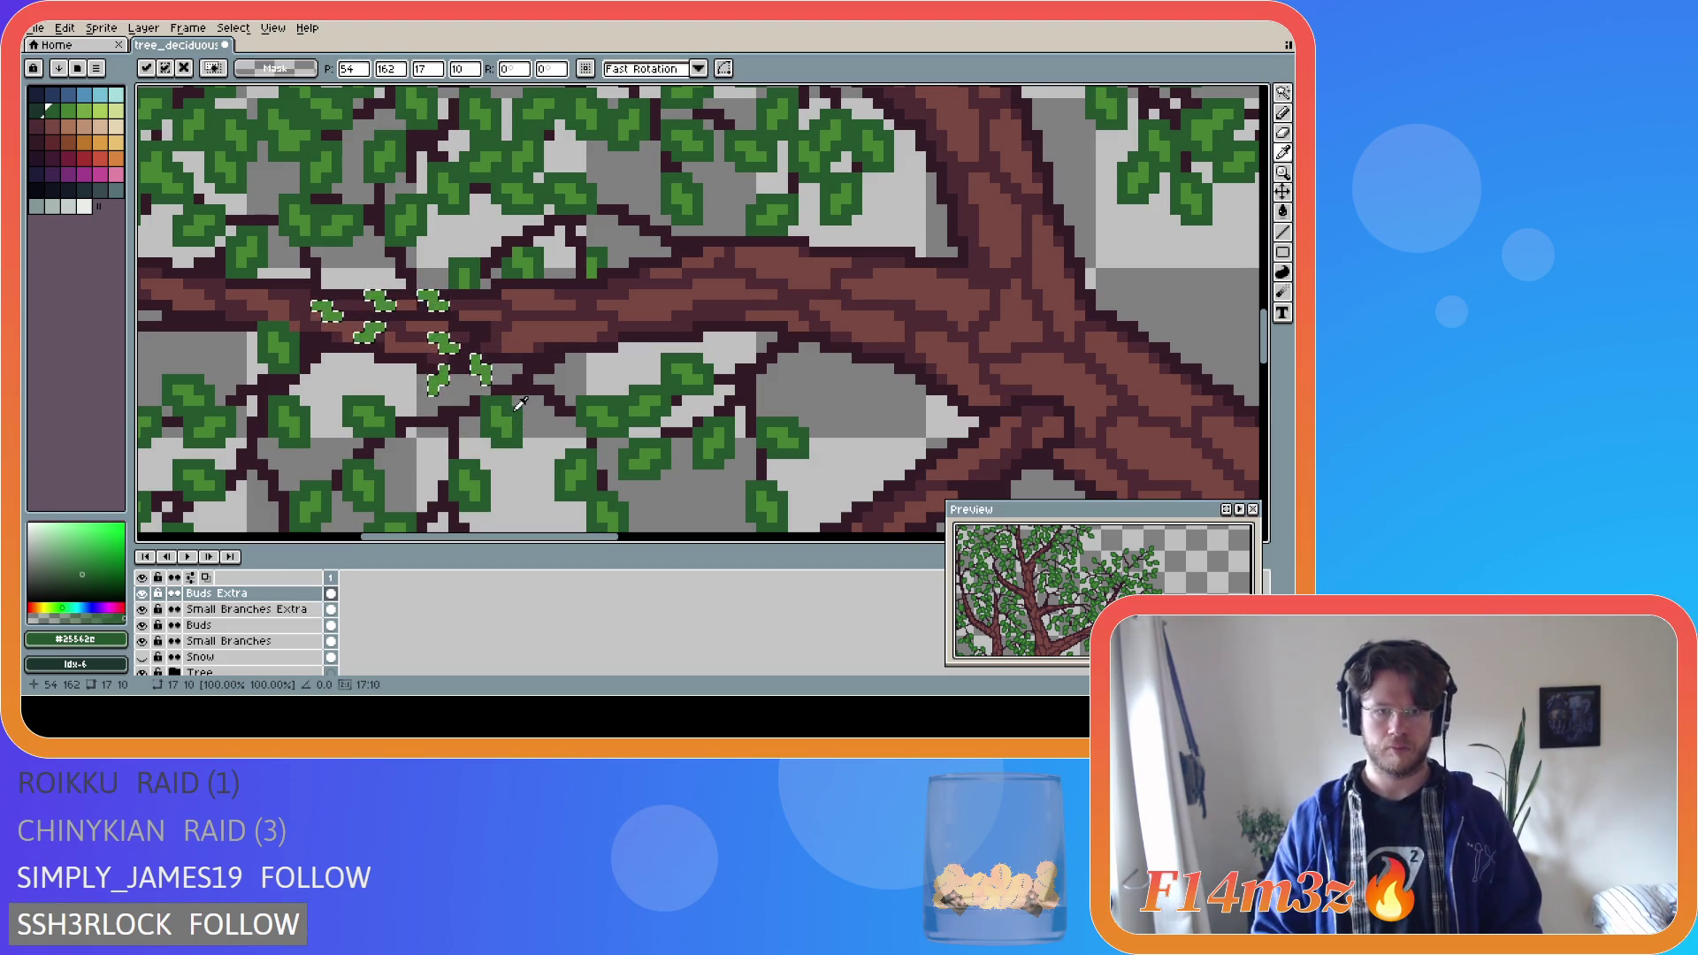
# Drop the pasted buds in place on Buds Extra and deselect them.
pyautogui.press('b')
pyautogui.hotkey('ctrl', 'd')
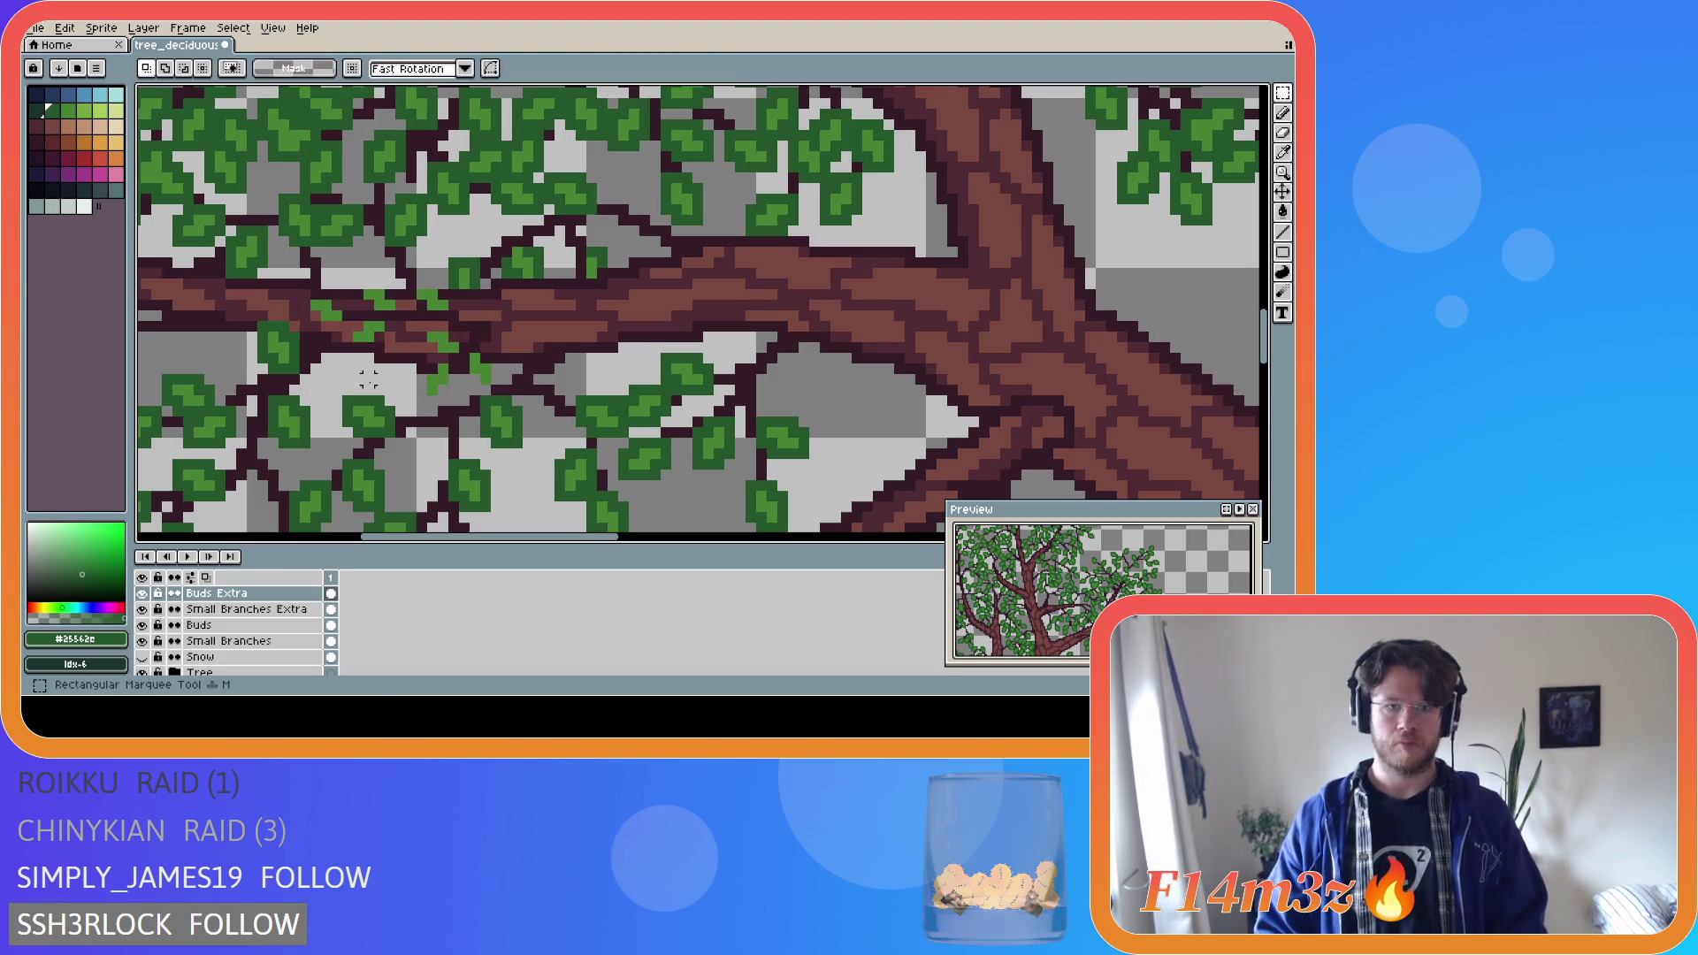
pyautogui.press('i')
pyautogui.press('b')
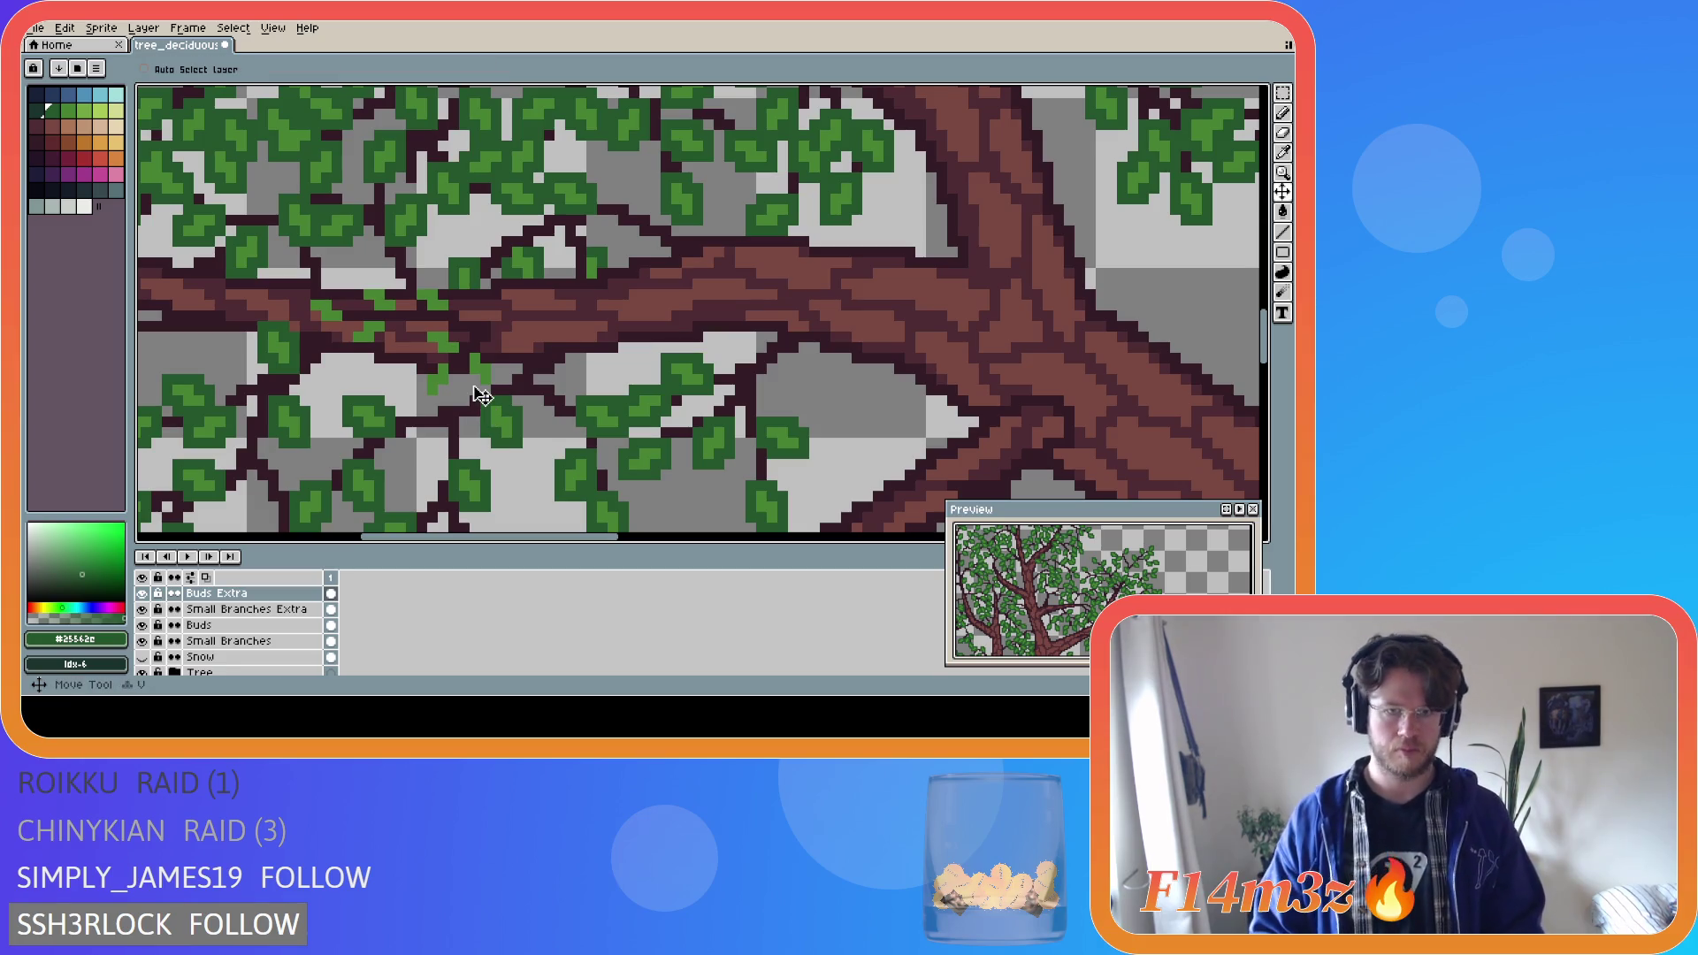
# Pencil dark-green leaf pixels and short strokes around the buds on the left branch.
pyautogui.click(435, 381)
pyautogui.click(443, 389)
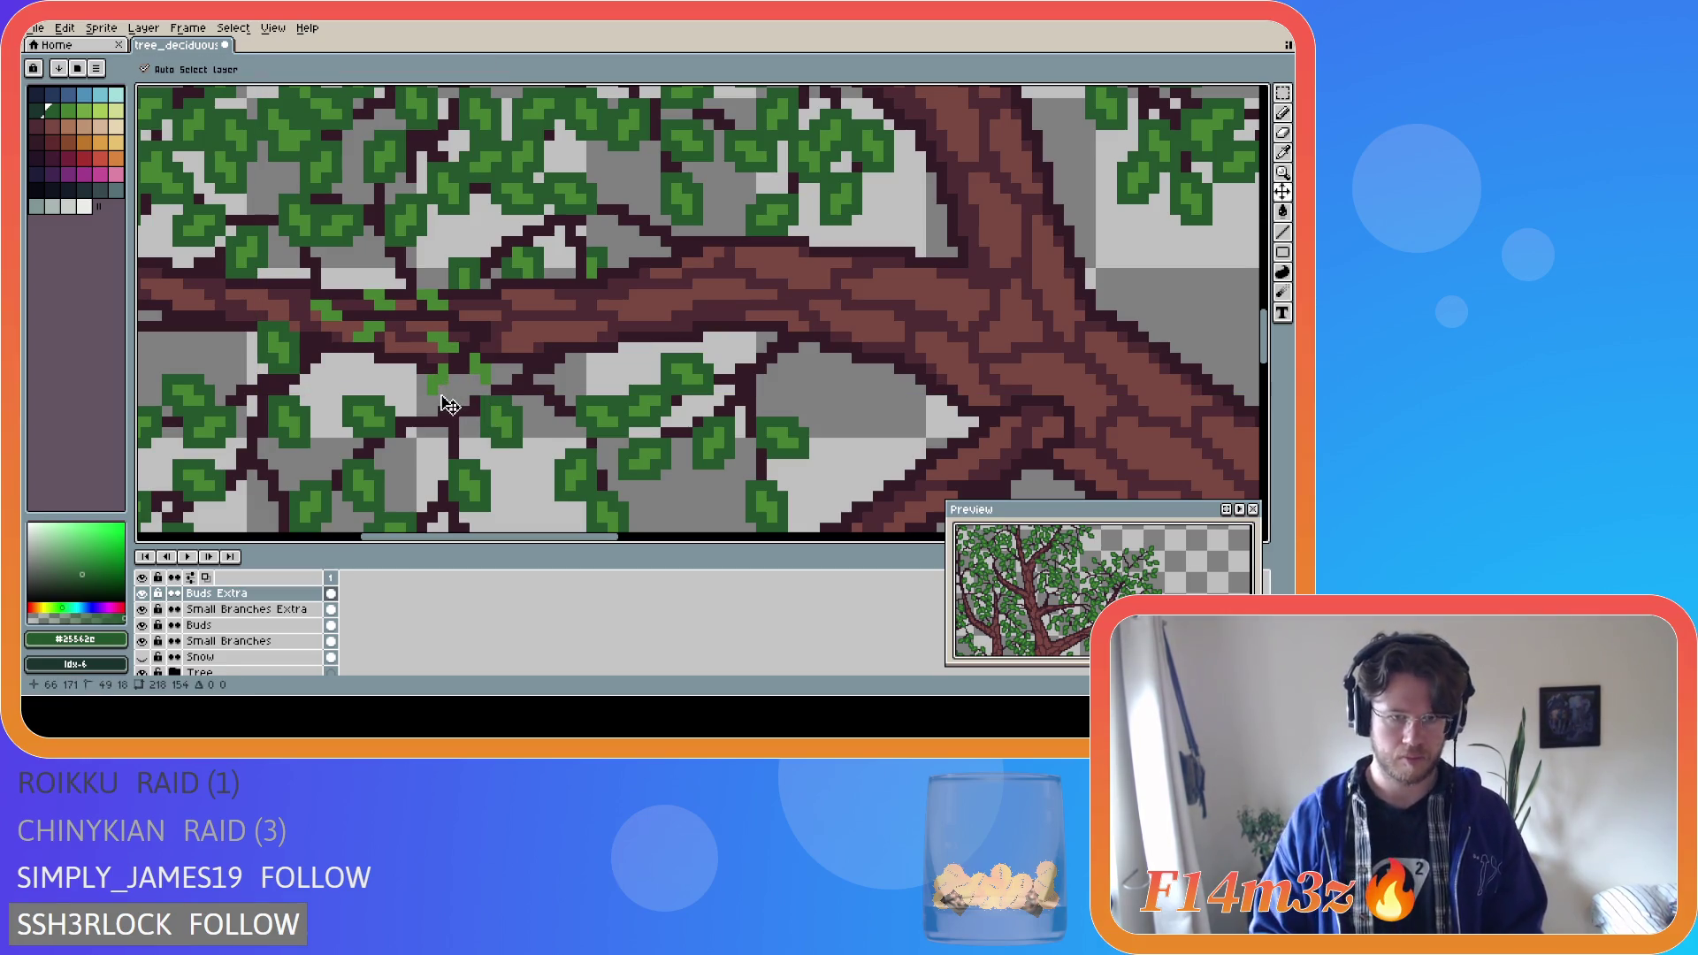
pyautogui.click(428, 397)
pyautogui.keyDown('shift'); pyautogui.click(424, 372); pyautogui.keyUp('shift')
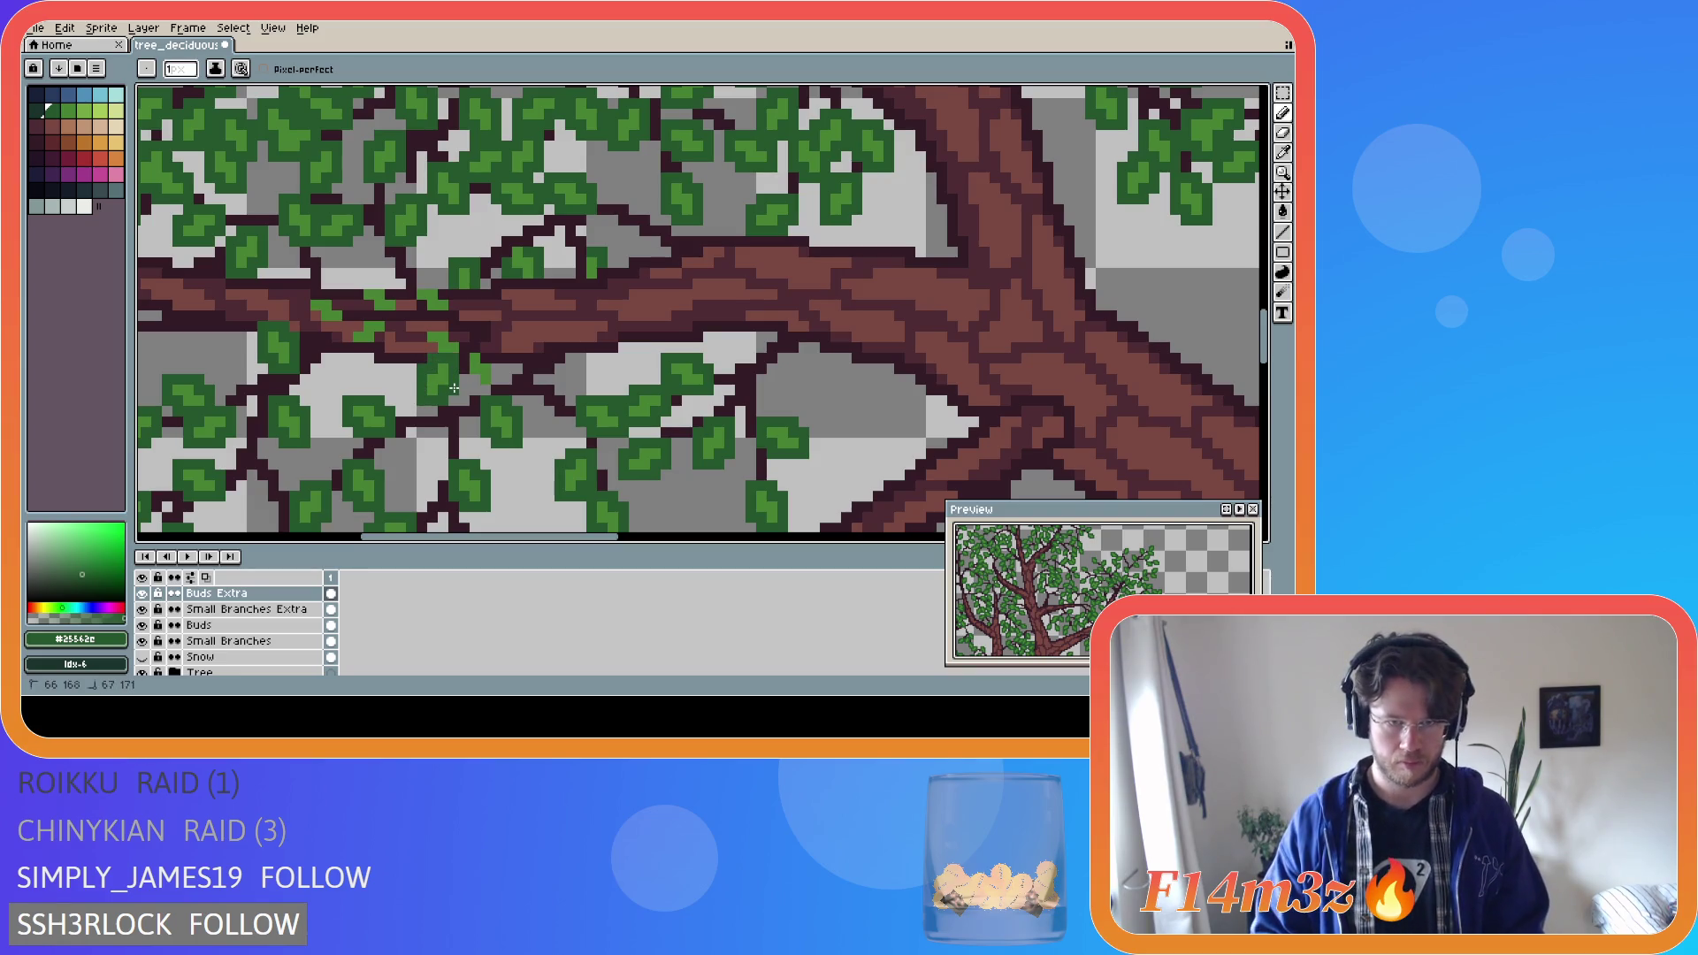
pyautogui.moveTo(464, 363); pyautogui.dragTo(474, 385)
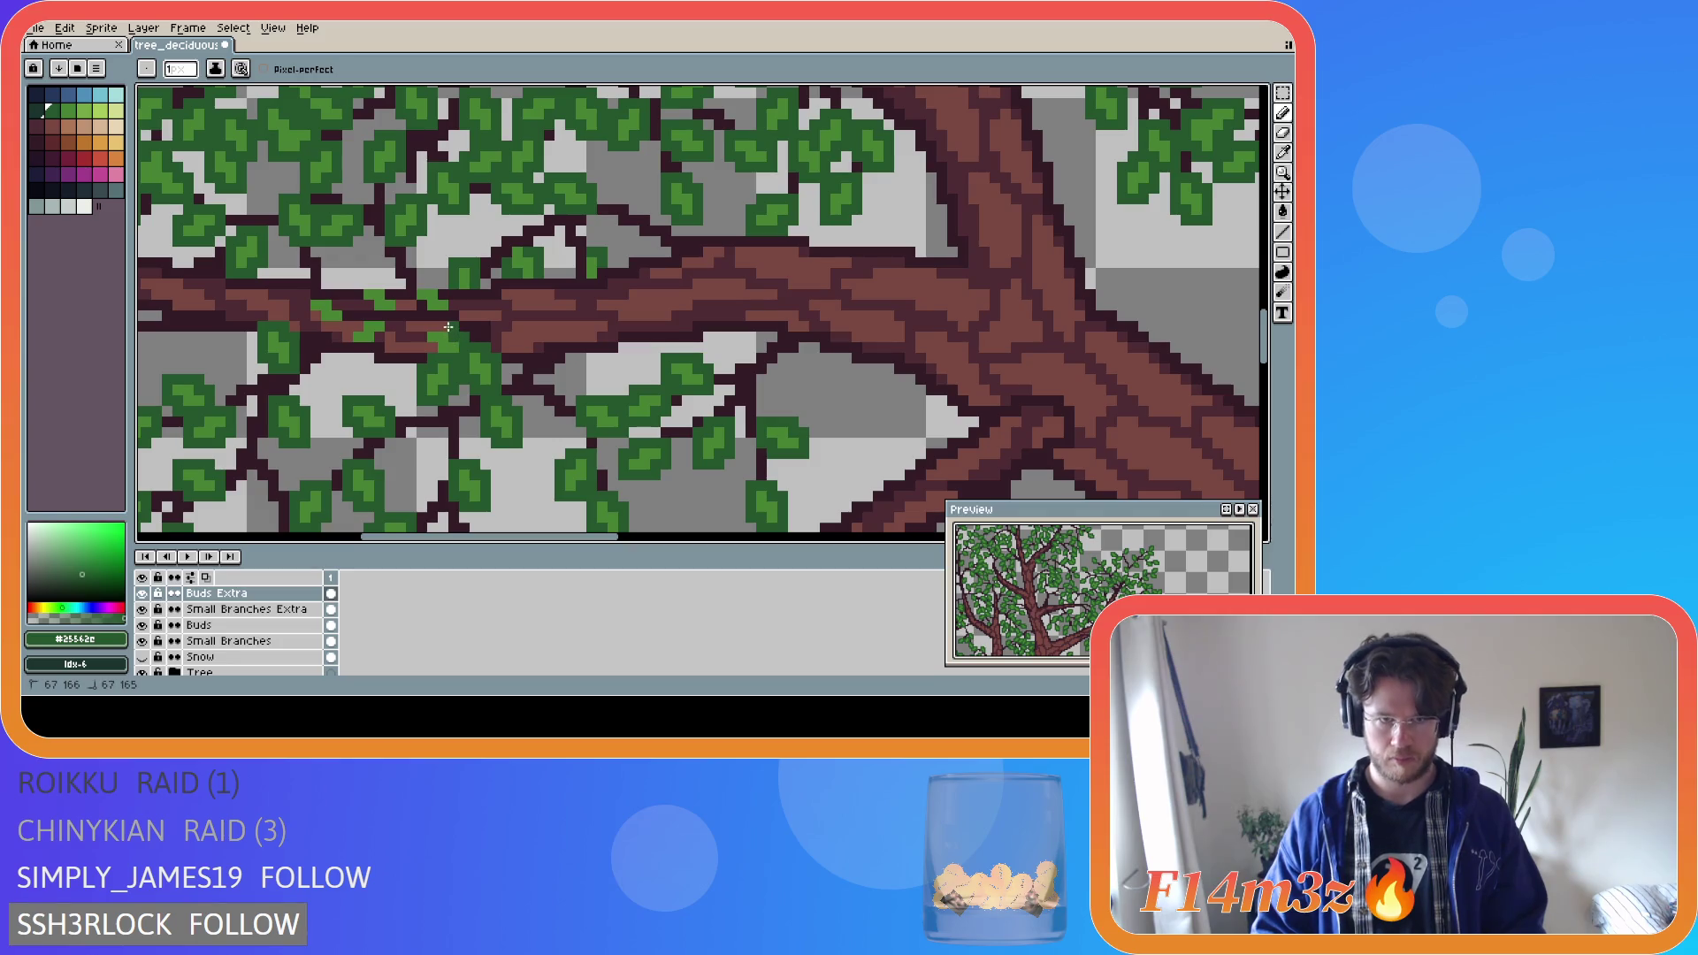
pyautogui.moveTo(423, 338); pyautogui.dragTo(423, 341)
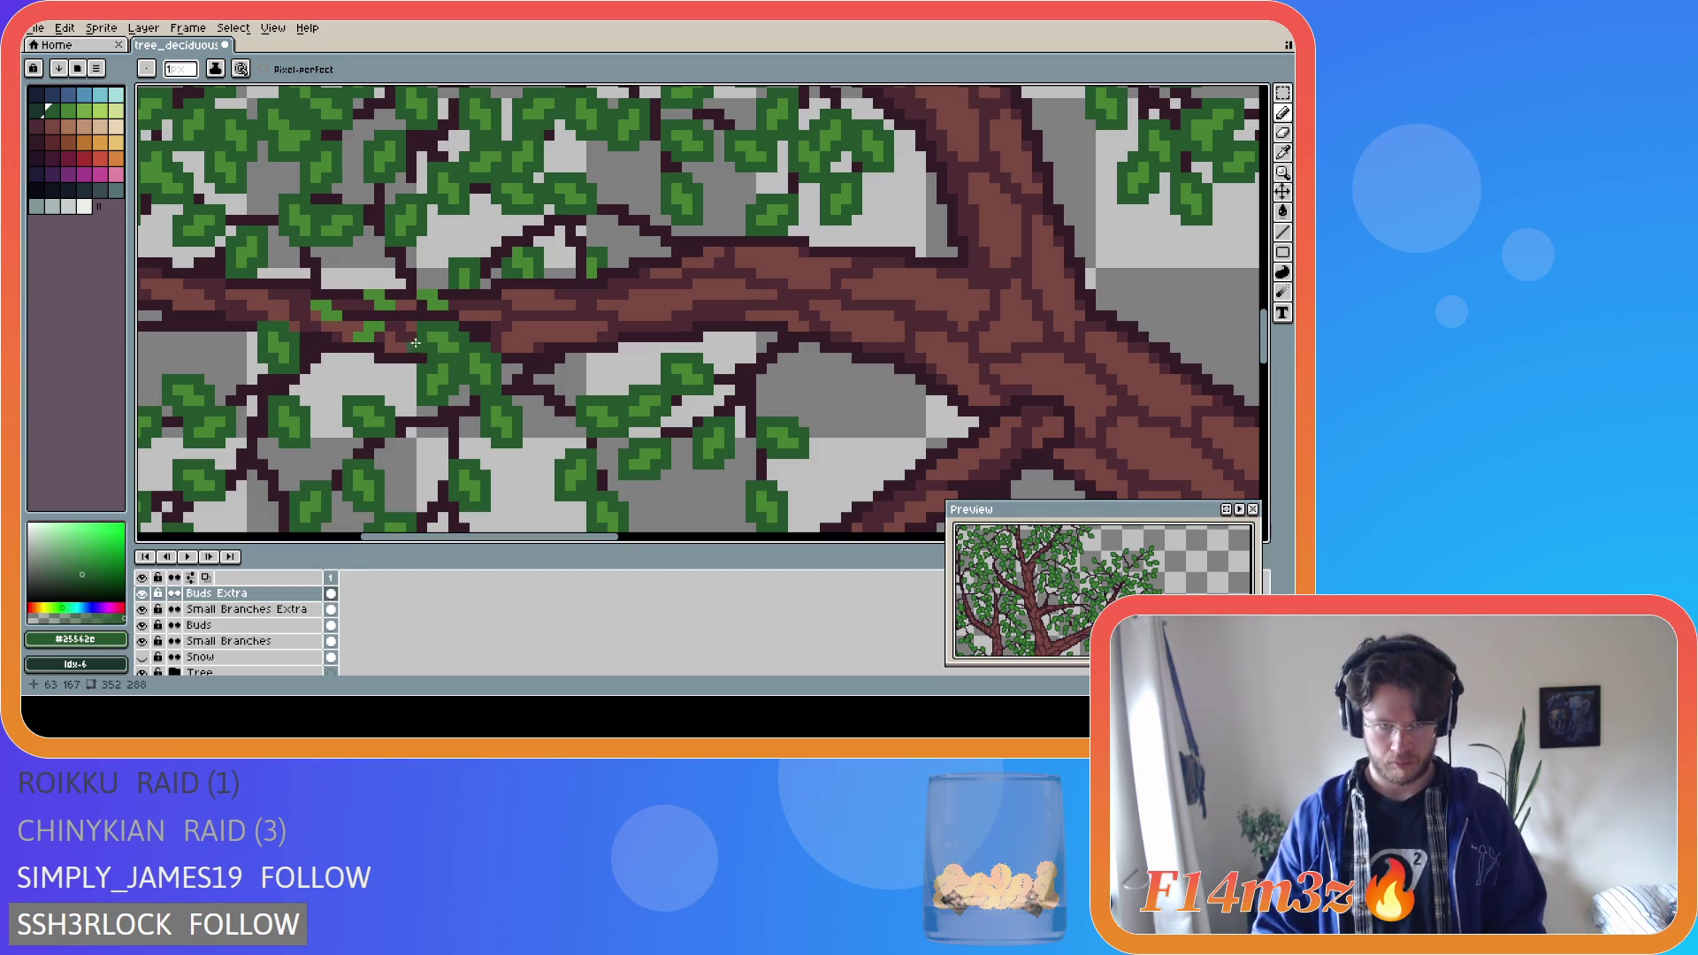
pyautogui.moveTo(351, 341)
pyautogui.mouseDown()
pyautogui.moveTo(371, 315)
pyautogui.moveTo(388, 333)
pyautogui.moveTo(400, 301)
pyautogui.moveTo(363, 283)
pyautogui.moveTo(361, 305)
pyautogui.moveTo(307, 305)
pyautogui.moveTo(334, 327)
pyautogui.moveTo(451, 316)
pyautogui.moveTo(443, 290)
pyautogui.mouseUp()
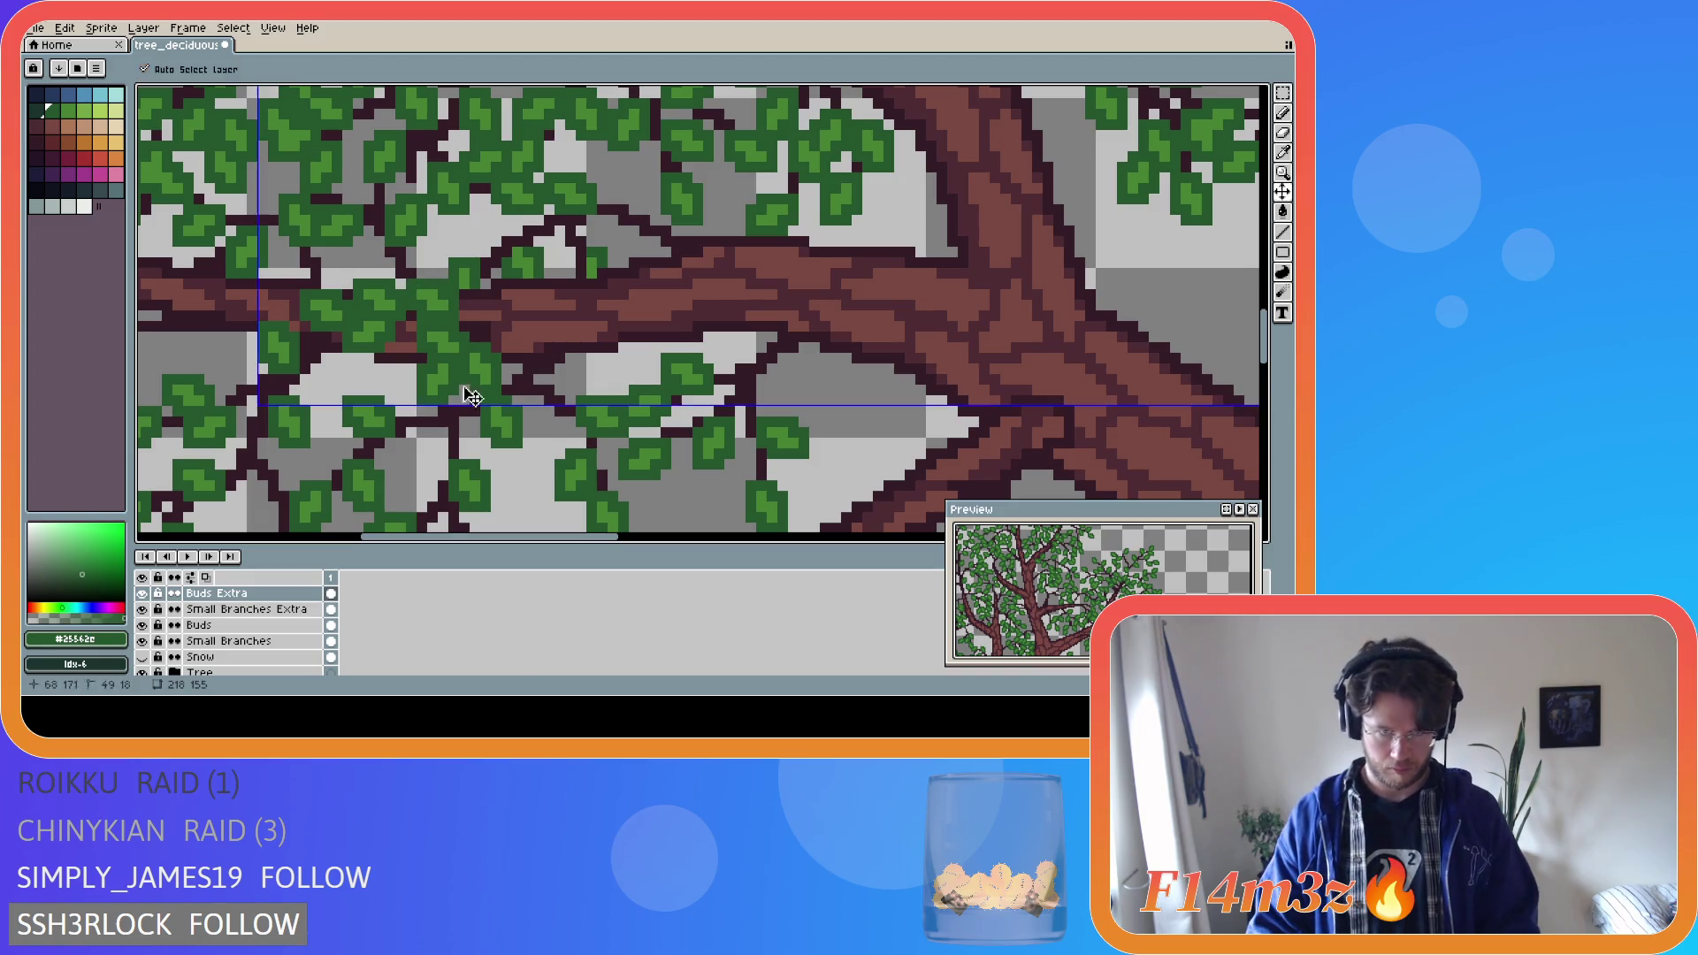
# Save tree_deciduous_large_winter.ase.
pyautogui.hotkey('ctrl', 's')
pyautogui.scroll(-1, 444, 425)
pyautogui.scroll(-3, 443, 425)
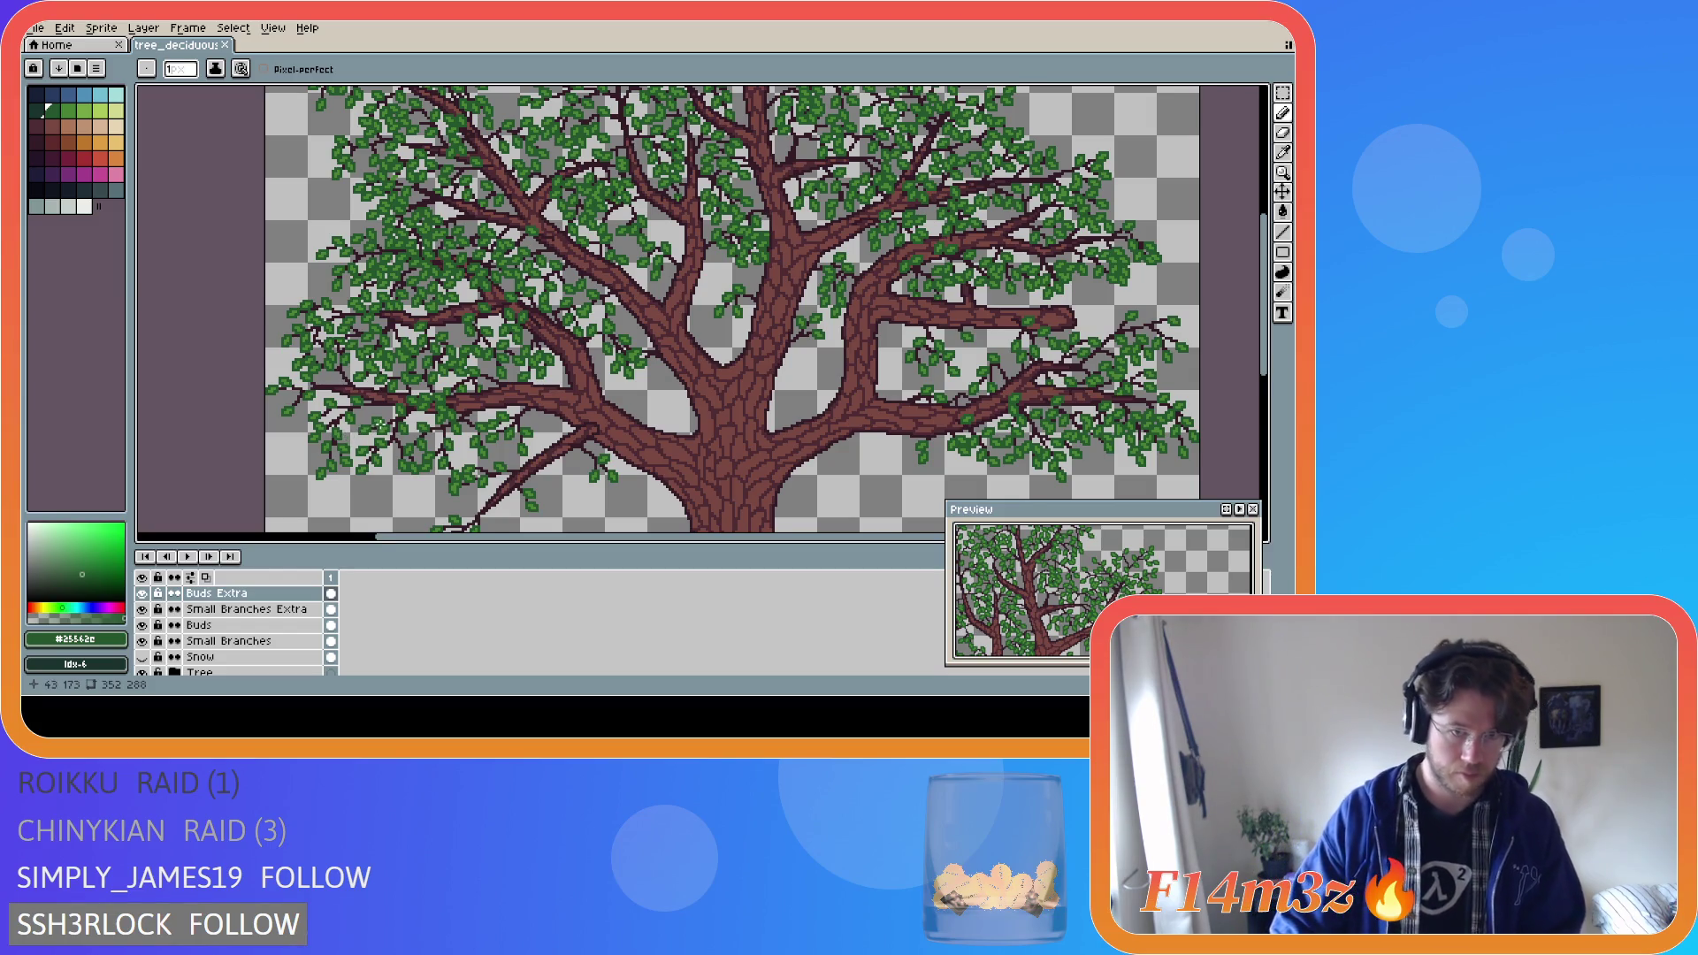
# Pick the dark brown swatch and pencil twig pixels on the Small Branches Extra layer.
pyautogui.scroll(2, 372, 423)
pyautogui.scroll(1, 400, 399)
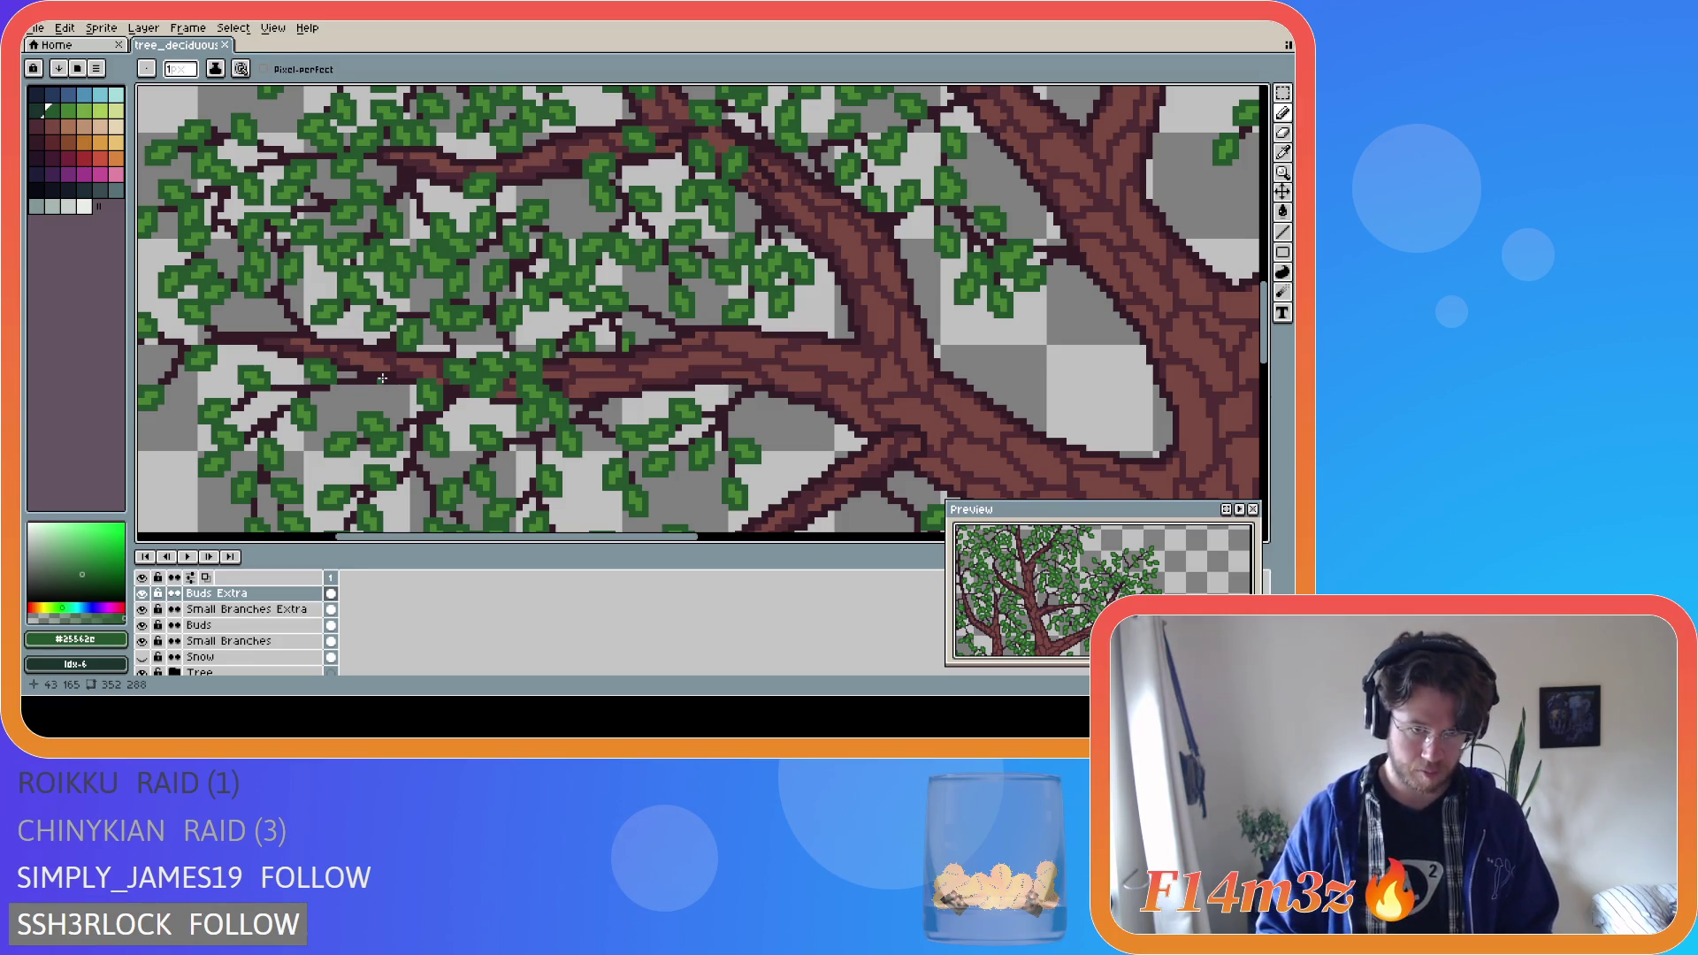
pyautogui.keyDown('alt'); pyautogui.click(258, 529); pyautogui.keyUp('alt')
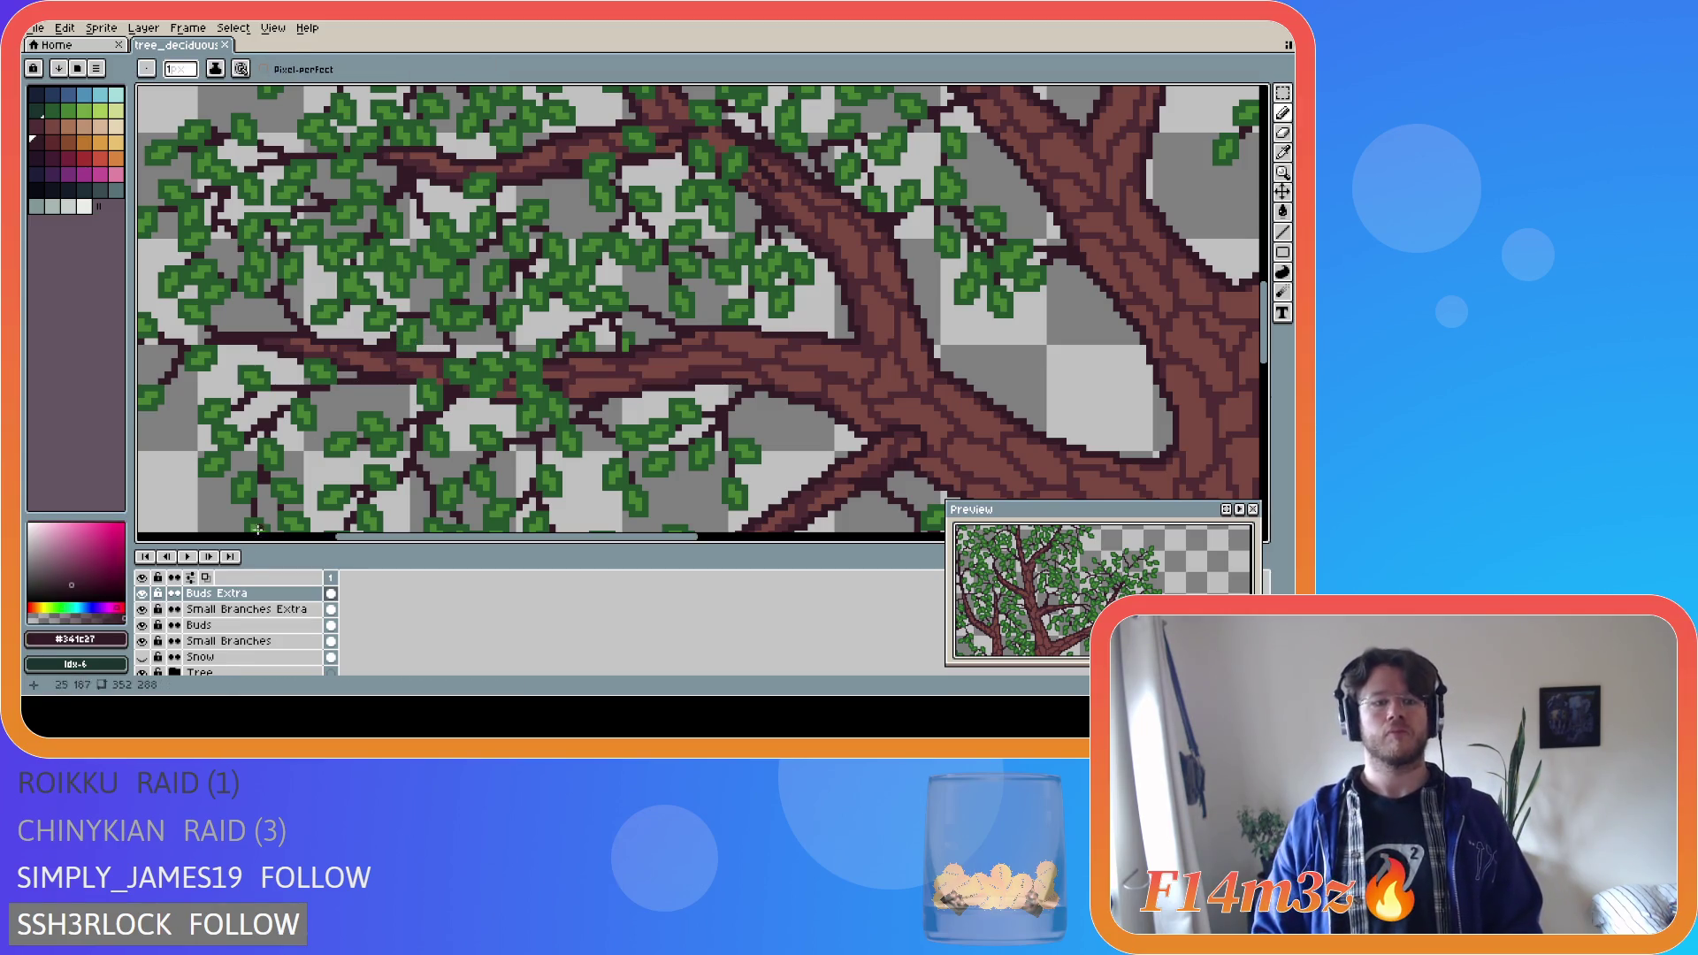
pyautogui.hotkey('alt', 'Down')
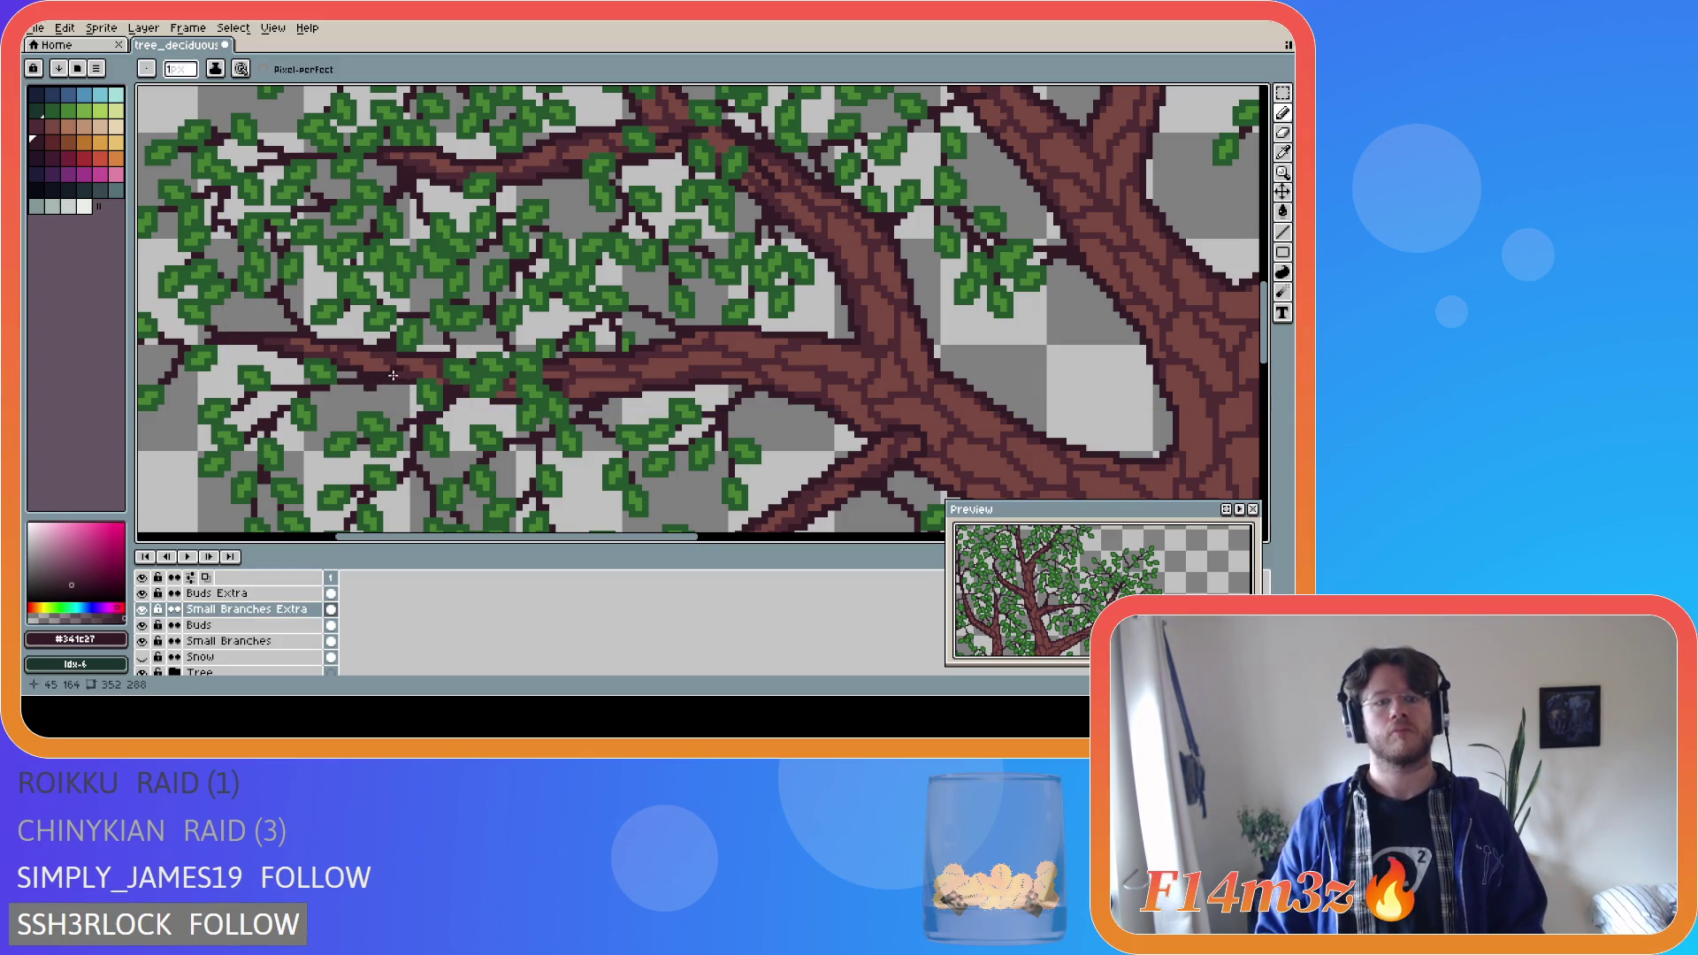
pyautogui.keyDown('shift'); pyautogui.click(364, 379); pyautogui.keyUp('shift')
pyautogui.press('ctrl')
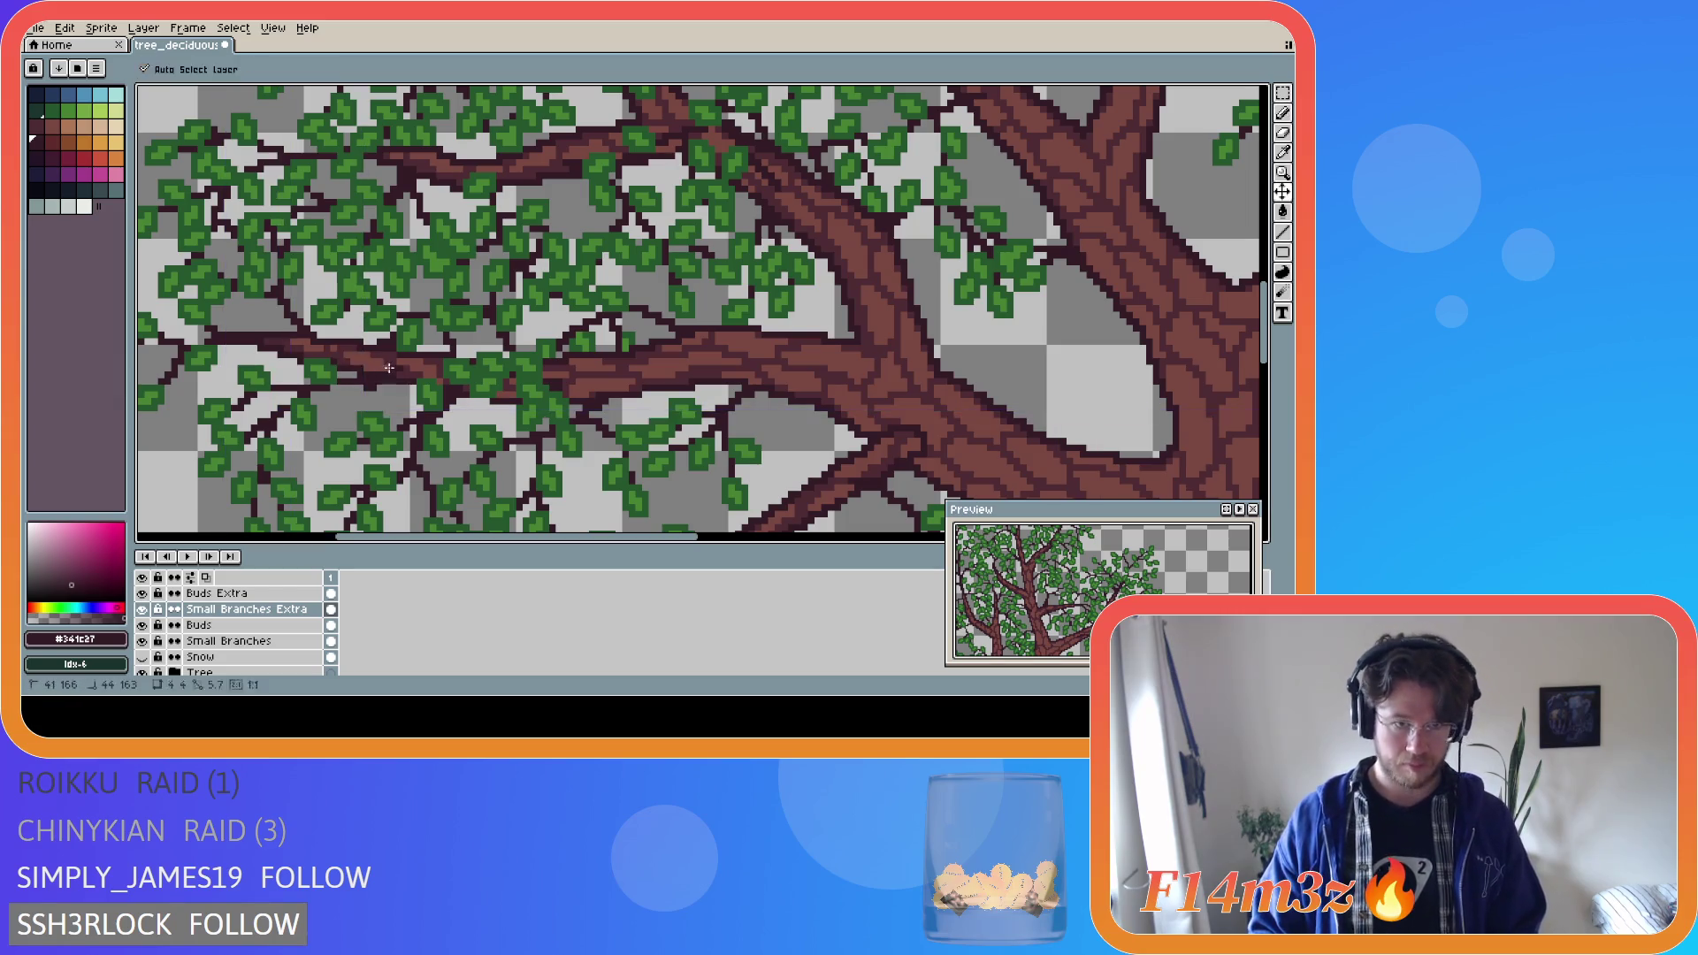
pyautogui.keyDown('shift'); pyautogui.click(381, 381); pyautogui.keyUp('shift')
# Undo and rework the stray twig pixels, then hide the brown Tree trunk layer.
pyautogui.hotkey('ctrl', 'z')
pyautogui.keyDown('shift'); pyautogui.click(341, 381); pyautogui.keyUp('shift')
pyautogui.press('ctrl')
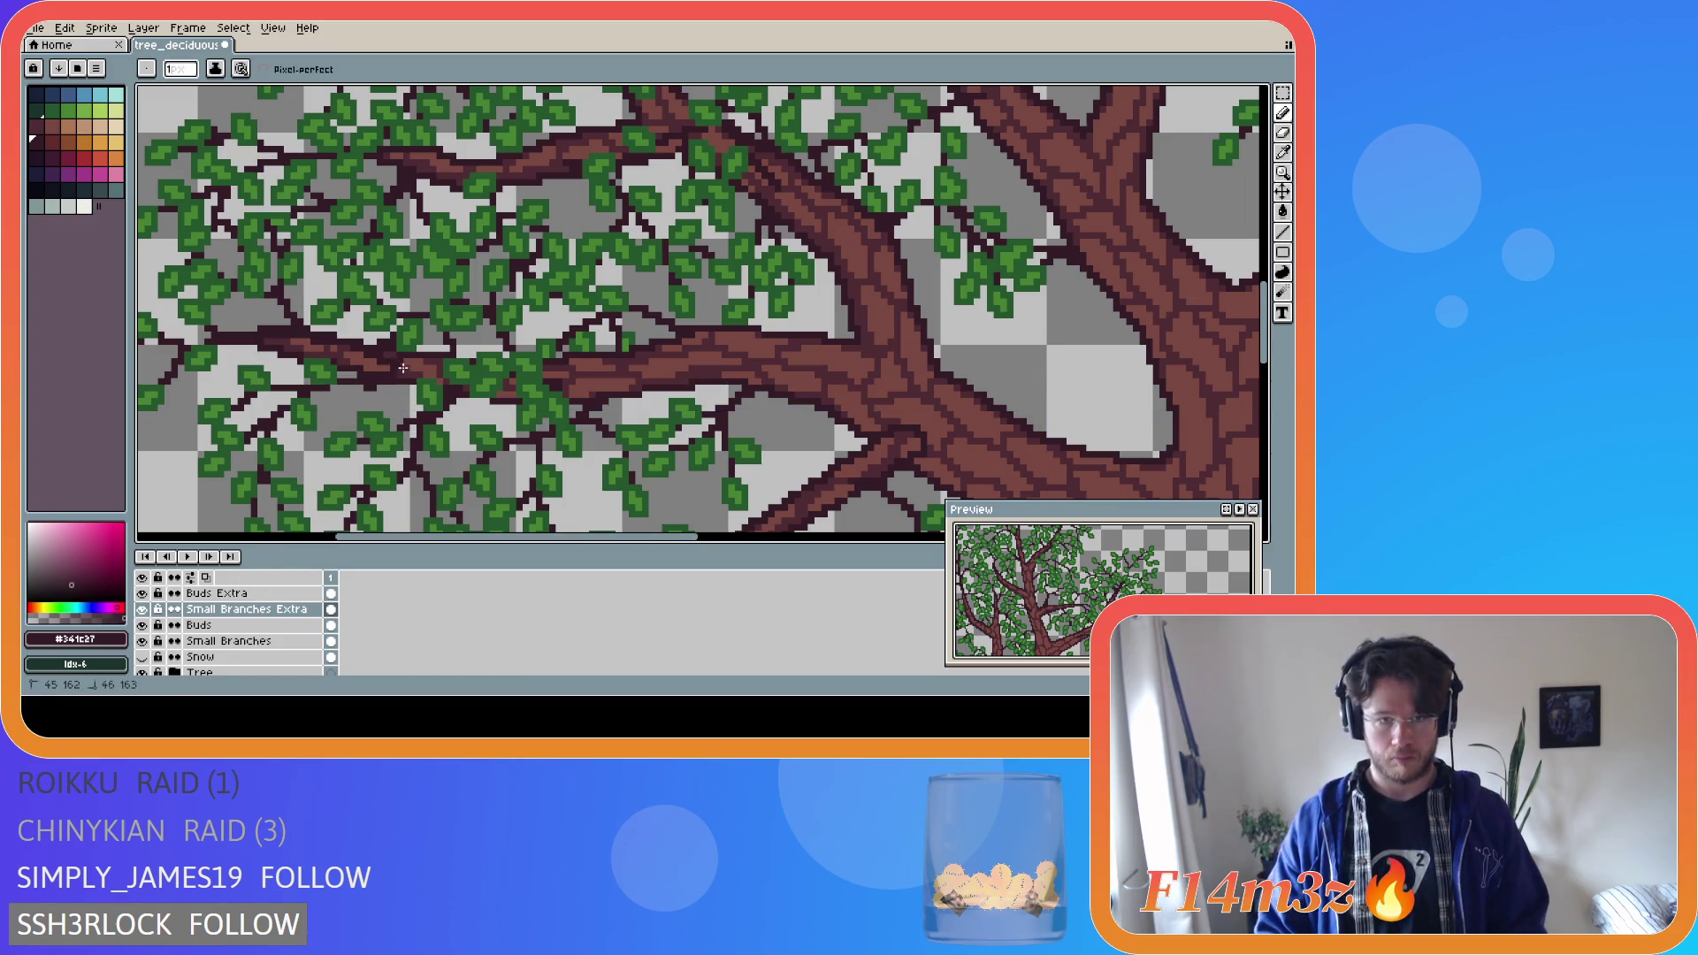
pyautogui.click(141, 671)
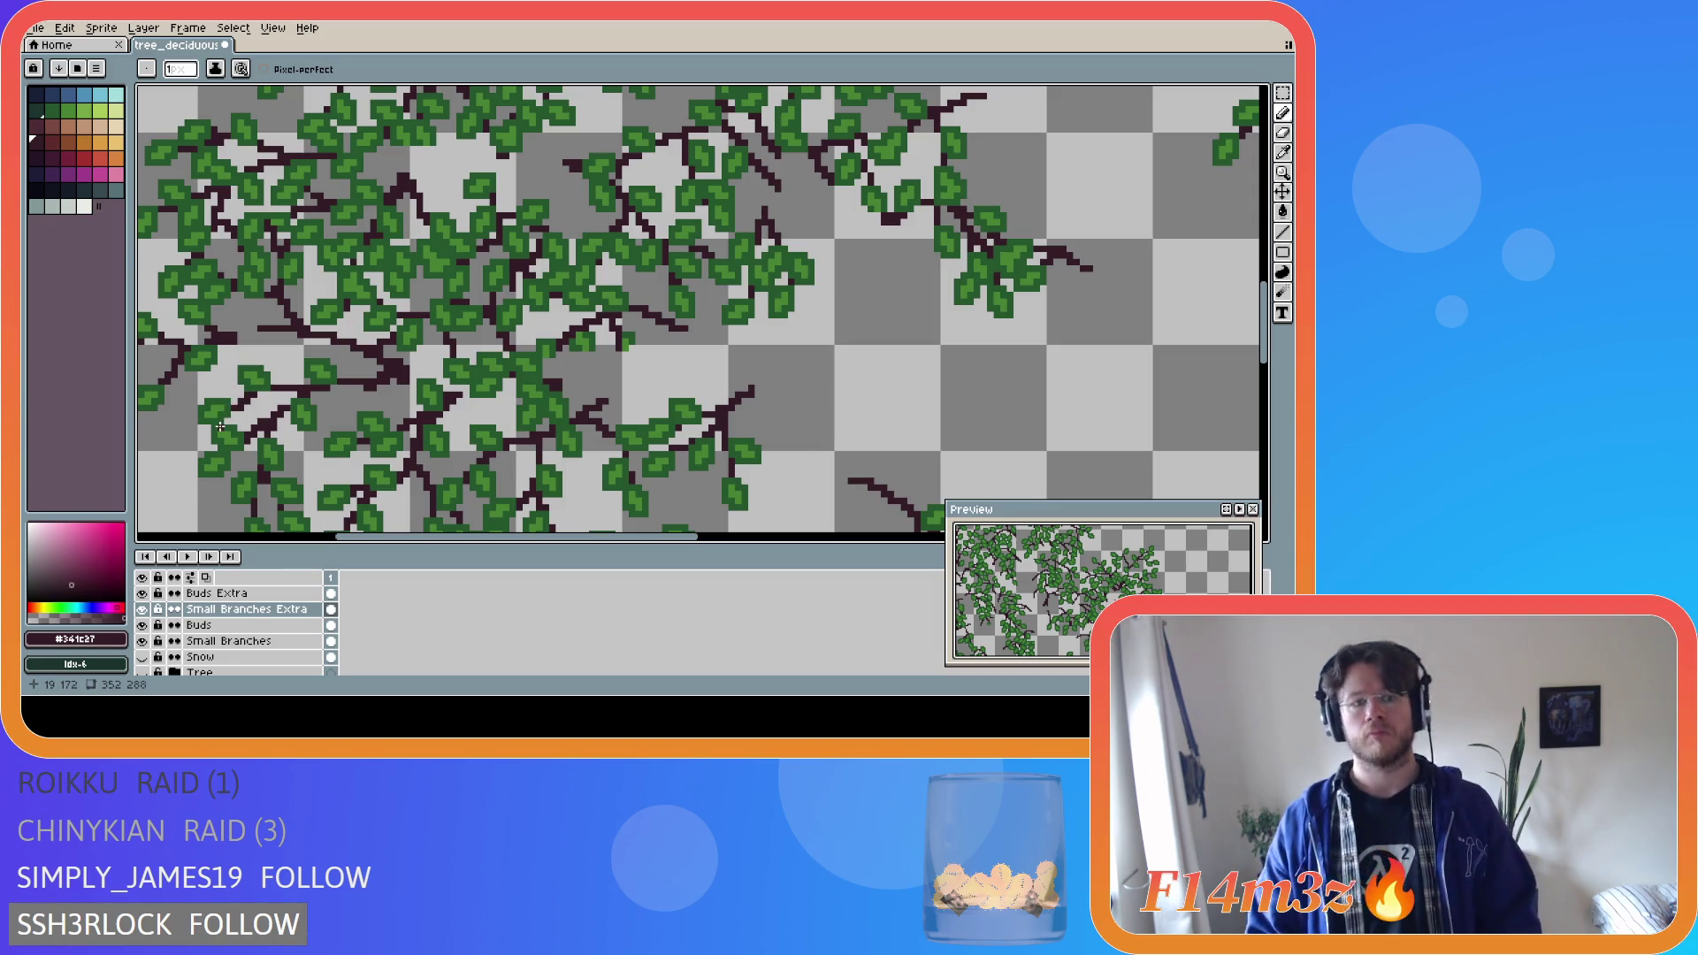
# Switch to the Buds Extra layer and sample the leaf green from the canvas.
pyautogui.press('Up')
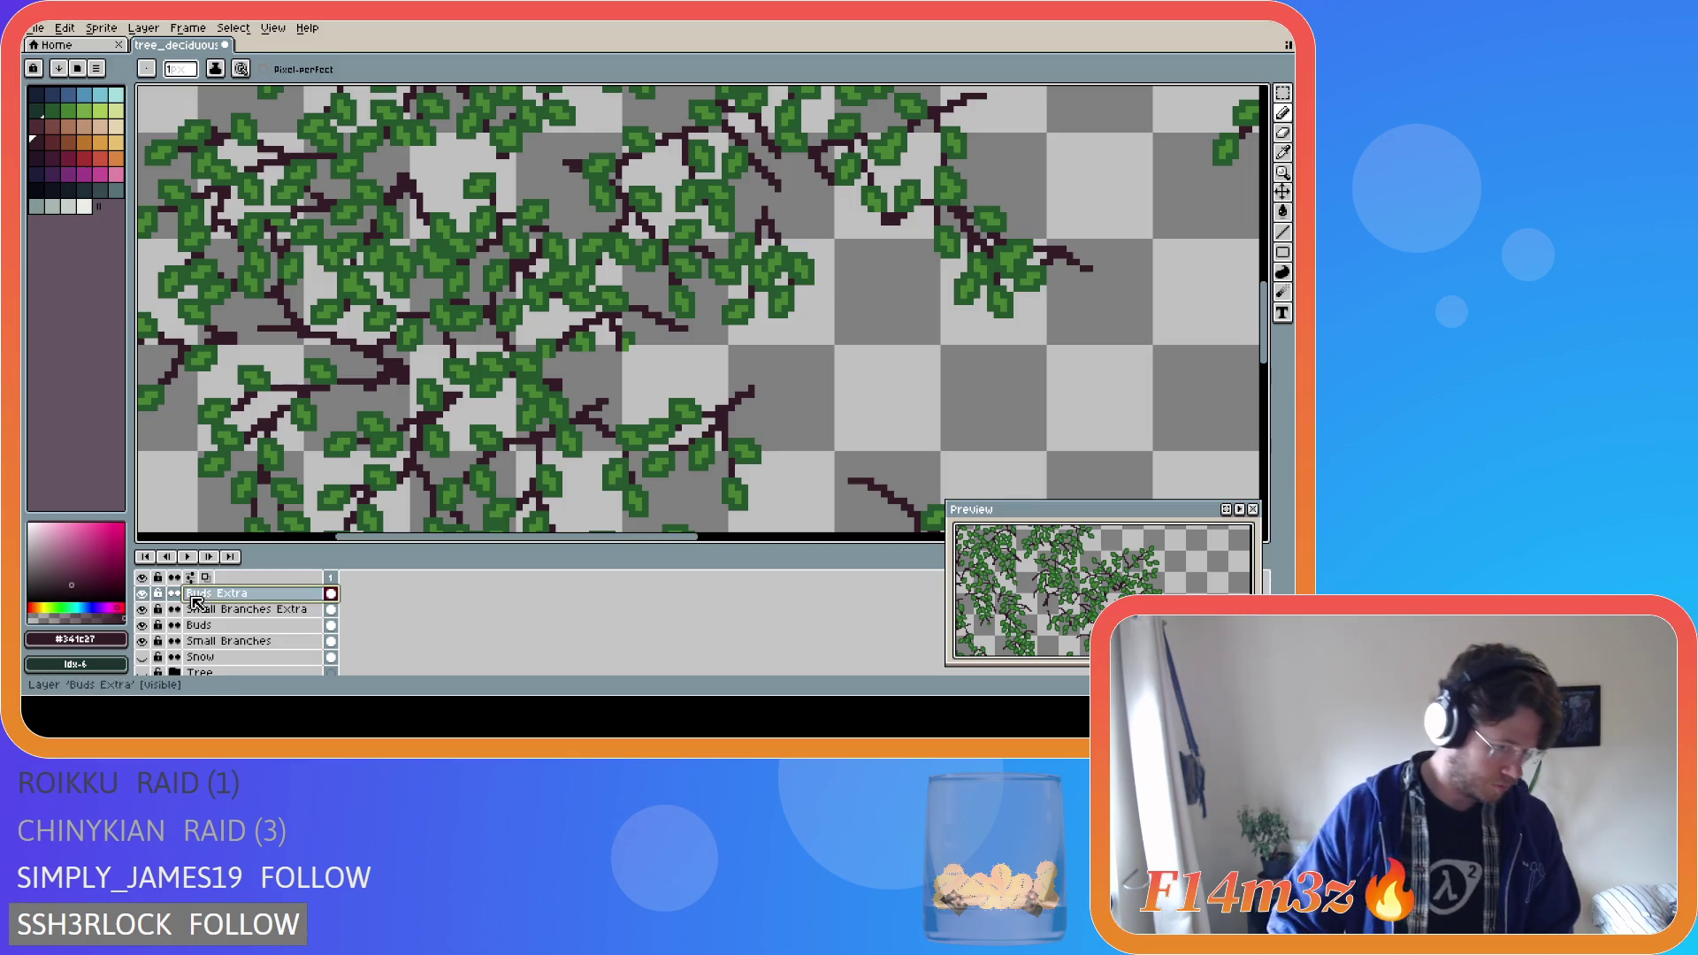
pyautogui.press('i')
pyautogui.click(312, 367)
pyautogui.press('b')
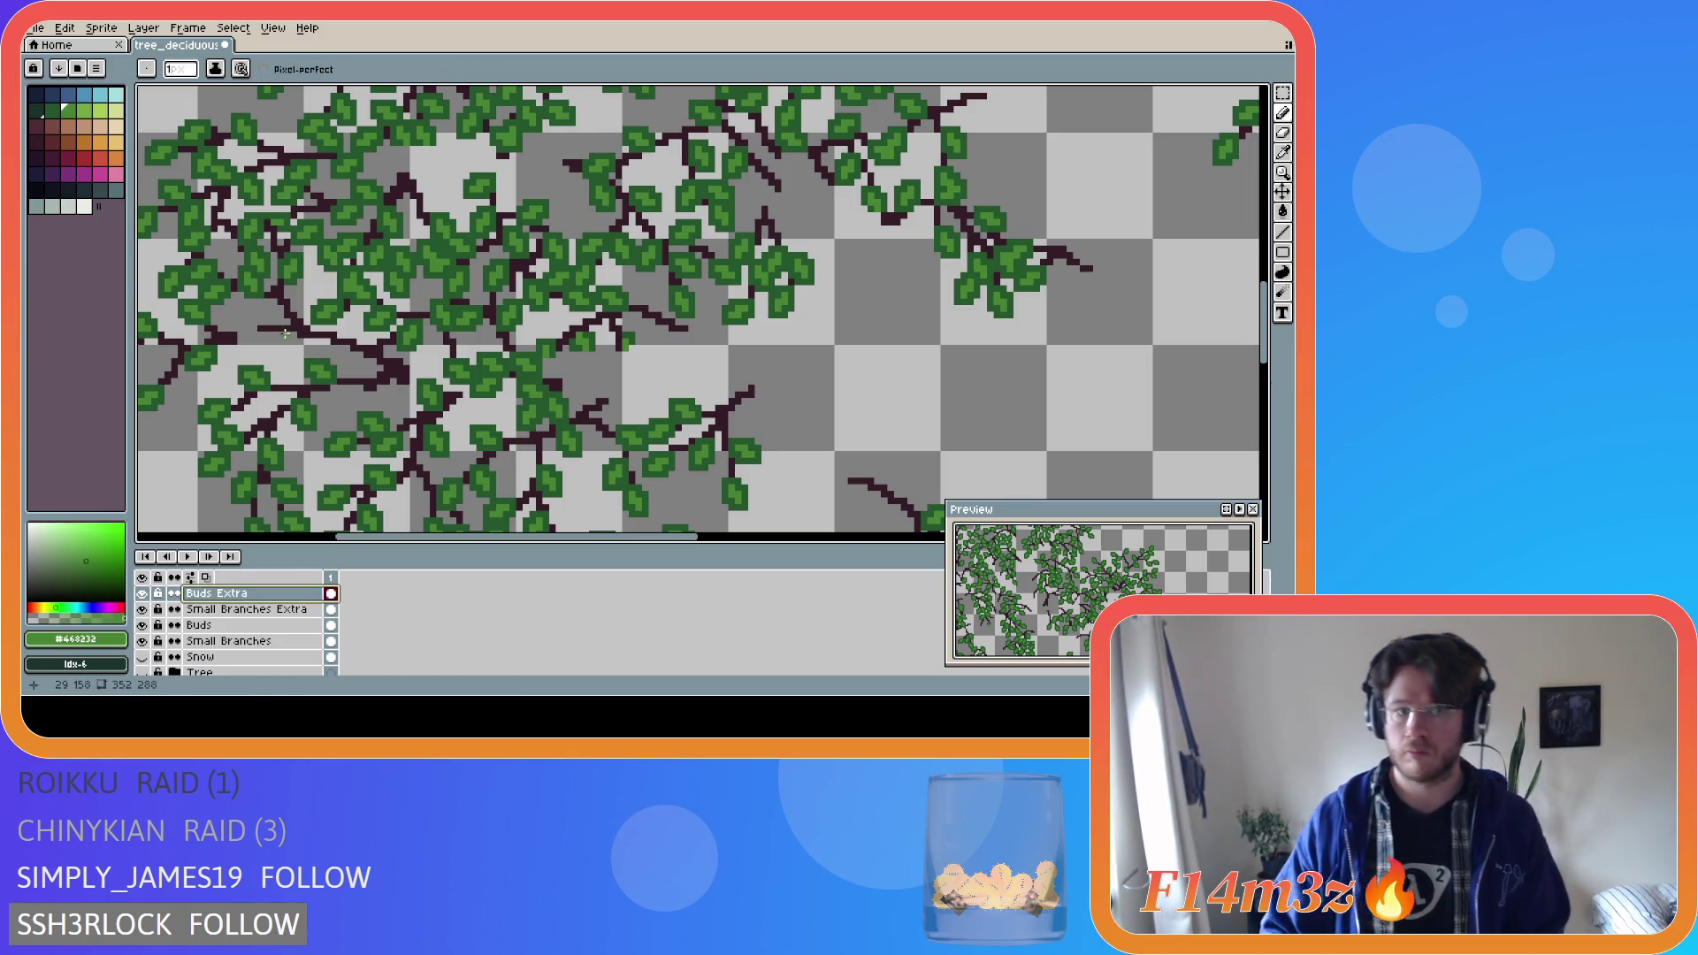
# Pencil small green buds along the left twigs, undo one stray pixel, and show the trunk.
pyautogui.moveTo(255, 333); pyautogui.dragTo(243, 335)
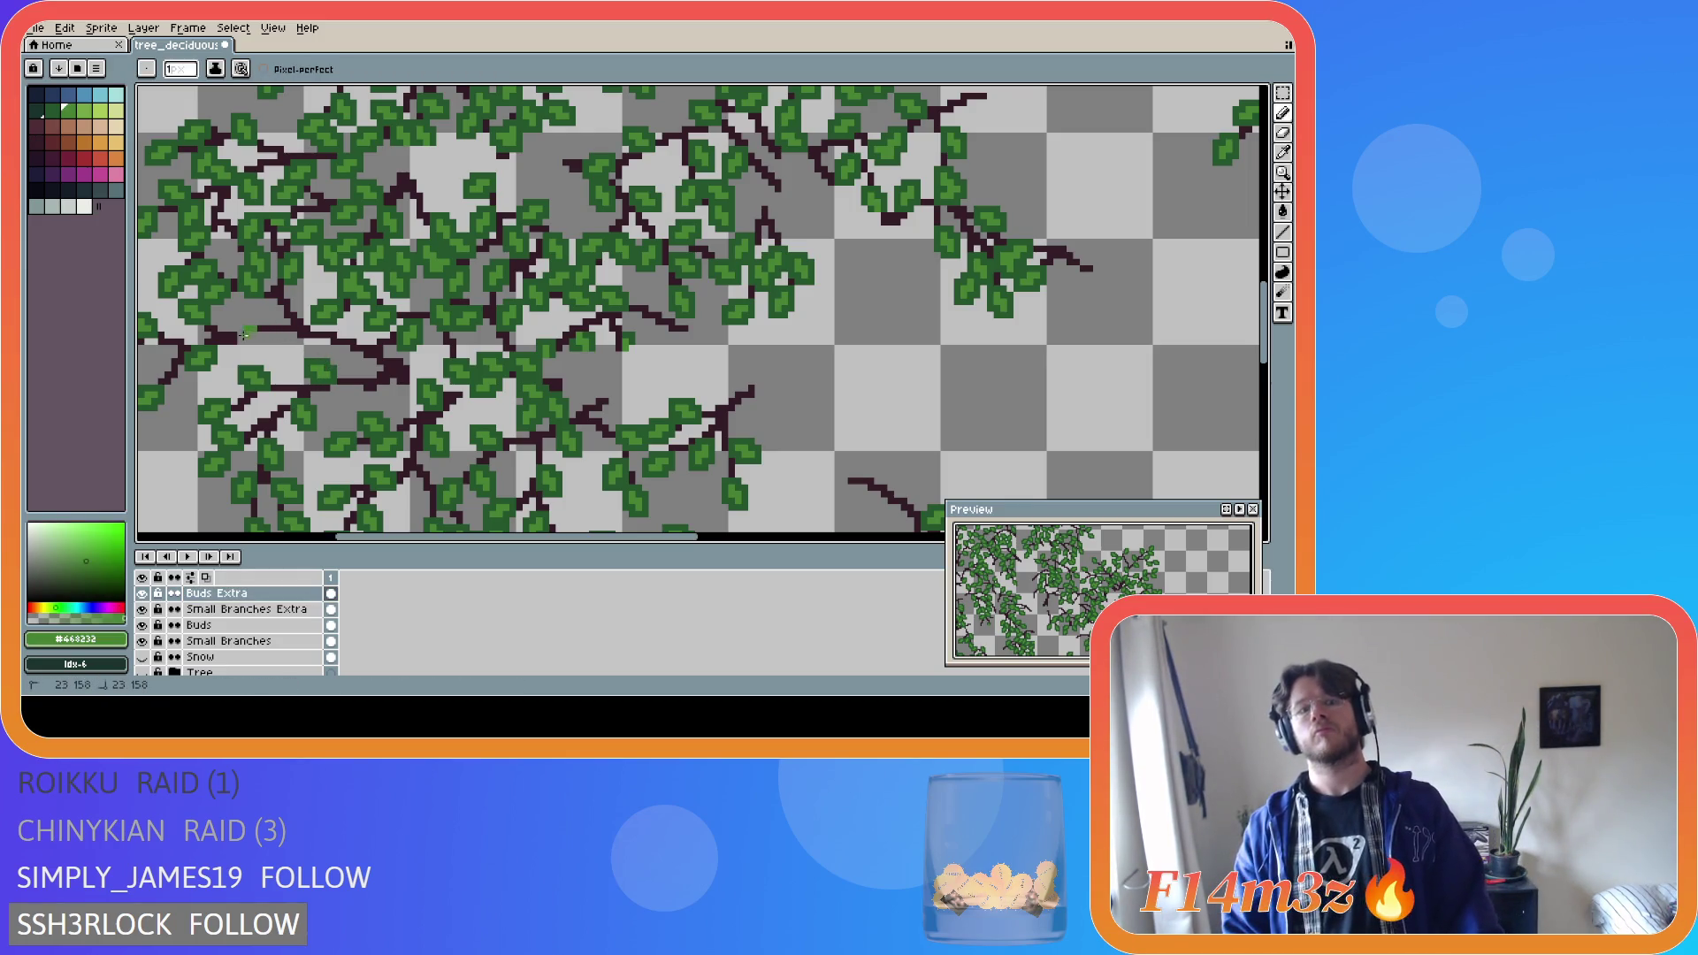
pyautogui.click(270, 315)
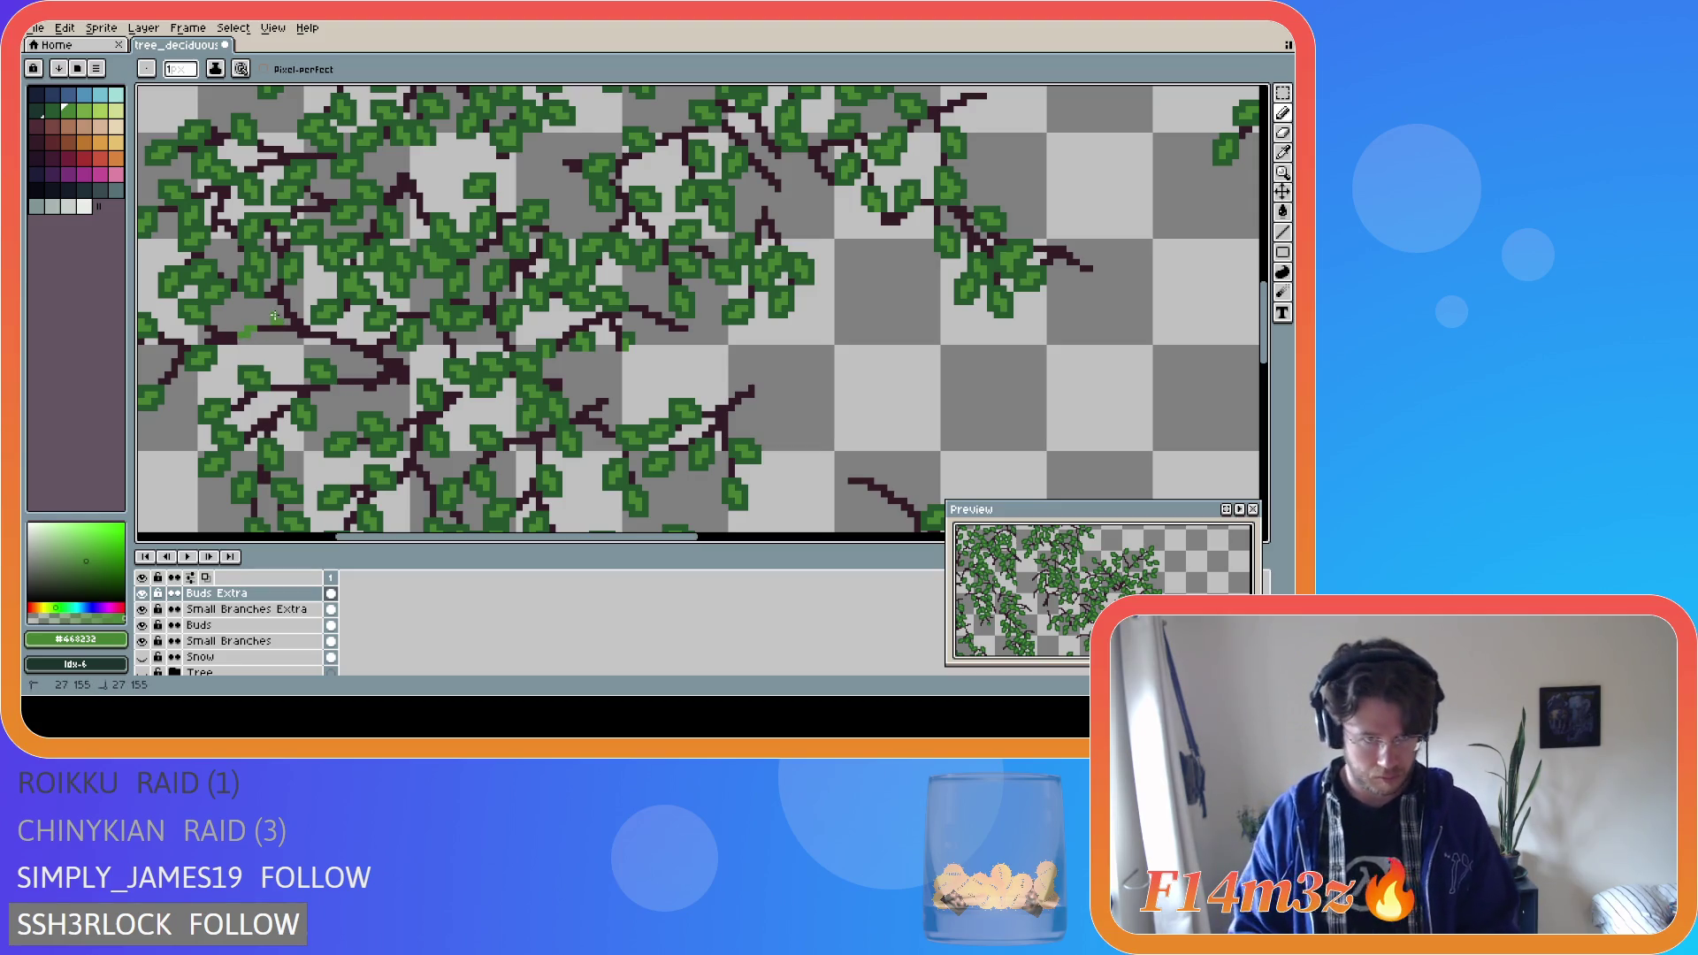
pyautogui.moveTo(292, 344); pyautogui.dragTo(285, 345)
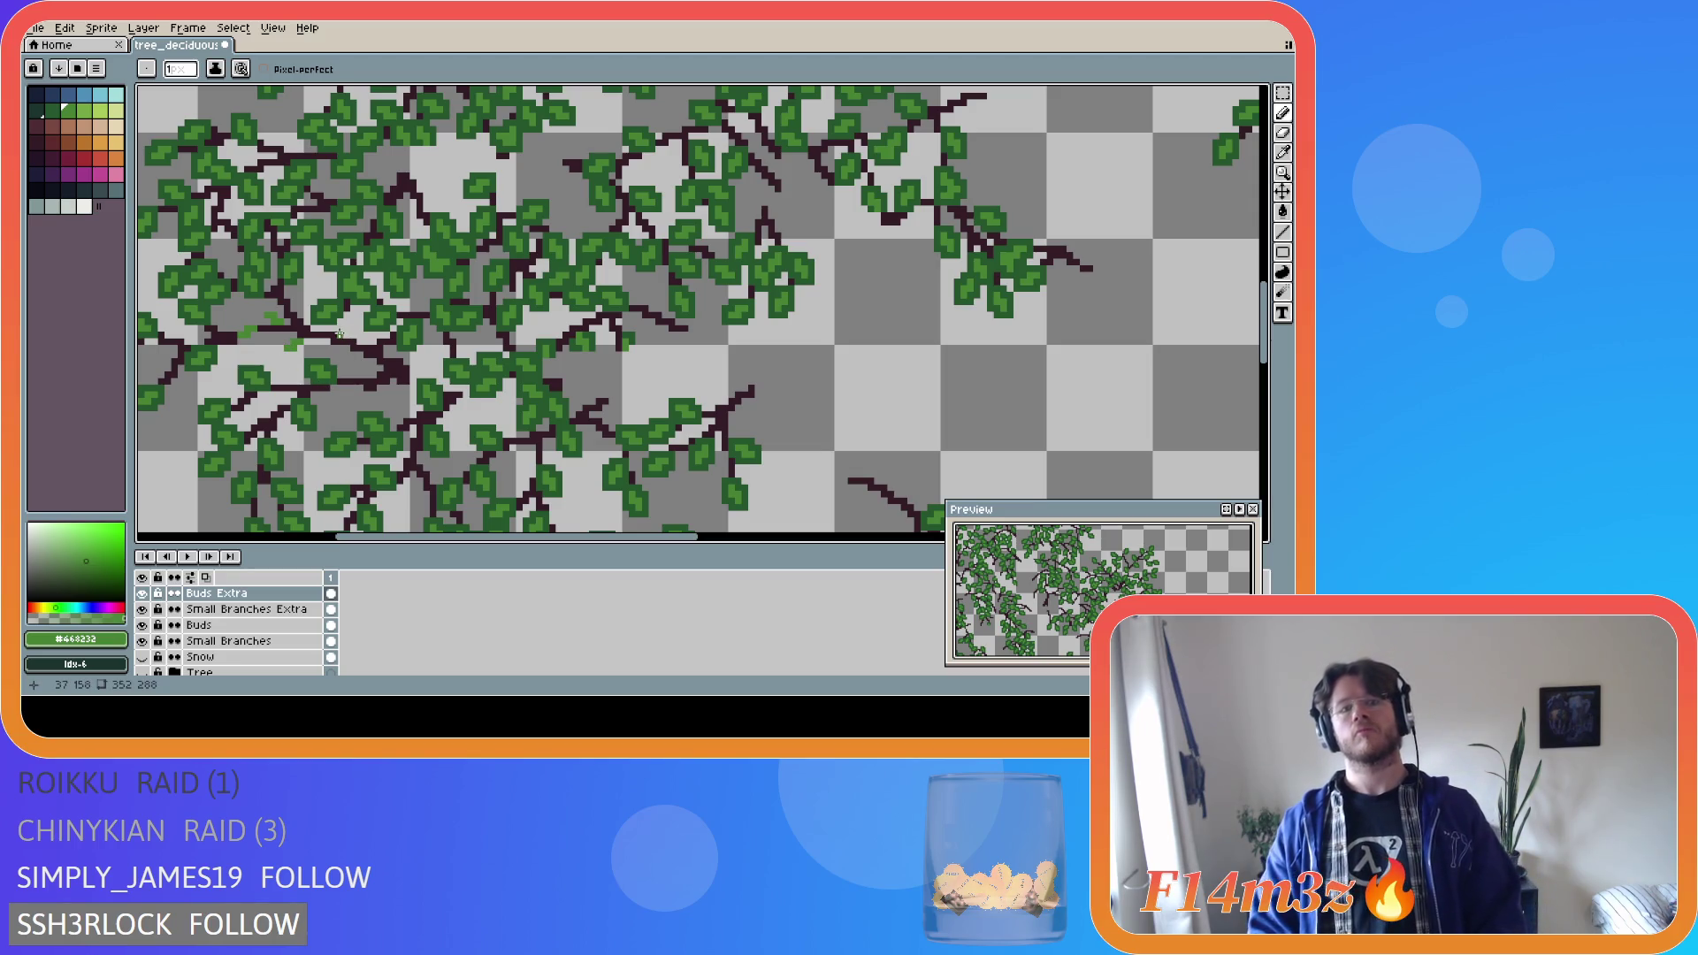
pyautogui.click(349, 336)
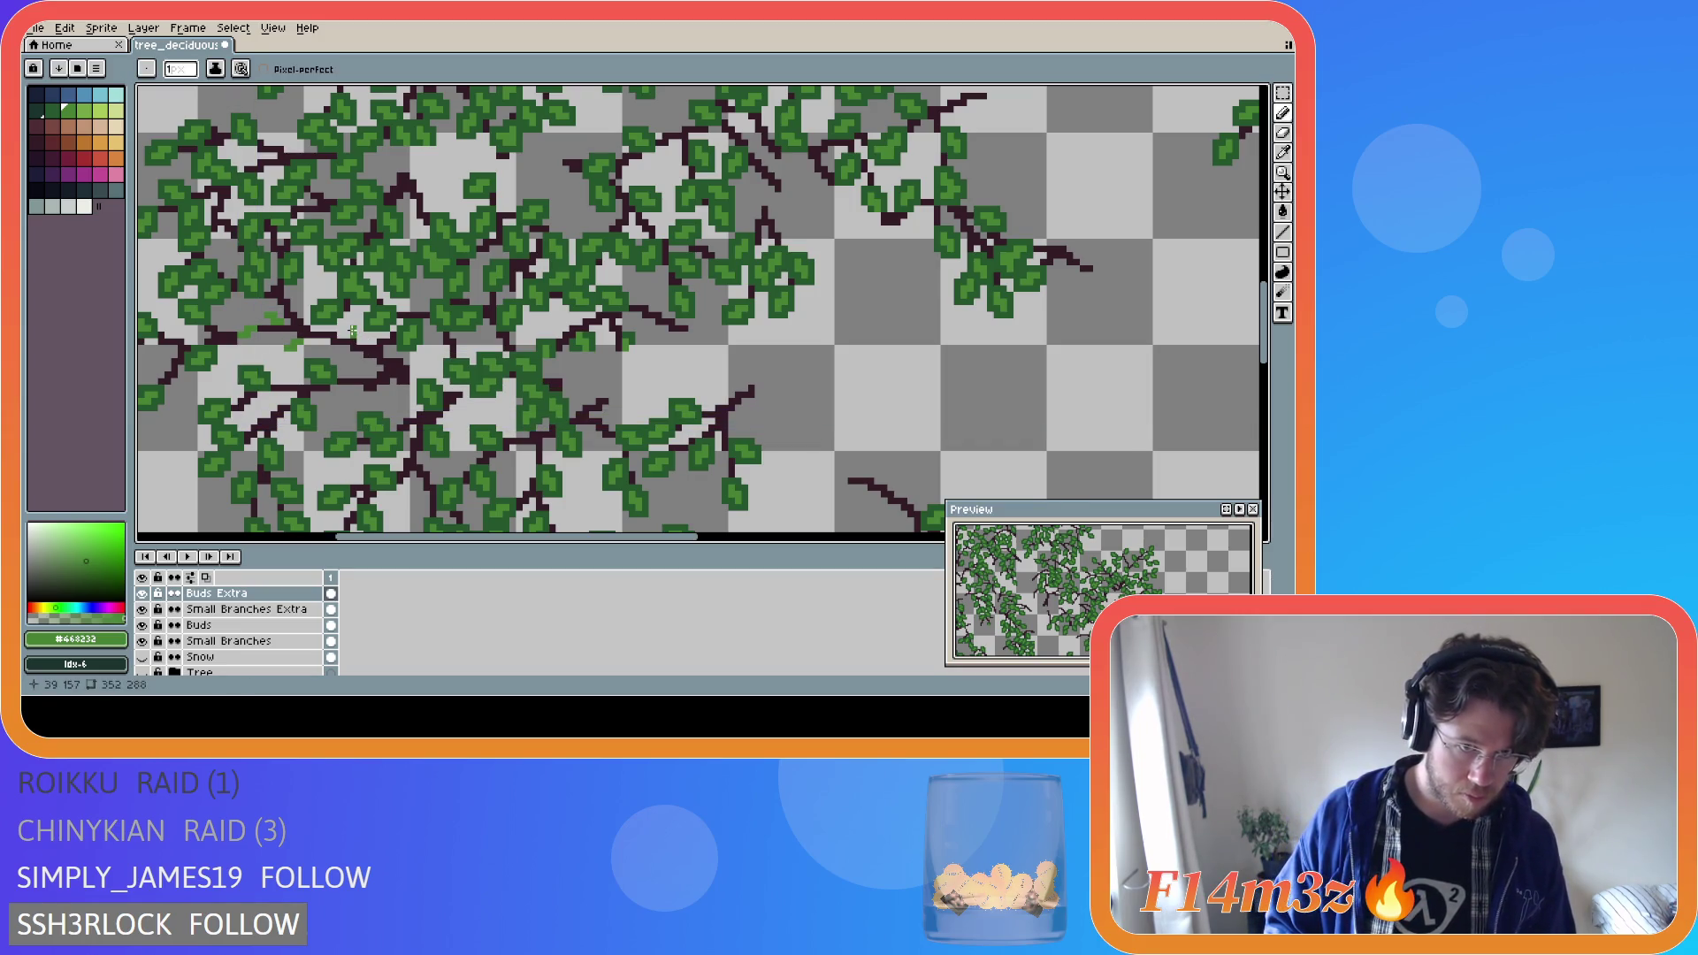
pyautogui.click(348, 327)
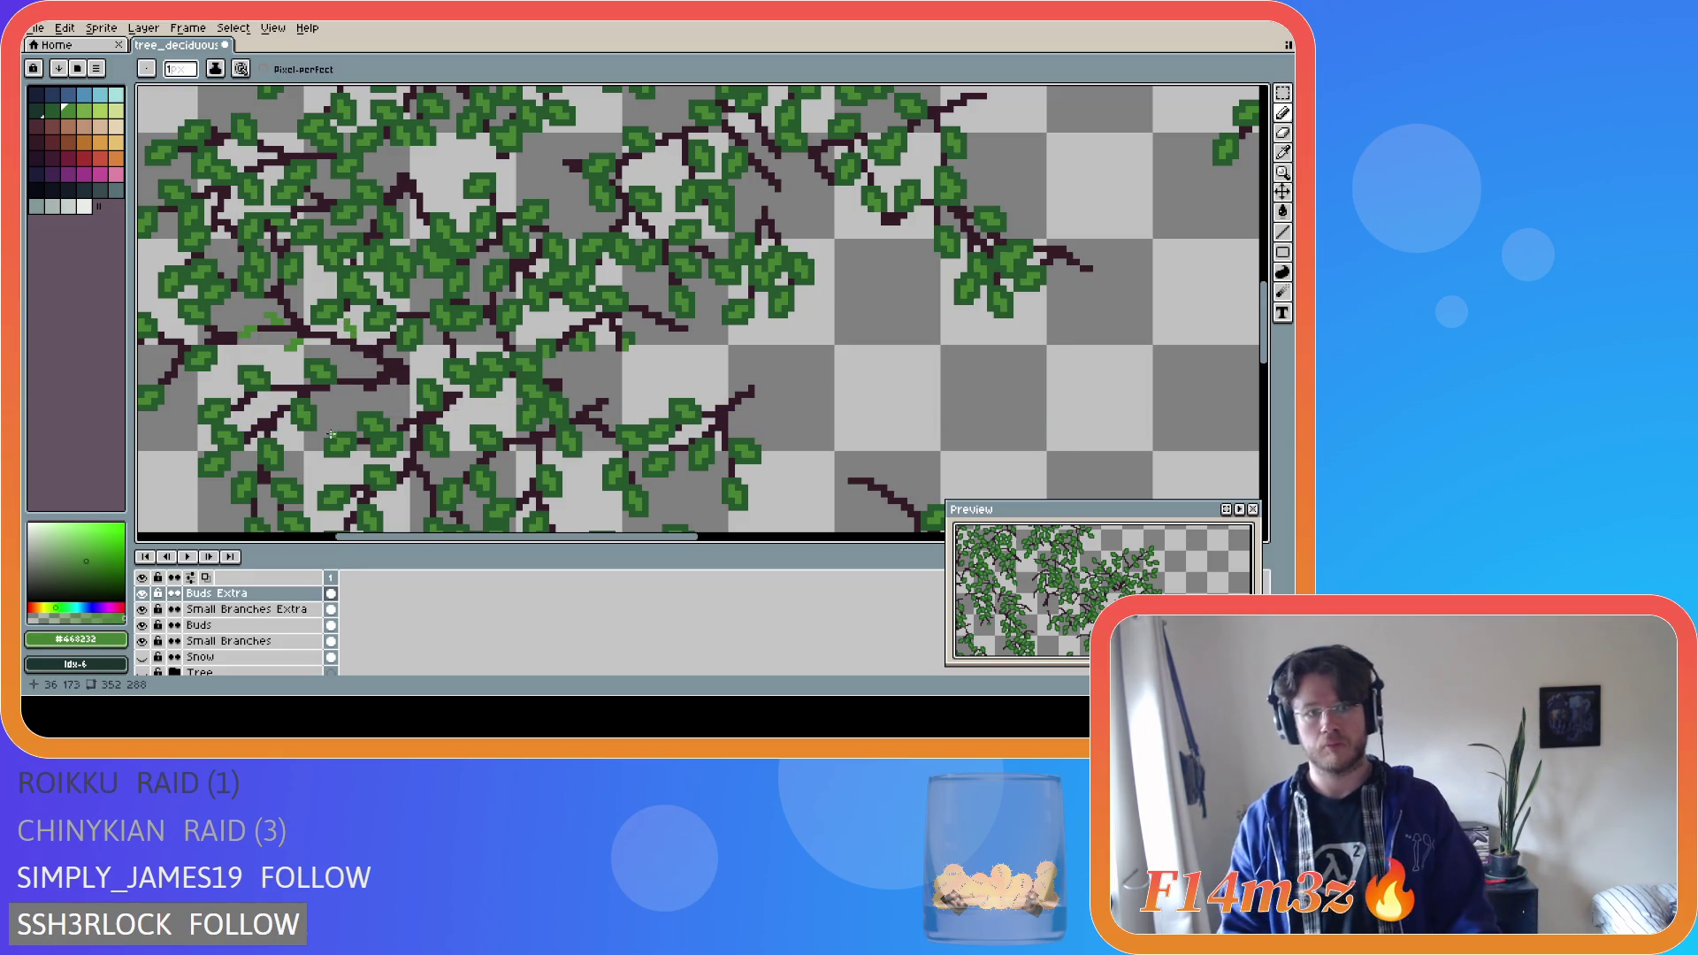
pyautogui.hotkey('ctrl', 'z')
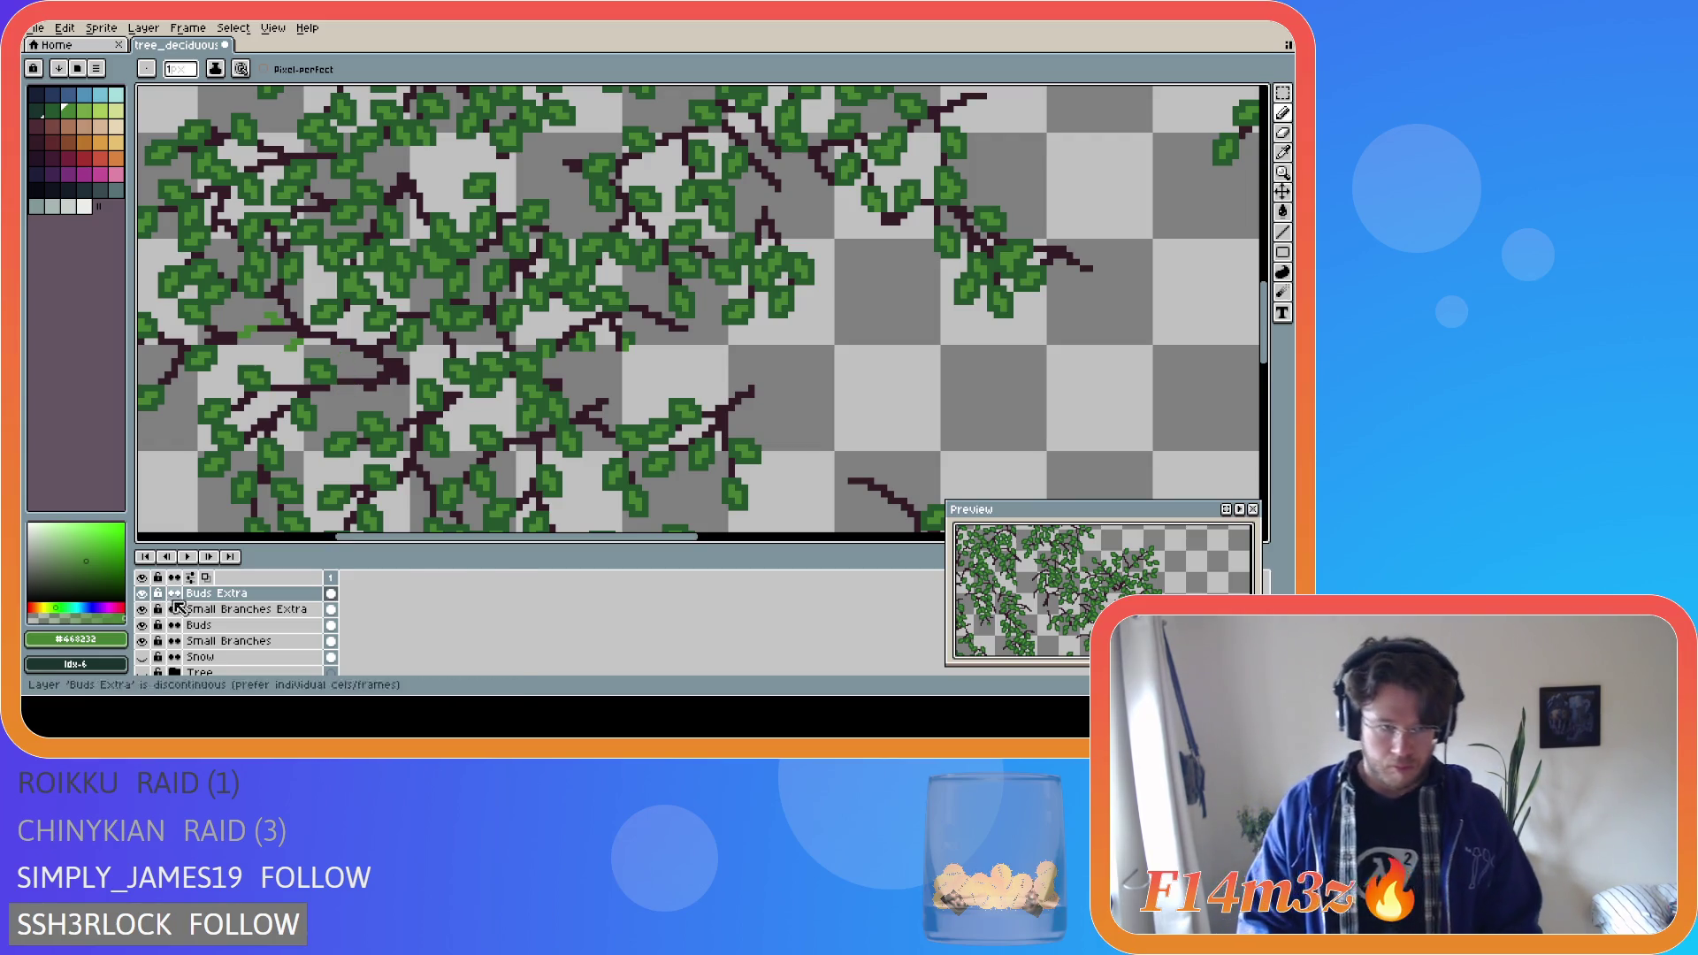
pyautogui.click(142, 673)
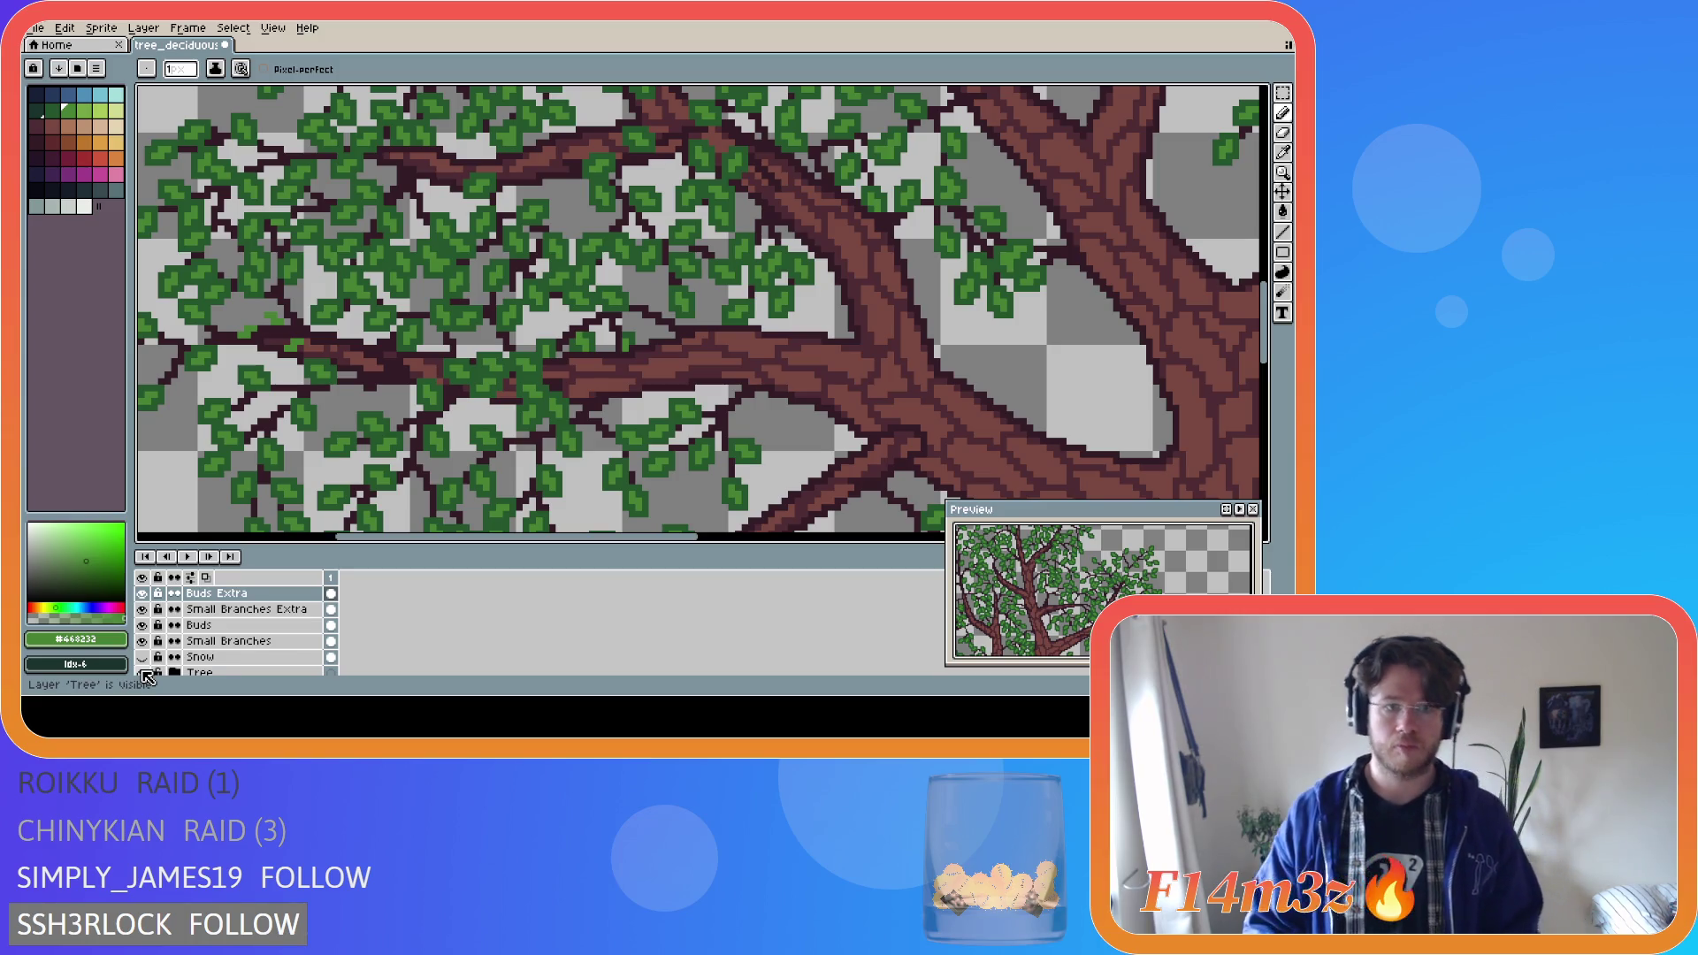
pyautogui.click(143, 673)
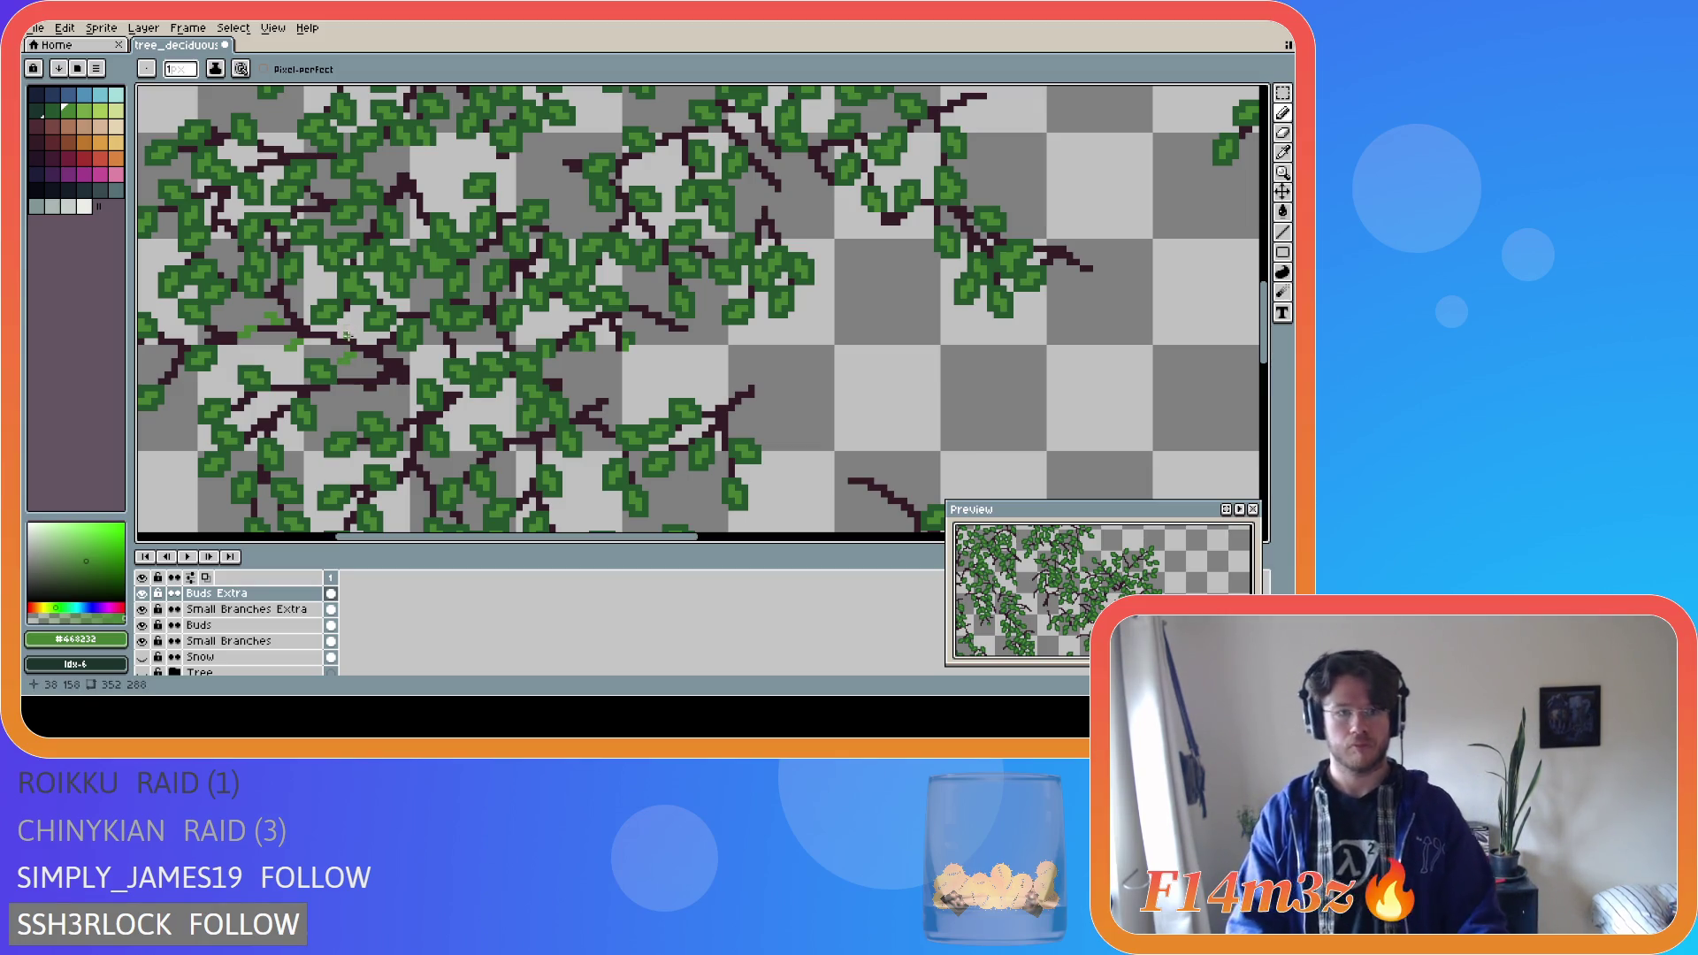
pyautogui.click(354, 335)
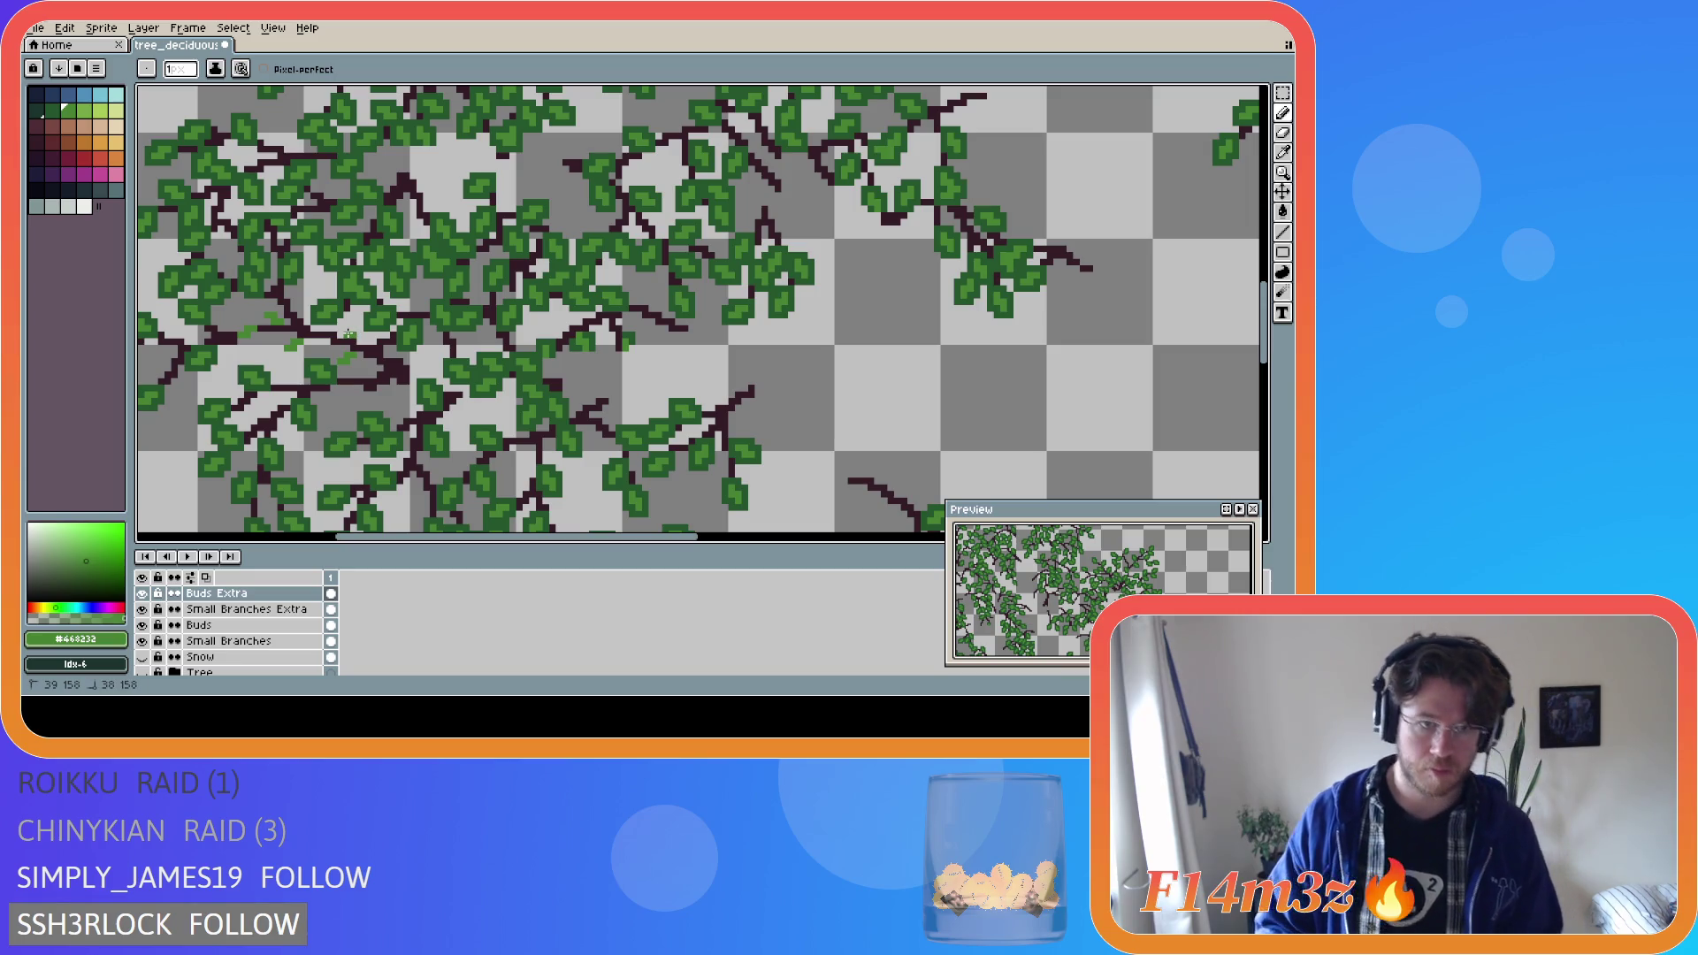
pyautogui.click(139, 673)
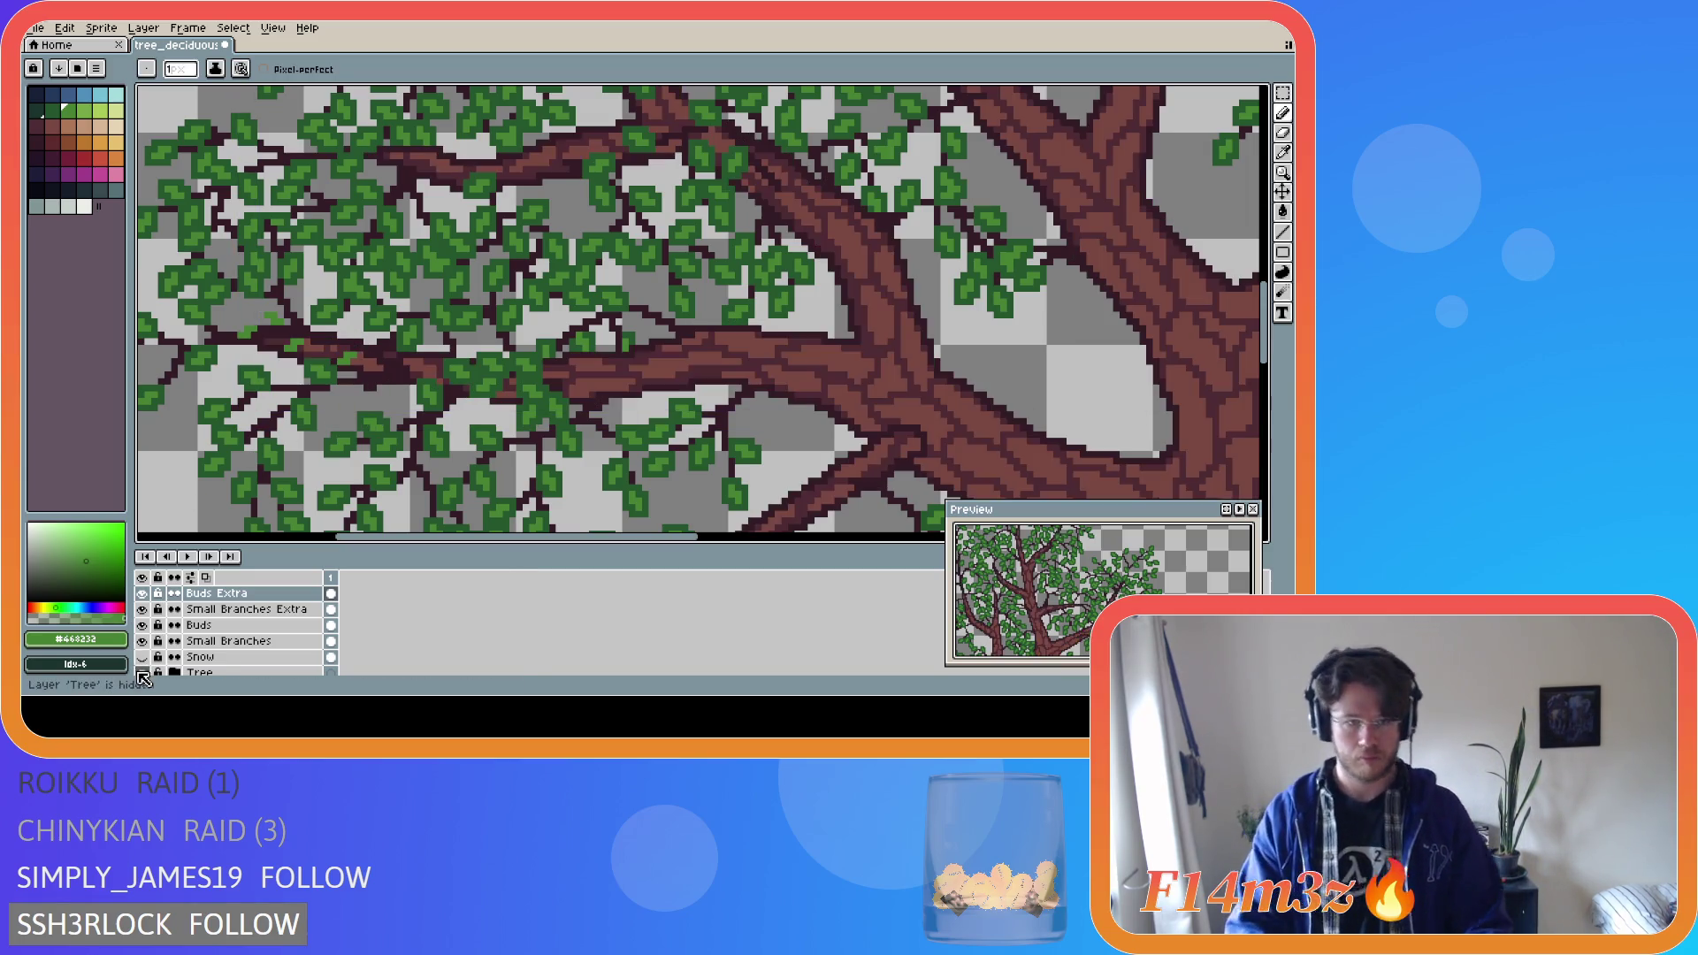
pyautogui.click(139, 674)
pyautogui.click(140, 673)
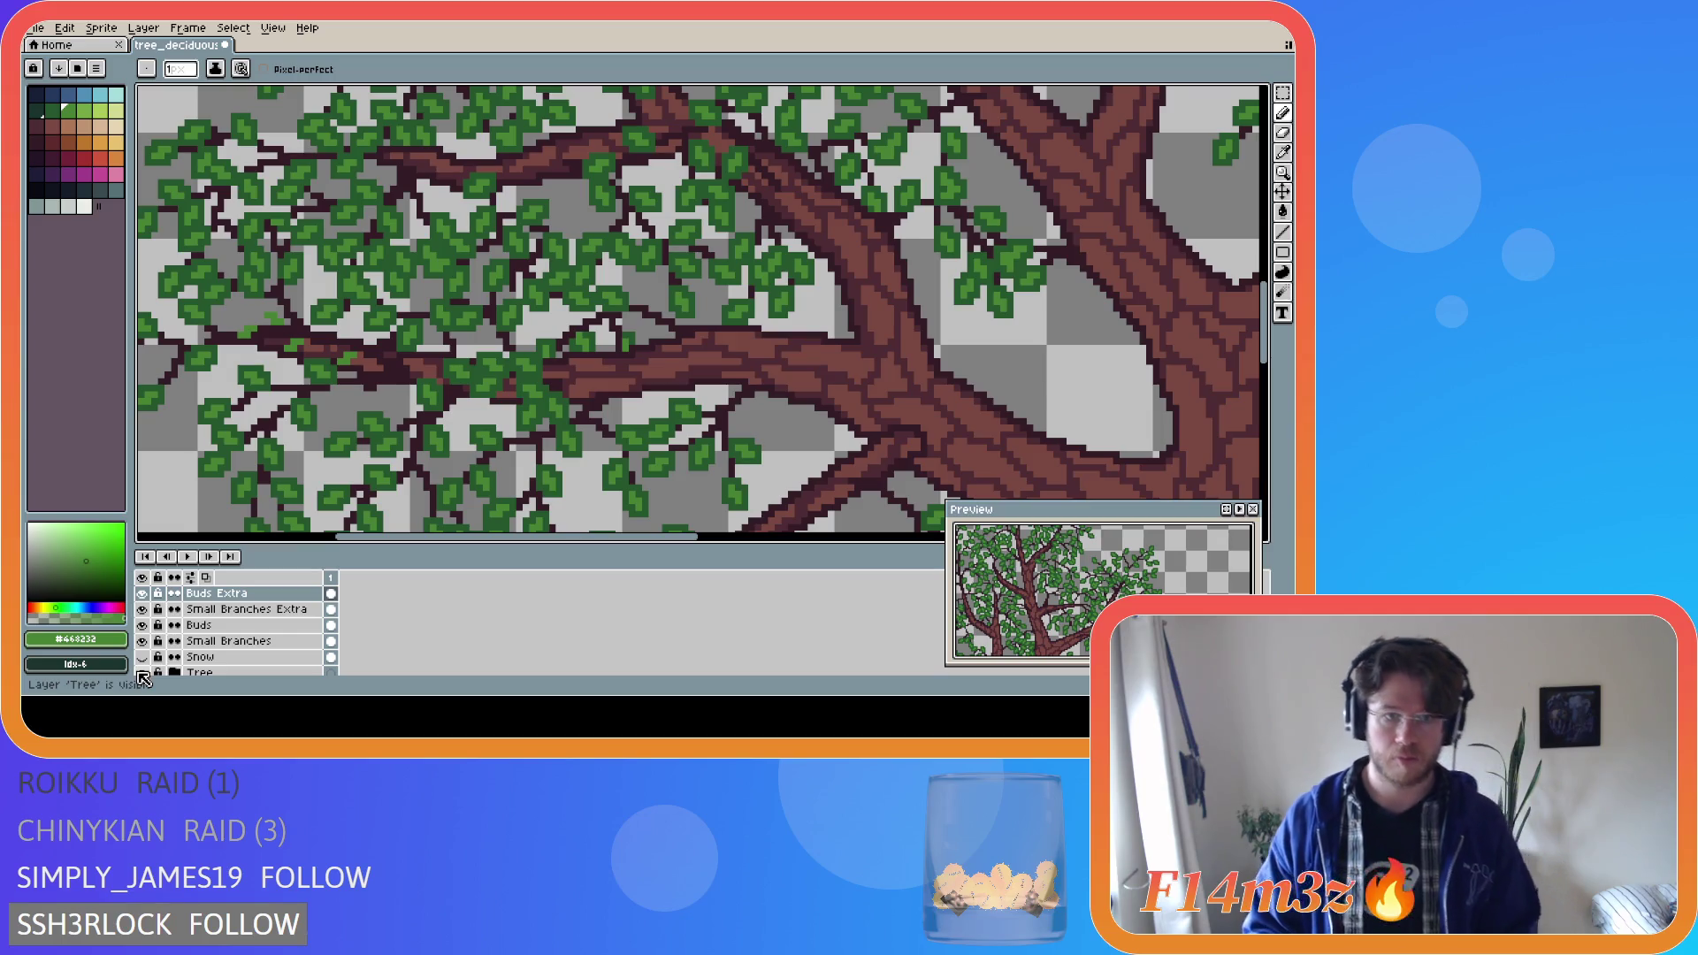
pyautogui.click(139, 673)
pyautogui.click(141, 673)
pyautogui.click(141, 673)
pyautogui.click(142, 673)
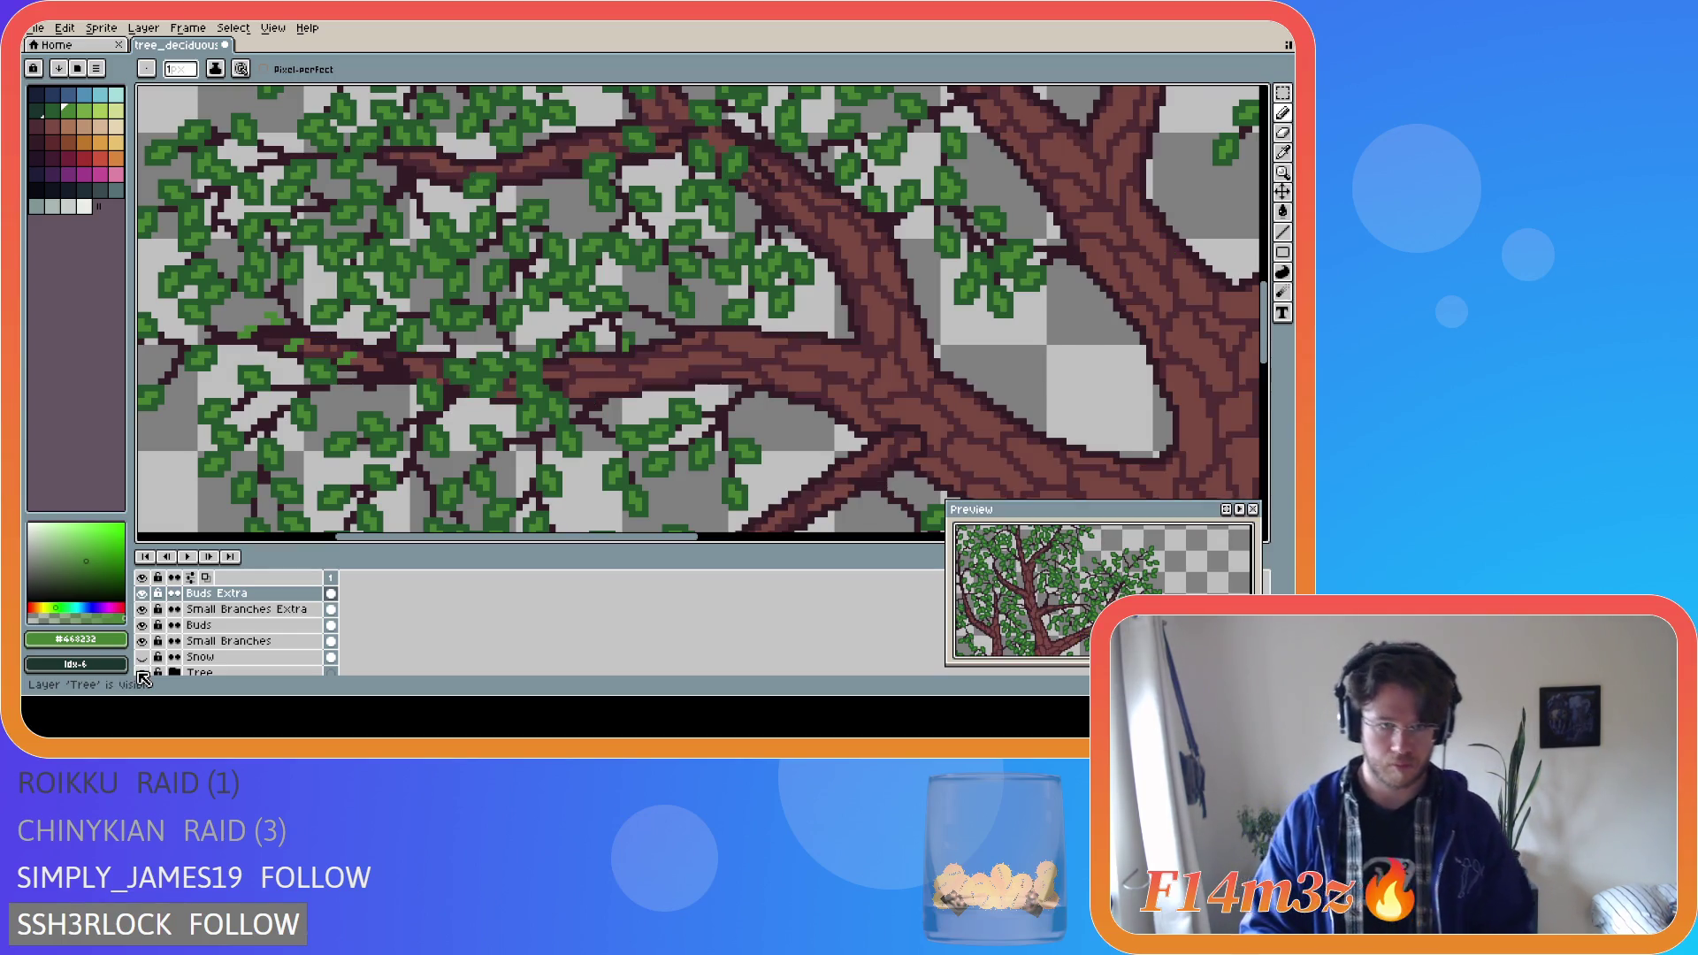
pyautogui.click(142, 674)
pyautogui.click(141, 673)
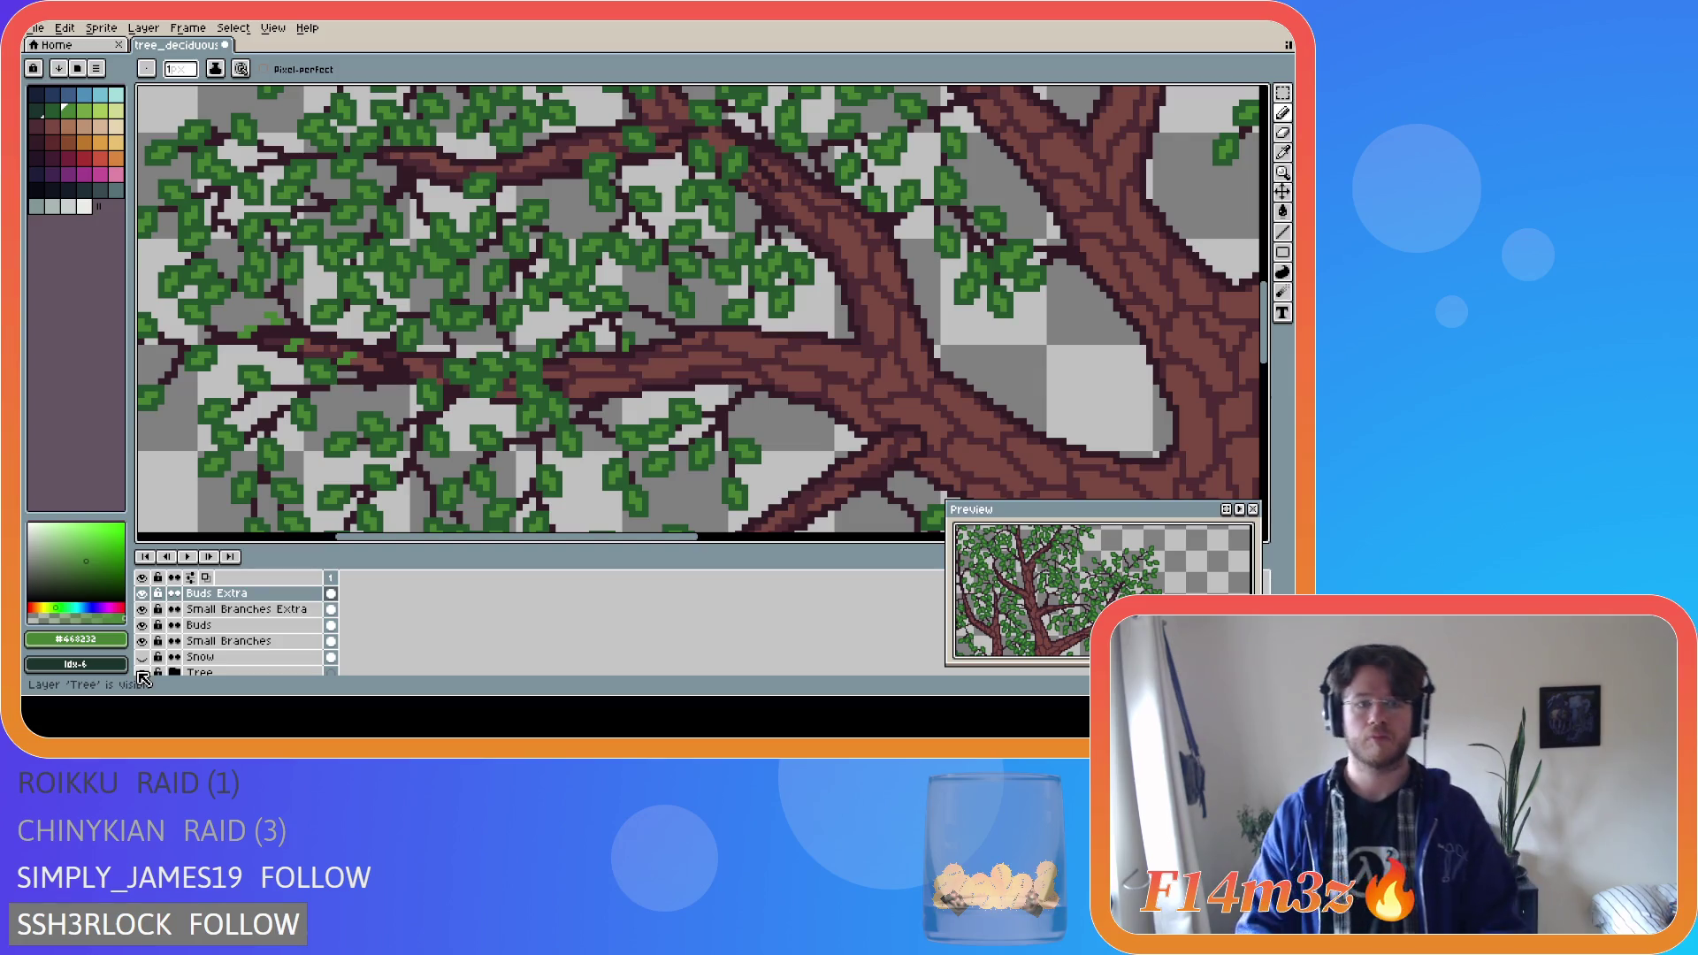
pyautogui.click(142, 674)
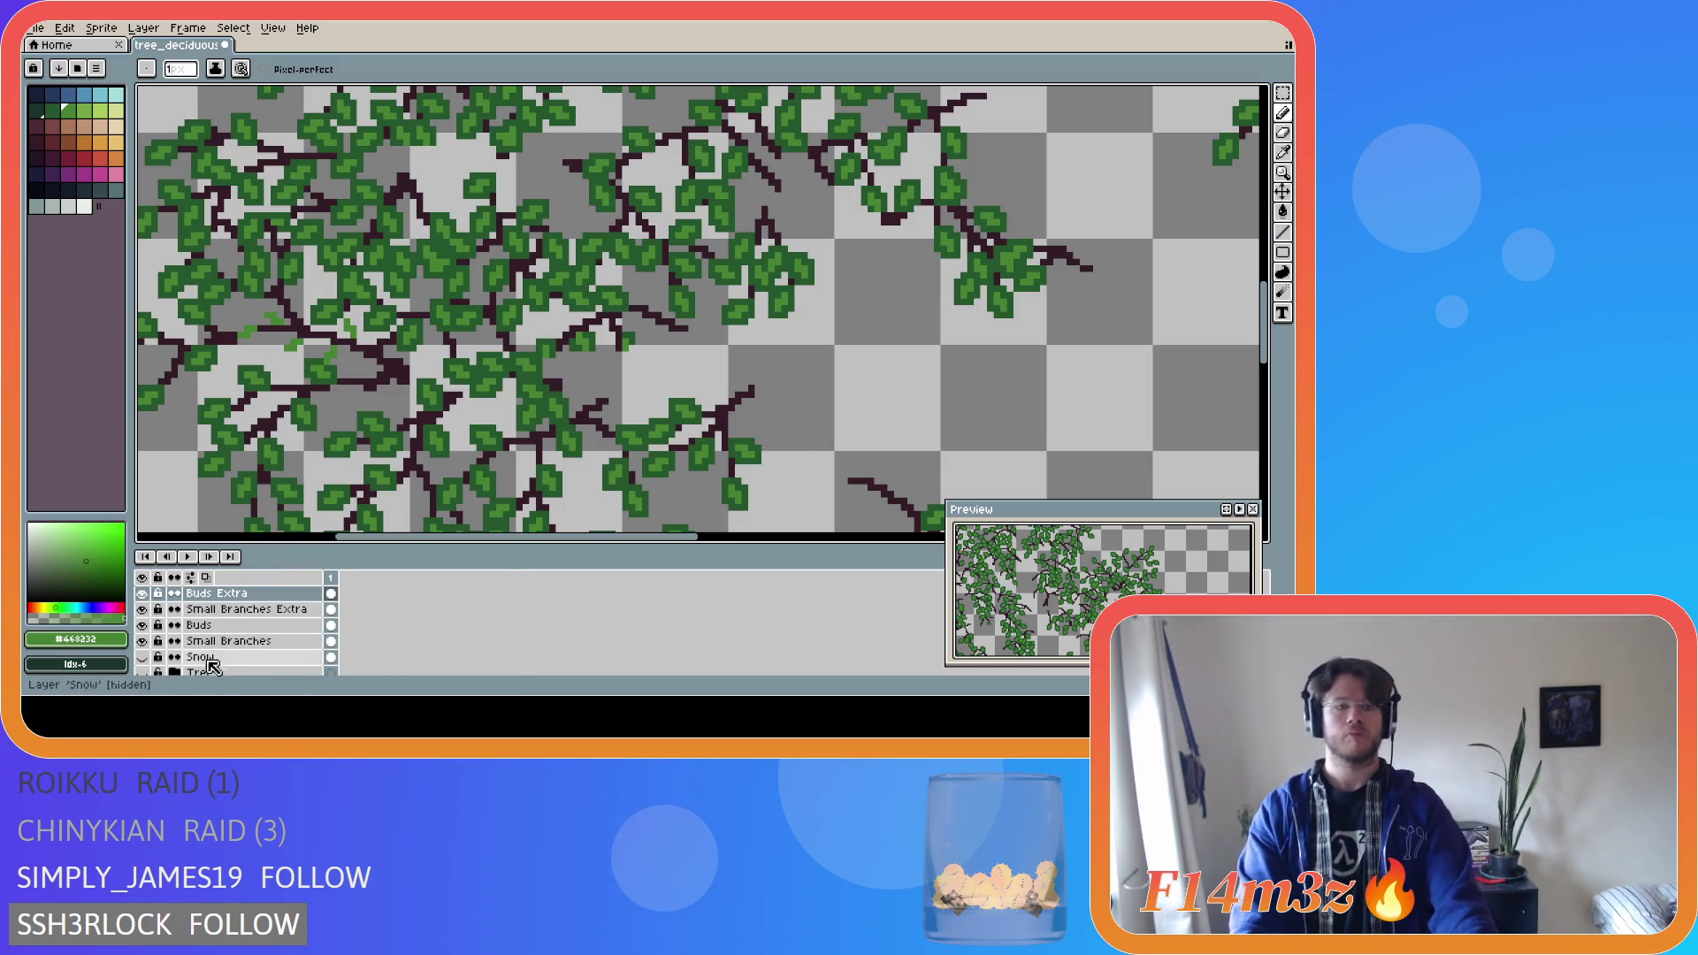
# Hide Small Branches and nudge a tiny bud onto the twig on Buds Extra.
pyautogui.click(142, 642)
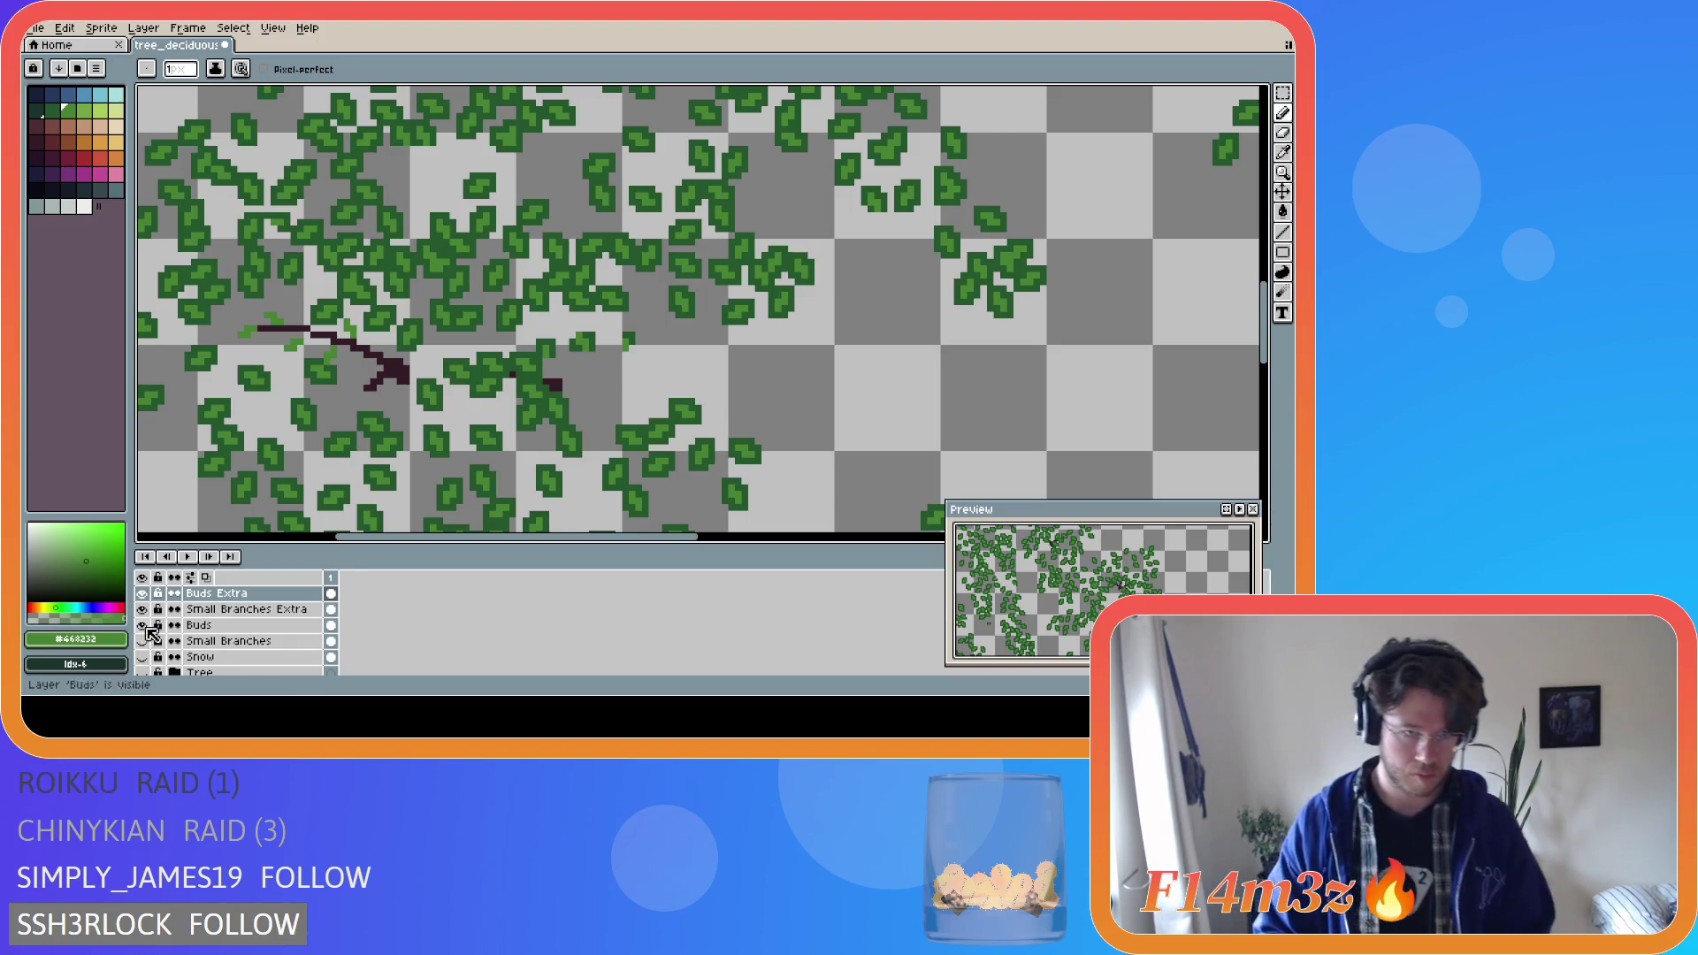
pyautogui.keyDown('alt'); pyautogui.click(321, 332); pyautogui.keyUp('alt')
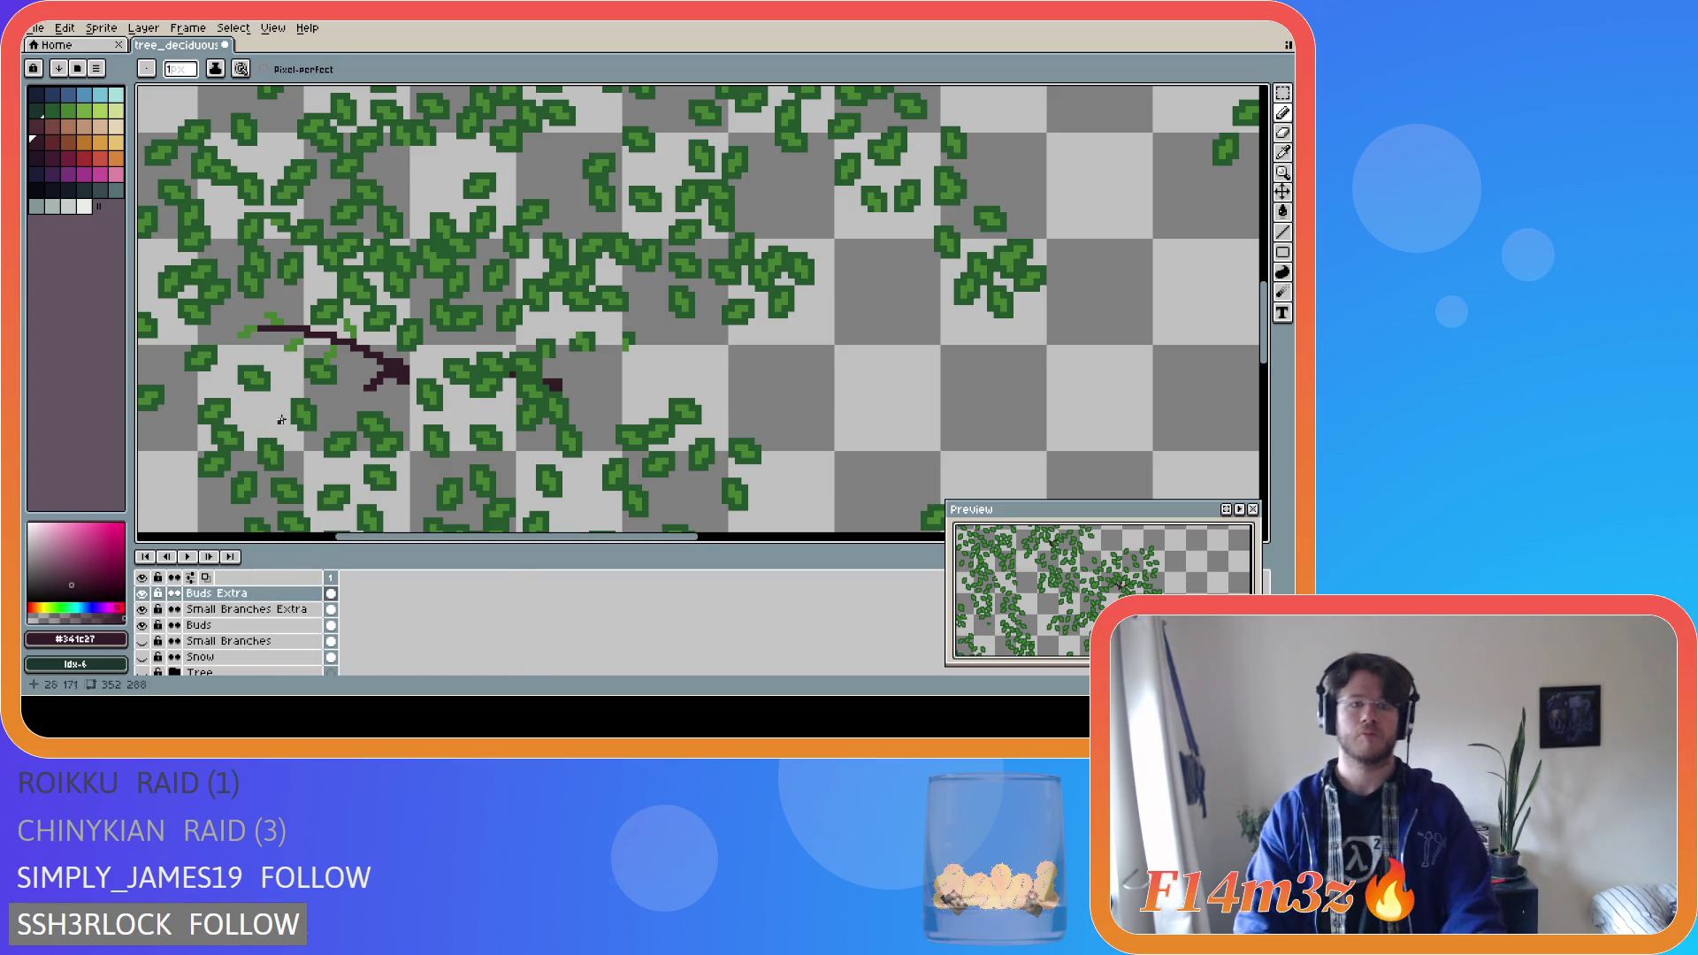
pyautogui.click(231, 610)
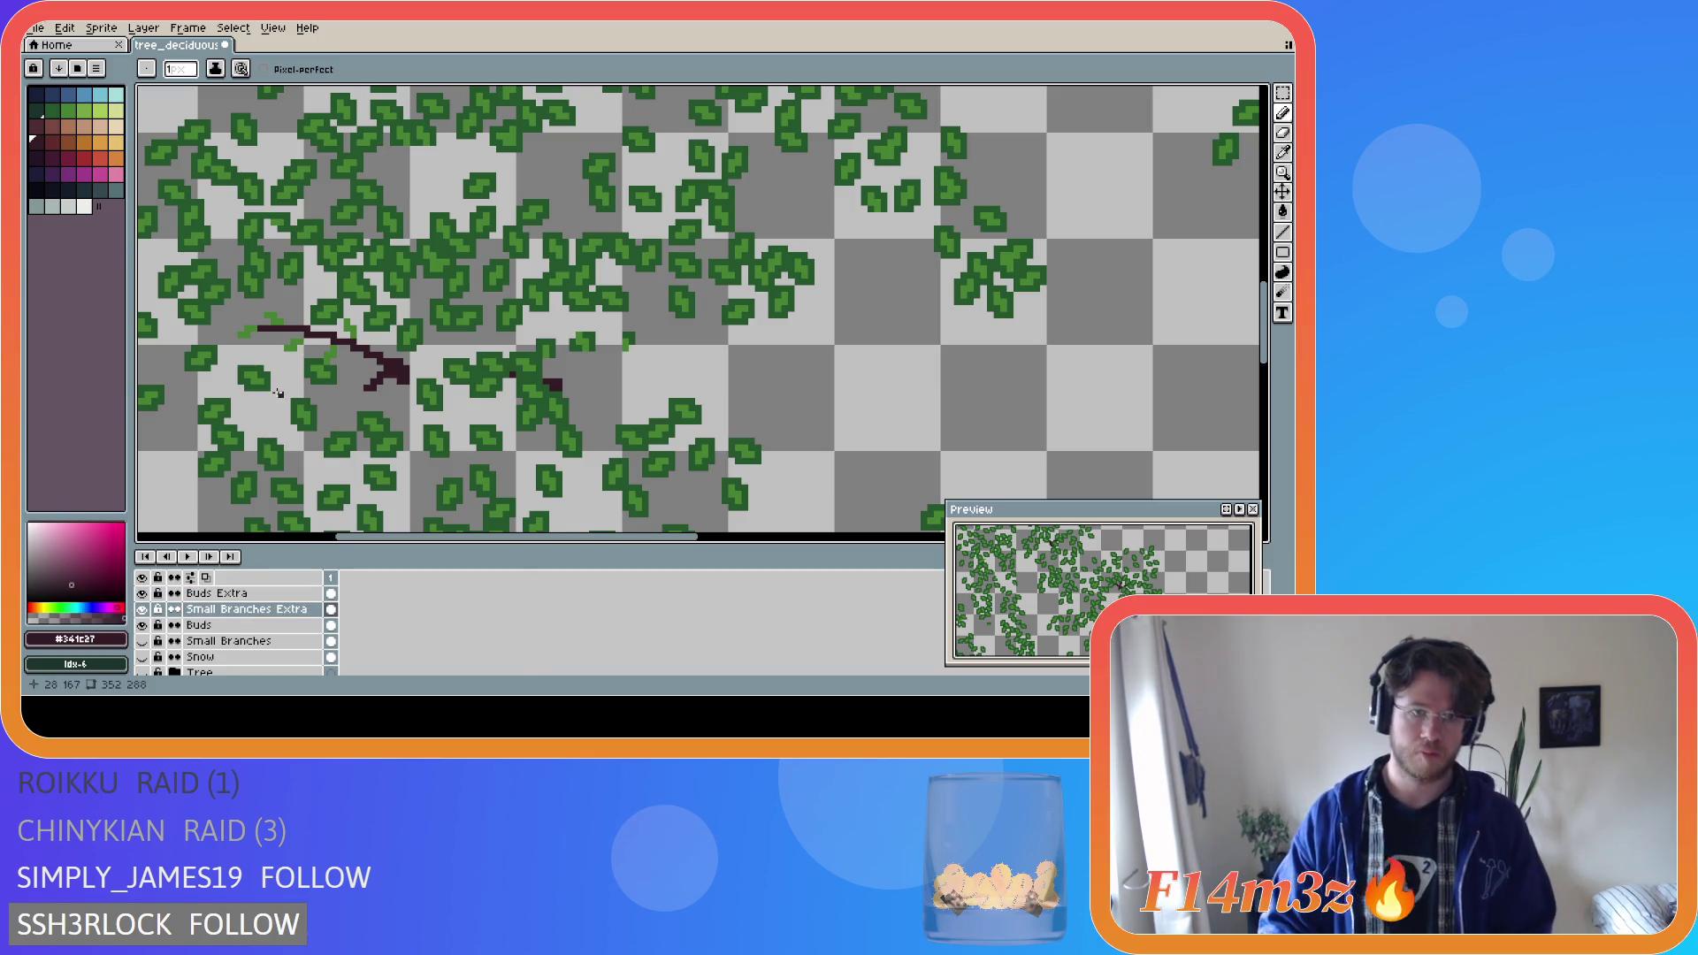
pyautogui.press('m')
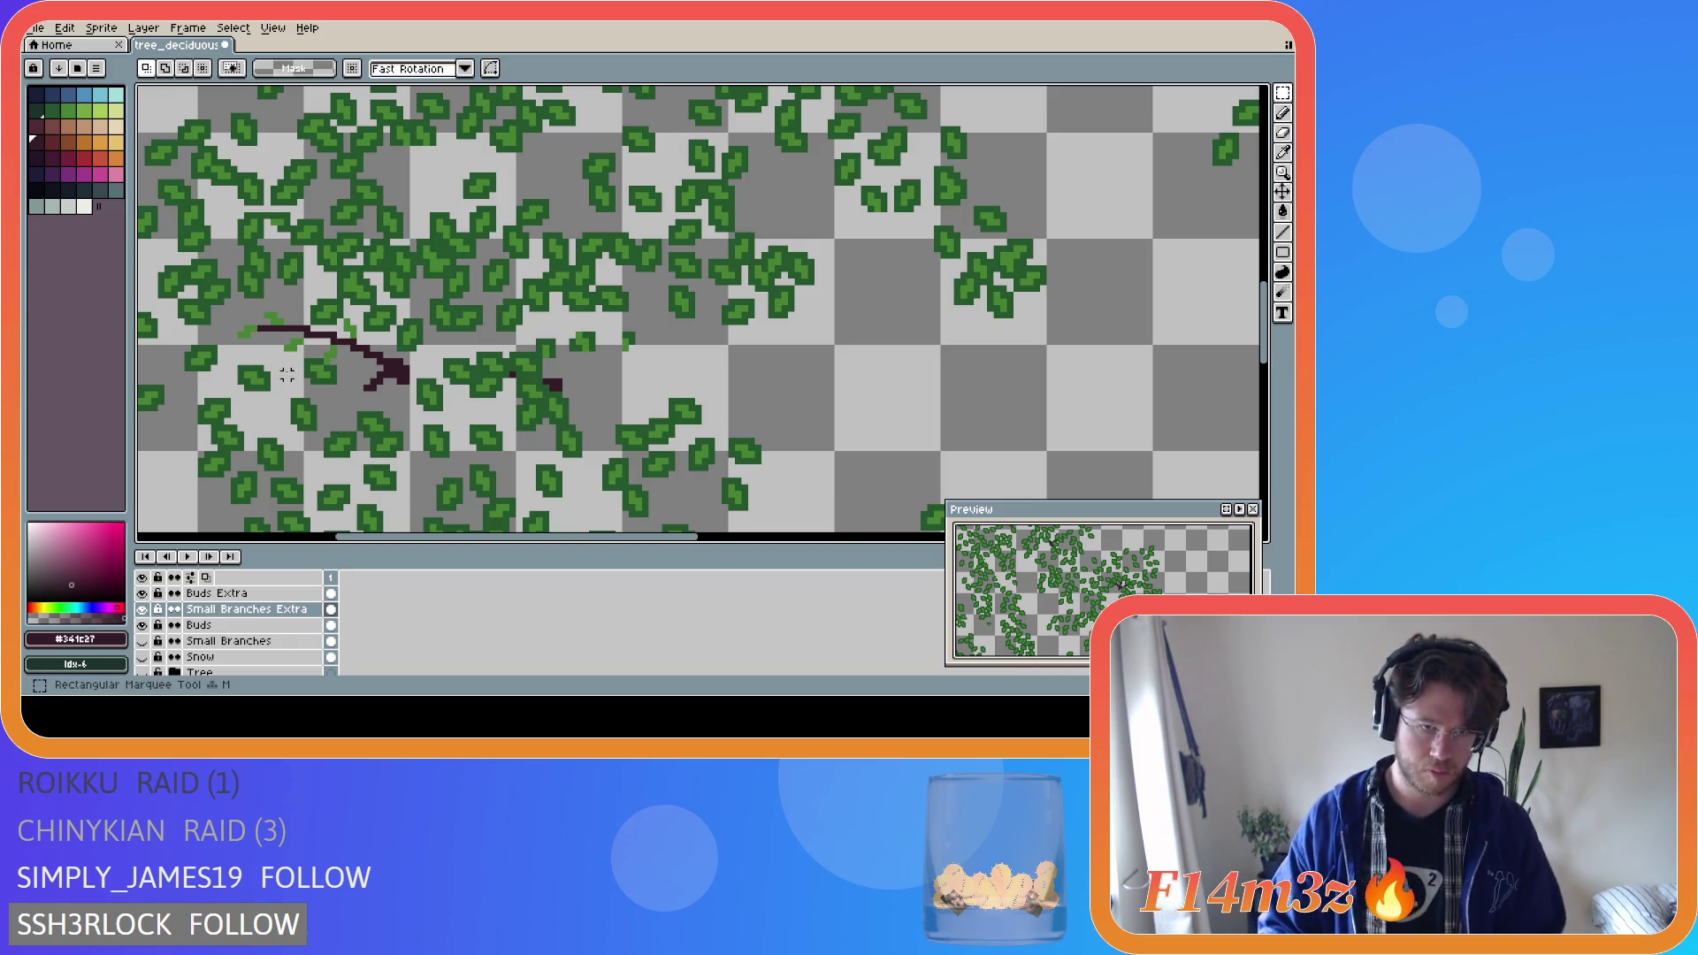
pyautogui.moveTo(278, 339); pyautogui.dragTo(305, 348)
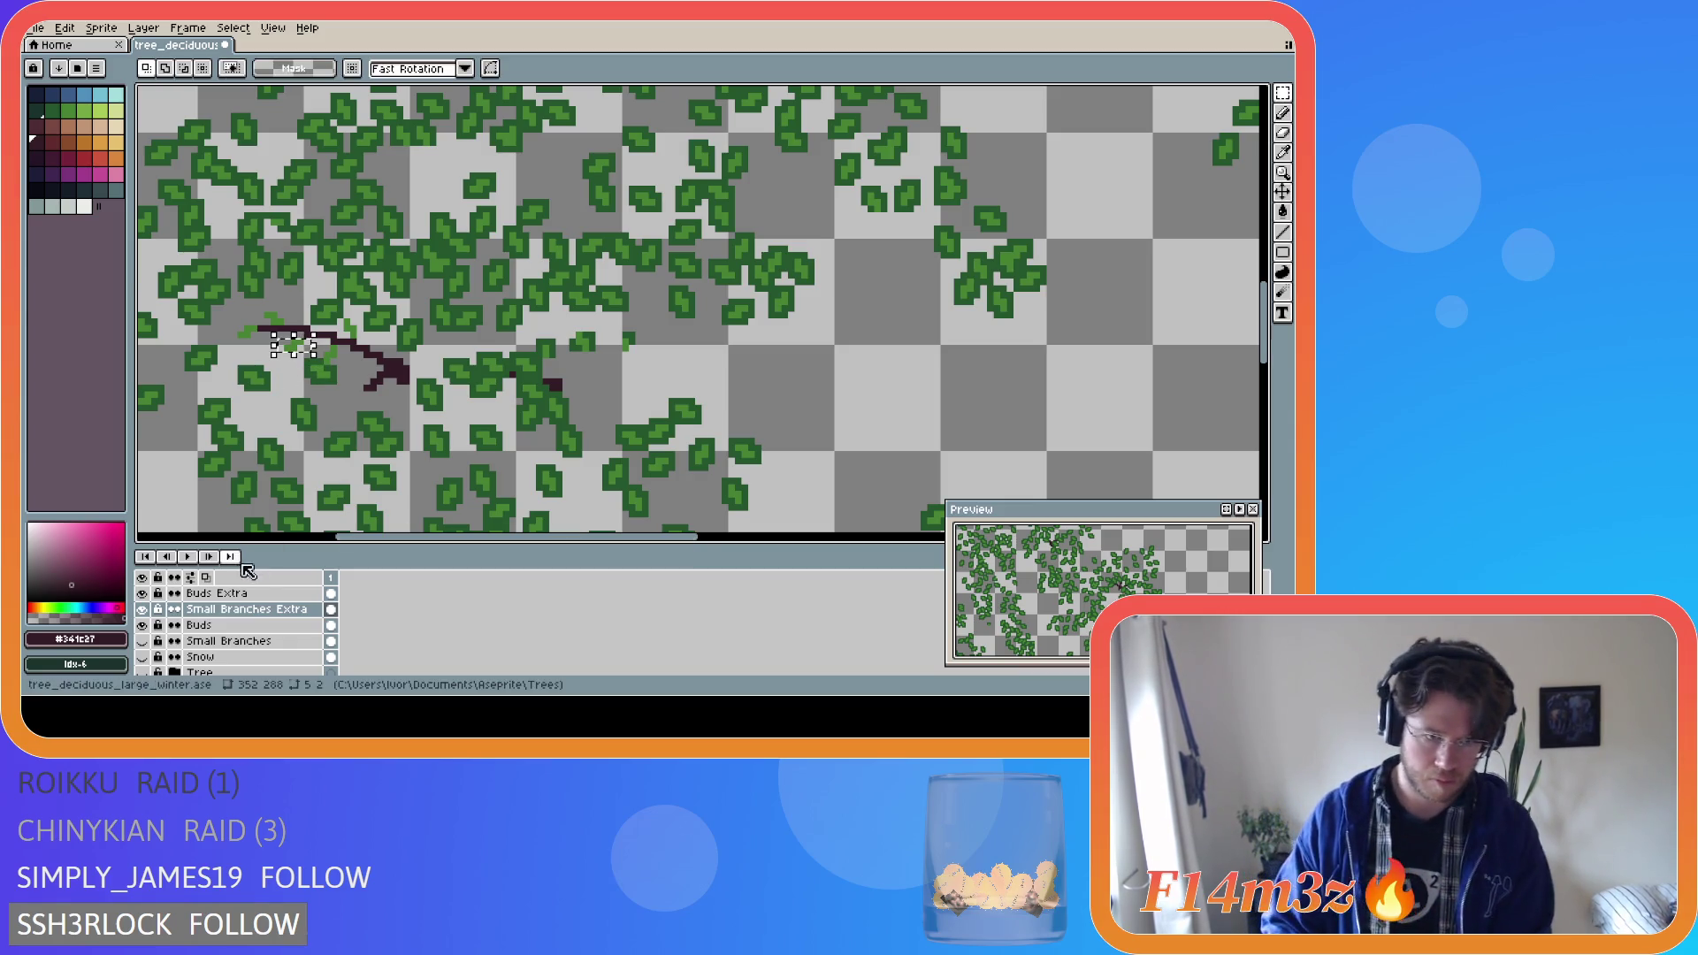
pyautogui.click(216, 593)
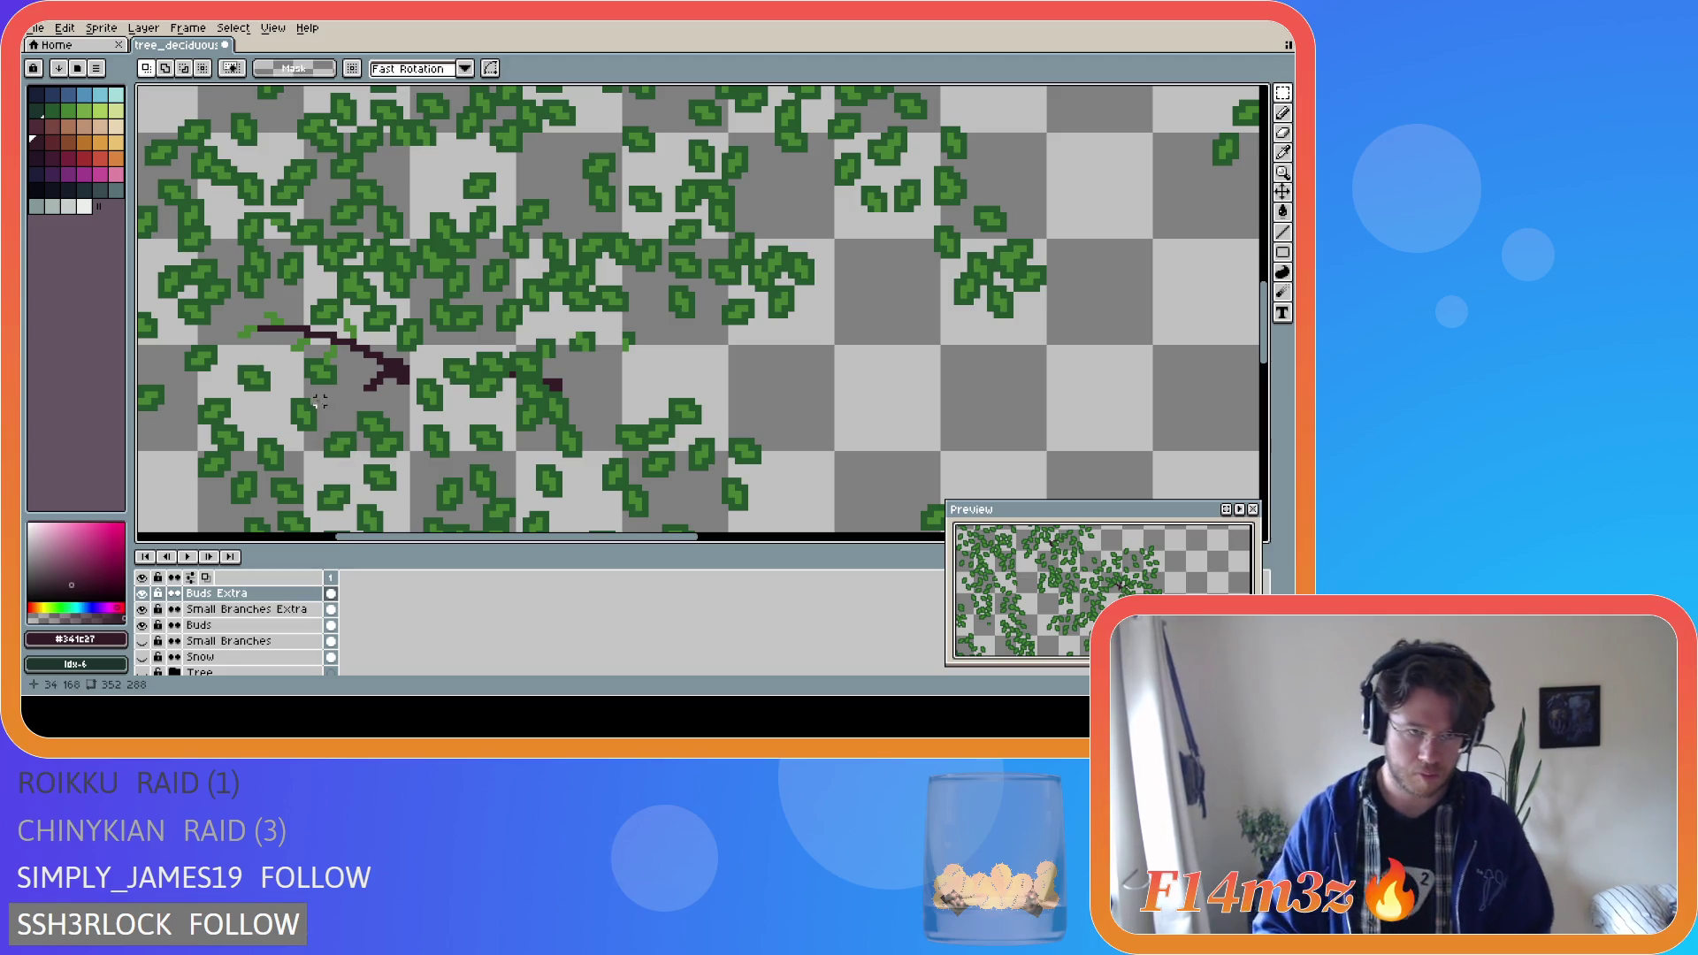
pyautogui.moveTo(269, 309); pyautogui.dragTo(285, 327)
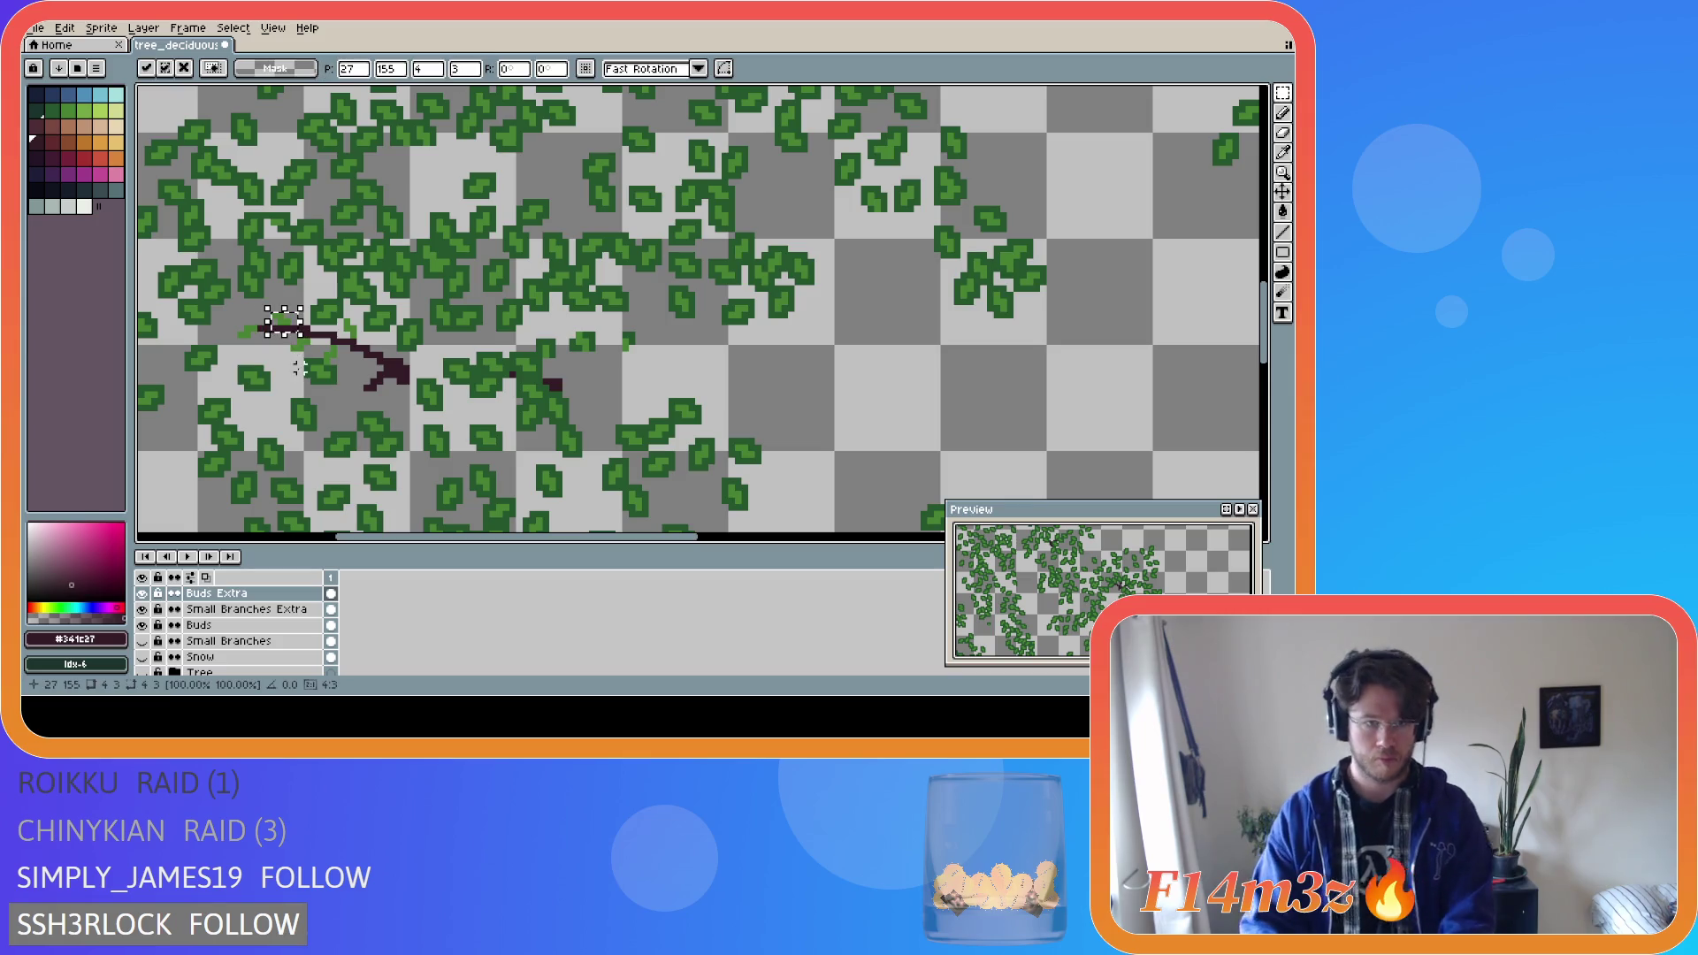
pyautogui.click(260, 375)
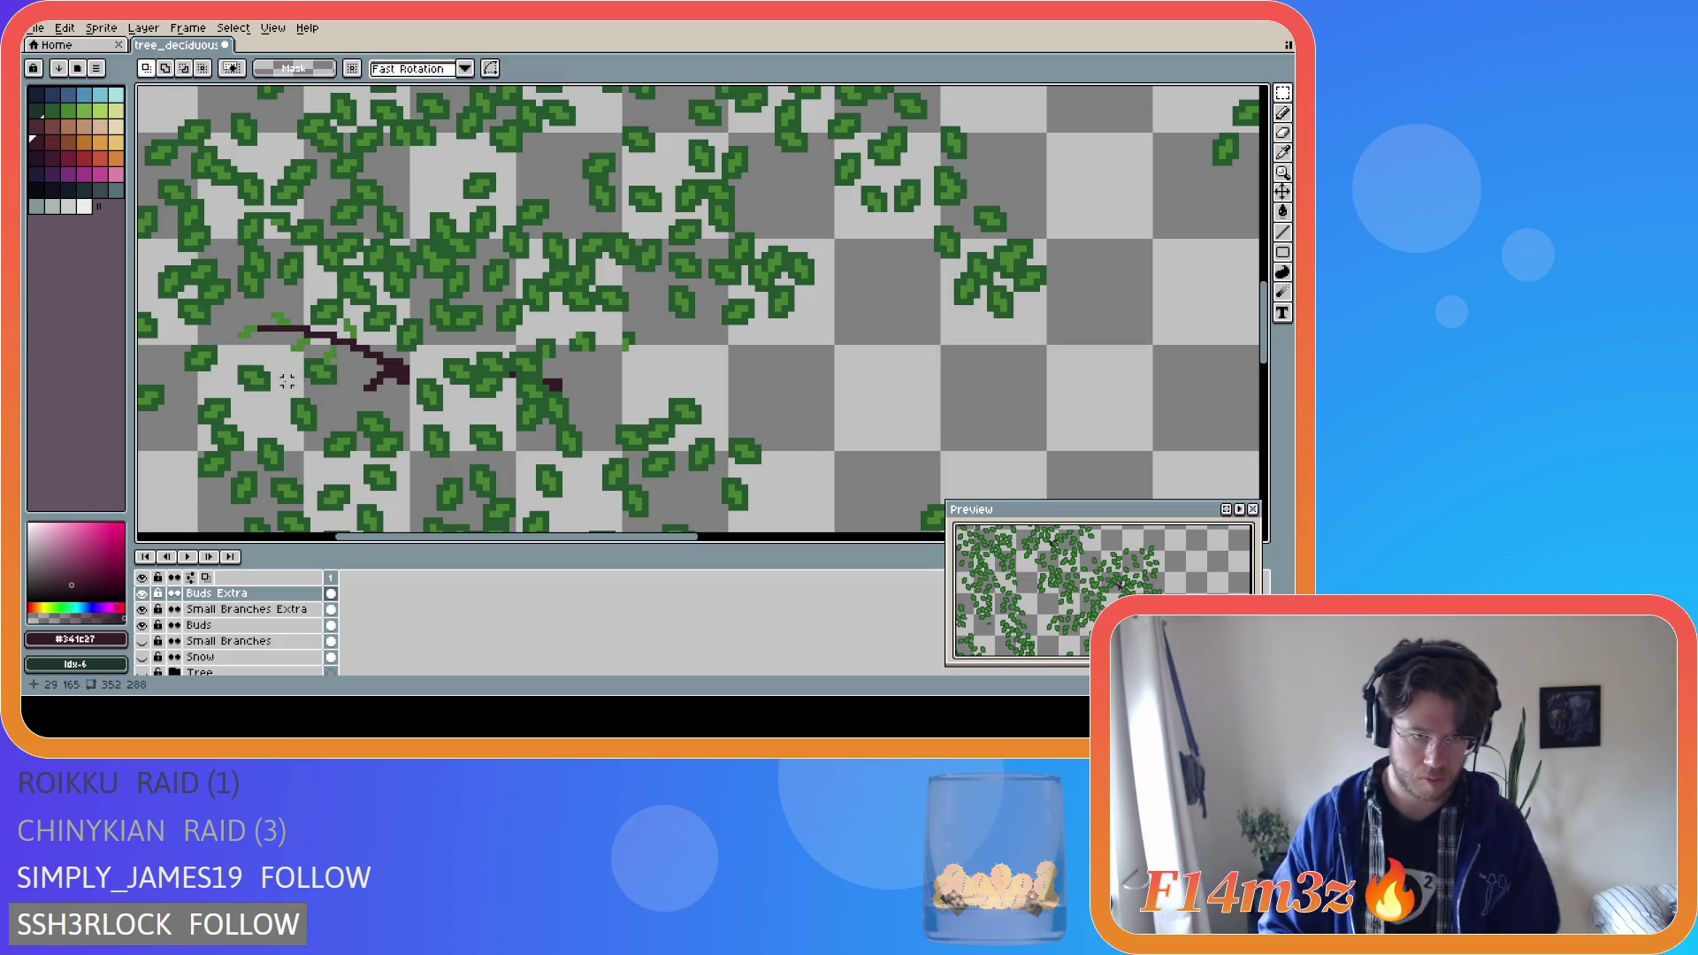
# Toggle the trunk layer to compare leaf placement, leaving trunk and branches hidden.
pyautogui.click(144, 673)
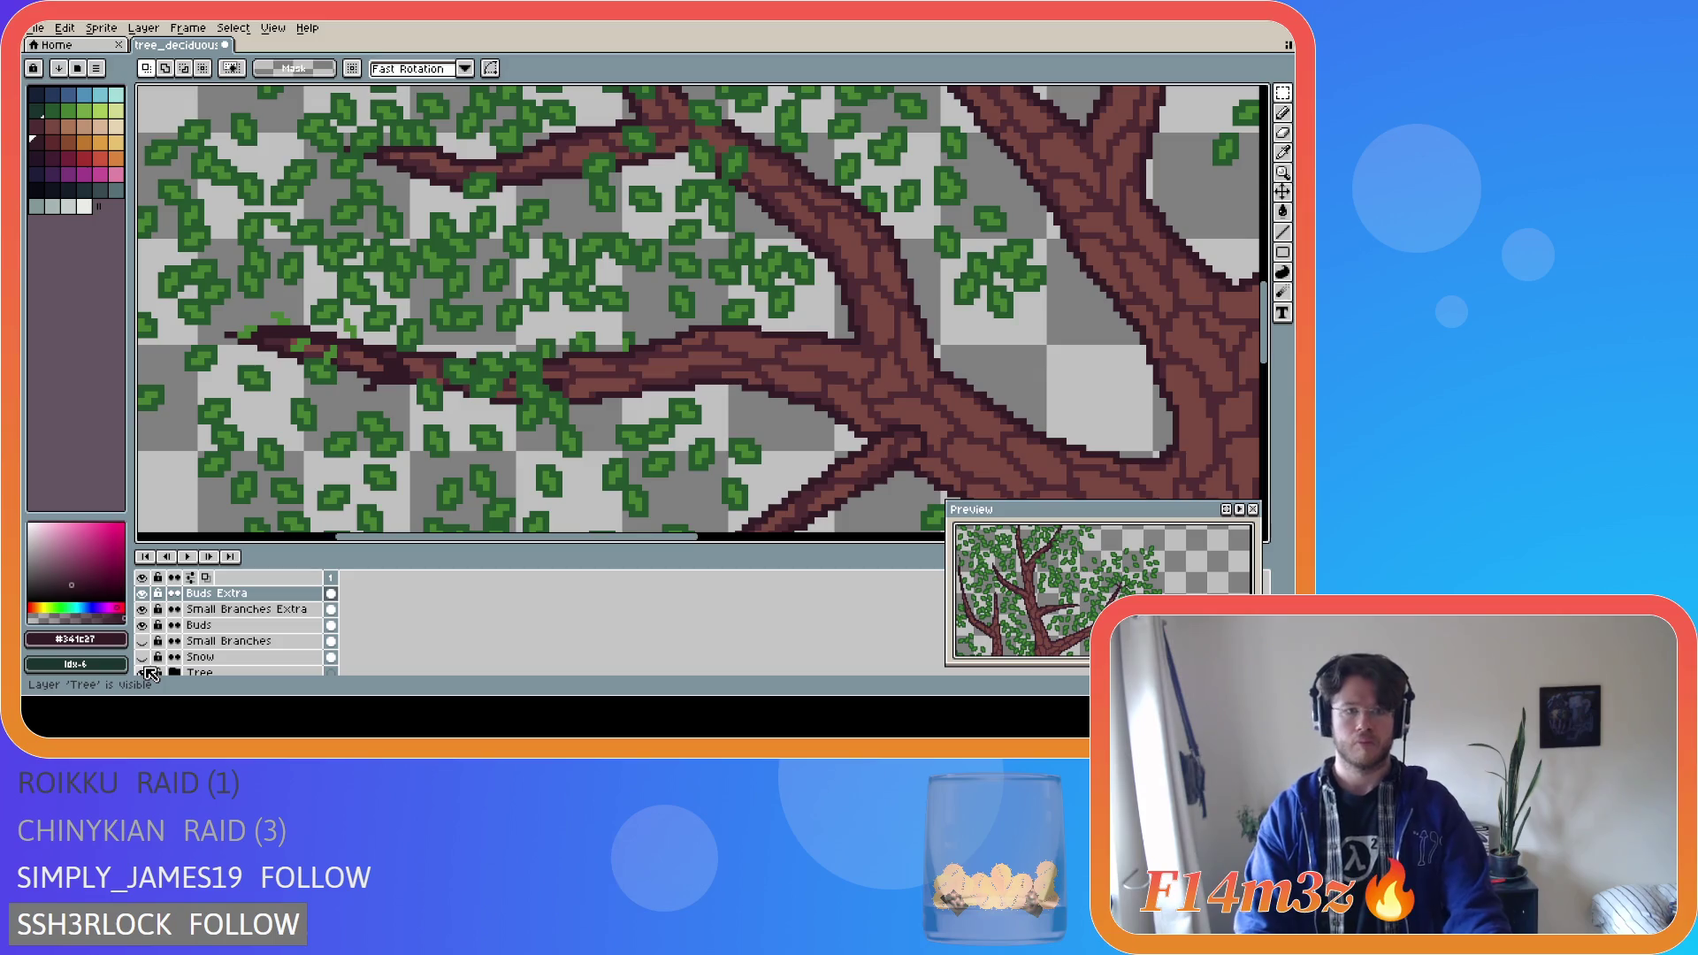
pyautogui.click(144, 672)
pyautogui.click(144, 673)
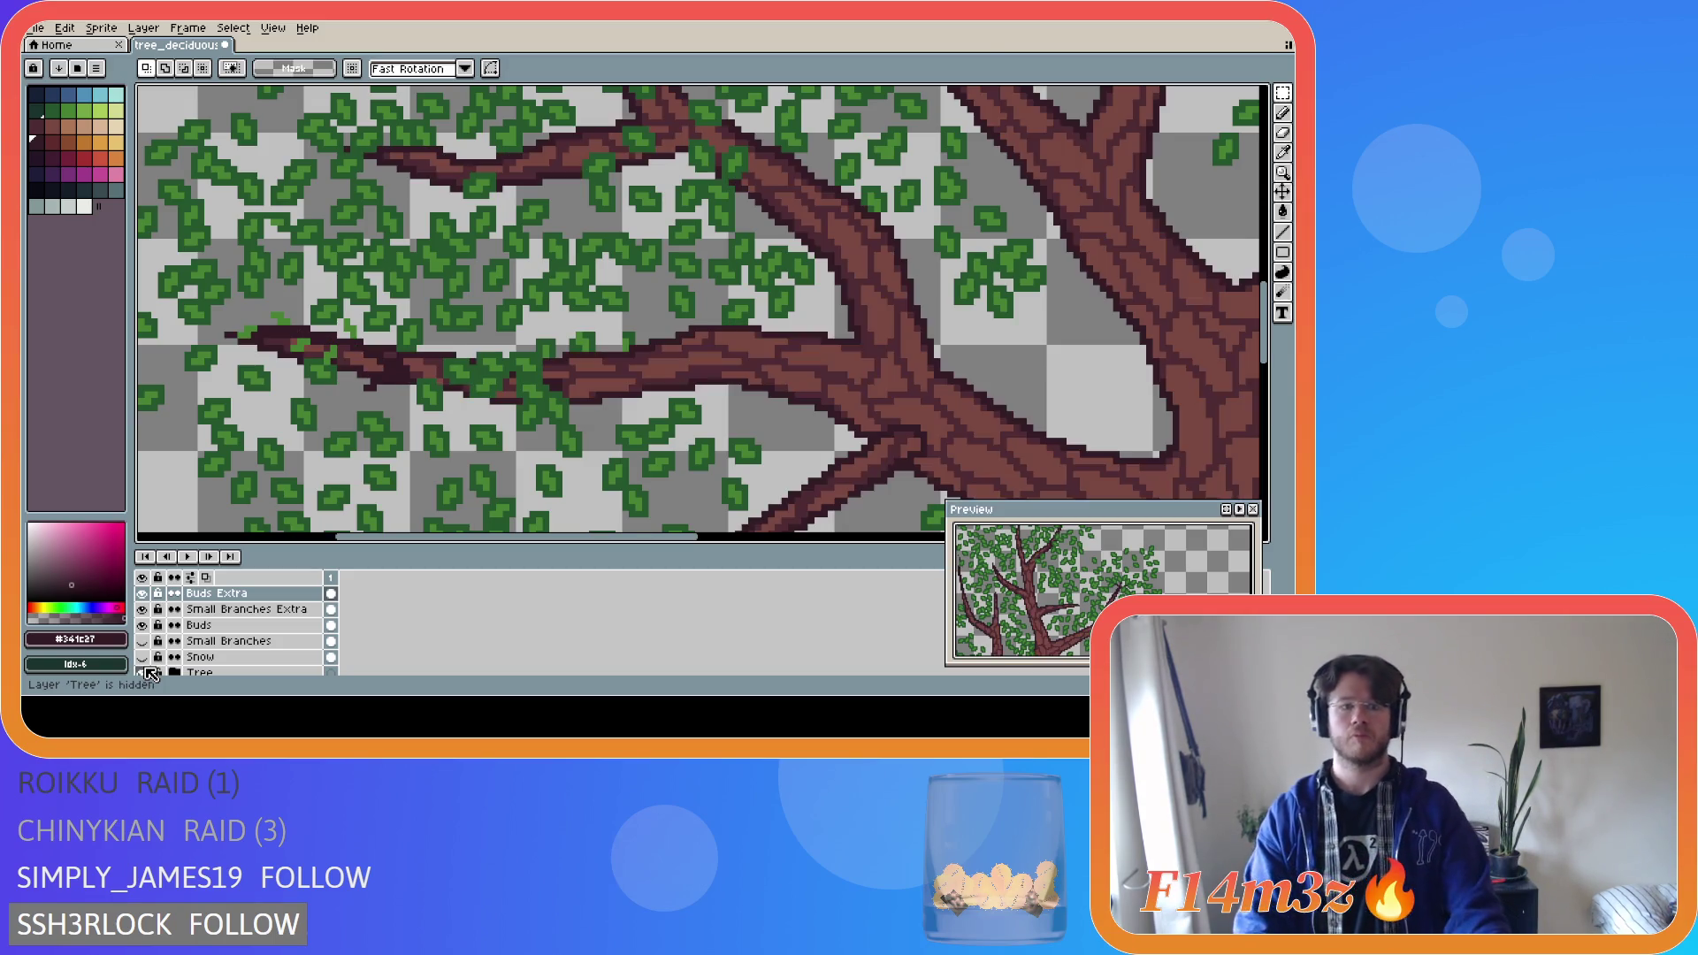
pyautogui.click(144, 672)
pyautogui.click(144, 672)
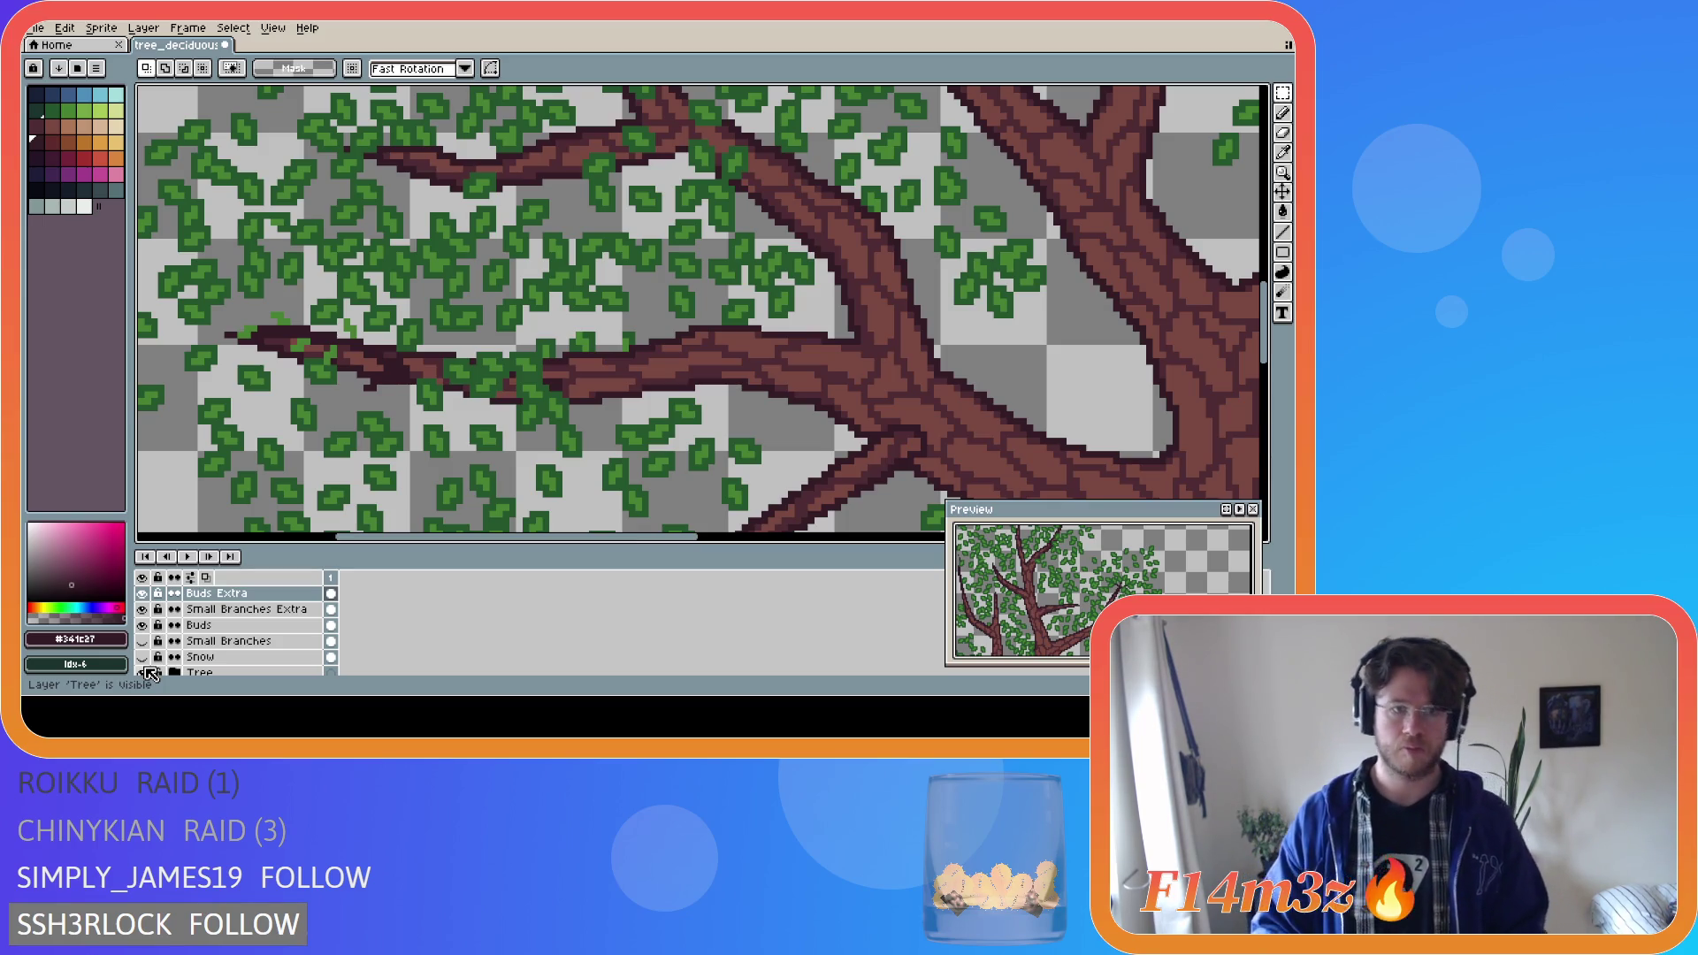
pyautogui.click(144, 673)
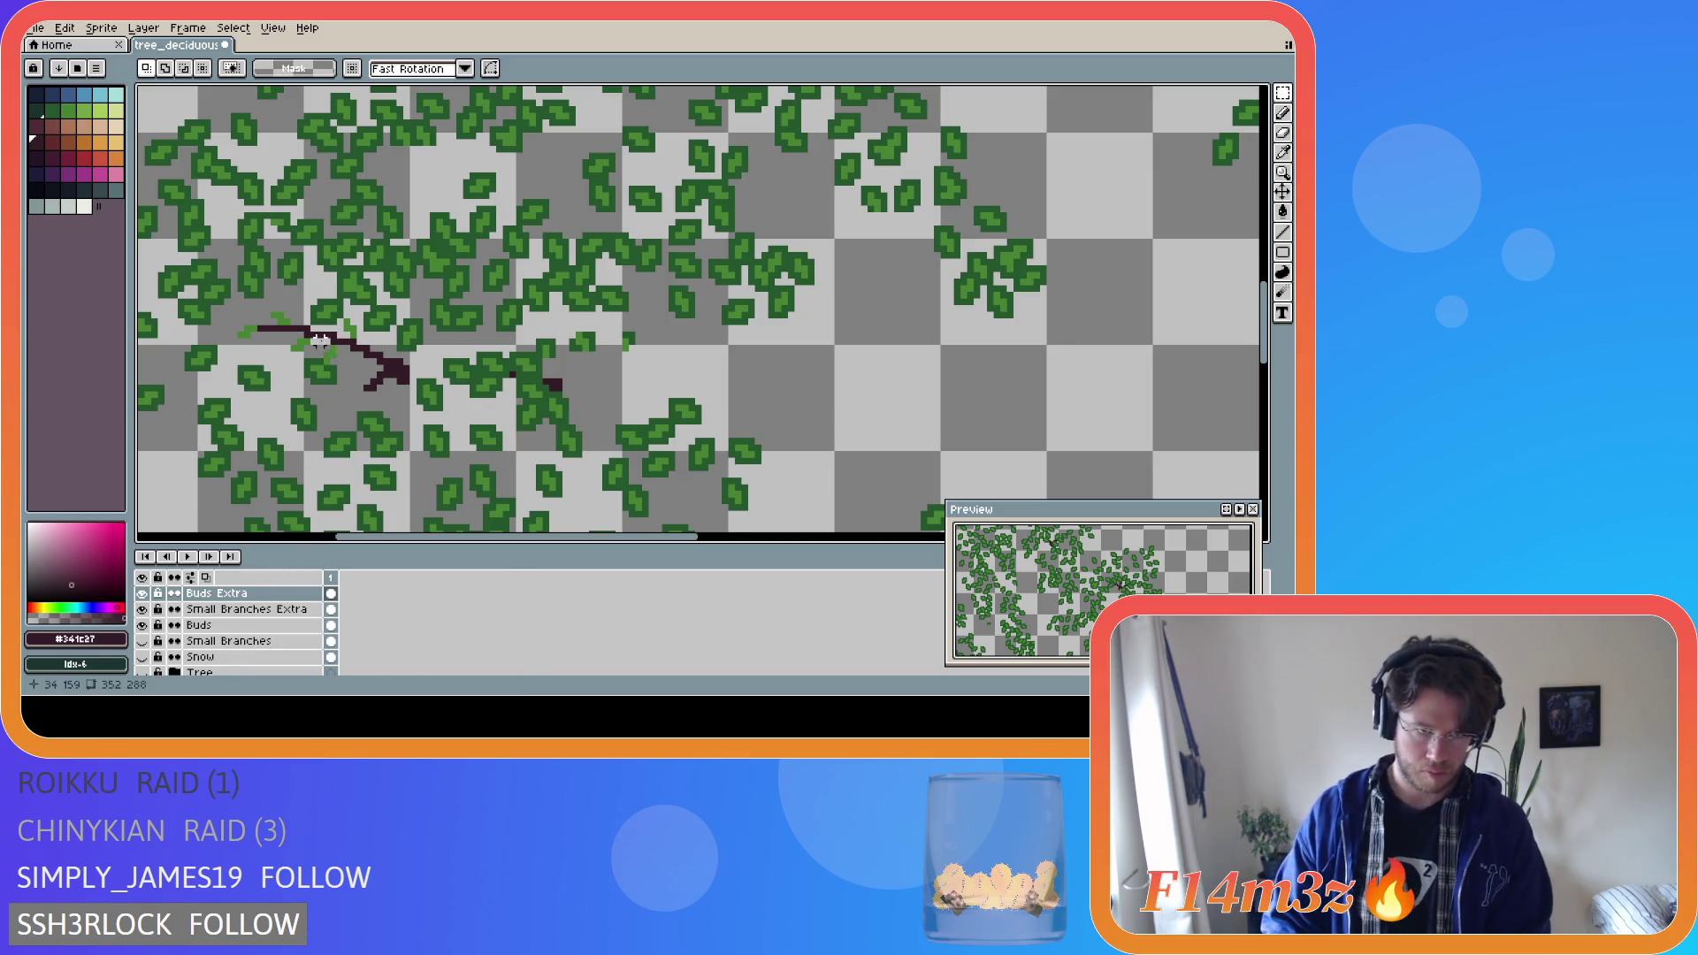
# Sample leaf green #468232 from an existing leaf.
pyautogui.moveTo(325, 341); pyautogui.dragTo(356, 369)
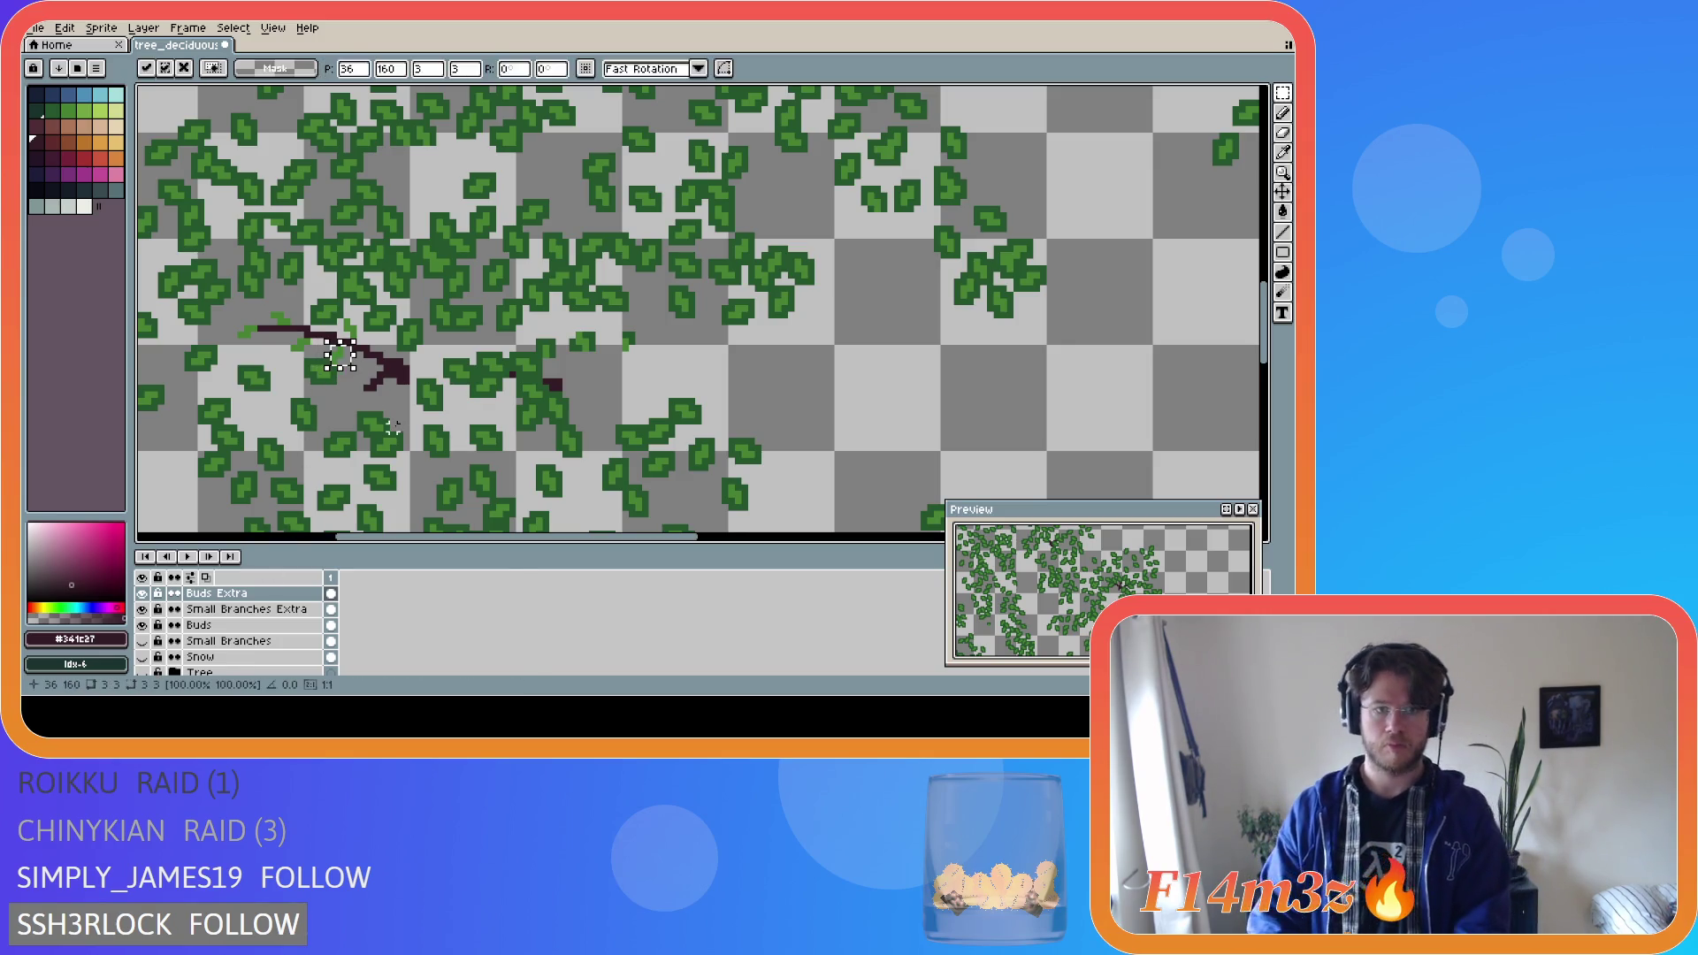
pyautogui.click(353, 402)
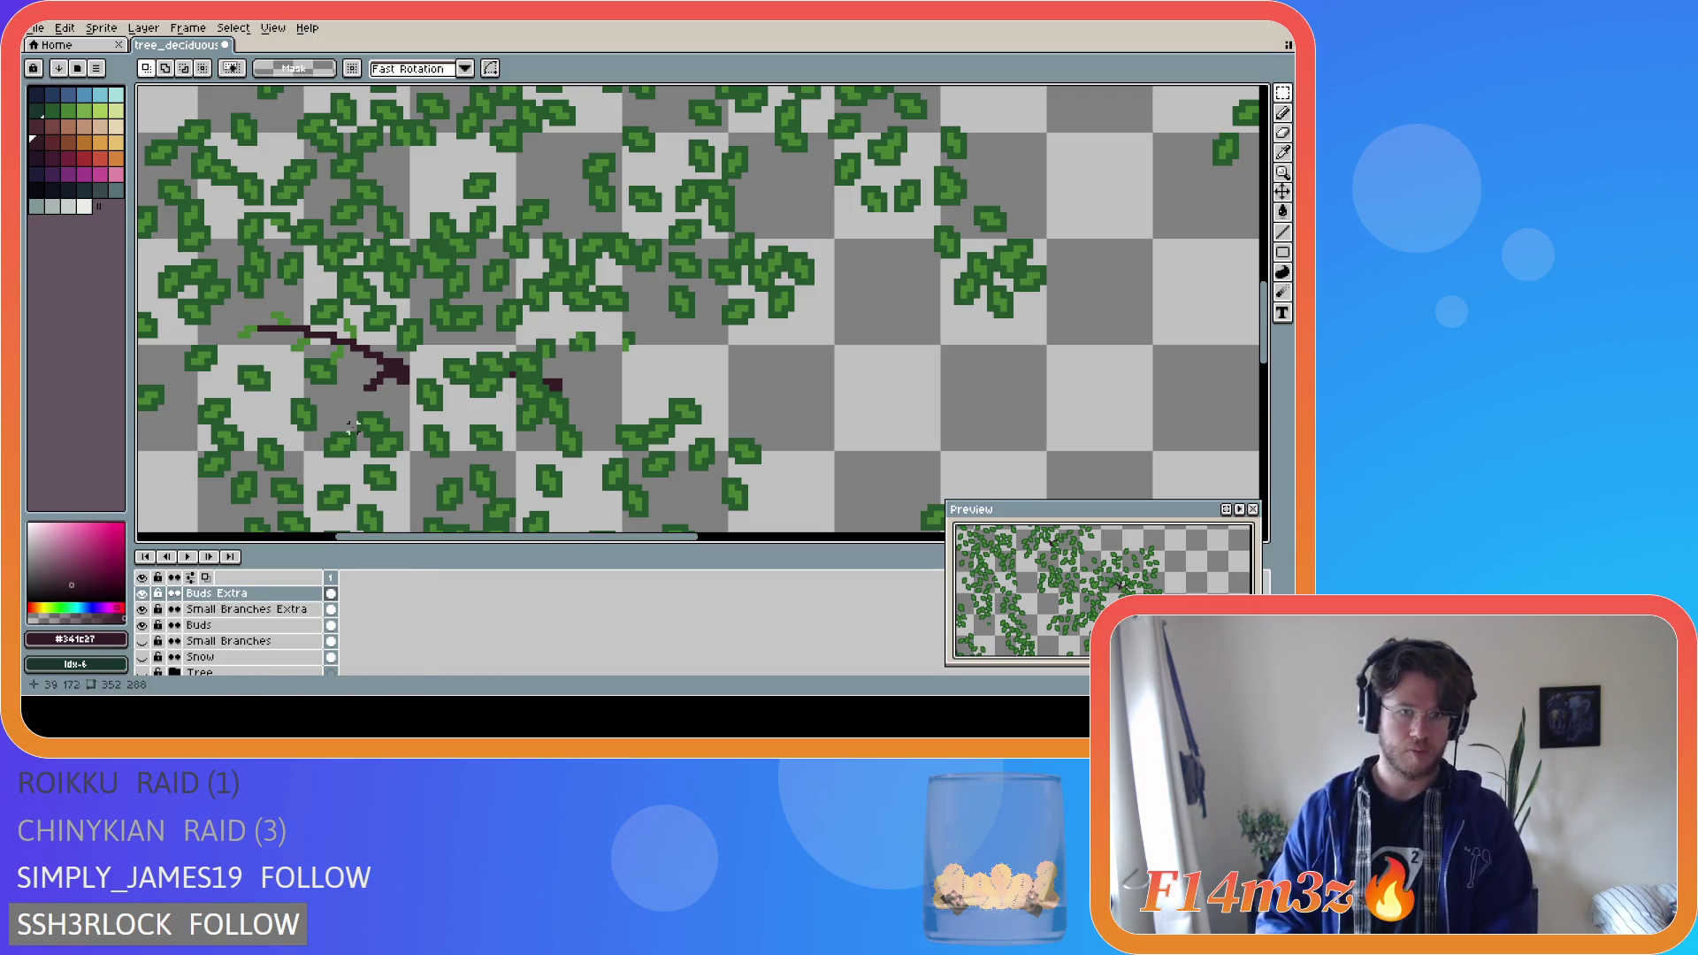
pyautogui.keyDown('alt'); pyautogui.click(345, 493); pyautogui.keyUp('alt')
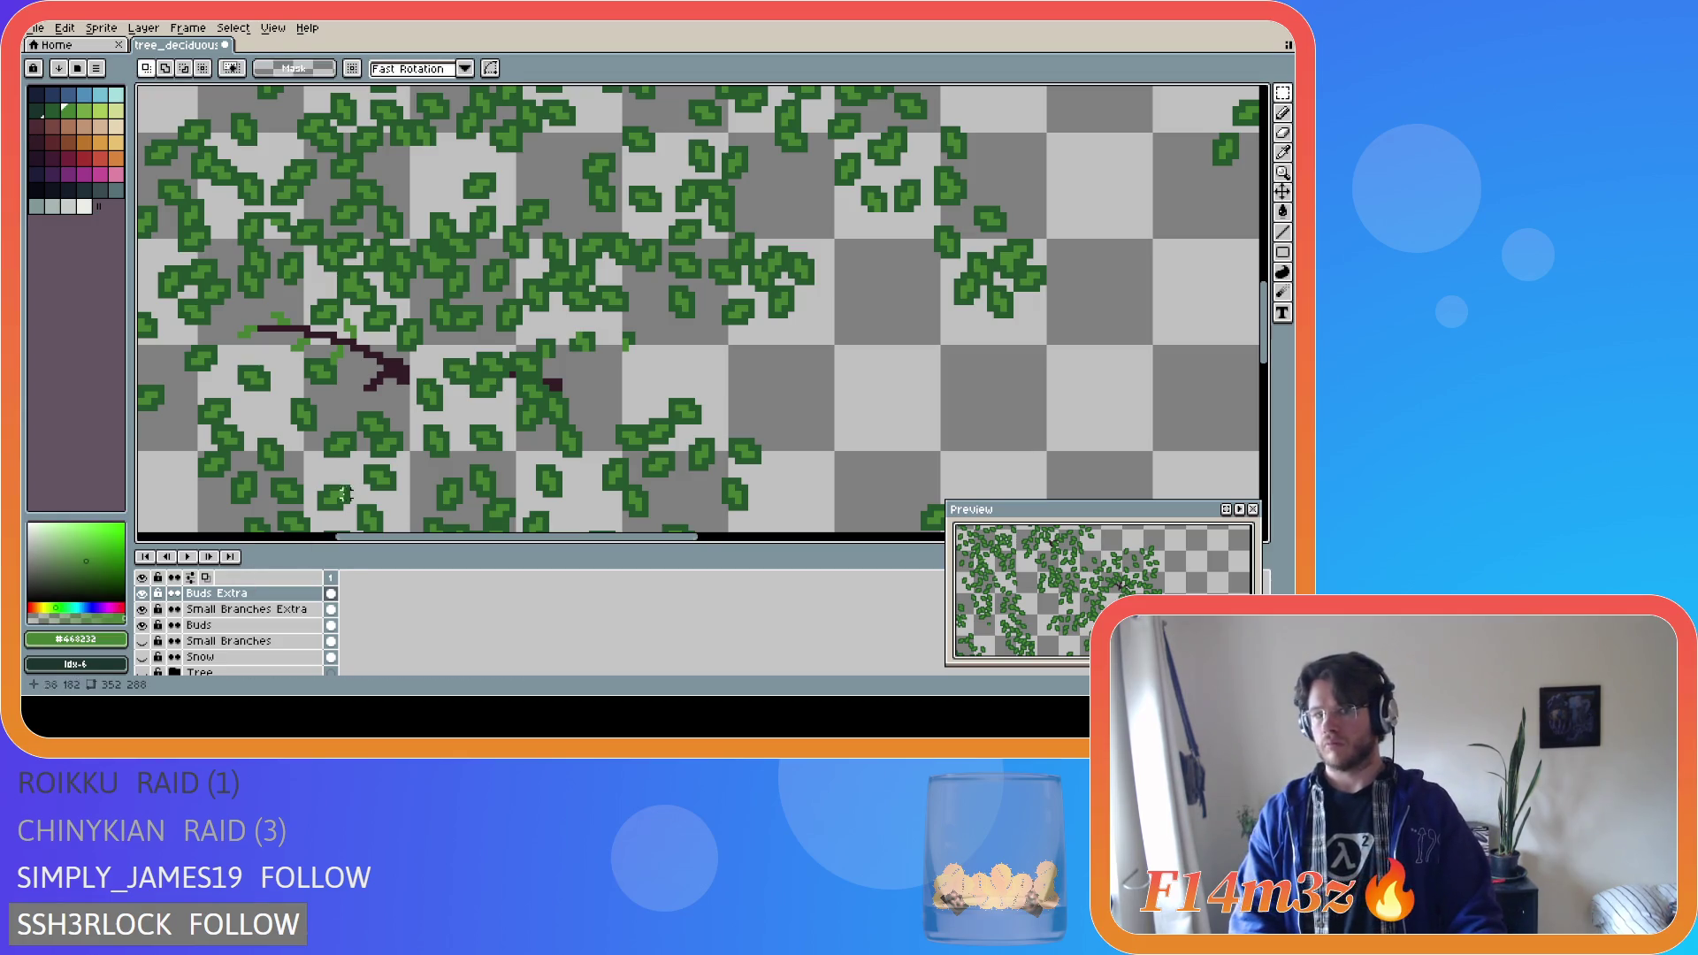
# Pencil short #468232 green strokes beside the left dark twig, then show the trunk to compare.
pyautogui.press('b')
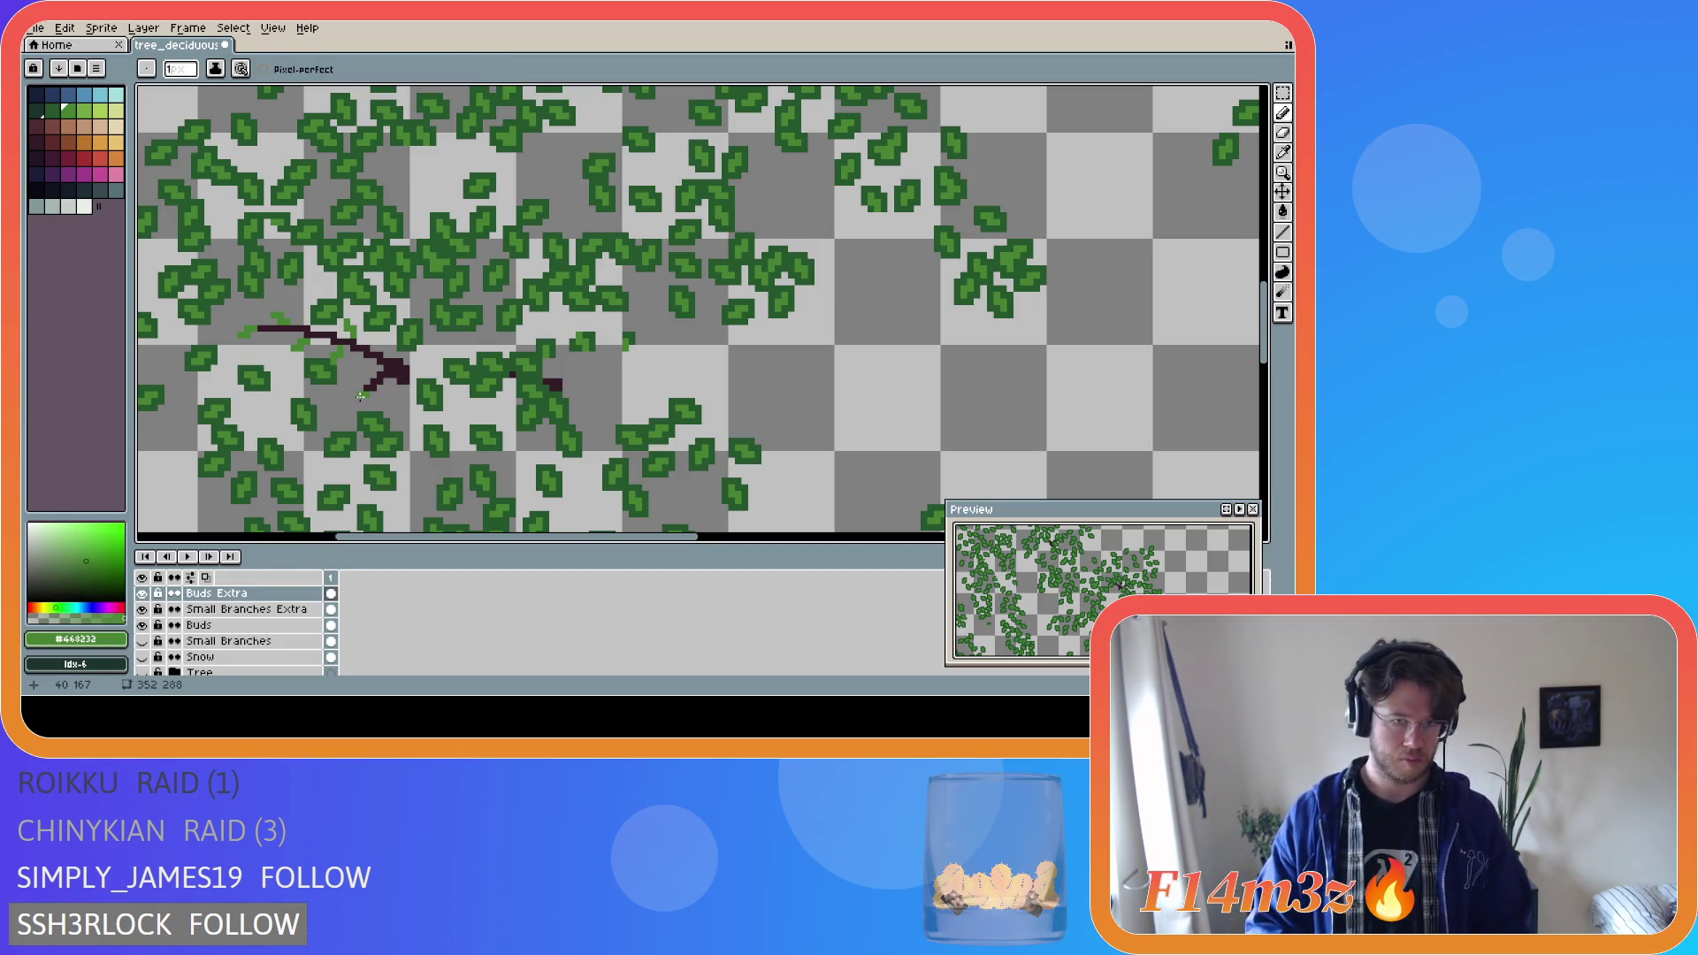
pyautogui.moveTo(360, 400); pyautogui.dragTo(363, 396)
pyautogui.click(370, 376)
pyautogui.click(360, 370)
pyautogui.click(379, 393)
pyautogui.click(378, 393)
pyautogui.click(385, 401)
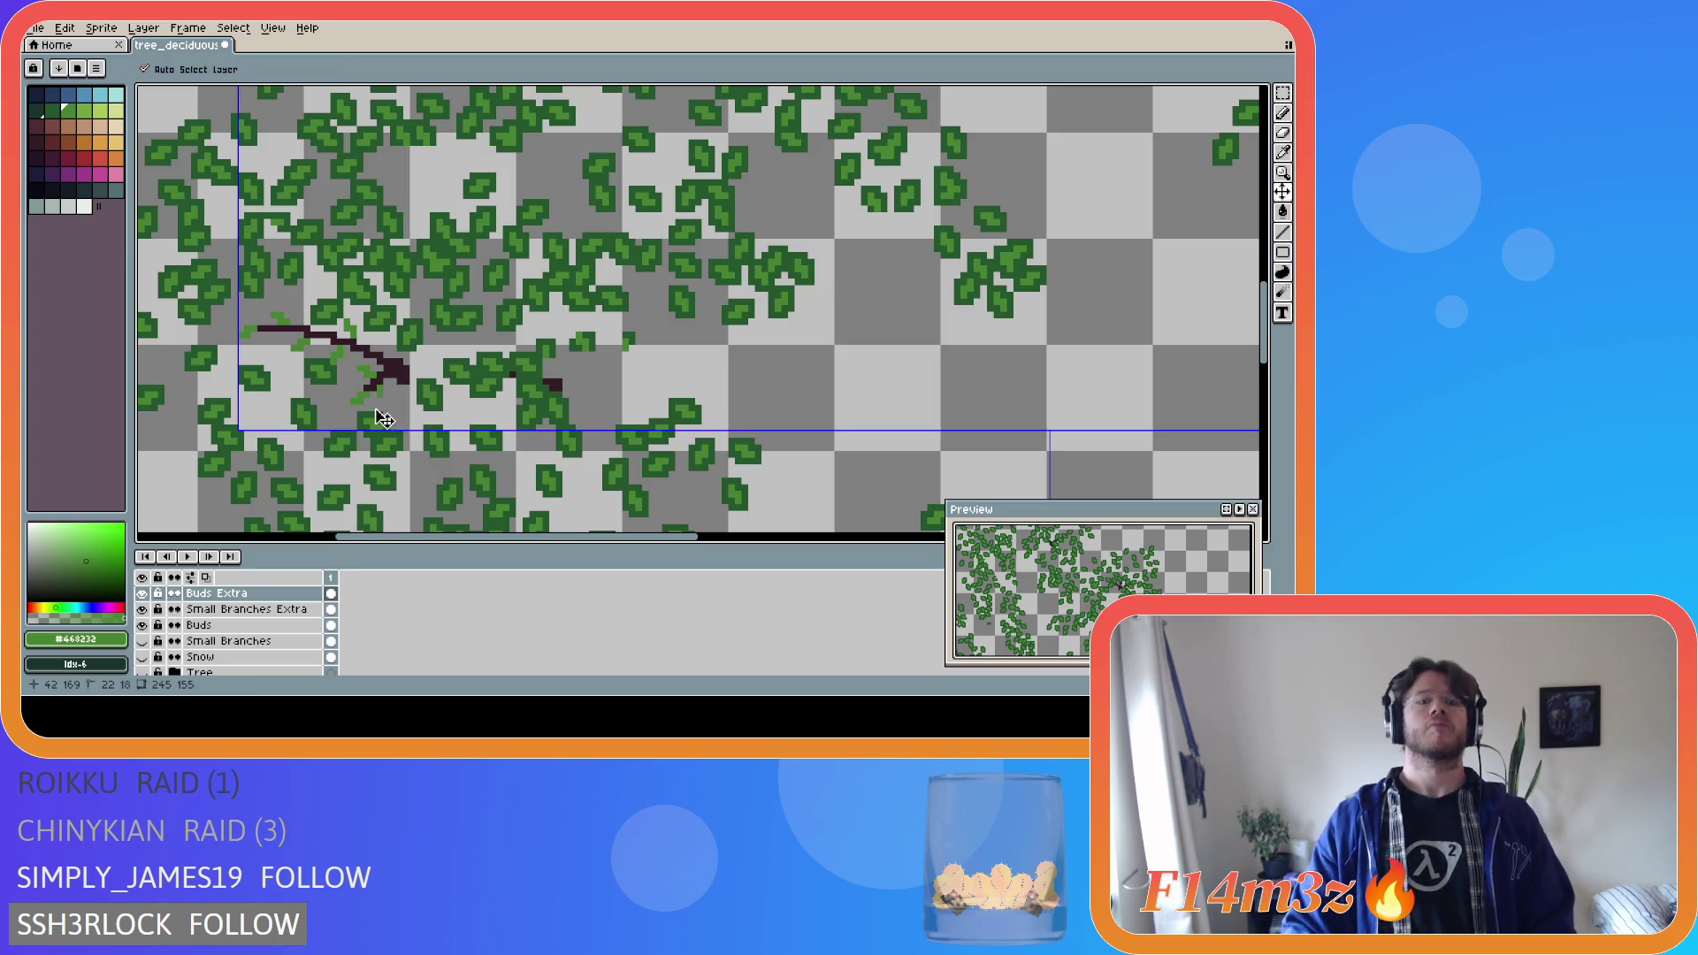
pyautogui.click(381, 388)
pyautogui.moveTo(387, 399); pyautogui.dragTo(390, 399)
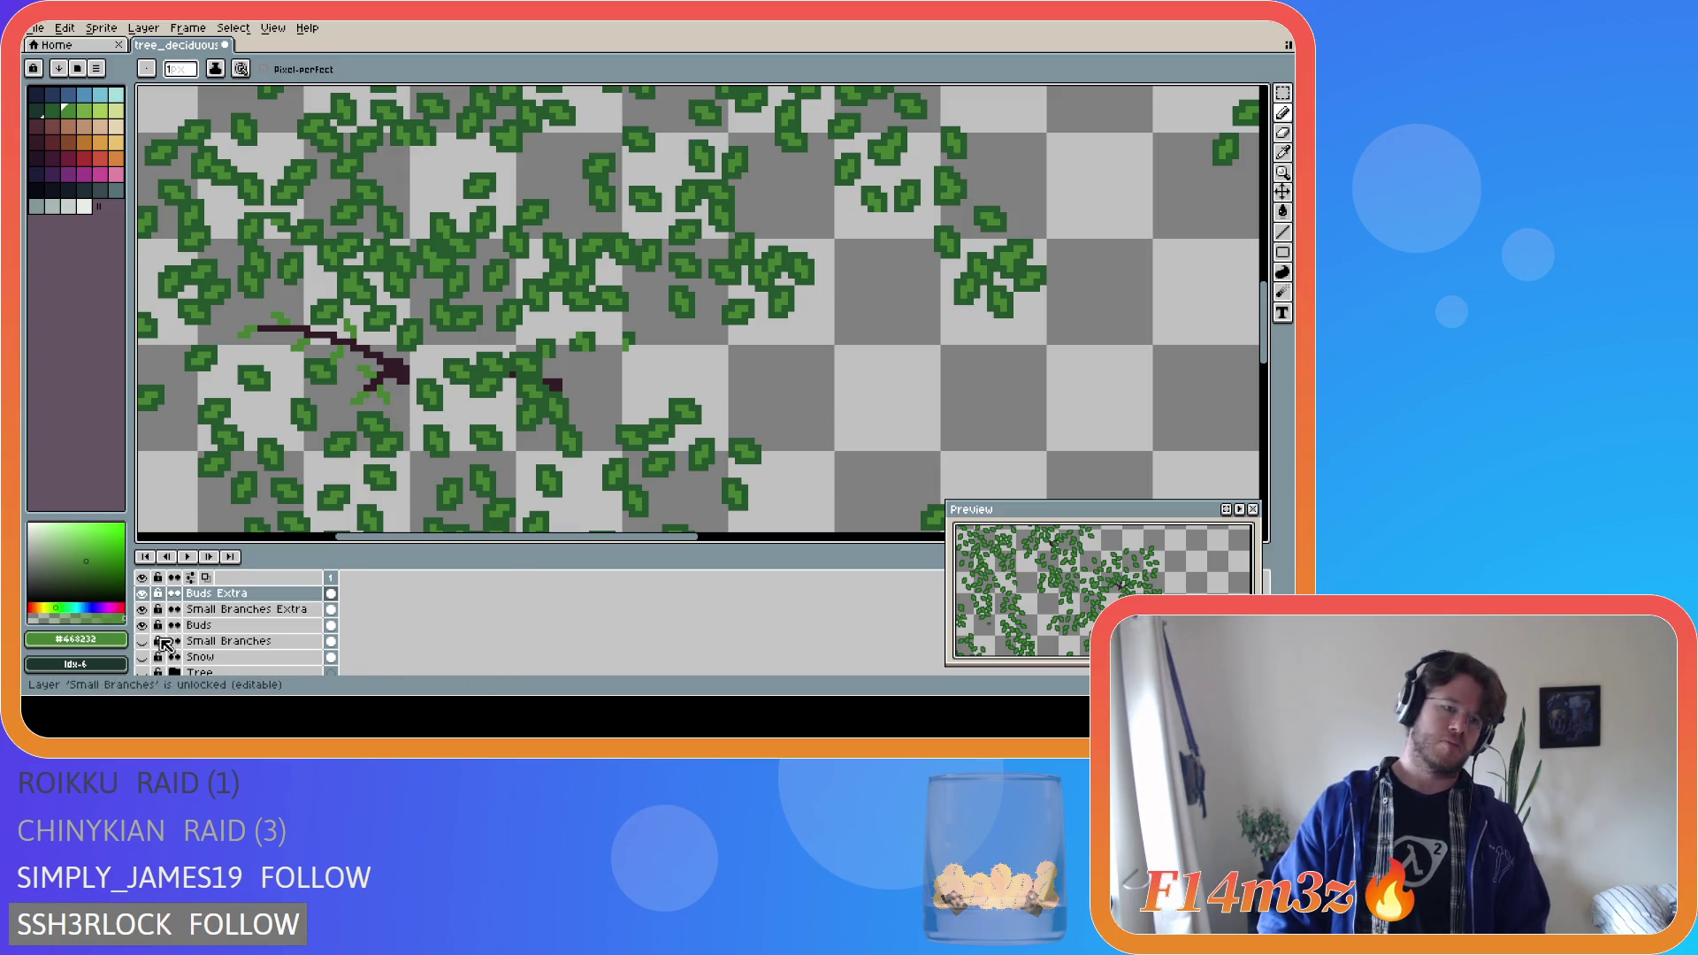
pyautogui.click(142, 672)
# Compare with the trunk toggled, hide it, and sample darker green #25562e from a leaf.
pyautogui.click(144, 673)
pyautogui.click(144, 672)
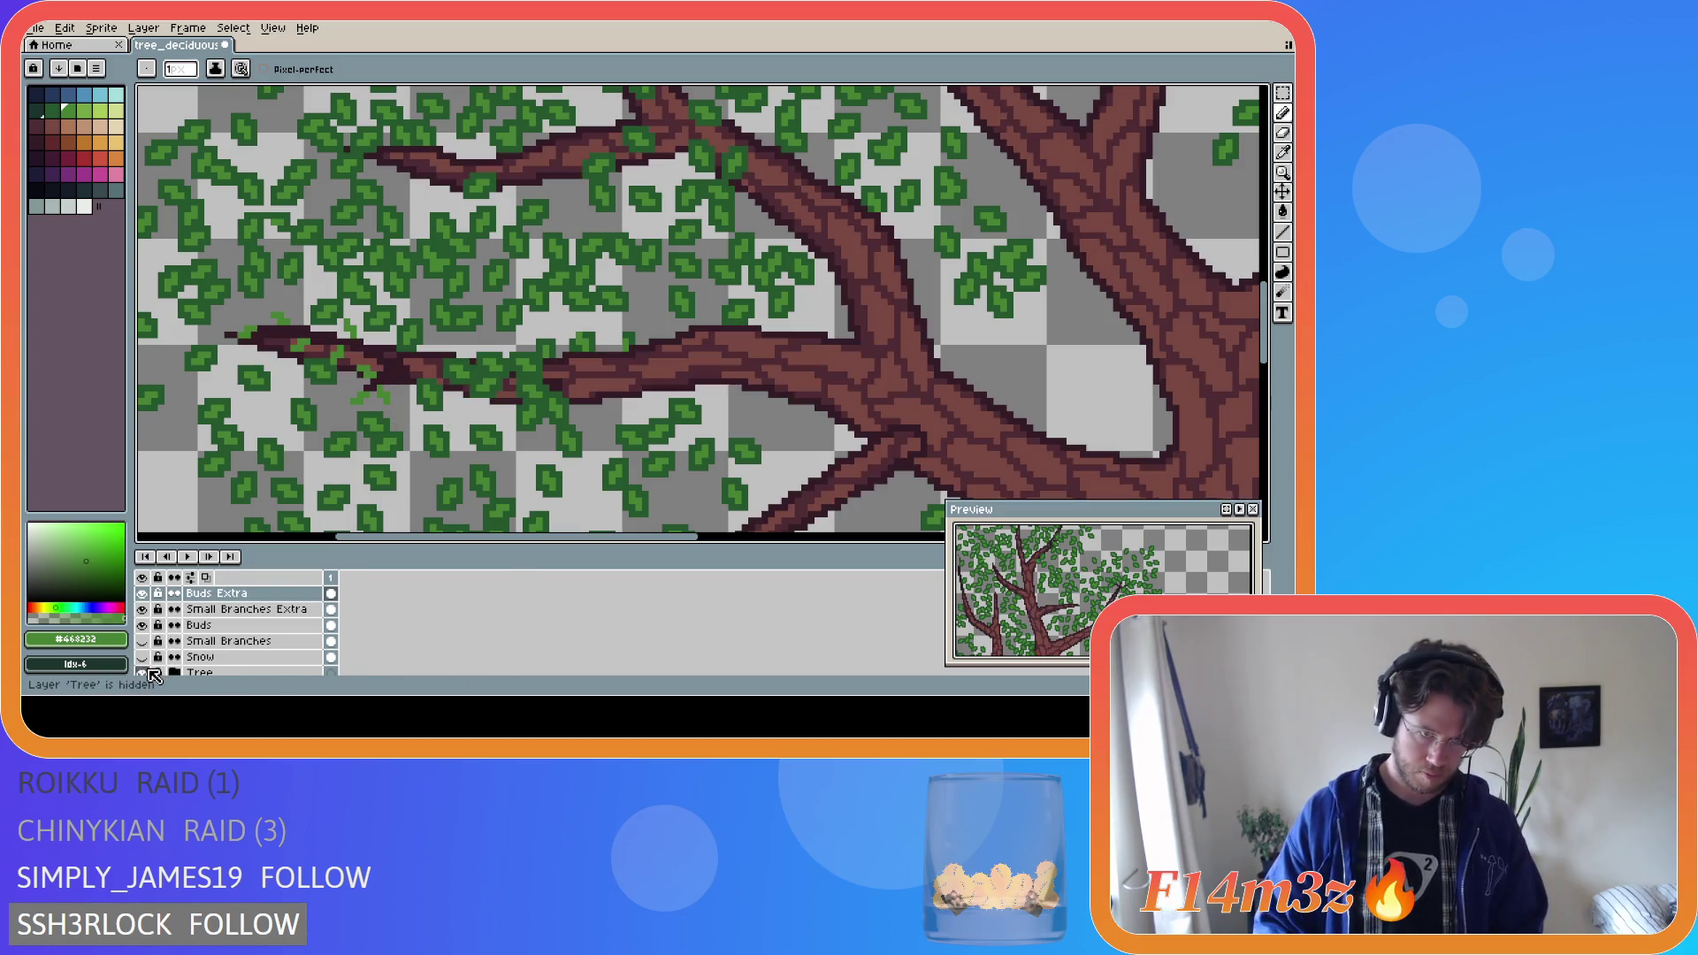
pyautogui.click(144, 672)
pyautogui.click(144, 672)
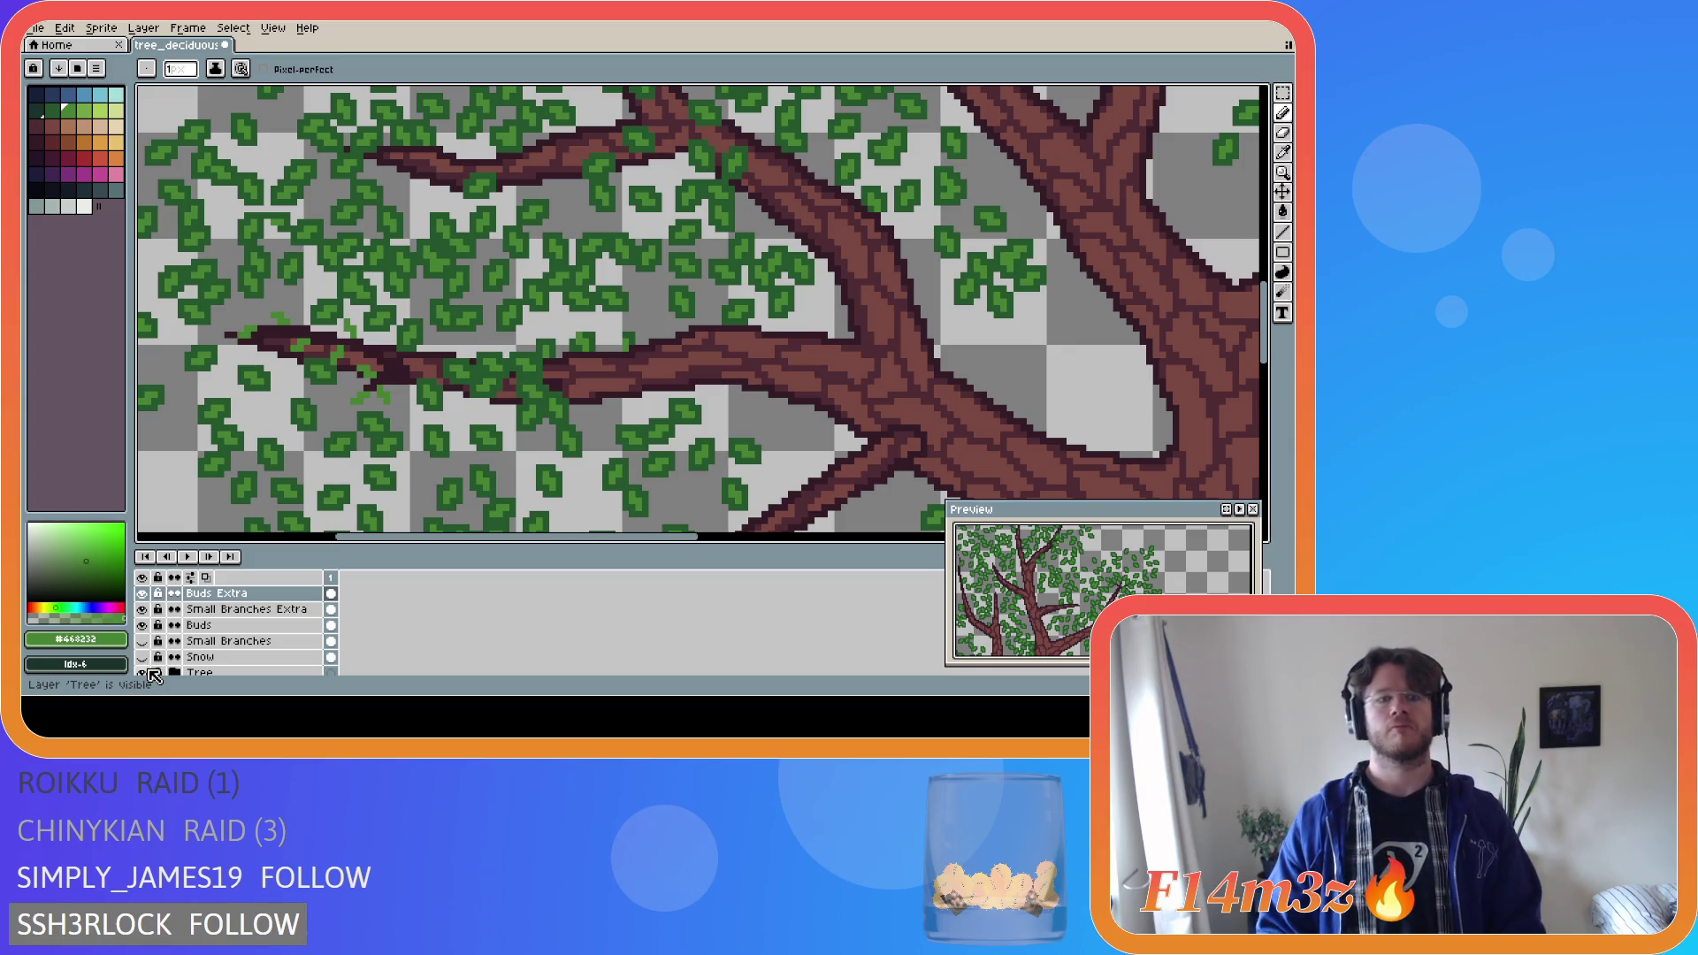
pyautogui.click(142, 672)
pyautogui.keyDown('alt'); pyautogui.click(268, 377); pyautogui.keyUp('alt')
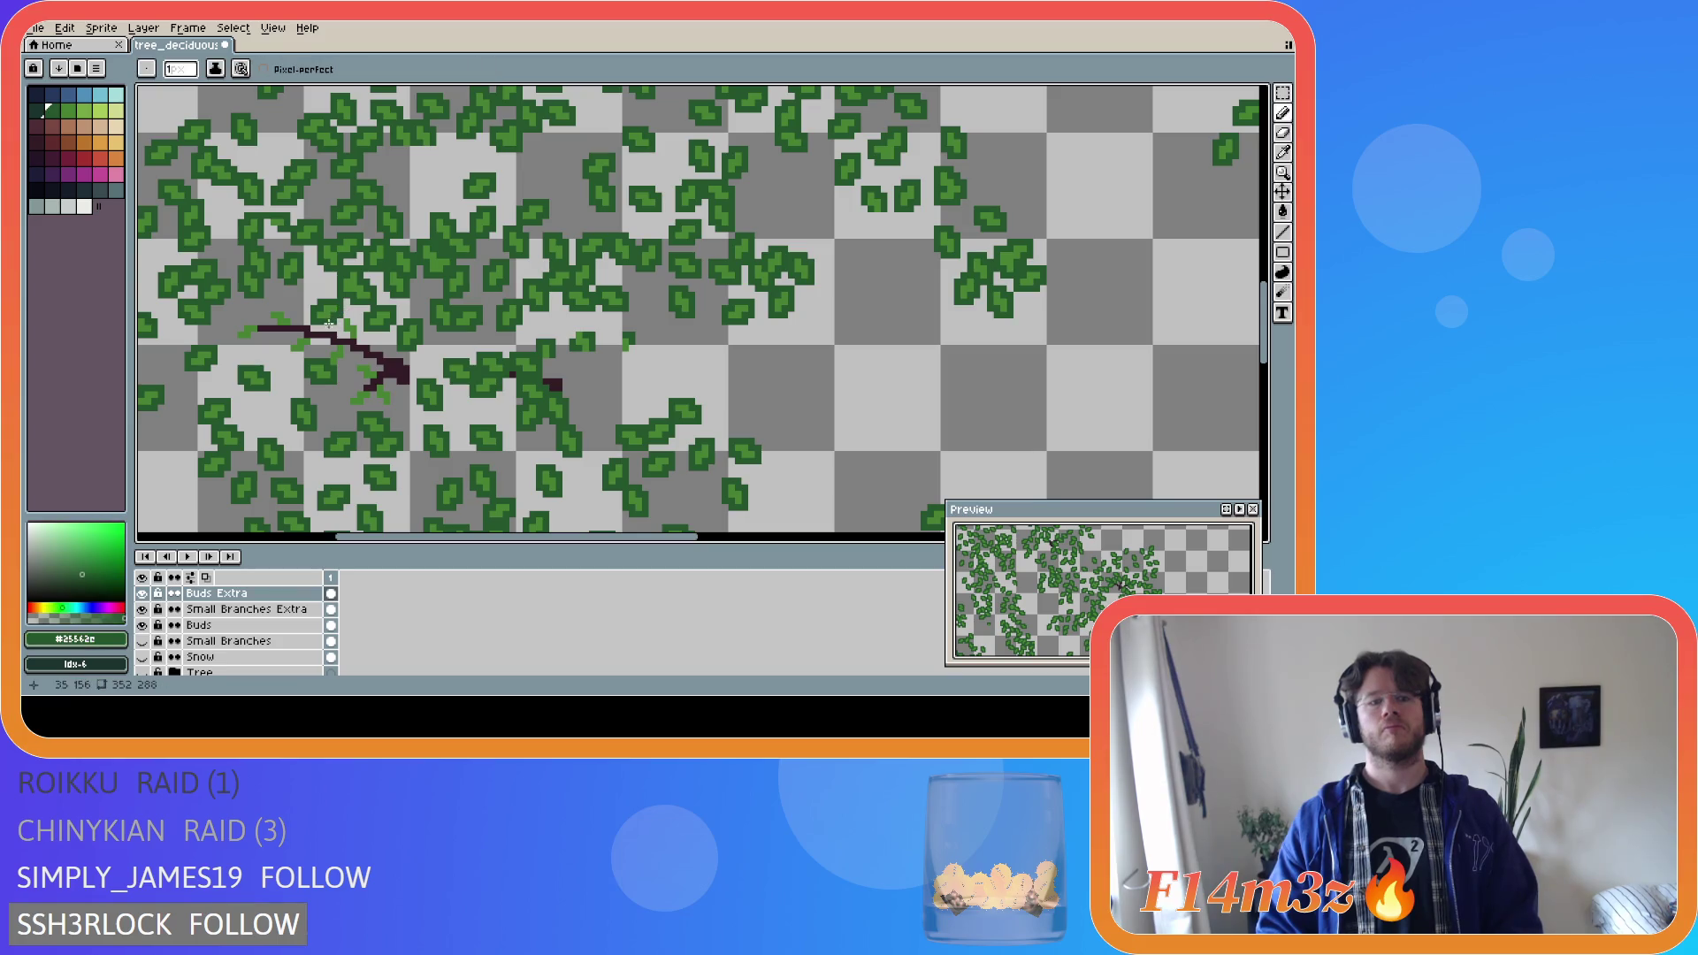
# Paint #25562e pixels at the twig's left end and a short dark-green line on it.
pyautogui.moveTo(253, 332)
pyautogui.mouseDown()
pyautogui.moveTo(231, 336)
pyautogui.moveTo(260, 333)
pyautogui.mouseUp()
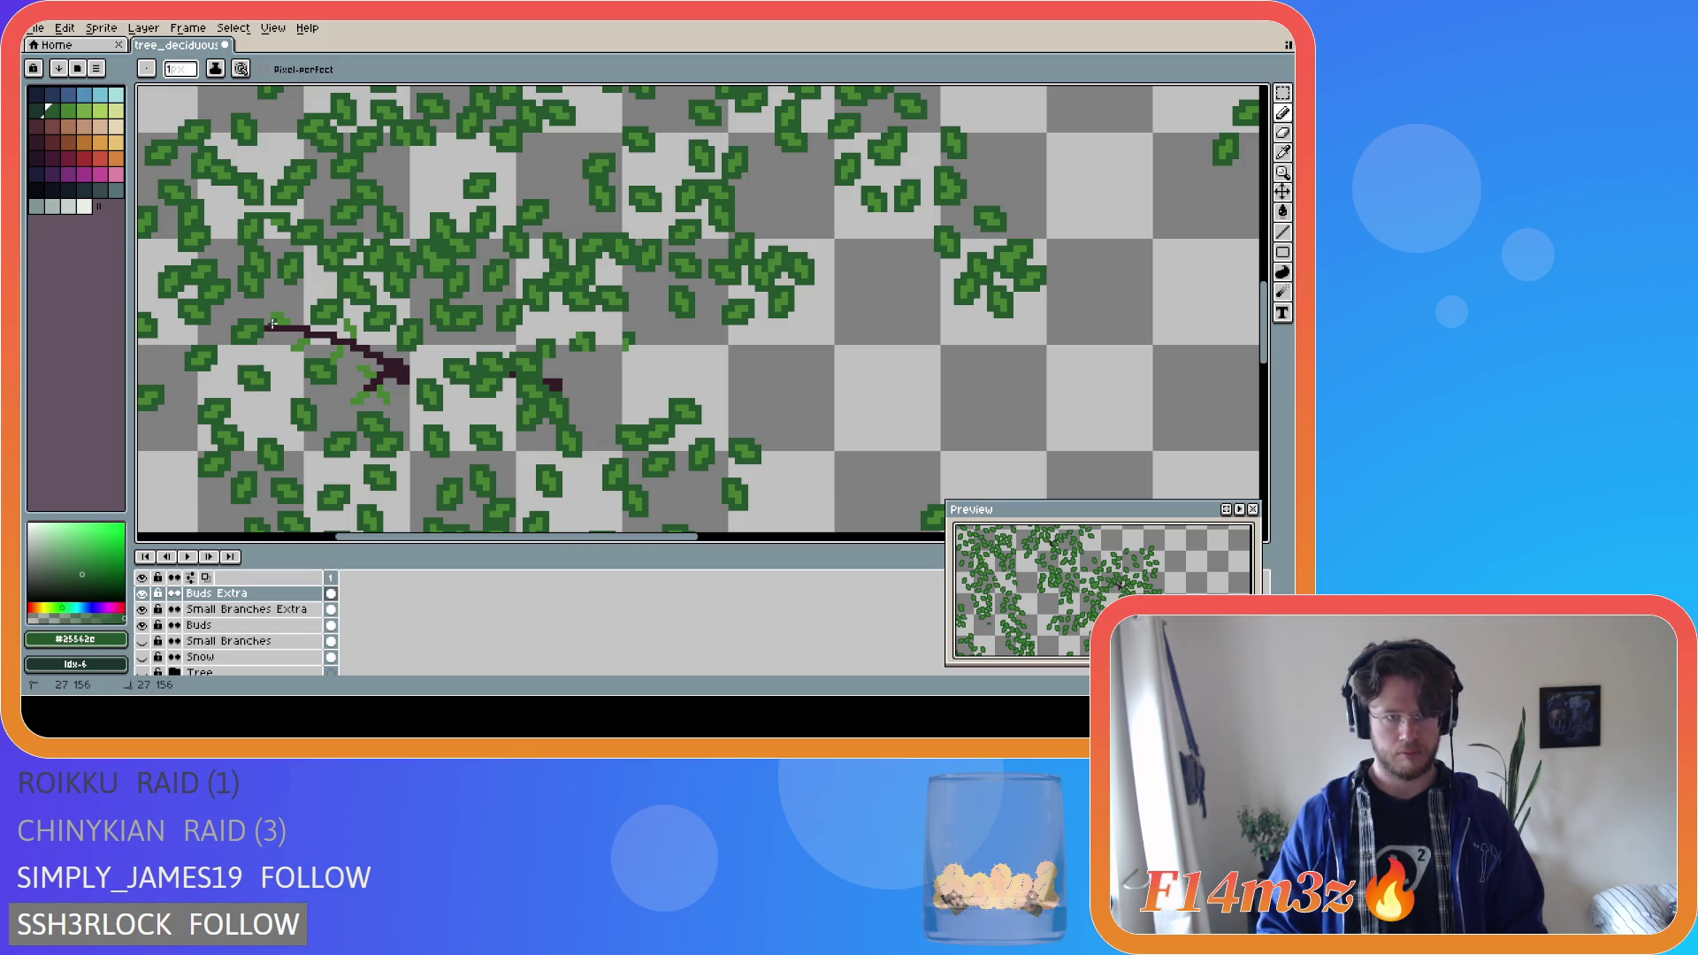
pyautogui.press('v')
pyautogui.press('b')
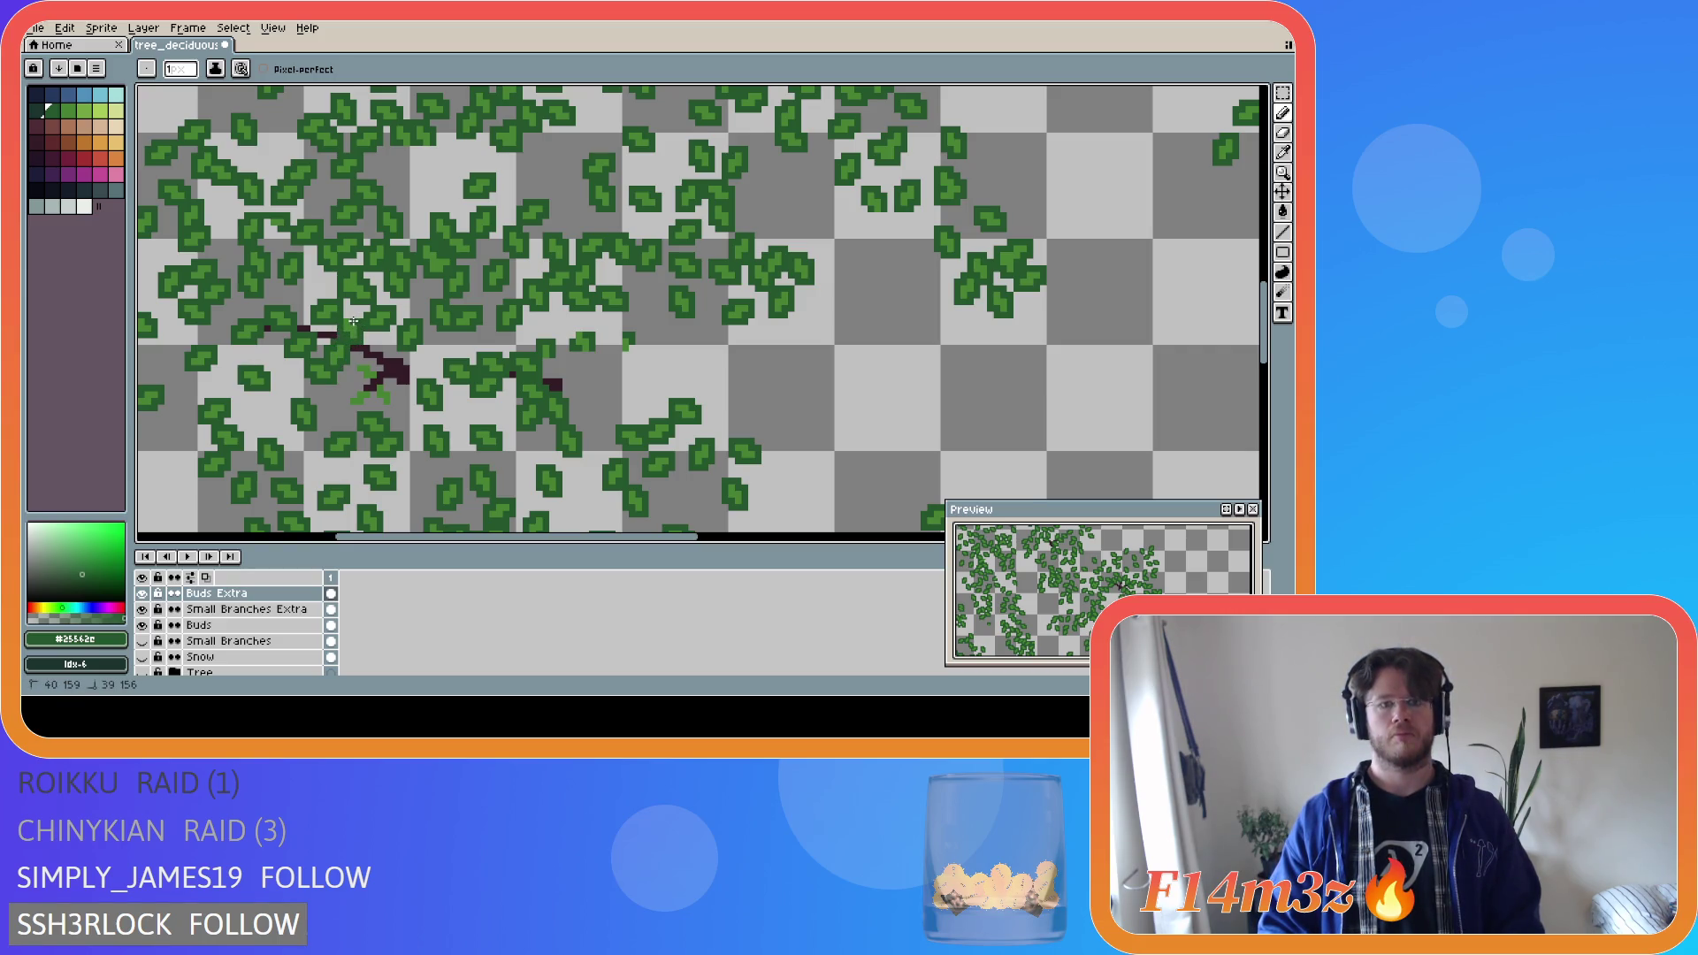
pyautogui.moveTo(359, 363)
pyautogui.mouseDown()
pyautogui.moveTo(378, 382)
pyautogui.moveTo(353, 361)
pyautogui.moveTo(350, 403)
pyautogui.moveTo(390, 404)
pyautogui.moveTo(383, 380)
pyautogui.mouseUp()
# Save the file and show the Tree trunk and small twigs layers again.
pyautogui.hotkey('ctrl', 's')
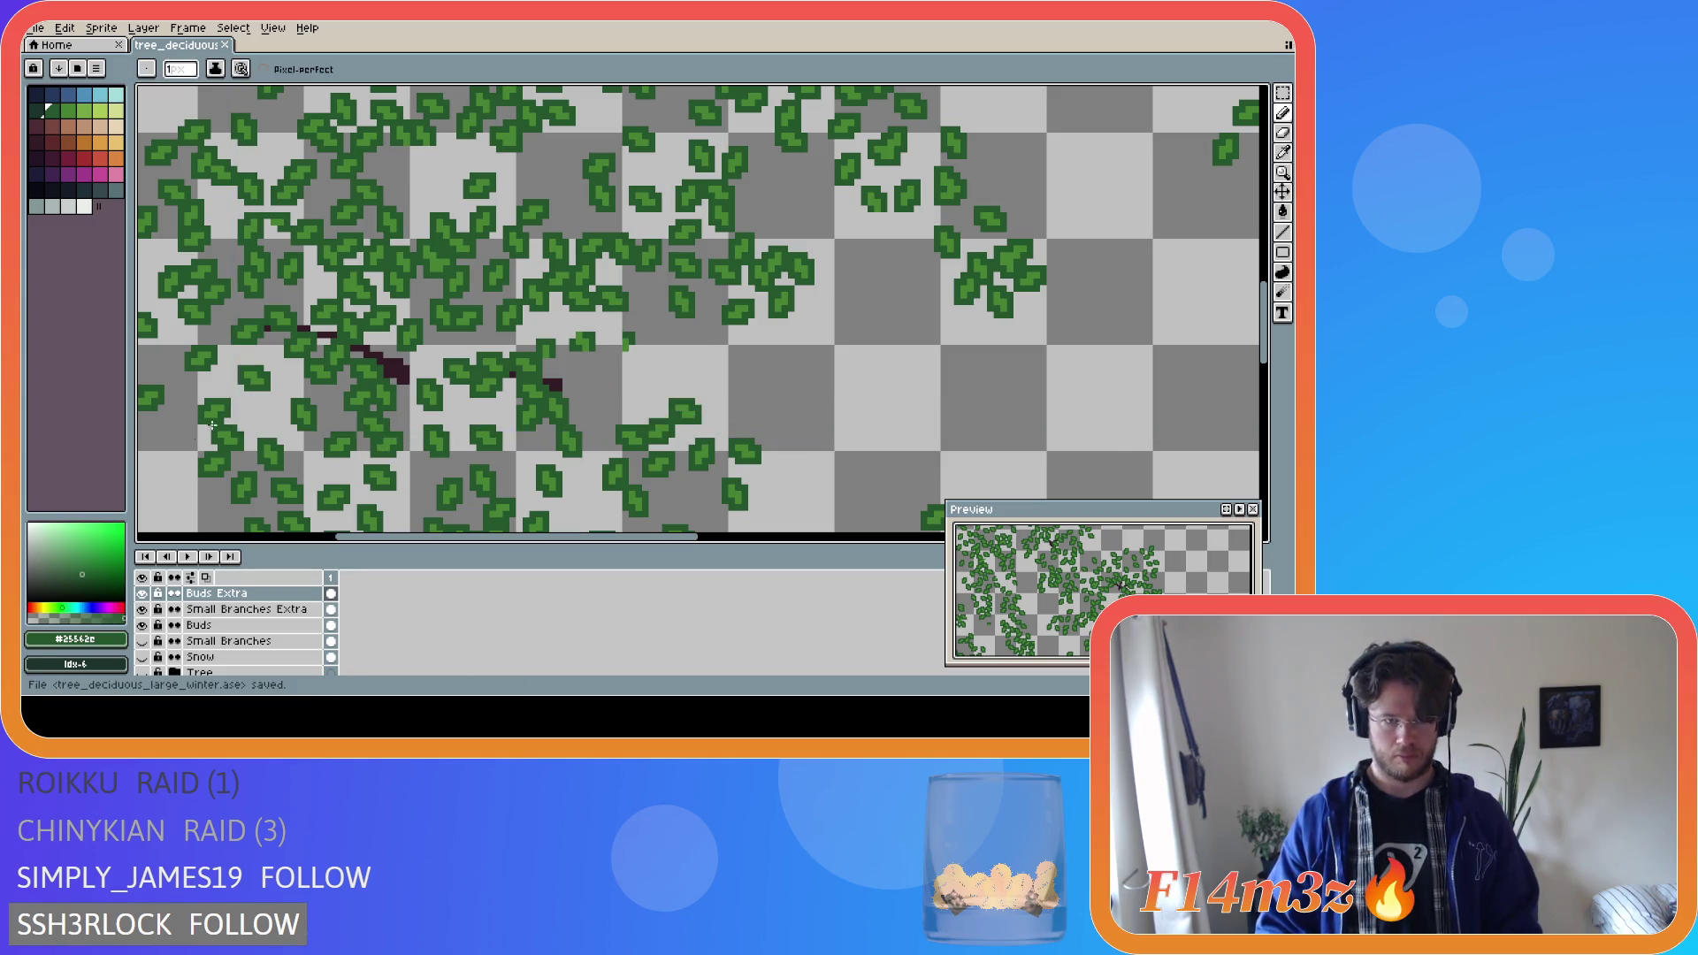
pyautogui.click(144, 672)
pyautogui.click(144, 672)
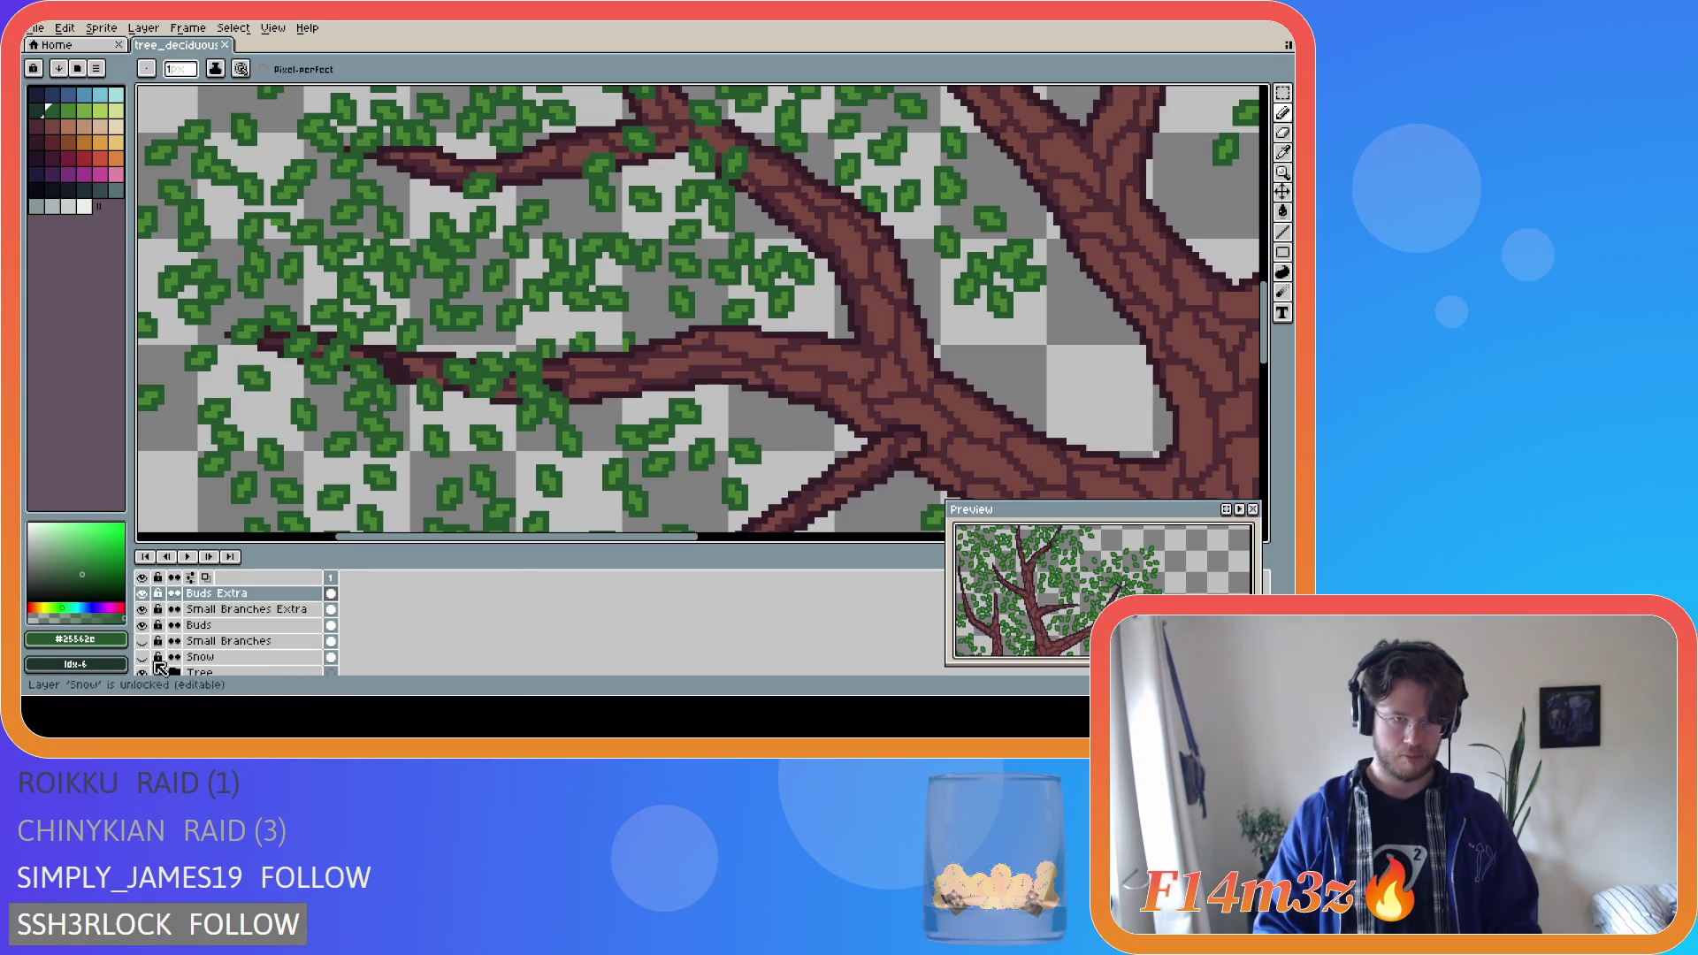
pyautogui.click(144, 642)
pyautogui.click(144, 642)
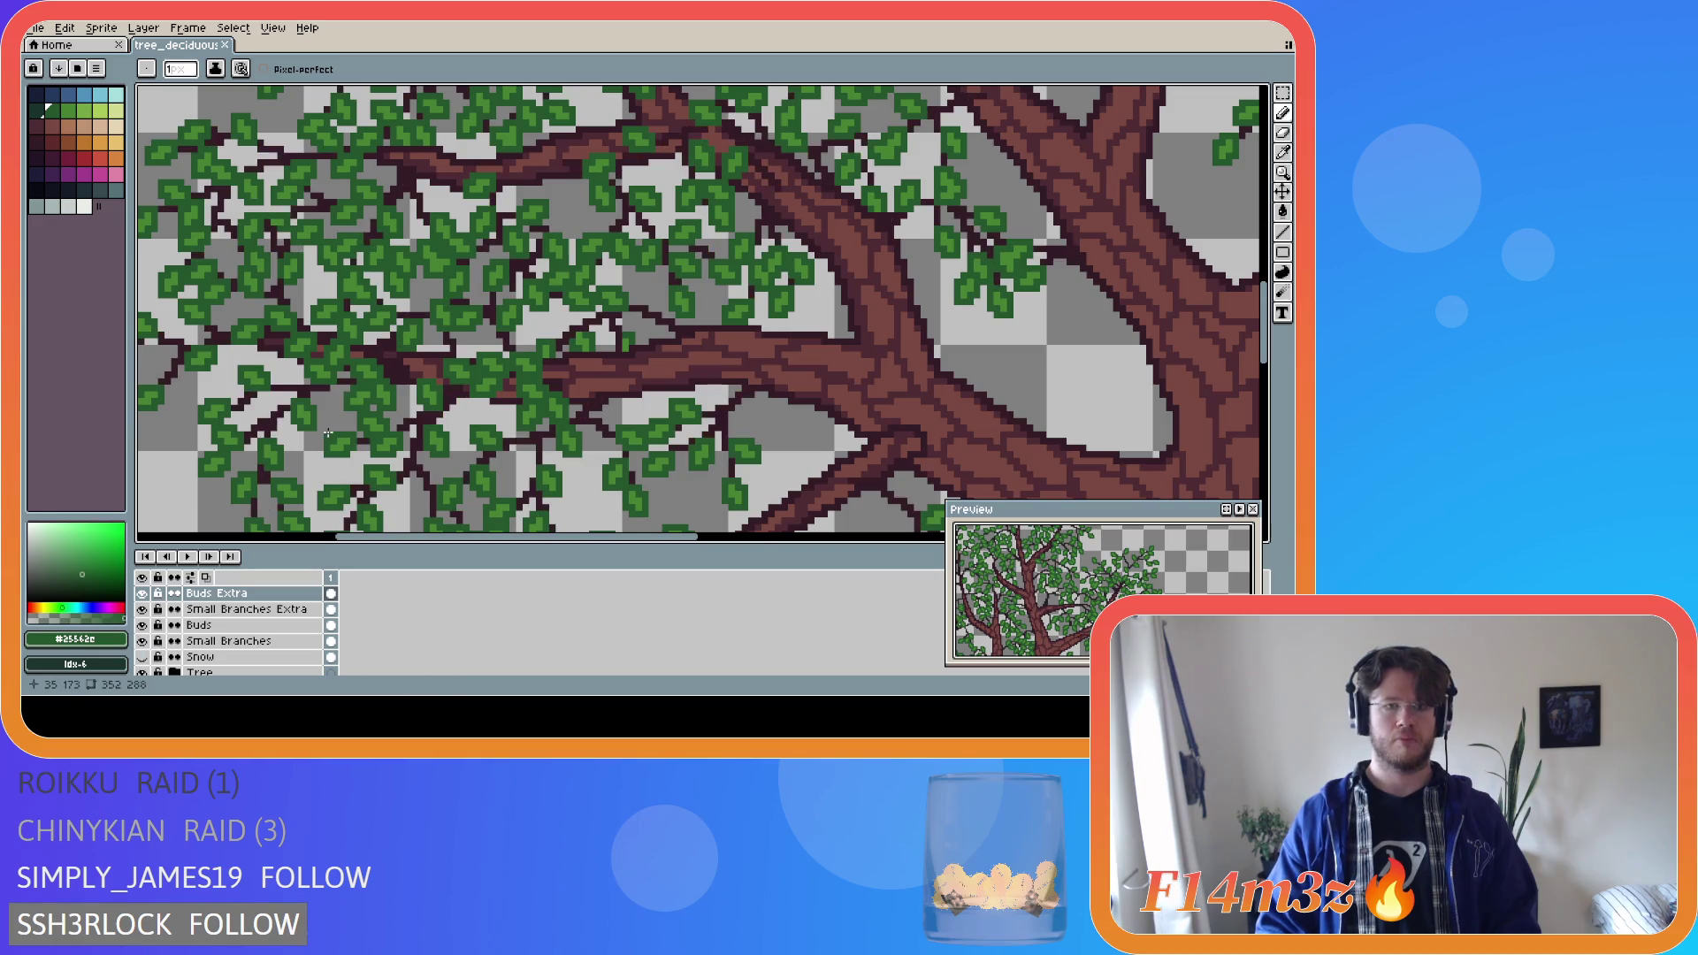
# Zoom in on the branches and flick the Buds Extra layer off and on, leaving it hidden.
pyautogui.scroll(-5, 301, 483)
pyautogui.scroll(2, 301, 483)
pyautogui.hotkey('ctrl', 's')
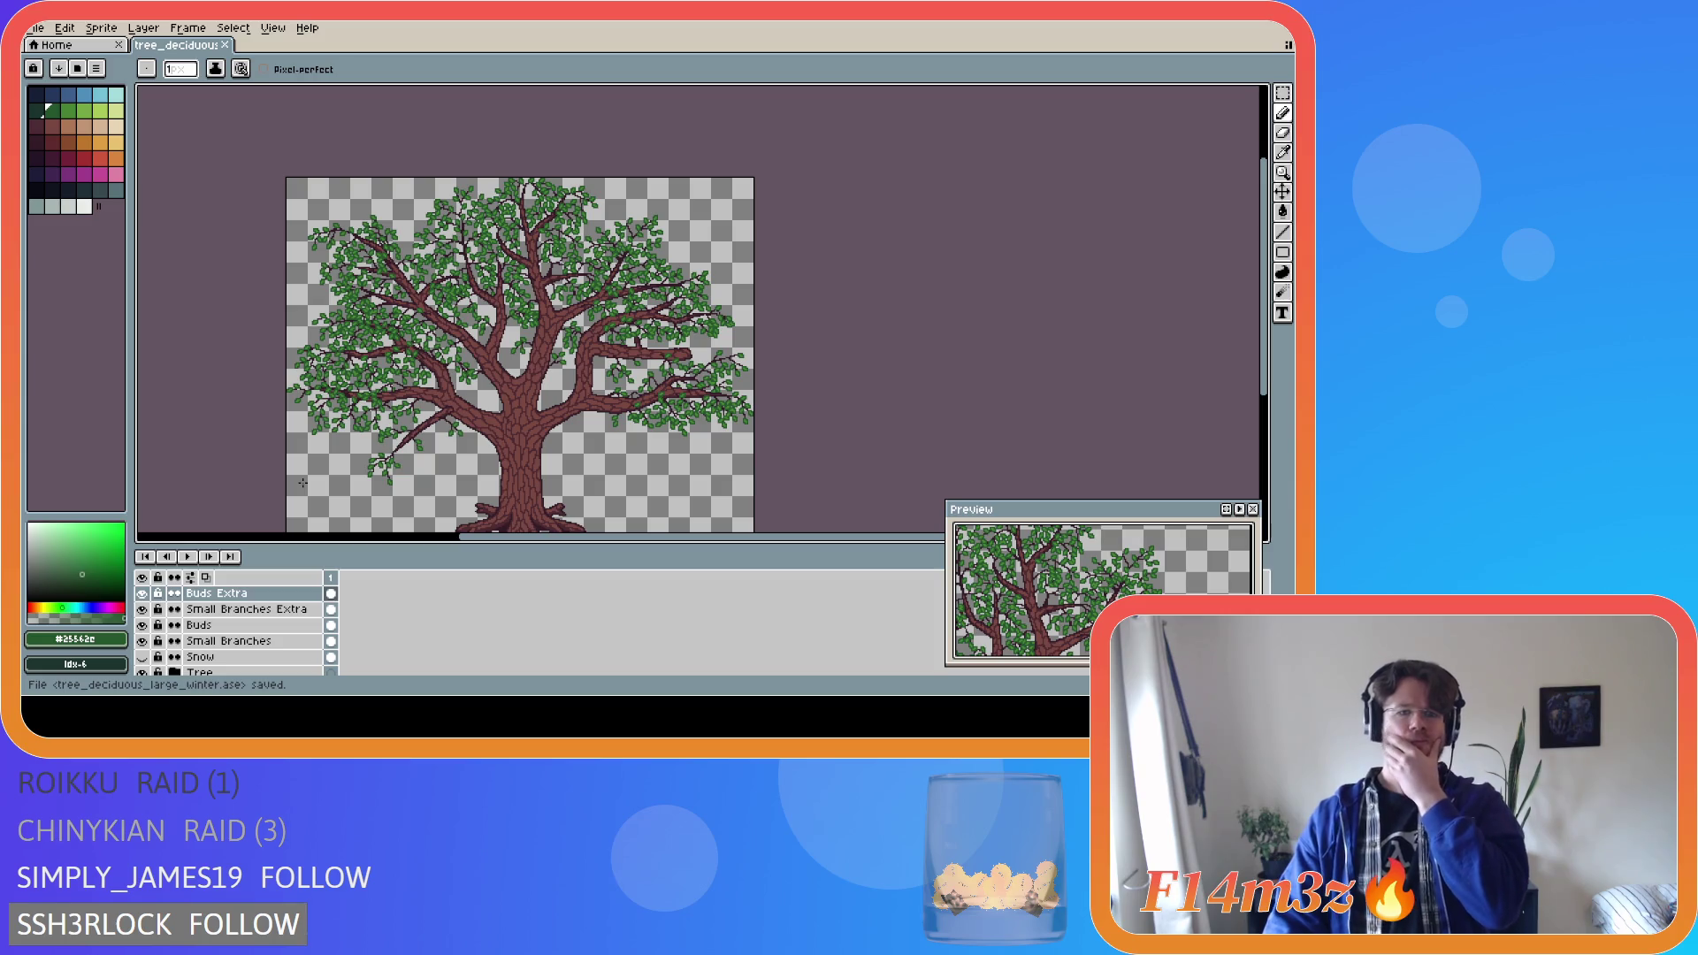
pyautogui.scroll(5, 363, 401)
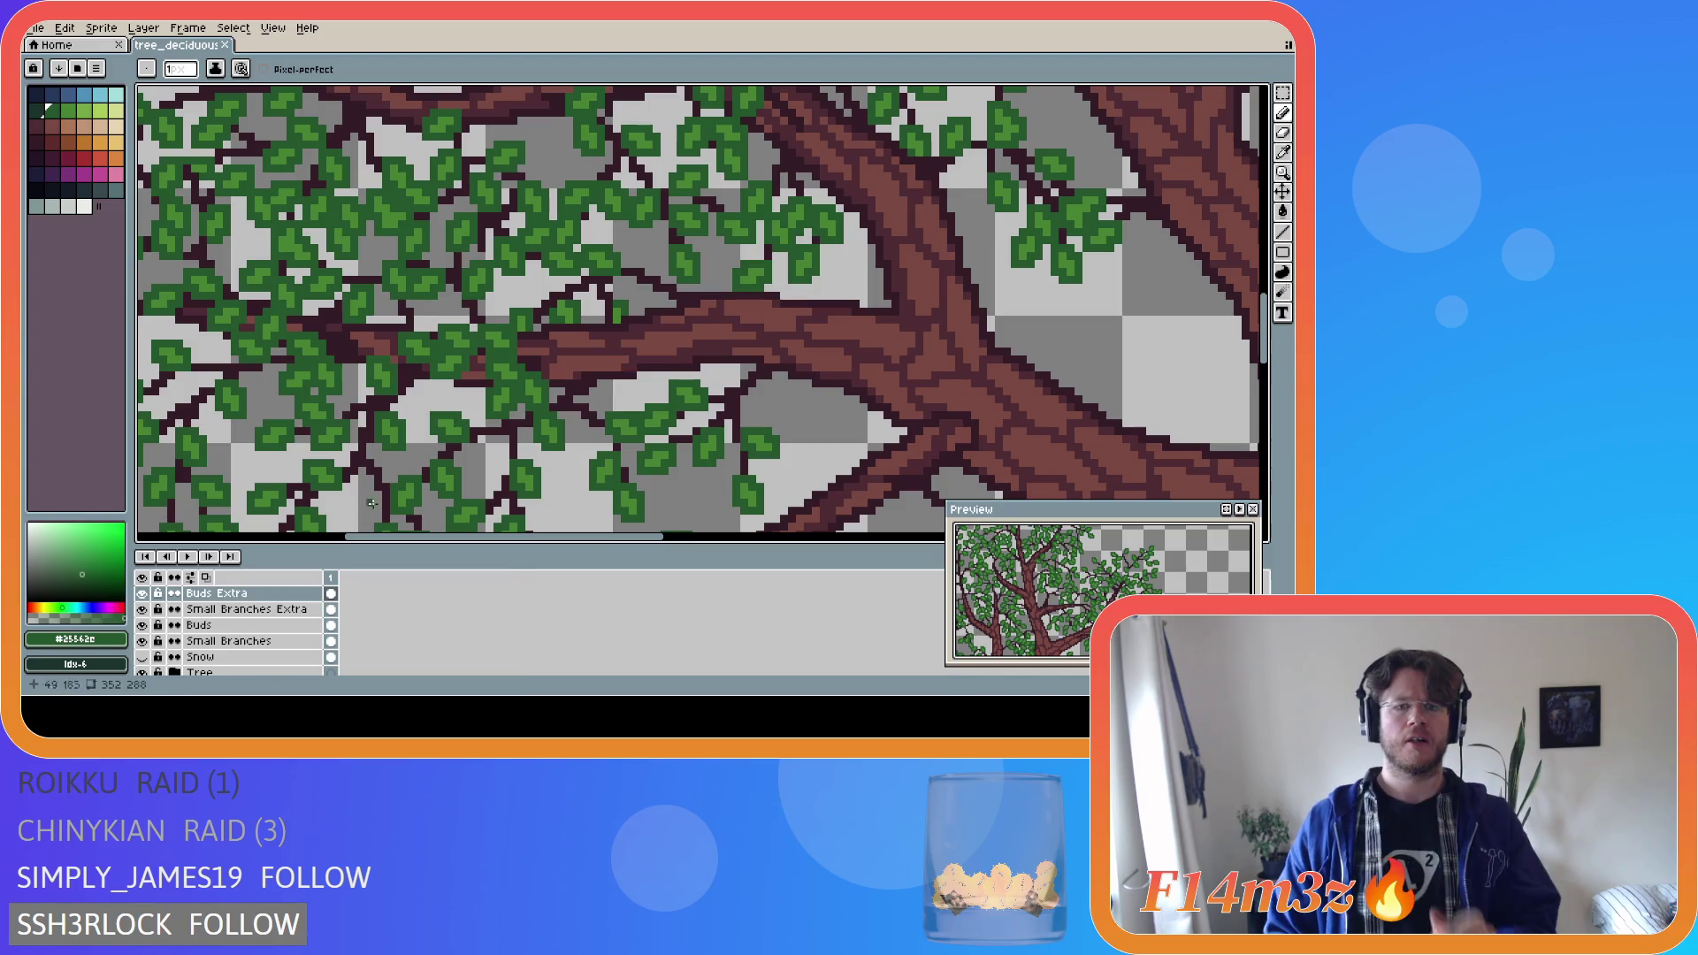
pyautogui.click(142, 592)
pyautogui.click(143, 593)
pyautogui.click(142, 593)
pyautogui.click(143, 593)
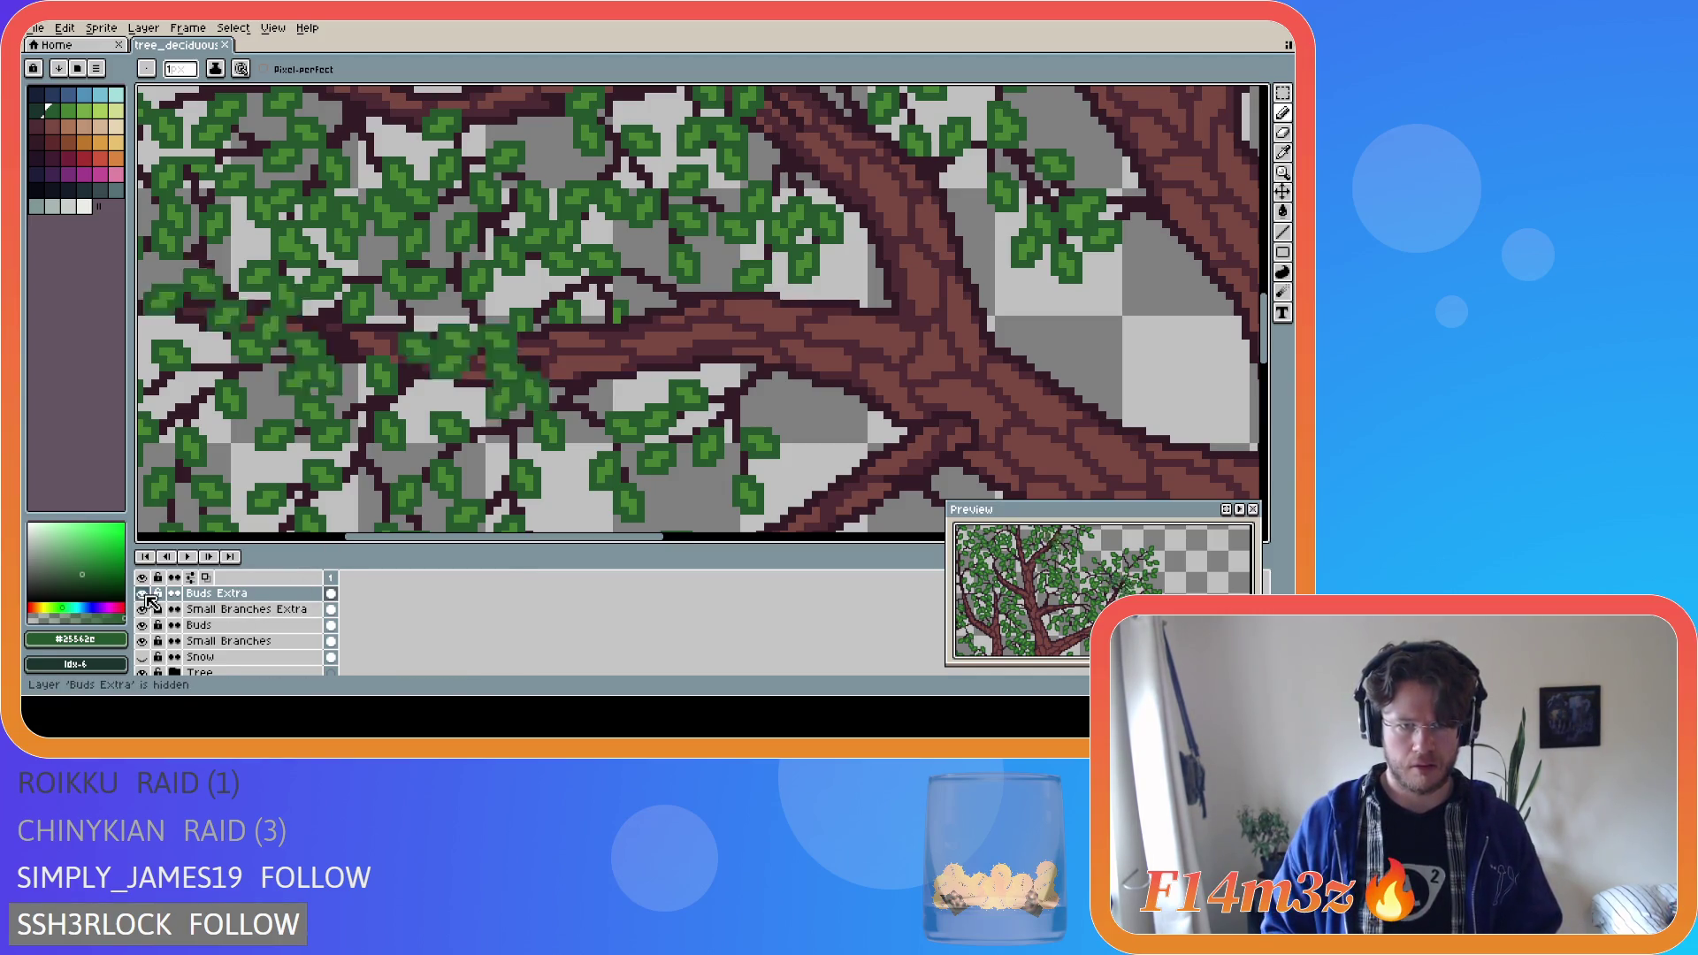
pyautogui.click(142, 593)
pyautogui.click(143, 592)
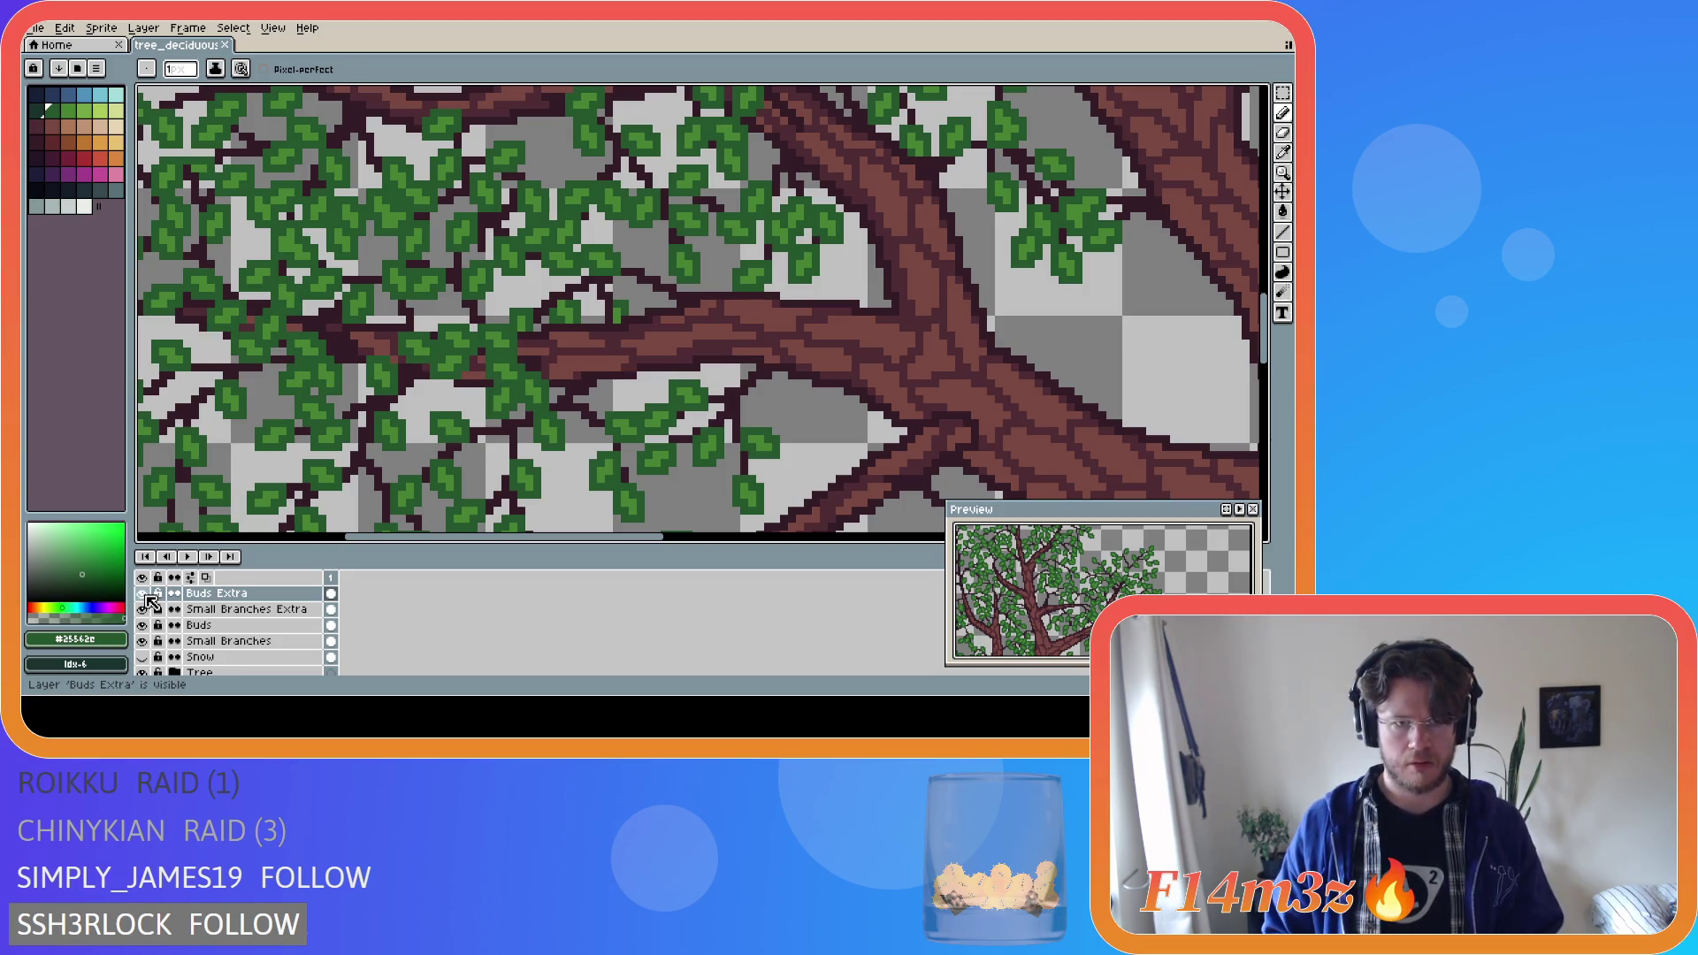
# Toggle the extra leaves and marquee a small leaf cluster, then deselect it.
pyautogui.click(142, 592)
pyautogui.click(143, 593)
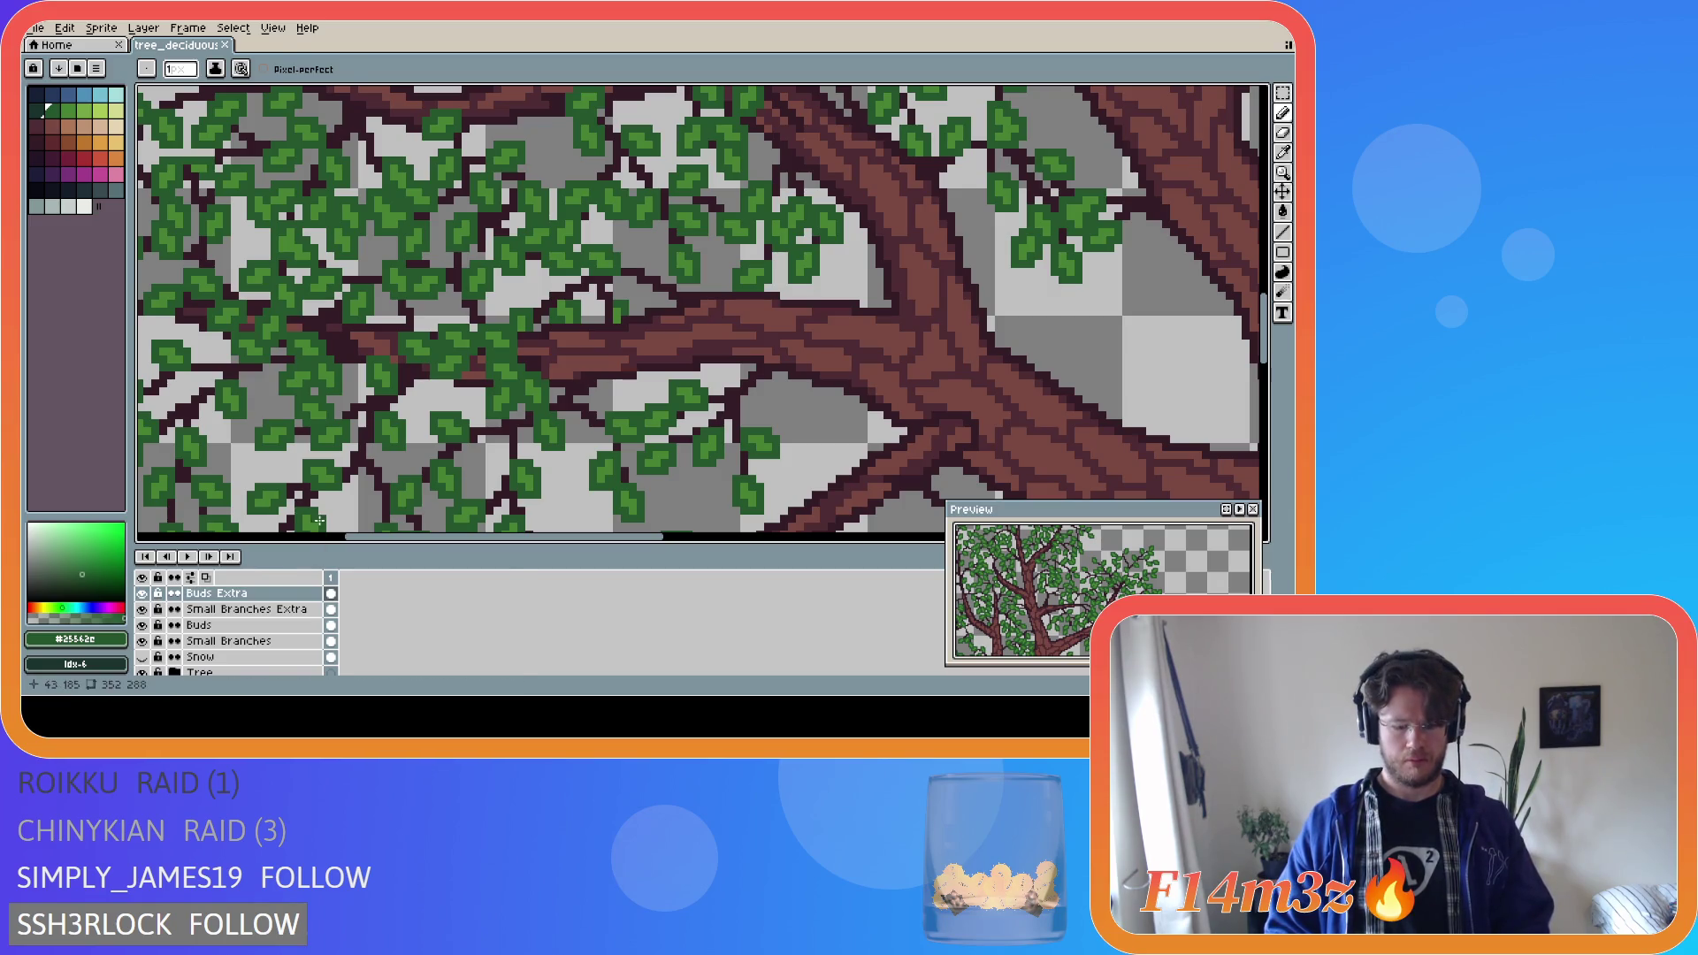
pyautogui.press('m')
pyautogui.moveTo(401, 336); pyautogui.dragTo(431, 361)
pyautogui.hotkey('ctrl', 'd')
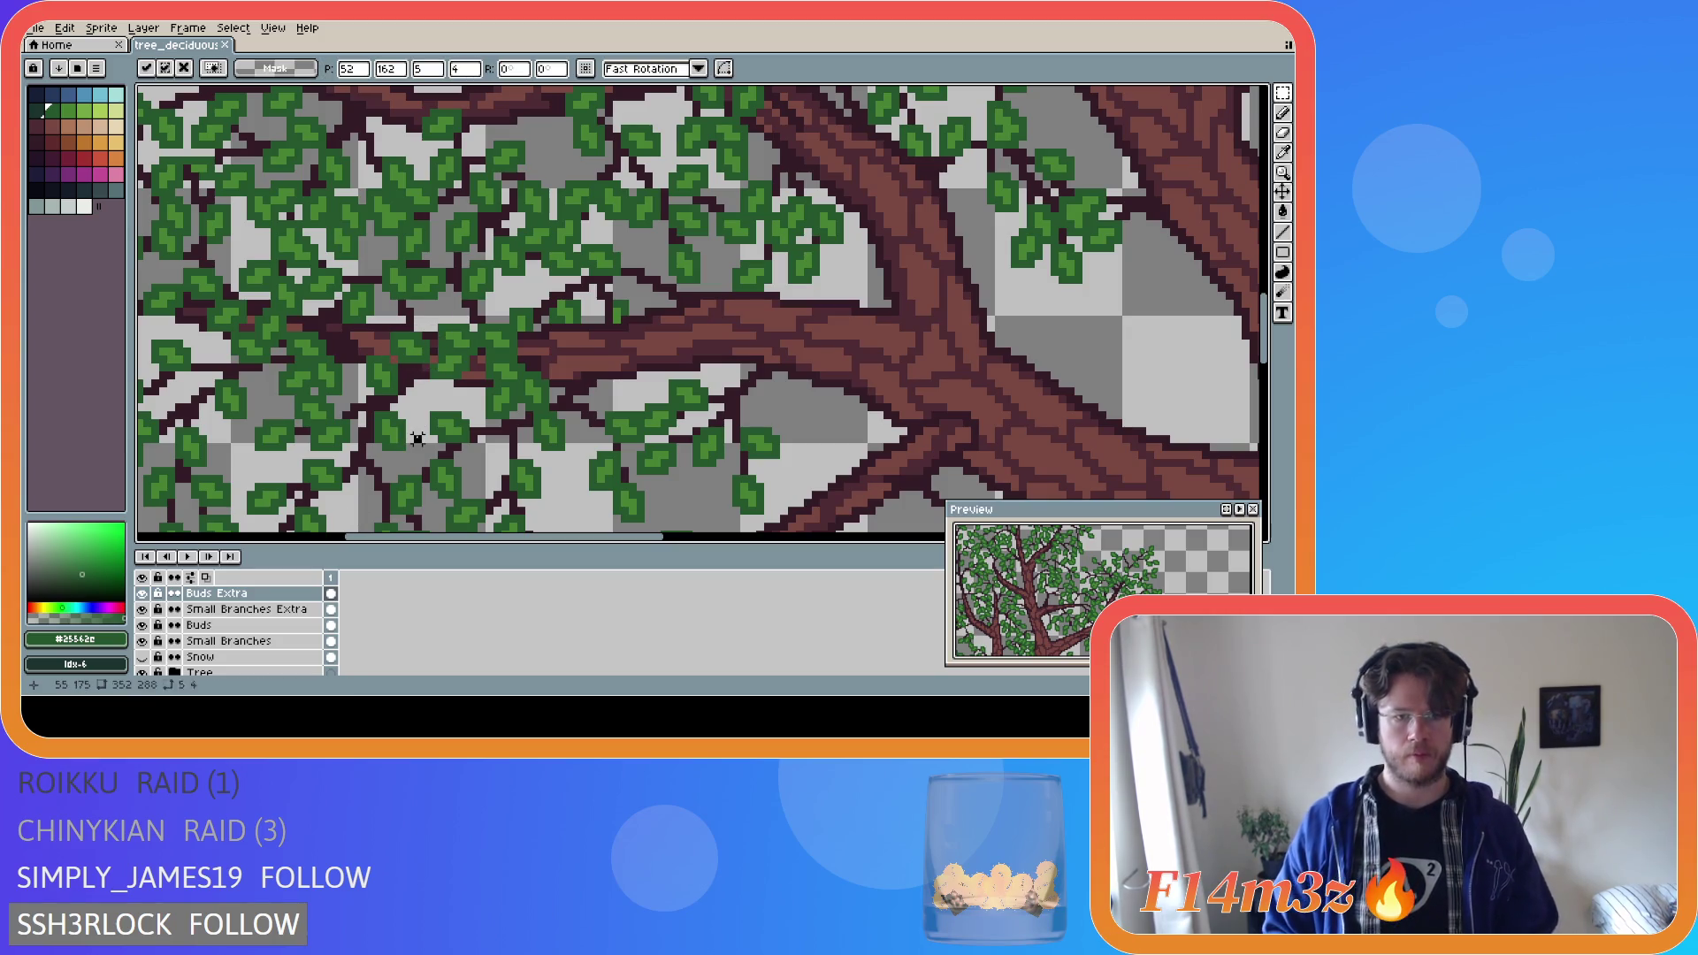
# Select Small Branches Extra, sample the dark twig colour, and show the extra leaves again.
pyautogui.click(142, 593)
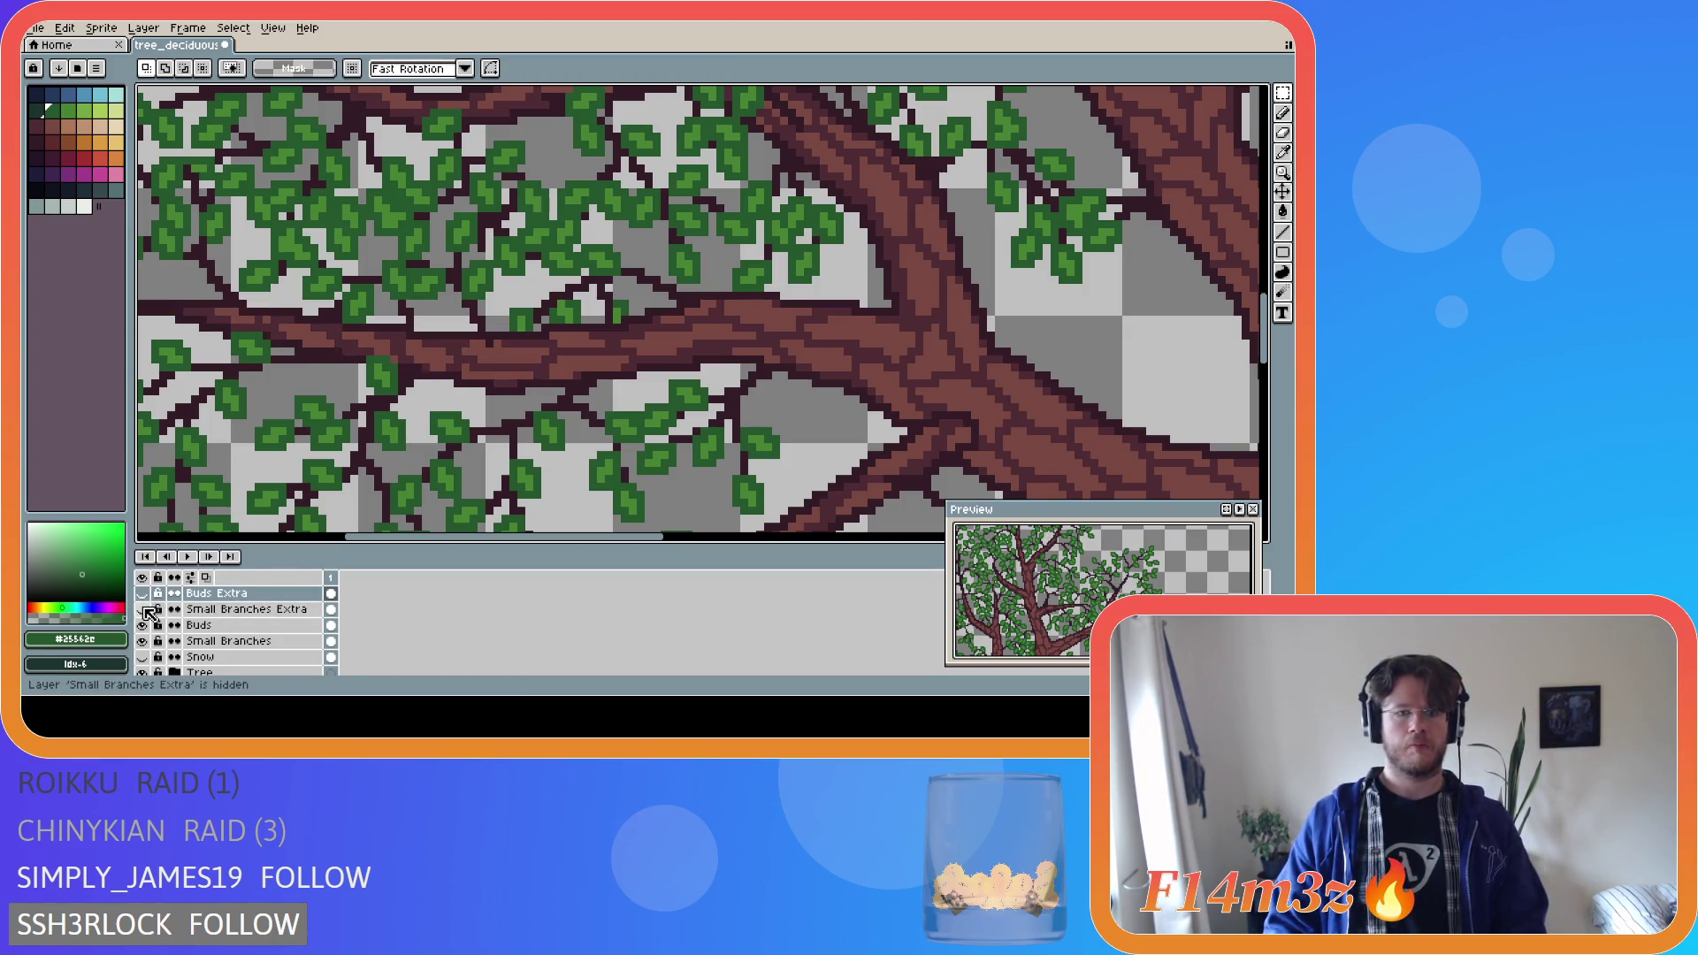
pyautogui.click(142, 593)
pyautogui.click(143, 593)
pyautogui.click(142, 593)
pyautogui.click(142, 594)
pyautogui.click(212, 612)
pyautogui.keyDown('alt'); pyautogui.click(618, 478); pyautogui.keyUp('alt')
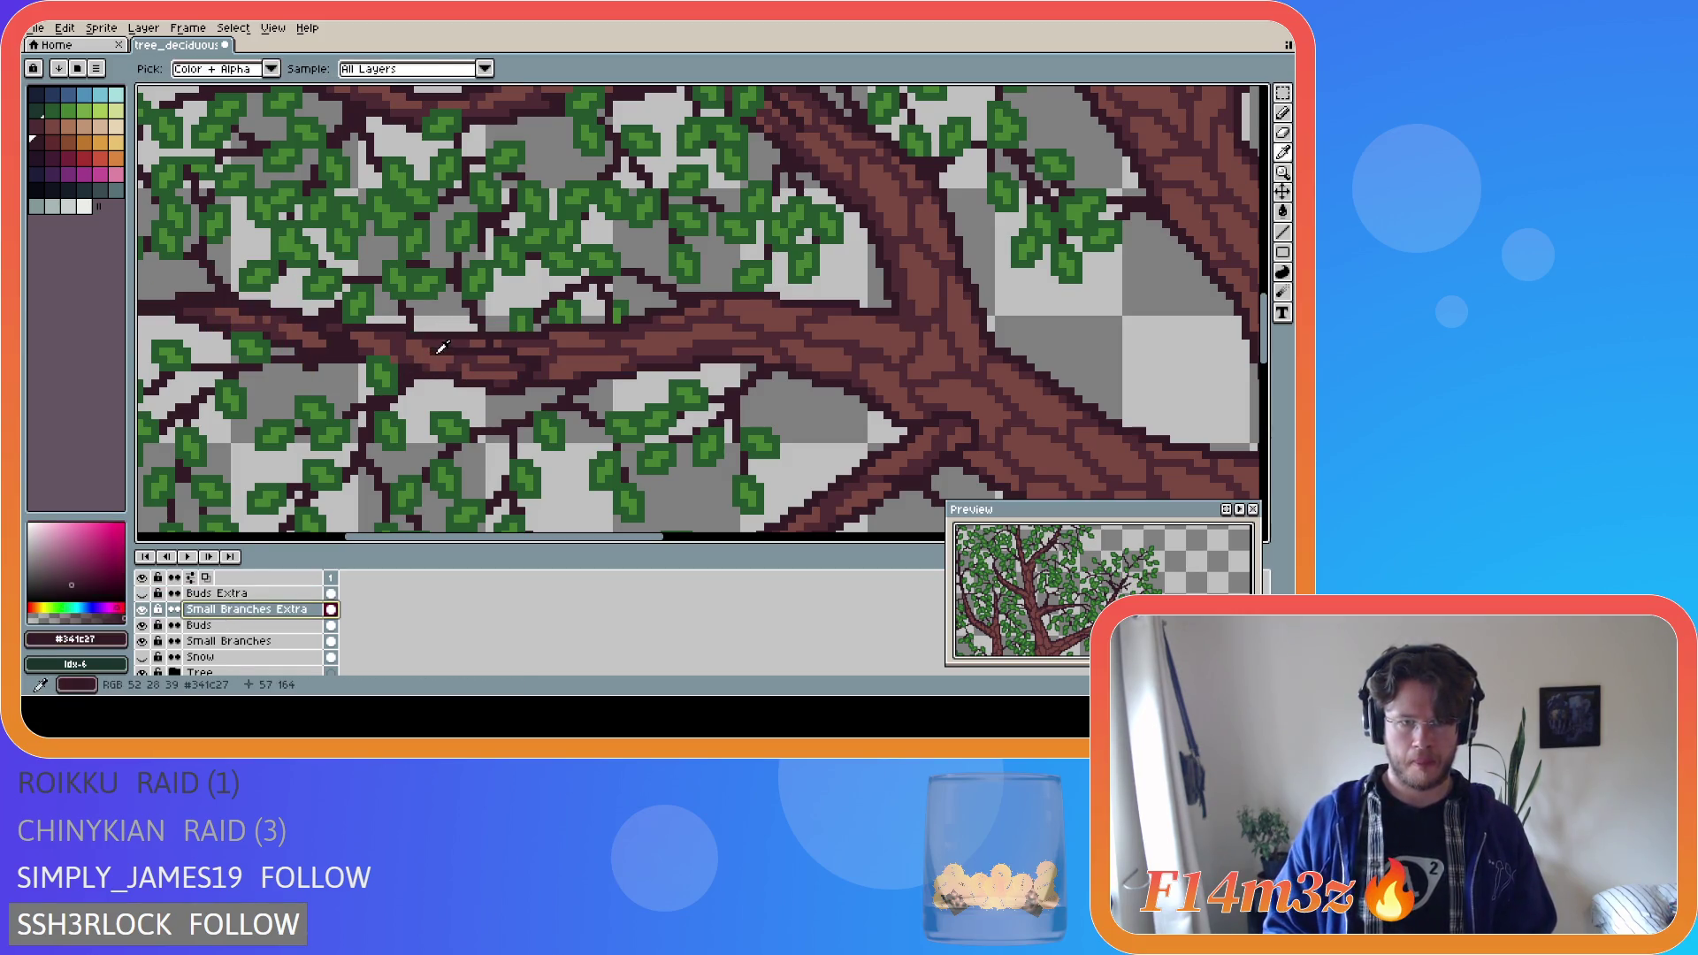
pyautogui.press('v')
pyautogui.press('b')
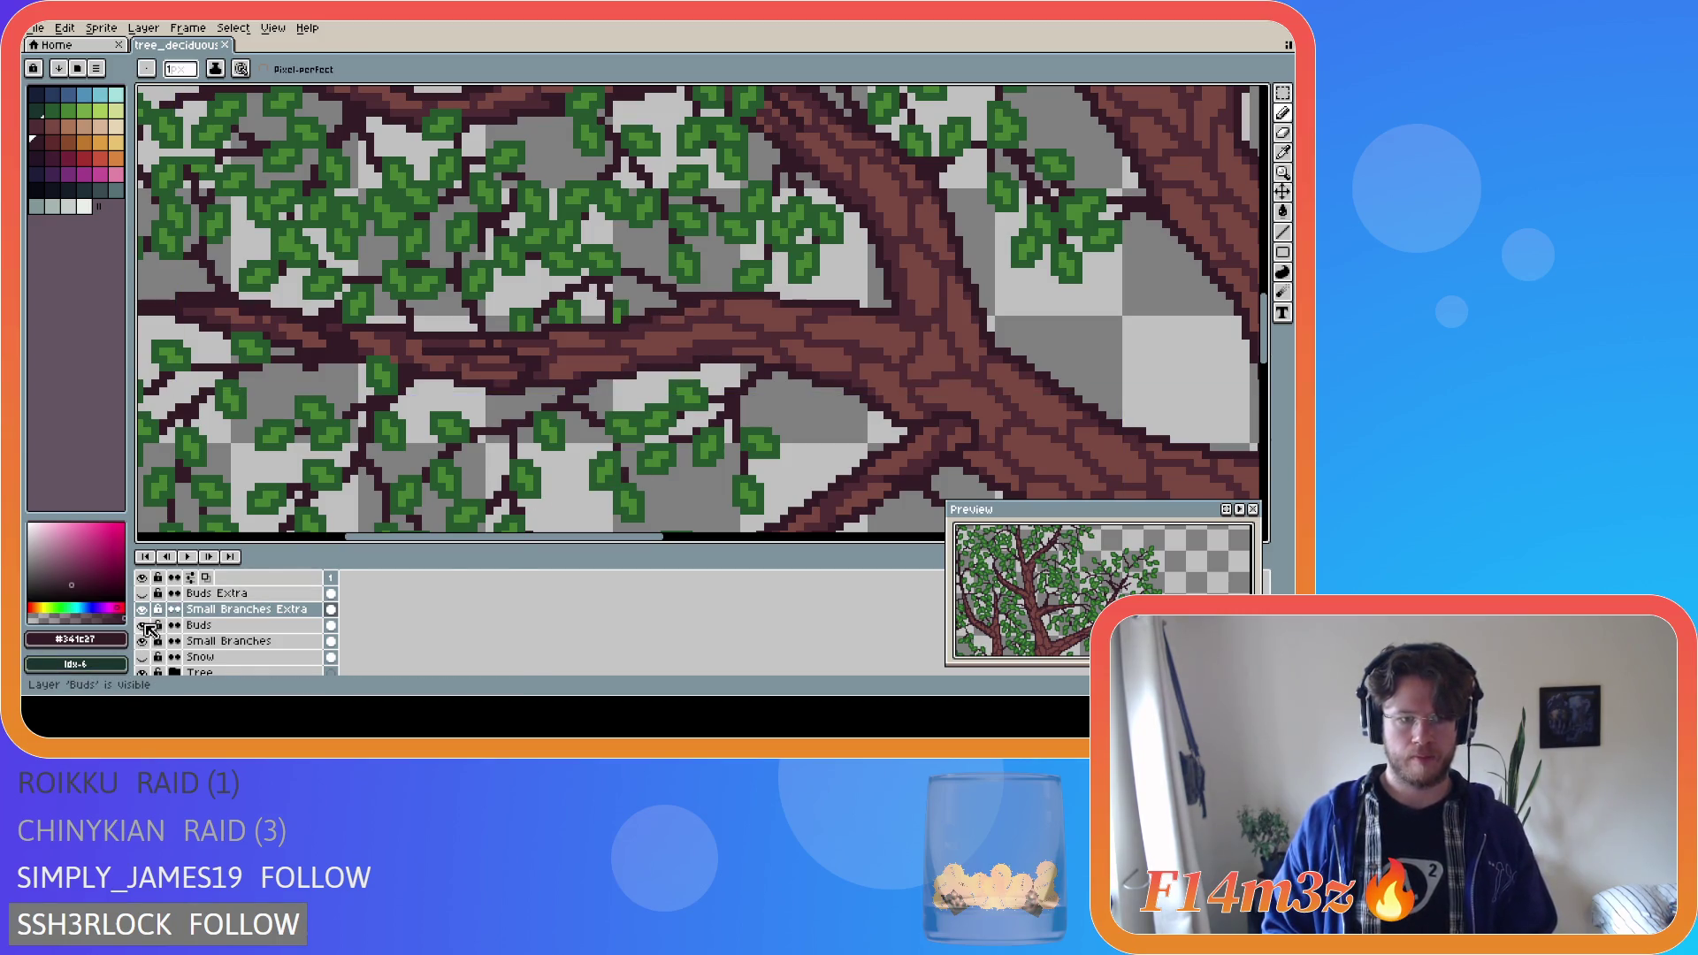
pyautogui.click(142, 593)
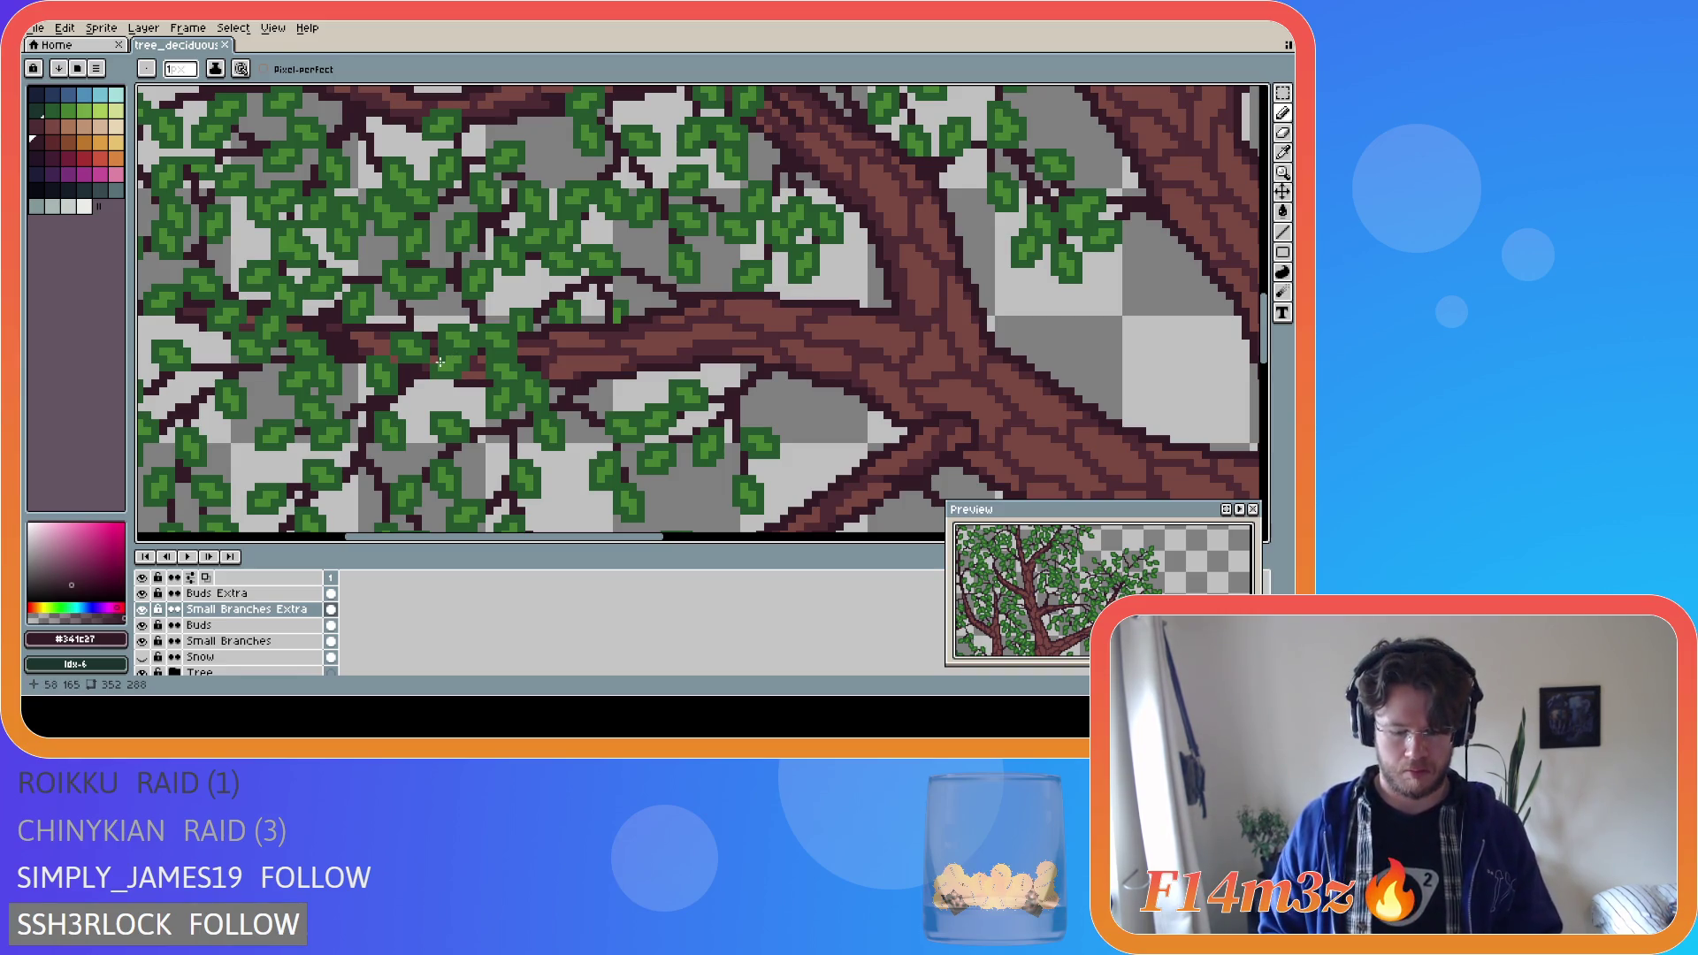
# Marquee a branch patch, drop the selection on Buds Extra, and sample the dark leaf green.
pyautogui.press('m')
pyautogui.moveTo(426, 352); pyautogui.dragTo(475, 384)
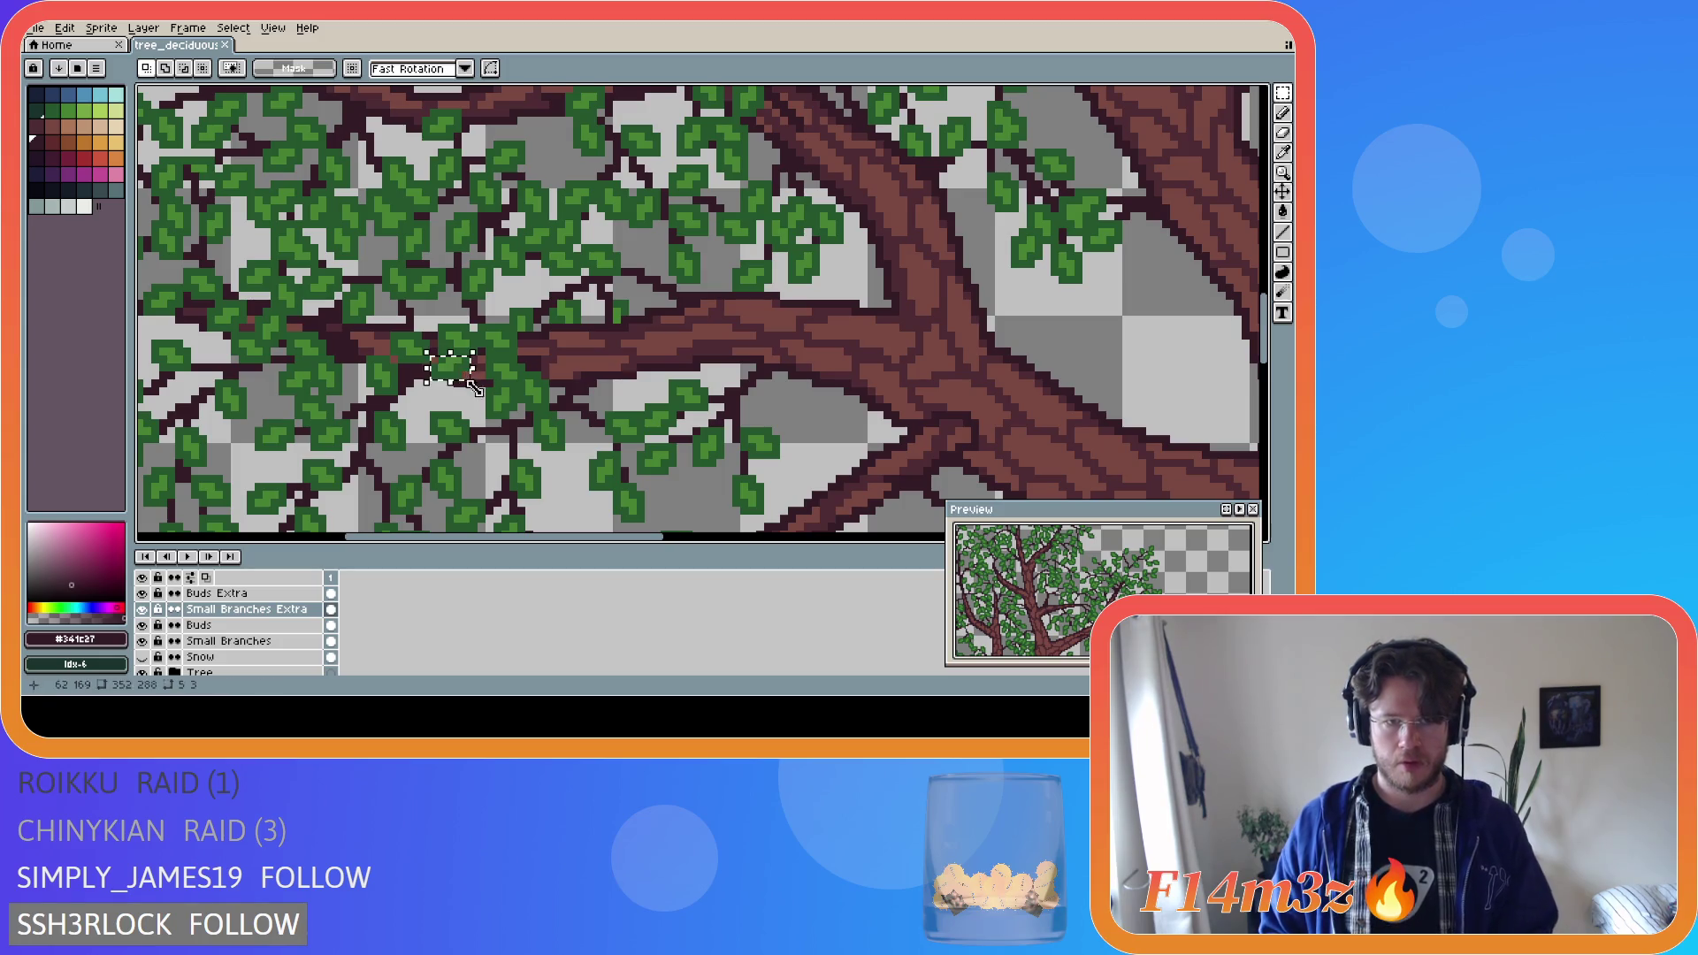
pyautogui.click(475, 389)
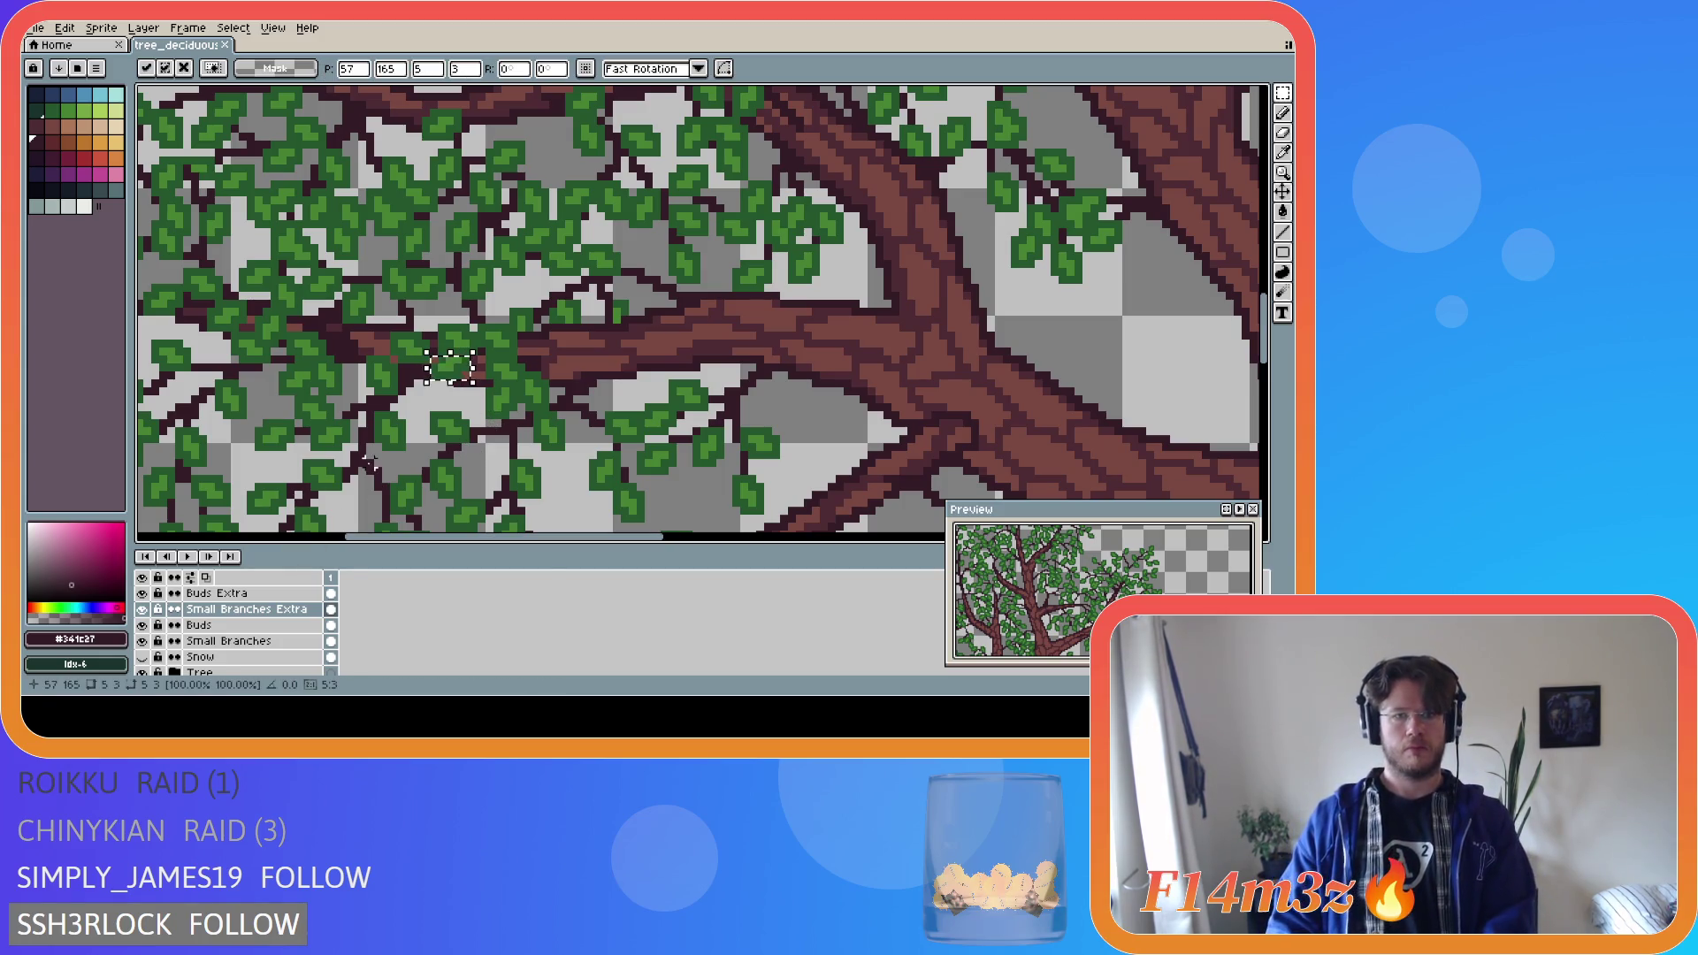
pyautogui.click(222, 592)
pyautogui.hotkey('ctrl', 'd')
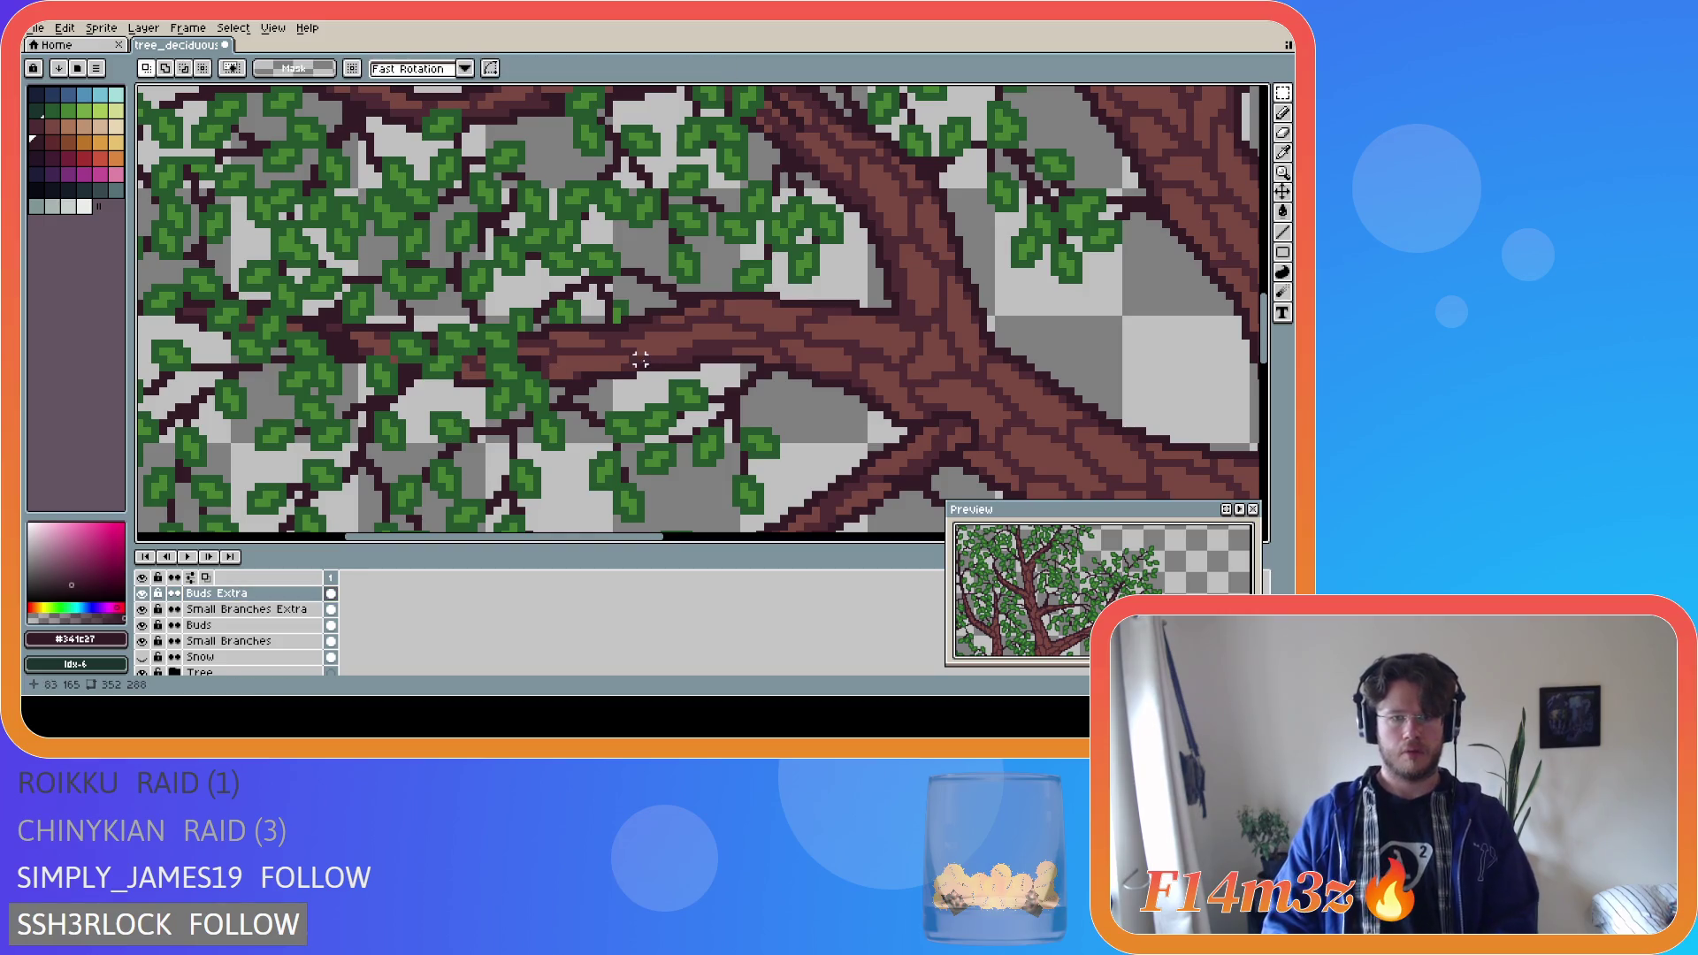
pyautogui.press('b')
pyautogui.keyDown('alt'); pyautogui.click(447, 344); pyautogui.keyUp('alt')
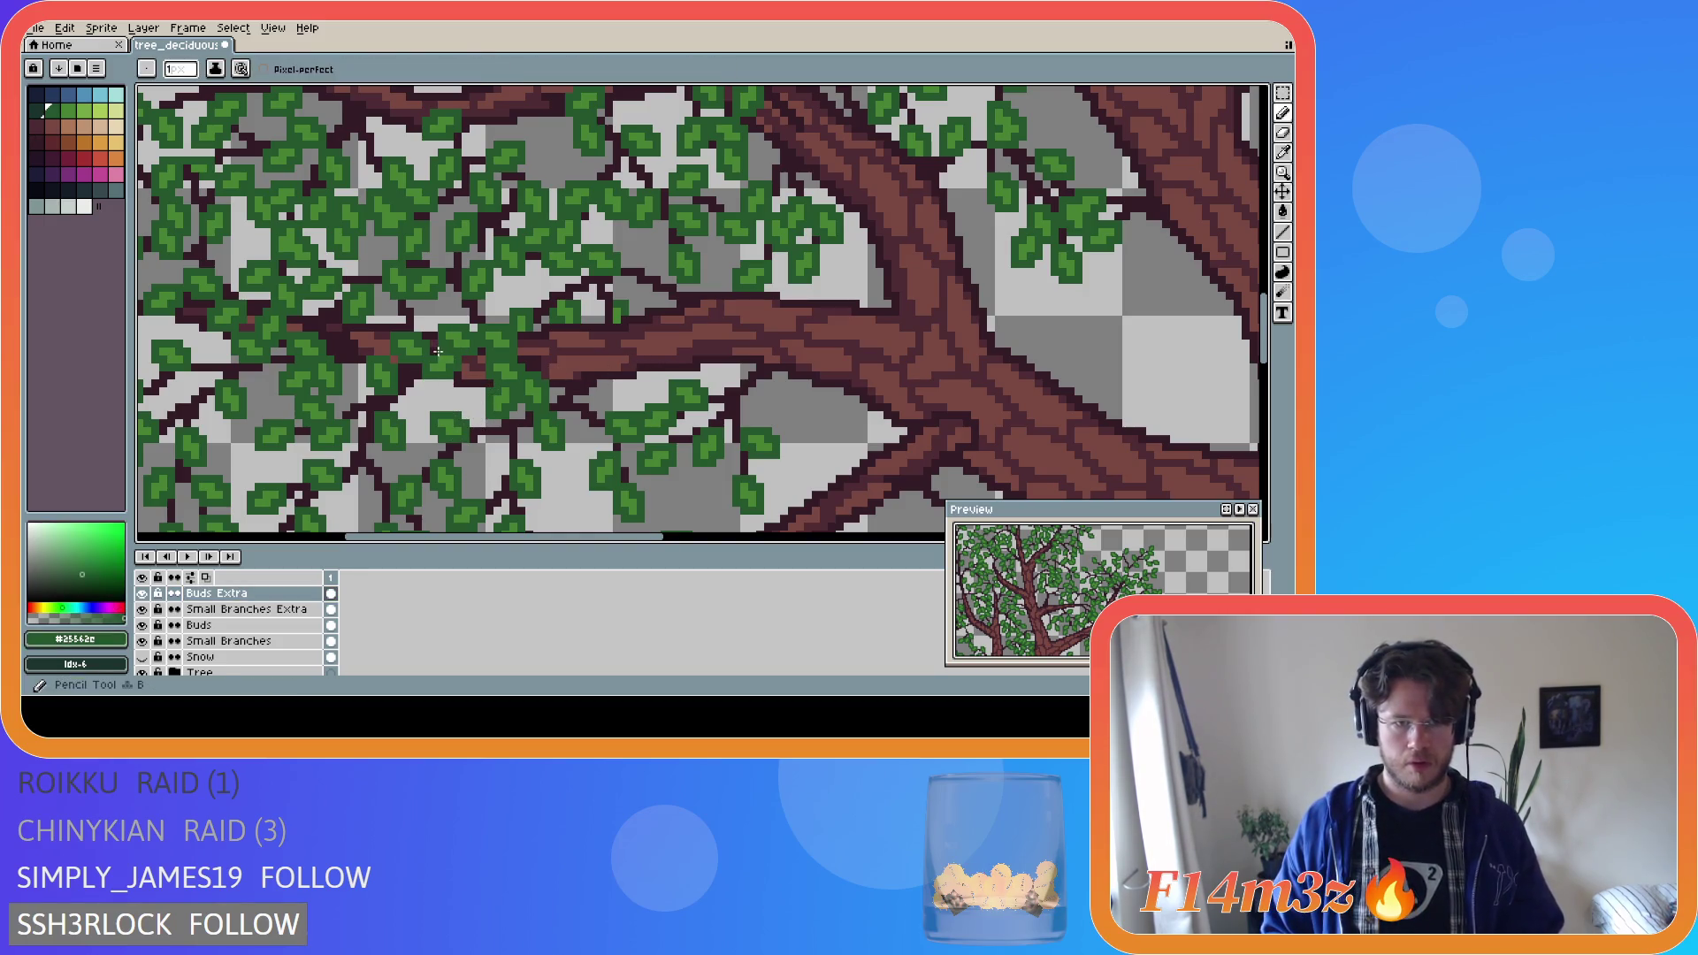
# Zoom out to the whole tree and save tree_deciduous_large_winter.ase.
pyautogui.scroll(-4, 435, 483)
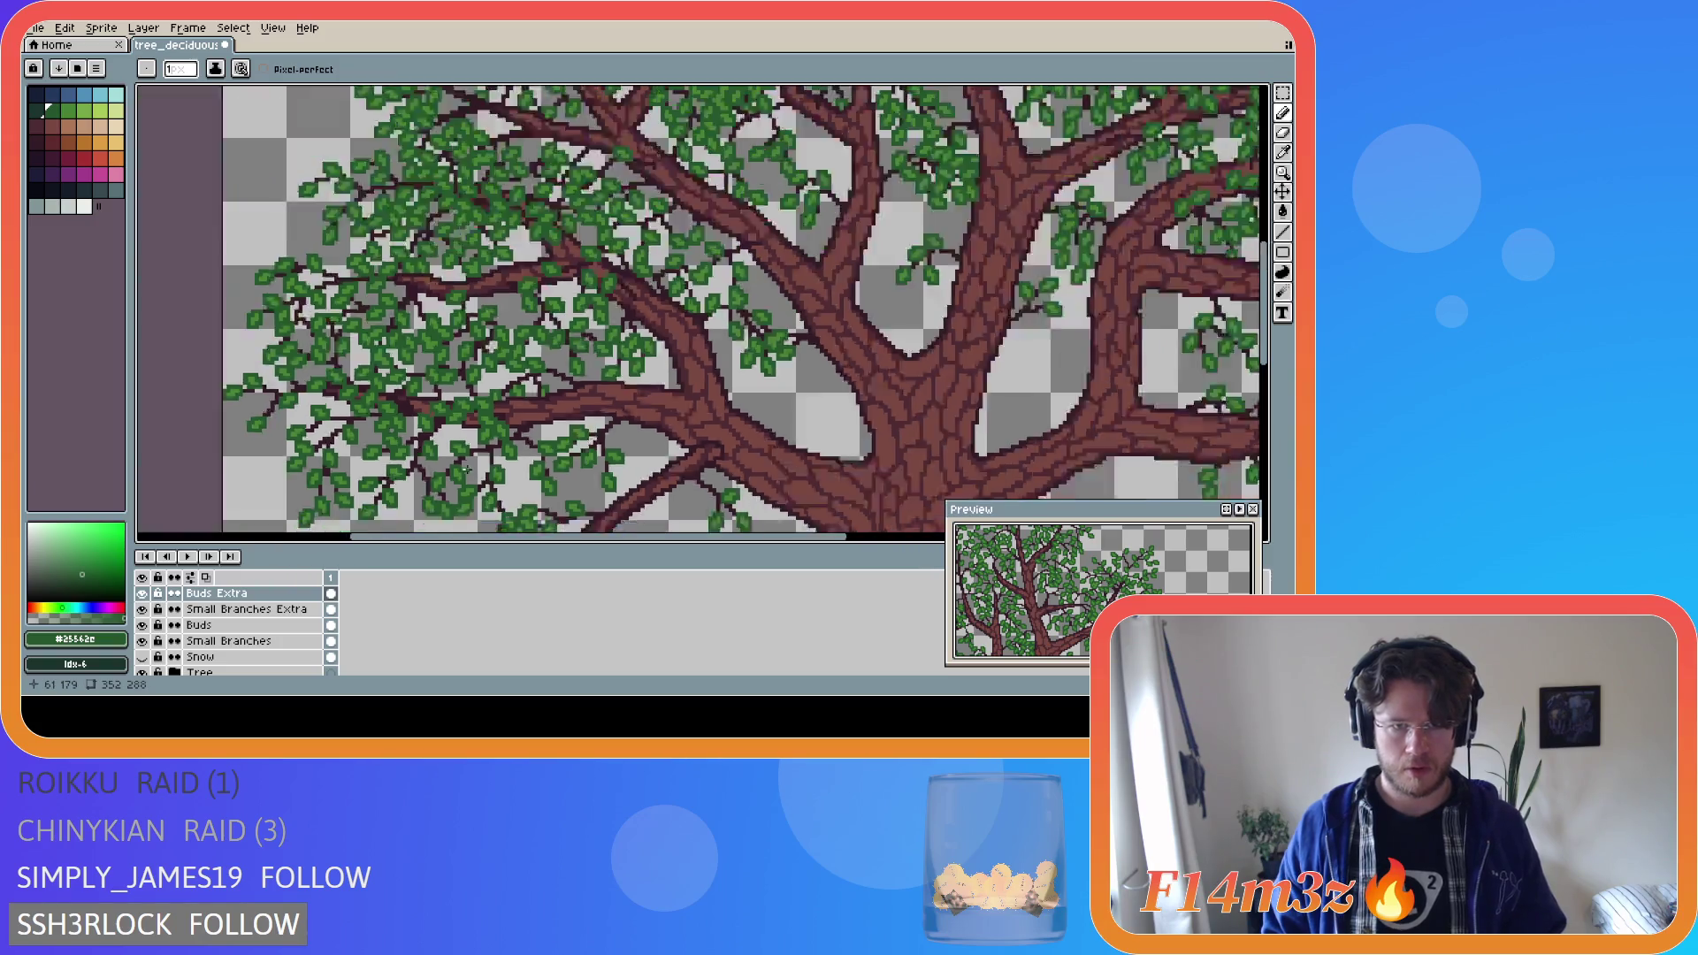
pyautogui.press('ctrl')
pyautogui.hotkey('ctrl', 's')
pyautogui.scroll(-2, 477, 479)
pyautogui.scroll(1, 477, 479)
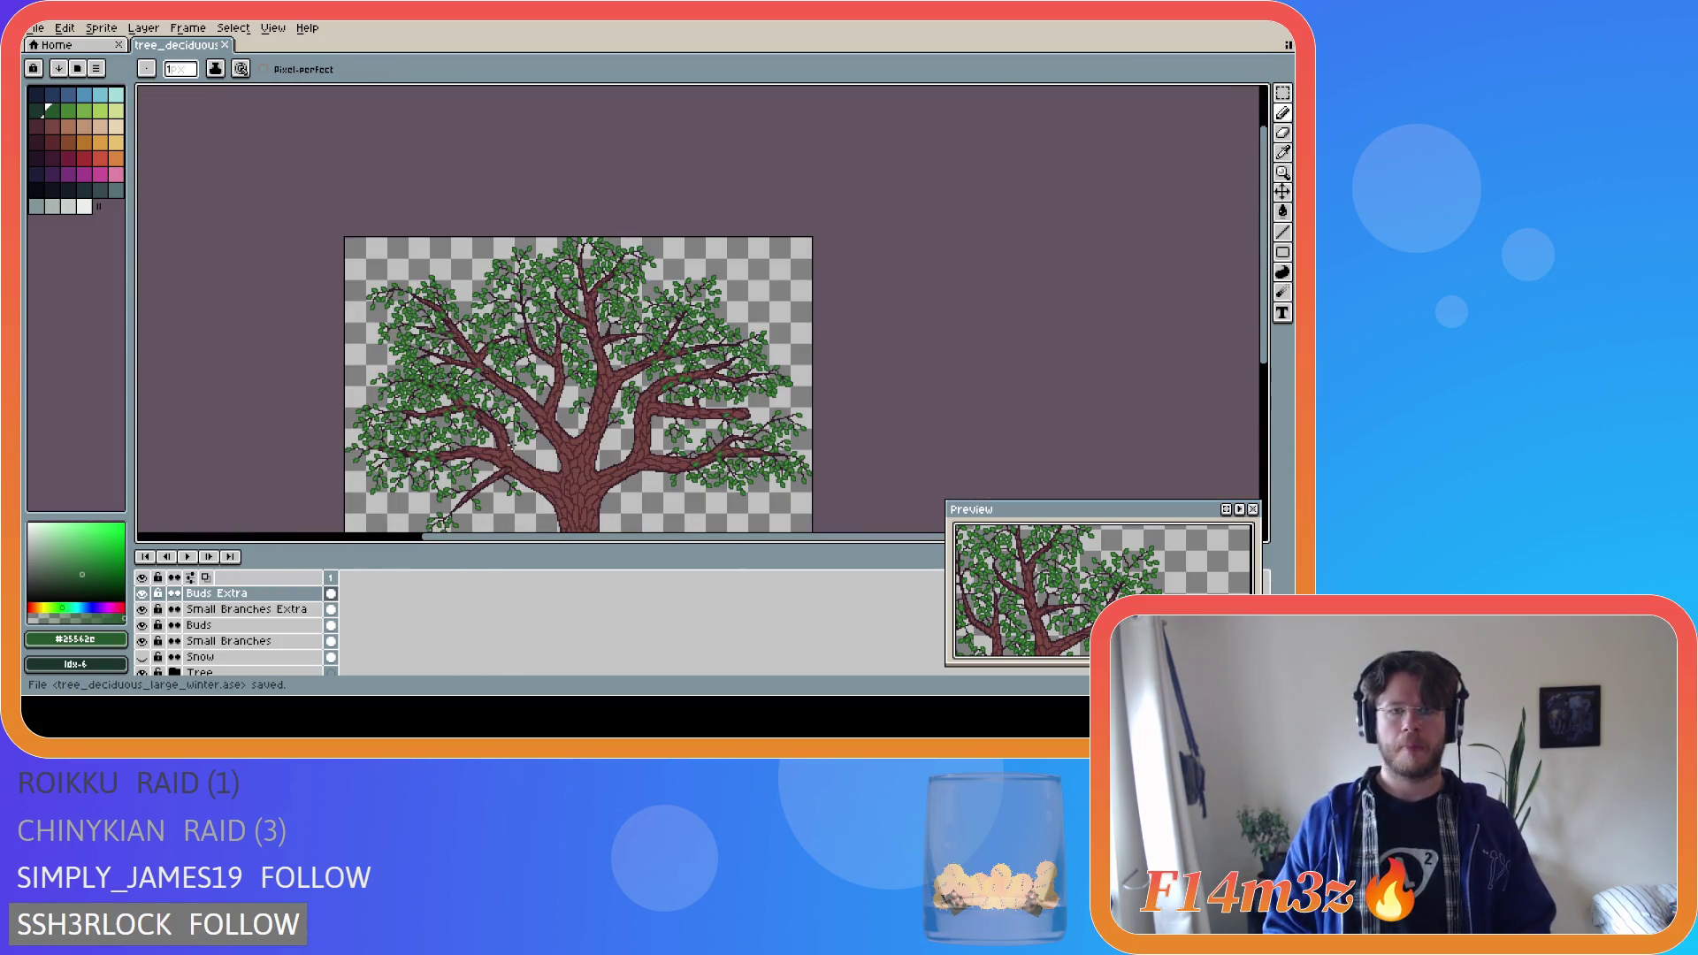
pyautogui.scroll(-2, 435, 425)
pyautogui.press('ctrl')
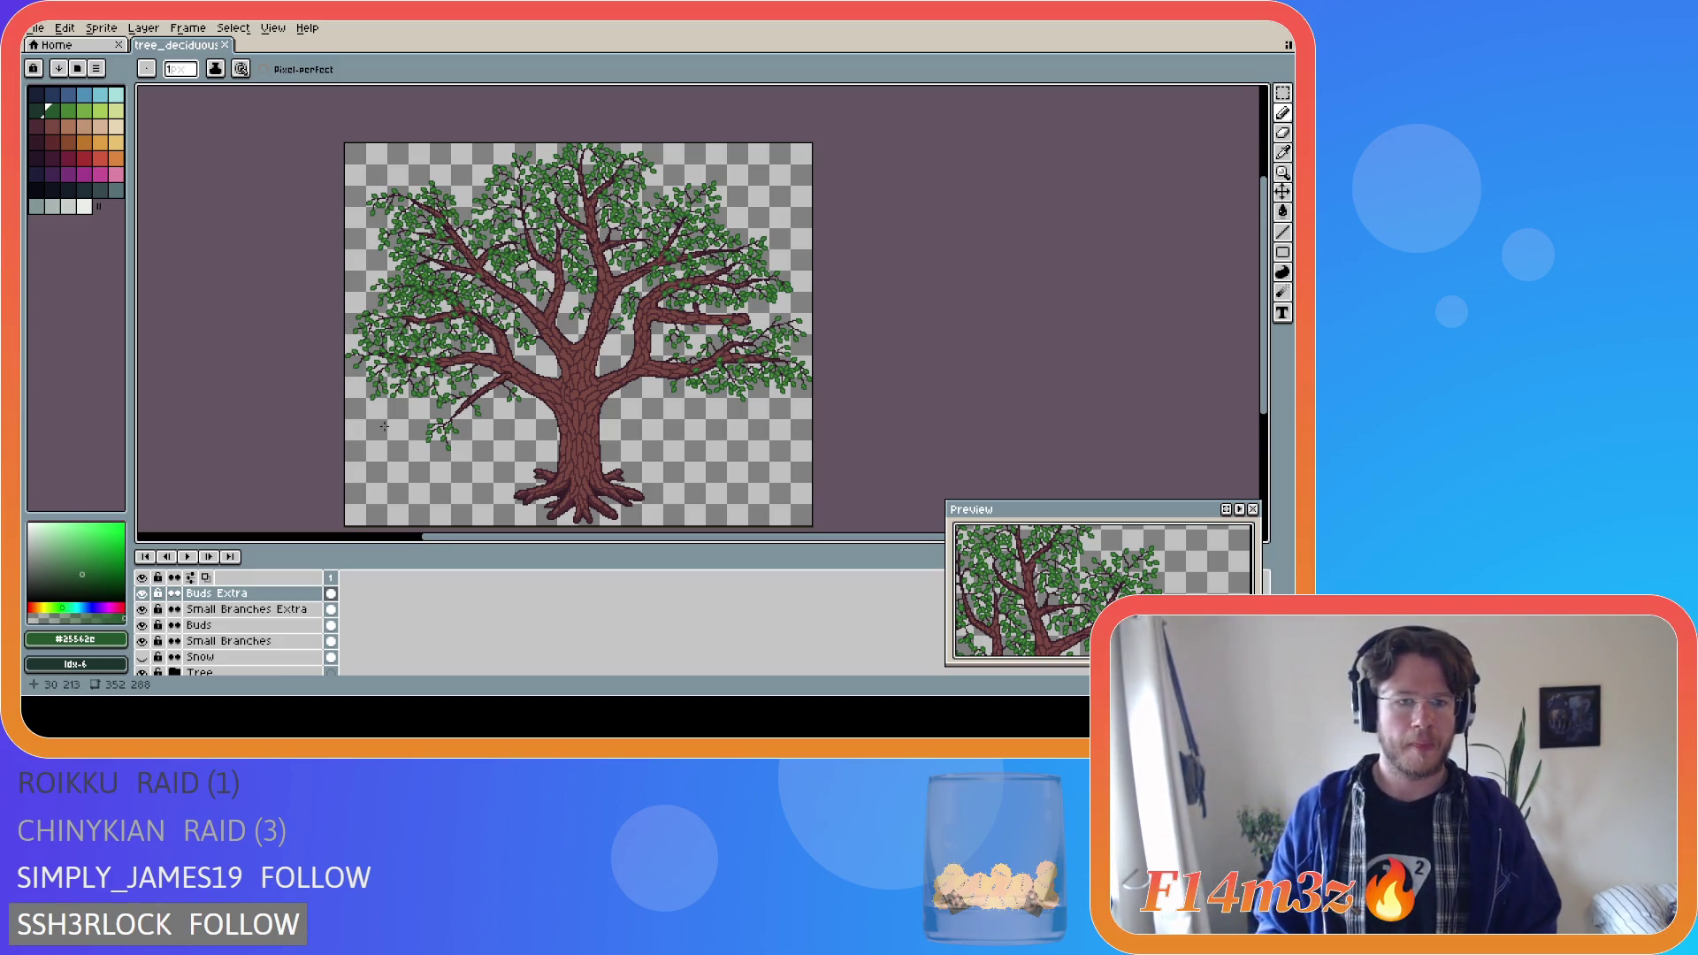
# Zoom in, select Small Branches Extra, sample the dark twig brown, and dot a twig pixel.
pyautogui.scroll(2, 435, 401)
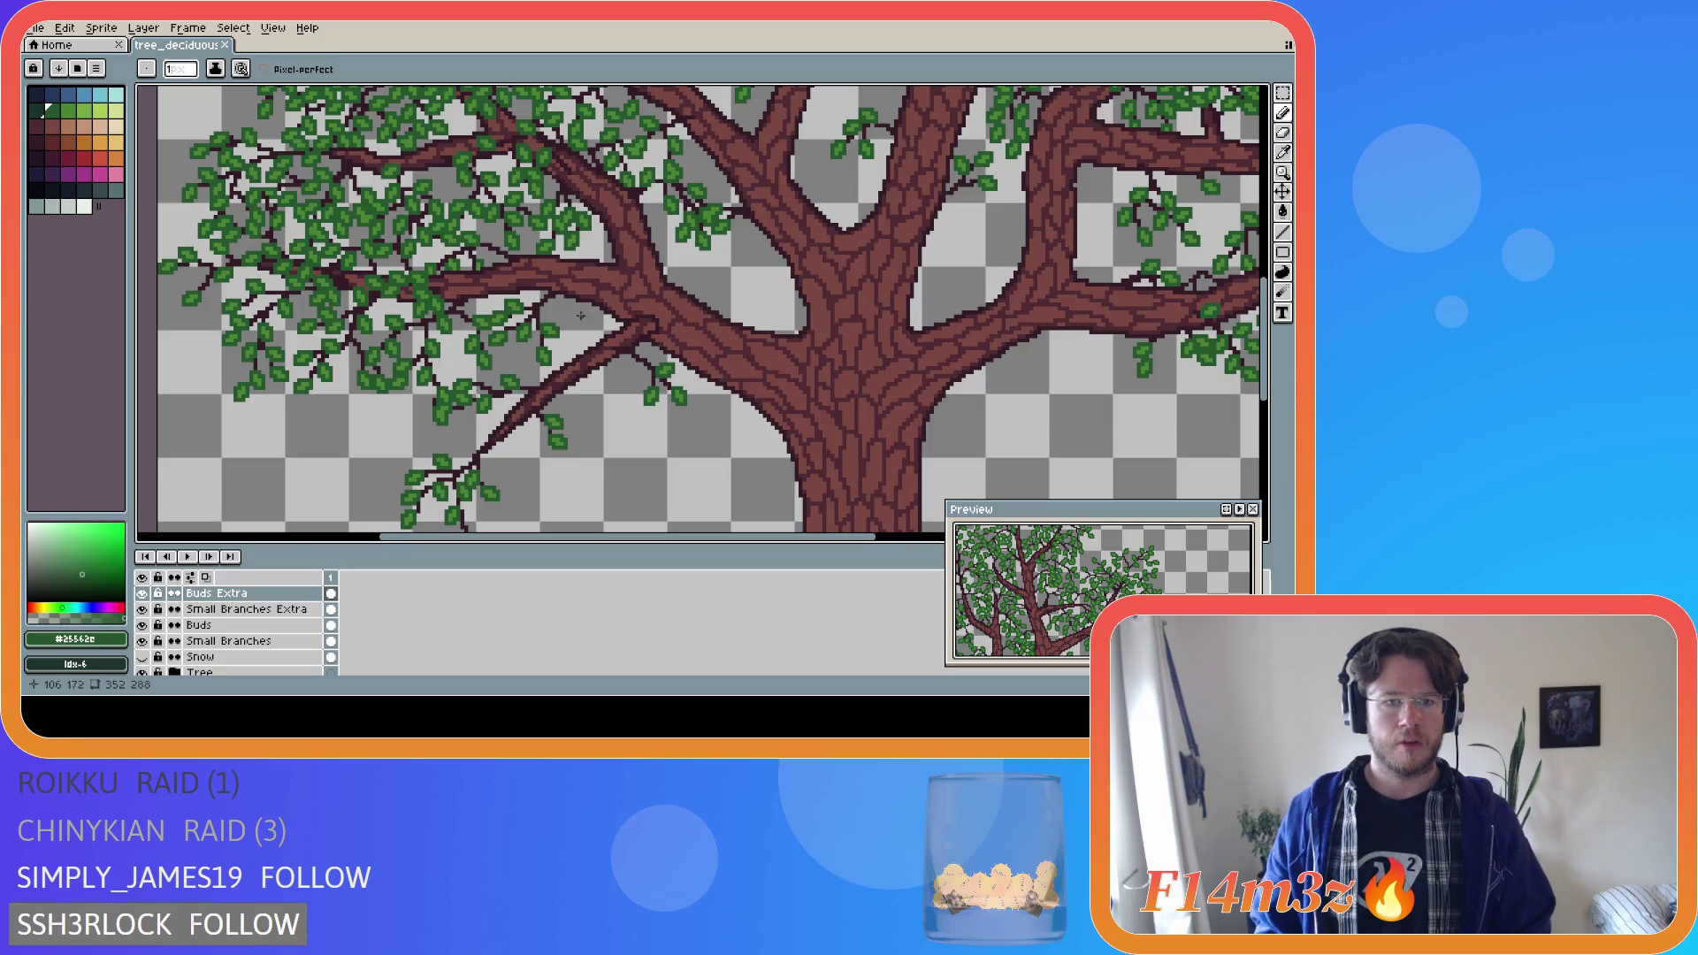
pyautogui.moveTo(1265, 305); pyautogui.dragTo(1265, 286)
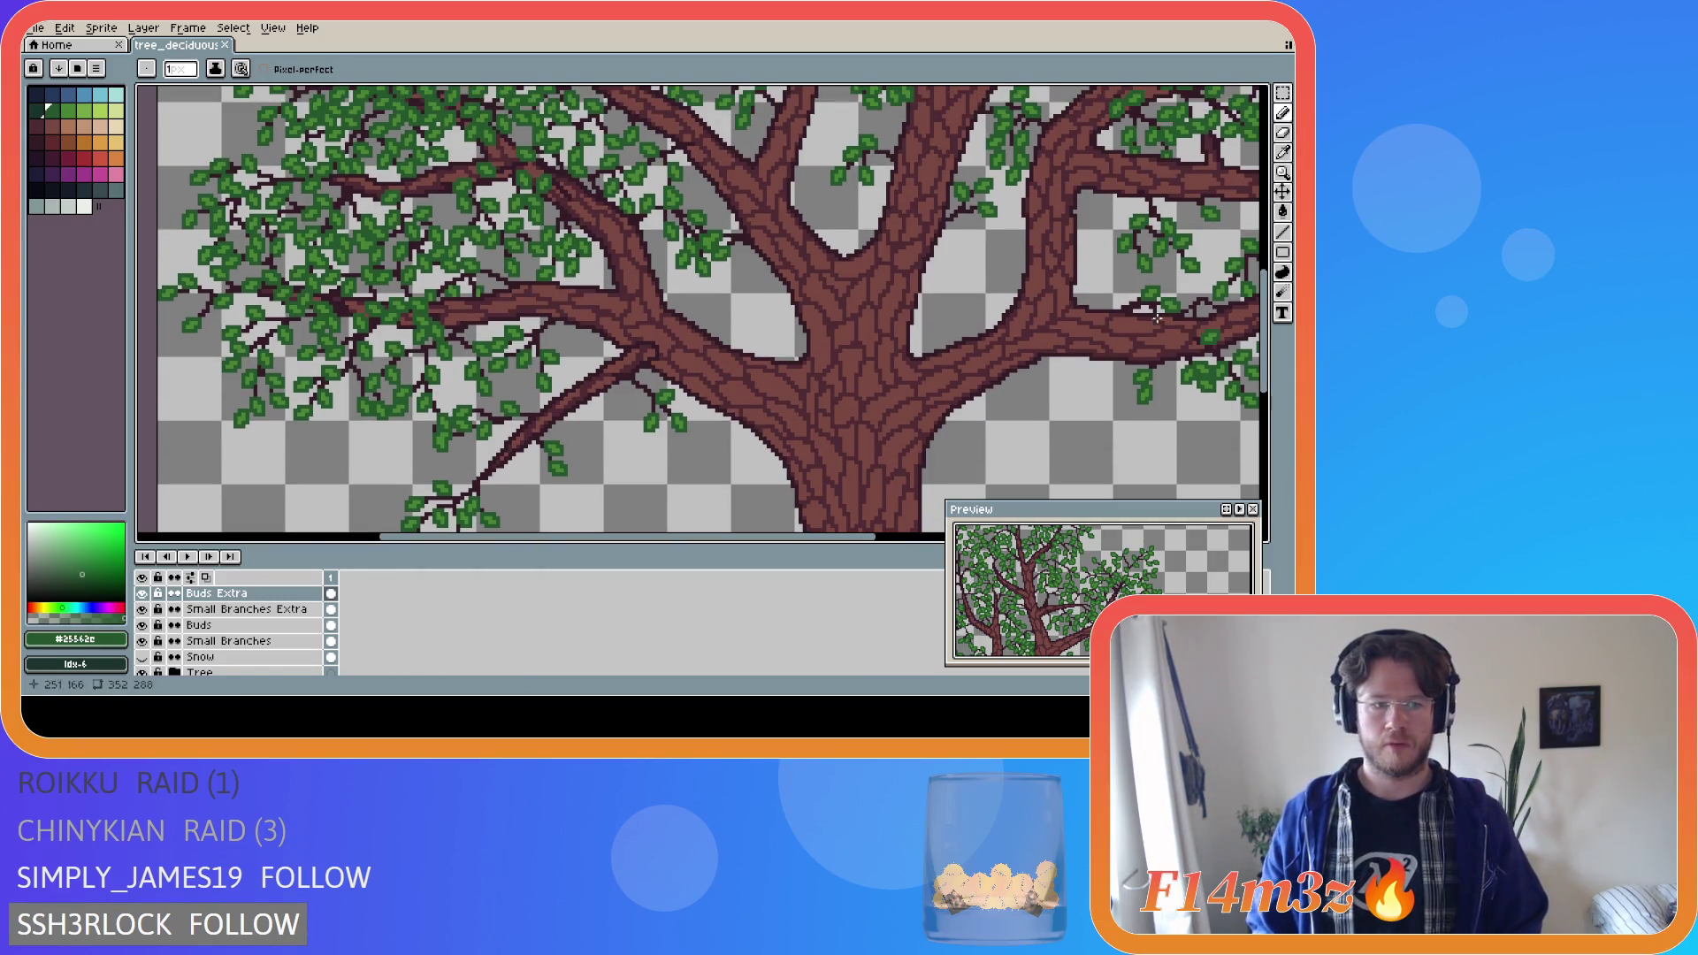
pyautogui.click(249, 611)
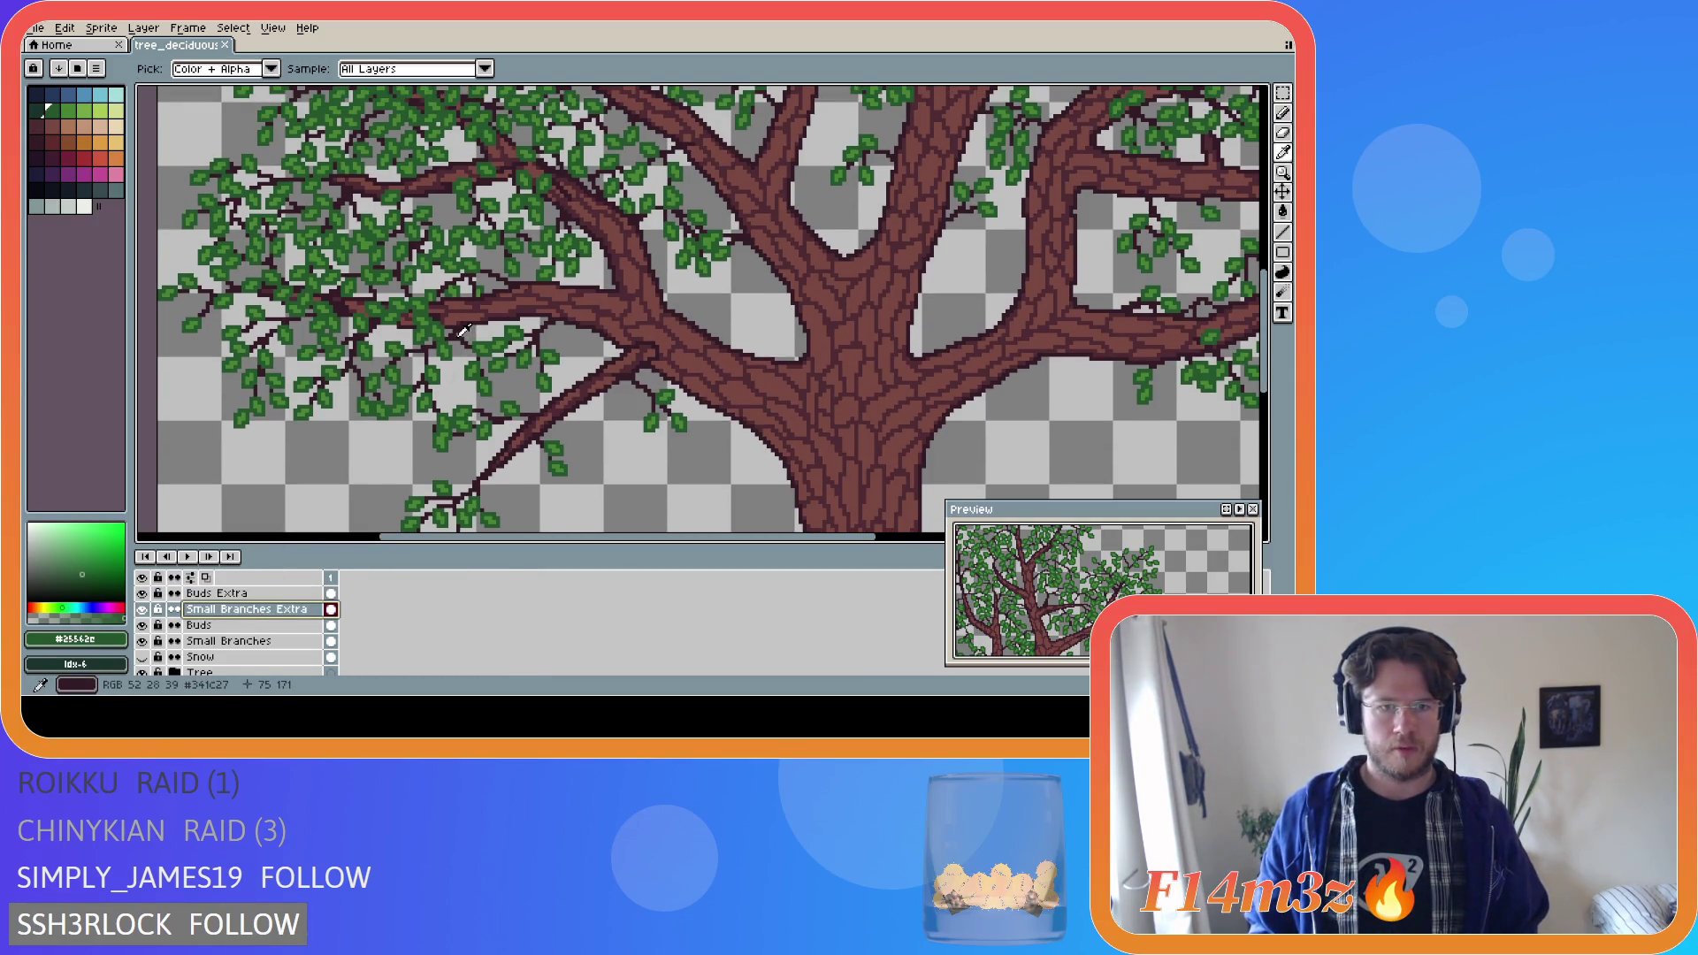
pyautogui.keyDown('alt'); pyautogui.click(518, 309); pyautogui.keyUp('alt')
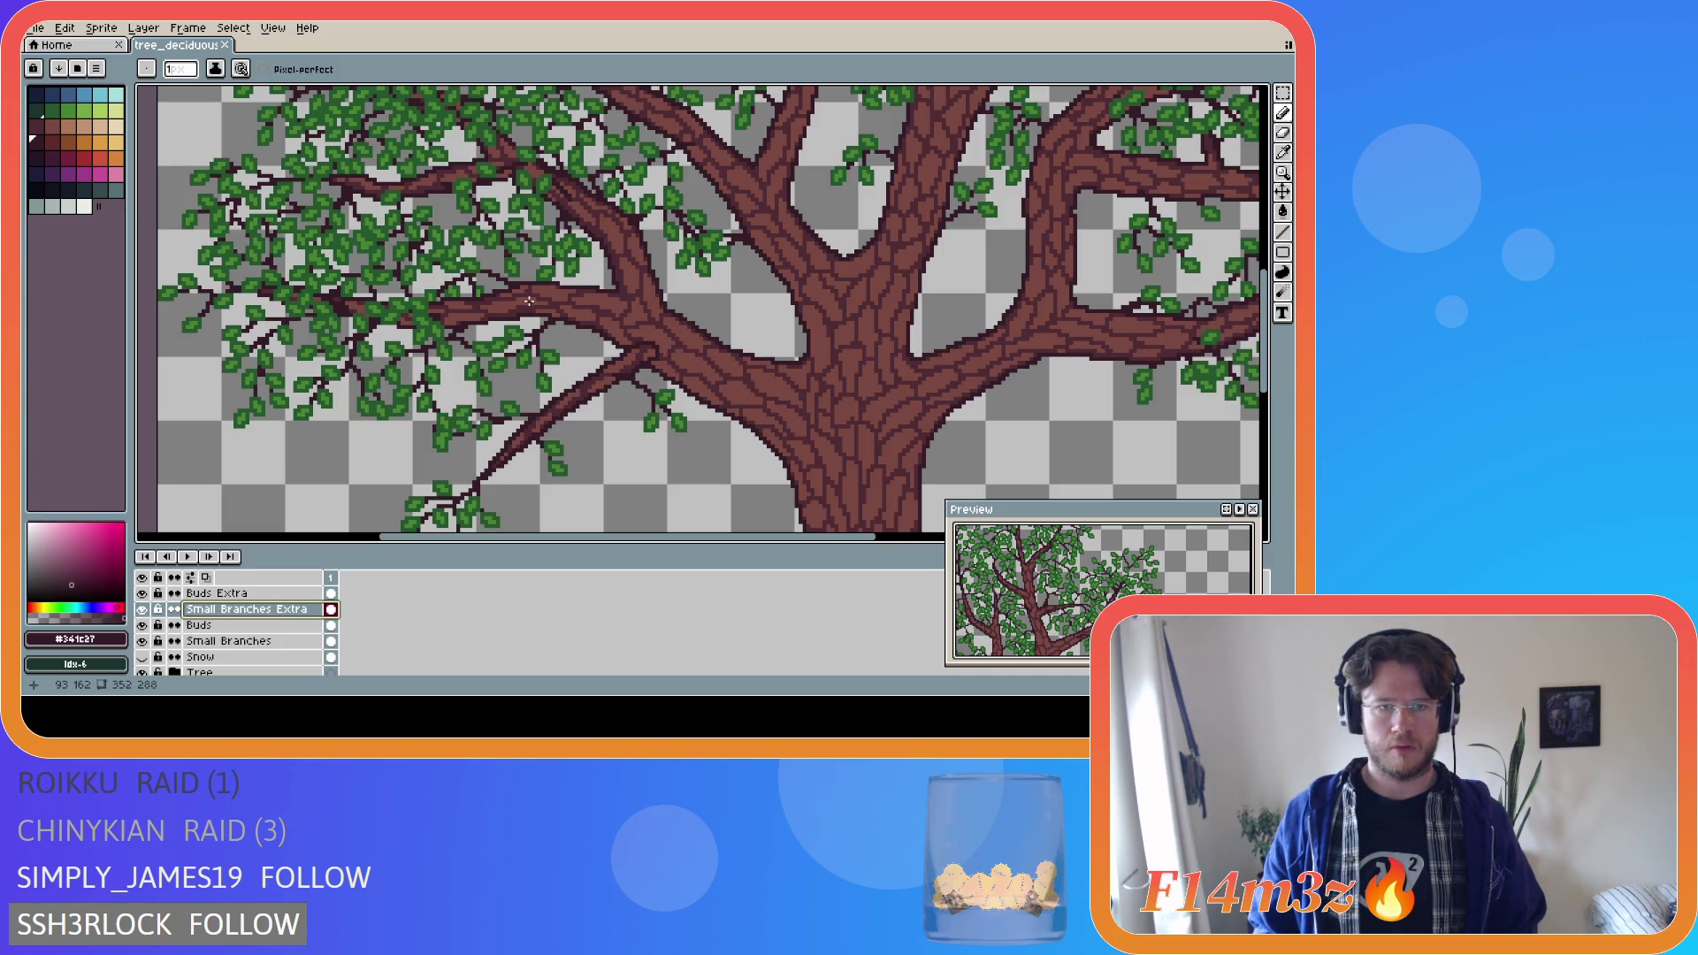
pyautogui.click(529, 301)
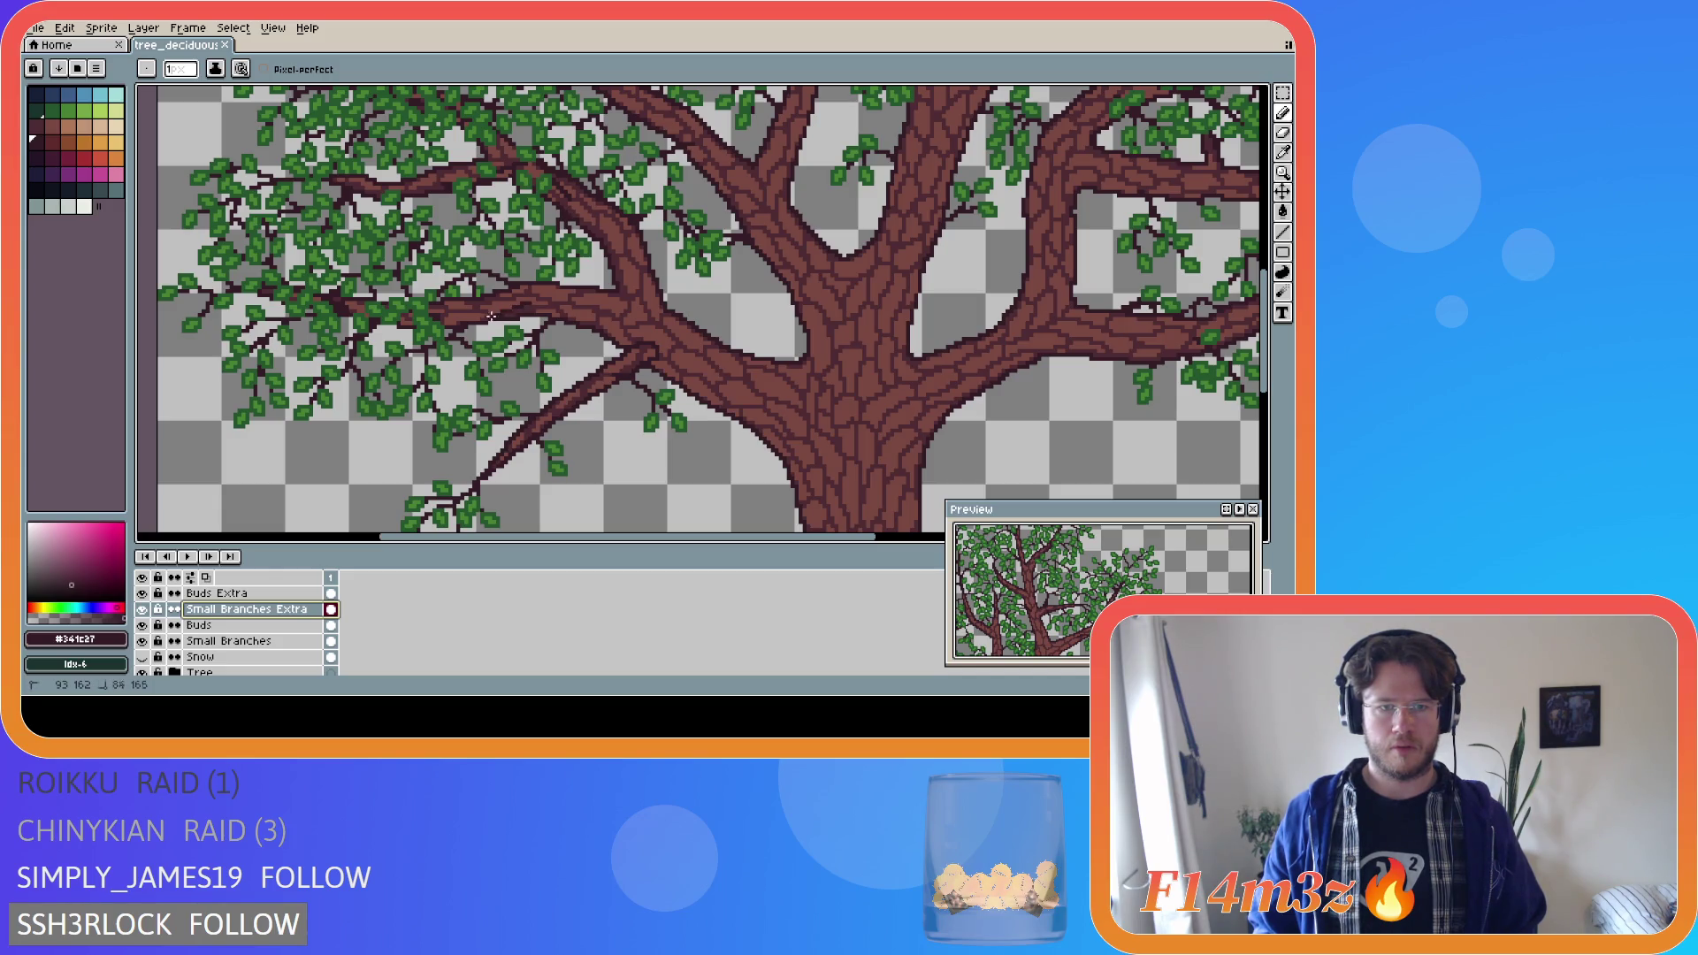
# Undo the unwanted twig strokes, save, and add a small twig stroke on the branch.
pyautogui.press('v')
pyautogui.hotkey('ctrl', 'z')
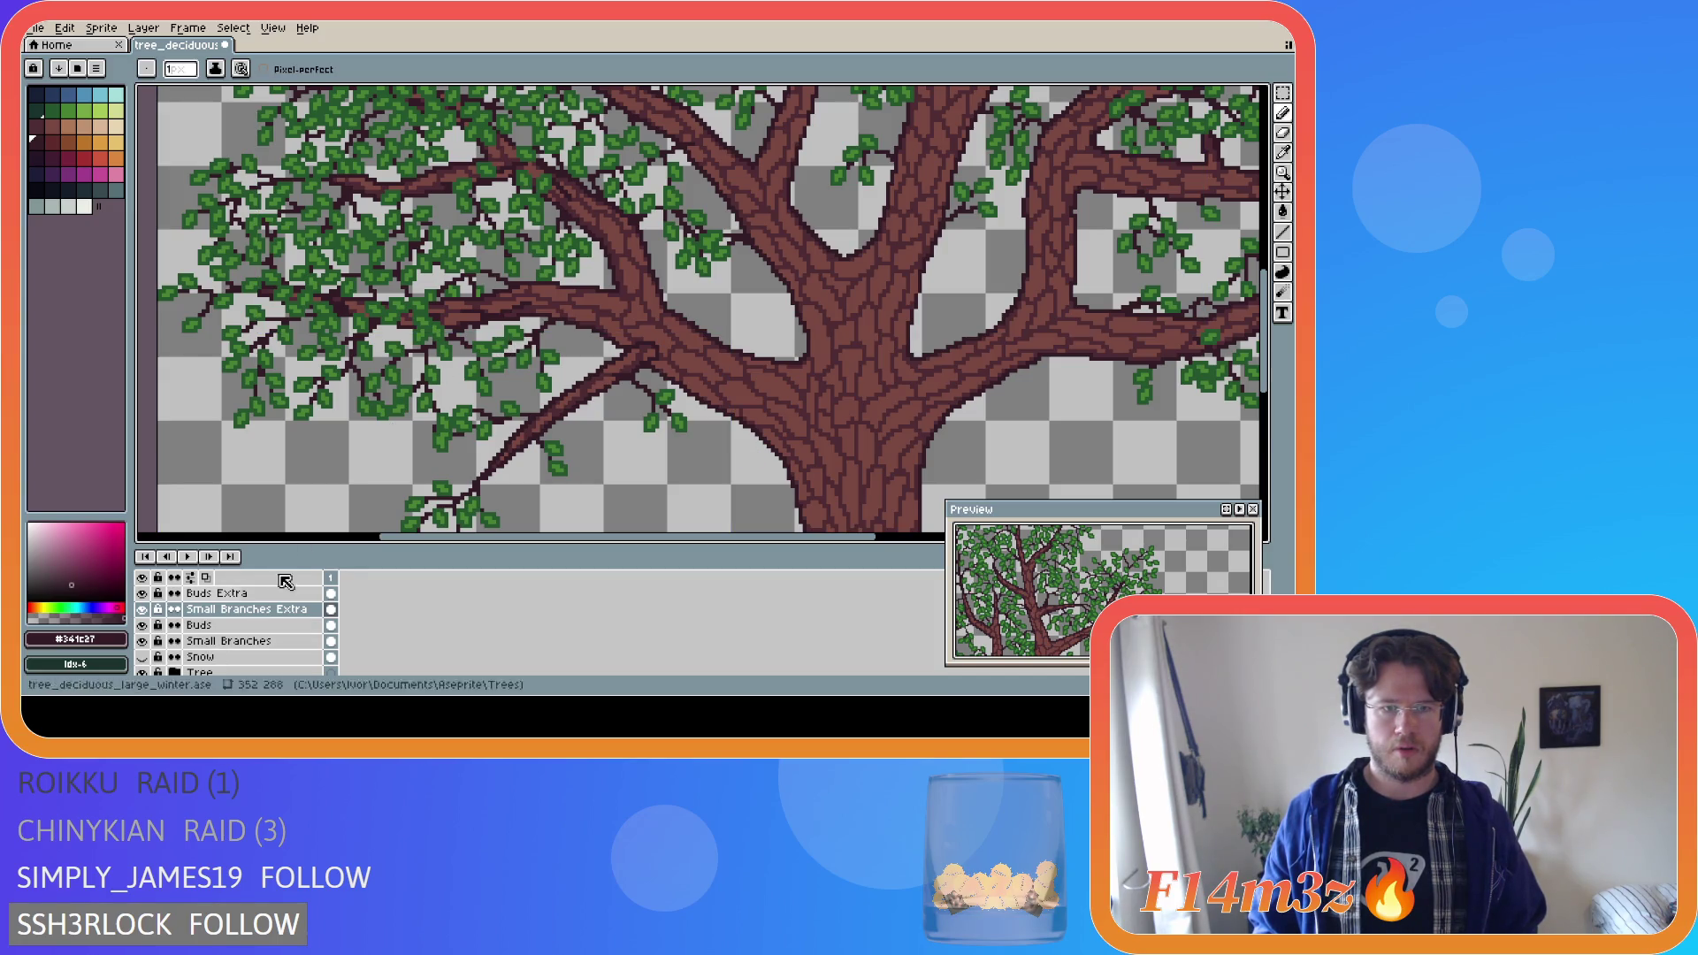
pyautogui.hotkey('ctrl', 'z')
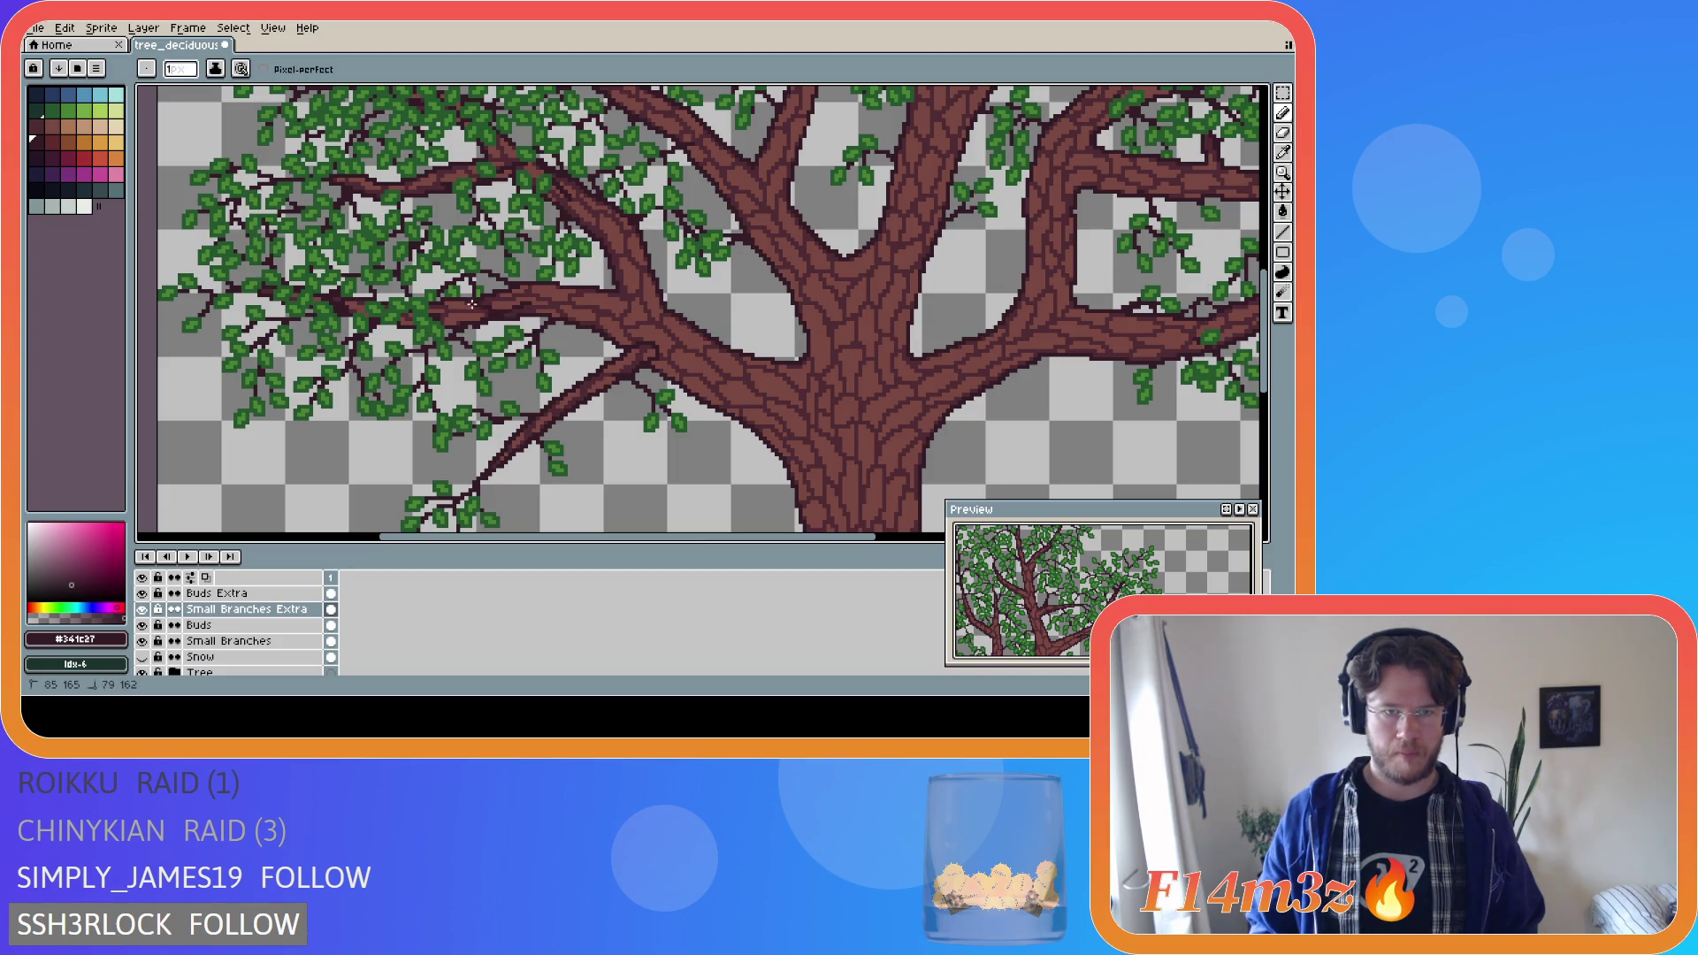
pyautogui.hotkey('ctrl', 's')
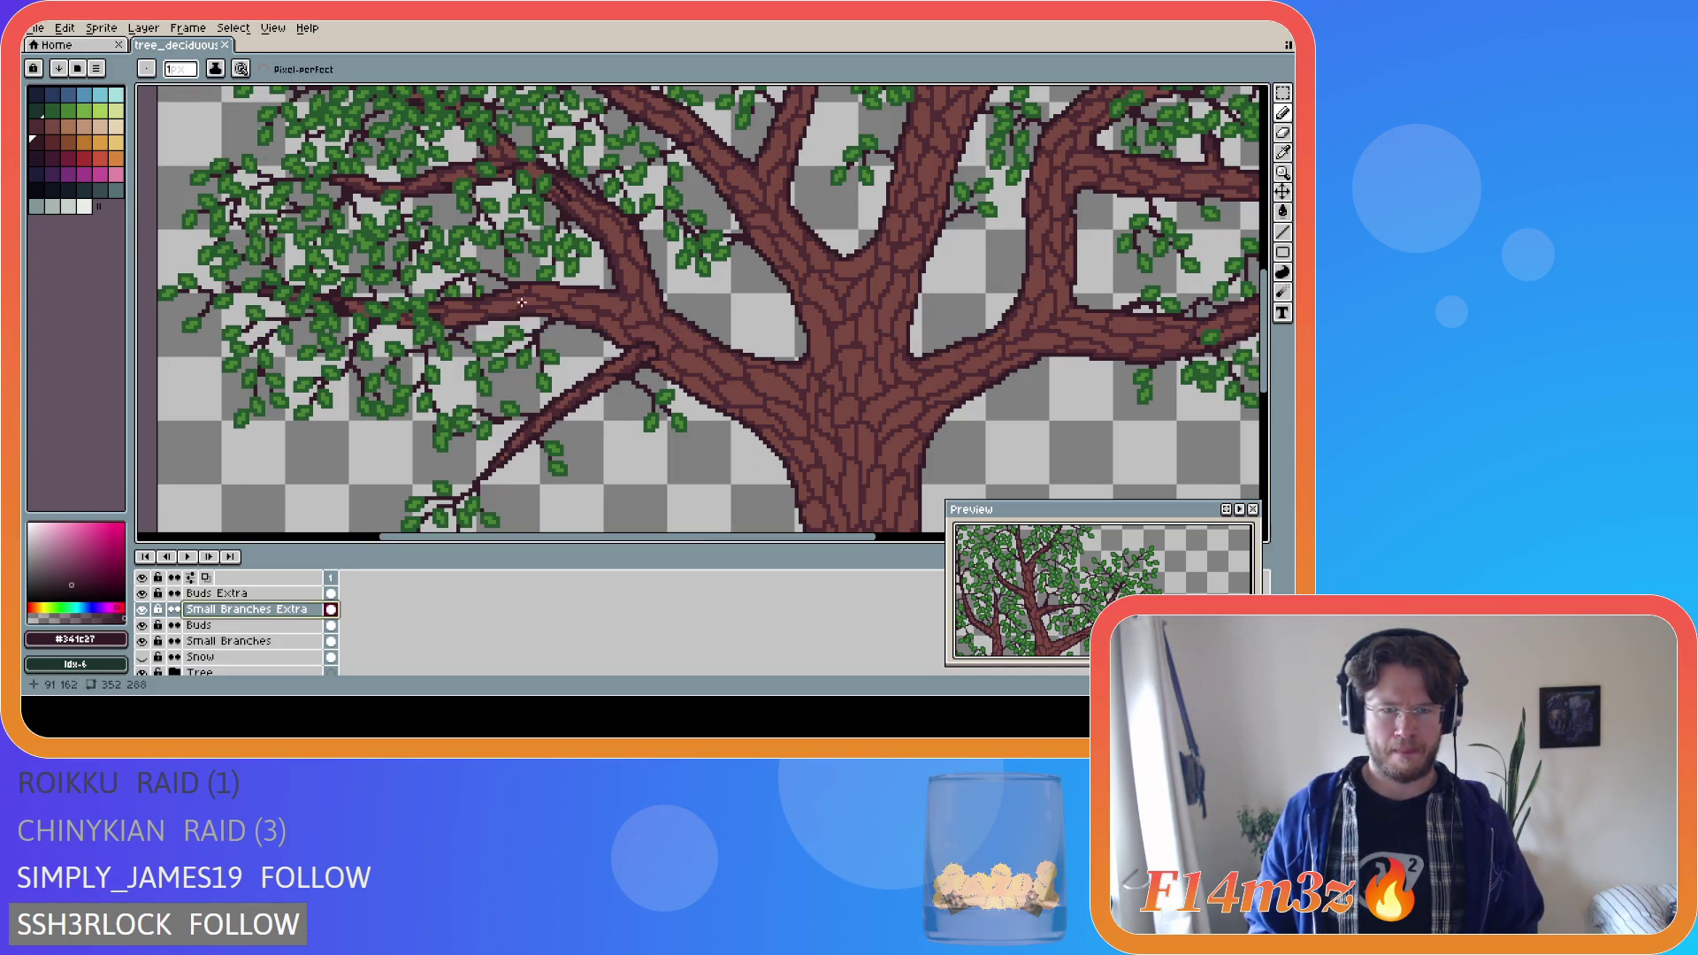
pyautogui.click(485, 310)
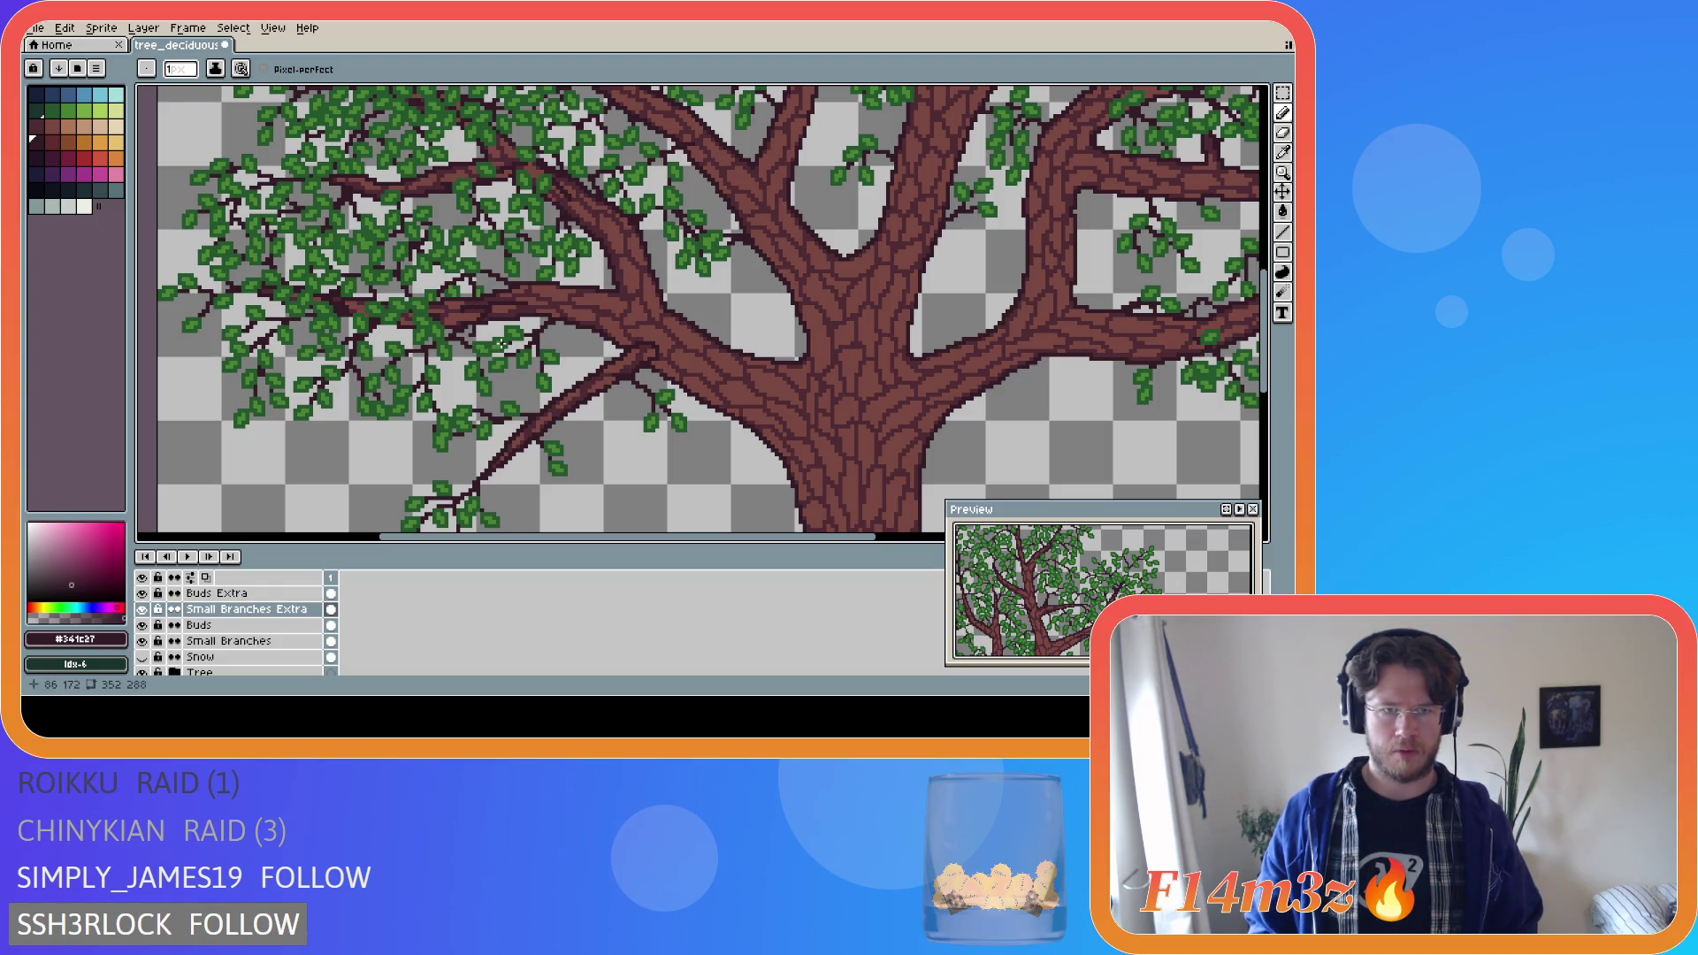
pyautogui.press('e')
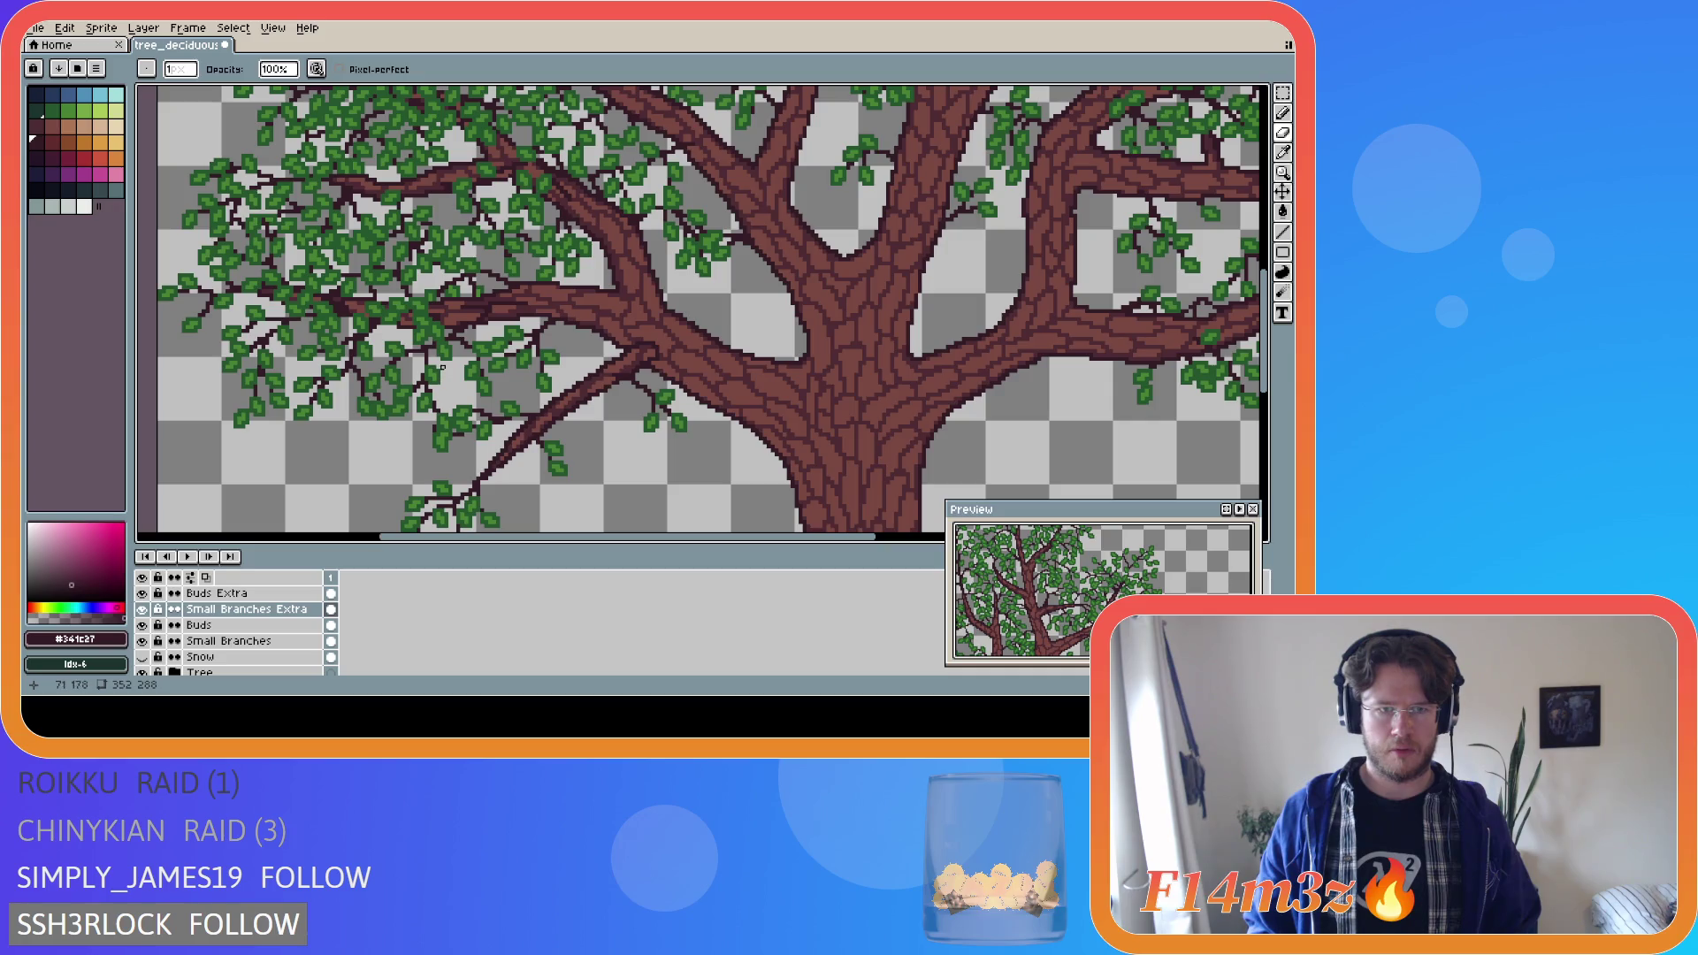
pyautogui.click(222, 594)
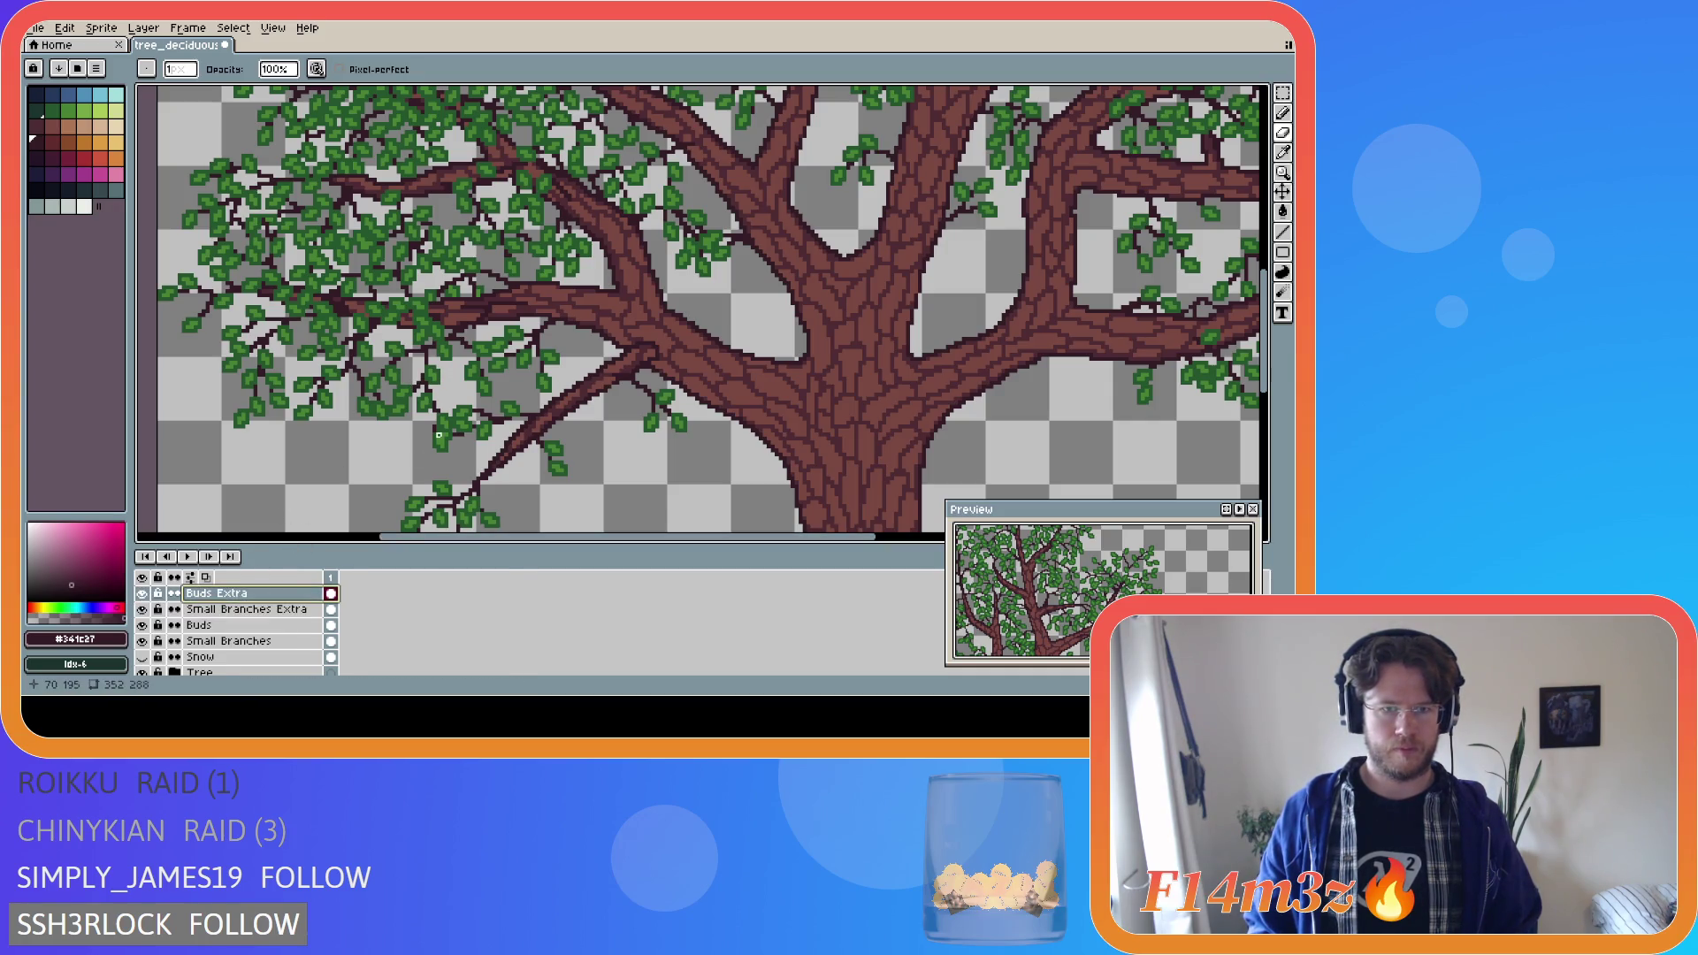
pyautogui.click(143, 673)
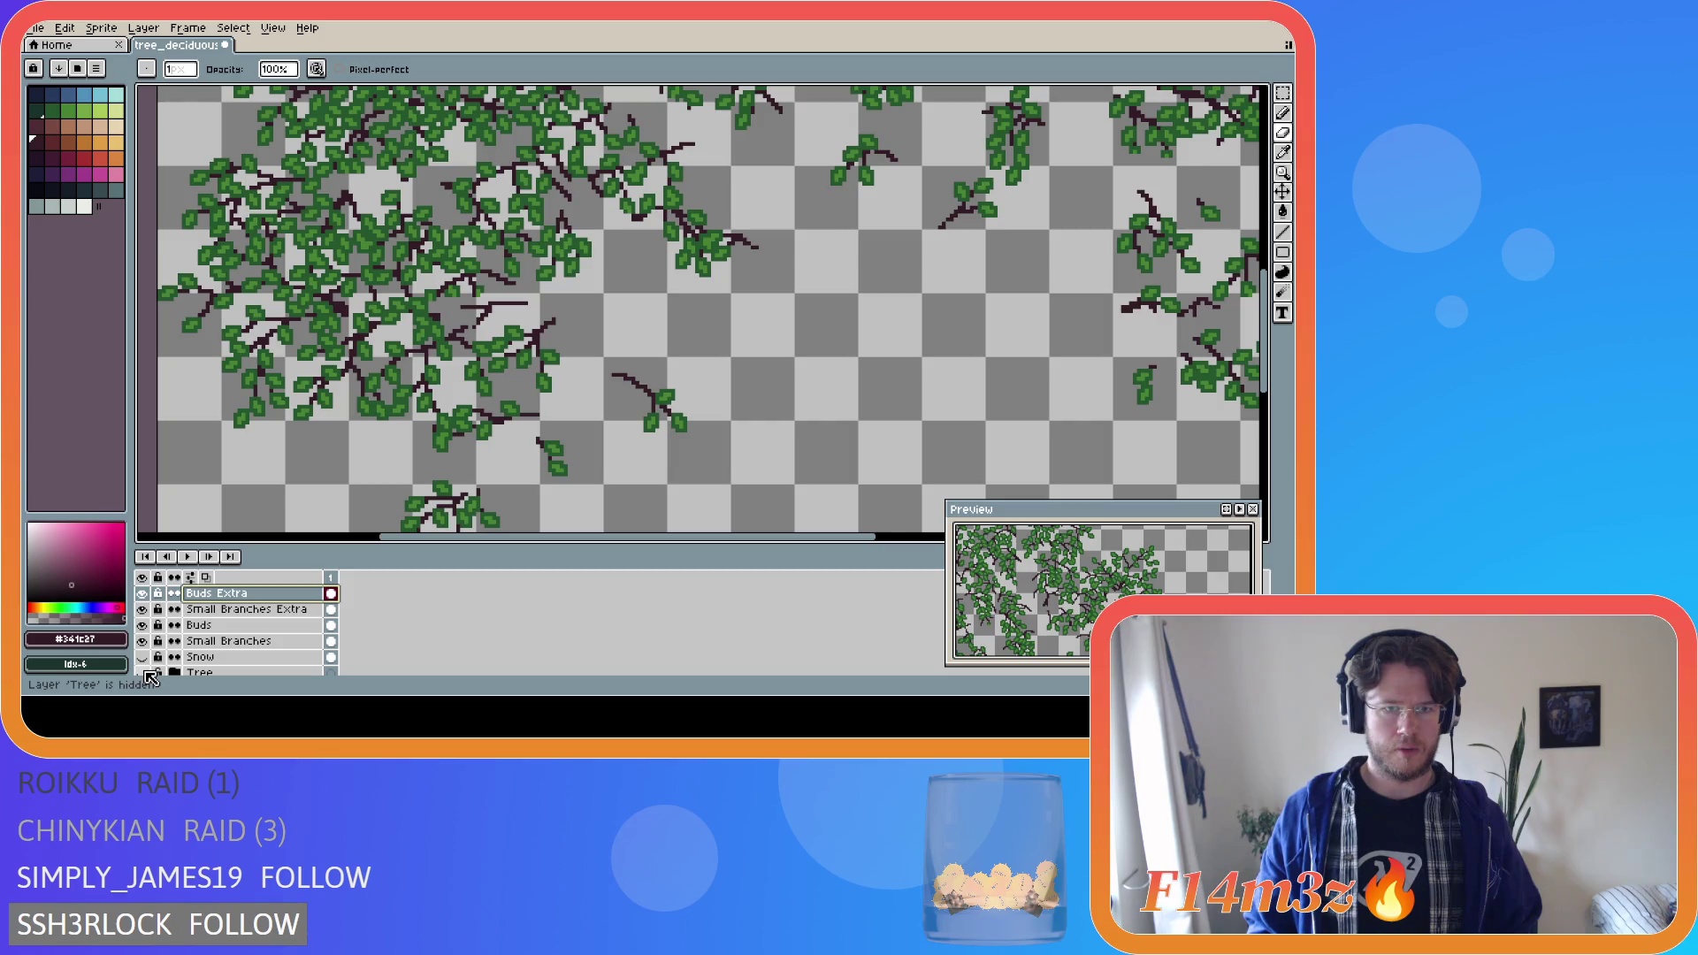
pyautogui.click(475, 323)
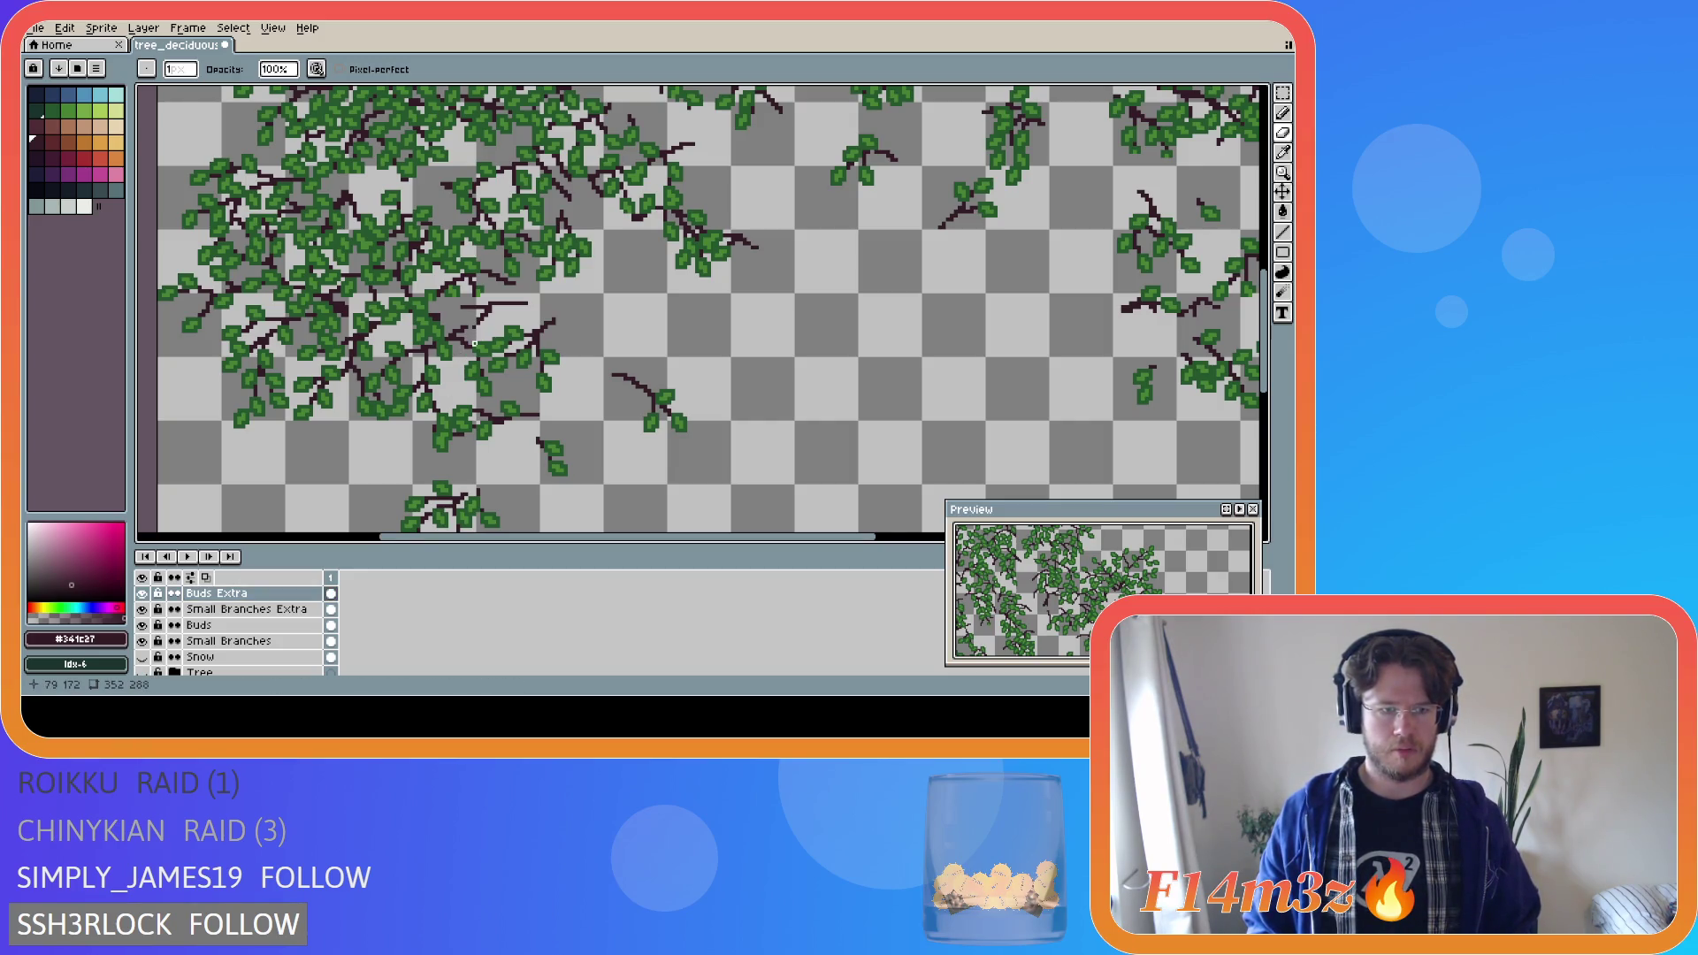
pyautogui.scroll(2, 458, 354)
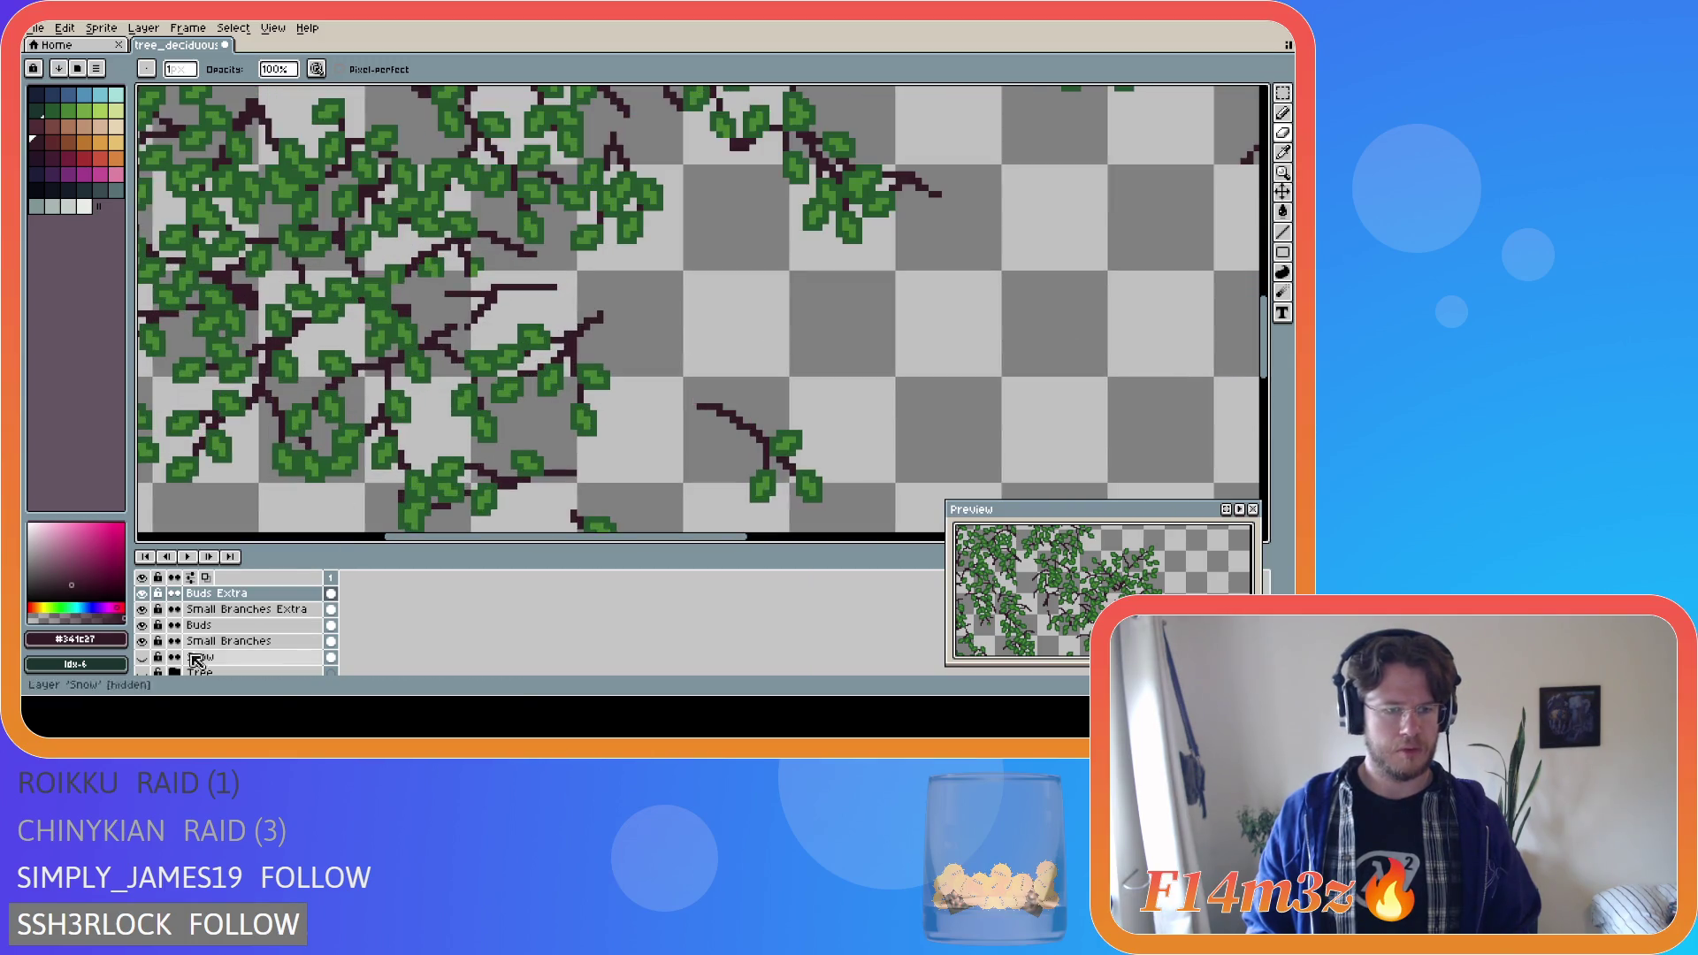
pyautogui.click(148, 674)
pyautogui.click(148, 674)
pyautogui.click(148, 674)
pyautogui.click(147, 674)
pyautogui.press('e')
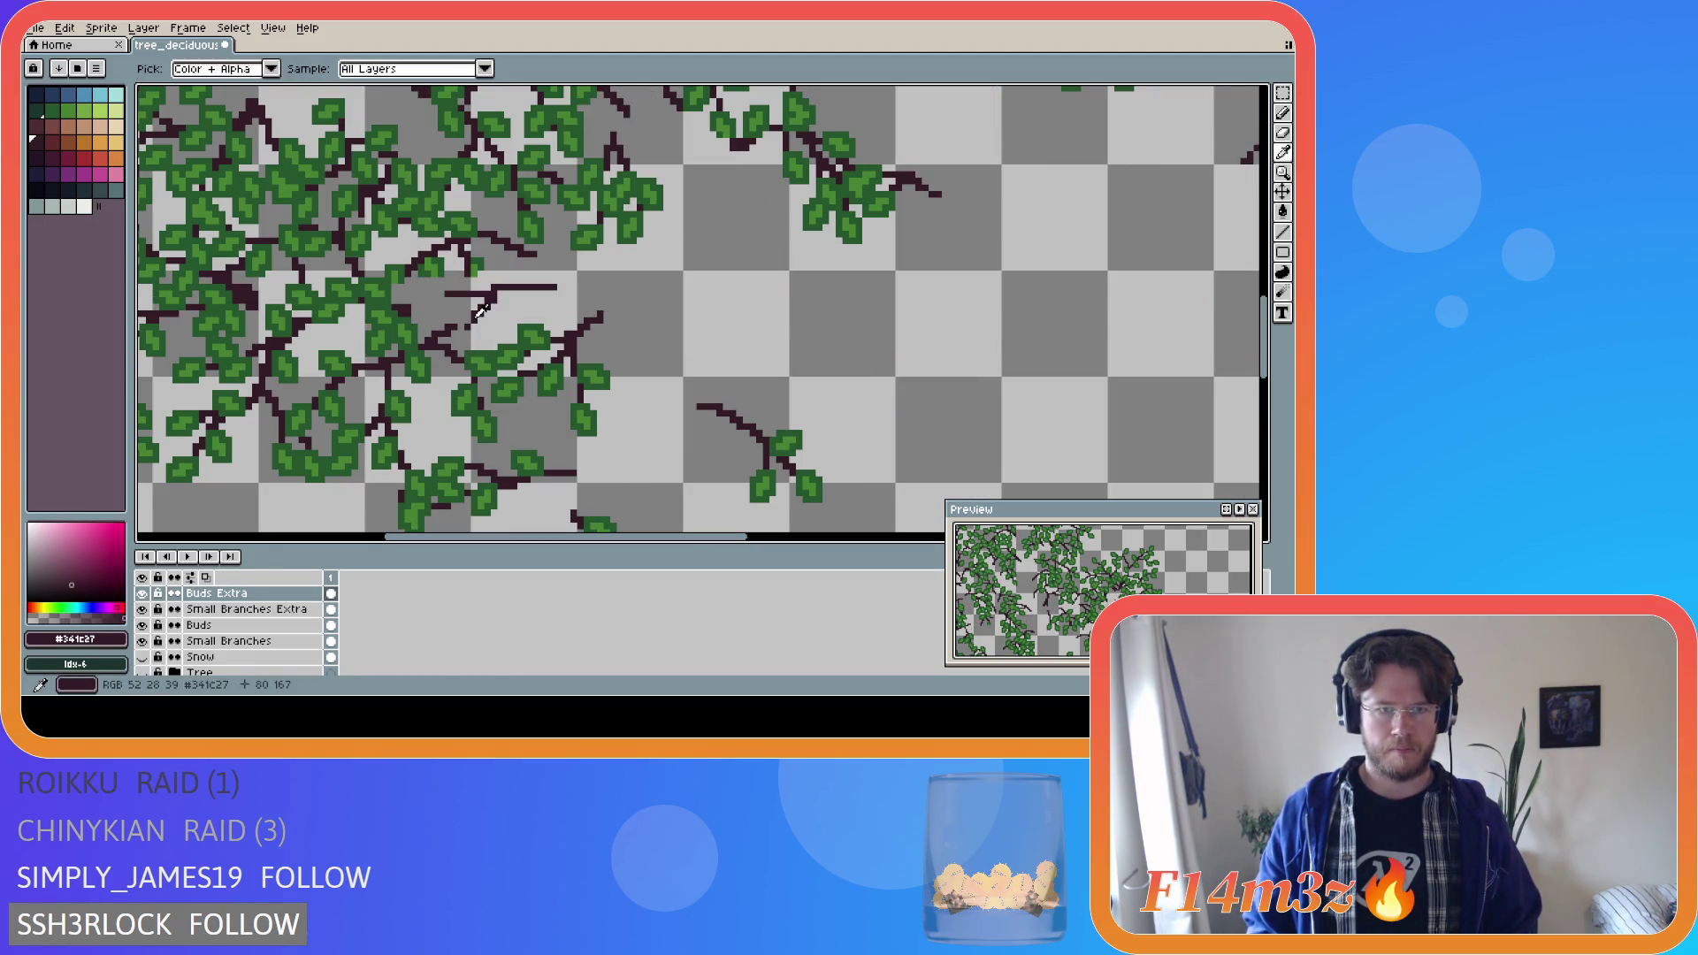
pyautogui.scroll(-2, 411, 396)
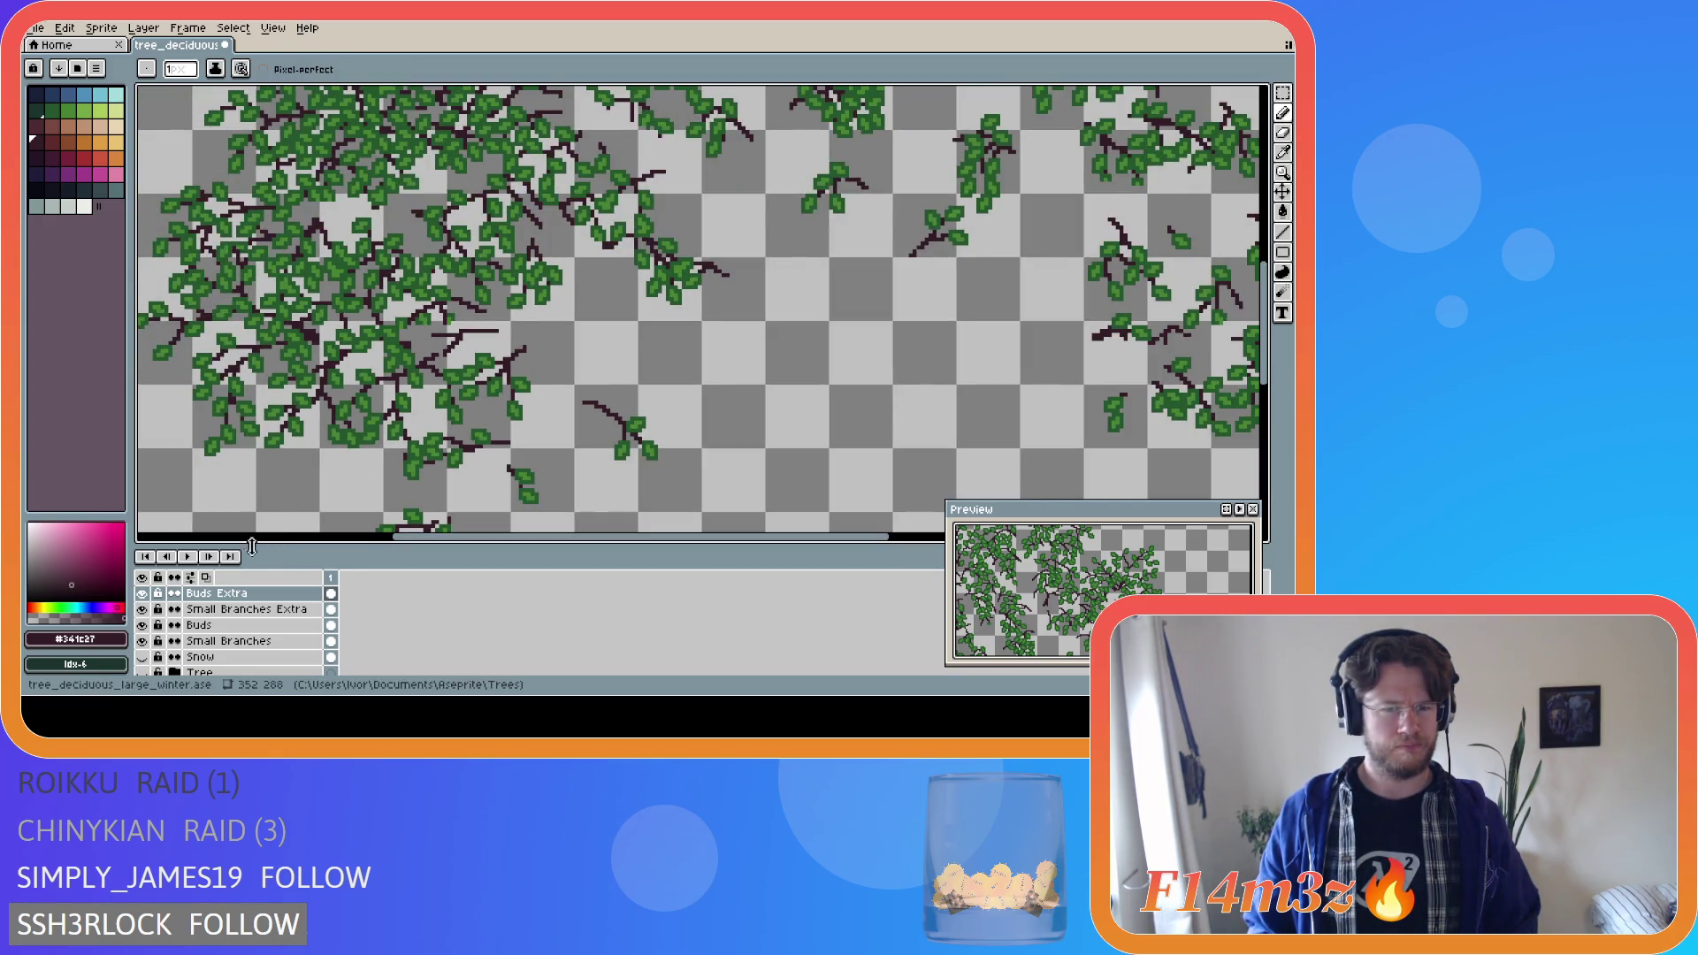
pyautogui.click(143, 673)
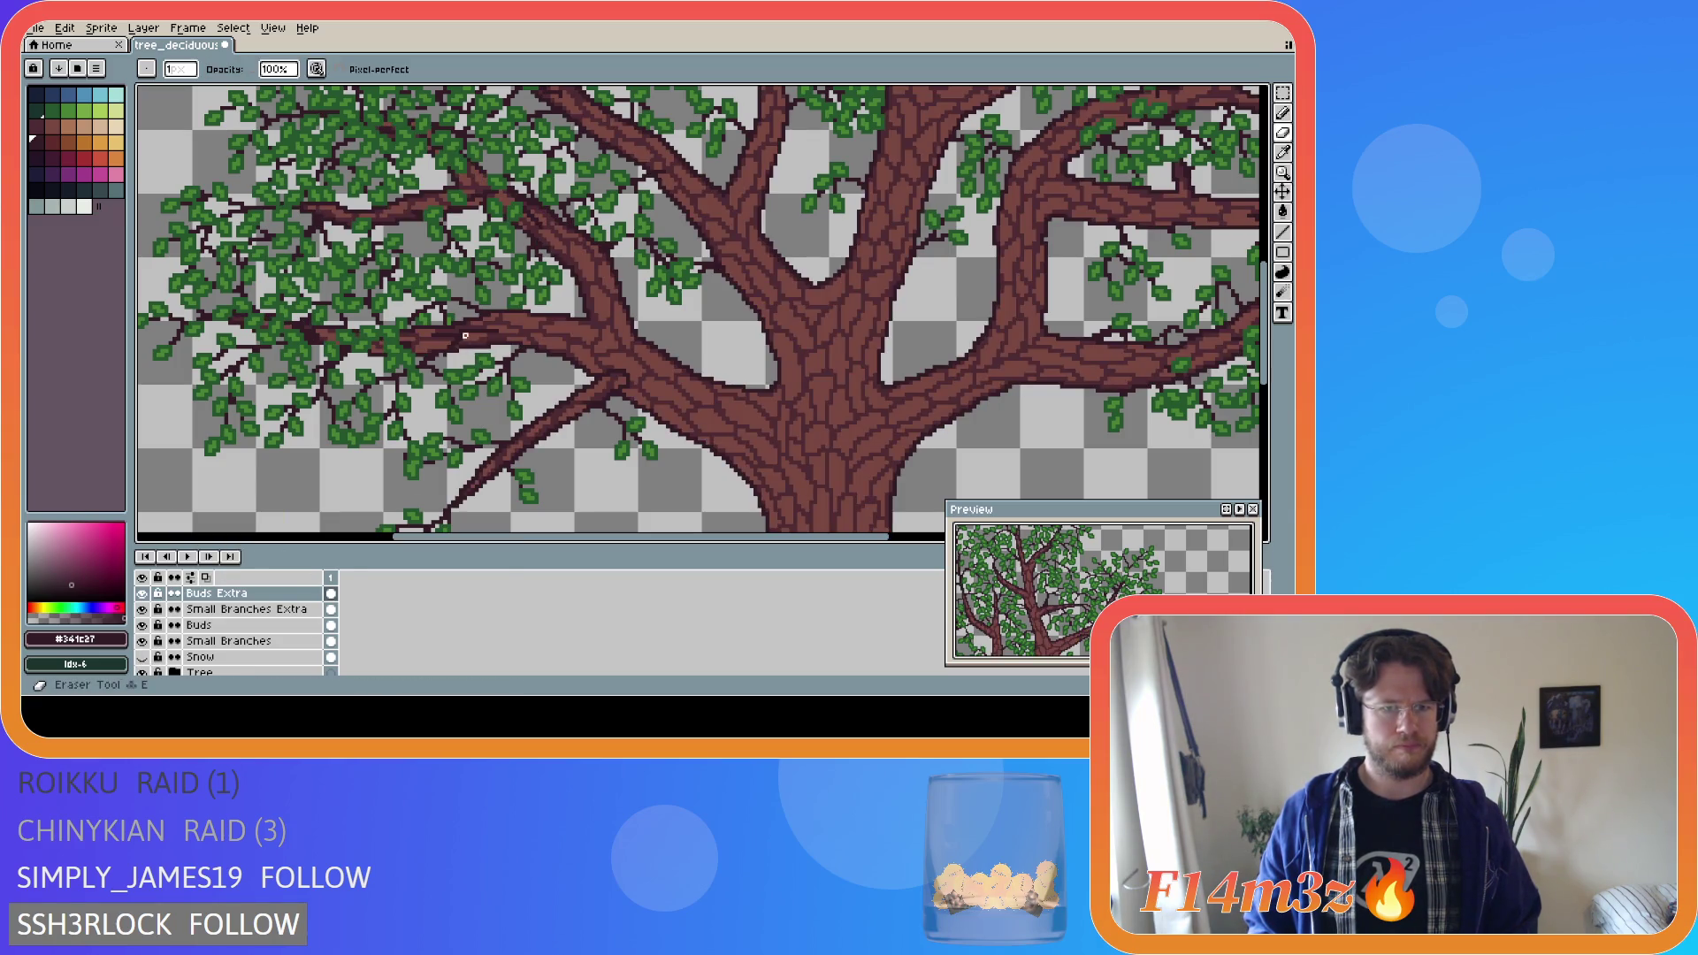
# On Small Branches Extra, redo the undone eraser stroke on the branches.
pyautogui.click(246, 612)
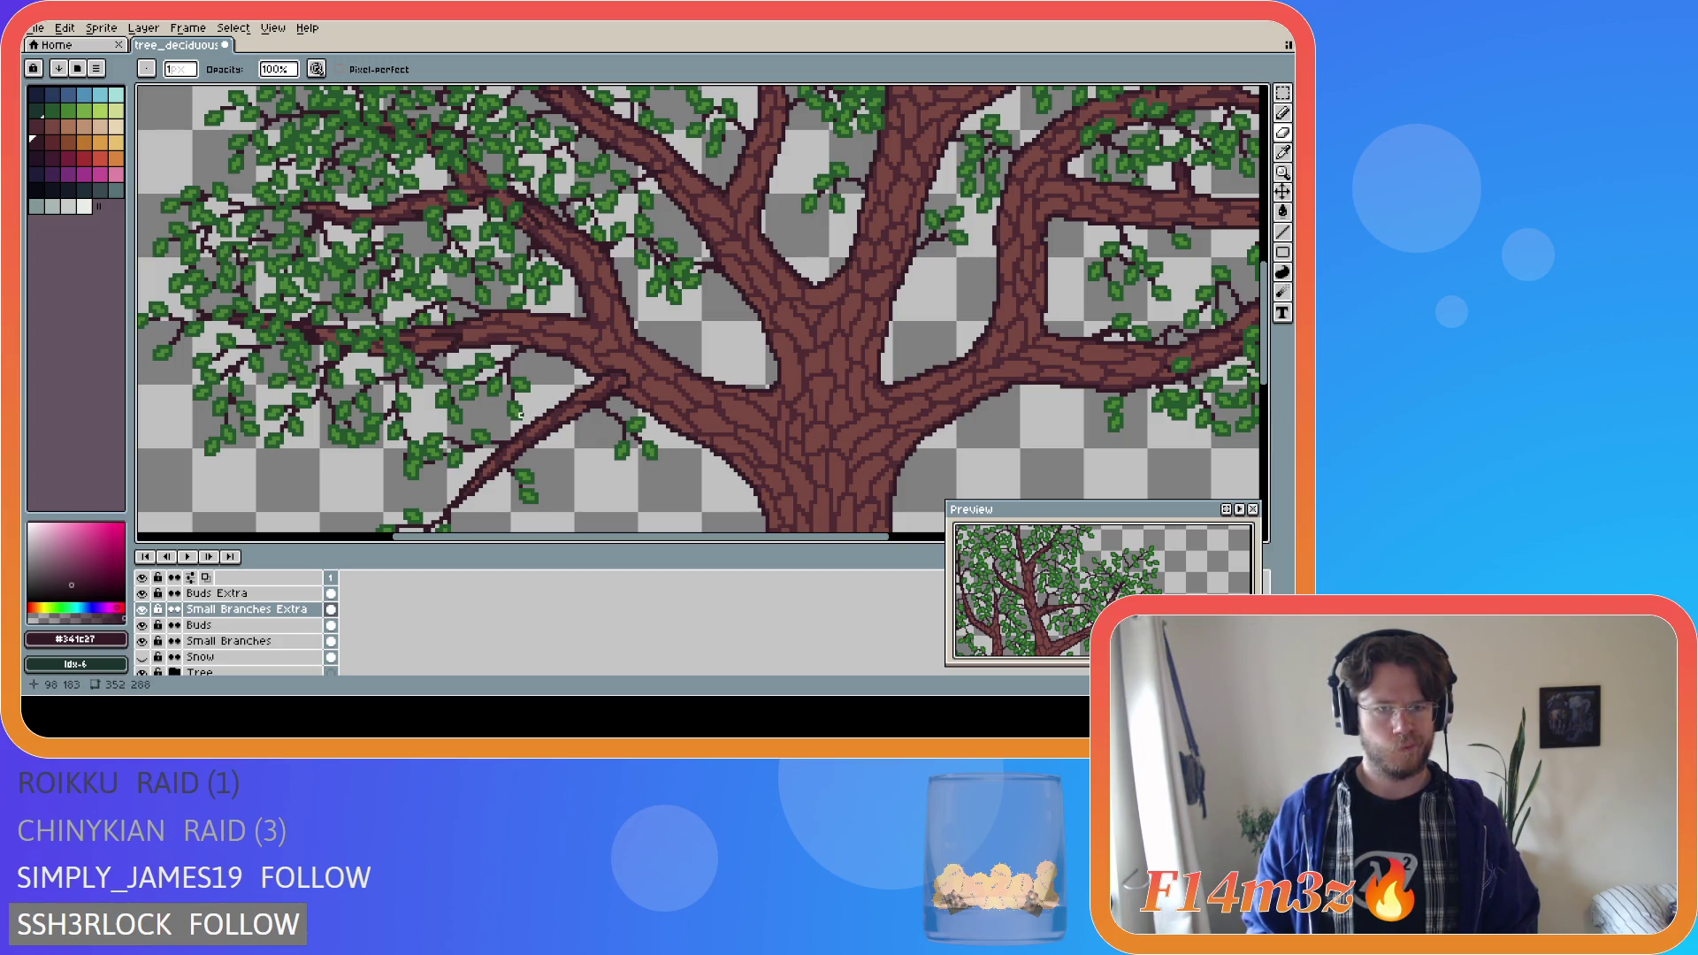
pyautogui.scroll(2, 460, 412)
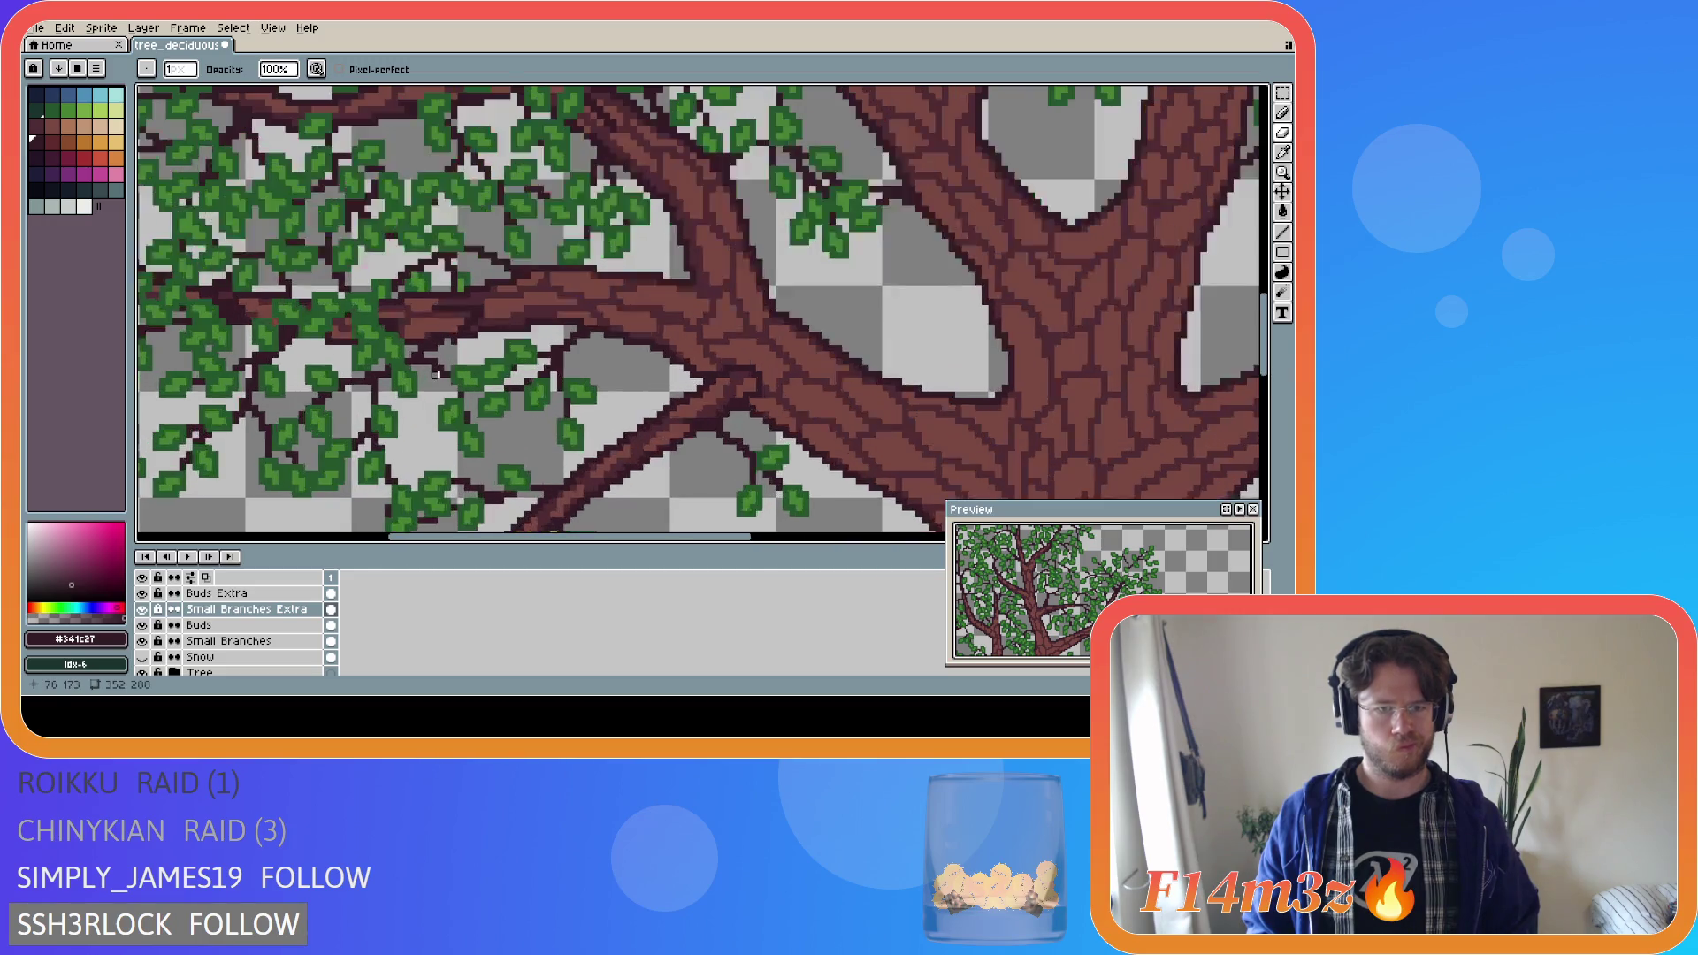
pyautogui.scroll(-2, 435, 374)
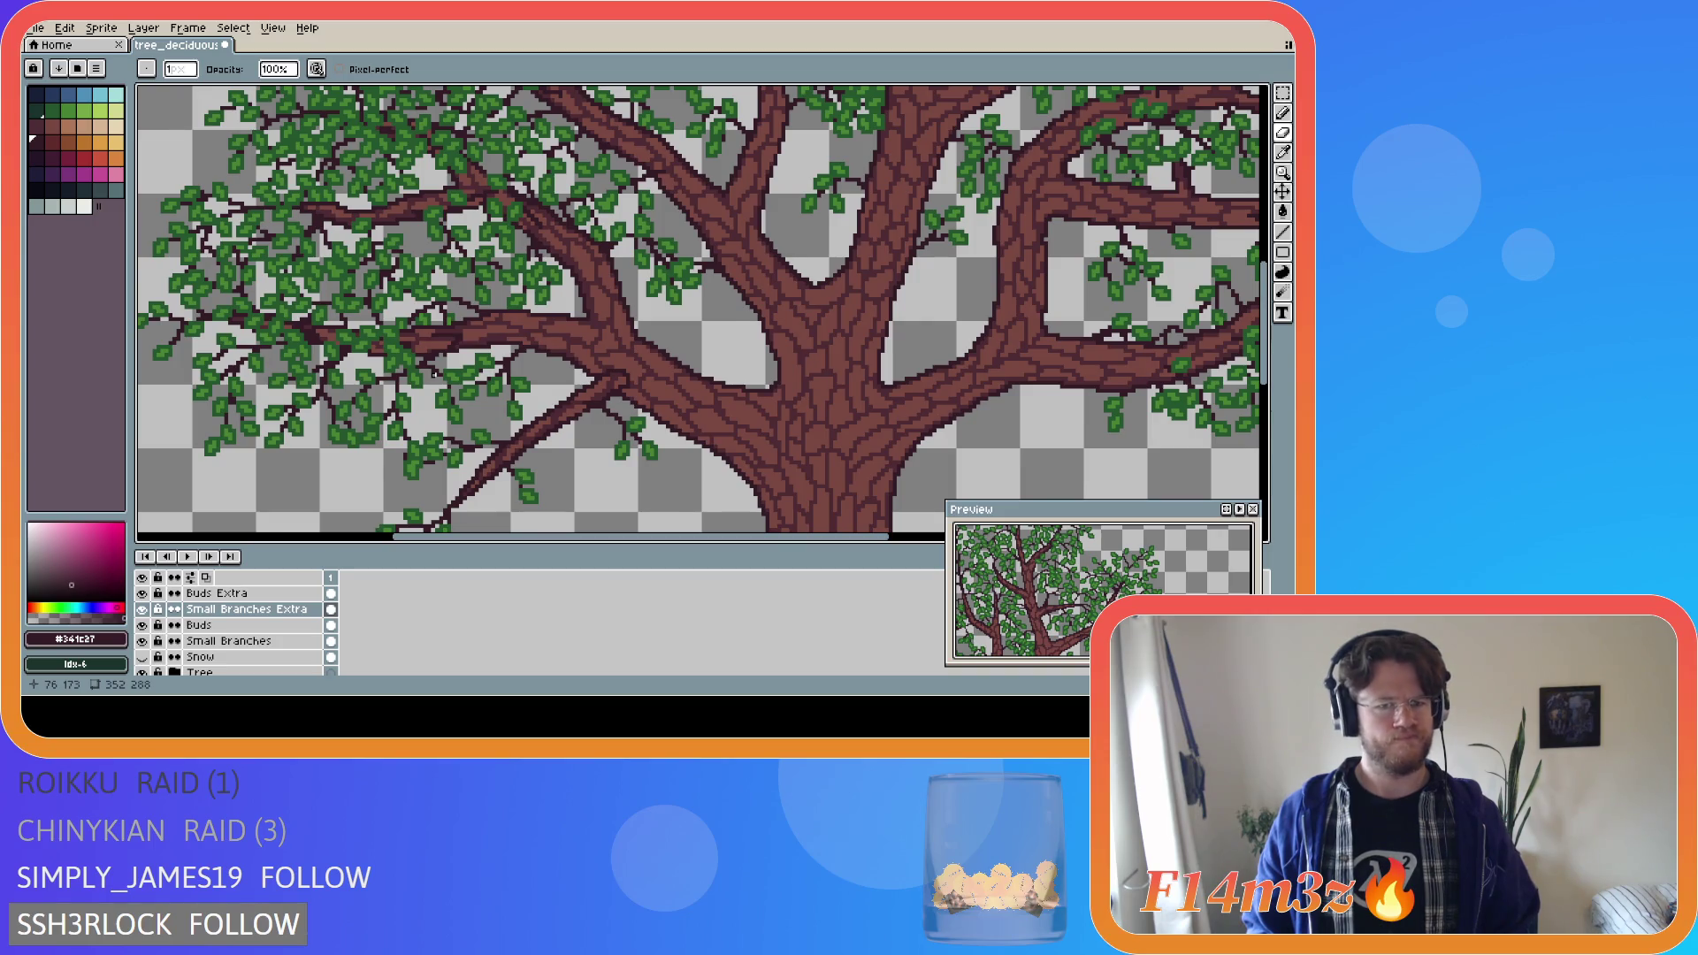
pyautogui.scroll(-3, 431, 373)
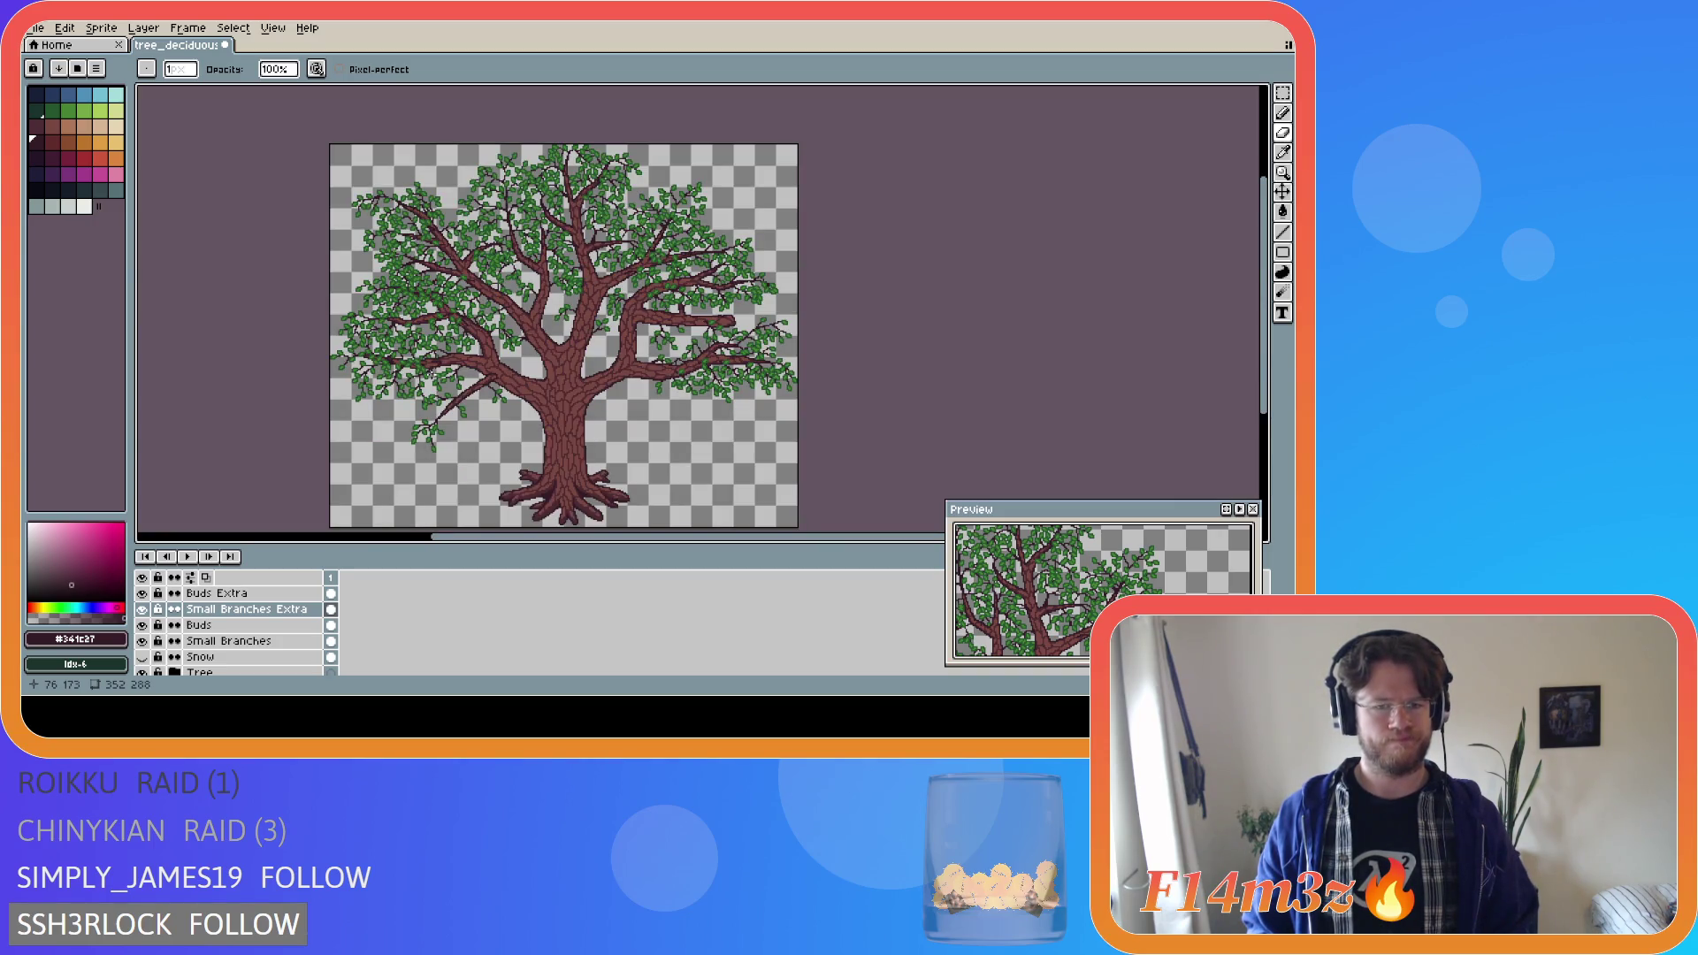
pyautogui.scroll(4, 429, 373)
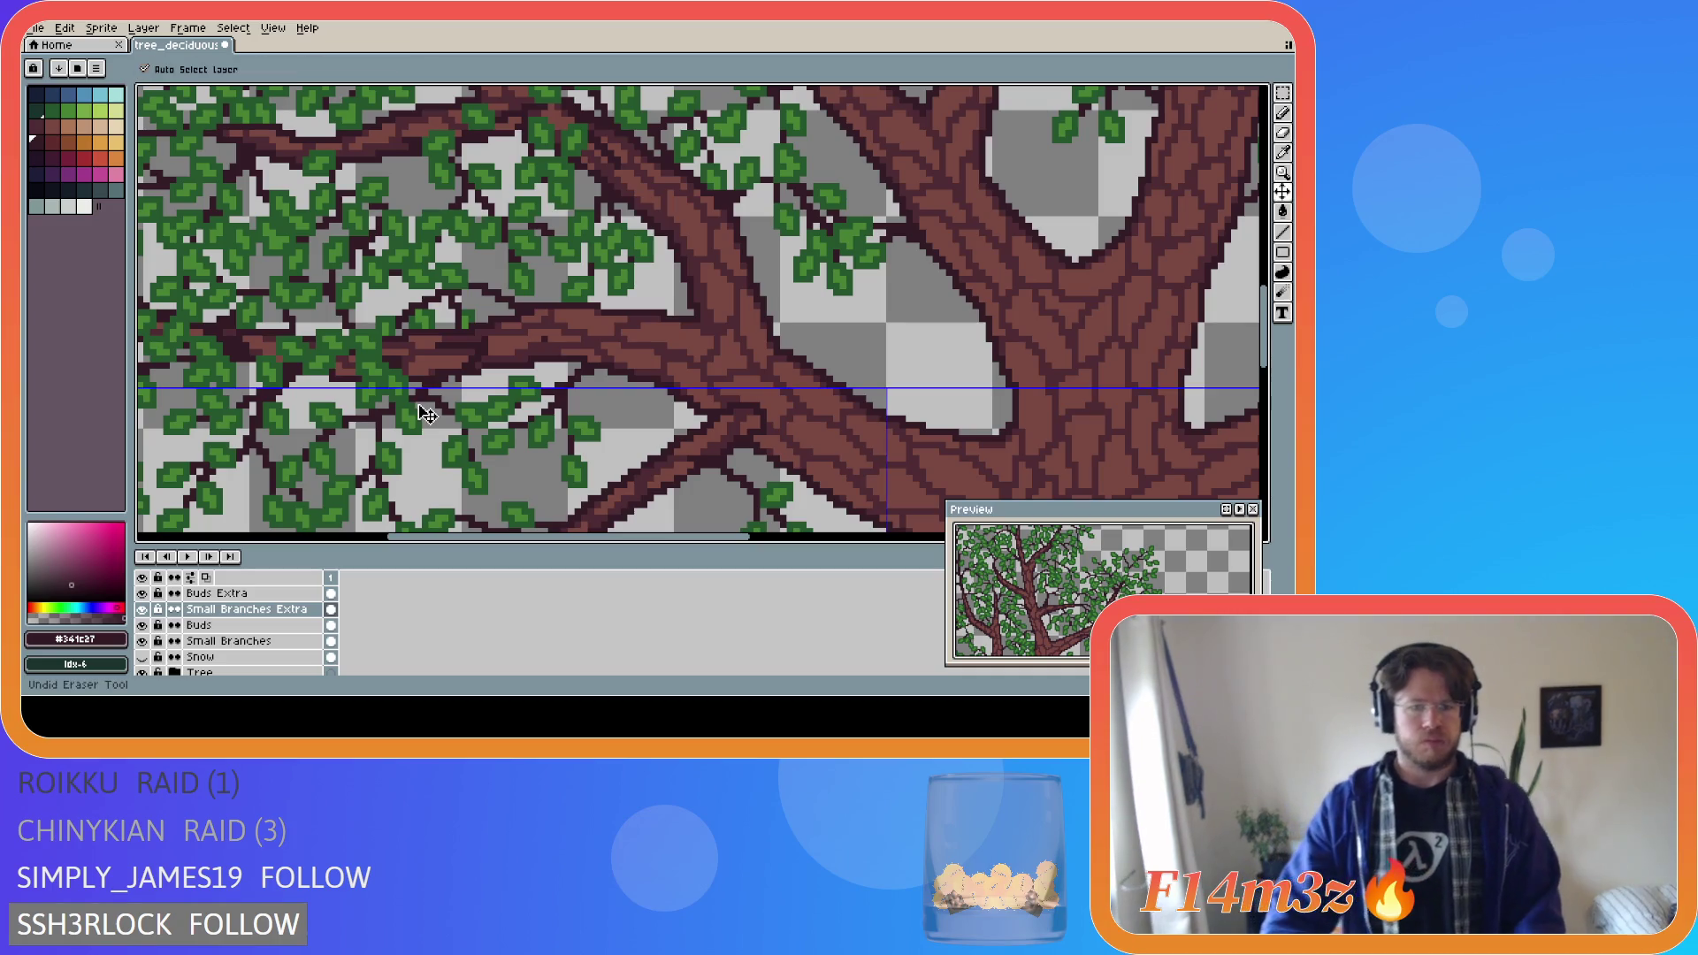
pyautogui.hotkey('ctrl', 'y')
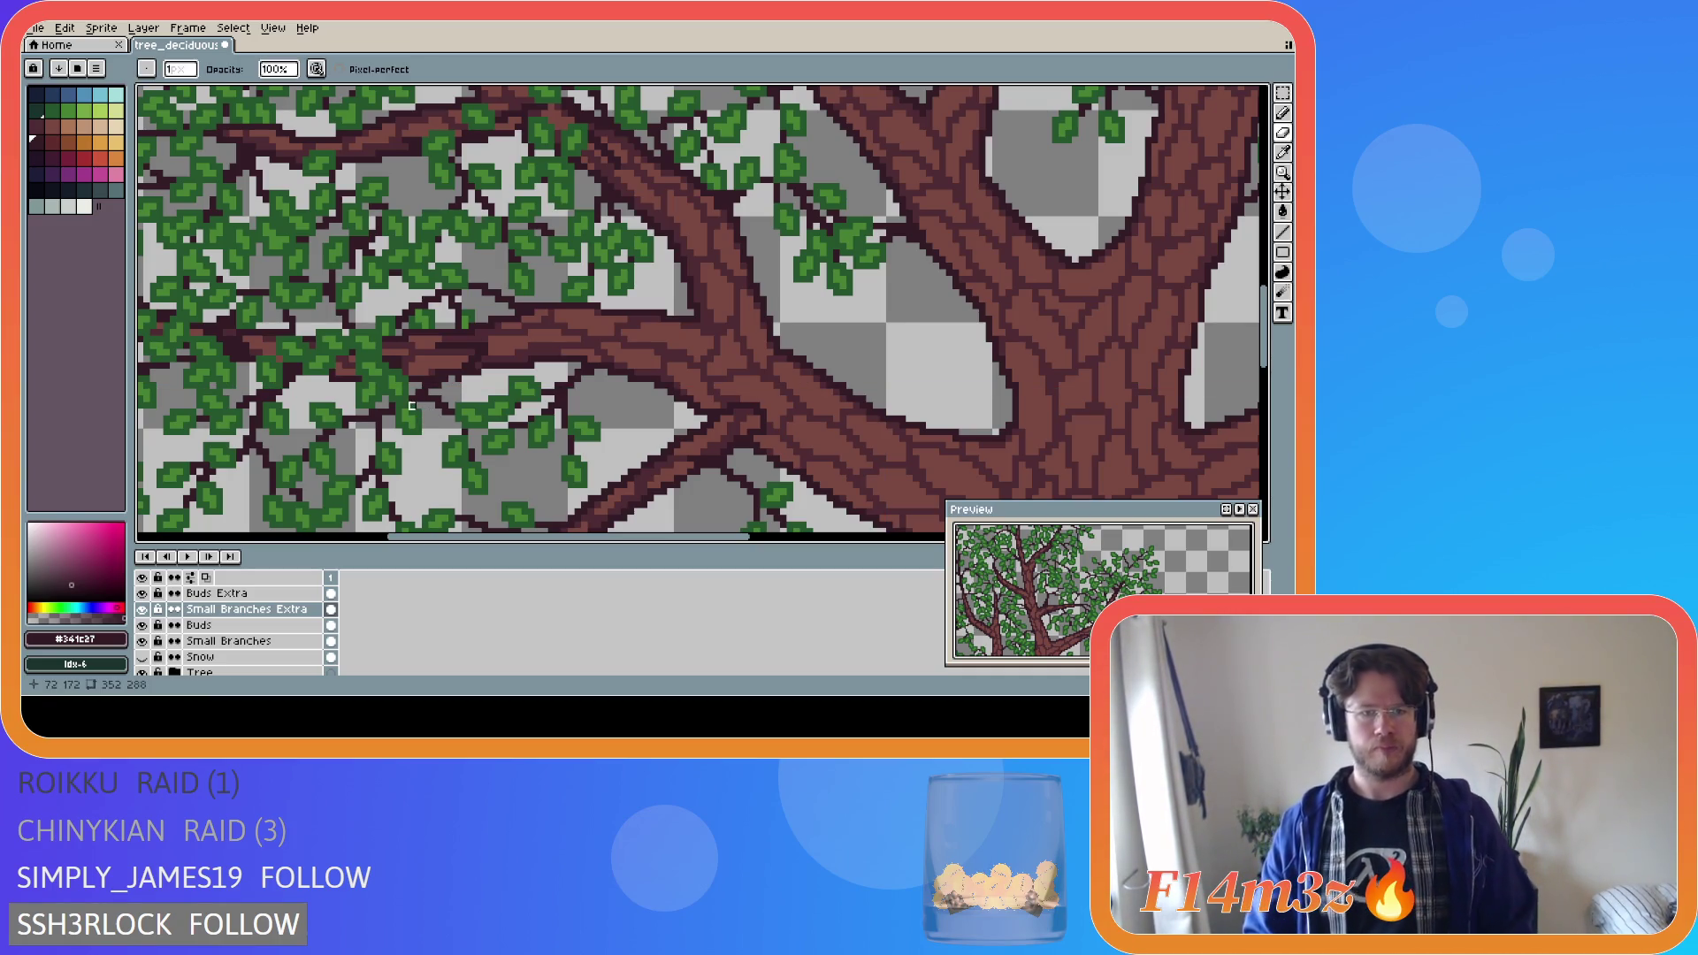
# Marquee a small area near the left branch, zoom out, and clear the selection.
pyautogui.press('m')
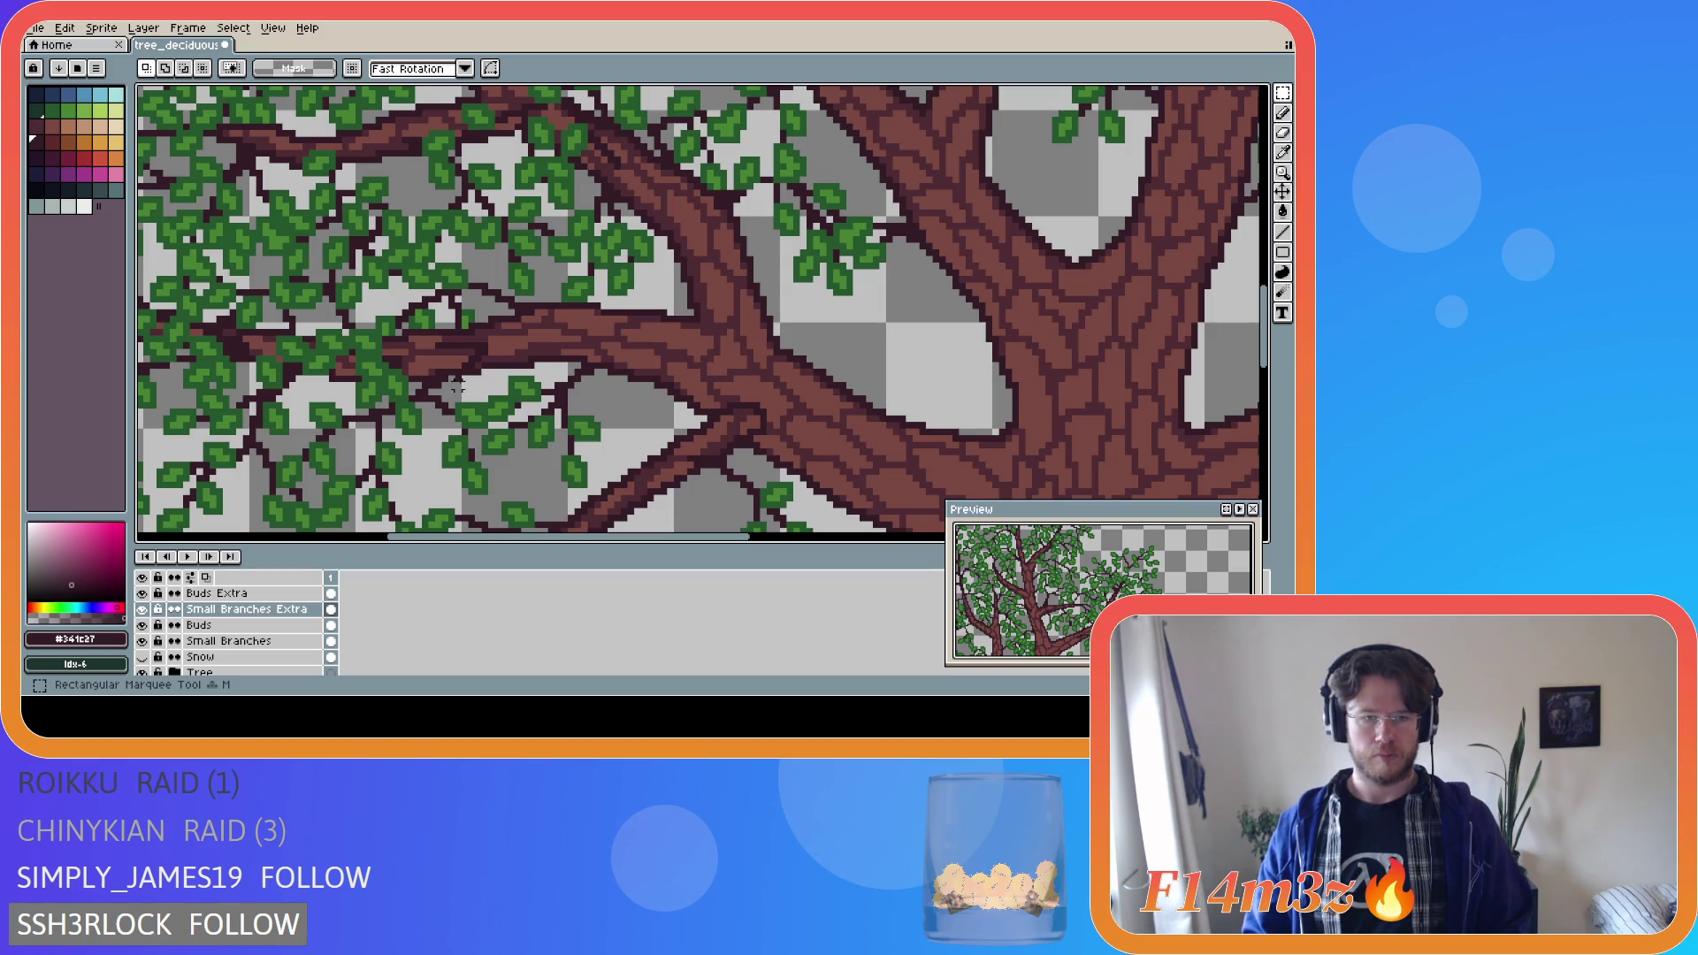
pyautogui.scroll(-3, 464, 391)
pyautogui.scroll(3, 471, 329)
pyautogui.moveTo(480, 307); pyautogui.dragTo(557, 348)
pyautogui.click(557, 354)
pyautogui.scroll(-4, 557, 356)
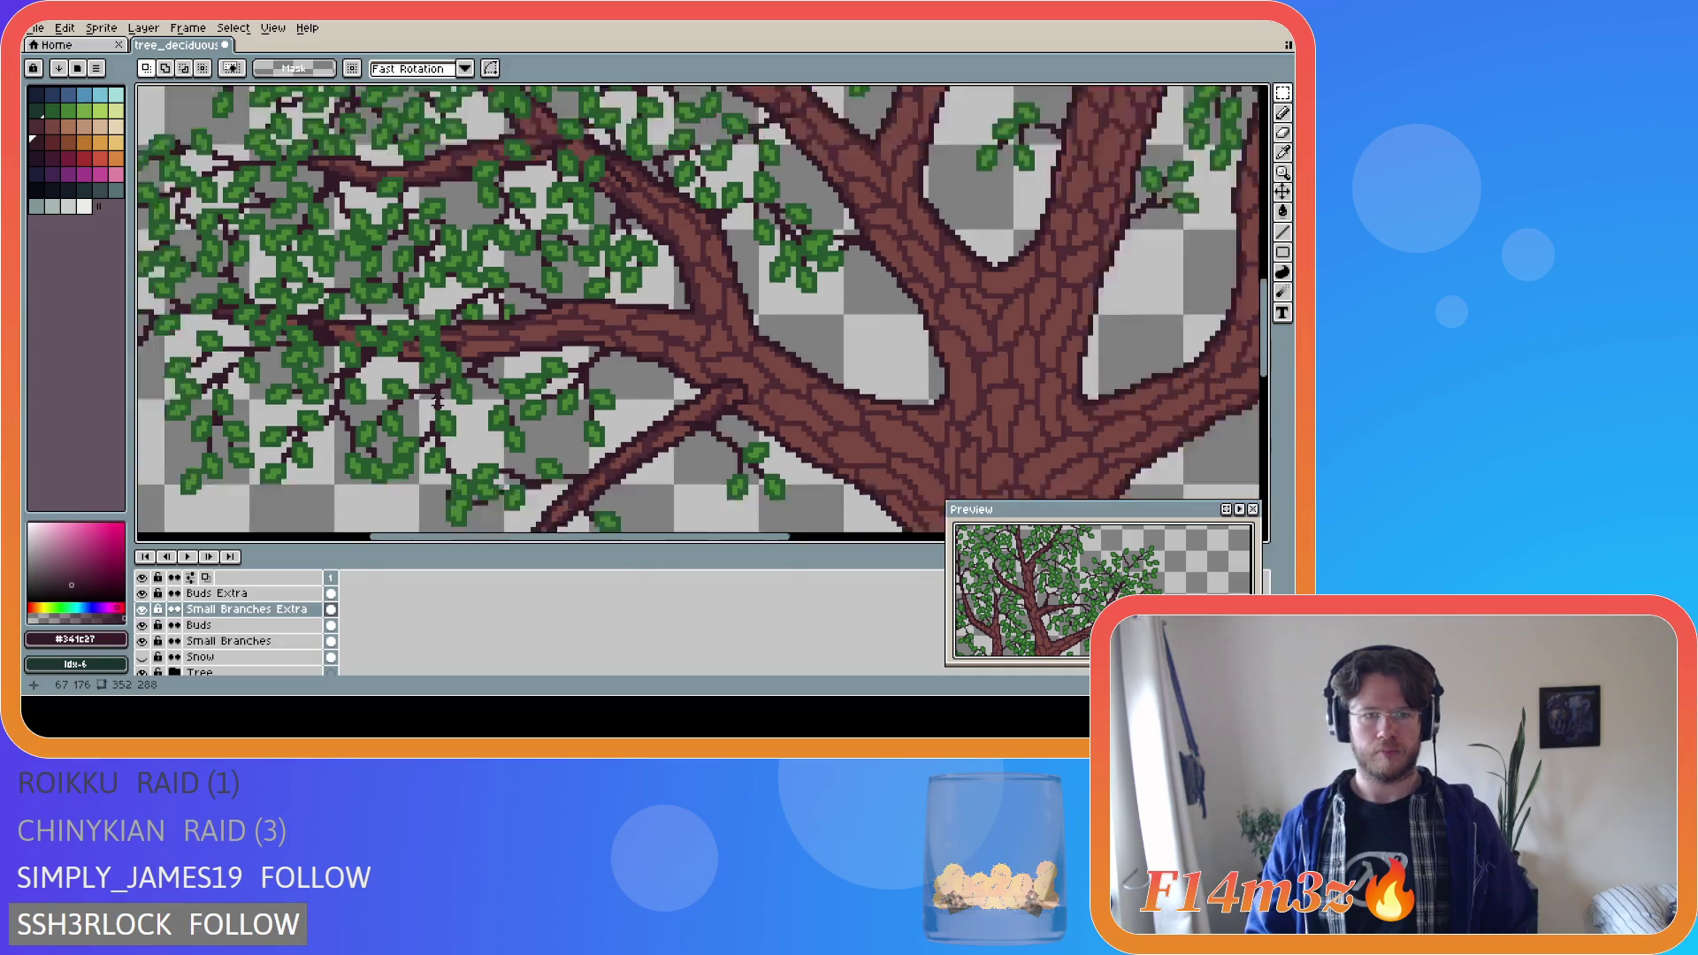
pyautogui.click(440, 395)
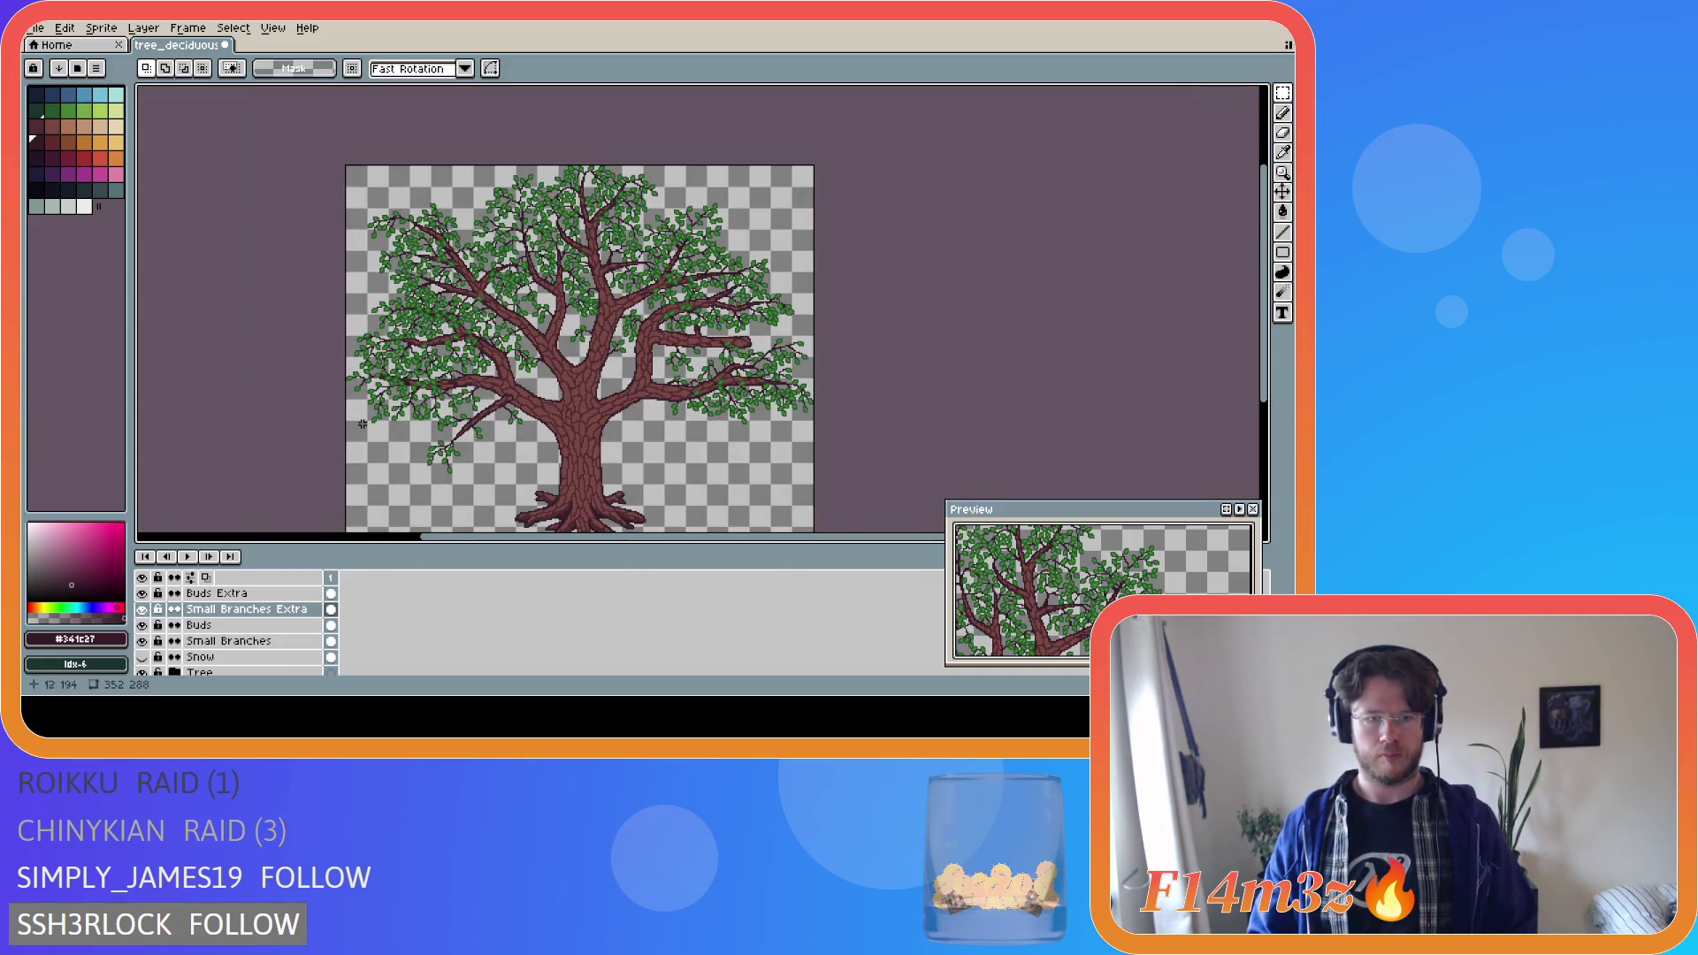
# Eyedropper the leaf green #468232 from an existing leaf.
pyautogui.scroll(4, 441, 397)
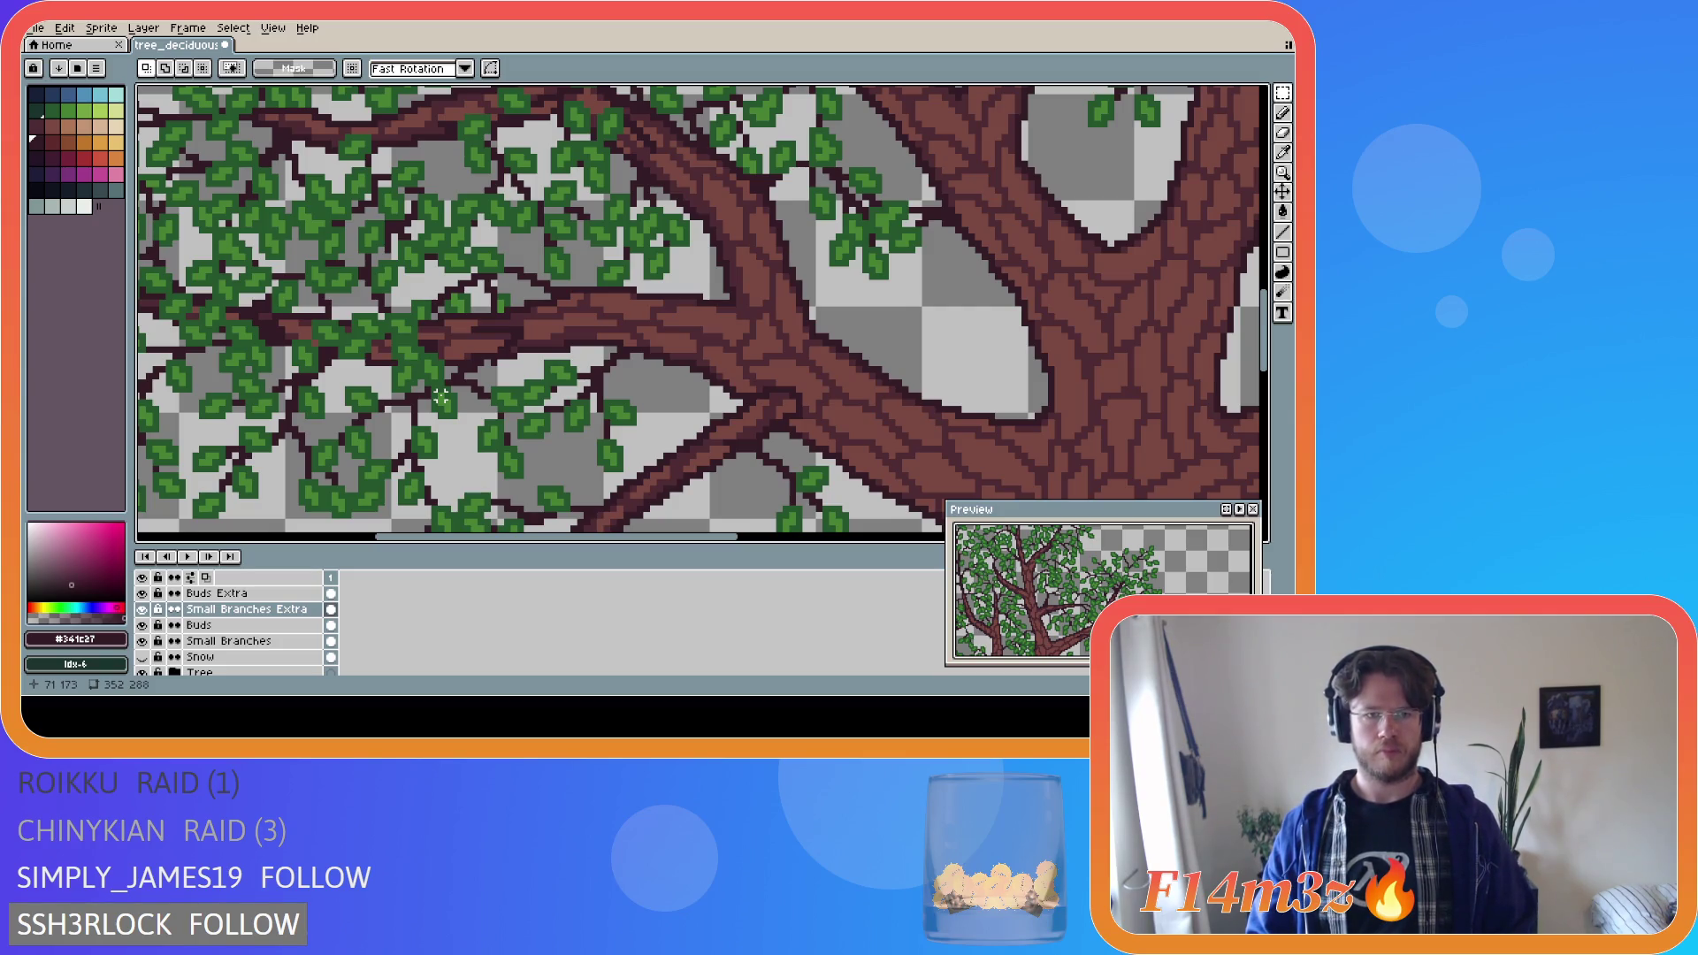
pyautogui.scroll(-1, 441, 398)
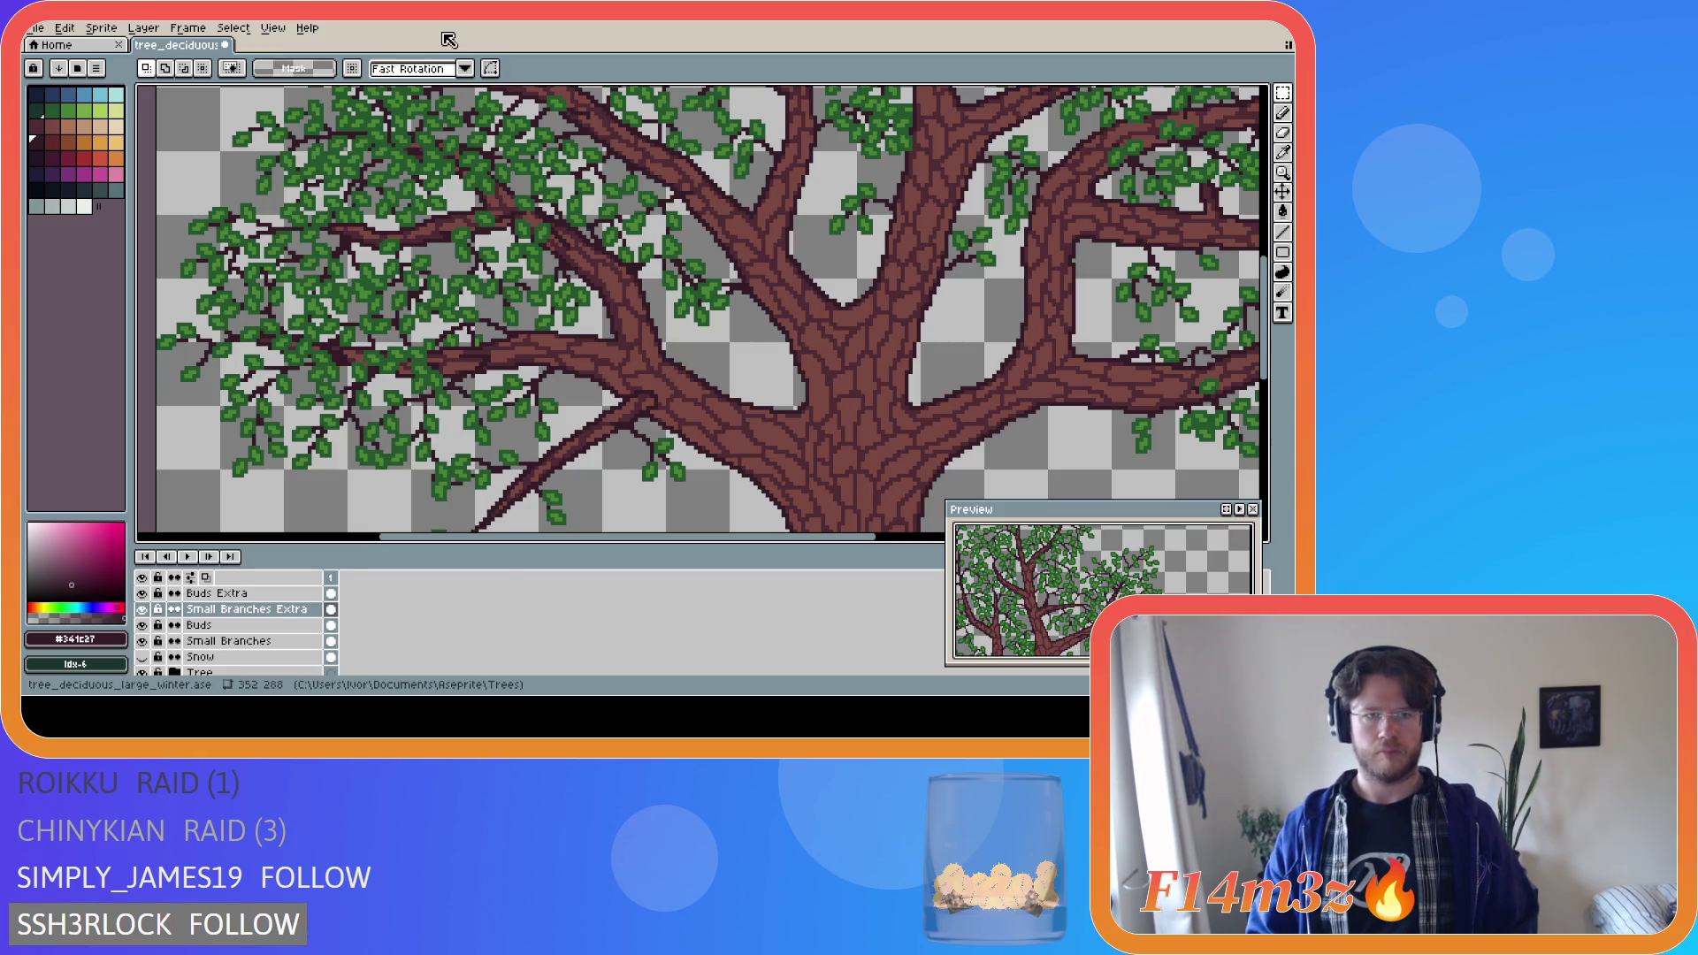
pyautogui.scroll(2, 464, 372)
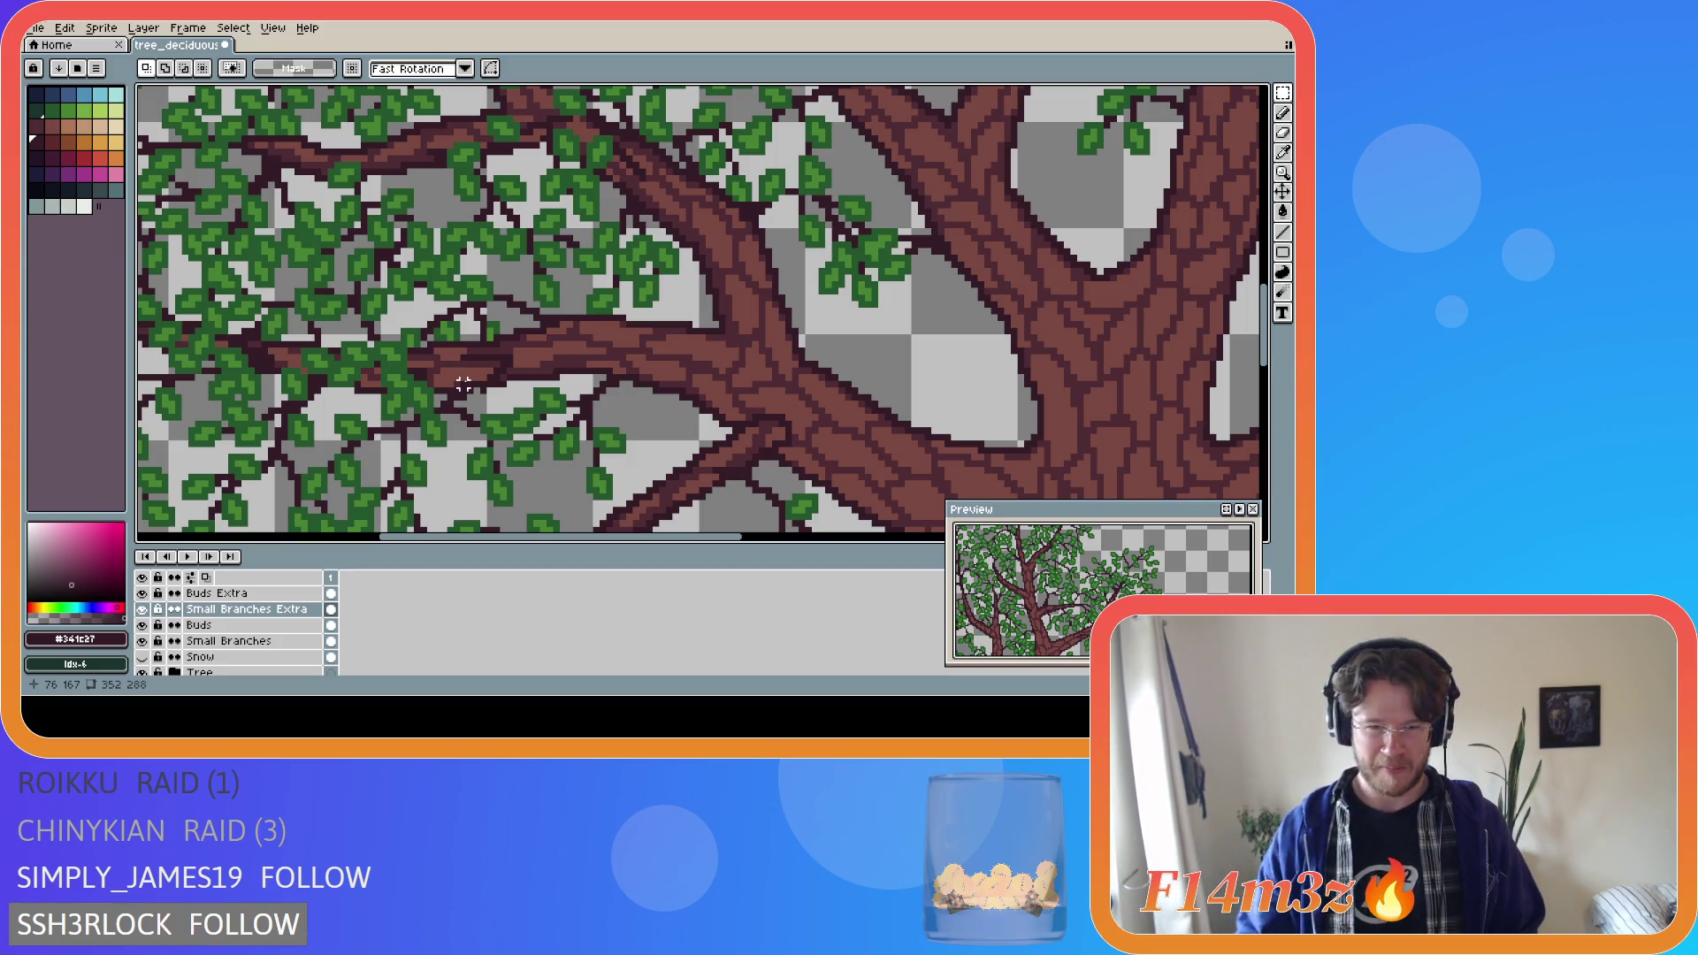
pyautogui.scroll(1, 470, 362)
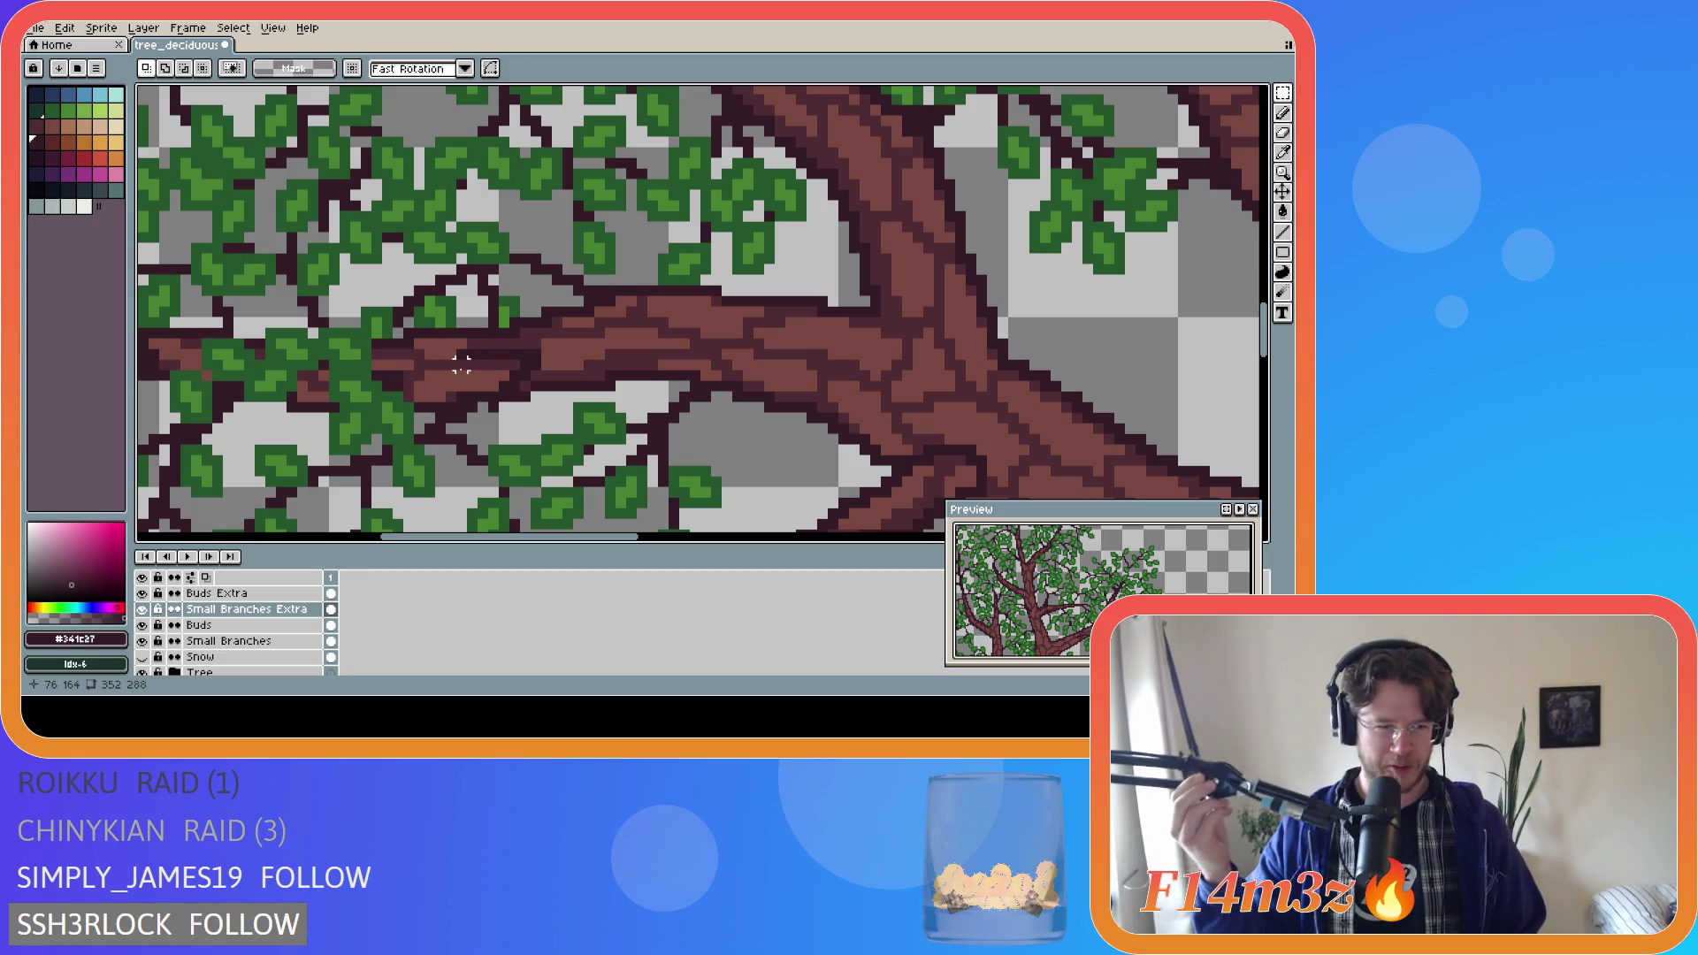
pyautogui.press('i')
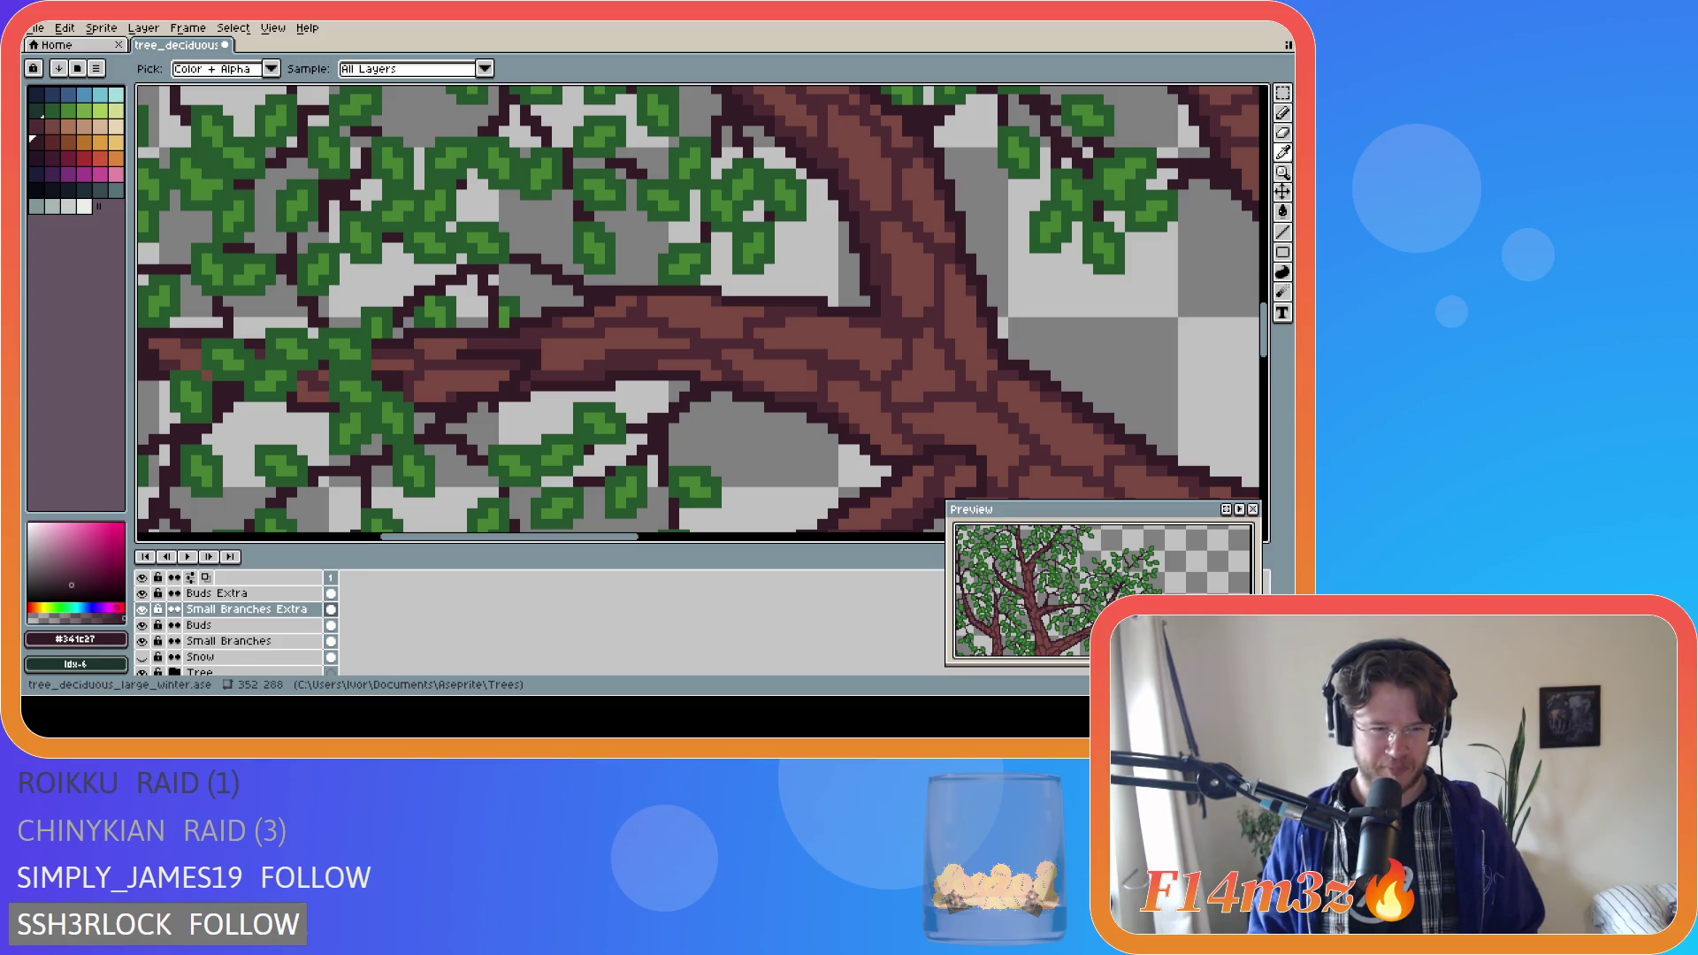
pyautogui.press('m')
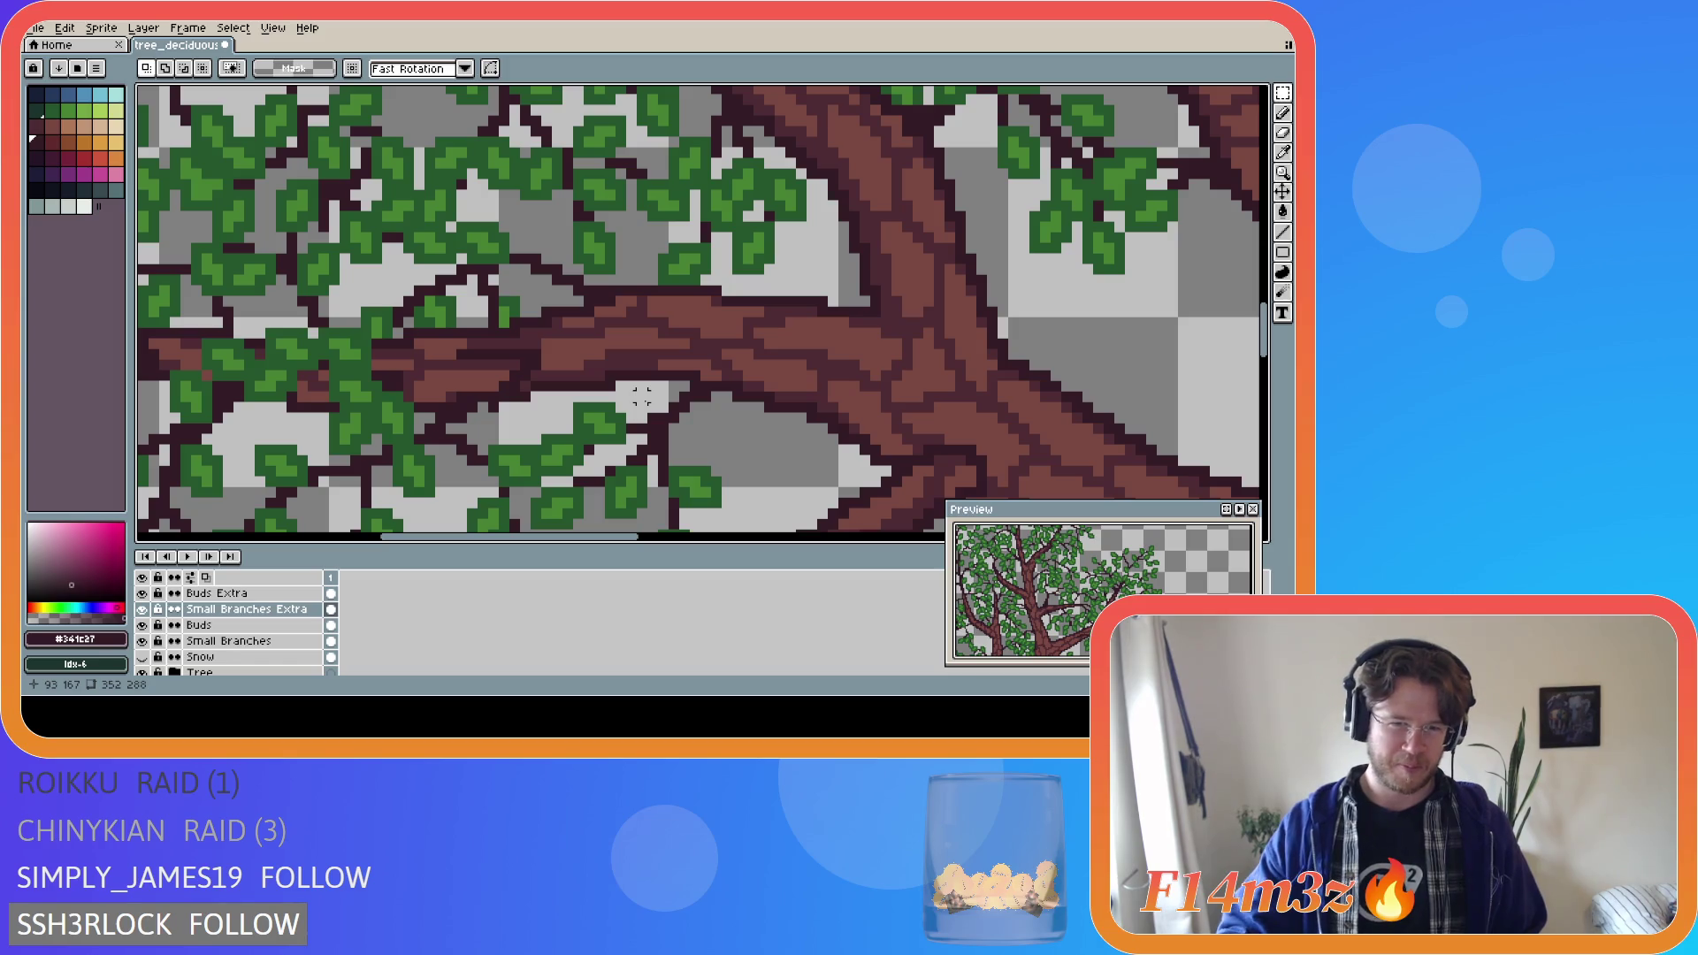
pyautogui.scroll(-2, 604, 395)
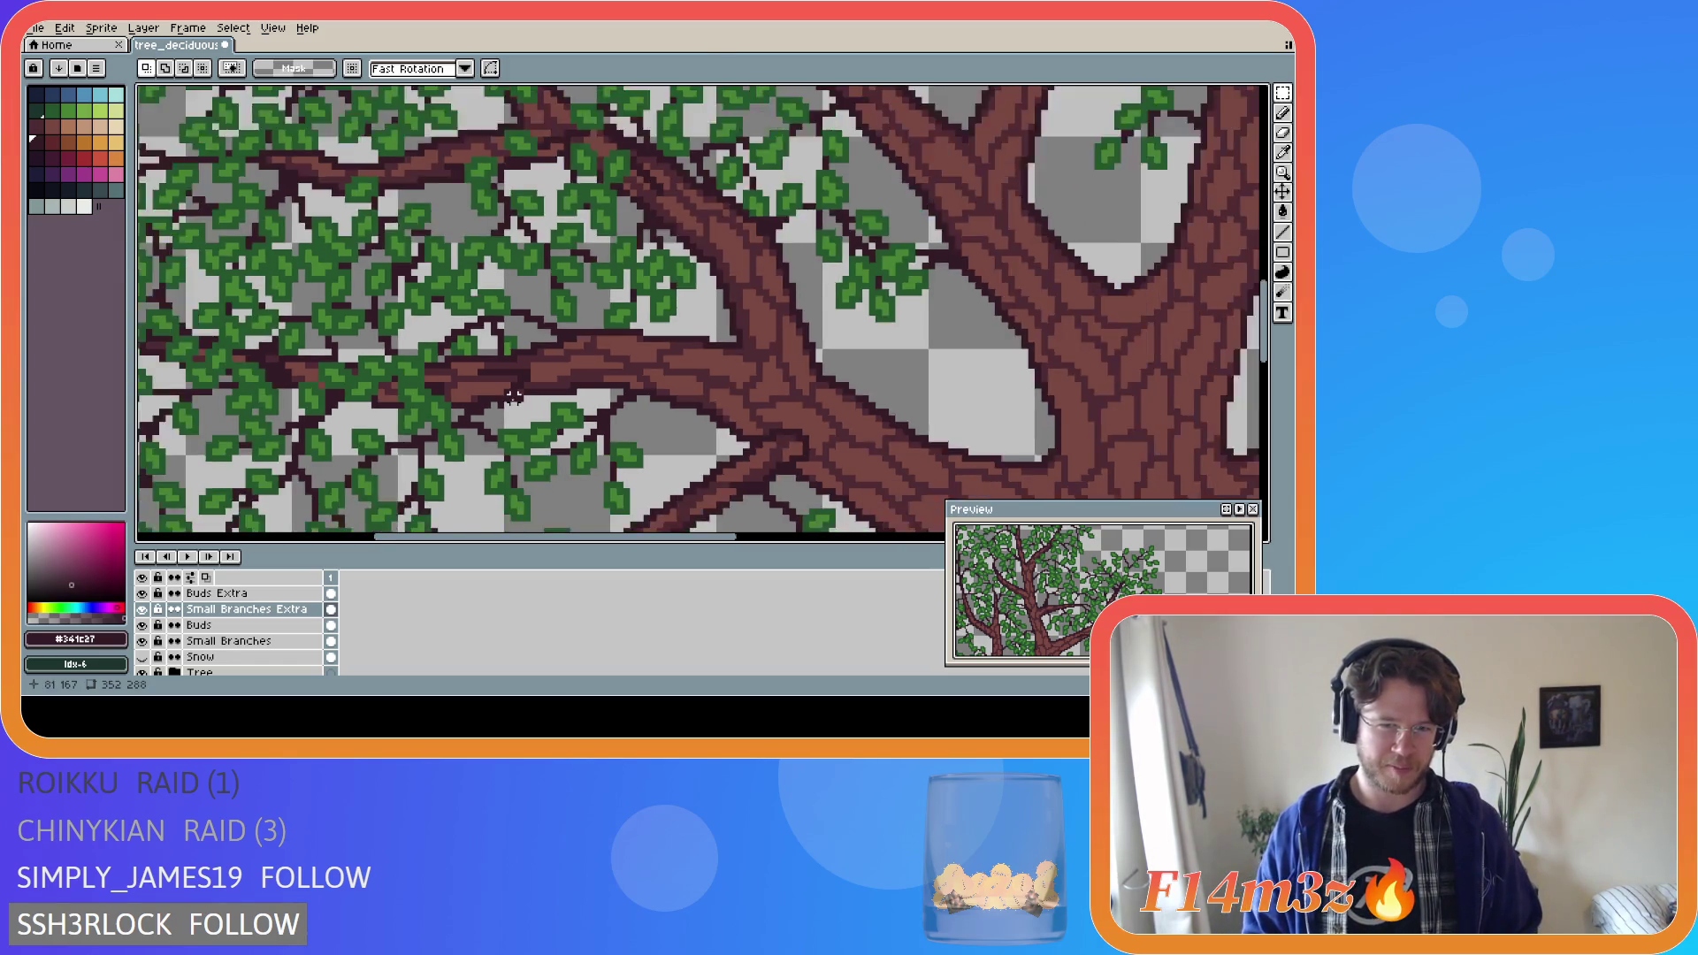
pyautogui.scroll(2, 530, 407)
pyautogui.press('i')
pyautogui.click(524, 418)
# Pencil a few trial leaf pixels around the branch, then undo them.
pyautogui.press('b')
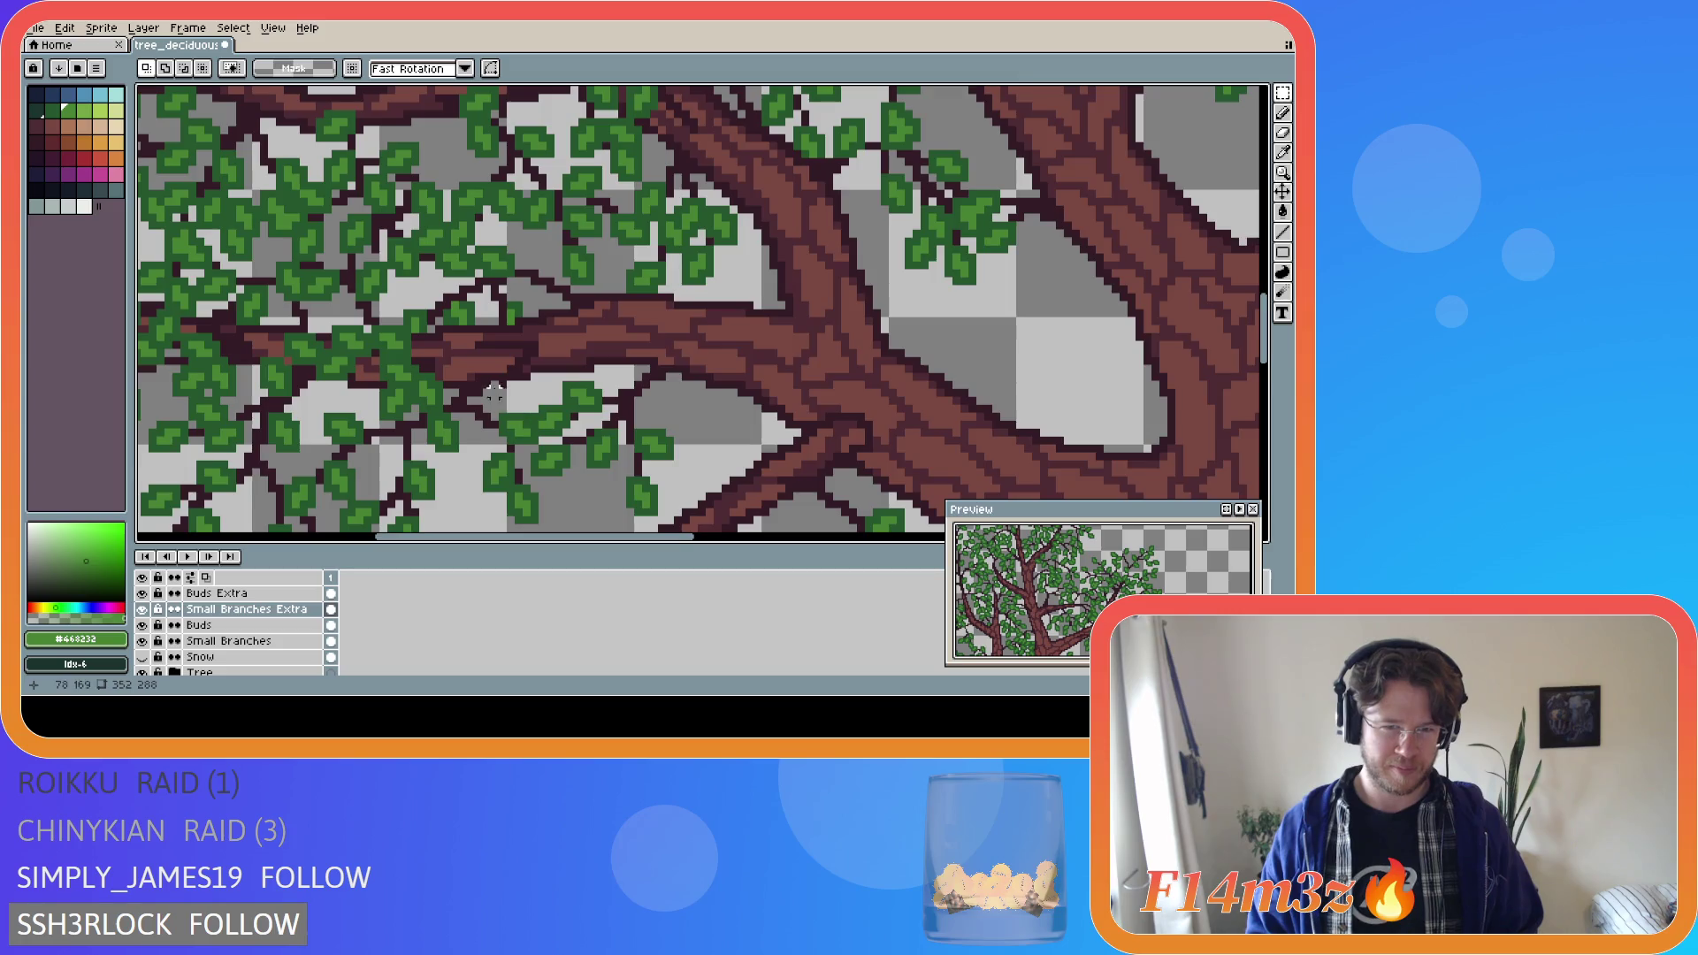
pyautogui.scroll(1, 509, 407)
pyautogui.moveTo(493, 394); pyautogui.dragTo(486, 405)
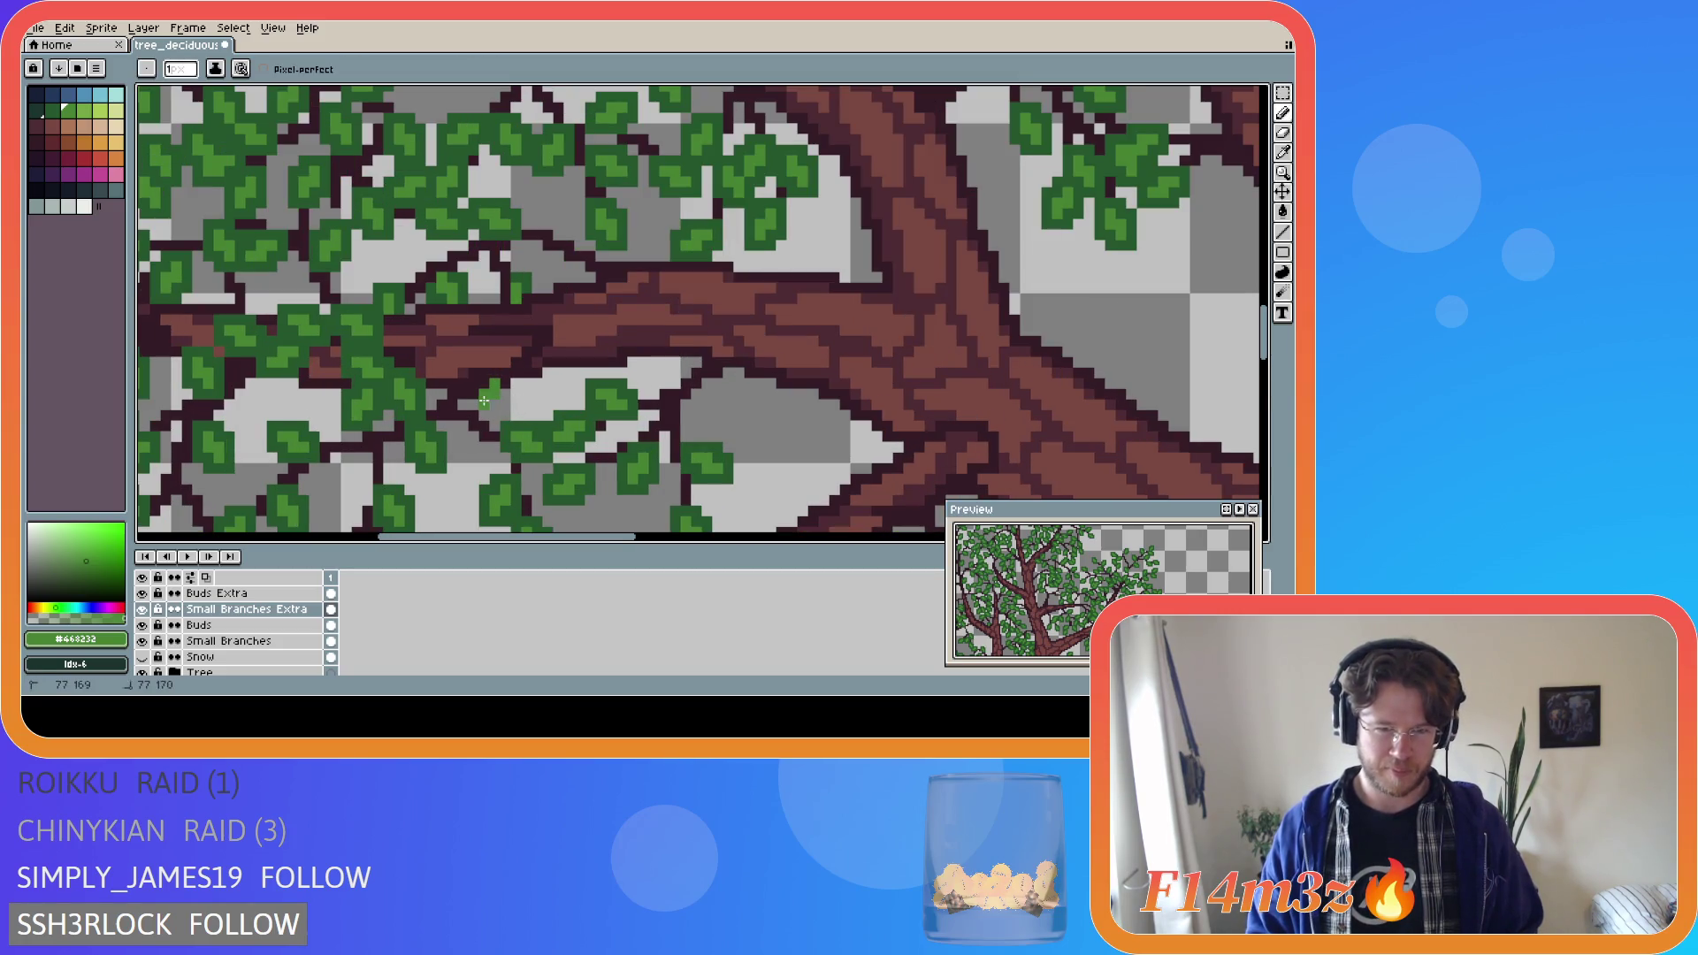
pyautogui.moveTo(455, 330); pyautogui.dragTo(440, 321)
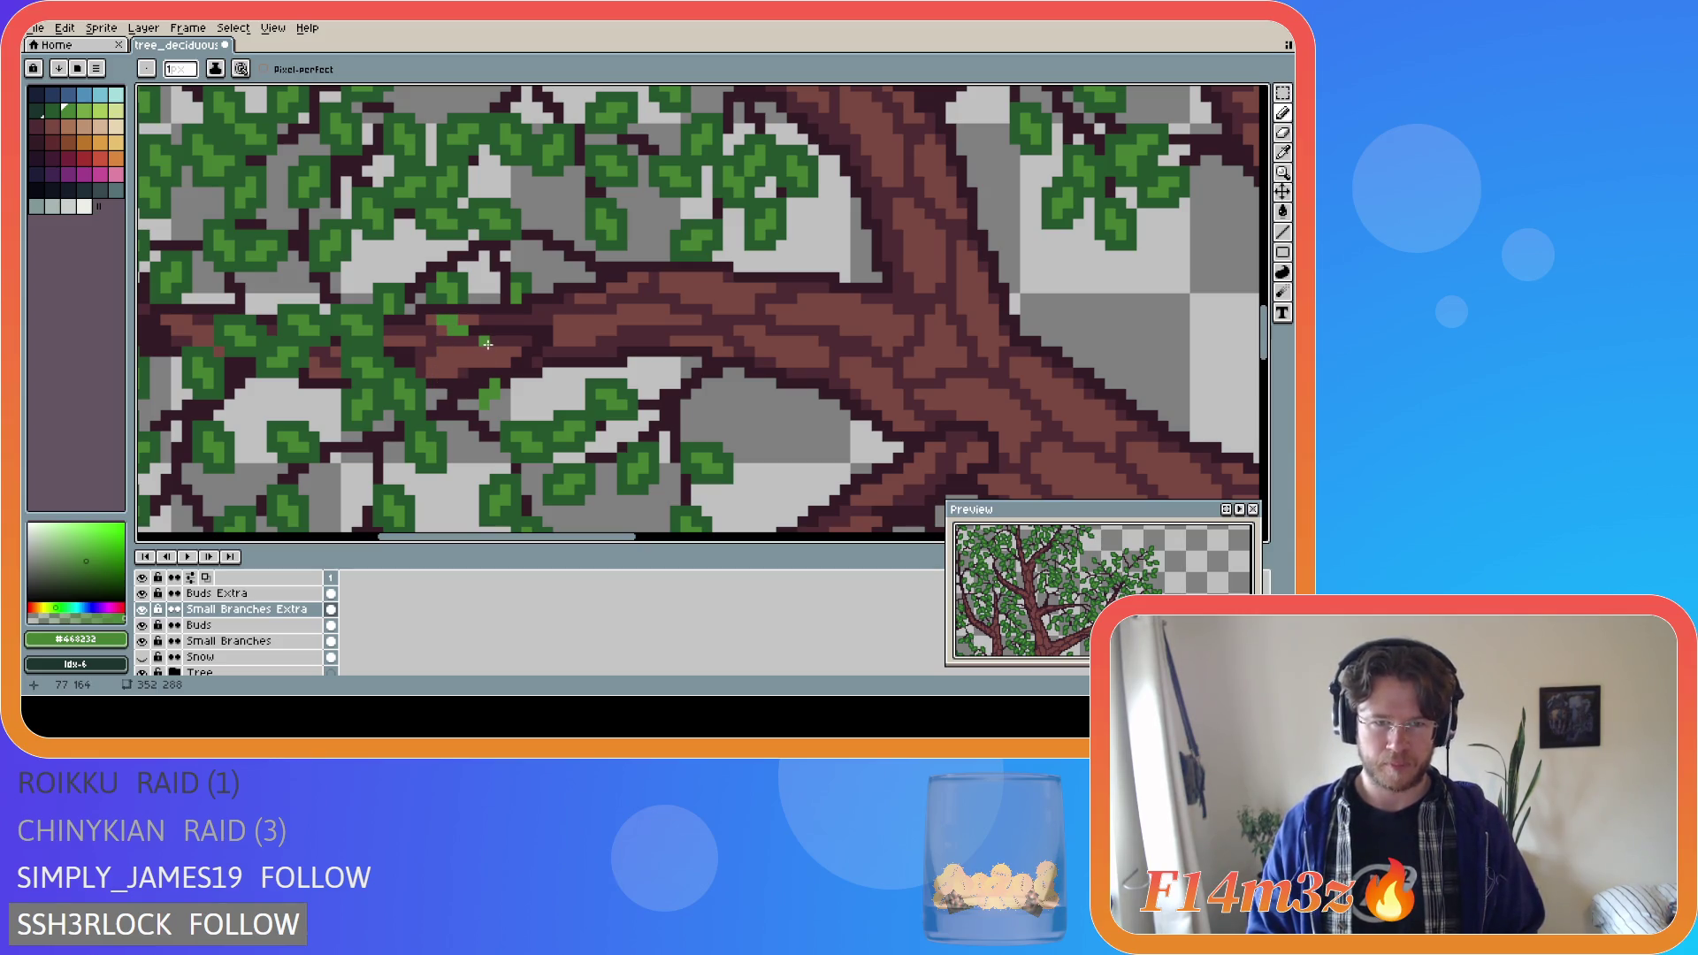
pyautogui.hotkey('ctrl', 'z')
pyautogui.hotkey('ctrl', 'z')
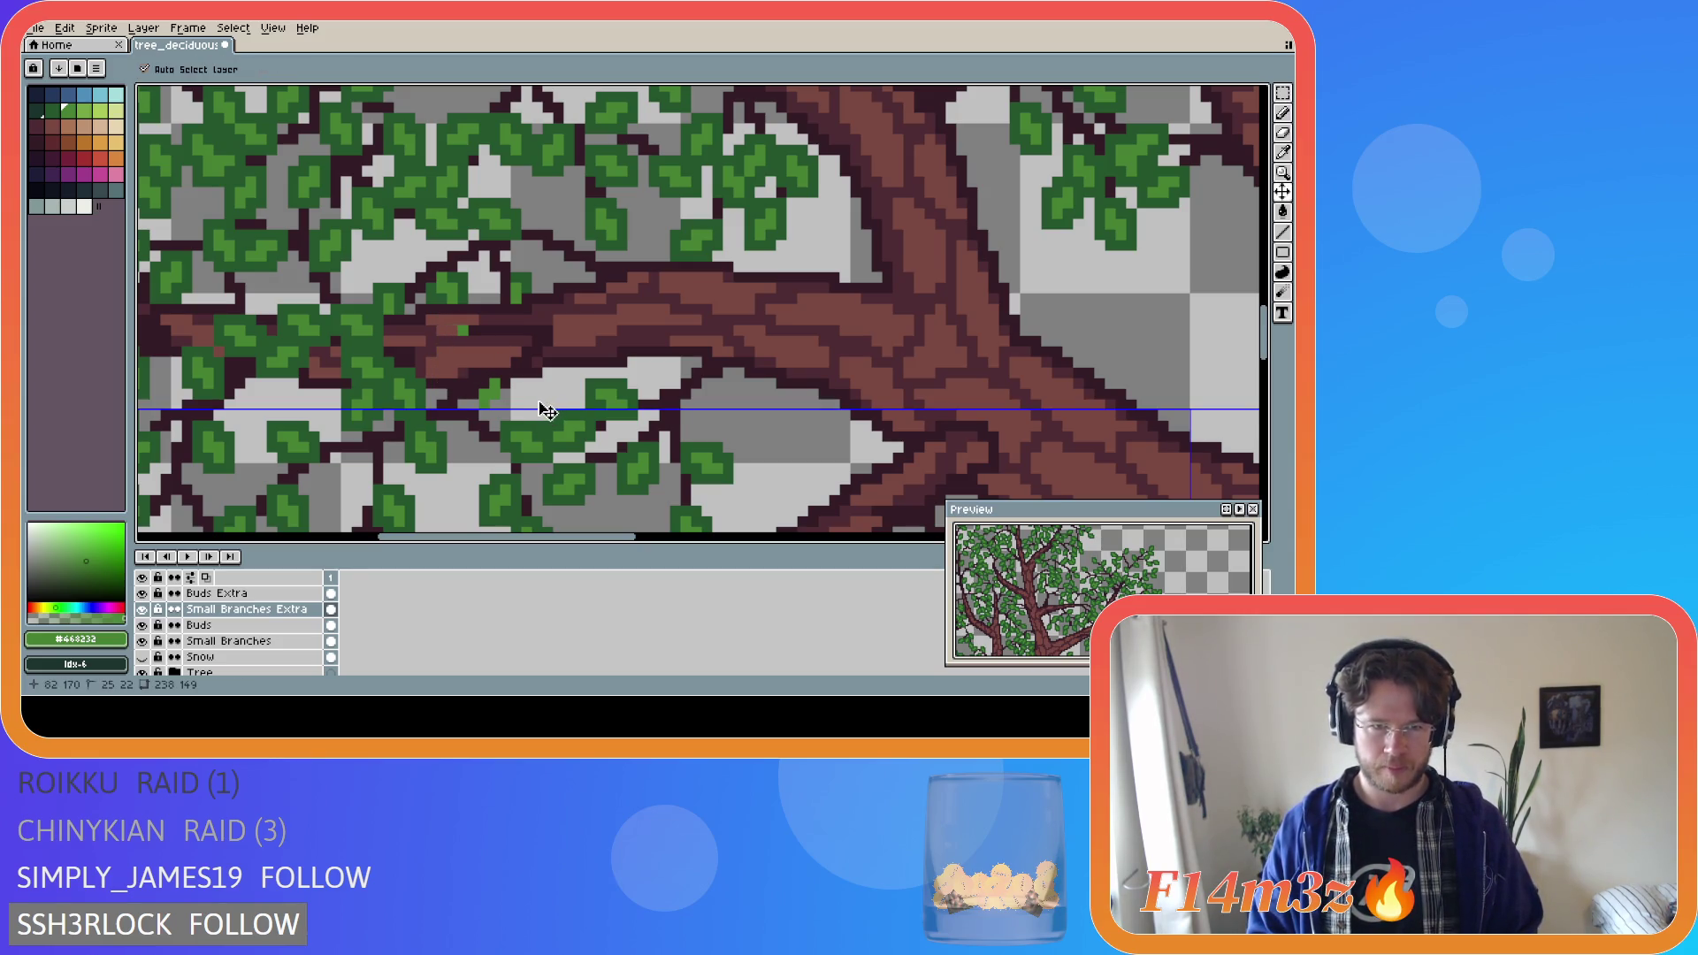
# Pick branch colour #341c27 and shift a 10×7 branch-tip piece one pixel left.
pyautogui.scroll(-4, 514, 398)
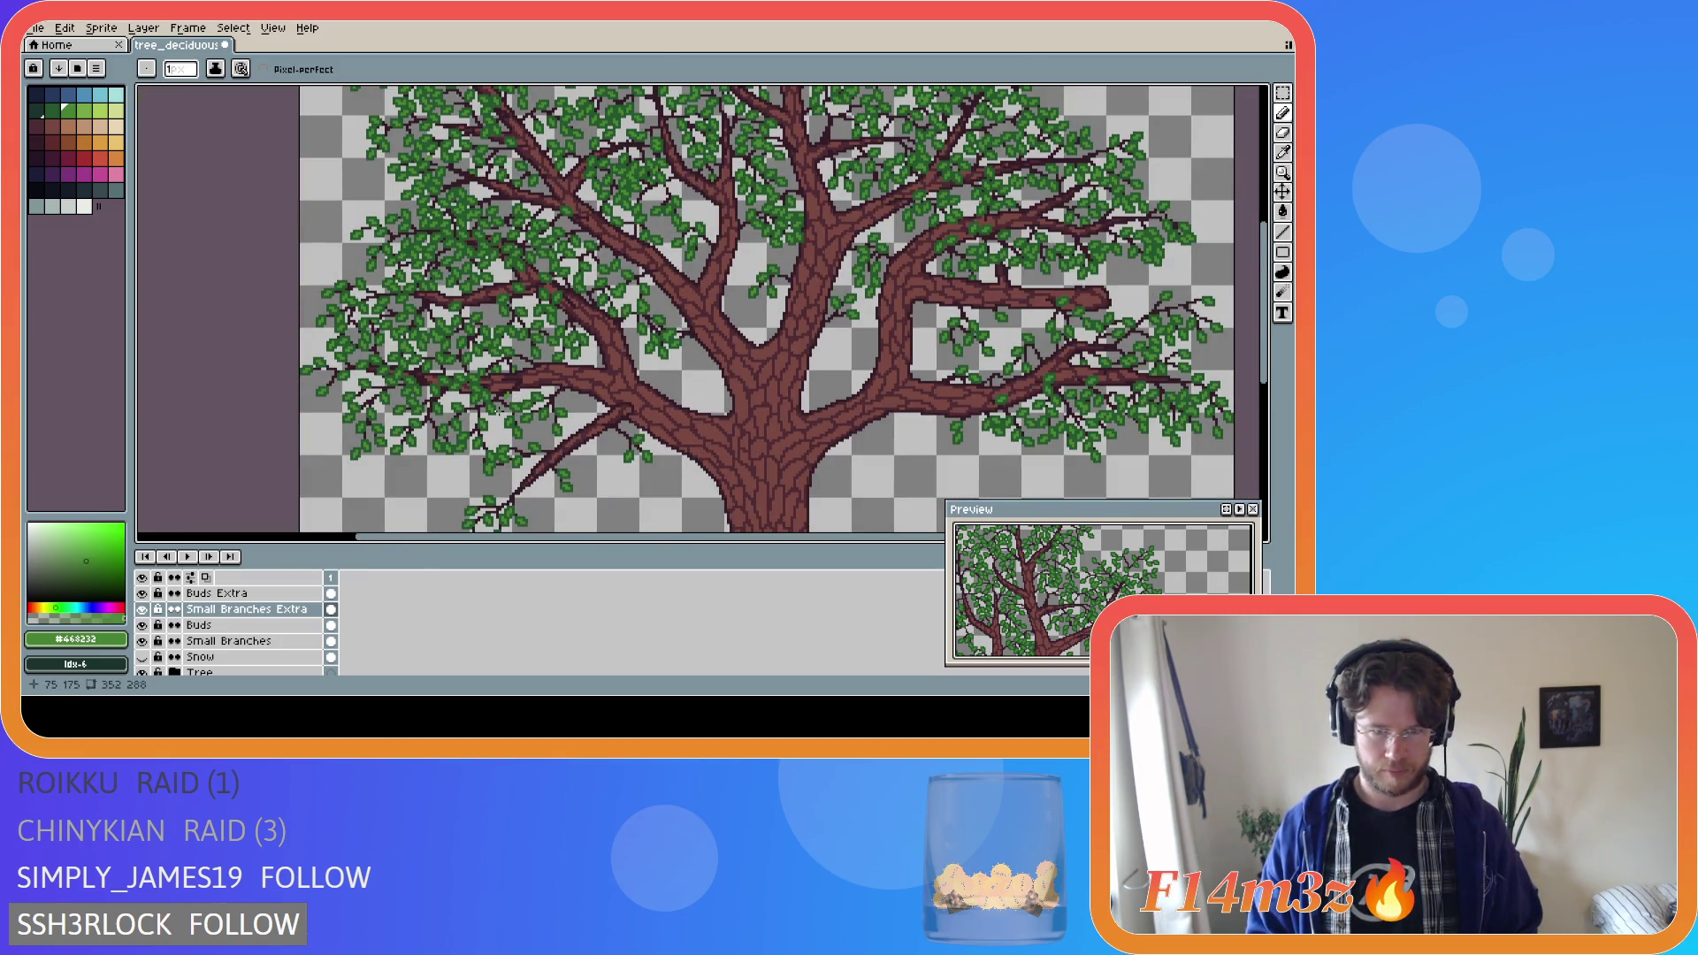
pyautogui.scroll(2, 497, 410)
pyautogui.keyDown('alt'); pyautogui.click(532, 352); pyautogui.keyUp('alt')
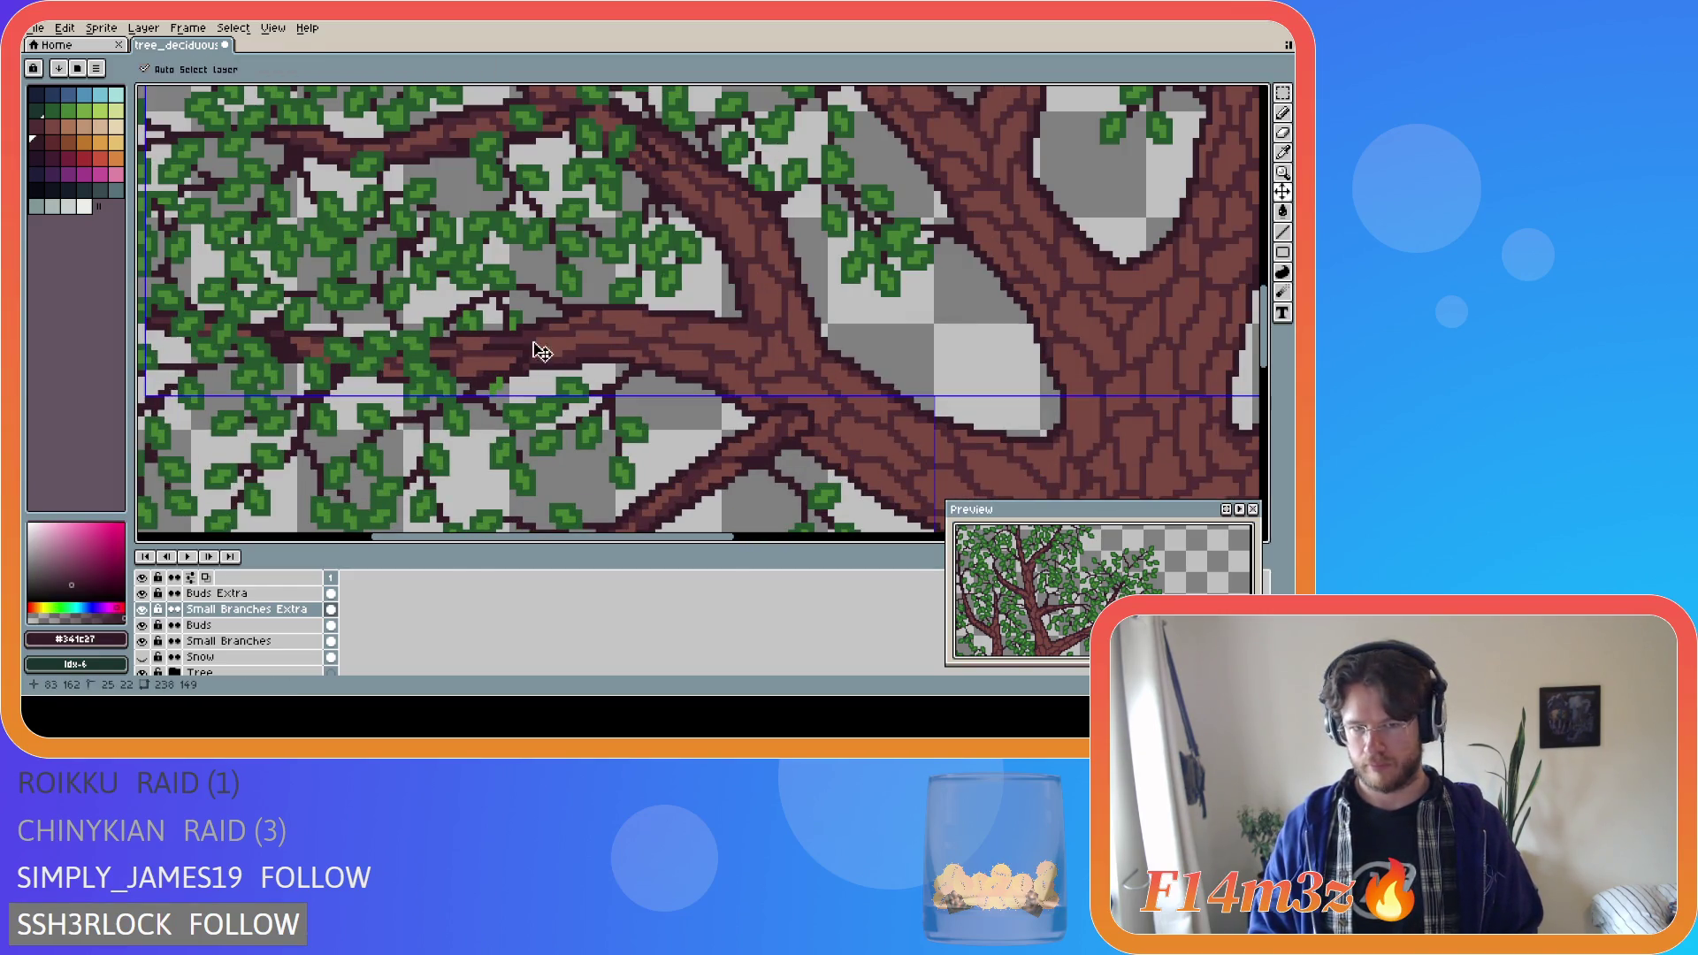
pyautogui.click(535, 346)
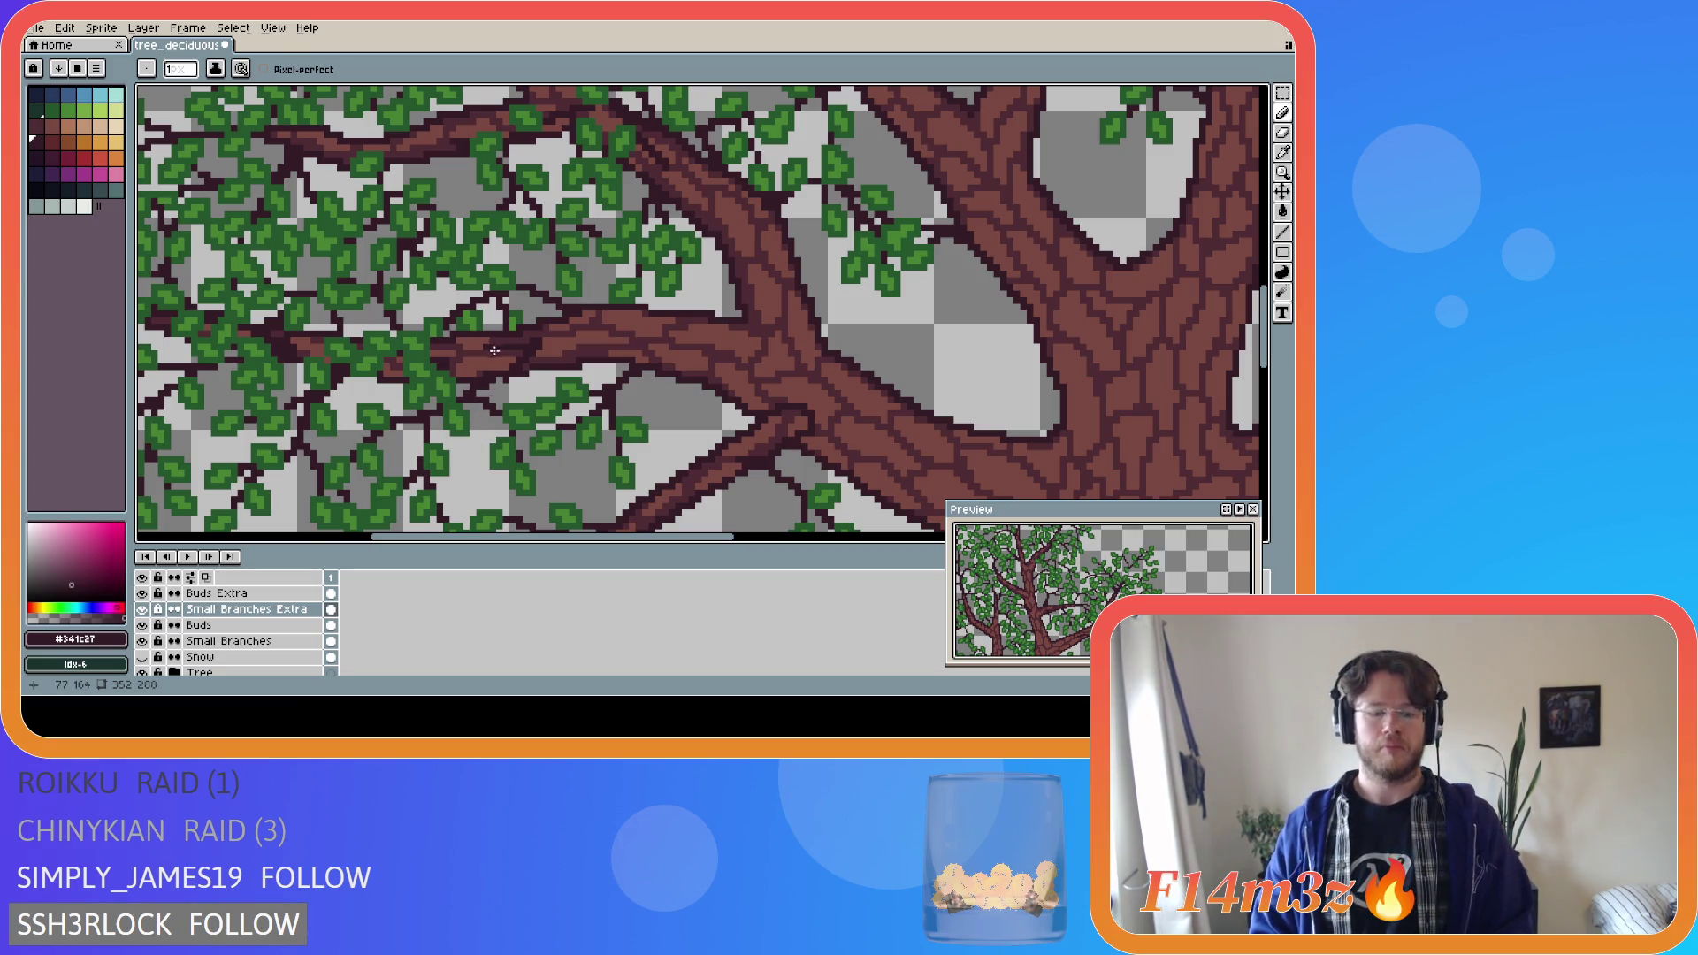
pyautogui.press('m')
pyautogui.moveTo(485, 339)
pyautogui.mouseDown()
pyautogui.moveTo(535, 363)
pyautogui.moveTo(546, 393)
pyautogui.mouseUp()
pyautogui.hotkey('ctrl', 't')
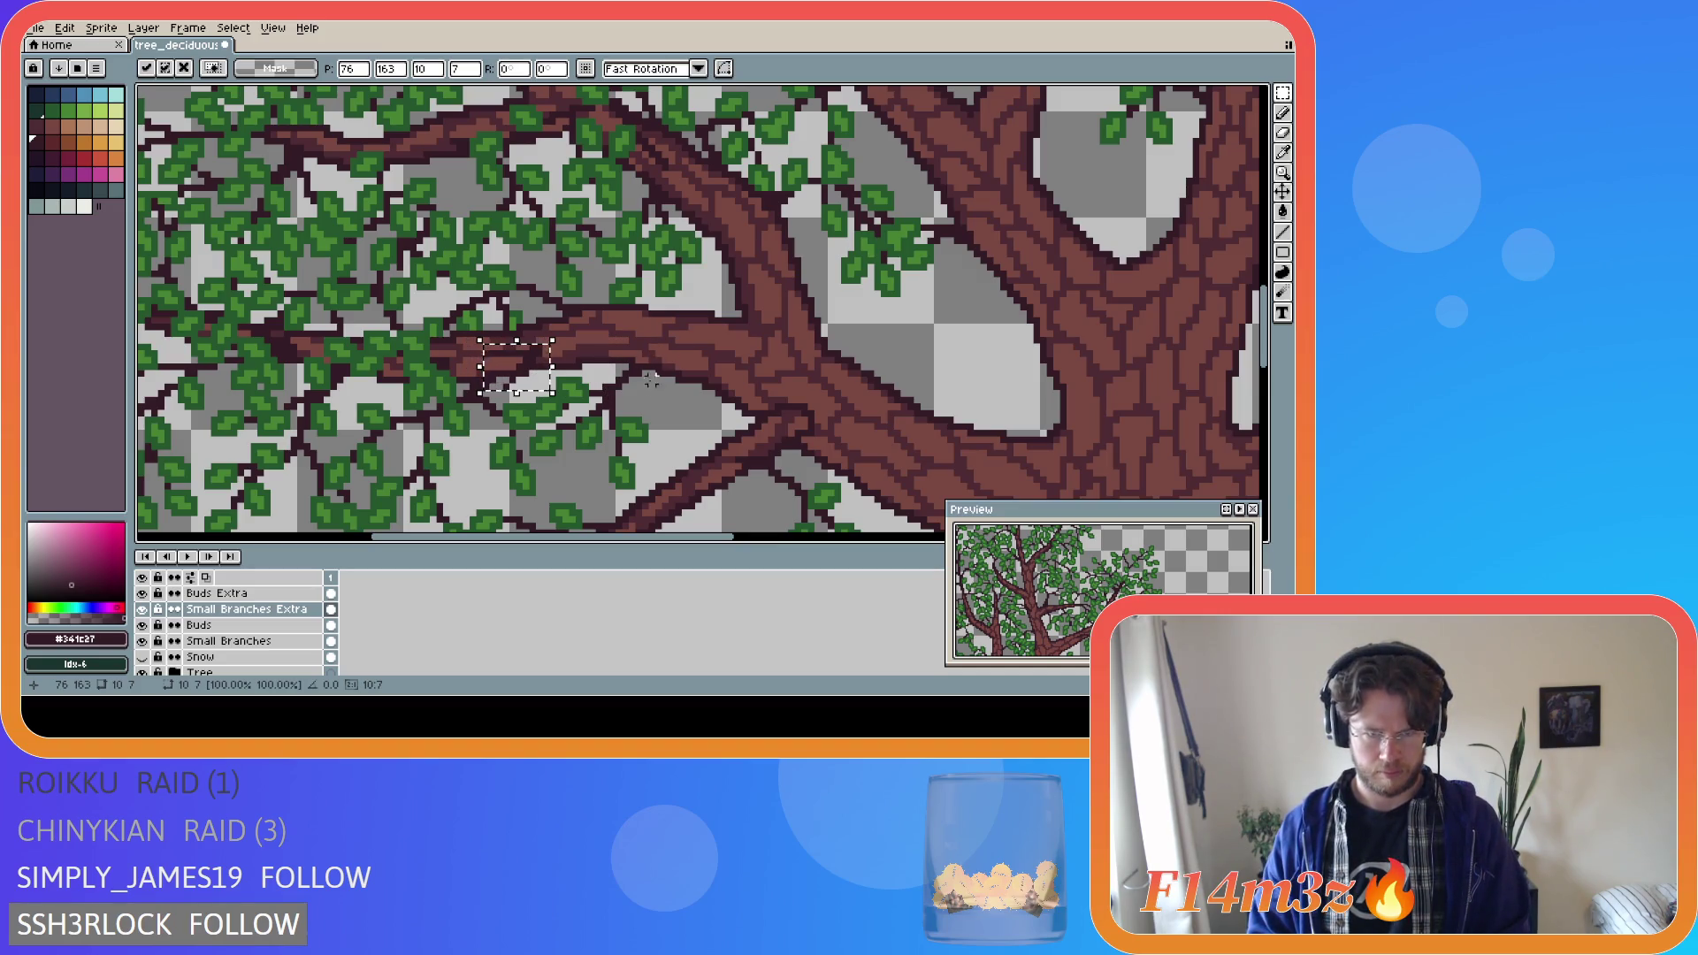
pyautogui.press('Left')
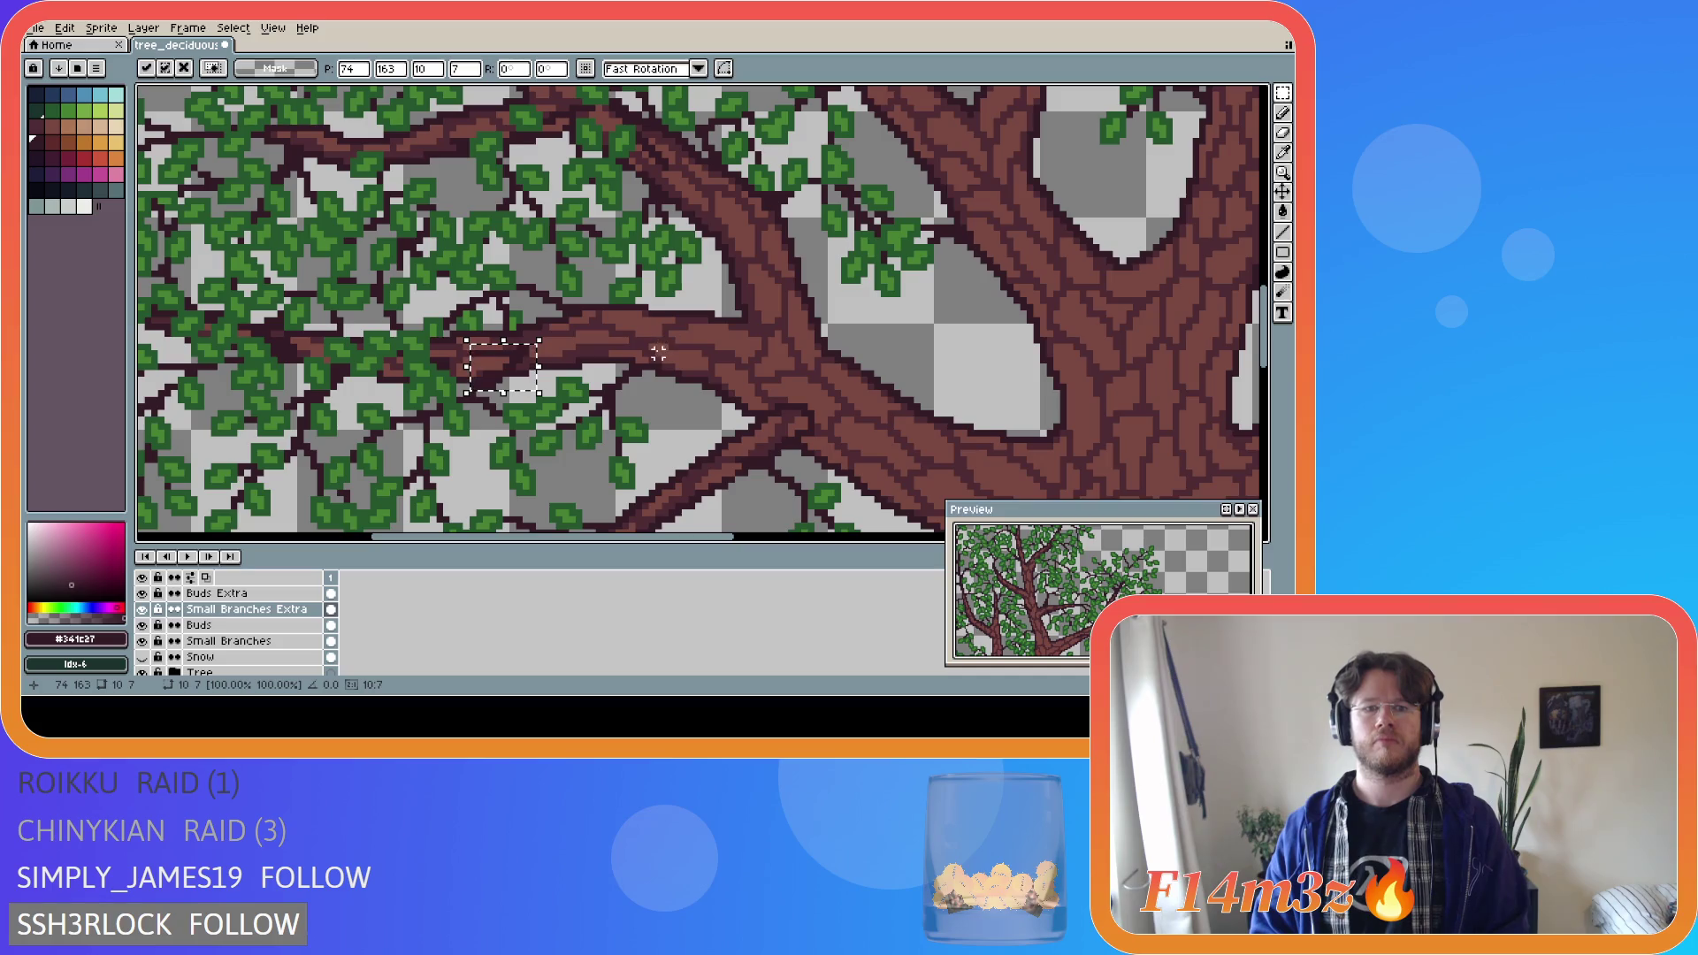
pyautogui.click(578, 360)
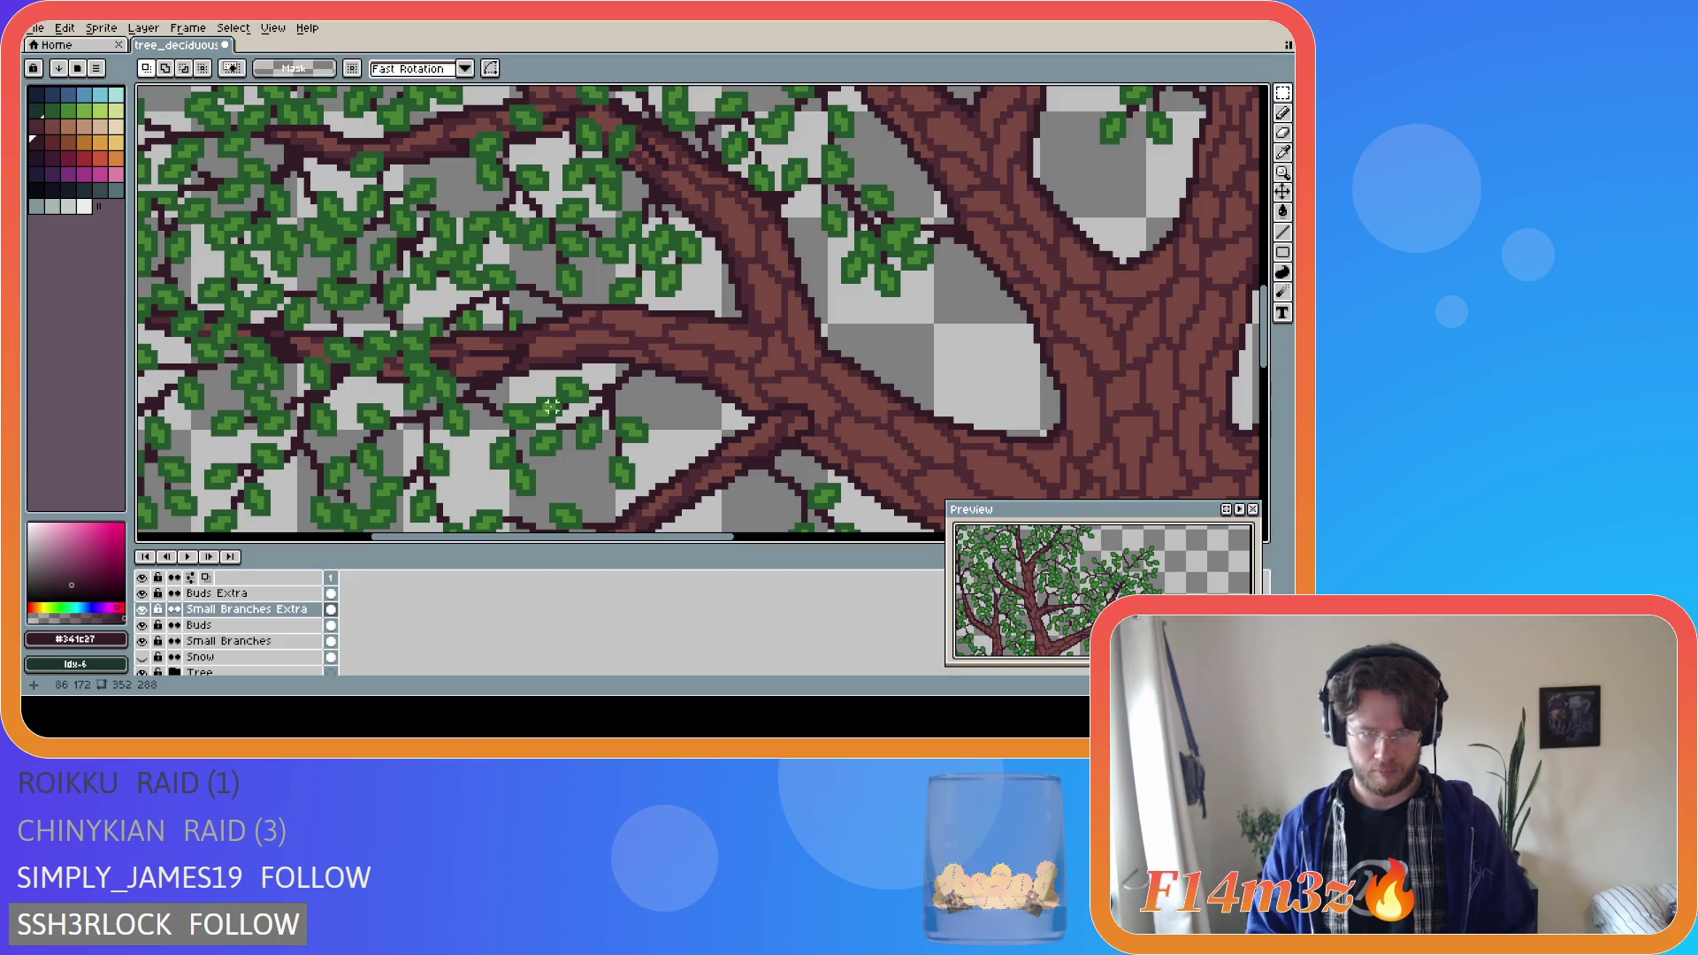
# Pick leaf green #468232 again and hide the Tree layer.
pyautogui.press('b')
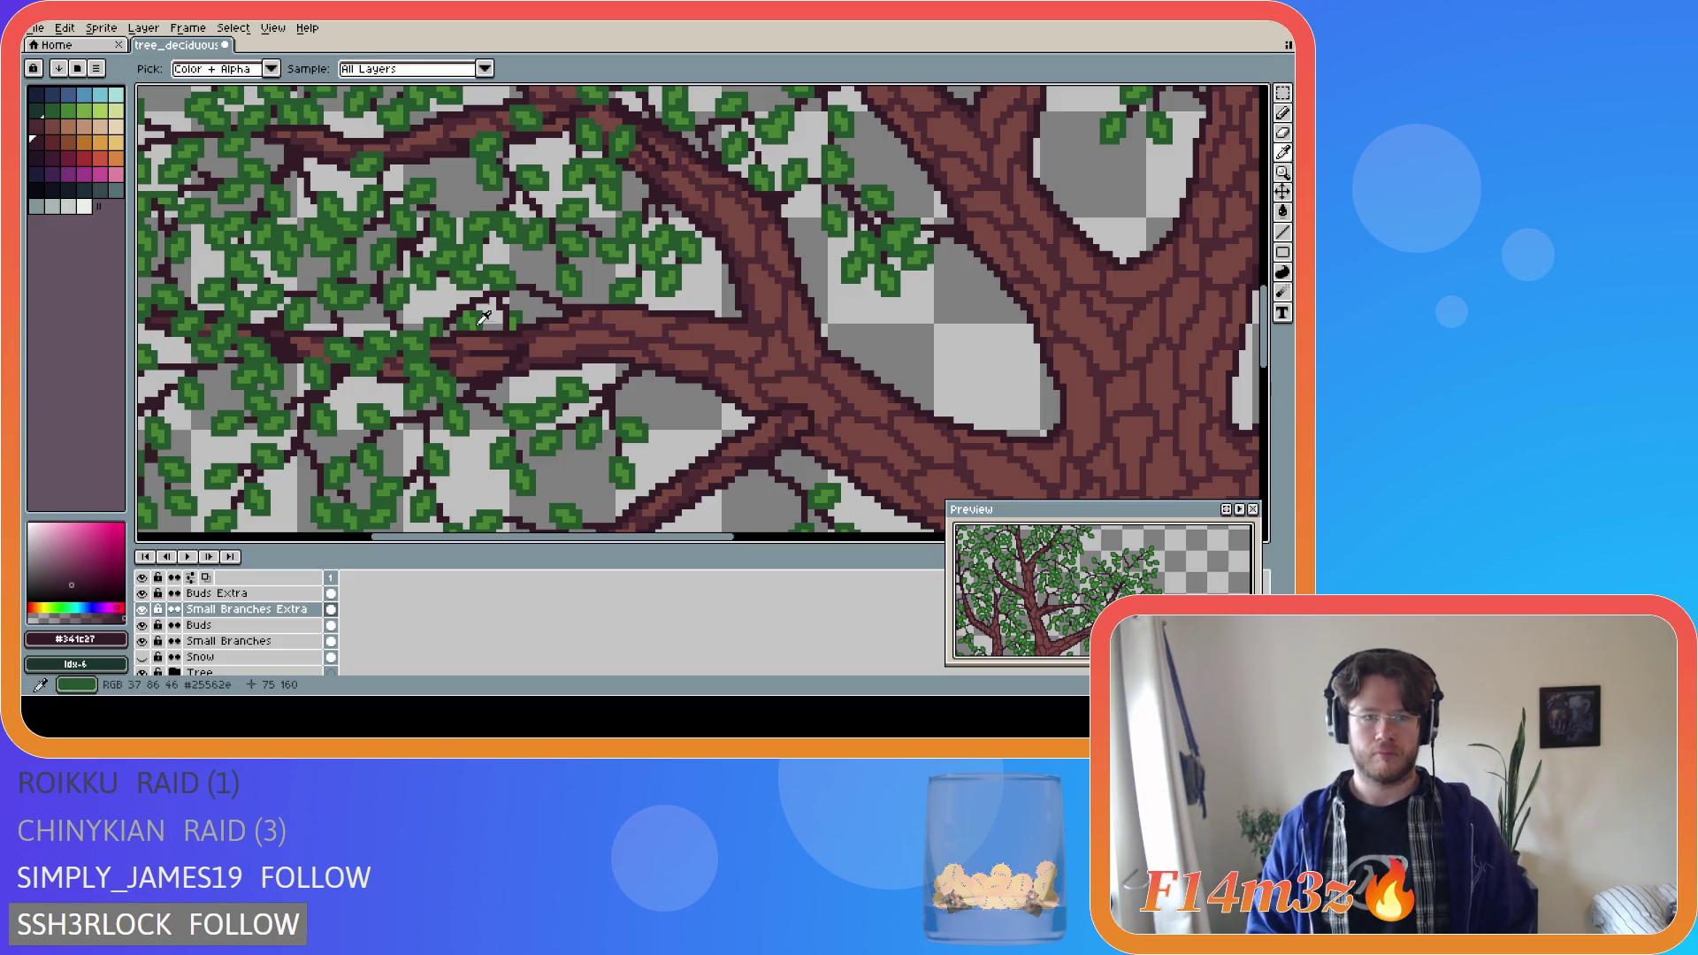
pyautogui.keyDown('alt'); pyautogui.click(386, 503); pyautogui.keyUp('alt')
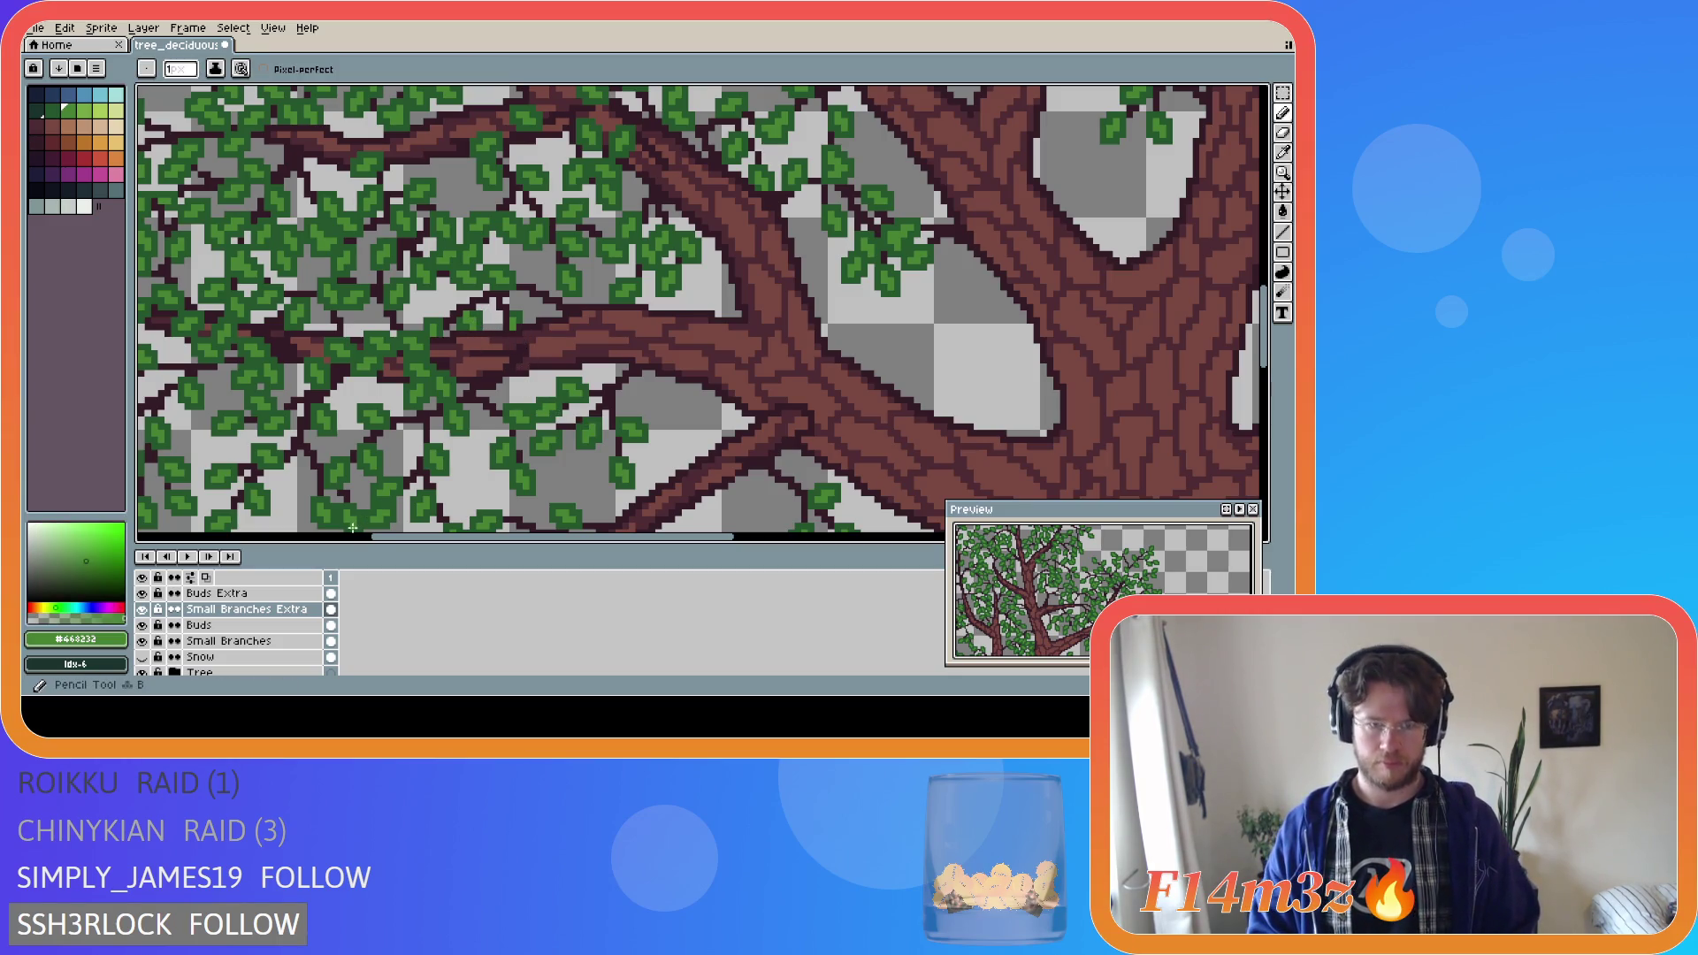
pyautogui.click(143, 674)
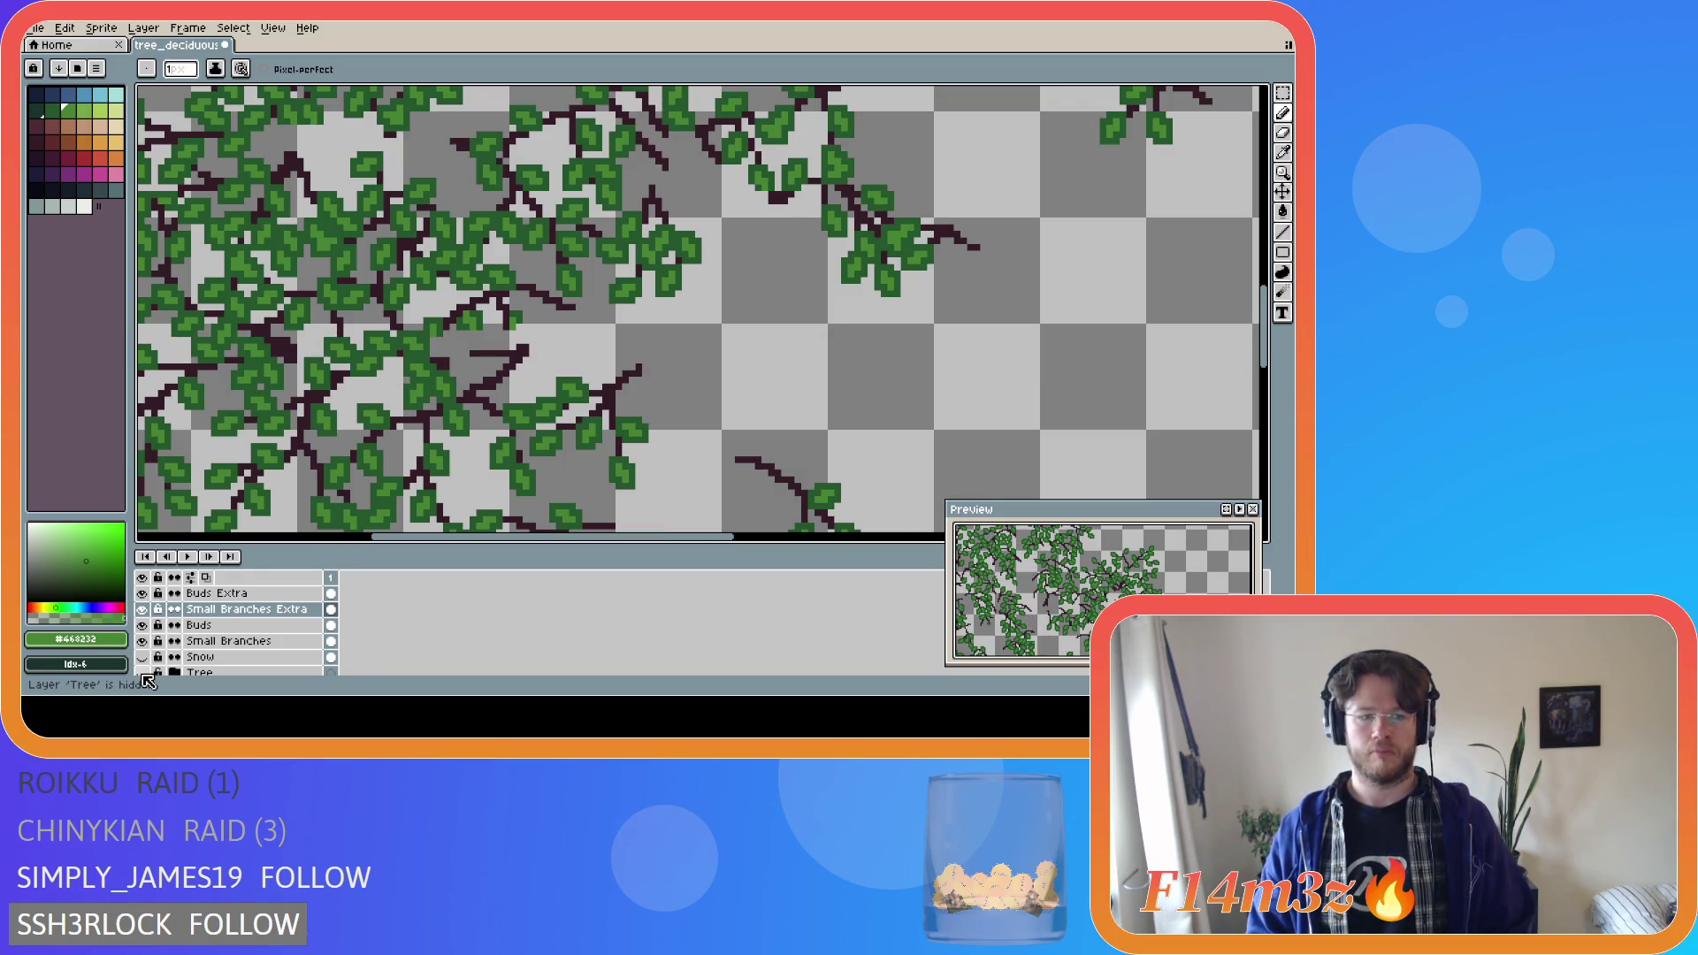
# Hide Small Branches, re-pick leaf green #468232, and make Buds Extra the active layer.
pyautogui.click(143, 641)
pyautogui.press('i')
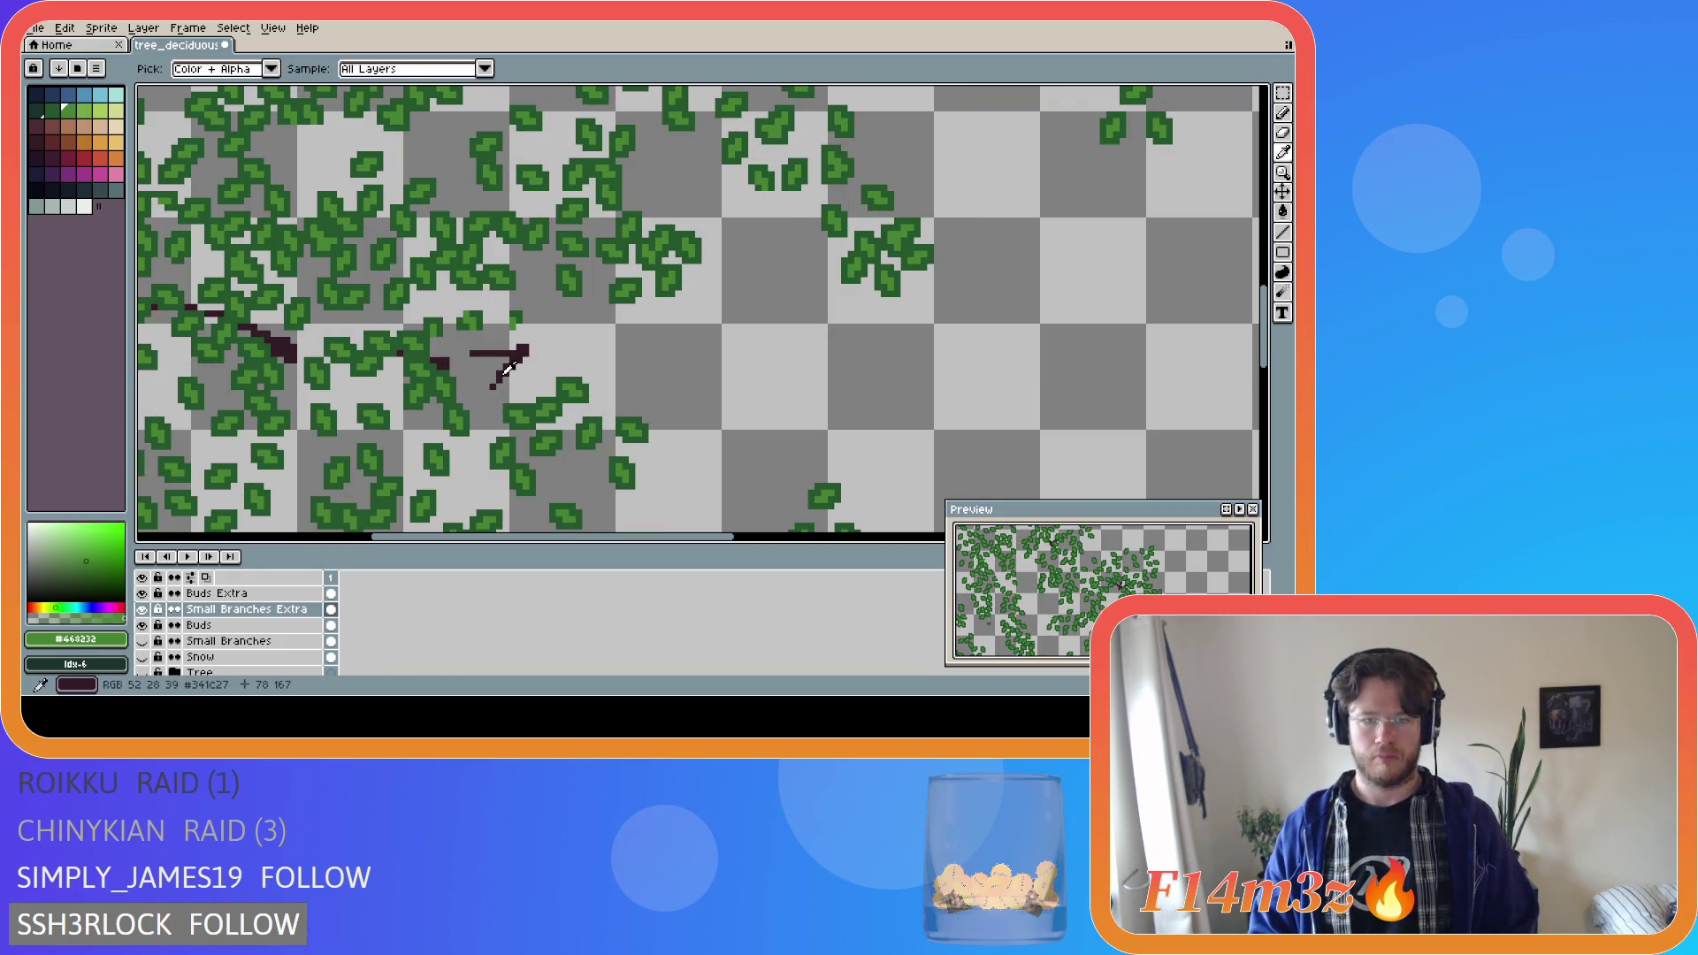
pyautogui.keyDown('alt'); pyautogui.click(509, 370); pyautogui.keyUp('alt')
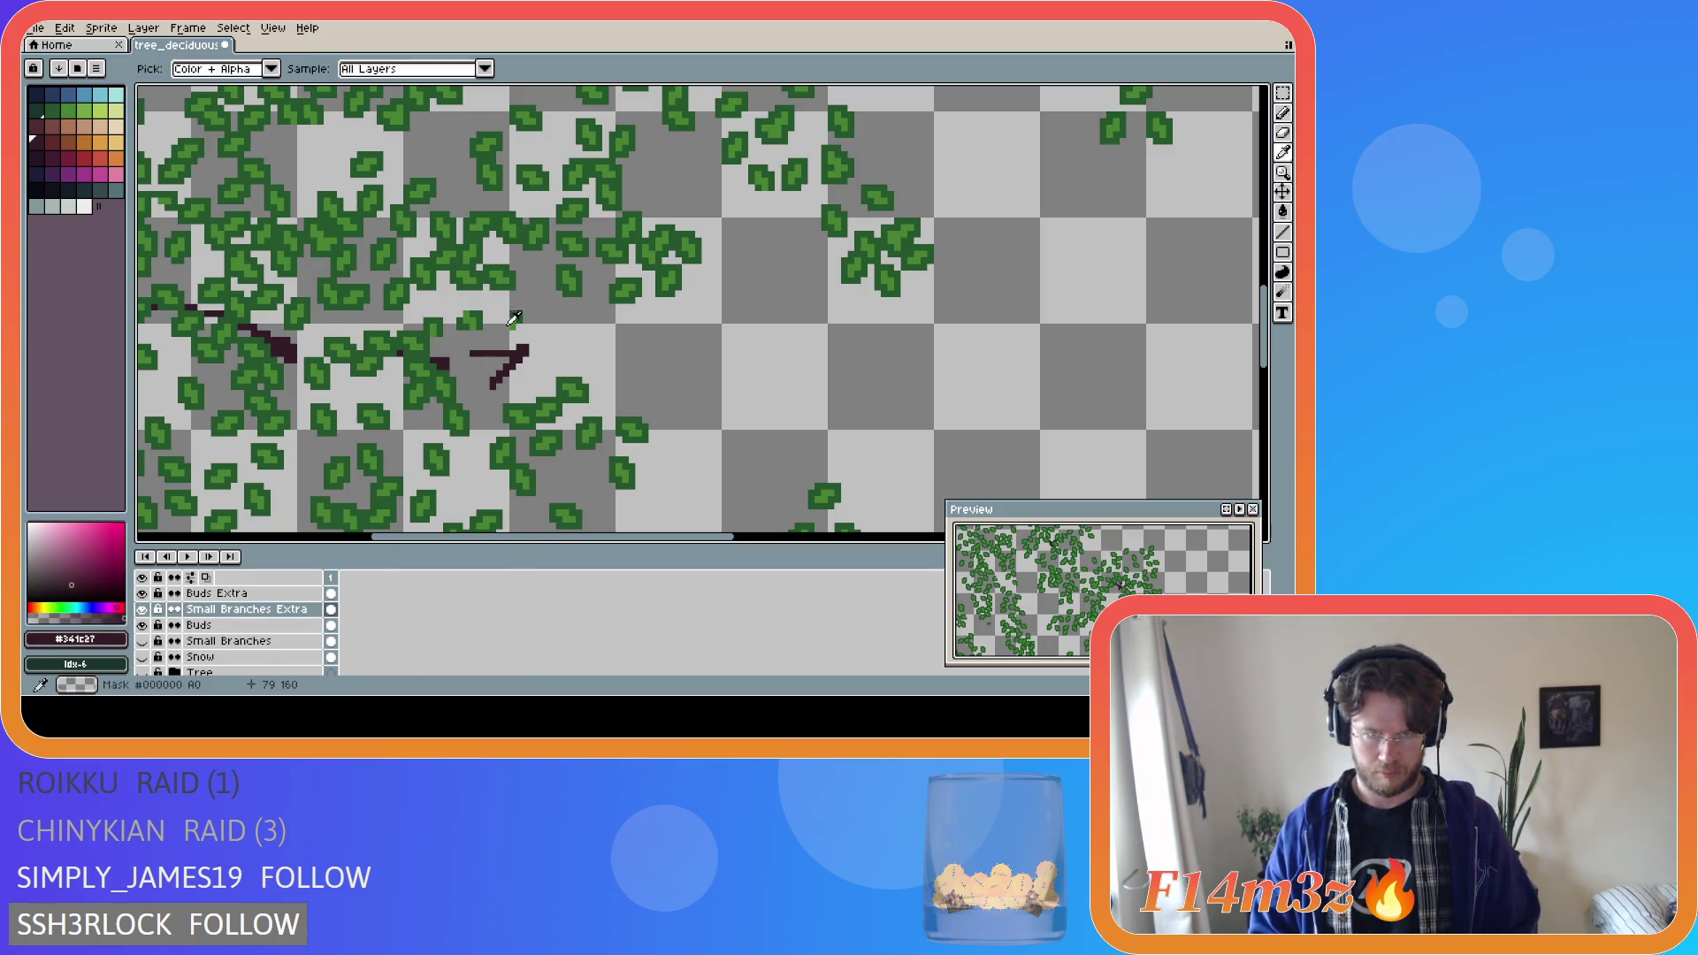
pyautogui.keyDown('alt'); pyautogui.click(433, 456); pyautogui.keyUp('alt')
pyautogui.click(252, 594)
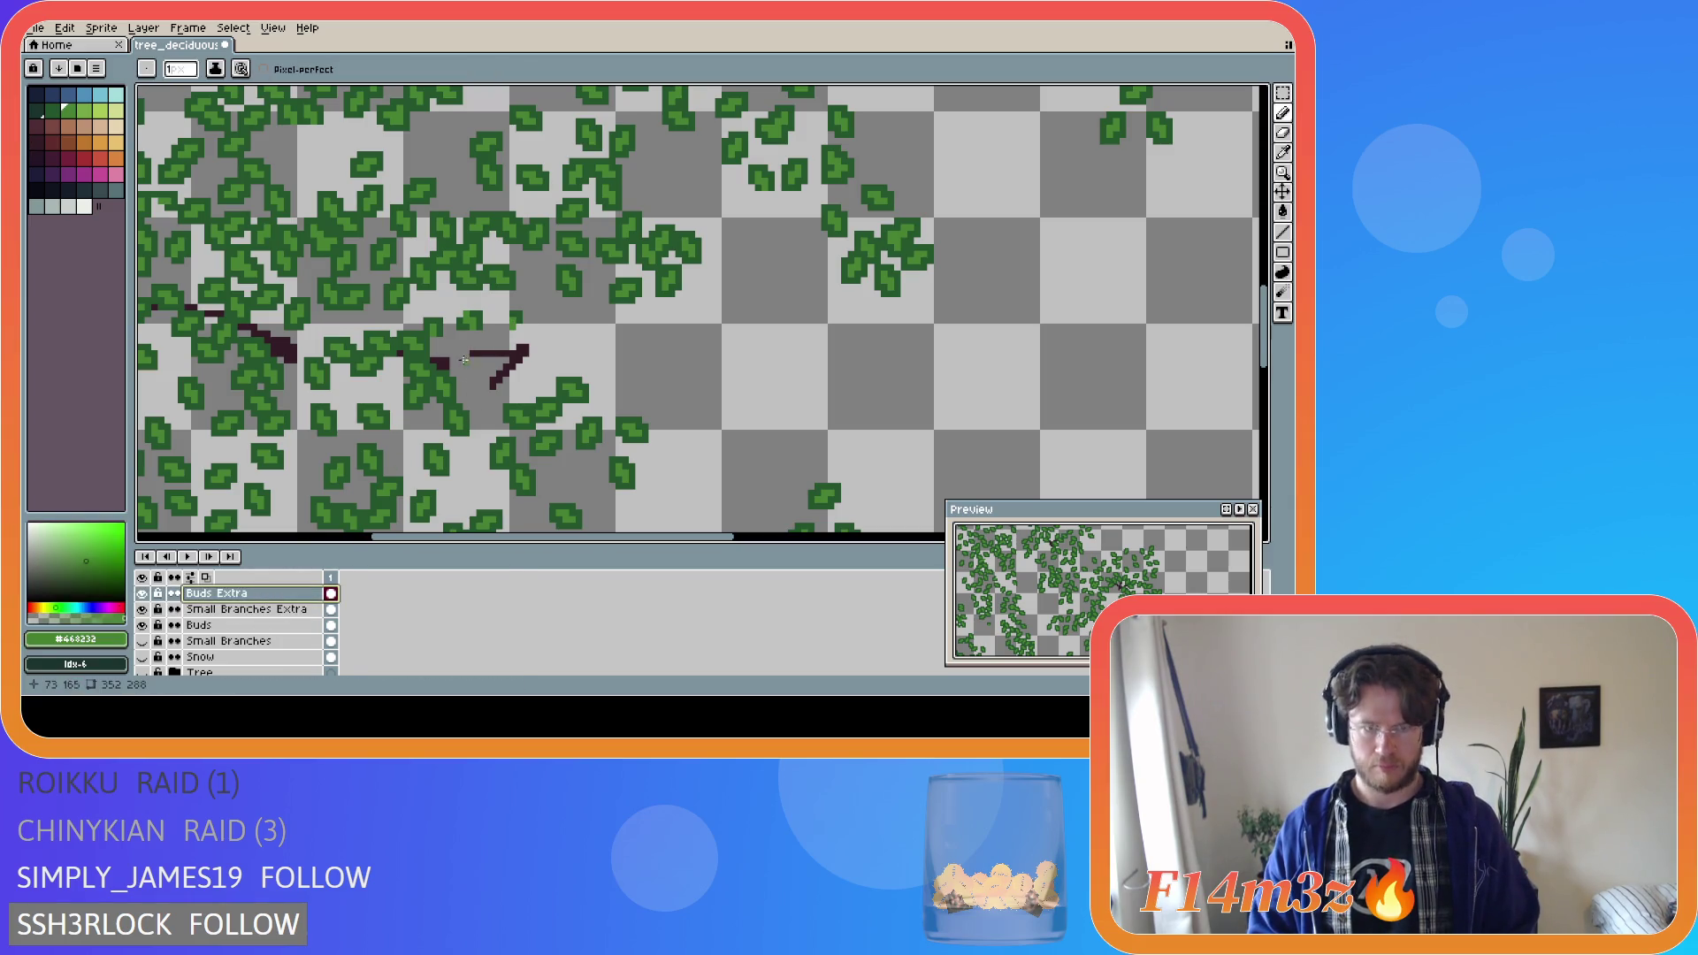
# Pencil four green leaf pixels along the branch and around the twig tip.
pyautogui.click(458, 349)
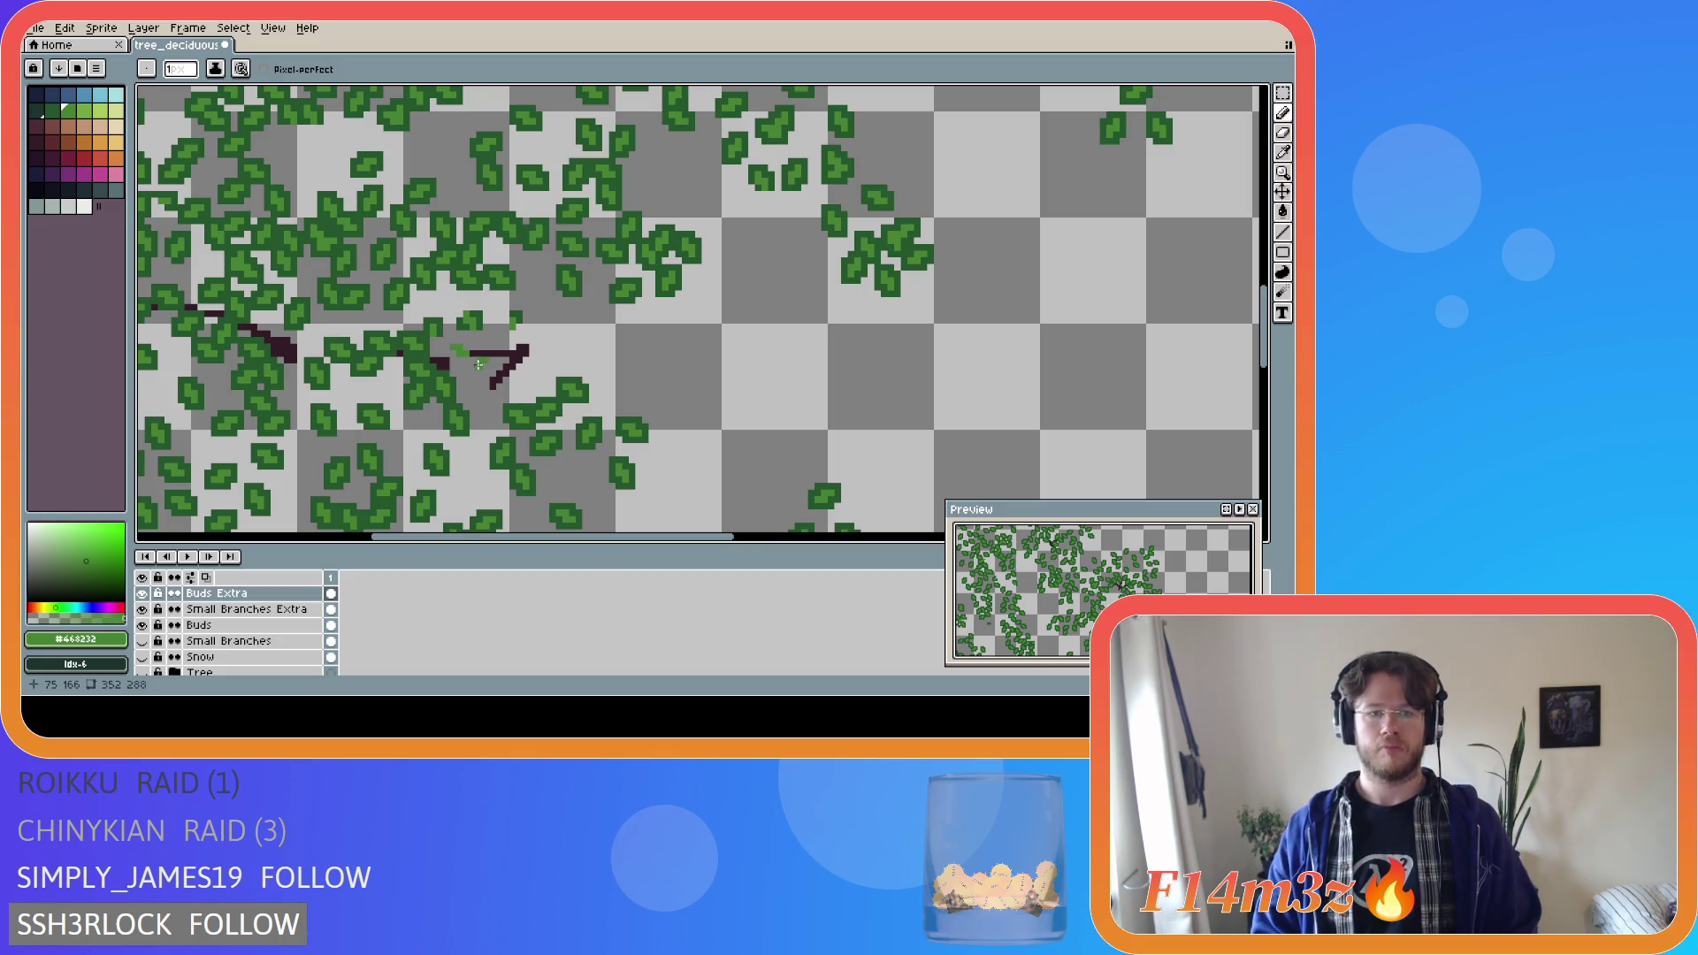
pyautogui.click(494, 347)
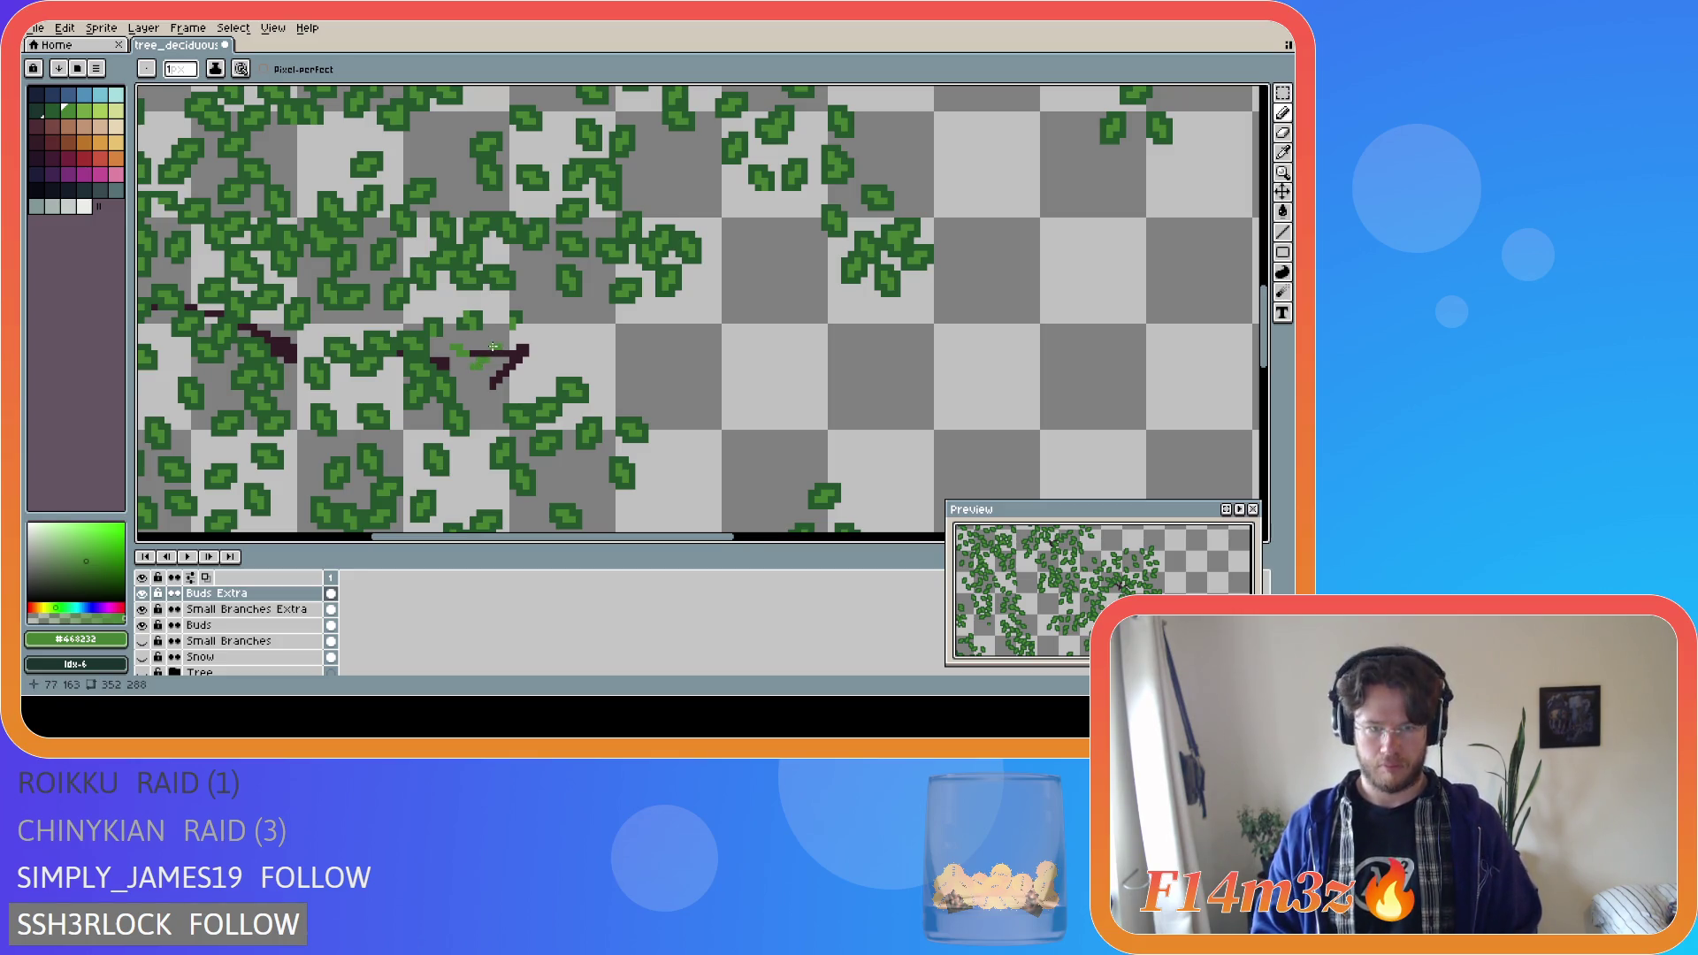
pyautogui.click(485, 393)
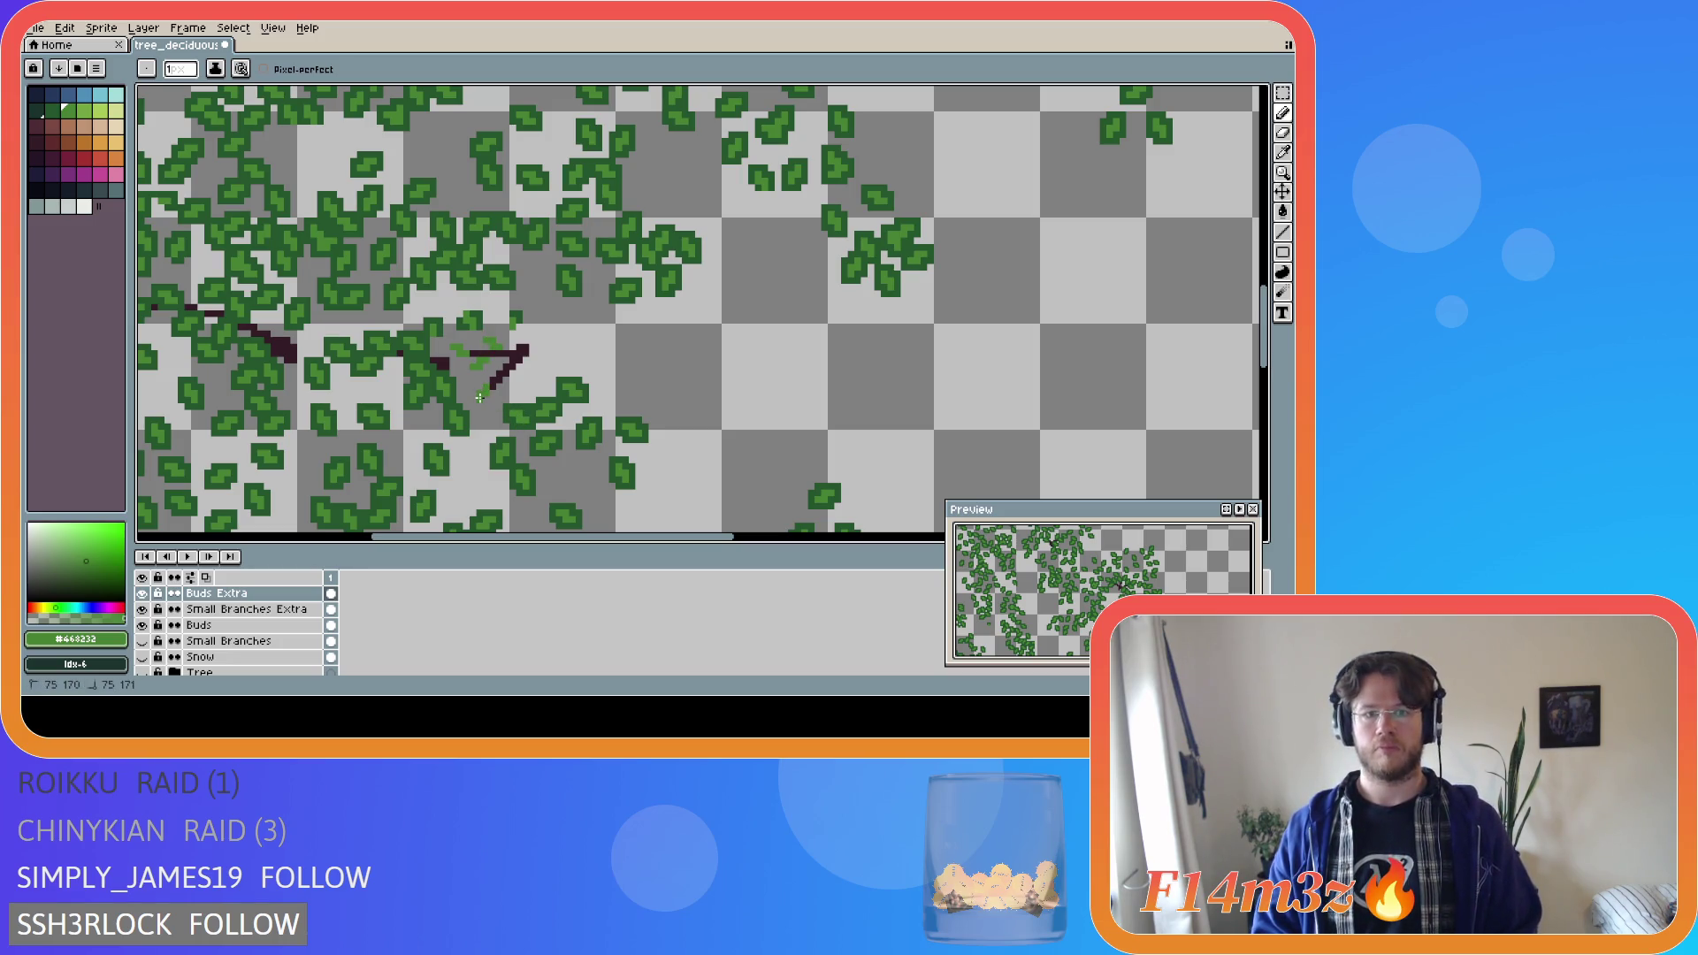
pyautogui.click(509, 386)
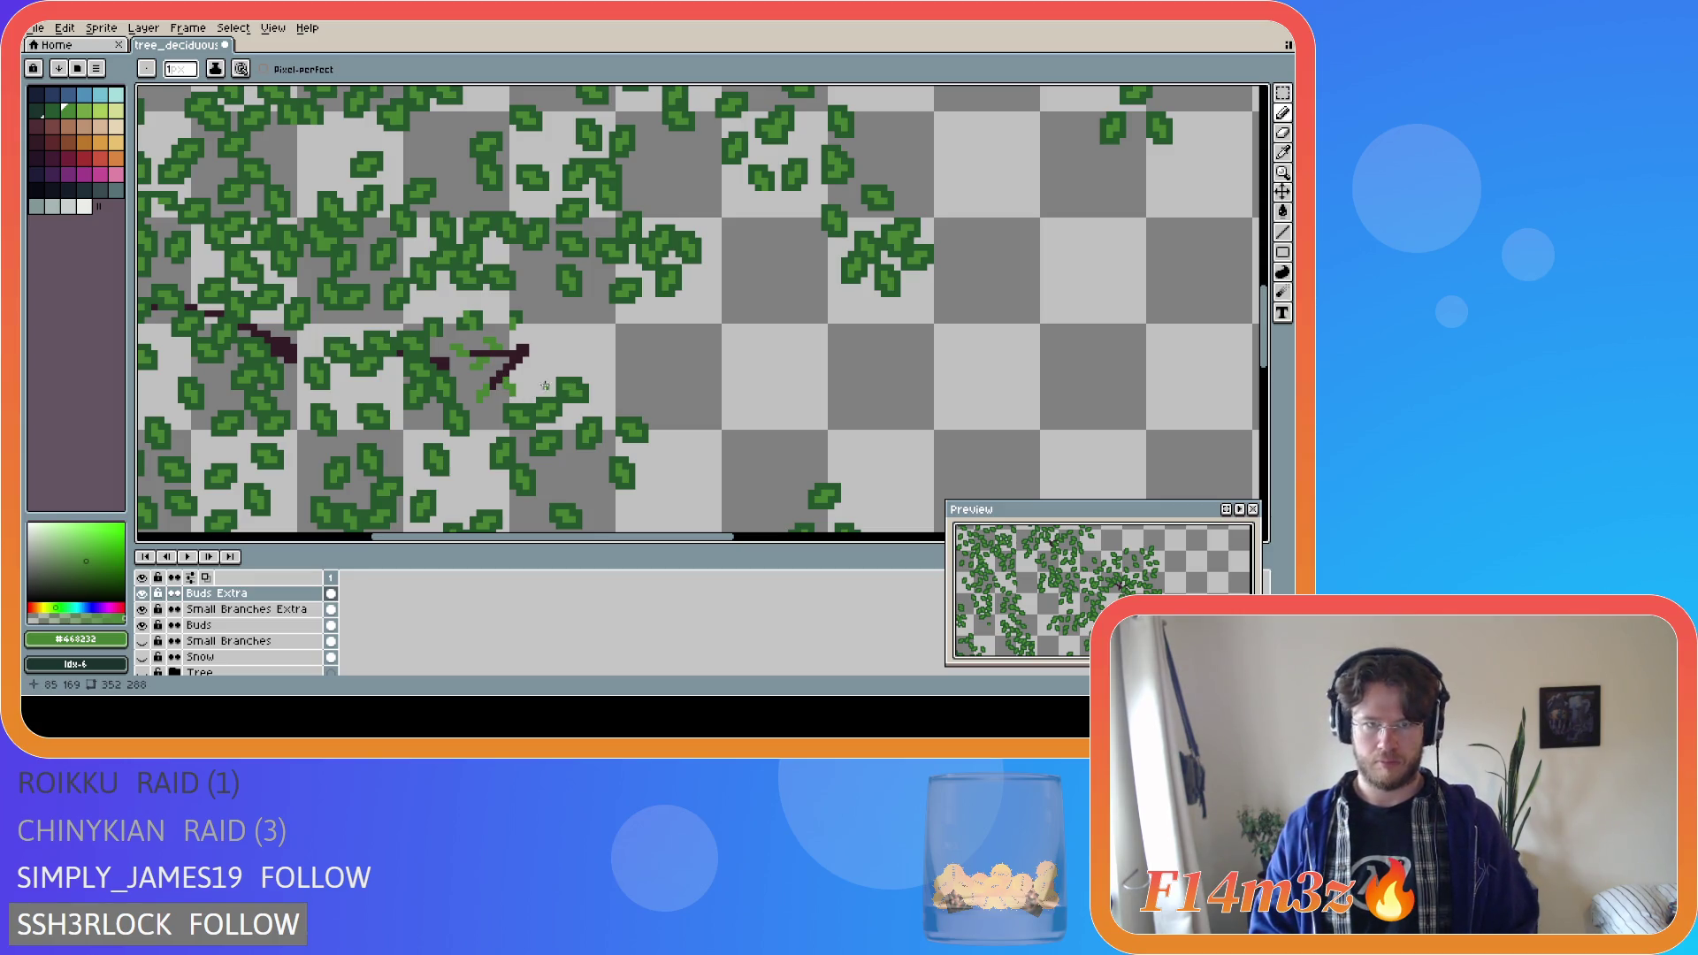
# Pick the darker leaf green #25542e and draw two small dark leaves near the twig.
pyautogui.keyDown('alt'); pyautogui.click(514, 325); pyautogui.keyUp('alt')
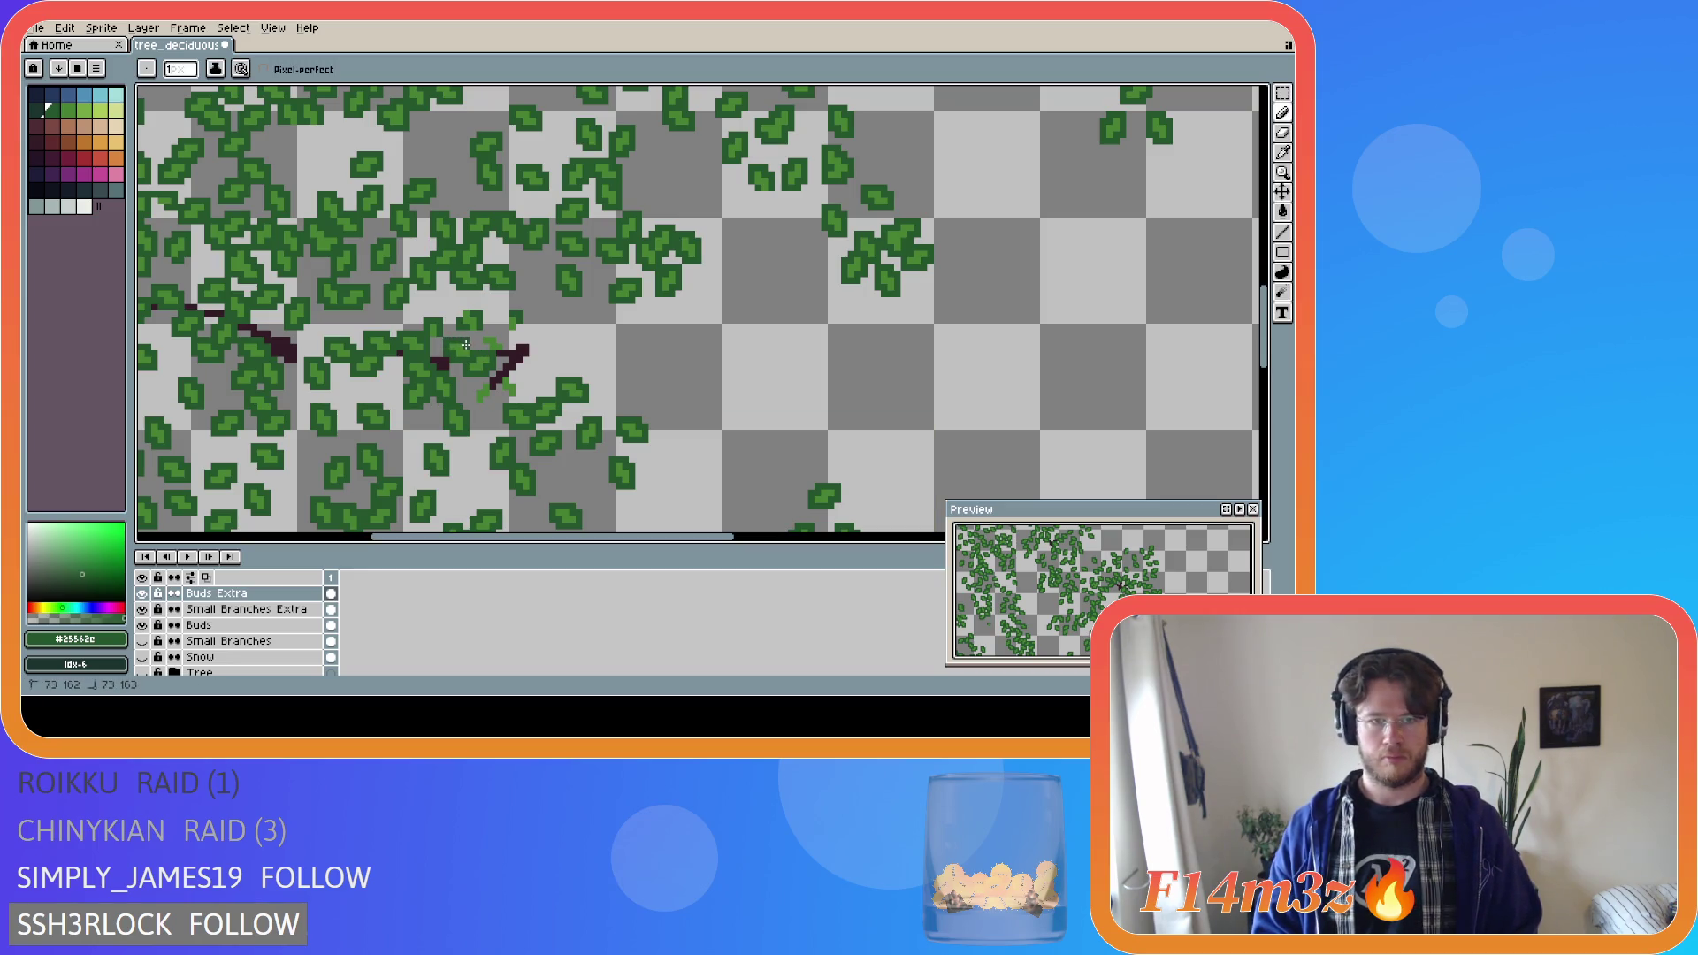
pyautogui.moveTo(483, 344); pyautogui.dragTo(479, 336)
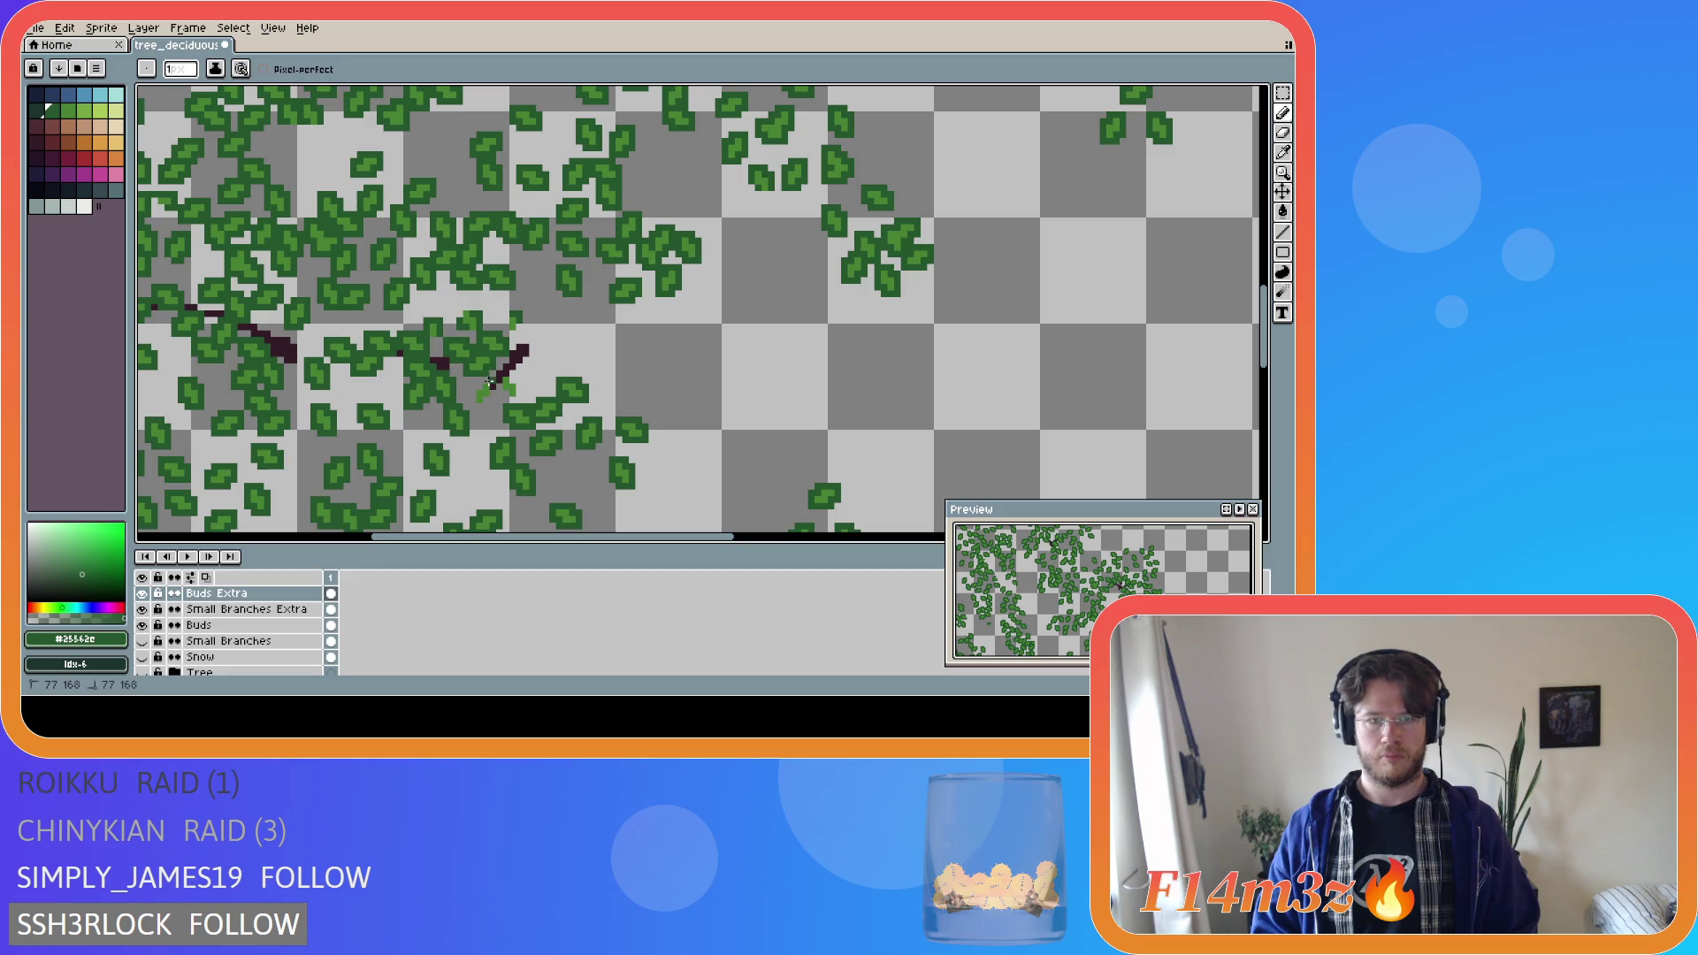
pyautogui.moveTo(478, 402)
pyautogui.mouseDown()
pyautogui.moveTo(498, 386)
pyautogui.moveTo(518, 400)
pyautogui.moveTo(501, 374)
pyautogui.mouseUp()
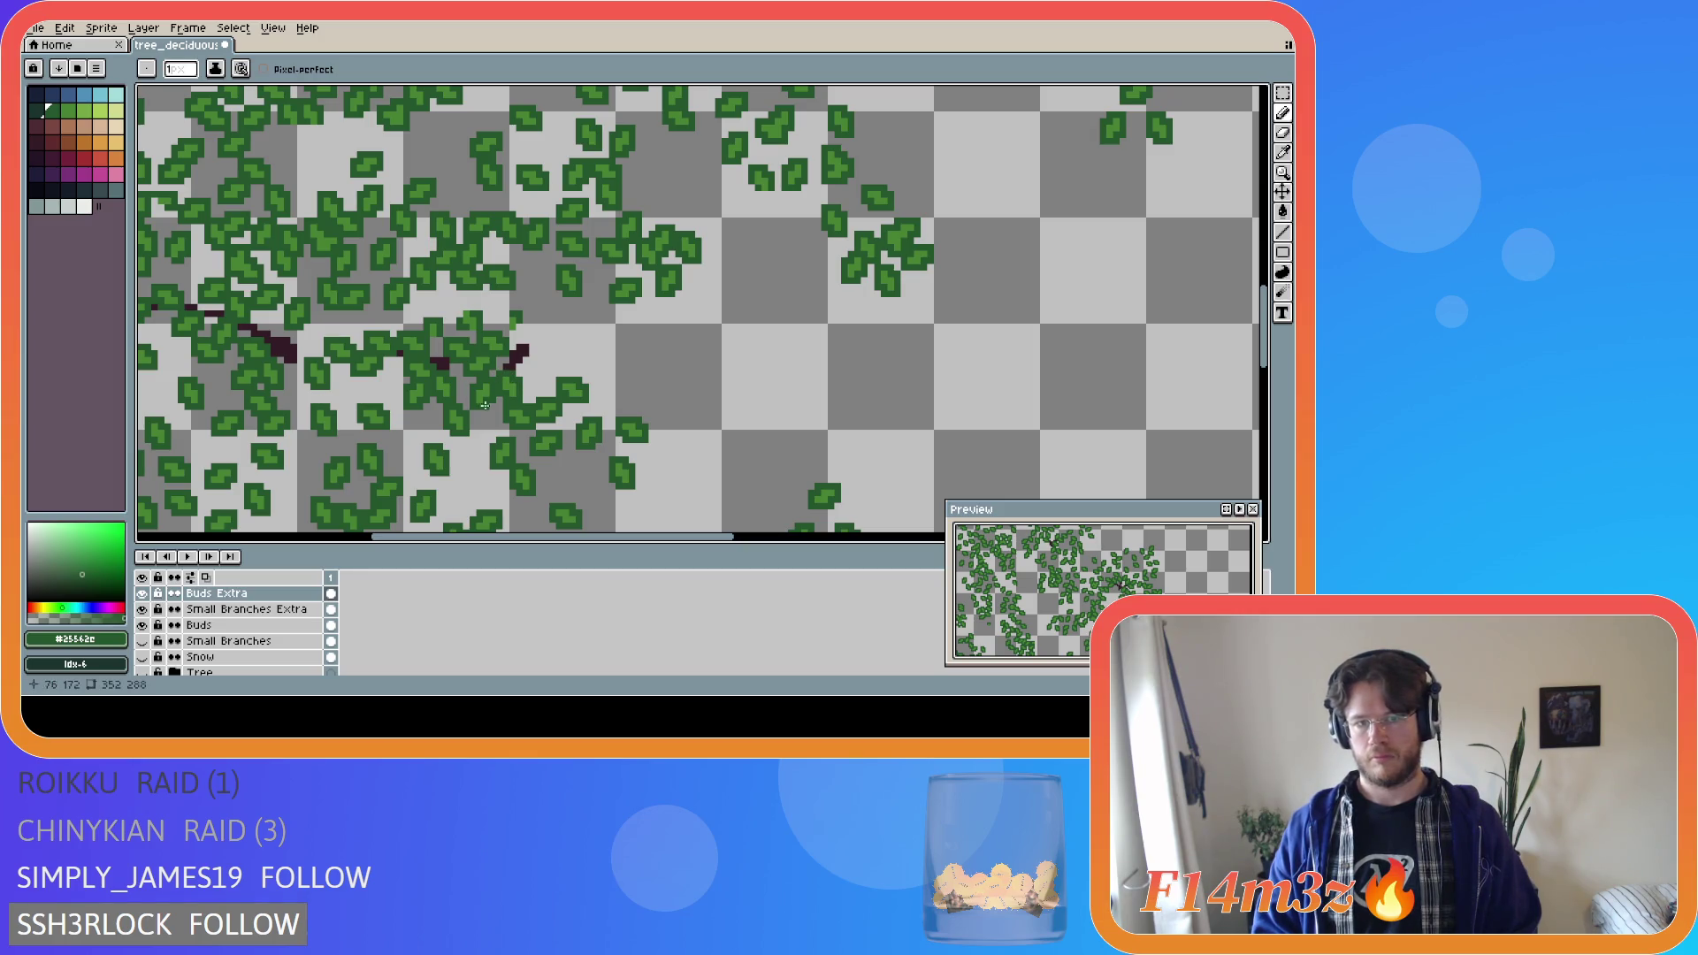
pyautogui.scroll(-2, 380, 466)
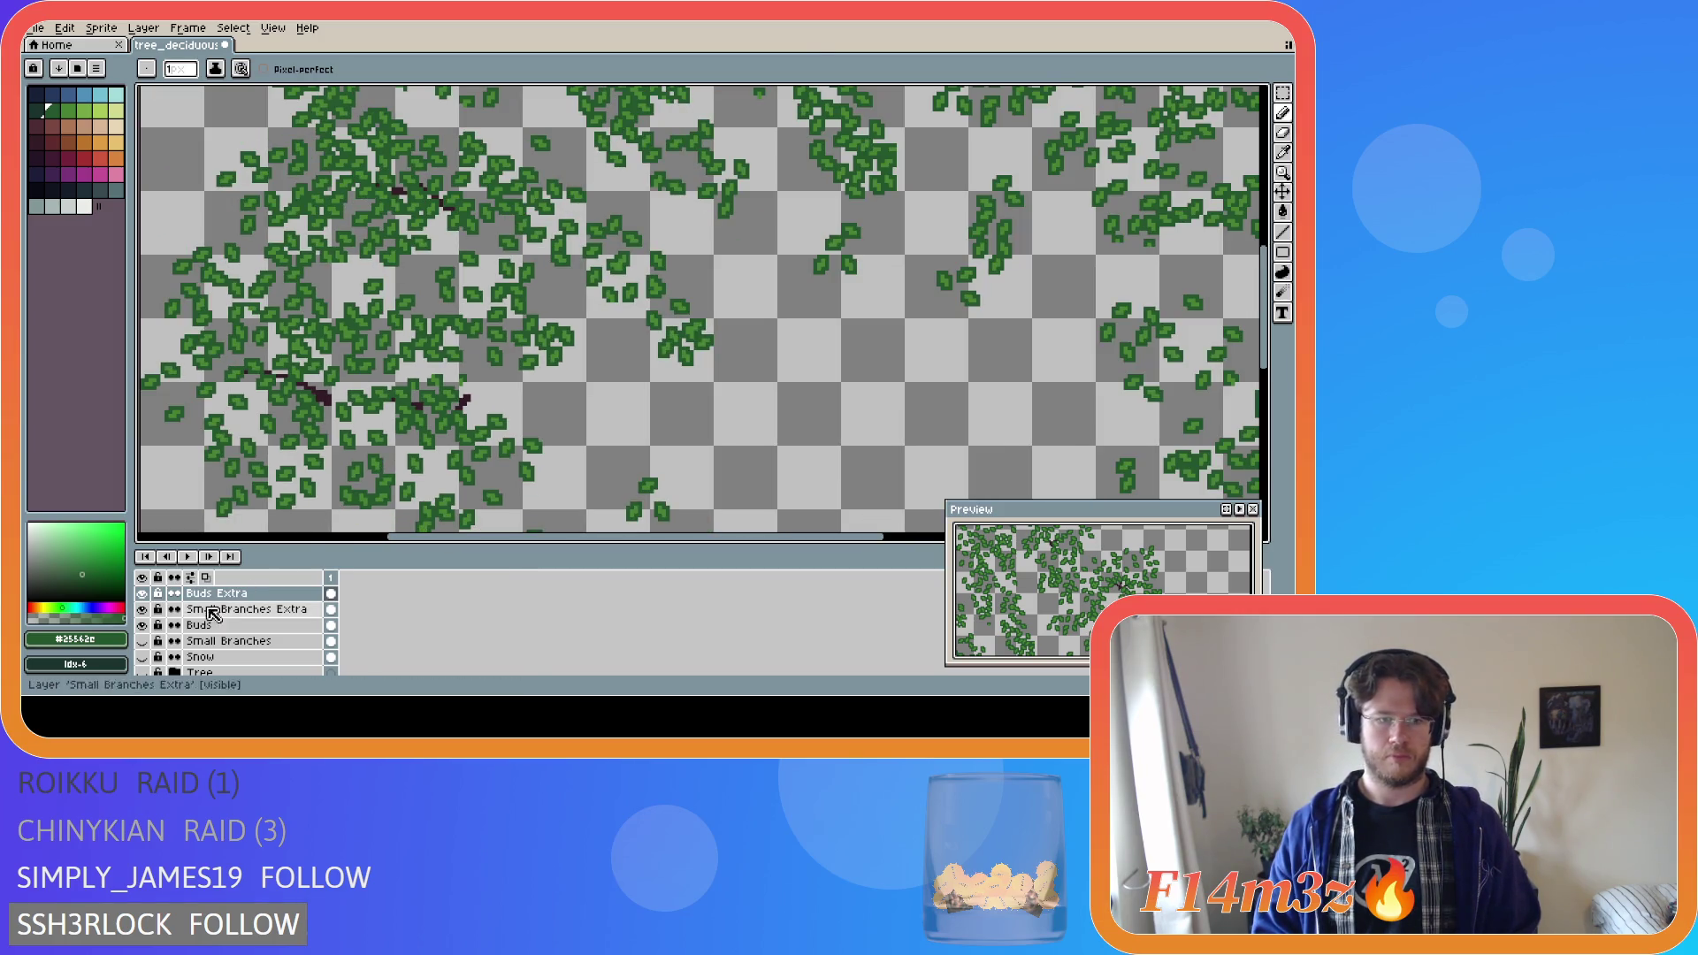
# Show the Tree and Small Branches layers again.
pyautogui.click(143, 672)
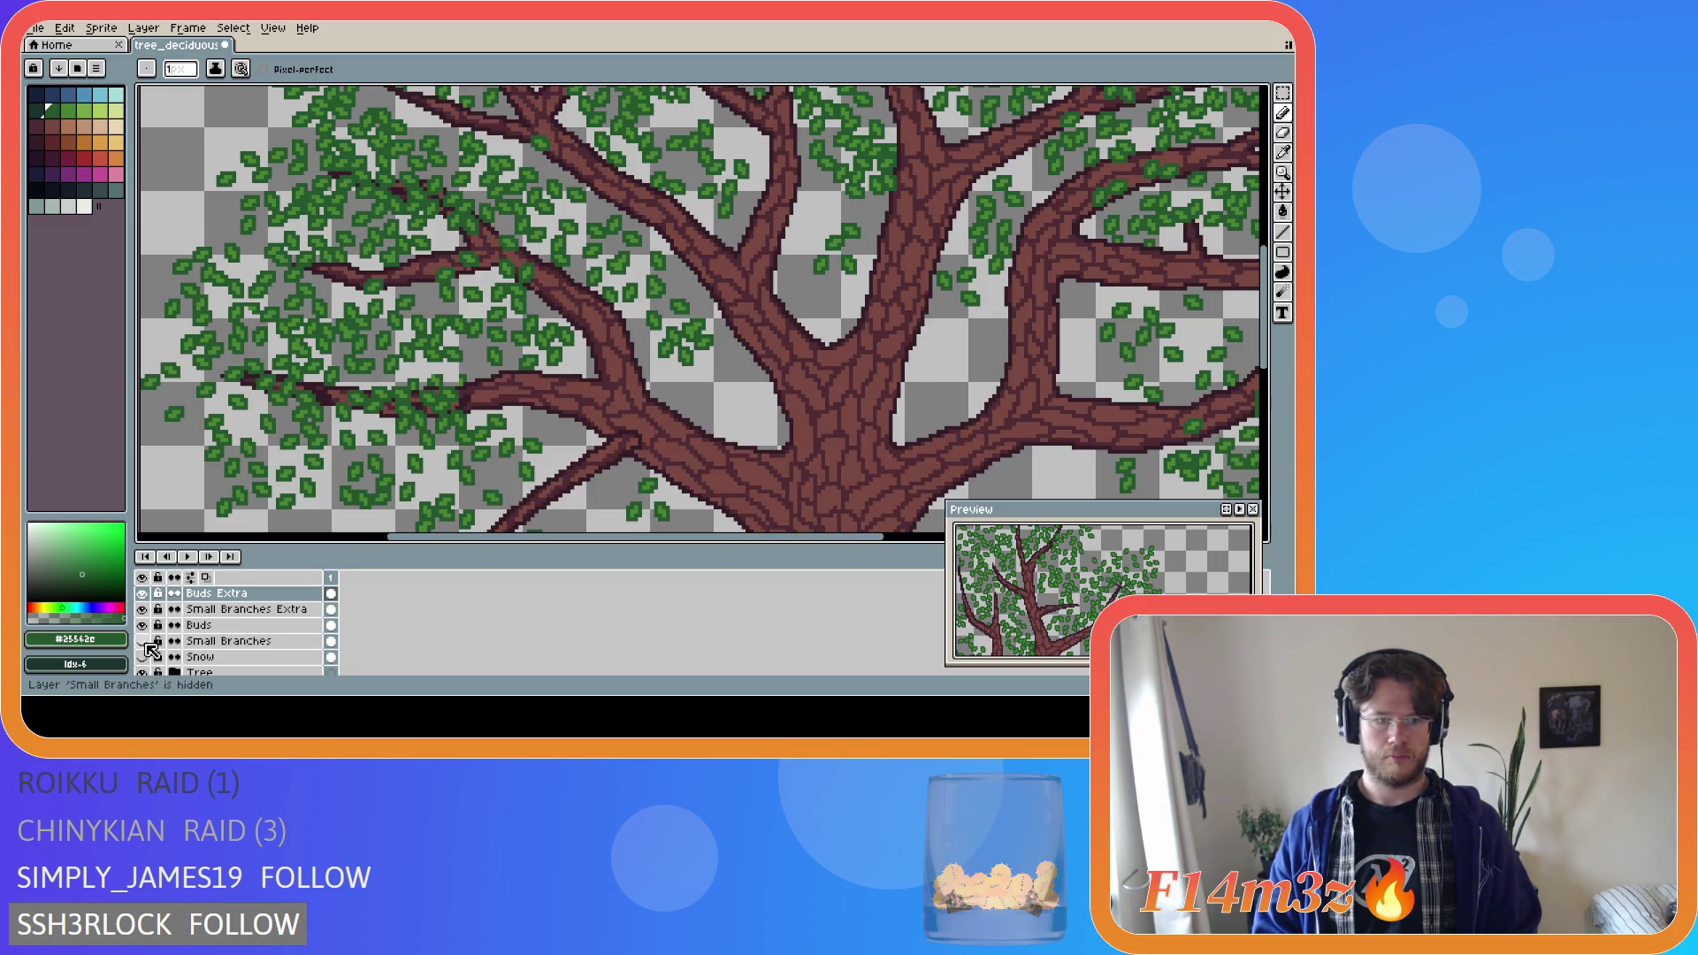
pyautogui.click(142, 640)
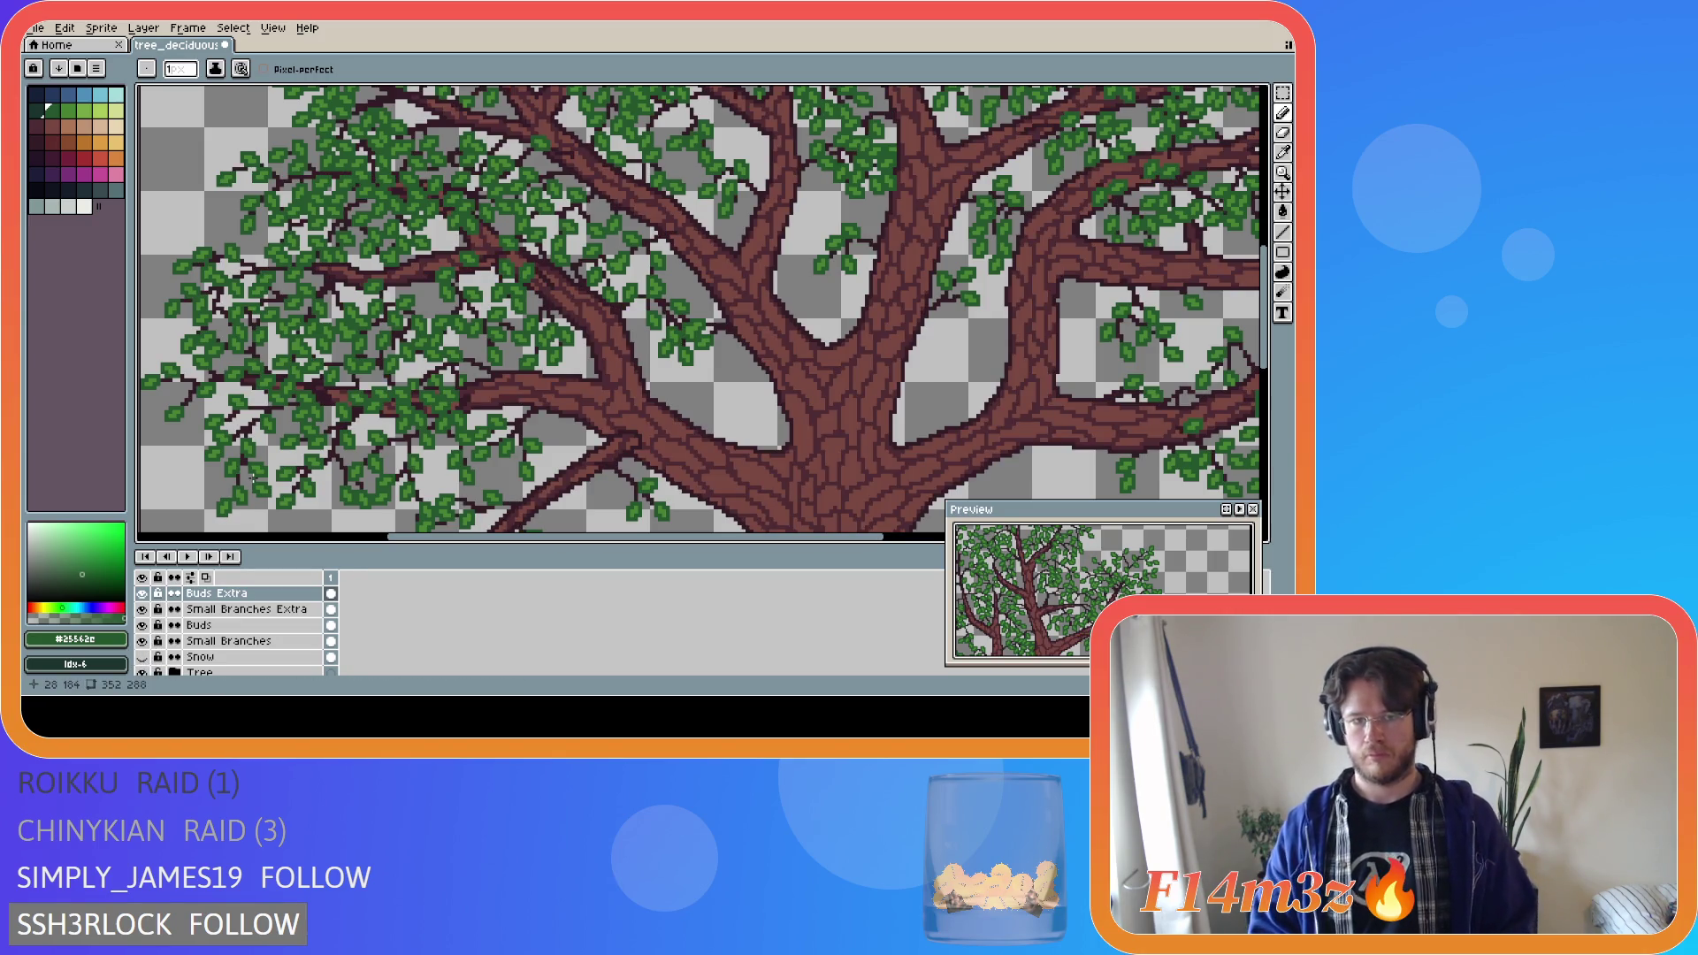
pyautogui.scroll(-2, 252, 477)
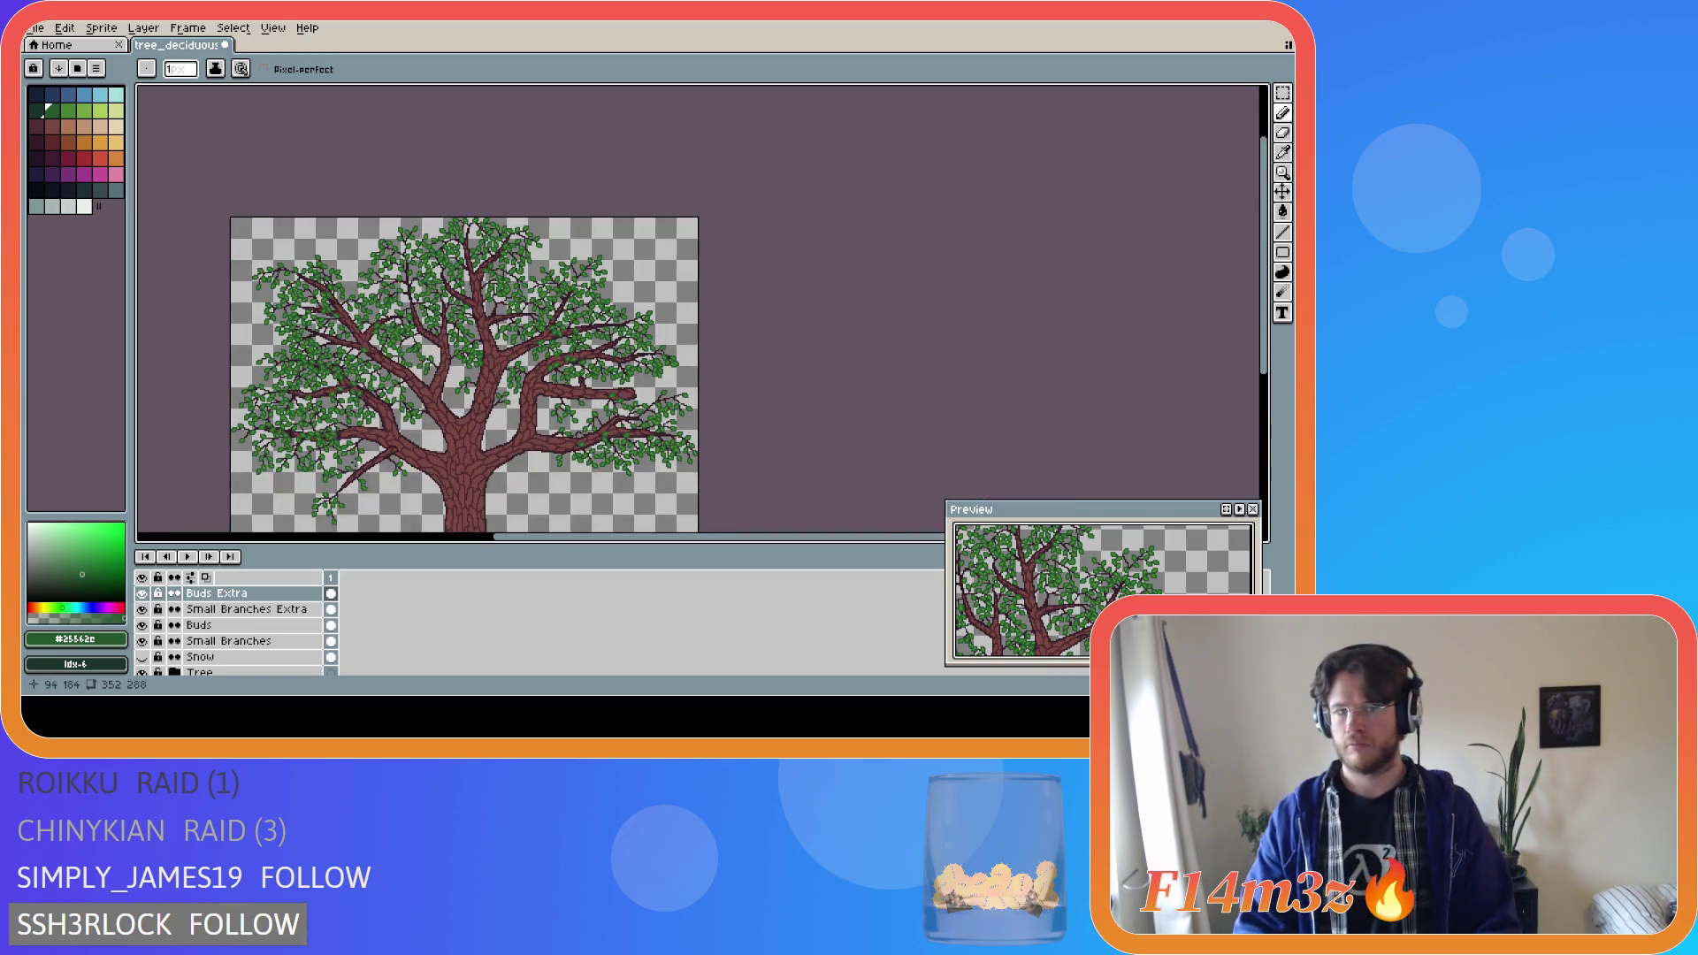
pyautogui.scroll(3, 292, 456)
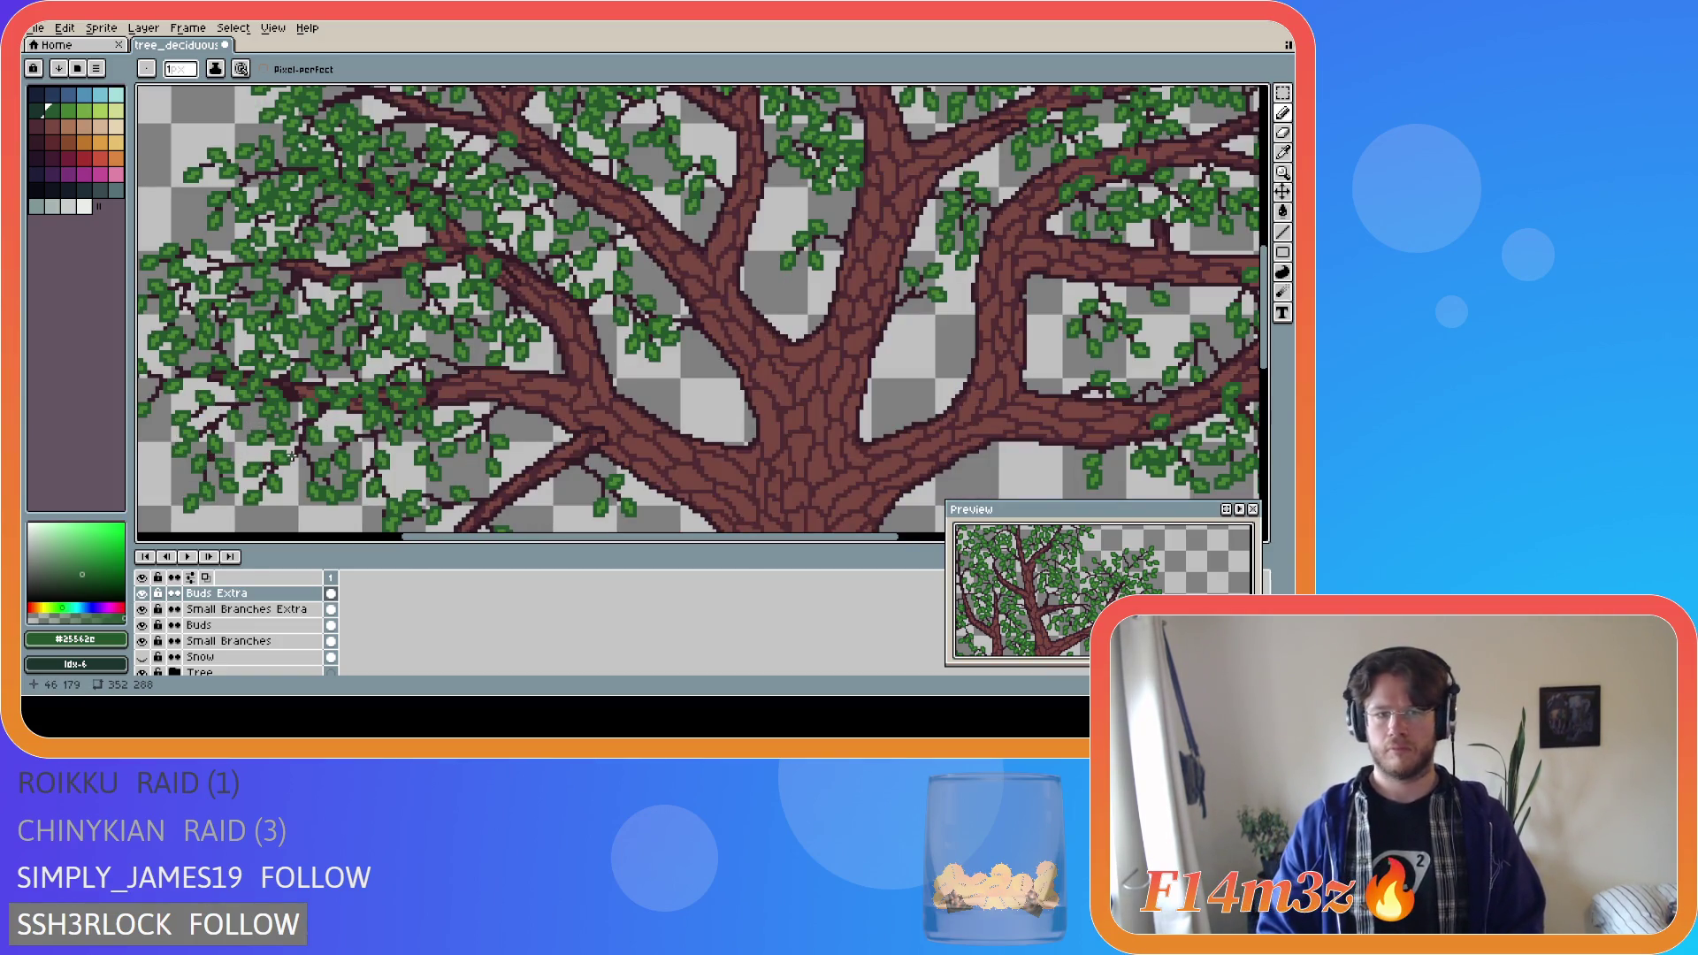
pyautogui.scroll(1, 293, 456)
pyautogui.scroll(1, 292, 447)
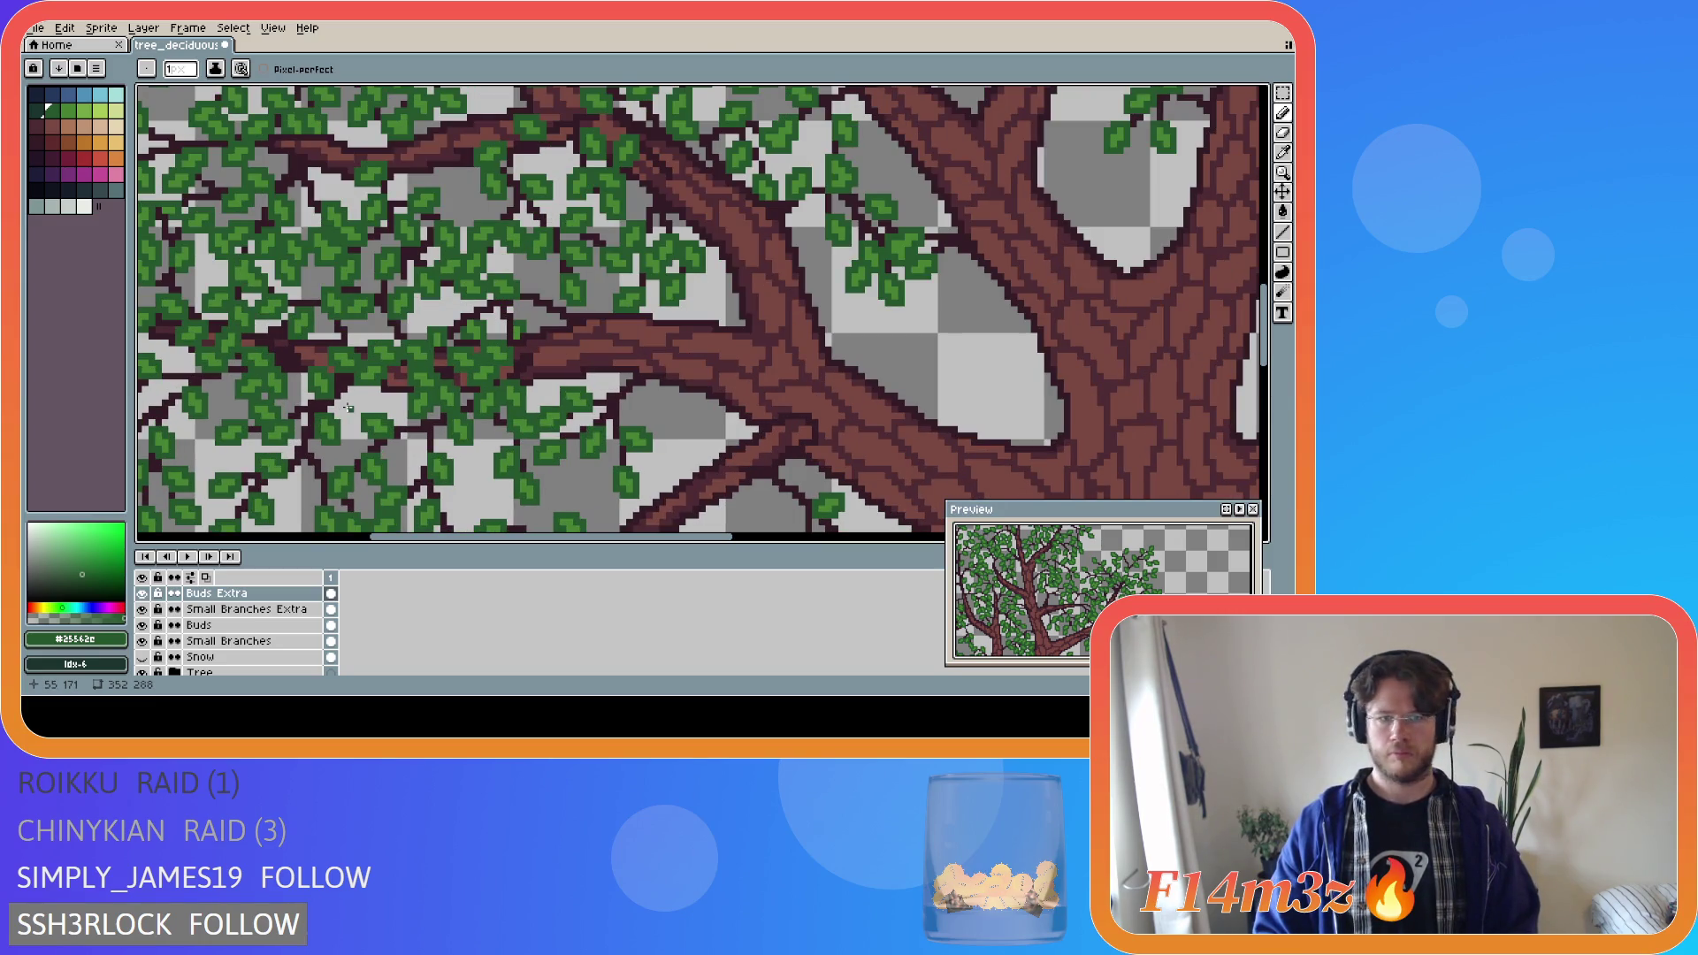
# Toggle the Buds Extra layer off and on to compare the tree.
pyautogui.click(142, 593)
pyautogui.click(142, 594)
pyautogui.doubleClick(143, 593)
pyautogui.click(144, 594)
pyautogui.click(144, 593)
pyautogui.click(144, 594)
pyautogui.click(142, 593)
pyautogui.click(142, 594)
pyautogui.click(143, 594)
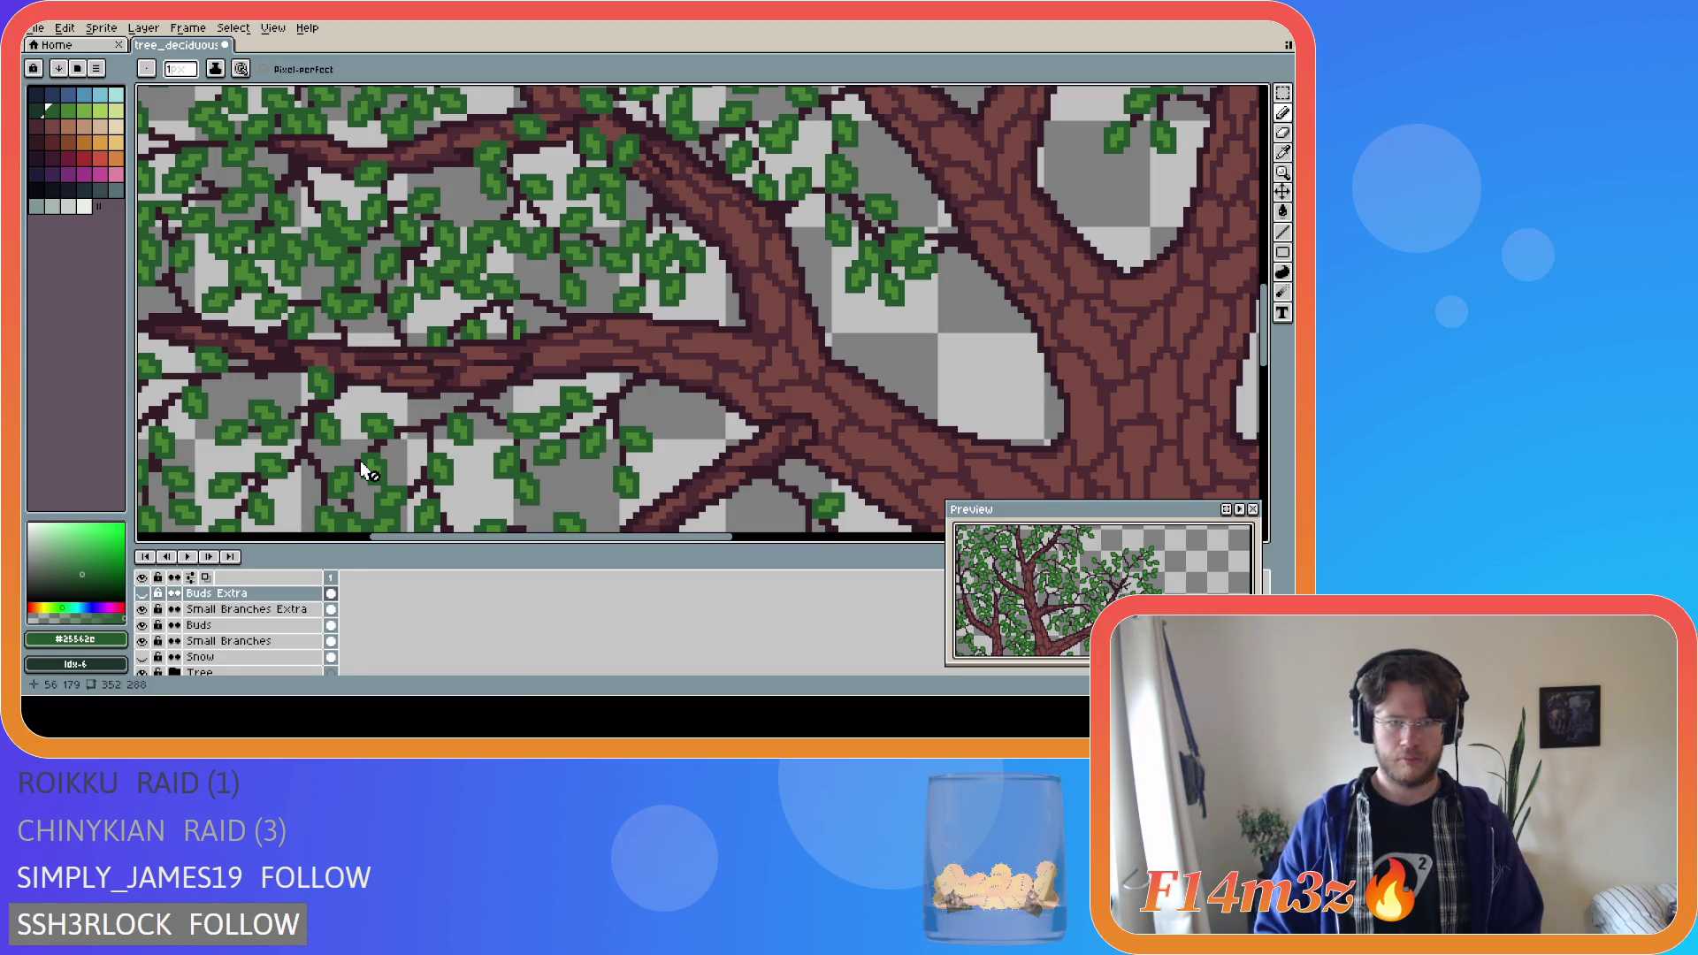
# Undo the last two leaf edits, hide Buds Extra, and pick twig colour #341c27.
pyautogui.hotkey('ctrl', 'z')
pyautogui.click(142, 594)
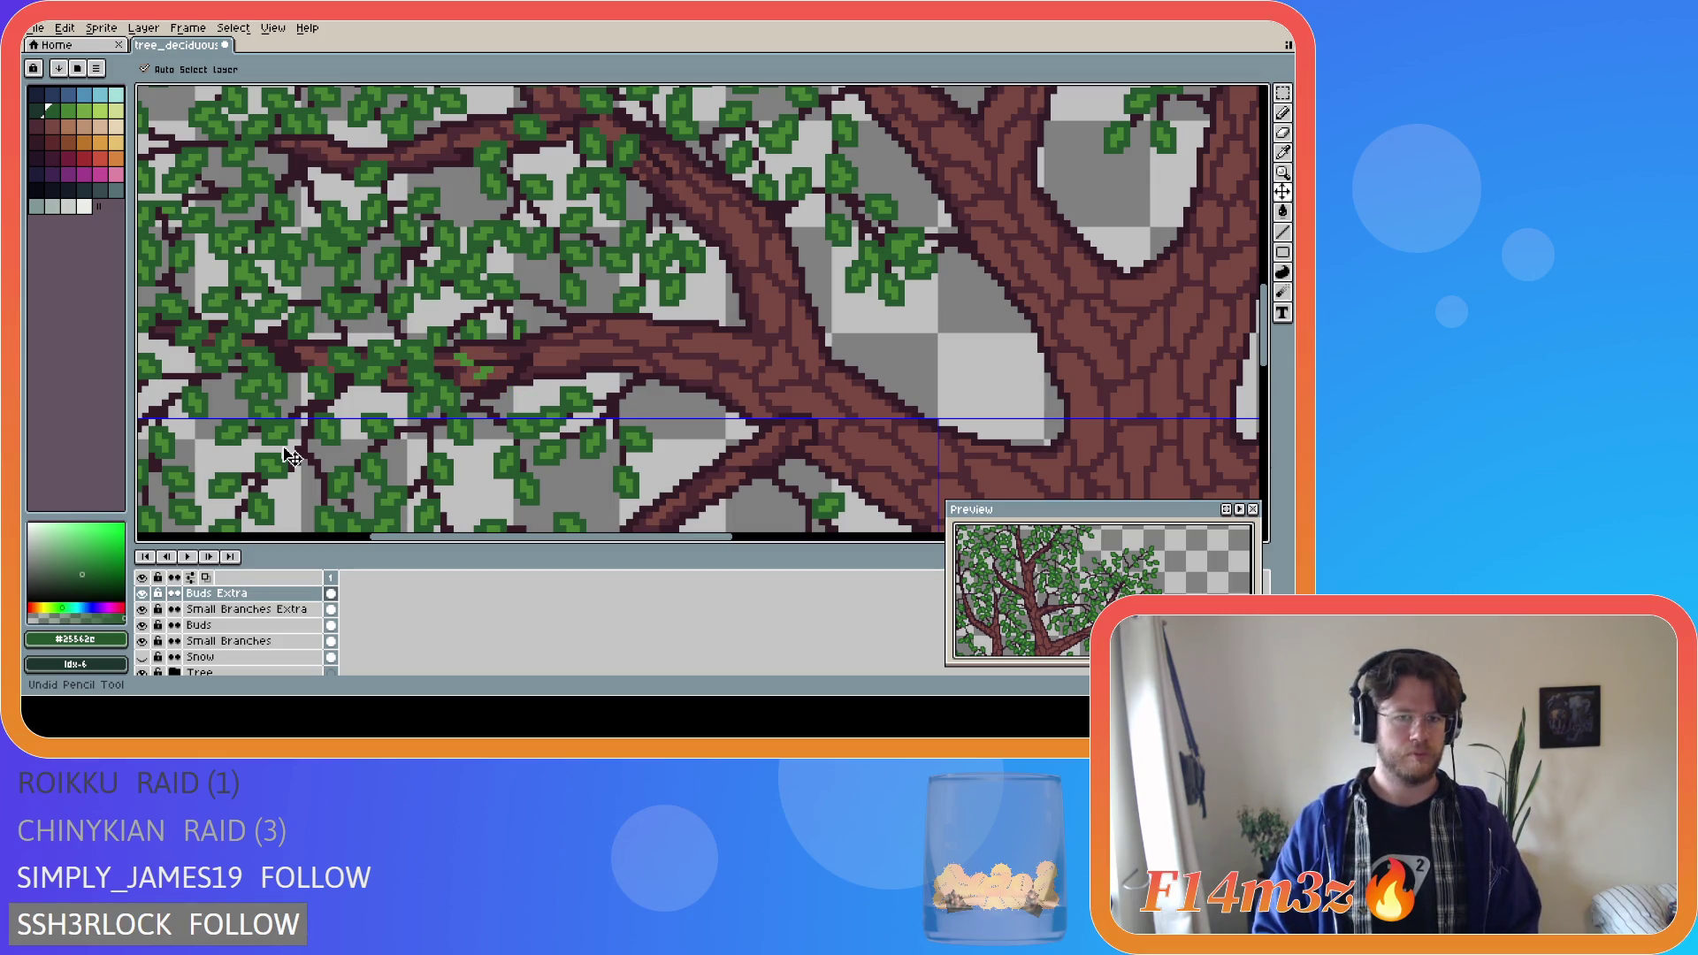
pyautogui.hotkey('ctrl', 'z')
pyautogui.press('b')
pyautogui.hotkey('ctrl', 'd')
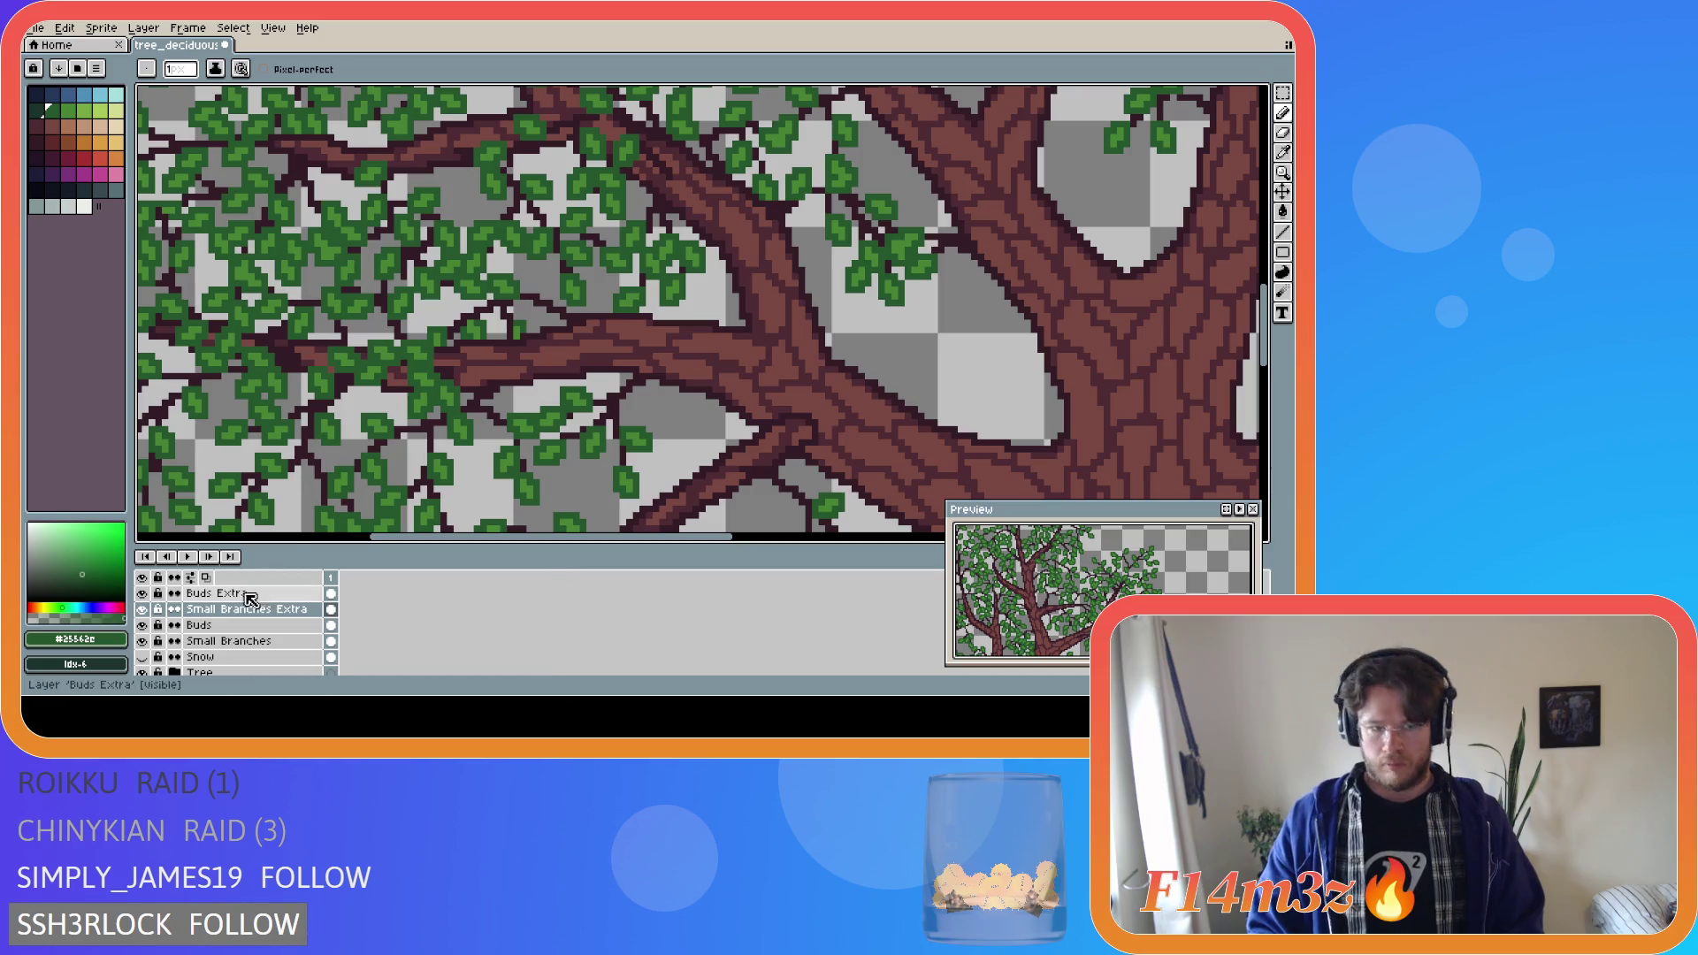
pyautogui.click(143, 594)
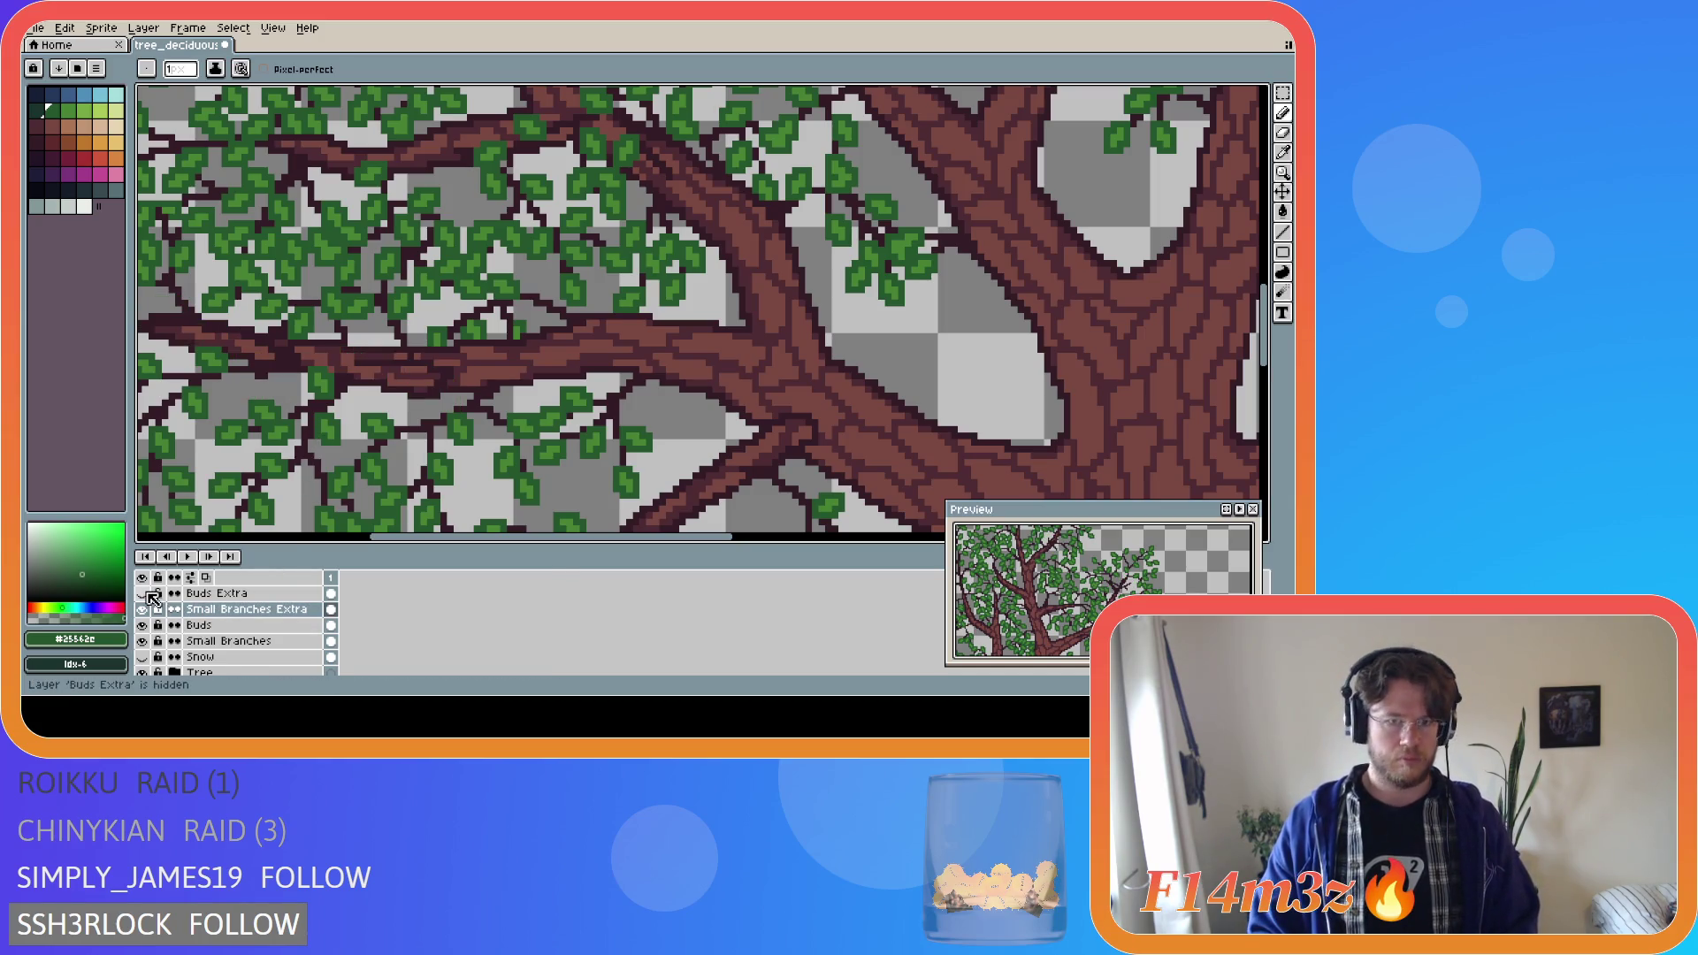
pyautogui.press('i')
pyautogui.keyDown('alt'); pyautogui.click(417, 354); pyautogui.keyUp('alt')
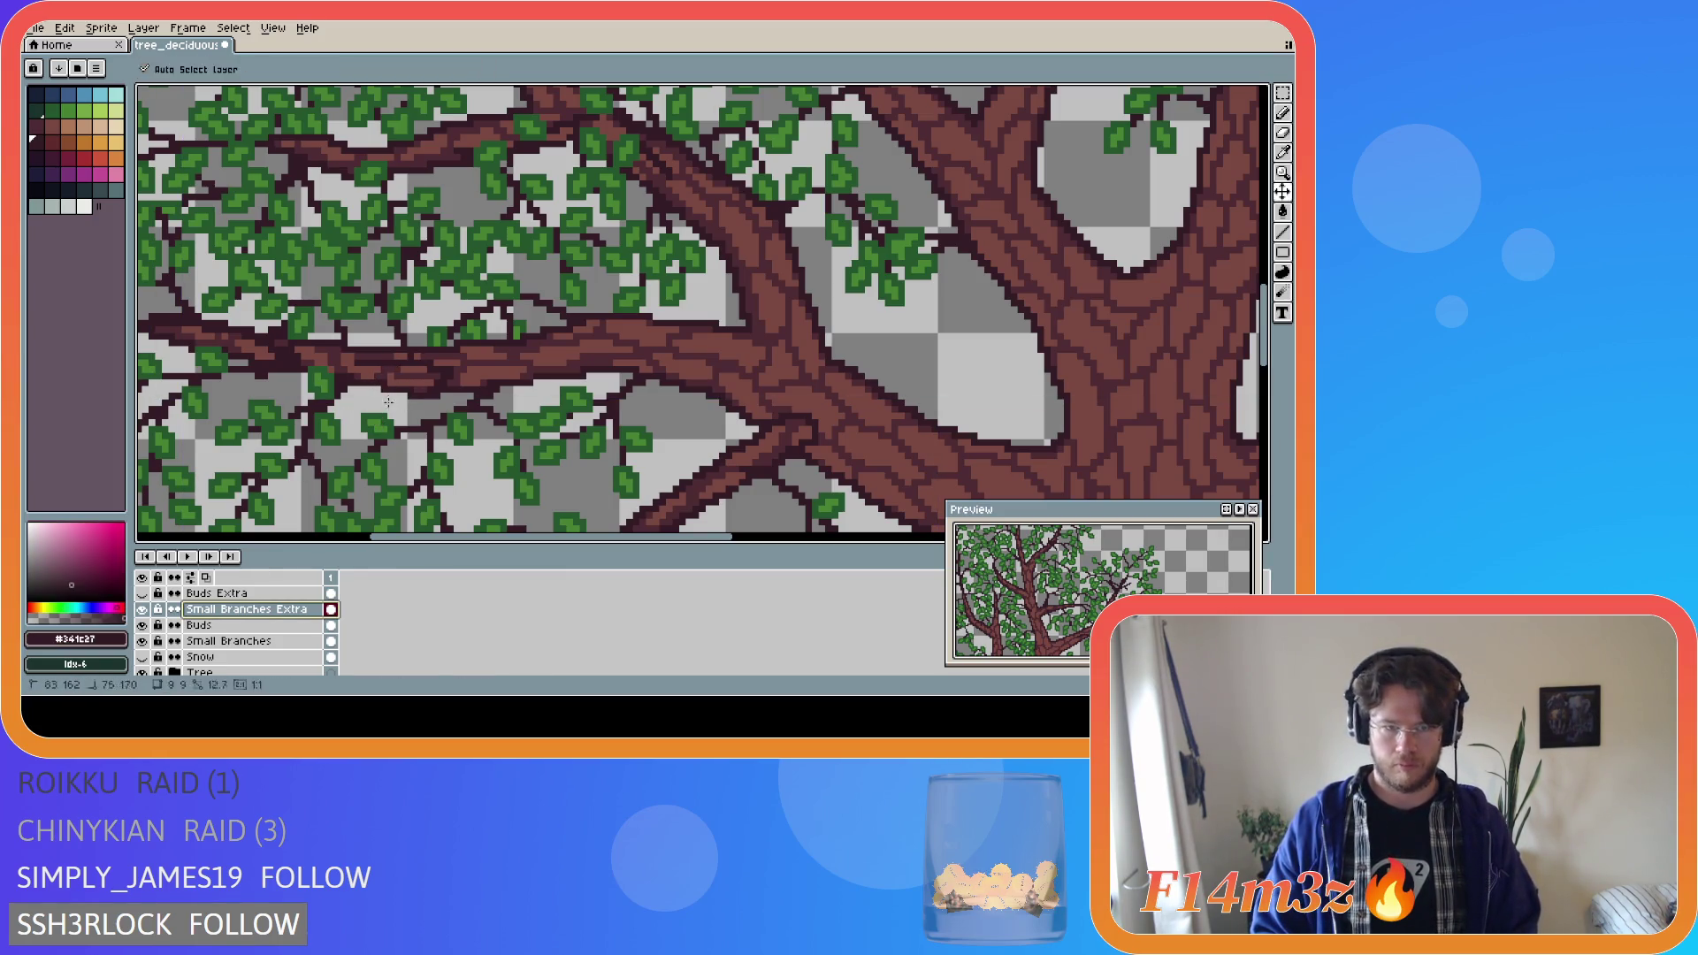
# Hide the Tree layer and make Buds Extra the active, visible layer.
pyautogui.click(141, 673)
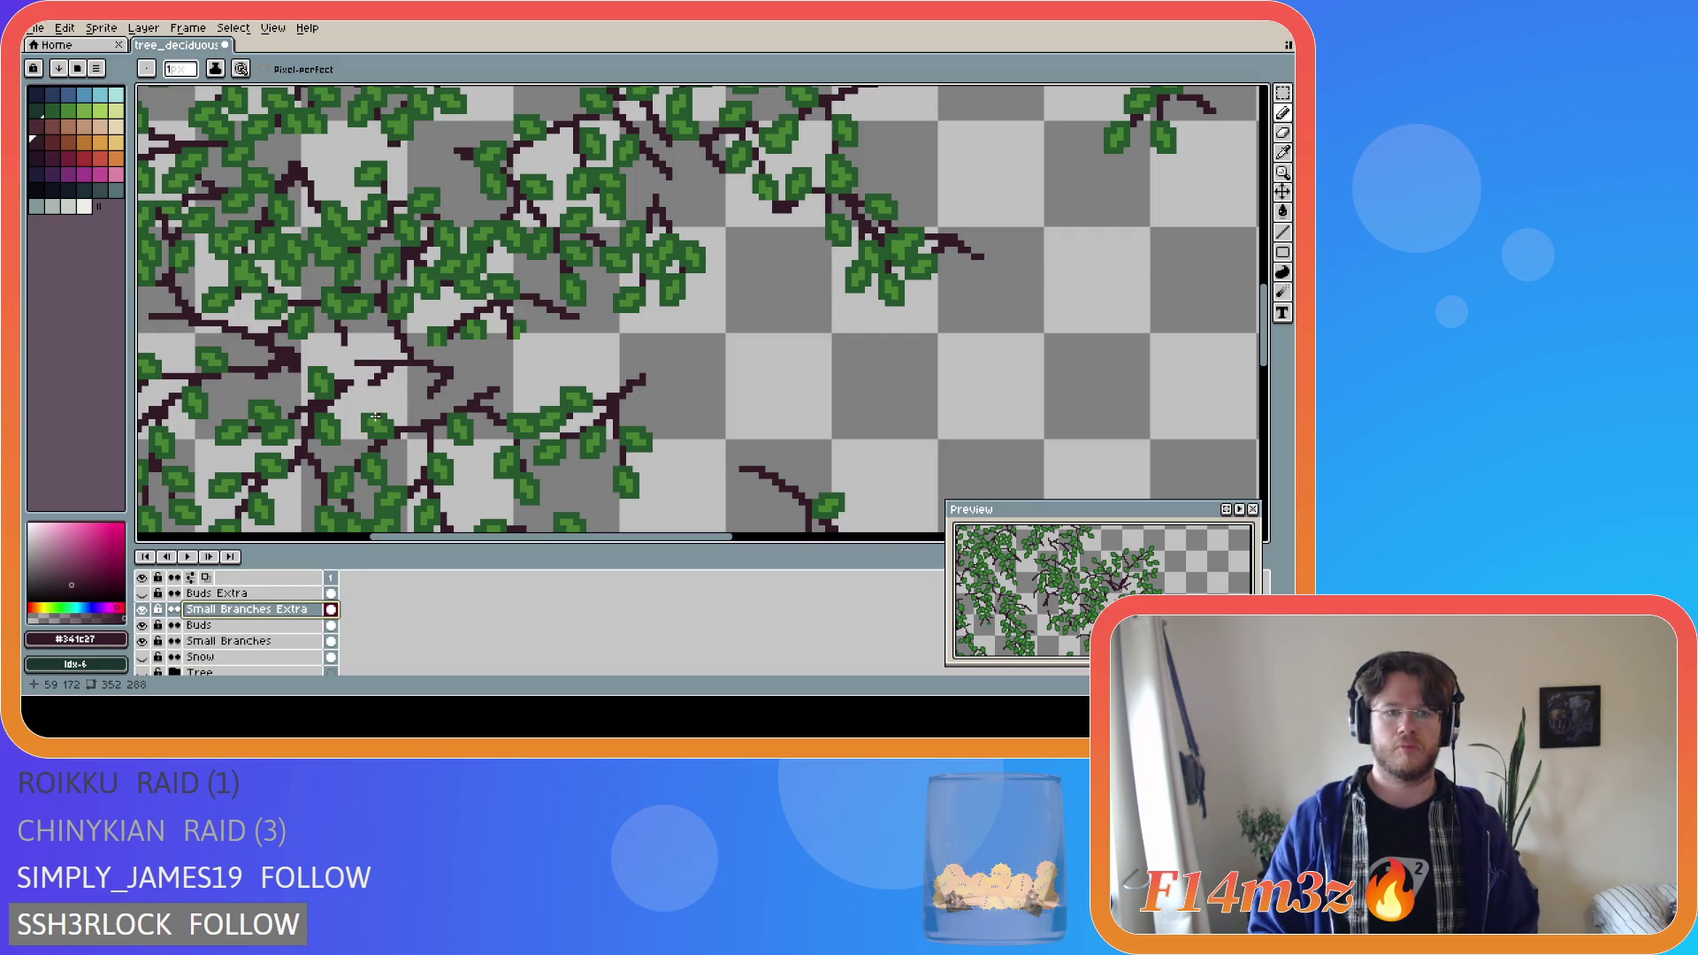
pyautogui.click(228, 593)
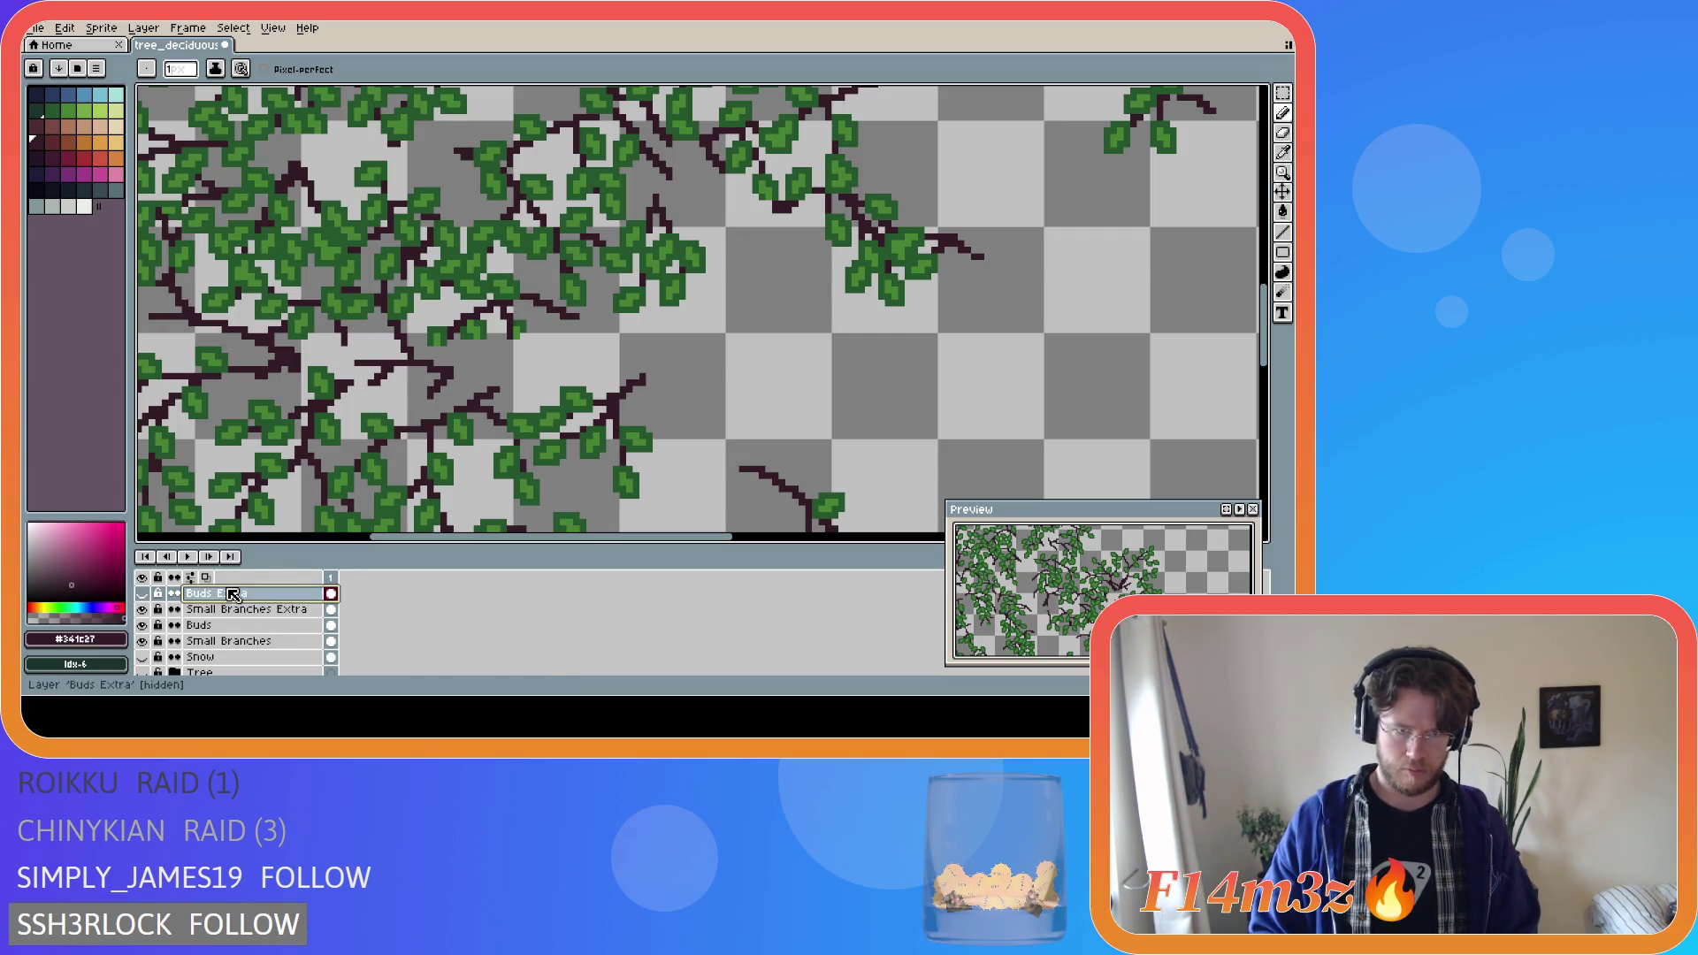
pyautogui.click(142, 593)
pyautogui.scroll(2, 373, 358)
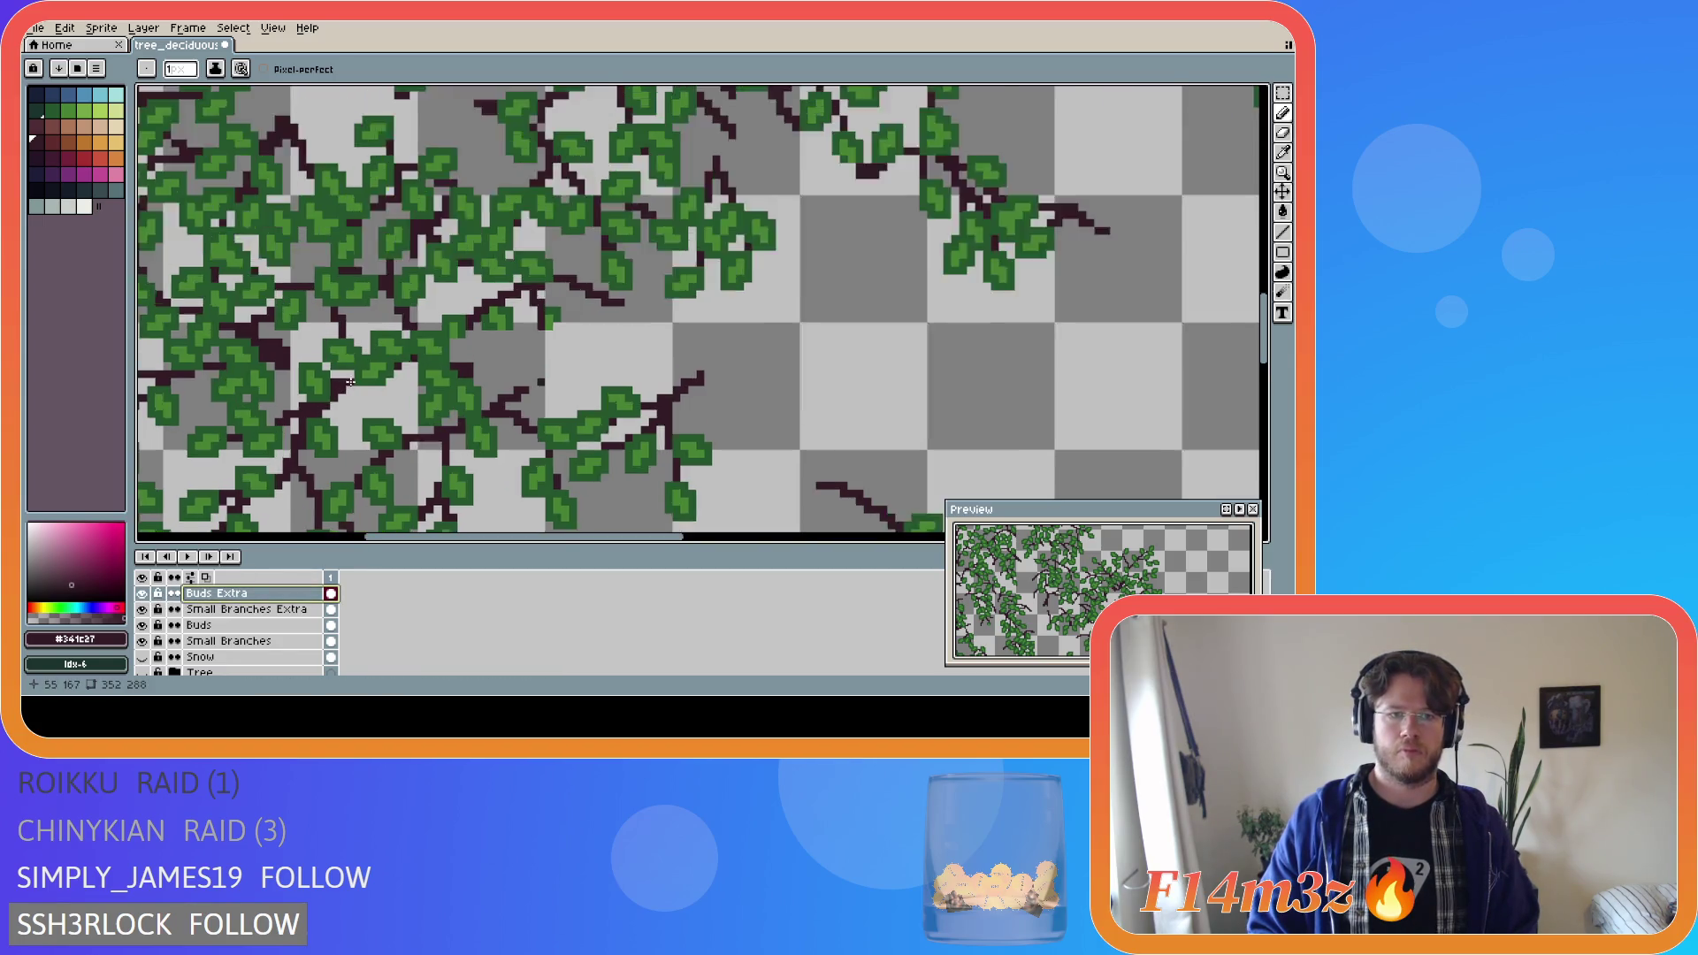
# Select one small leaf and nudge it a few pixels down and one pixel left.
pyautogui.press('m')
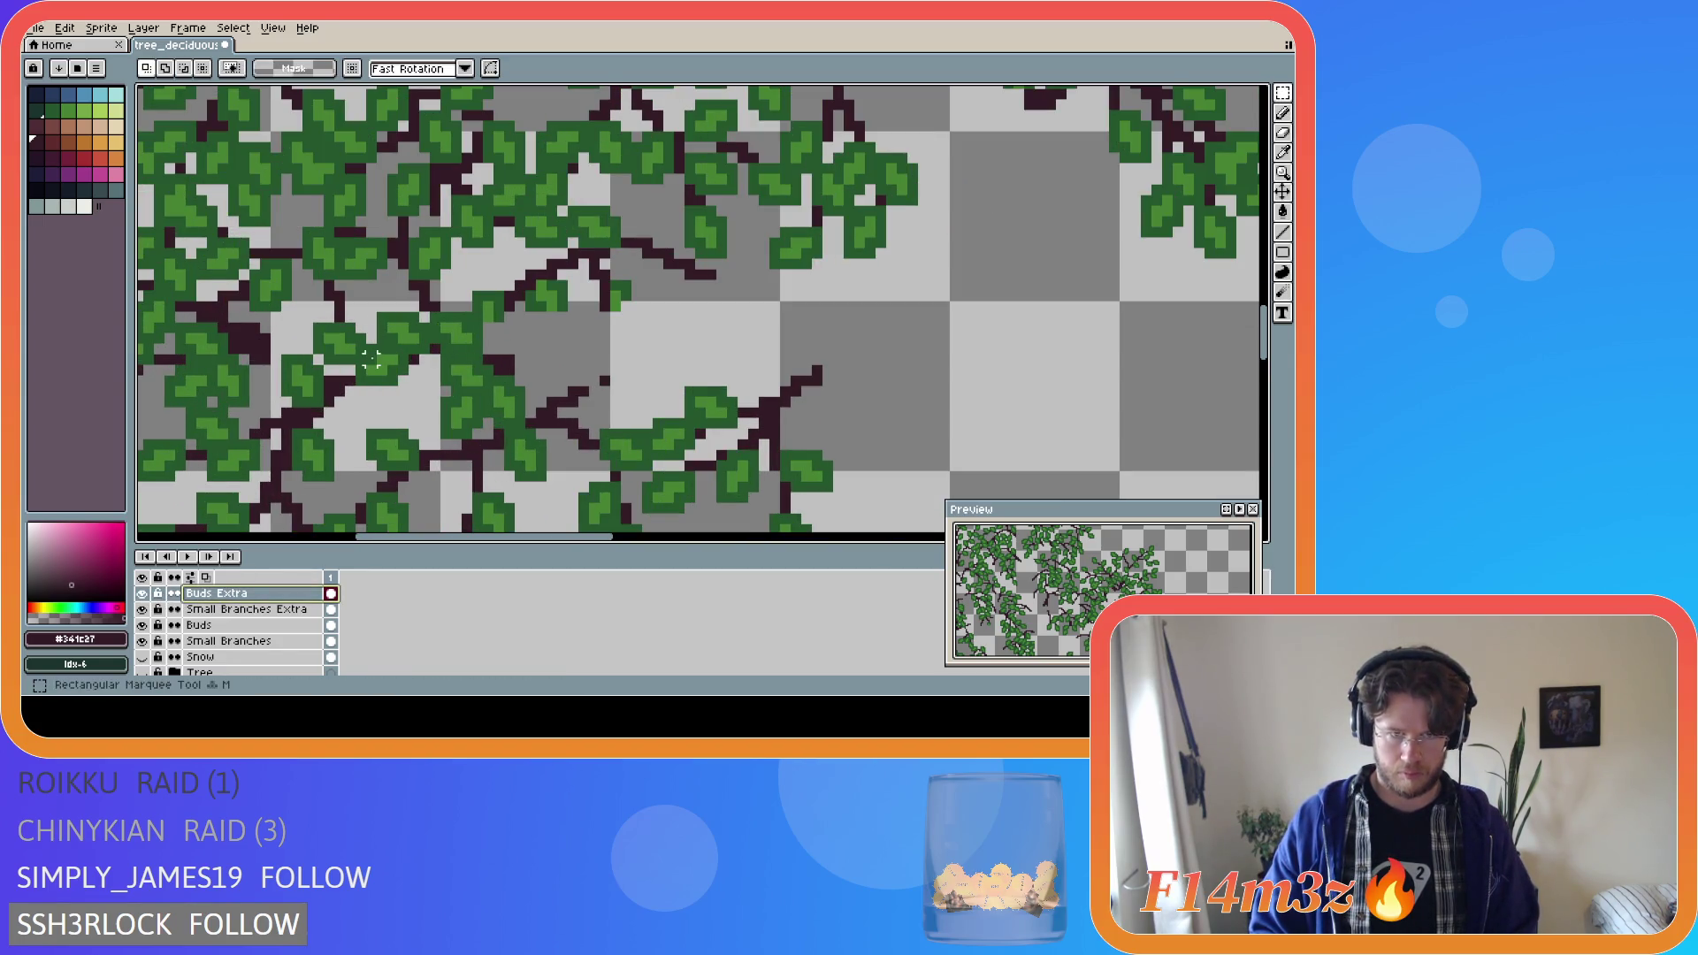
pyautogui.moveTo(361, 351)
pyautogui.mouseDown()
pyautogui.moveTo(392, 380)
pyautogui.moveTo(423, 373)
pyautogui.moveTo(405, 382)
pyautogui.mouseUp()
pyautogui.press('u')
pyautogui.press('Down')
pyautogui.press('Down')
pyautogui.press('Left')
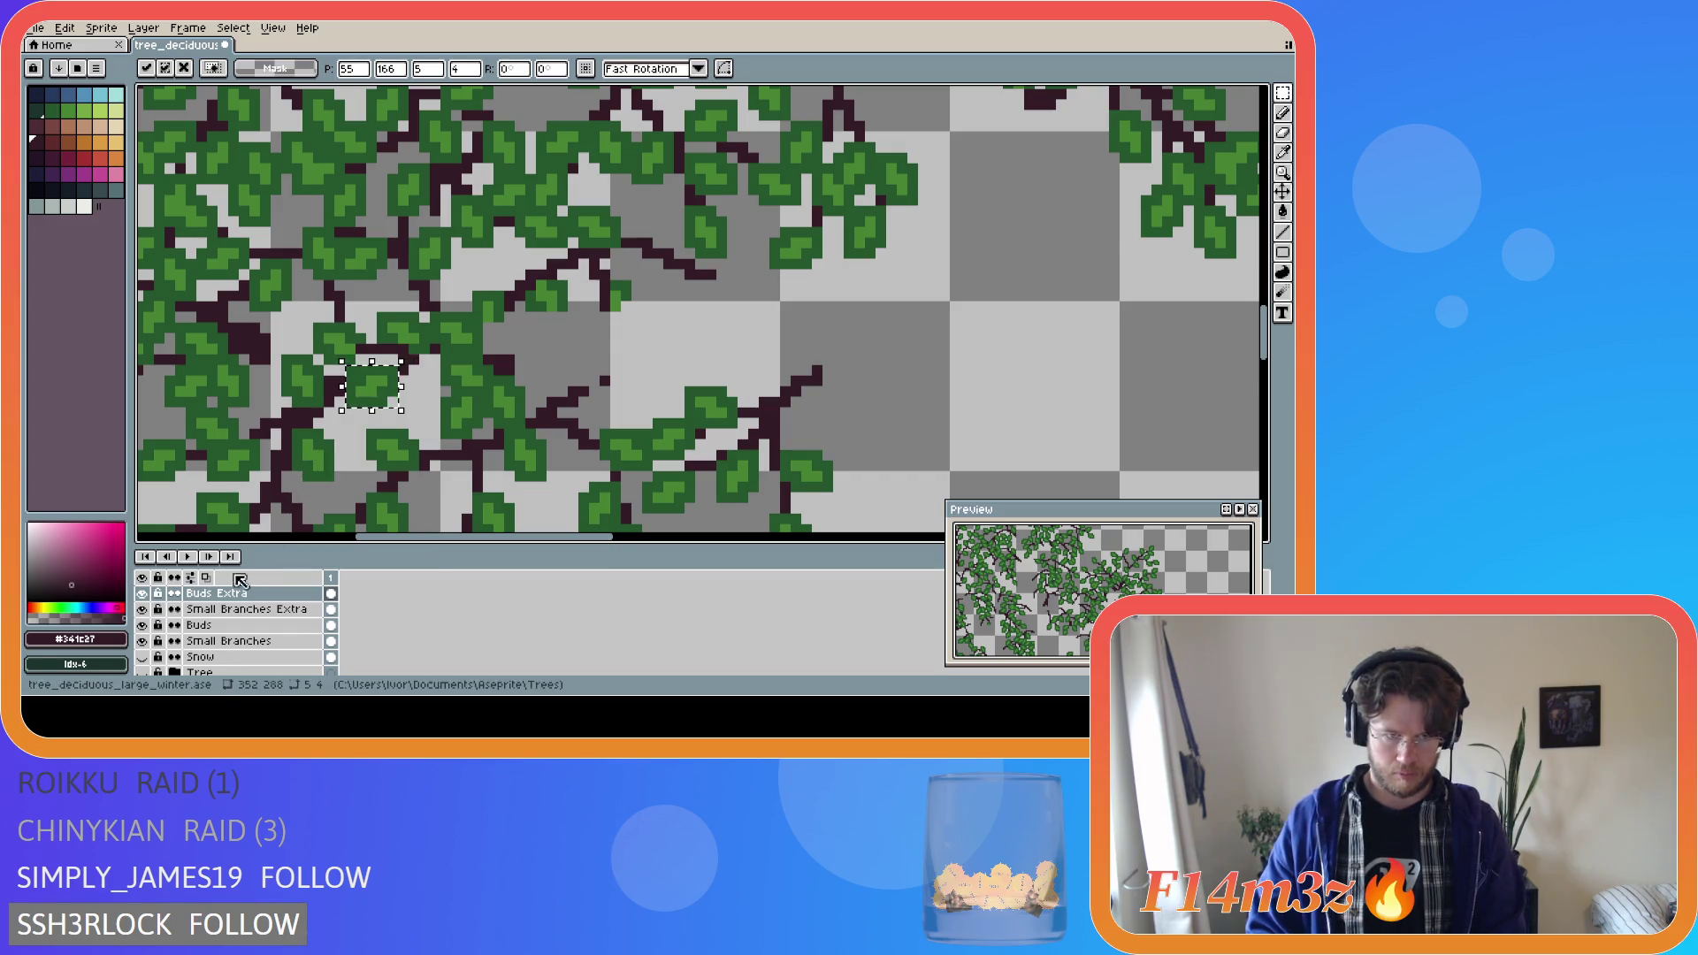
pyautogui.click(142, 593)
pyautogui.click(142, 593)
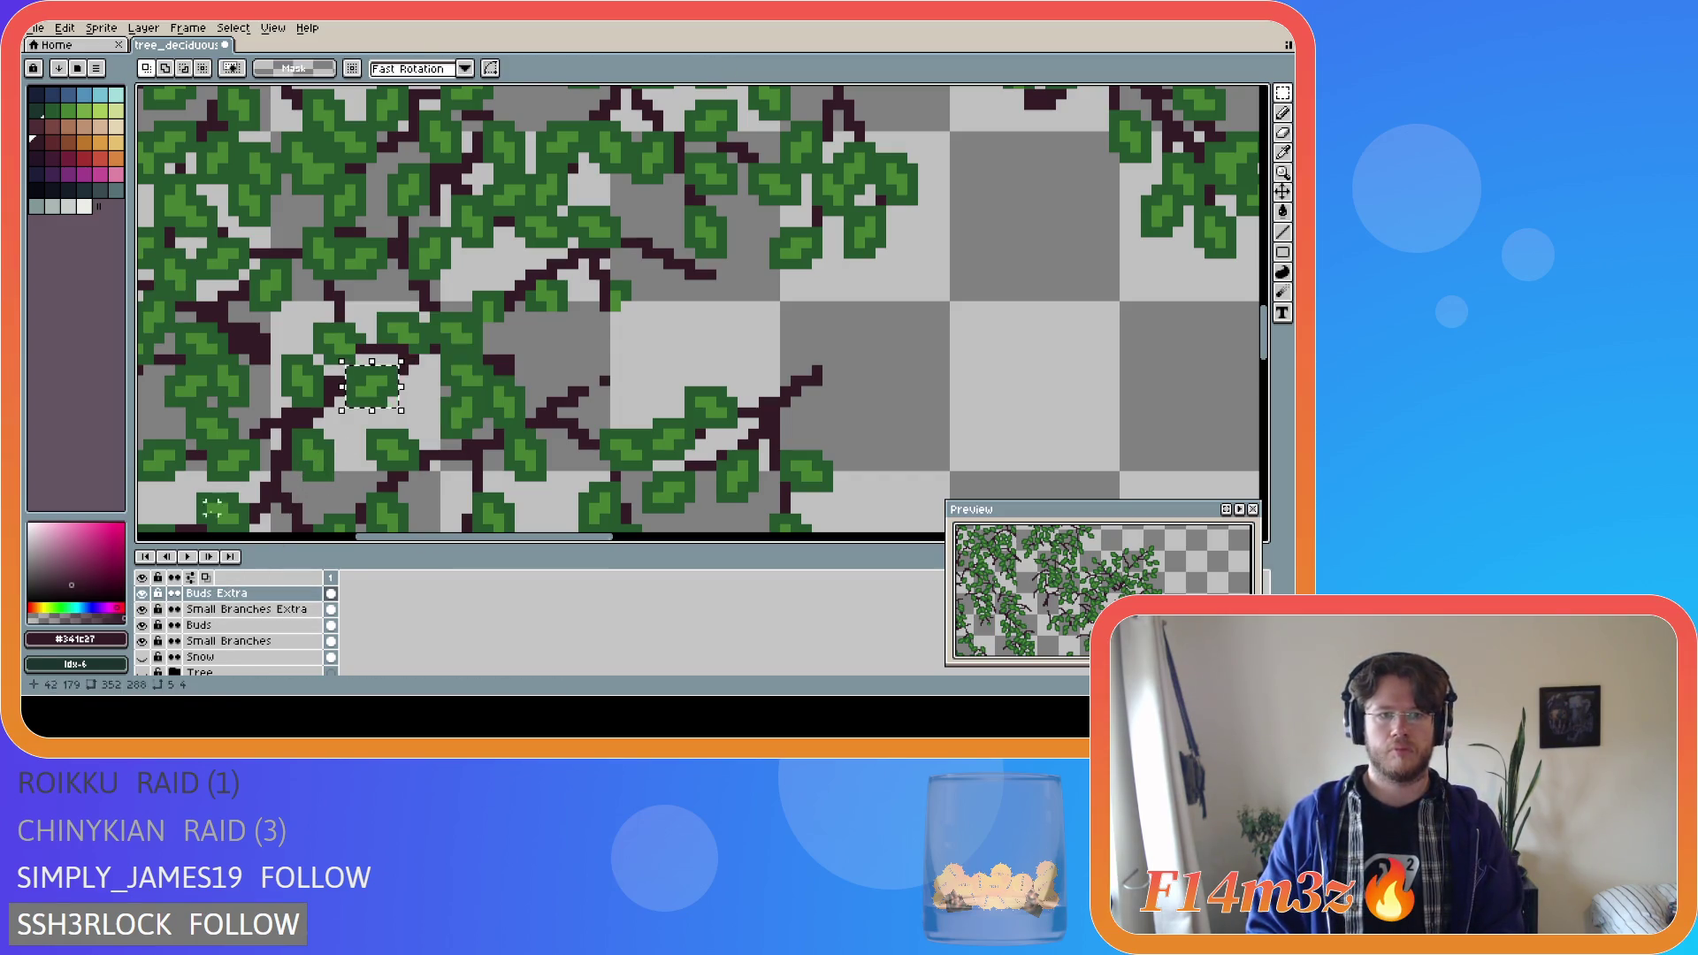
pyautogui.press('Down')
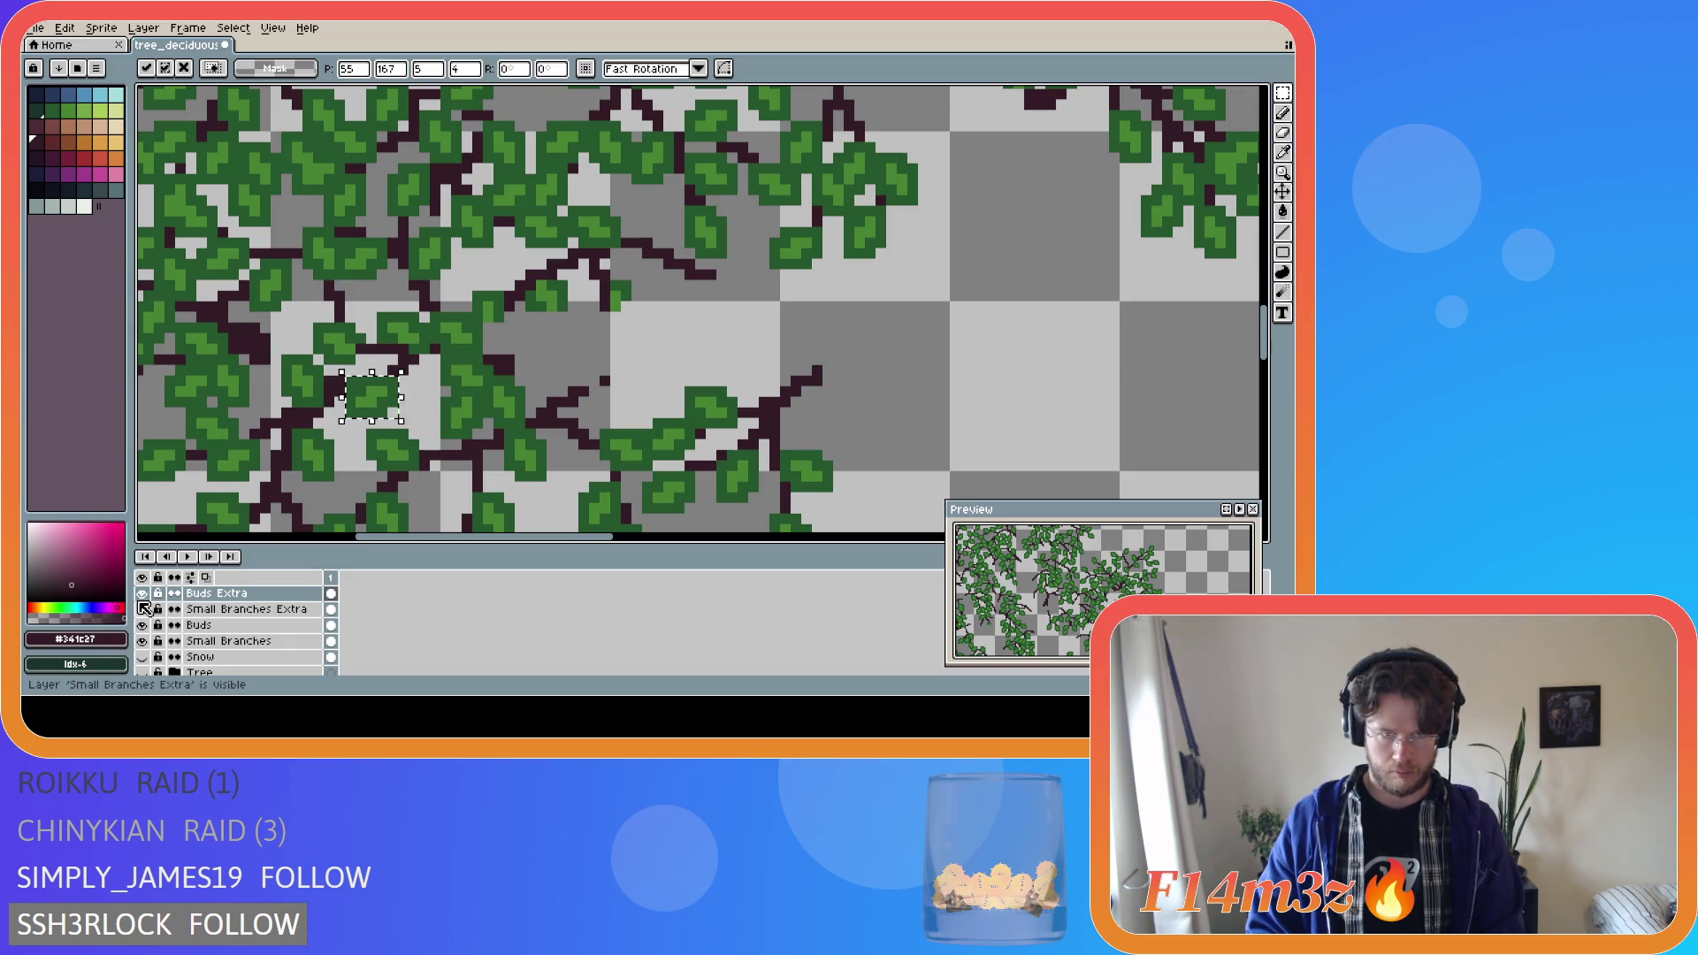
pyautogui.press('Return')
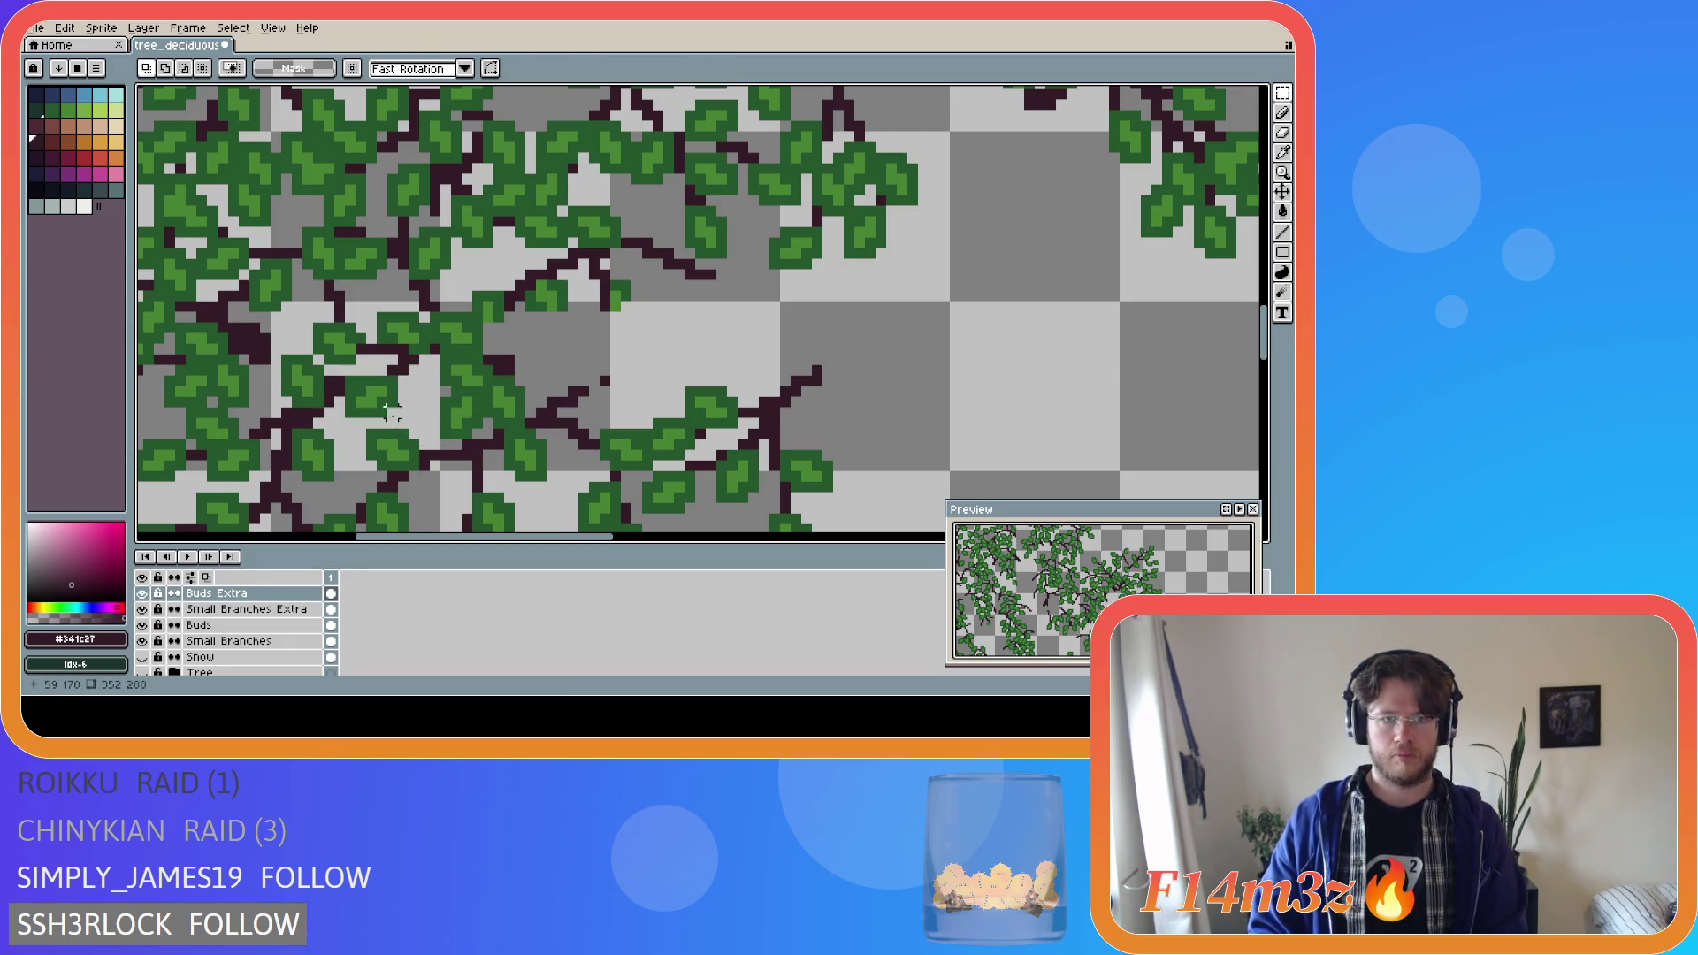
# Pick dark leaf green #25542e and return to the pencil on Buds Extra.
pyautogui.keyDown('alt'); pyautogui.click(392, 331); pyautogui.keyUp('alt')
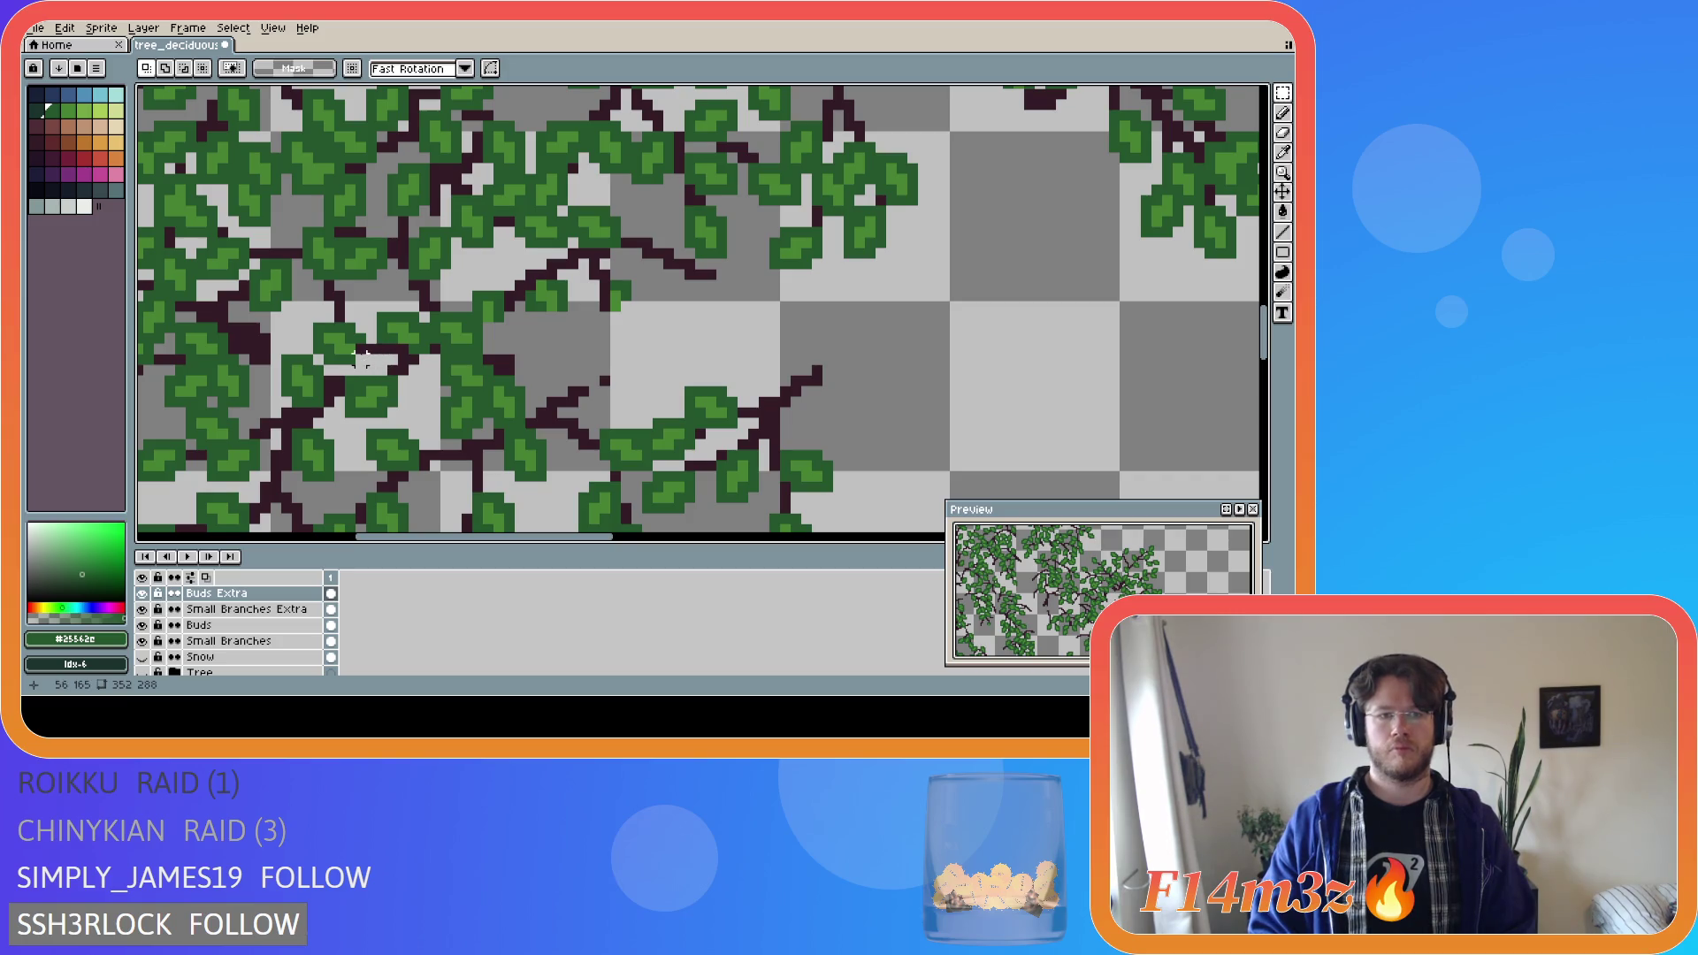
pyautogui.click(252, 610)
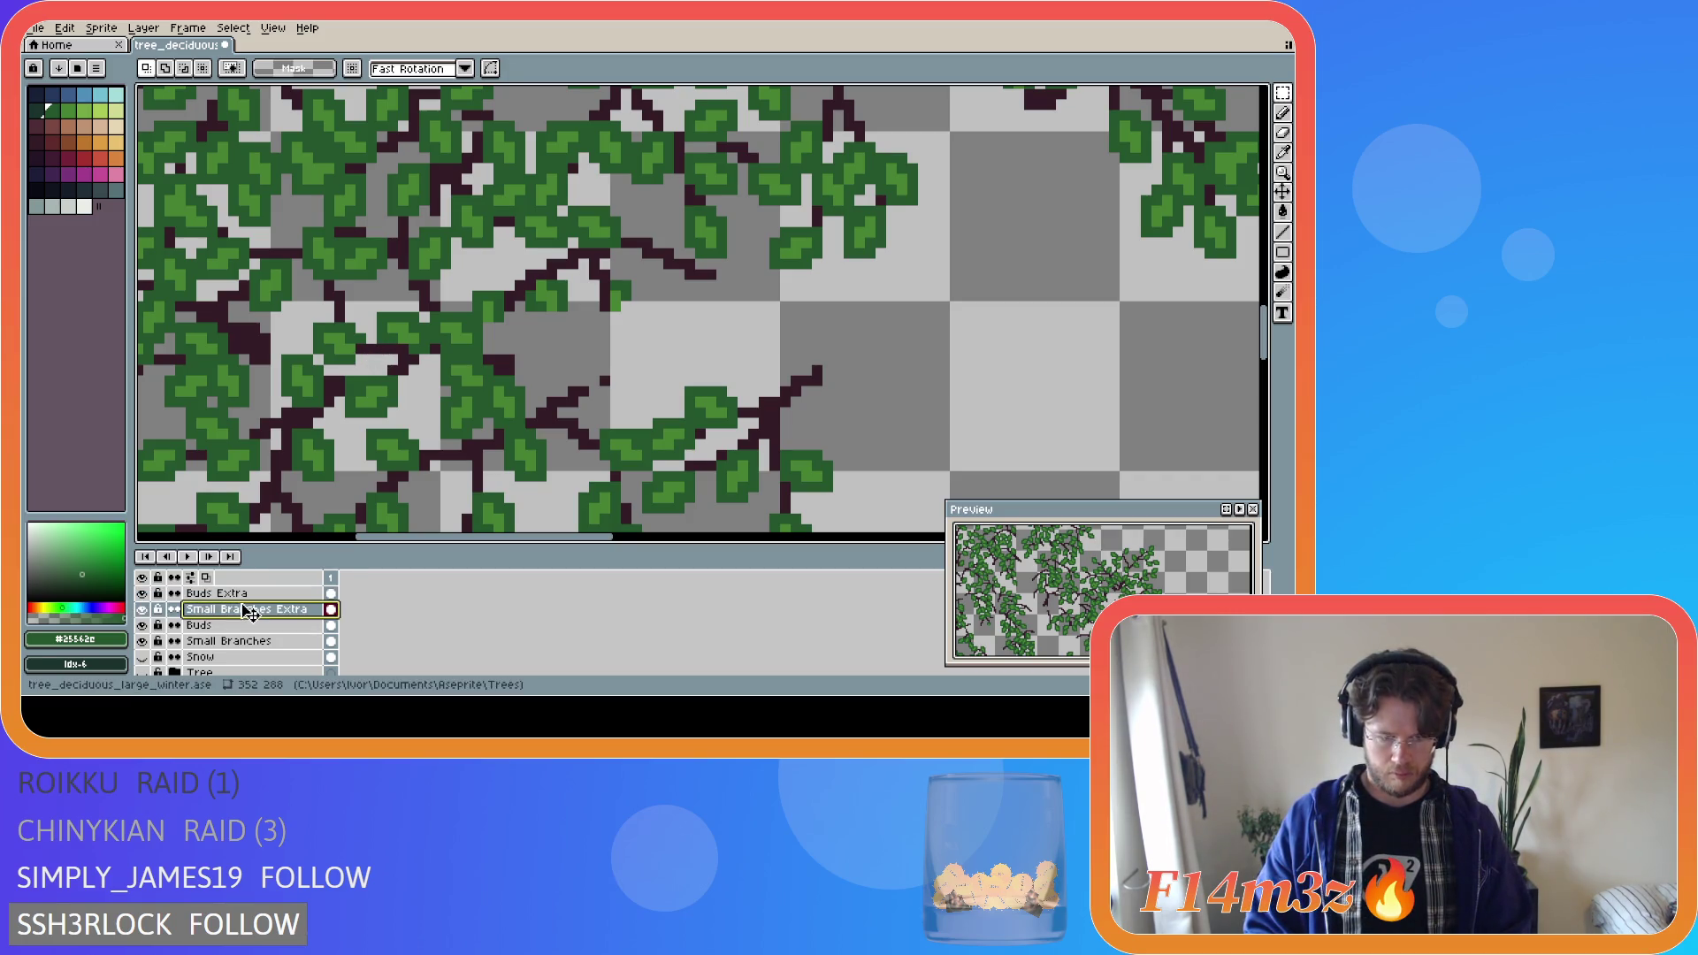
pyautogui.press('b')
pyautogui.click(265, 594)
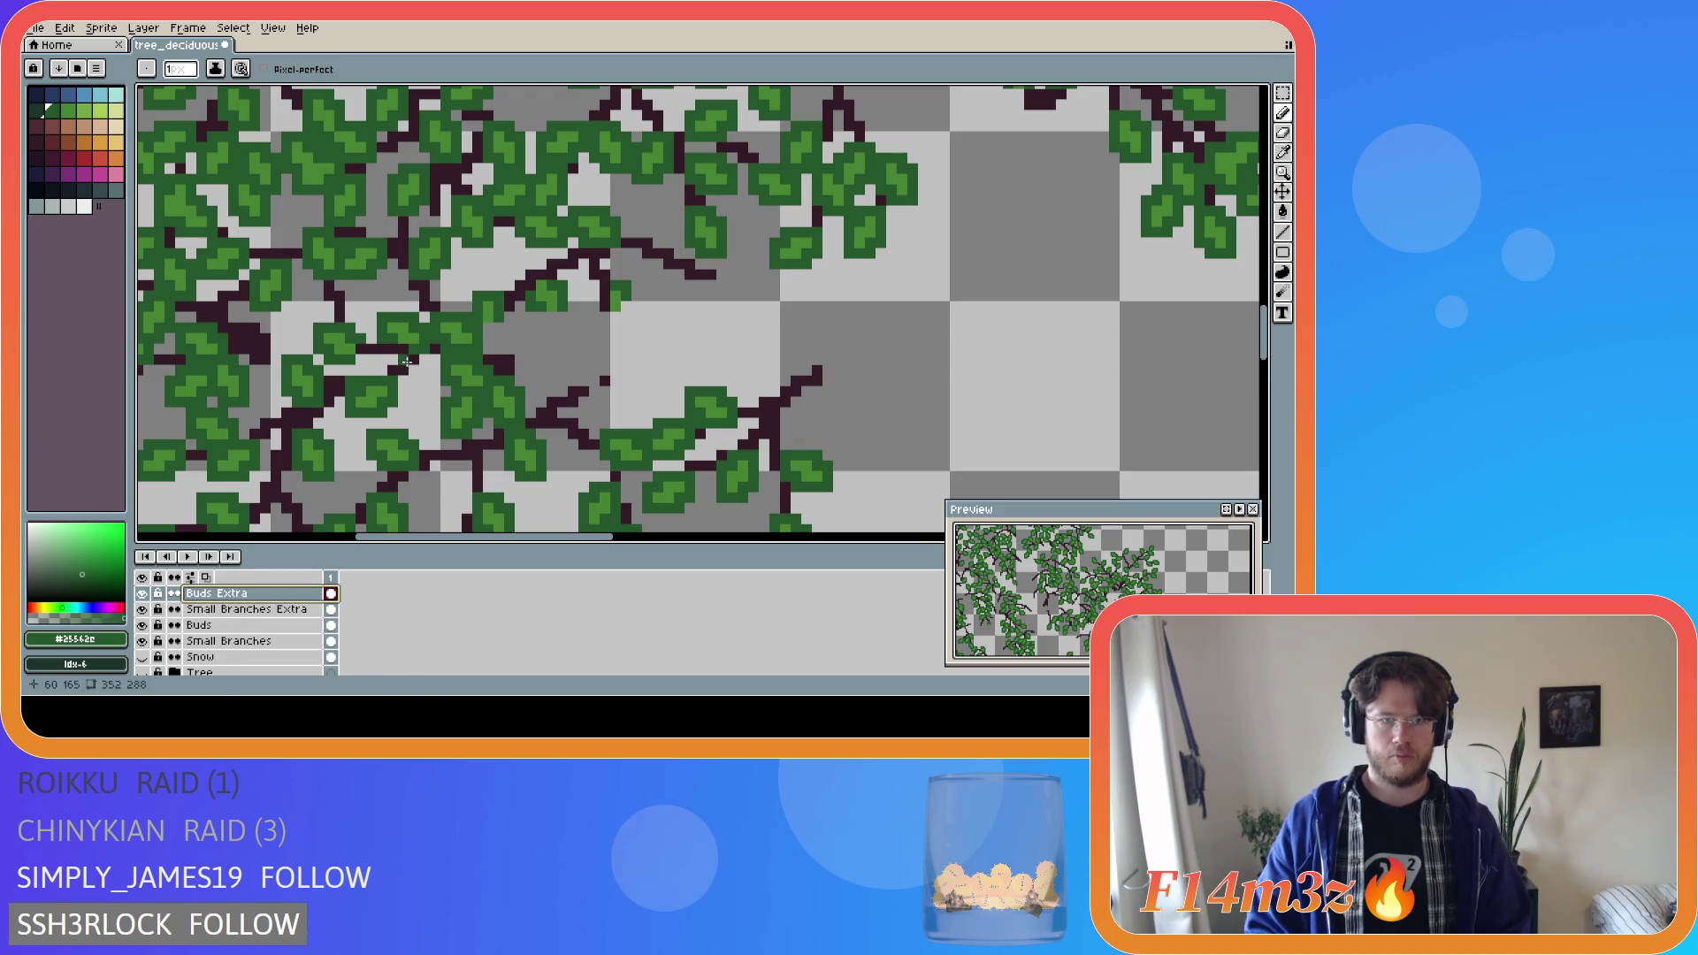
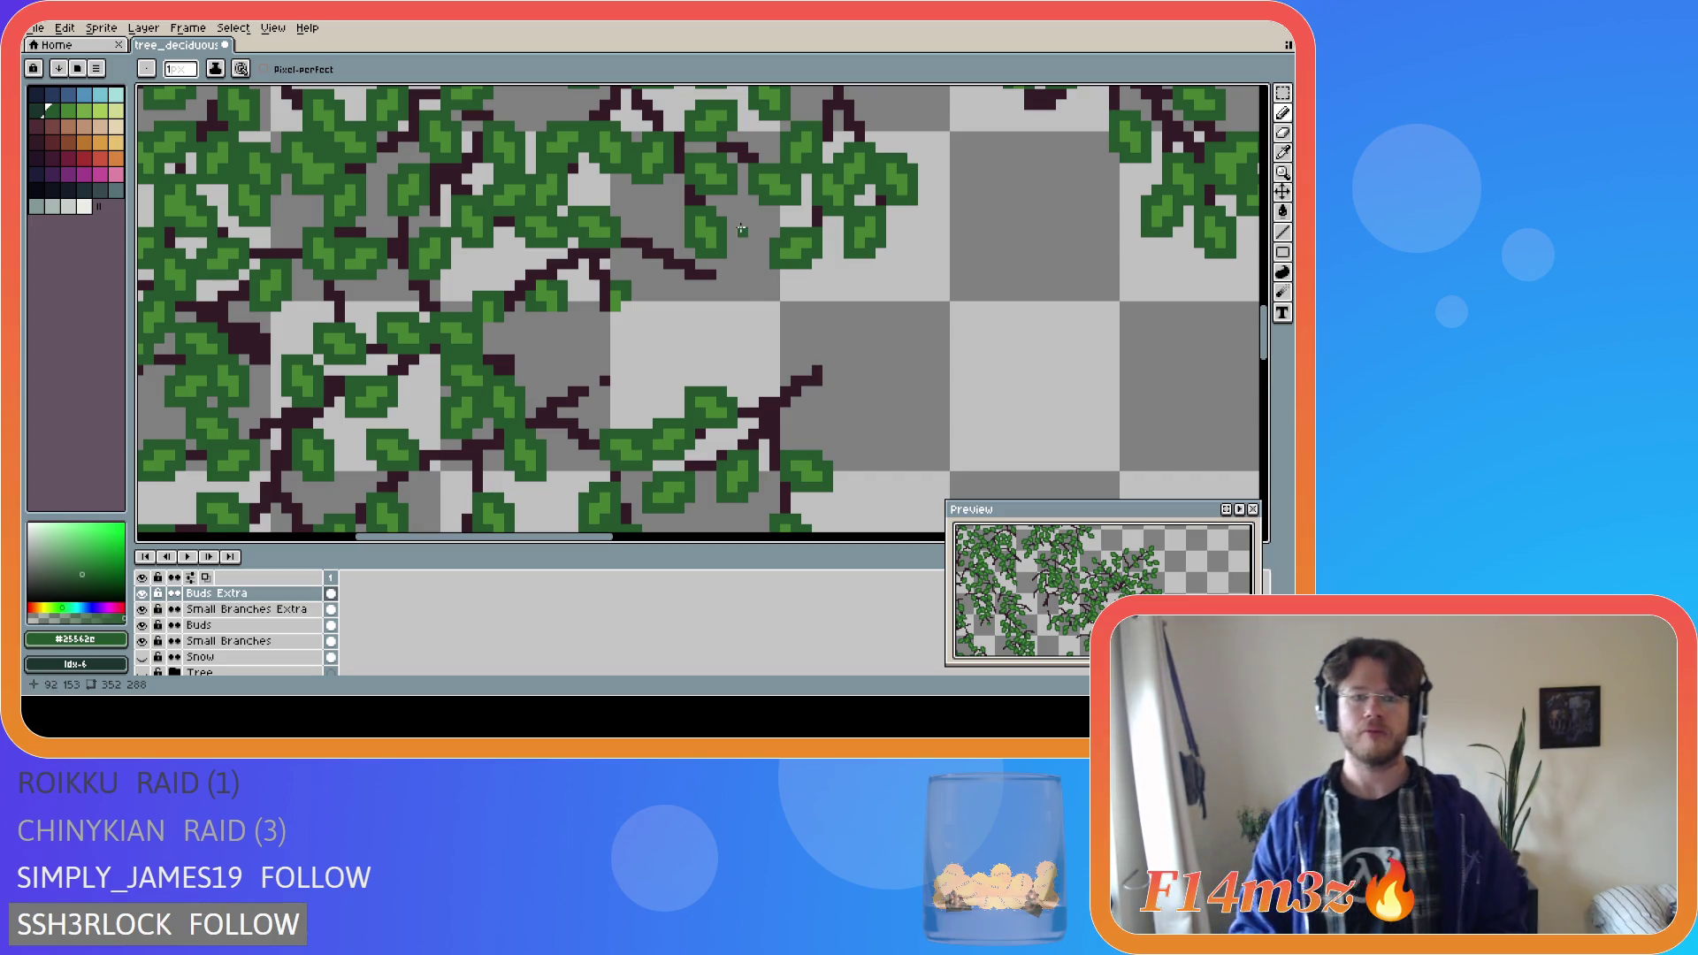
# Turn the Tree layer back on so trunk and branches show, then zoom out over the whole tree.
pyautogui.scroll(-3, 530, 372)
pyautogui.scroll(1, 481, 366)
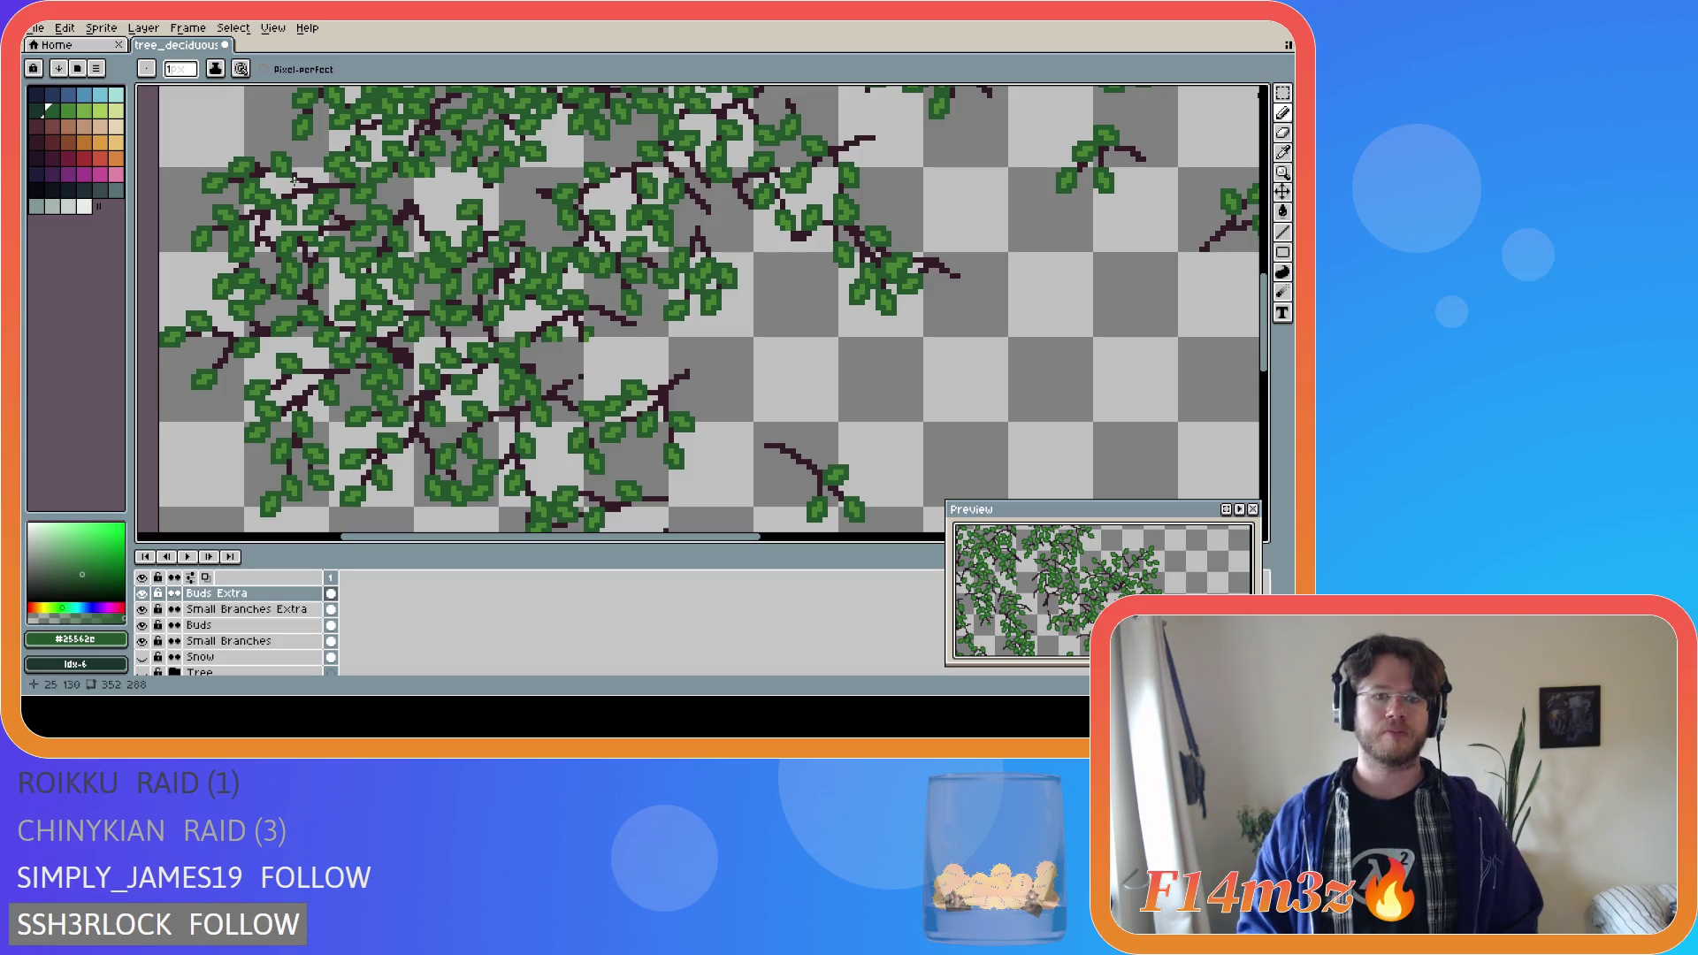
pyautogui.scroll(-1, 419, 328)
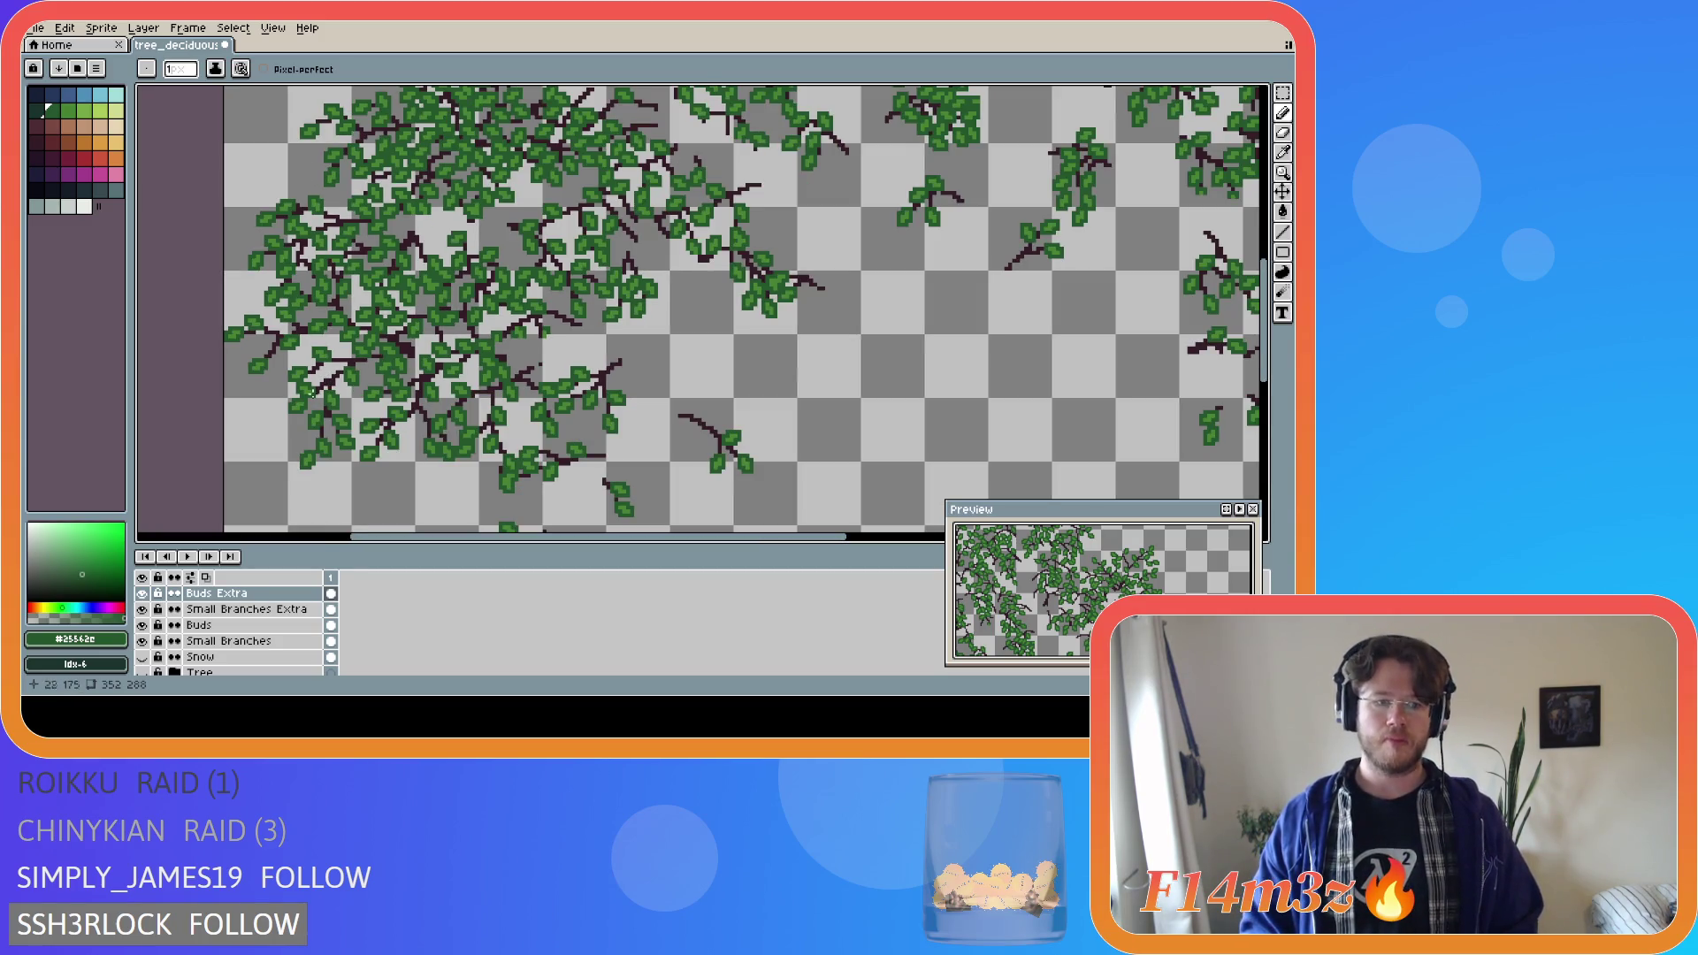
pyautogui.click(143, 673)
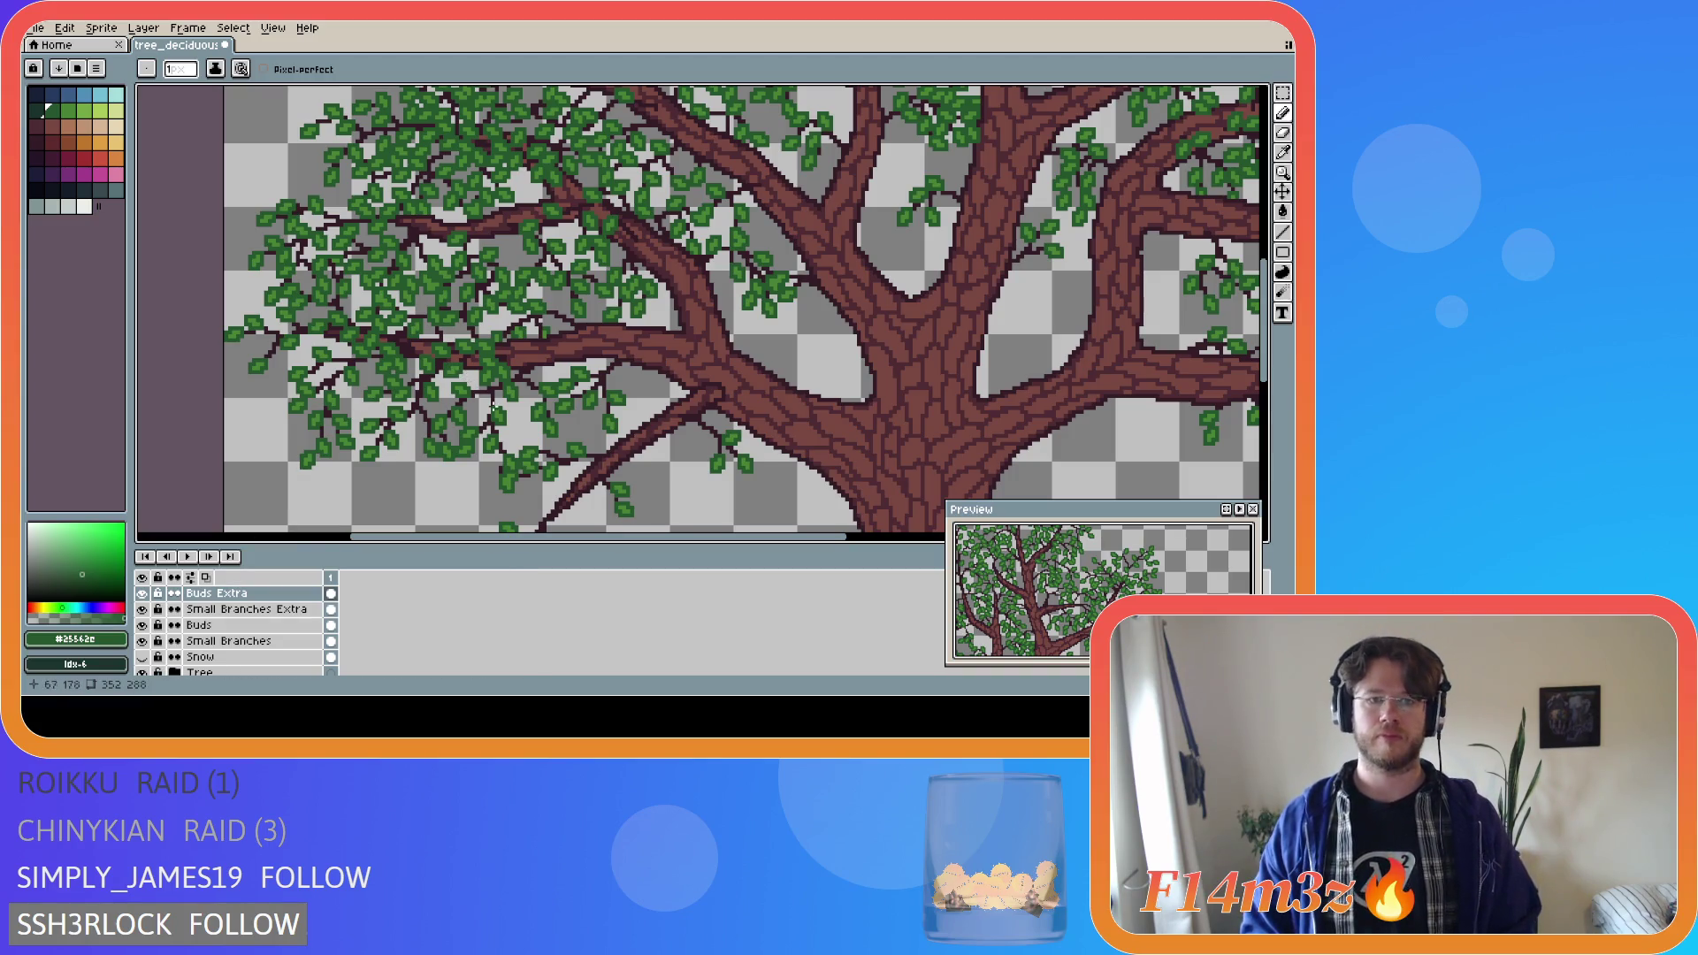
pyautogui.scroll(-1, 380, 429)
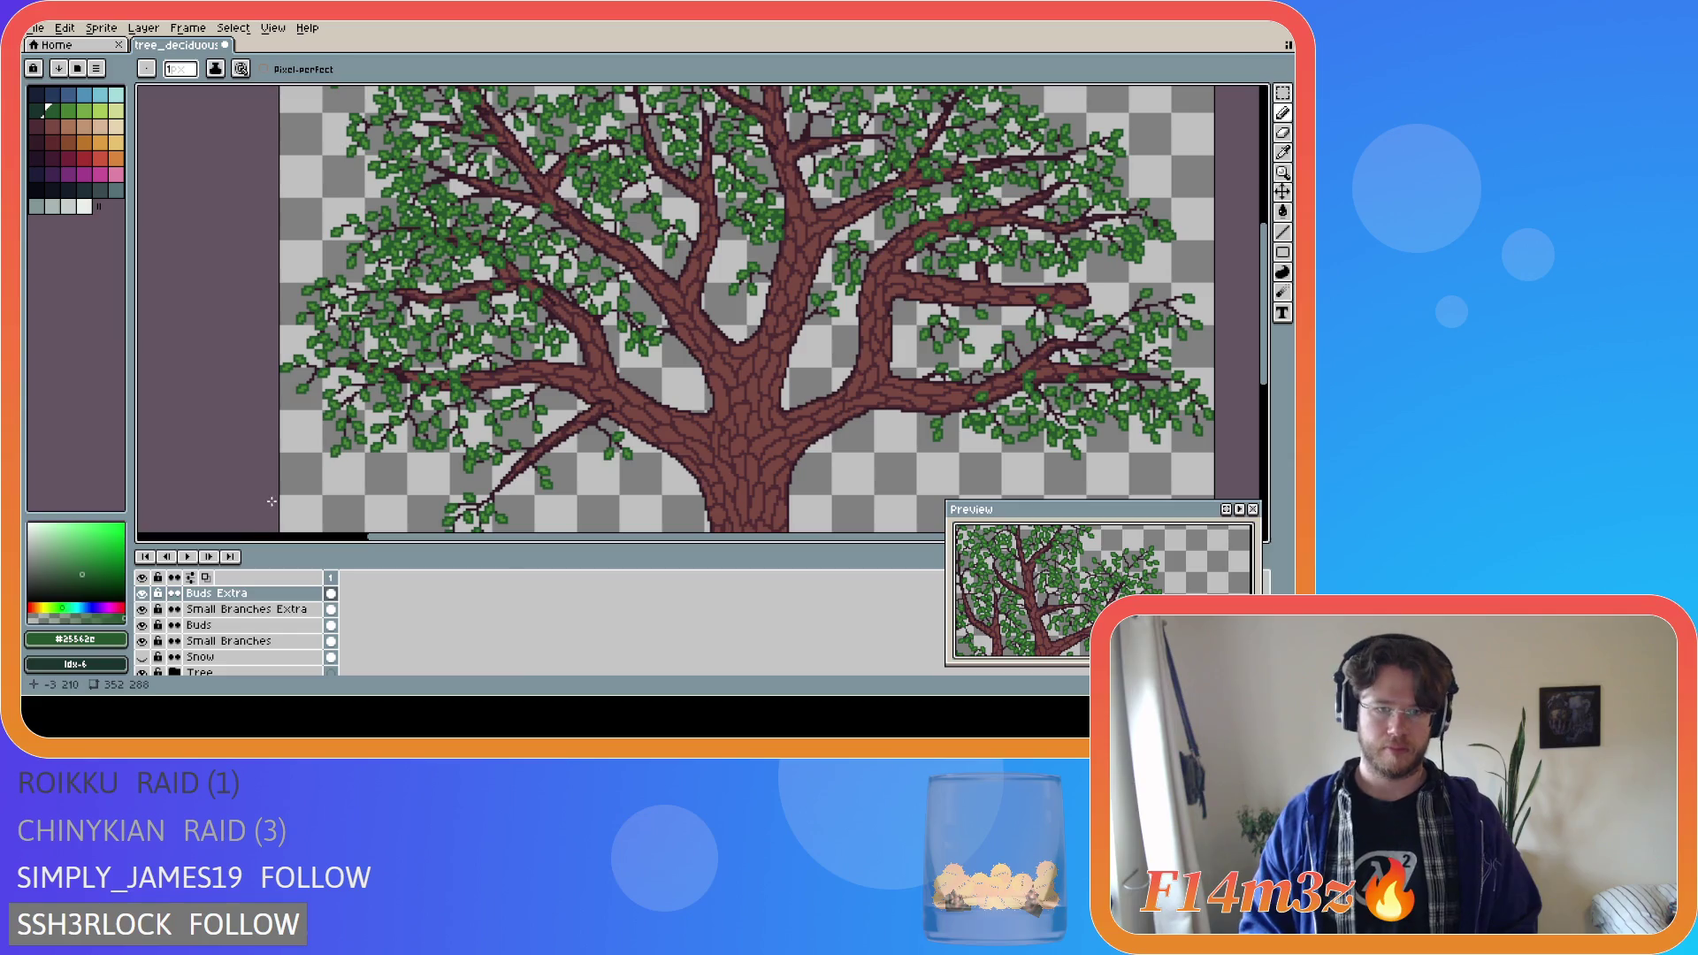
pyautogui.scroll(-1, 246, 489)
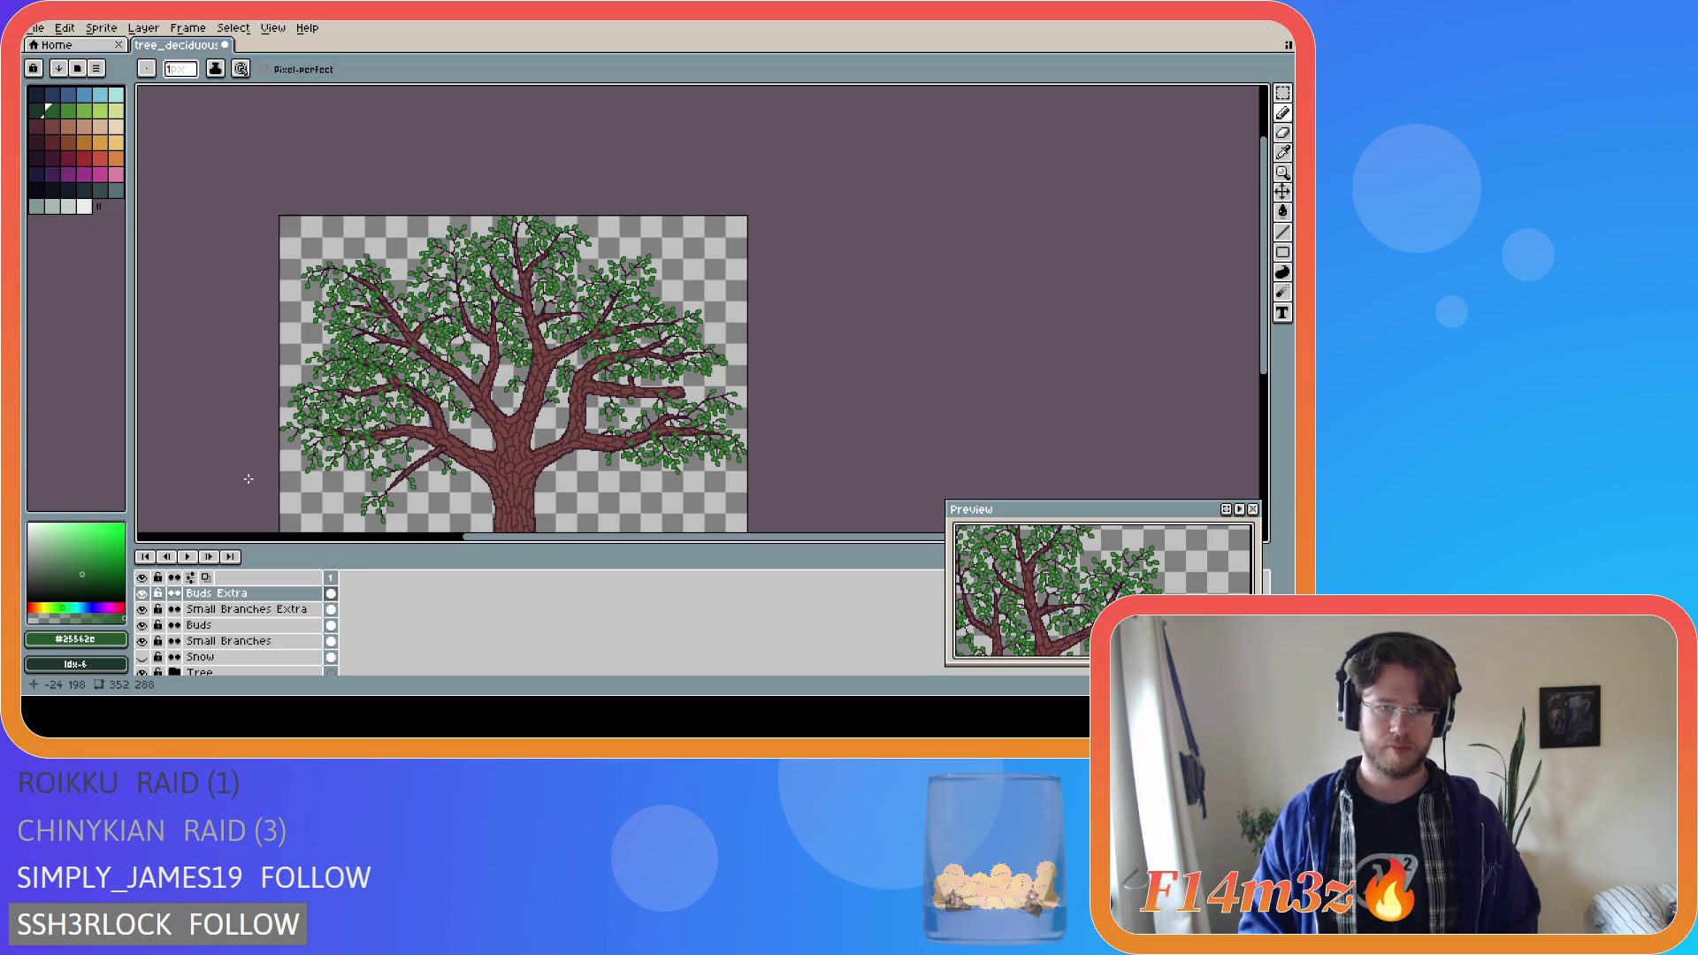
pyautogui.scroll(3, 310, 415)
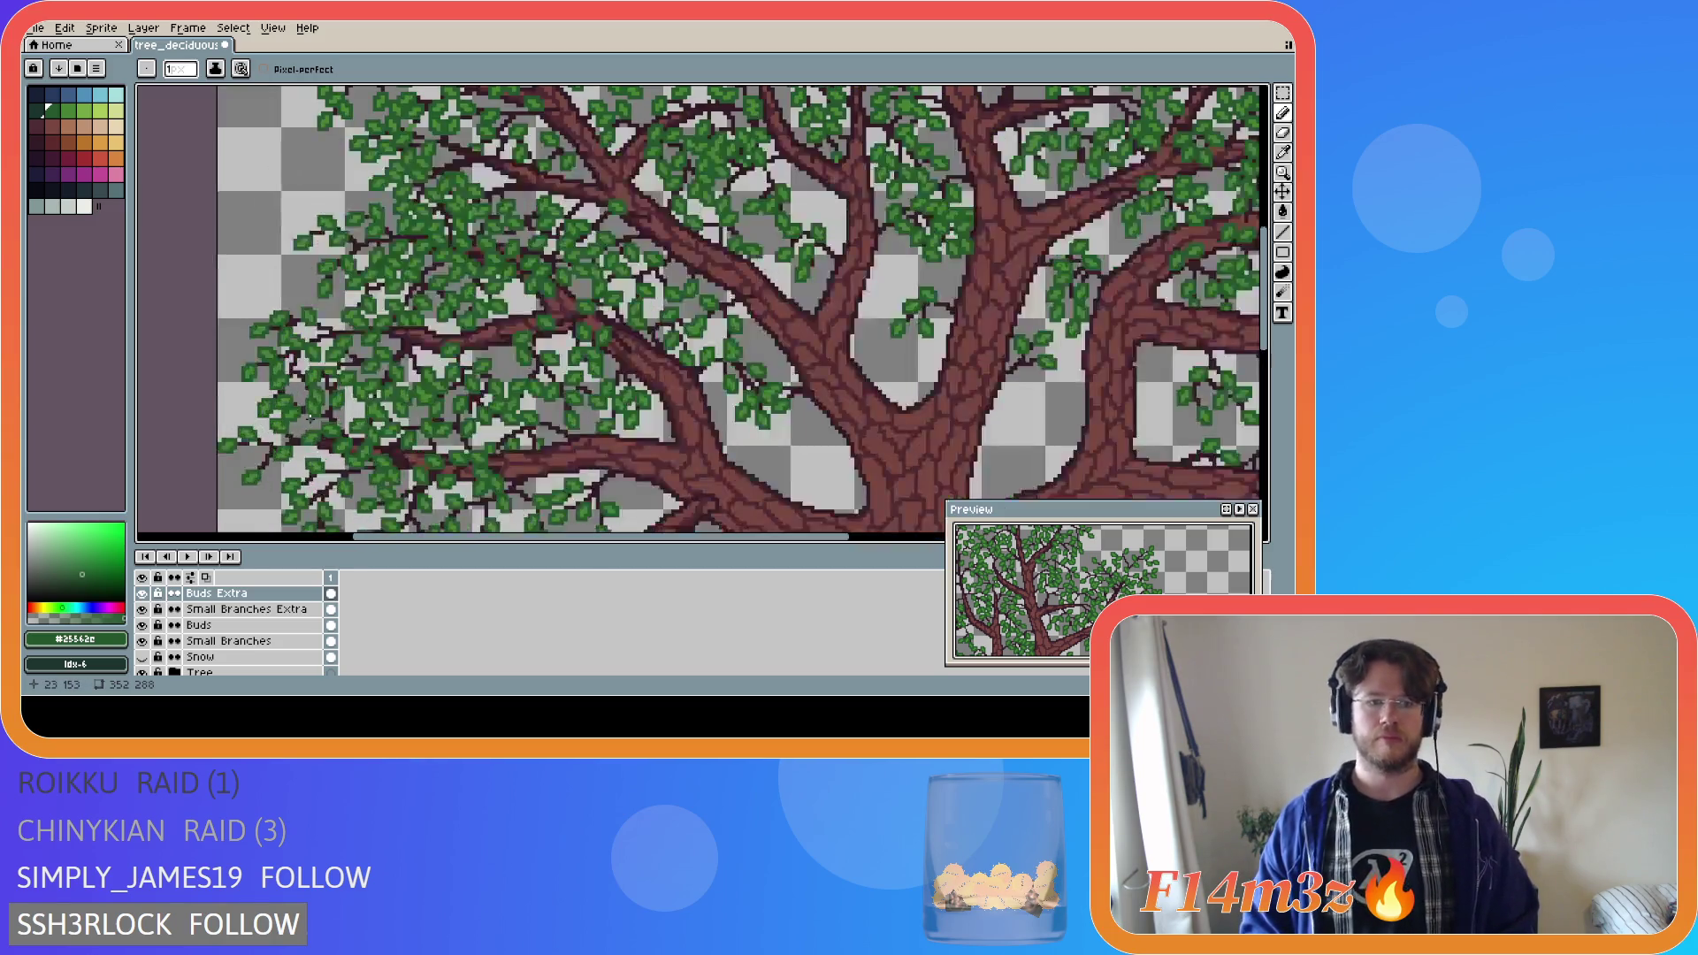
pyautogui.scroll(-4, 314, 420)
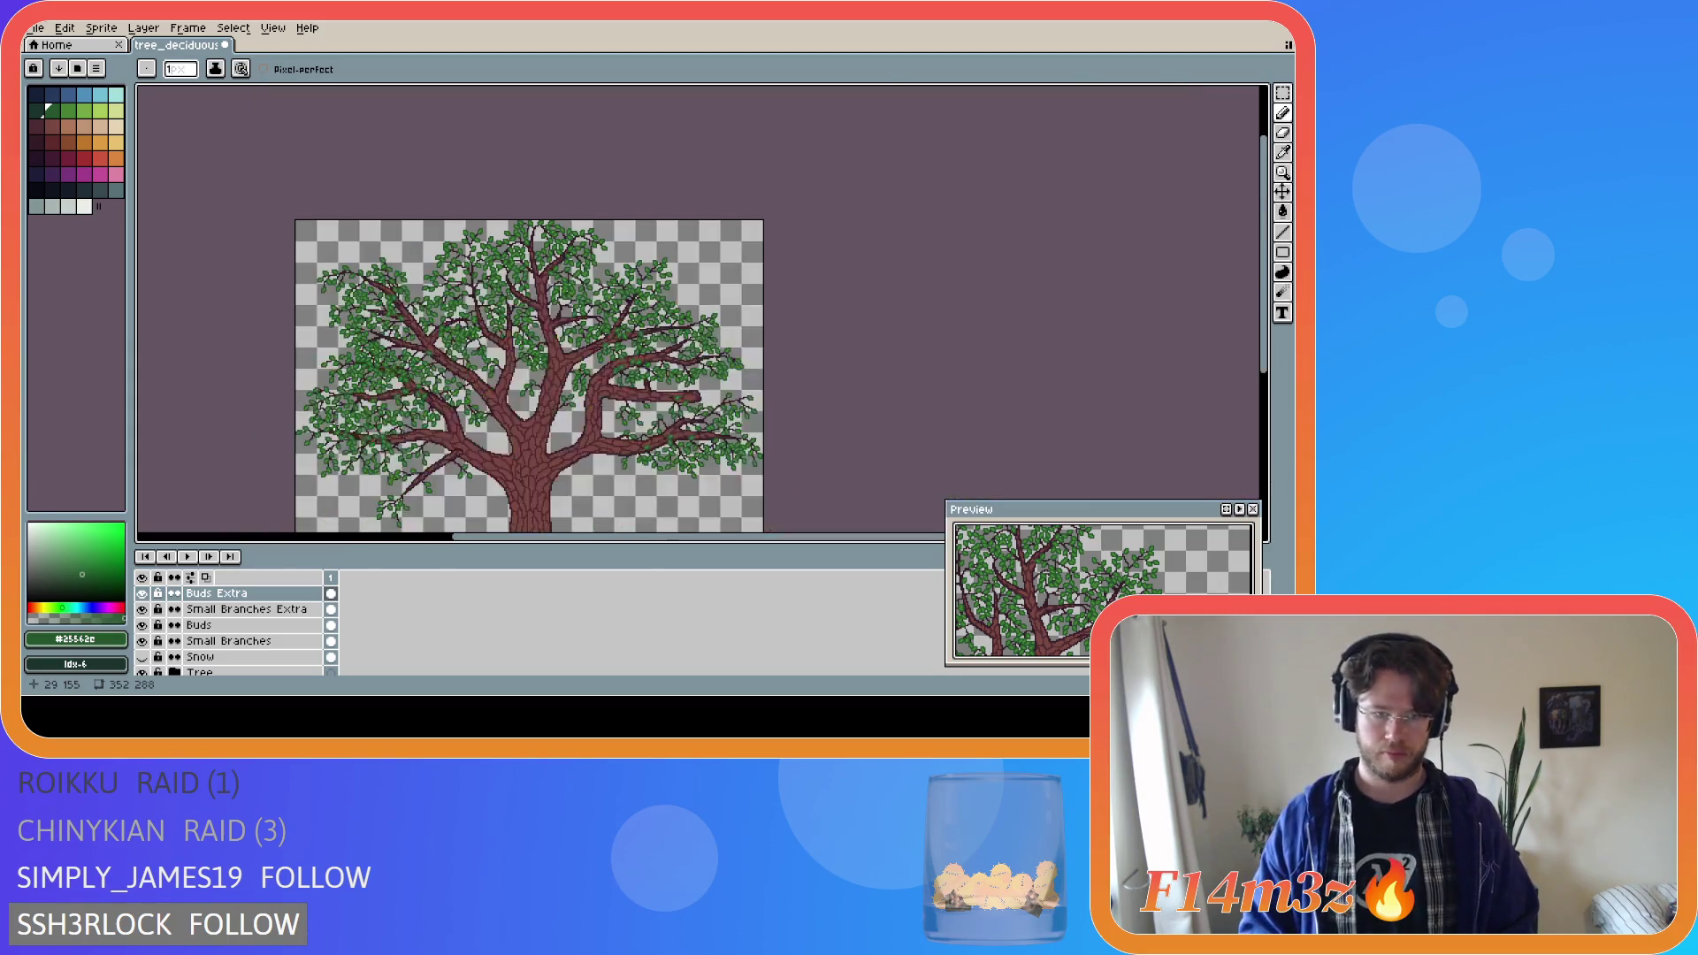
pyautogui.scroll(4, 333, 426)
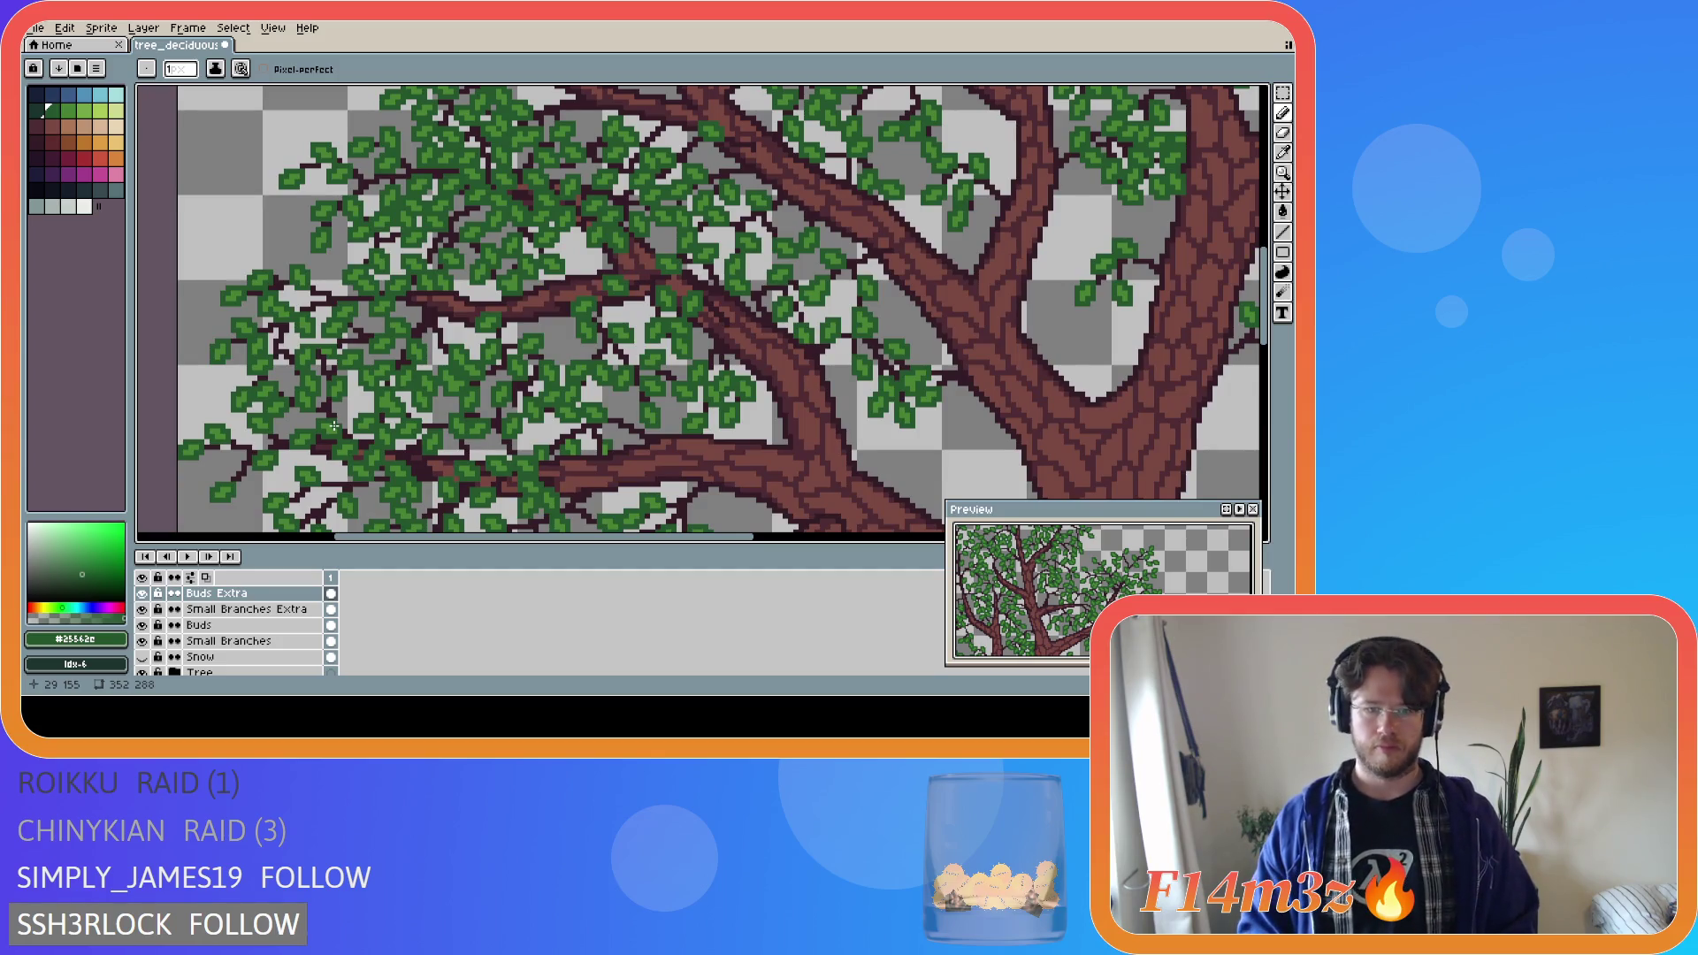
pyautogui.scroll(-1, 582, 476)
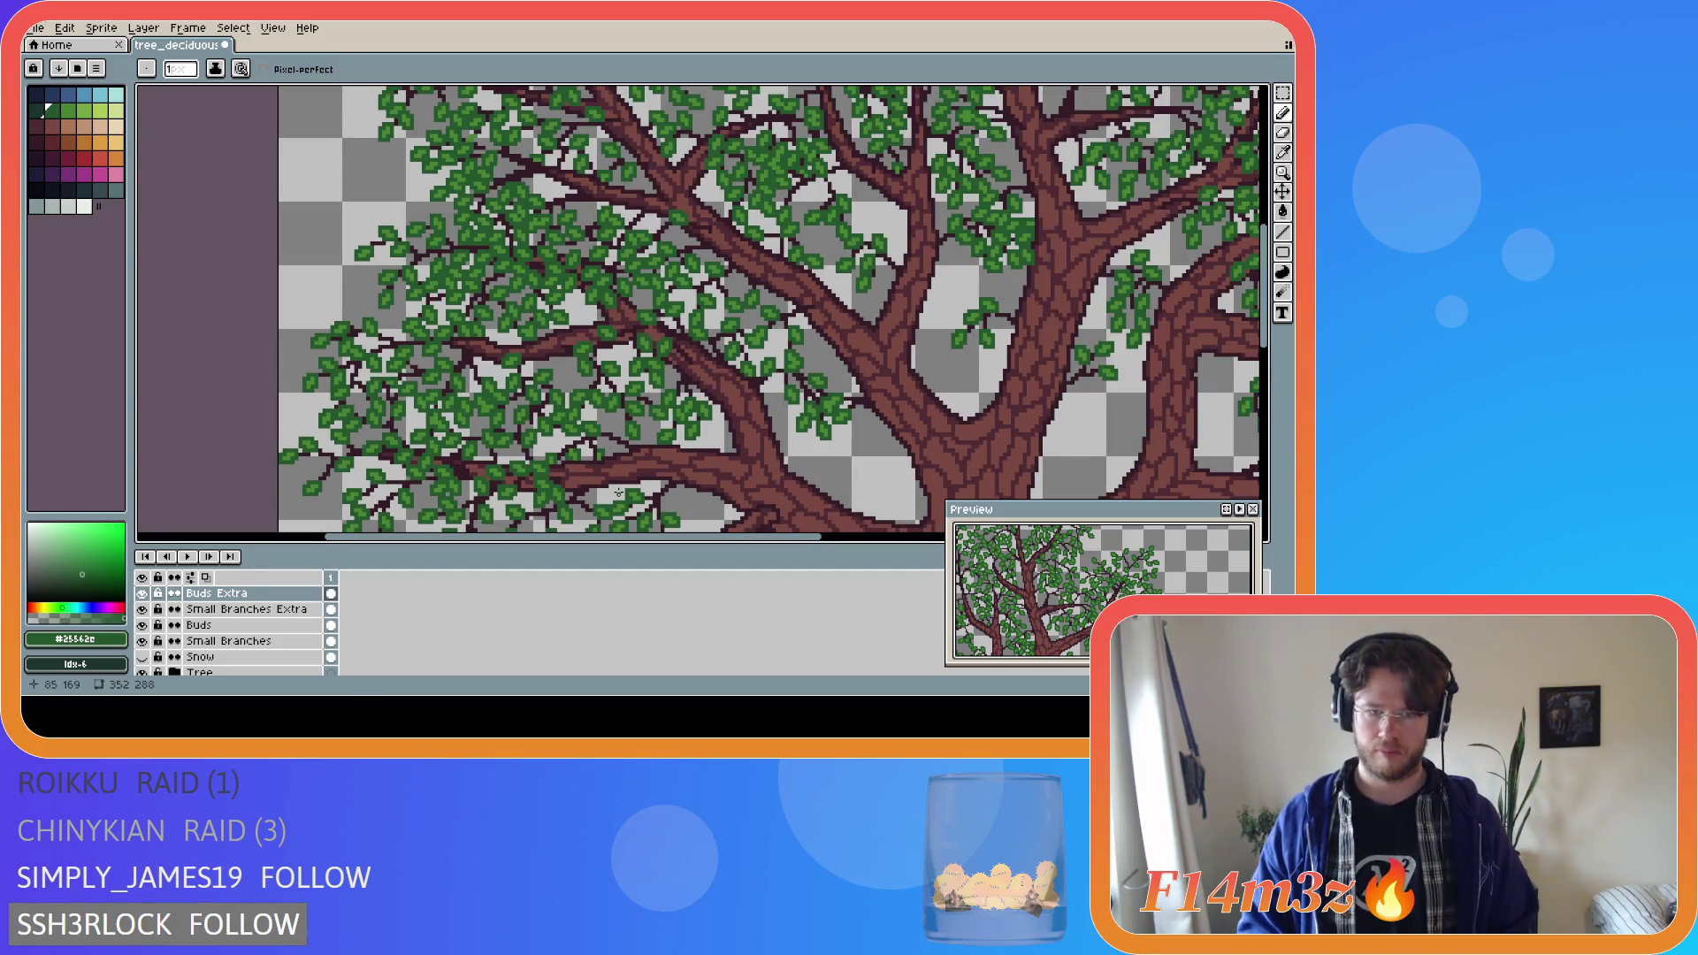
pyautogui.scroll(-4, 637, 500)
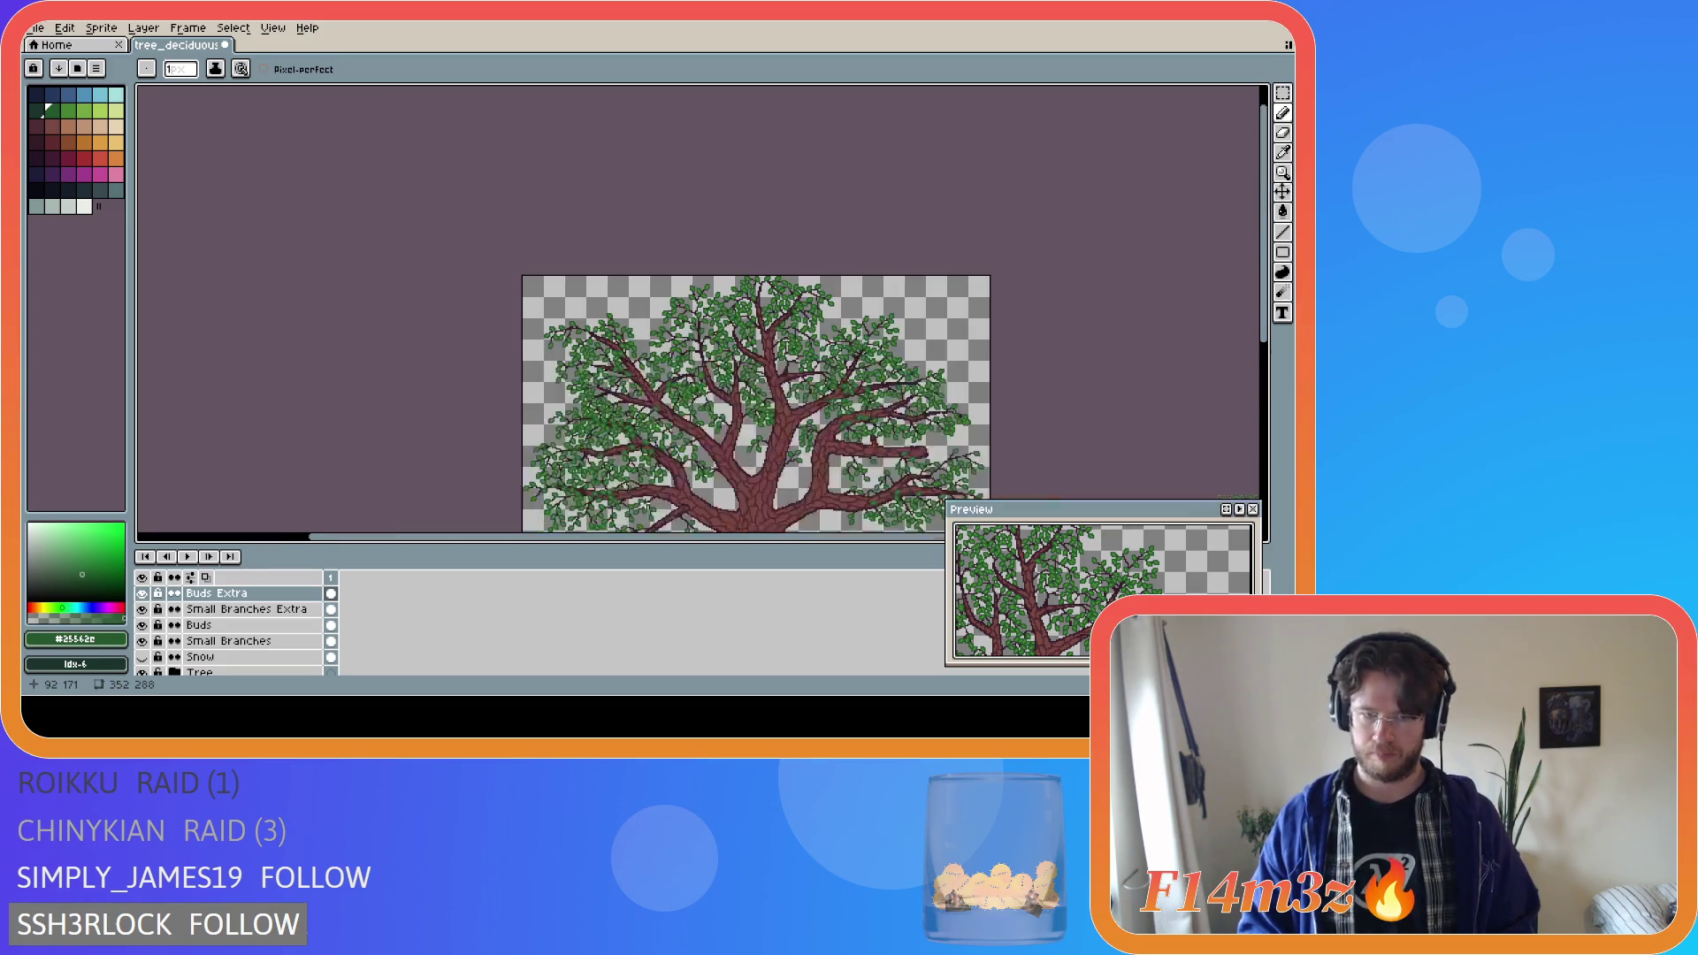
pyautogui.moveTo(663, 538); pyautogui.dragTo(778, 538)
pyautogui.moveTo(1271, 326); pyautogui.dragTo(1268, 403)
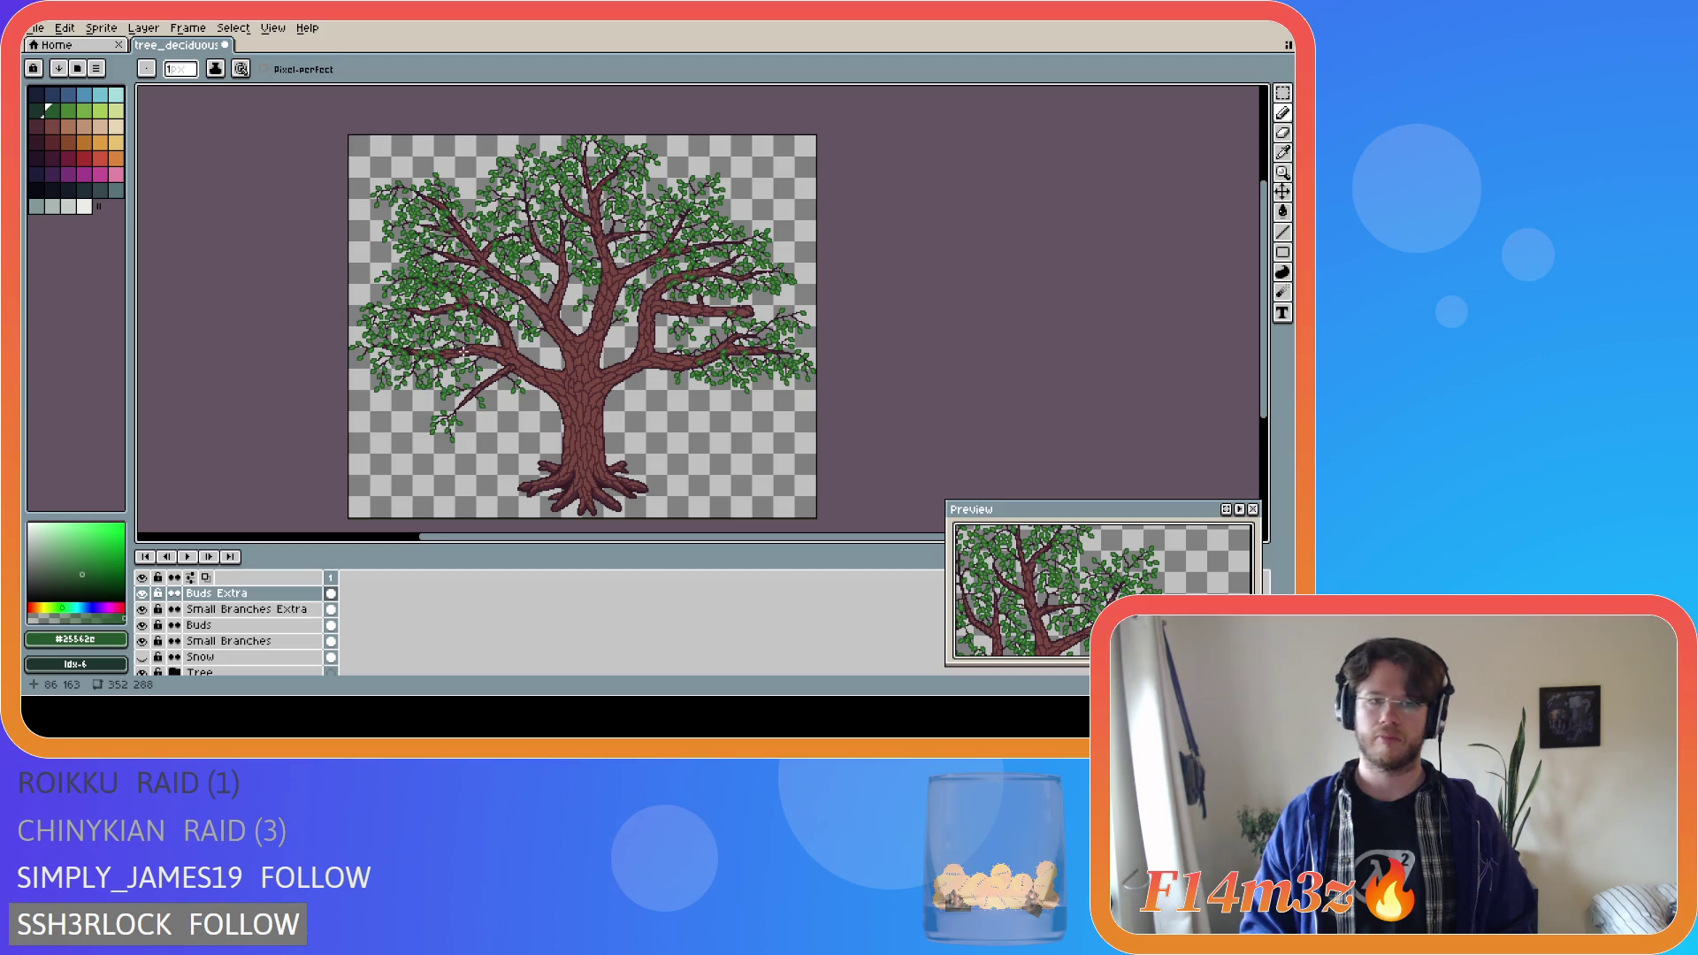
pyautogui.scroll(3, 463, 352)
pyautogui.scroll(-3, 462, 352)
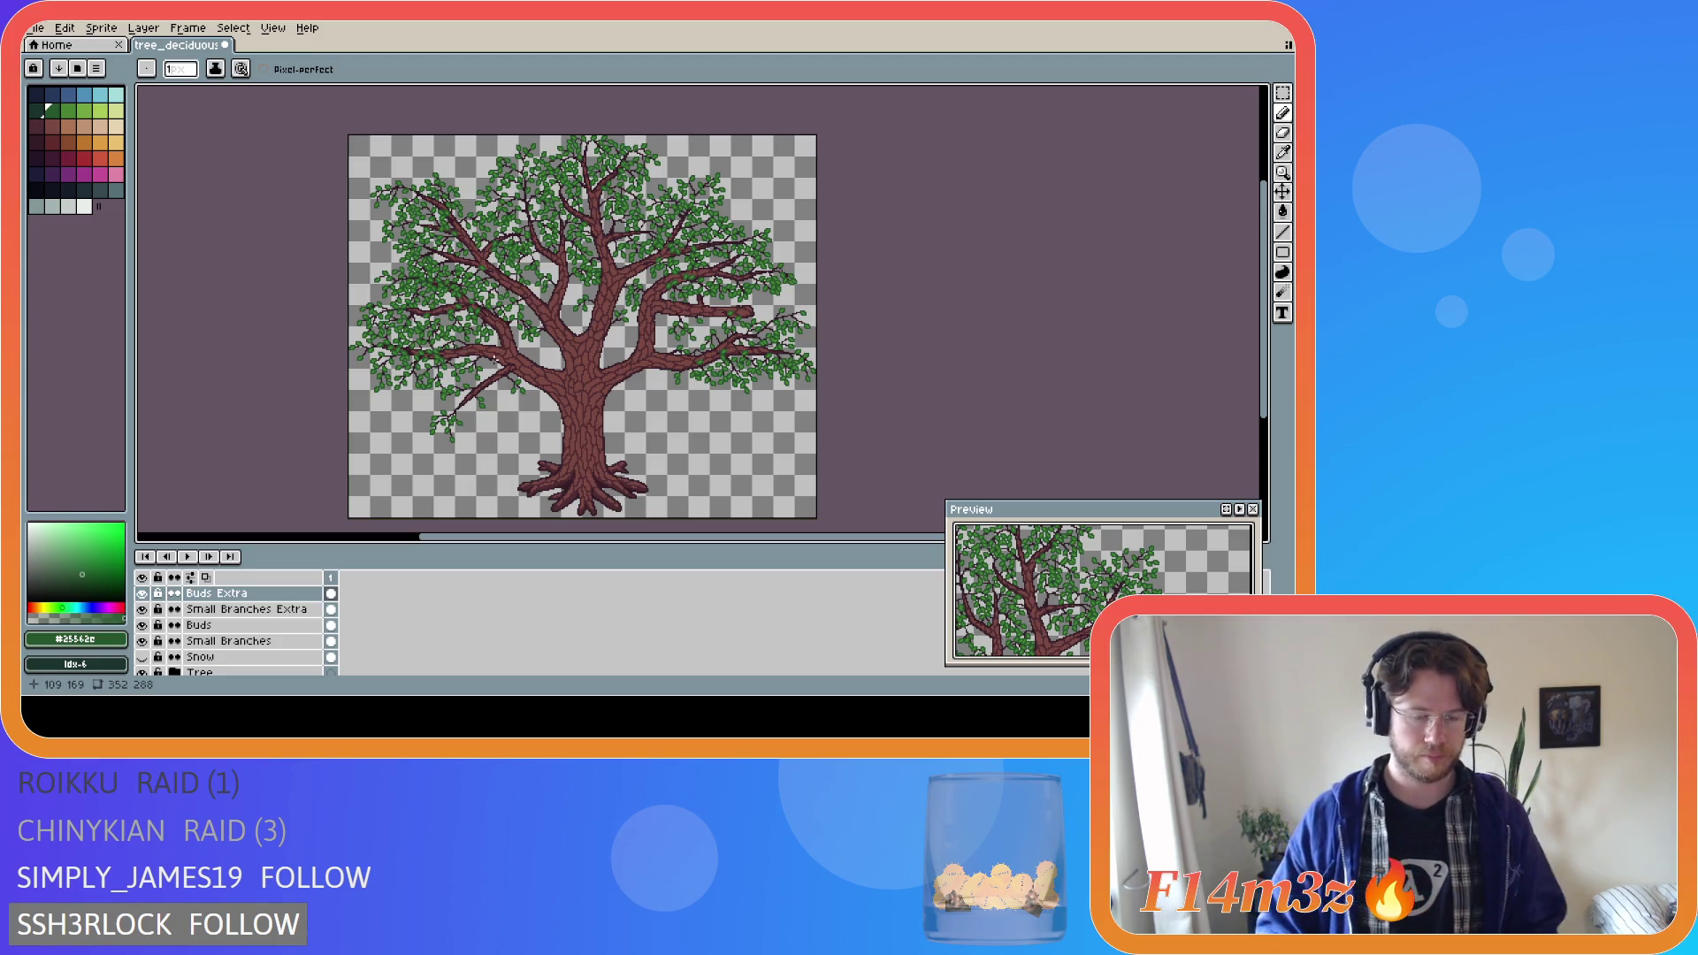
pyautogui.scroll(1, 454, 354)
pyautogui.scroll(1, 454, 354)
pyautogui.scroll(-2, 460, 353)
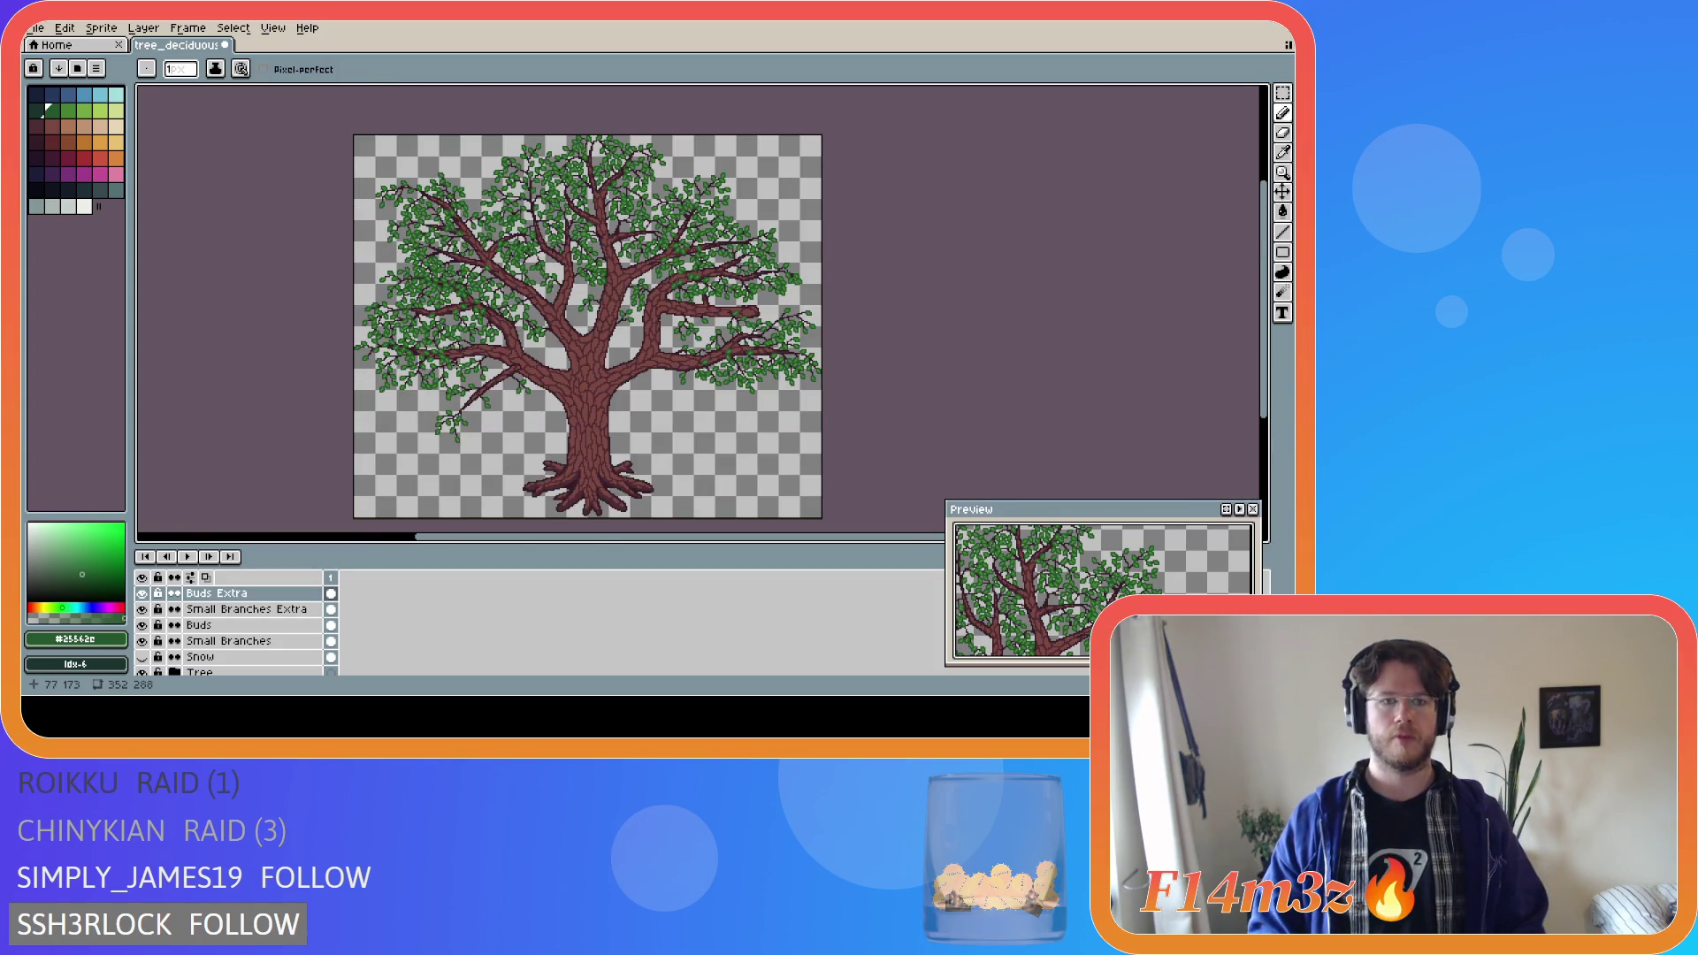
pyautogui.scroll(1, 456, 365)
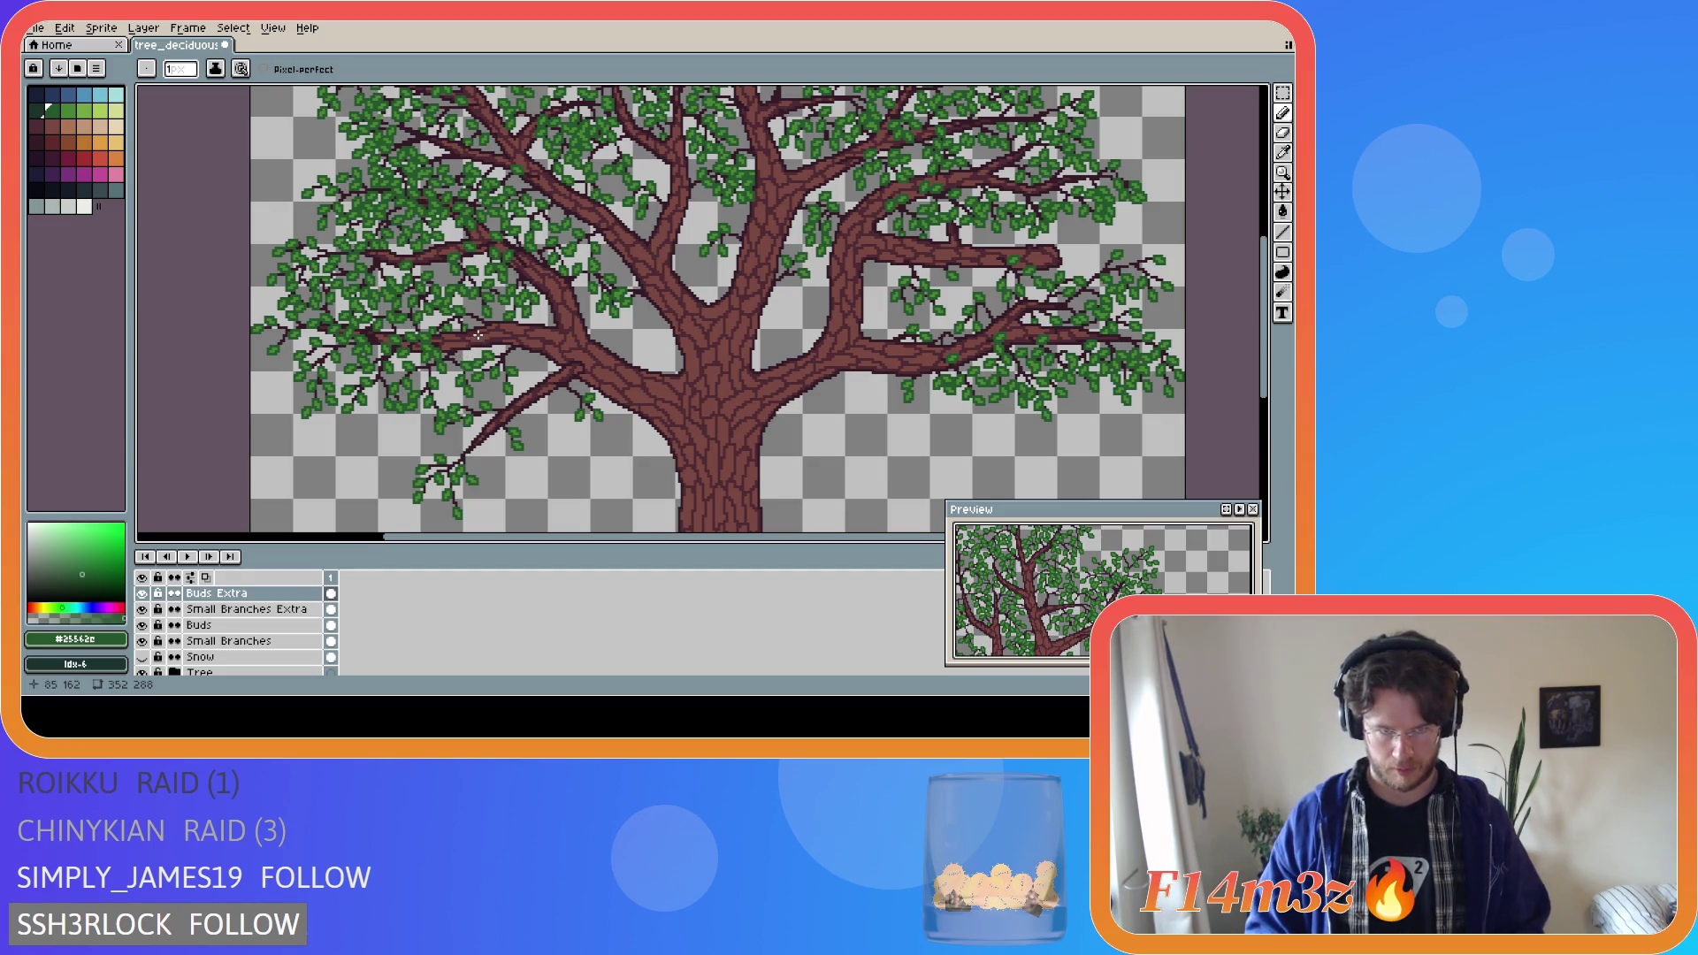
pyautogui.scroll(-3, 475, 339)
pyautogui.scroll(3, 474, 344)
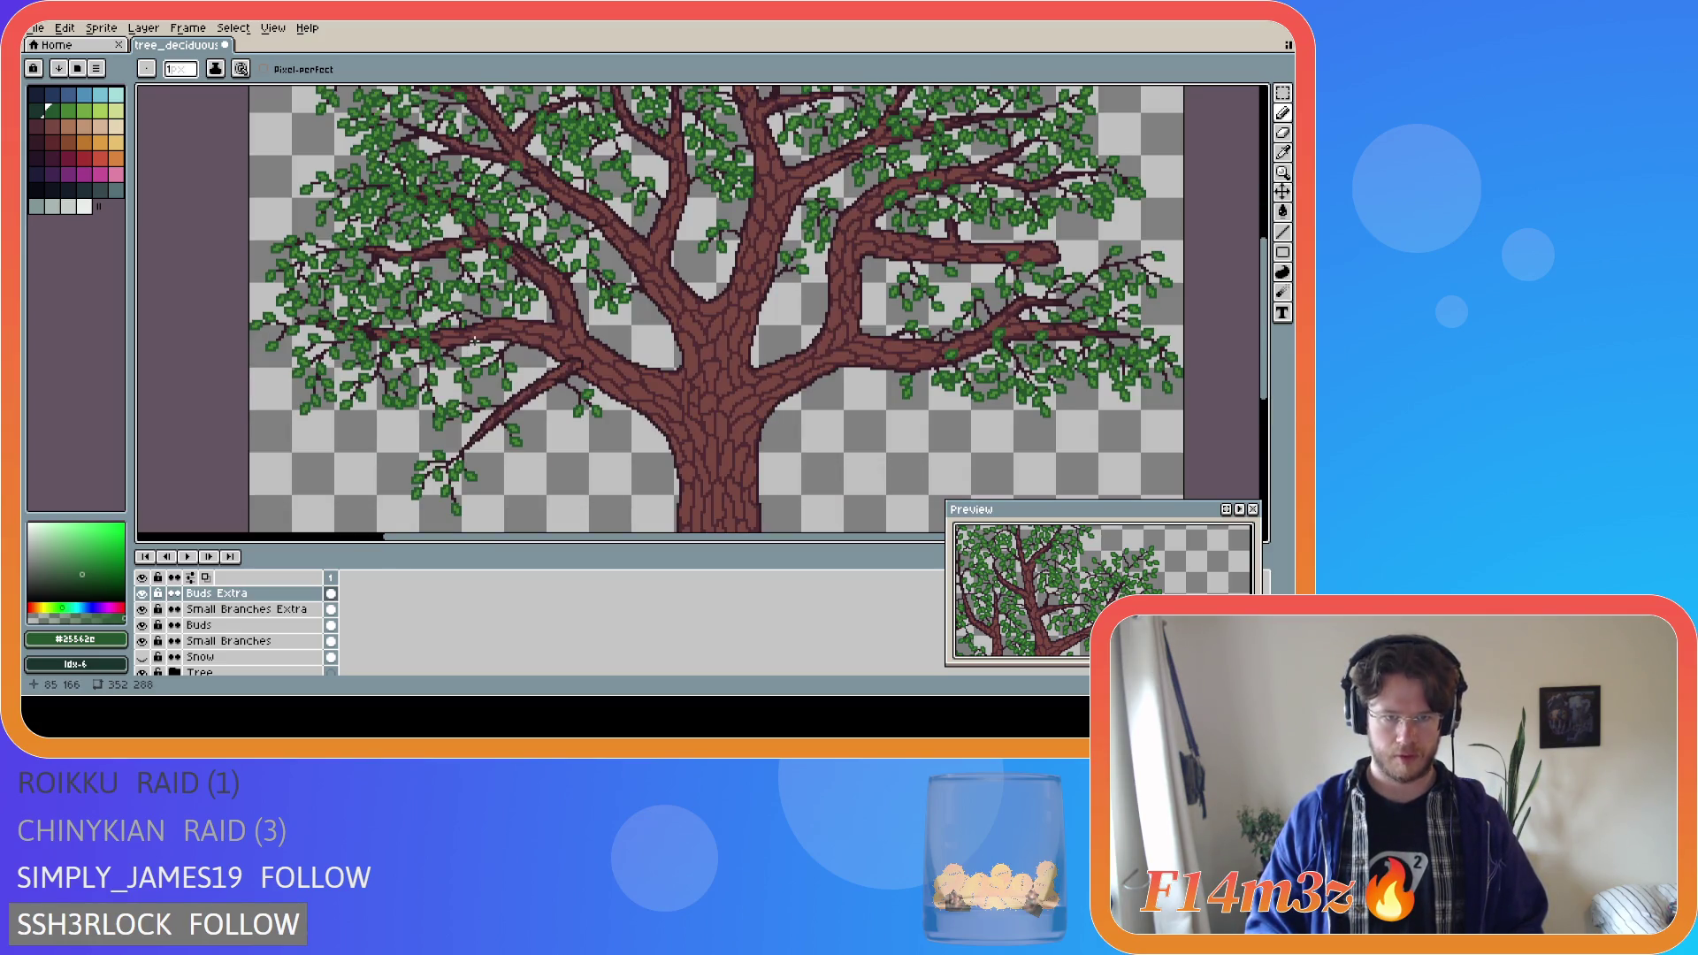
# Eyedrop the dark twig colour and draw a twig along the left branch on Small Branches Extra.
pyautogui.press('i')
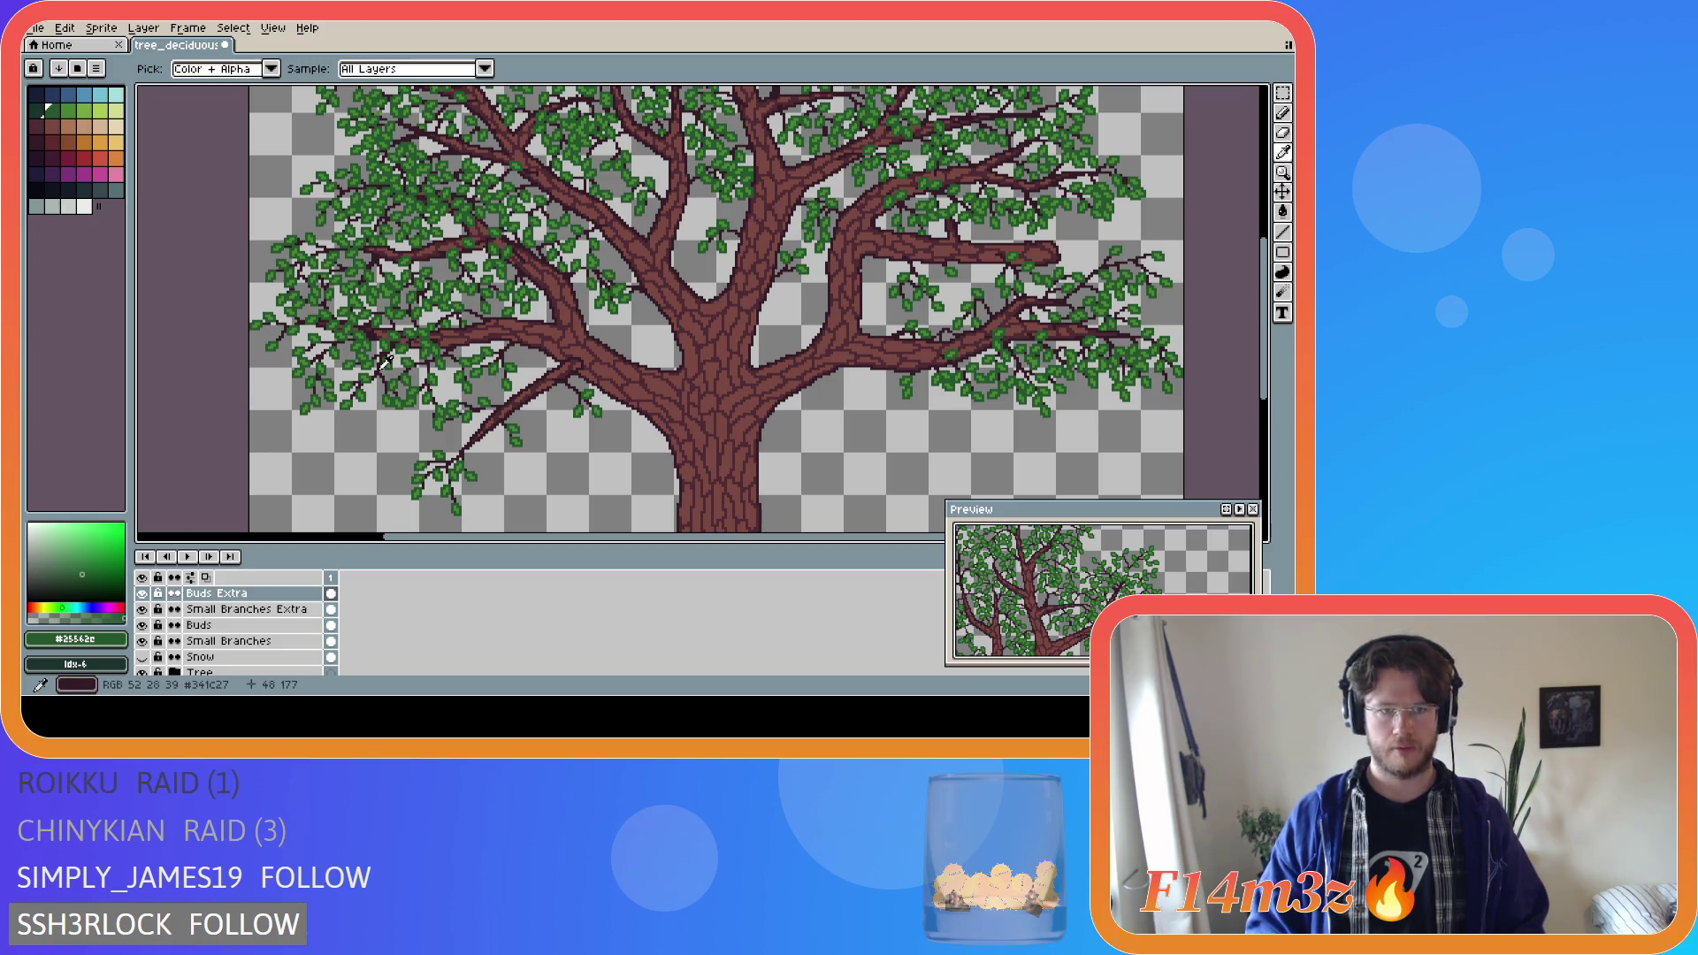
pyautogui.click(387, 363)
pyautogui.press('b')
pyautogui.click(270, 613)
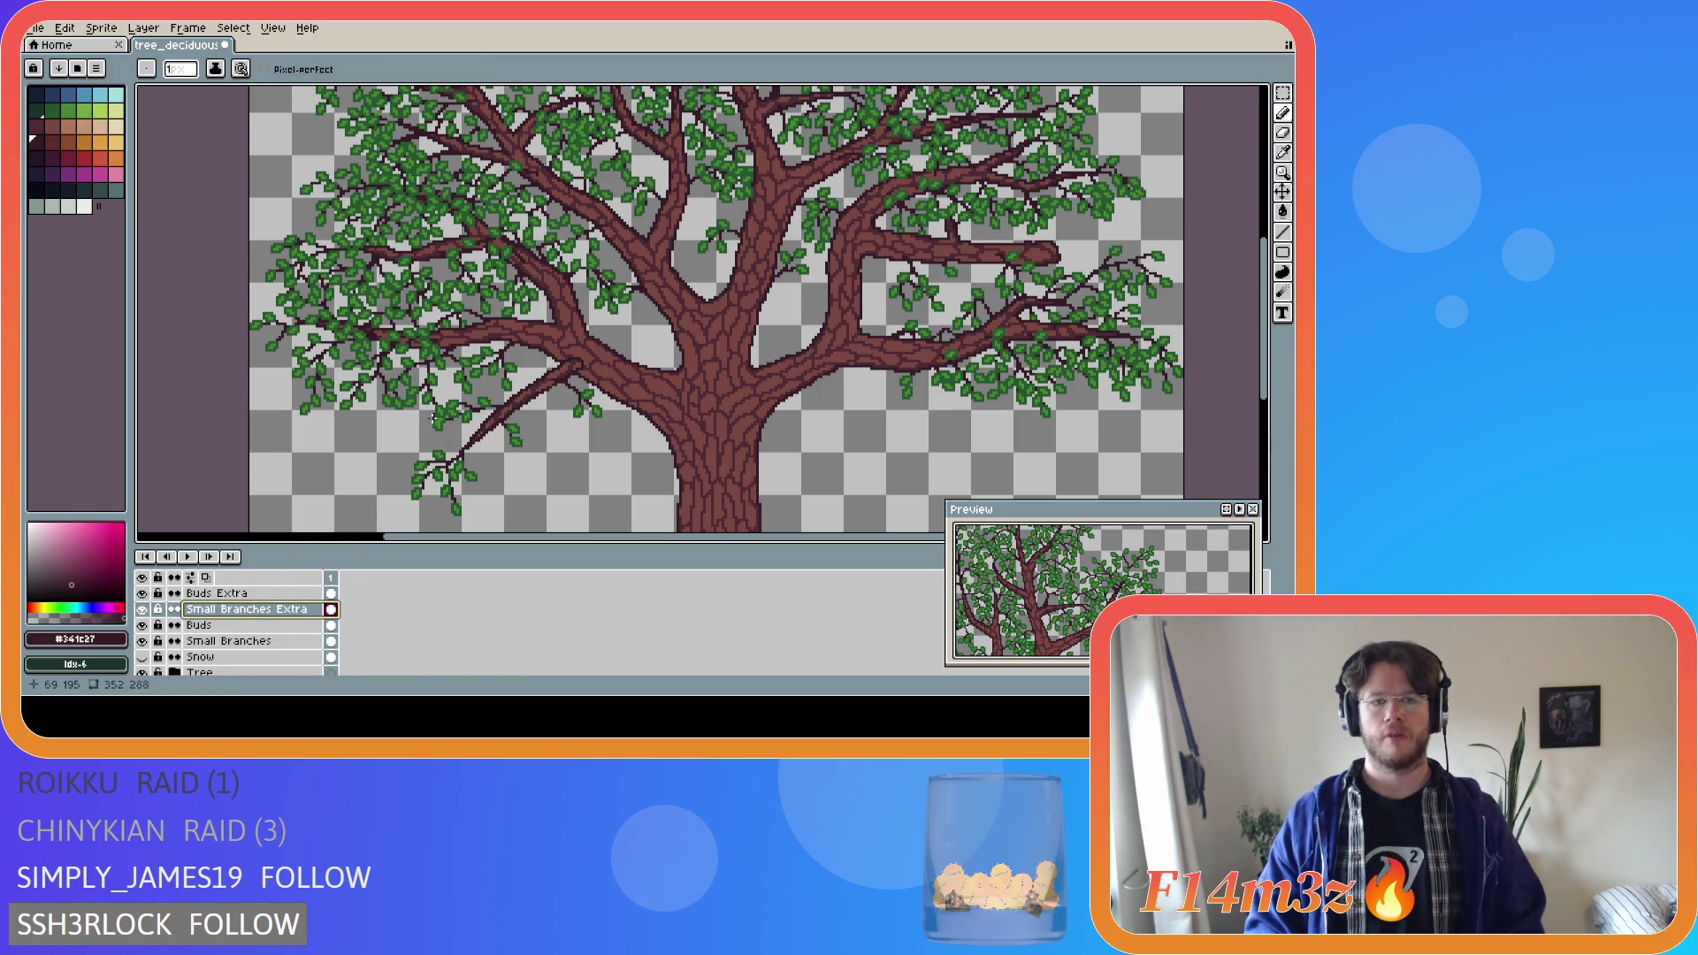
pyautogui.scroll(-2, 435, 408)
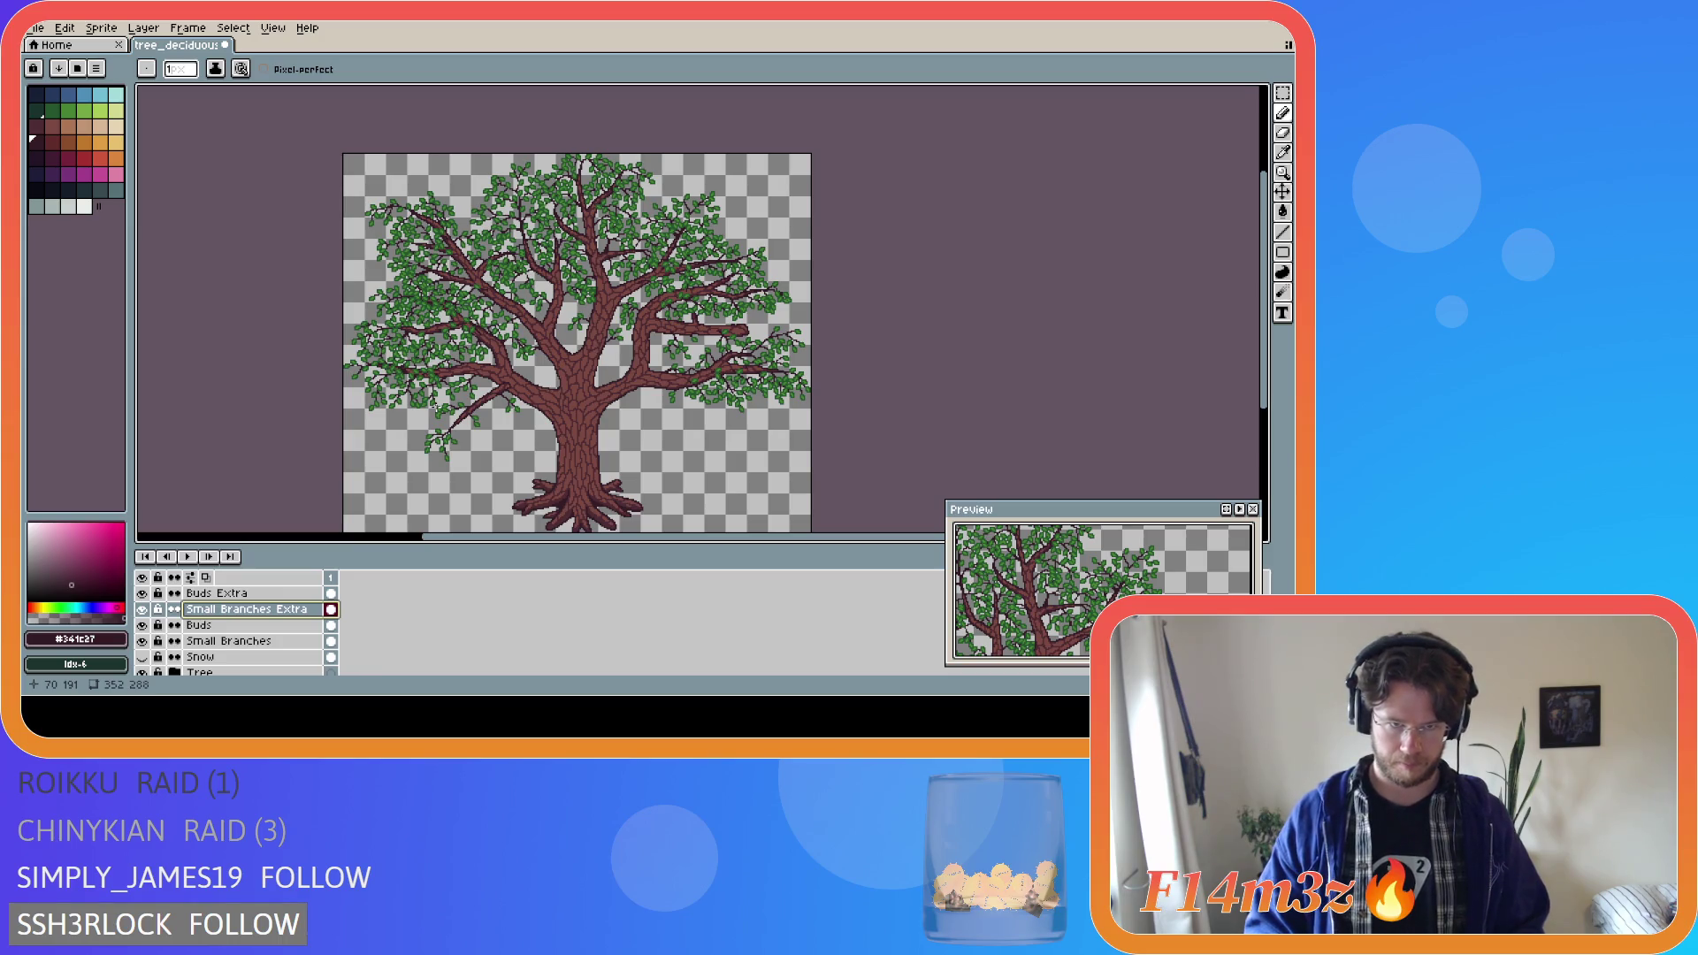
pyautogui.scroll(3, 435, 409)
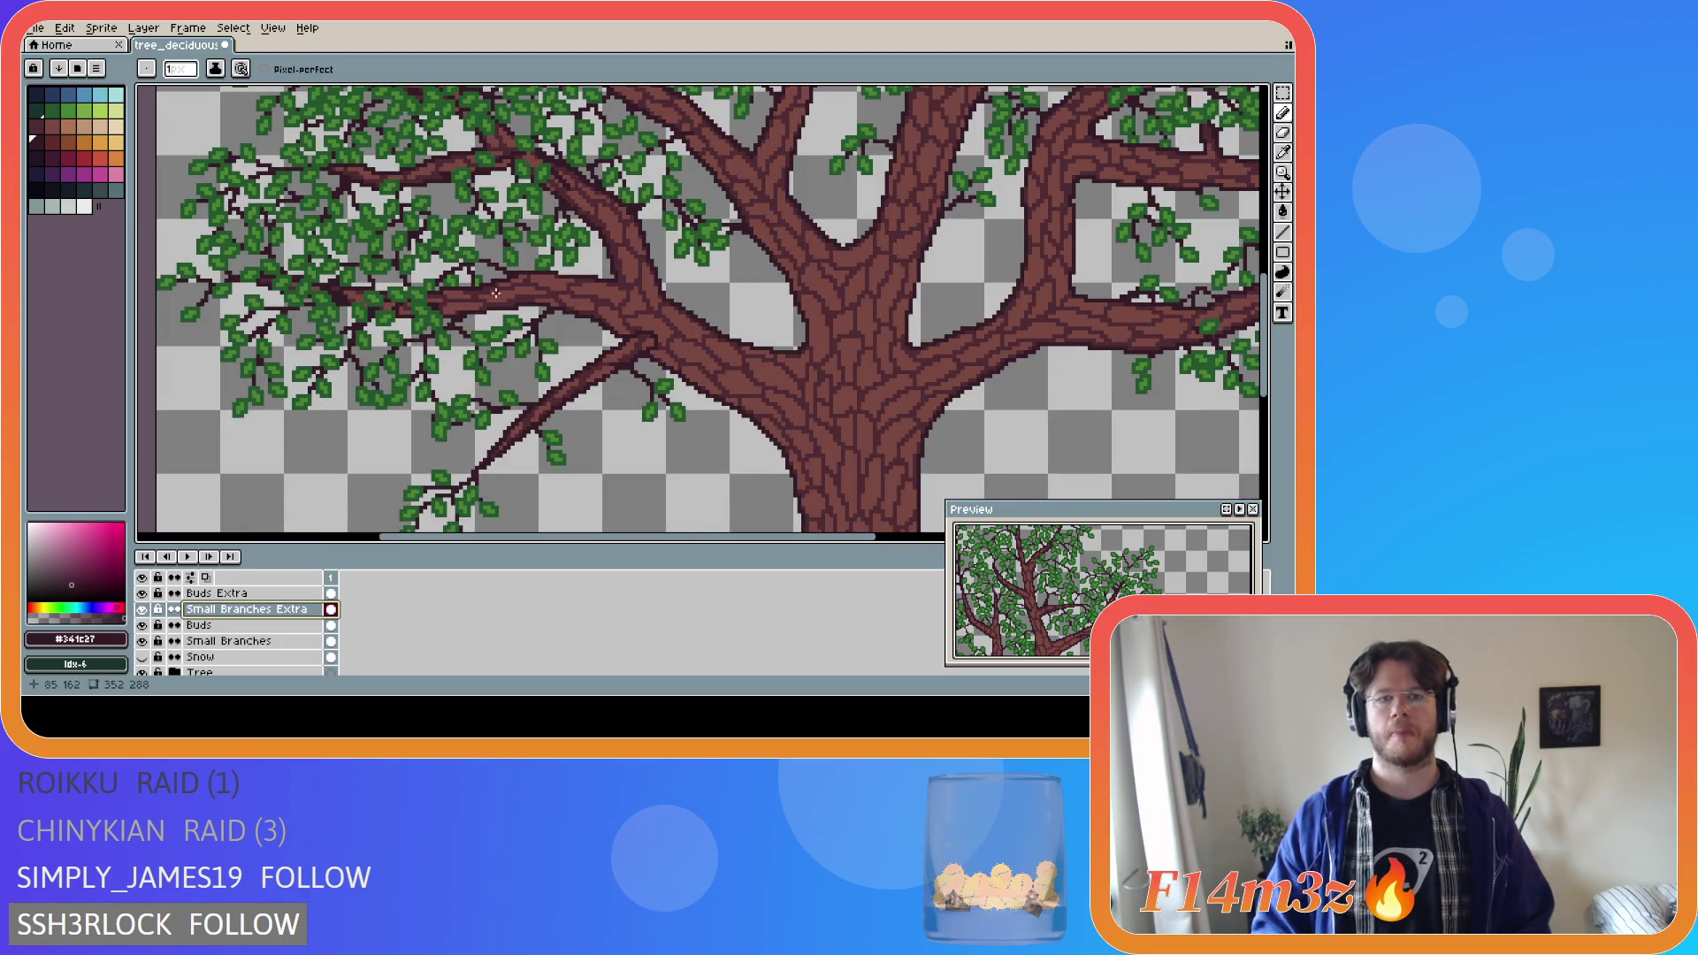
pyautogui.moveTo(497, 293)
pyautogui.mouseDown()
pyautogui.moveTo(463, 320)
pyautogui.moveTo(499, 295)
pyautogui.mouseUp()
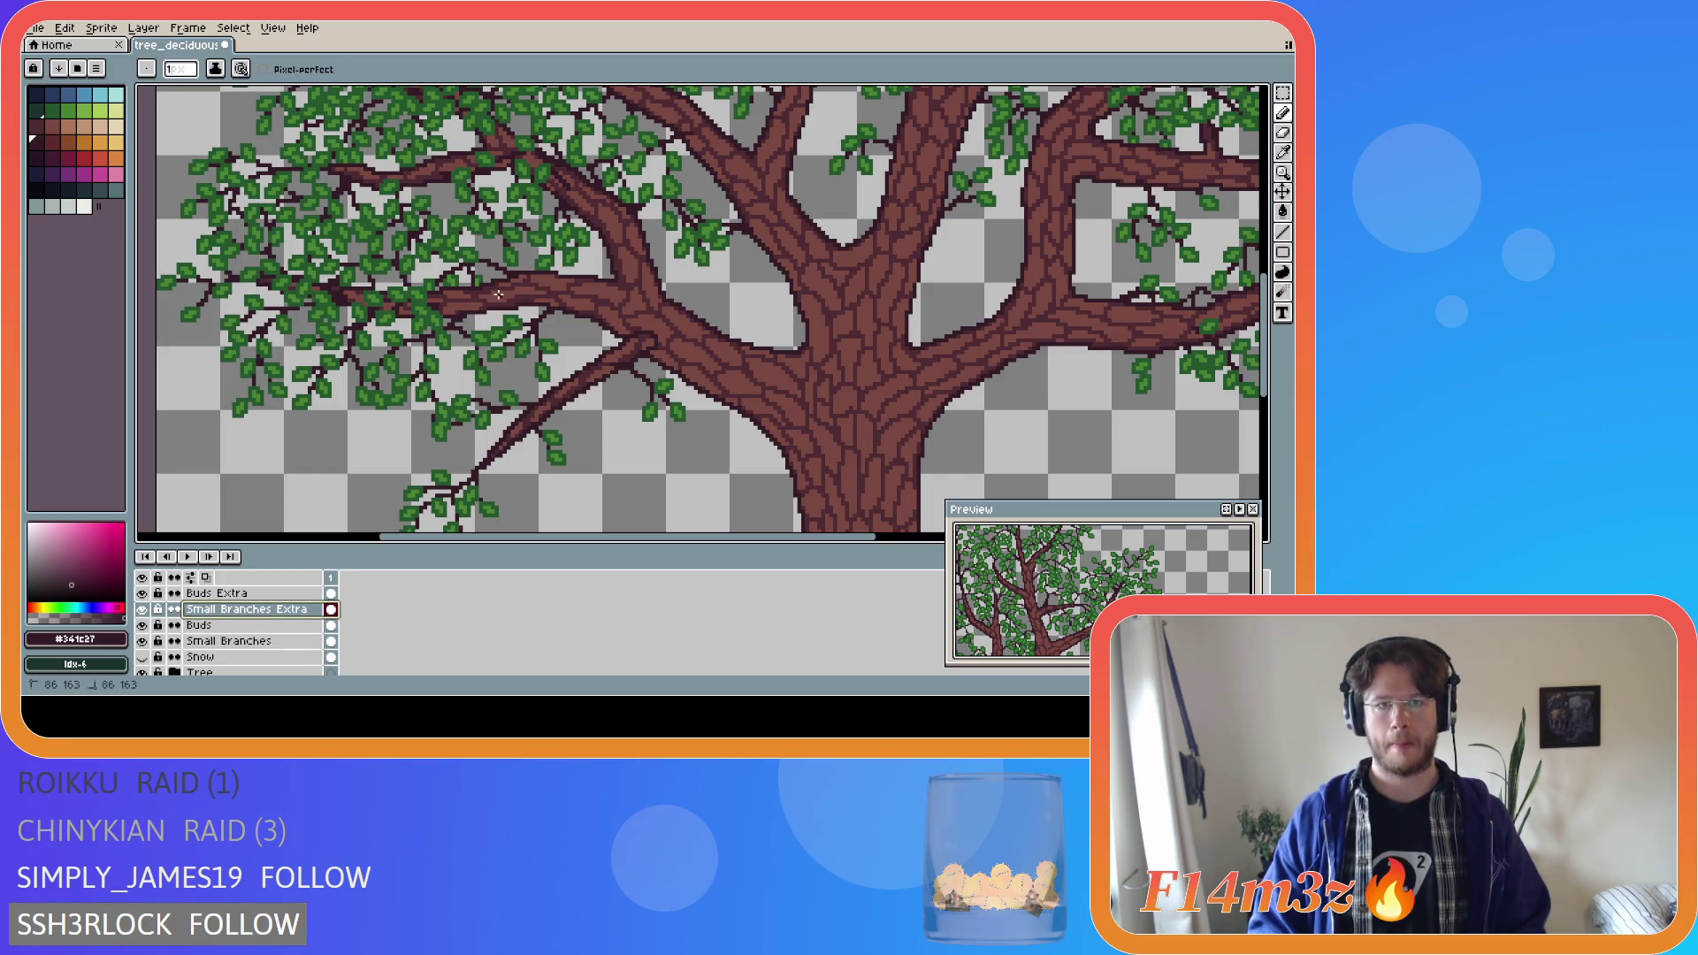
# Activate Buds Extra, select a small area on the left branch, deselect, and hide the Tree layer.
pyautogui.press('v')
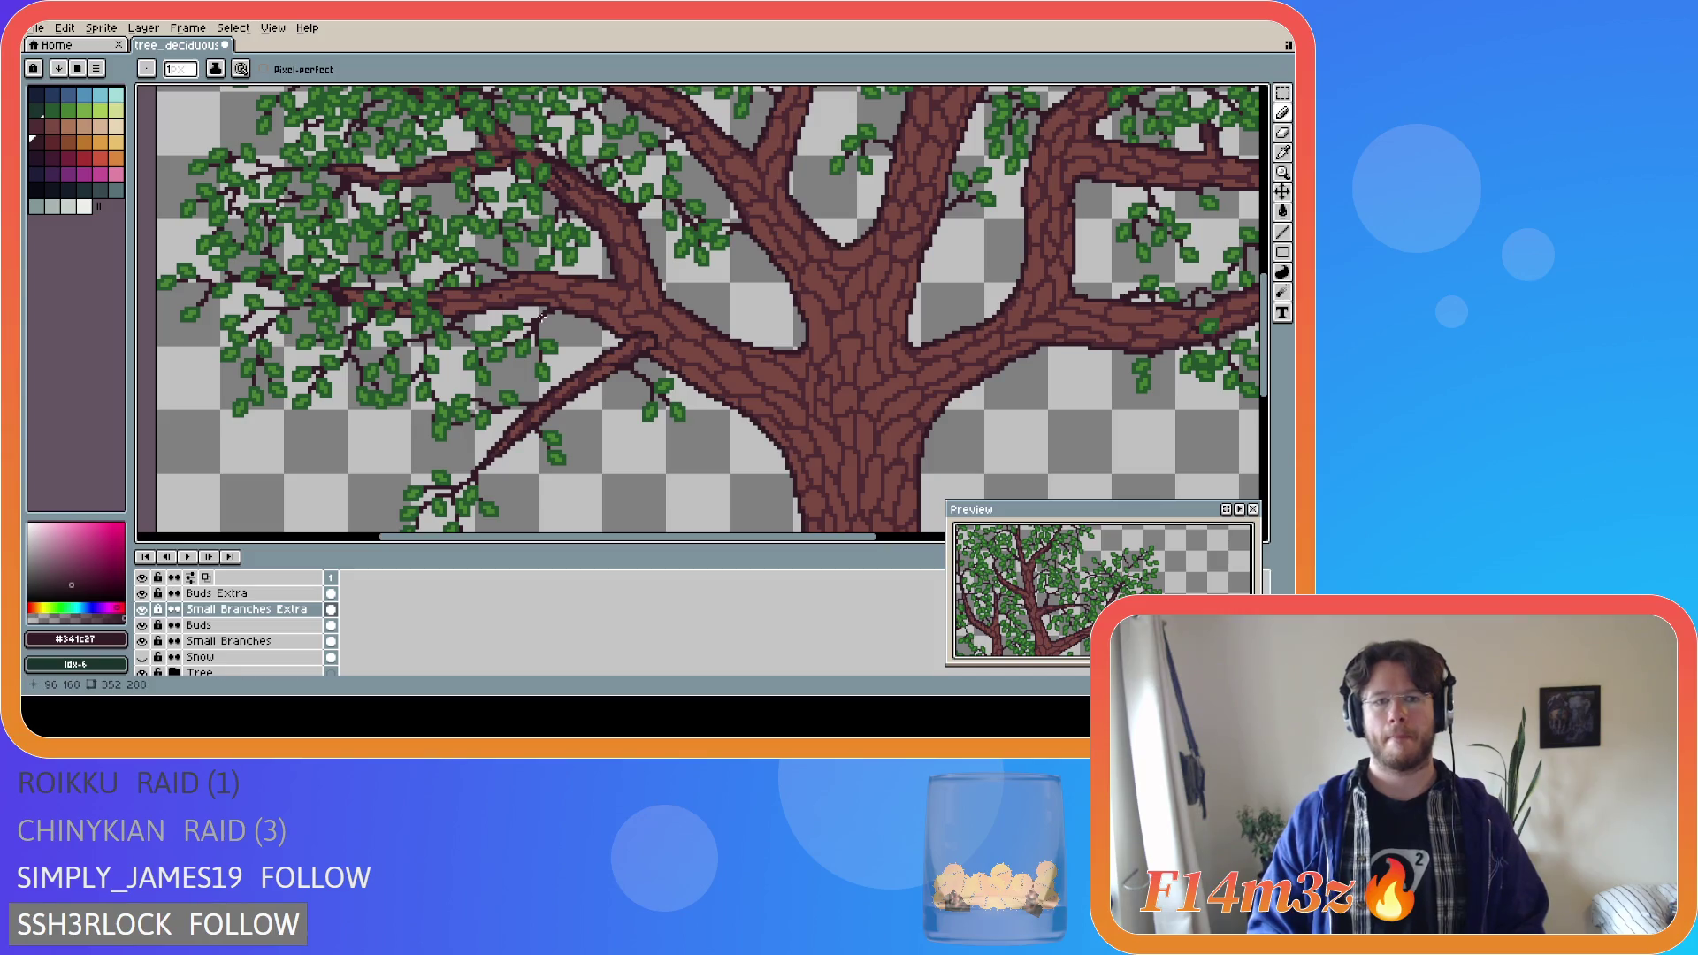
pyautogui.click(542, 318)
pyautogui.press('b')
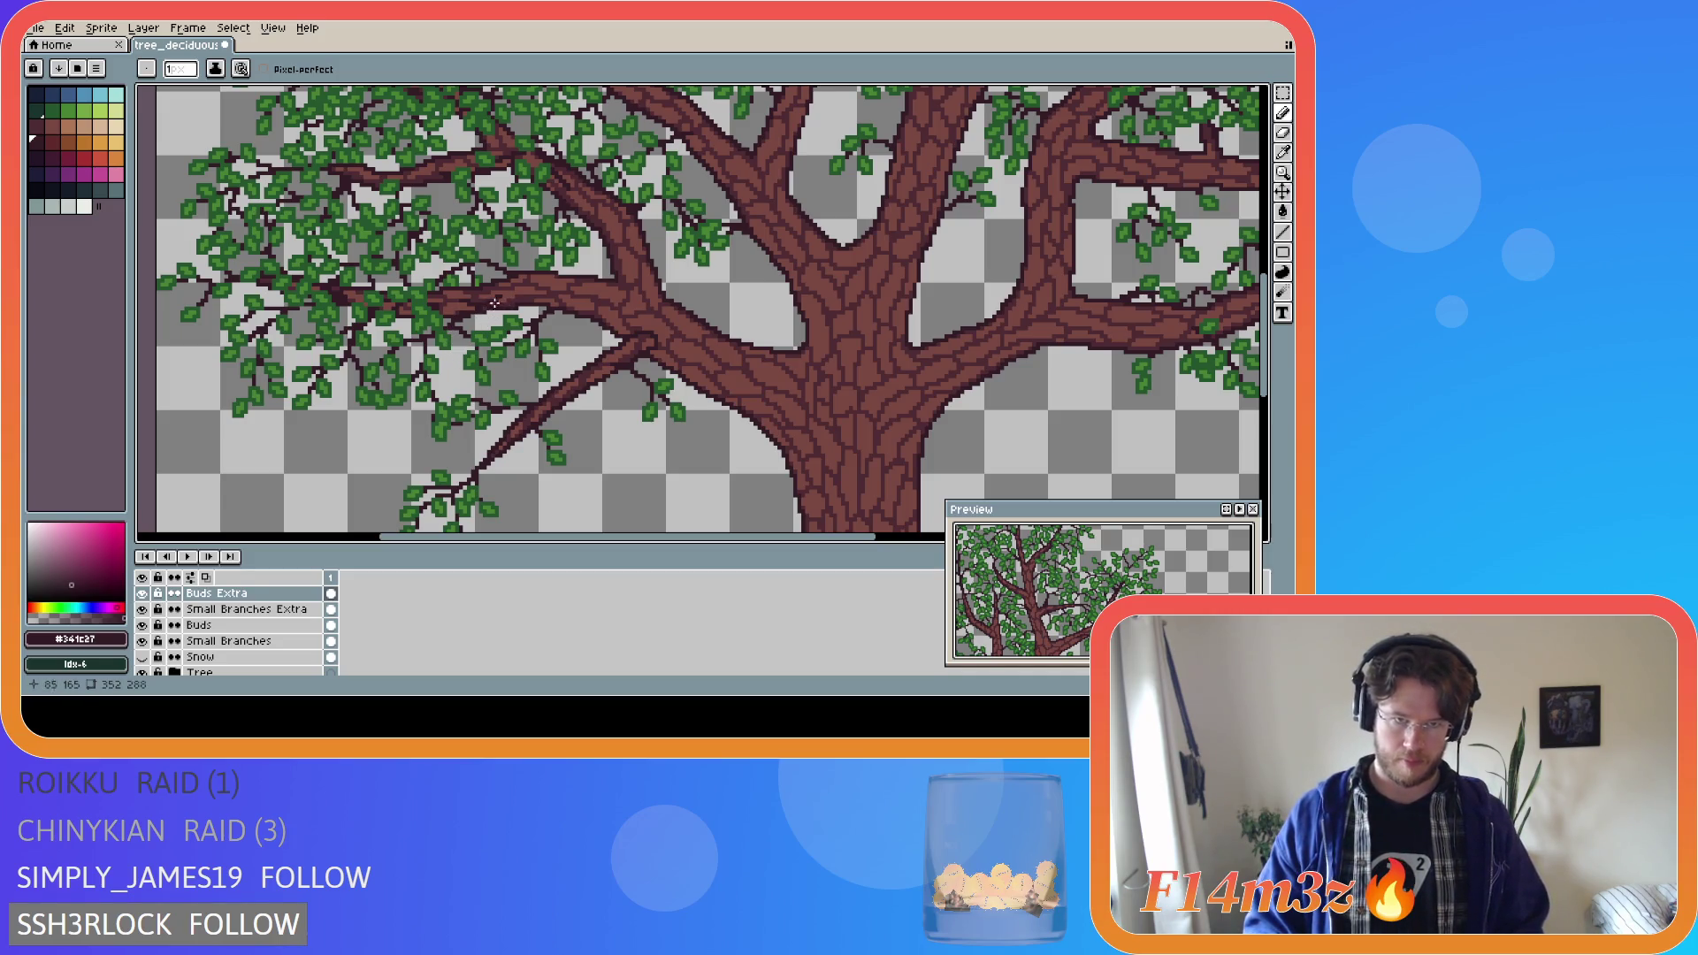
pyautogui.press('v')
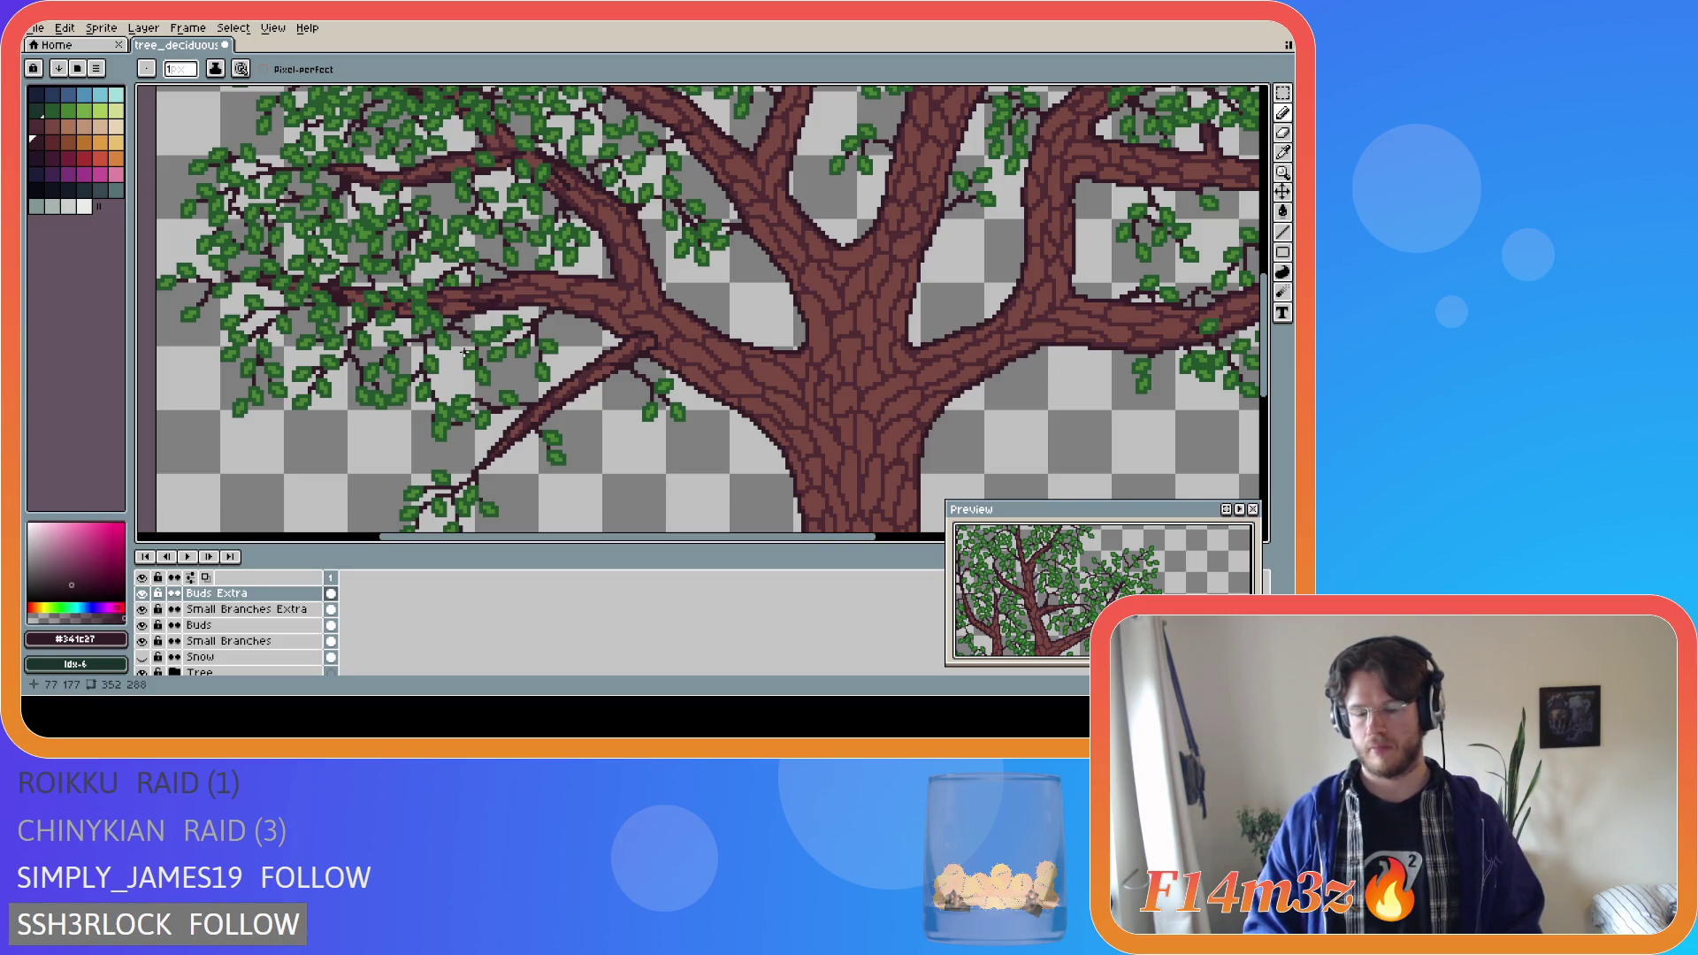
pyautogui.press('m')
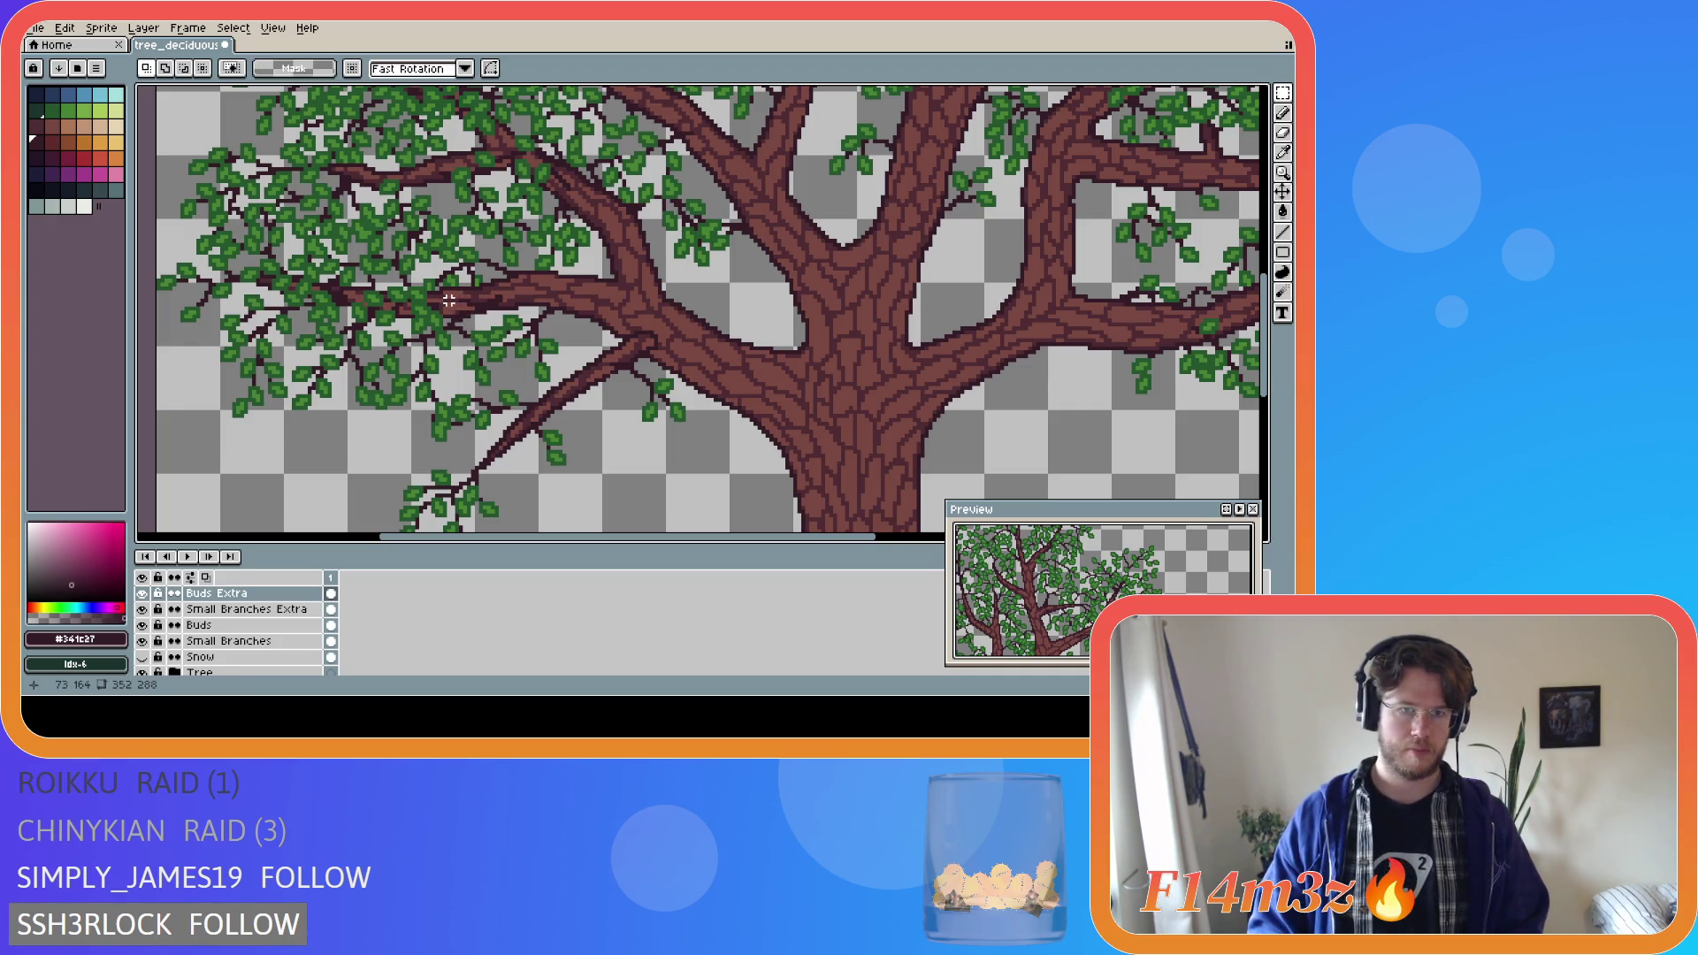
pyautogui.moveTo(444, 293); pyautogui.dragTo(518, 332)
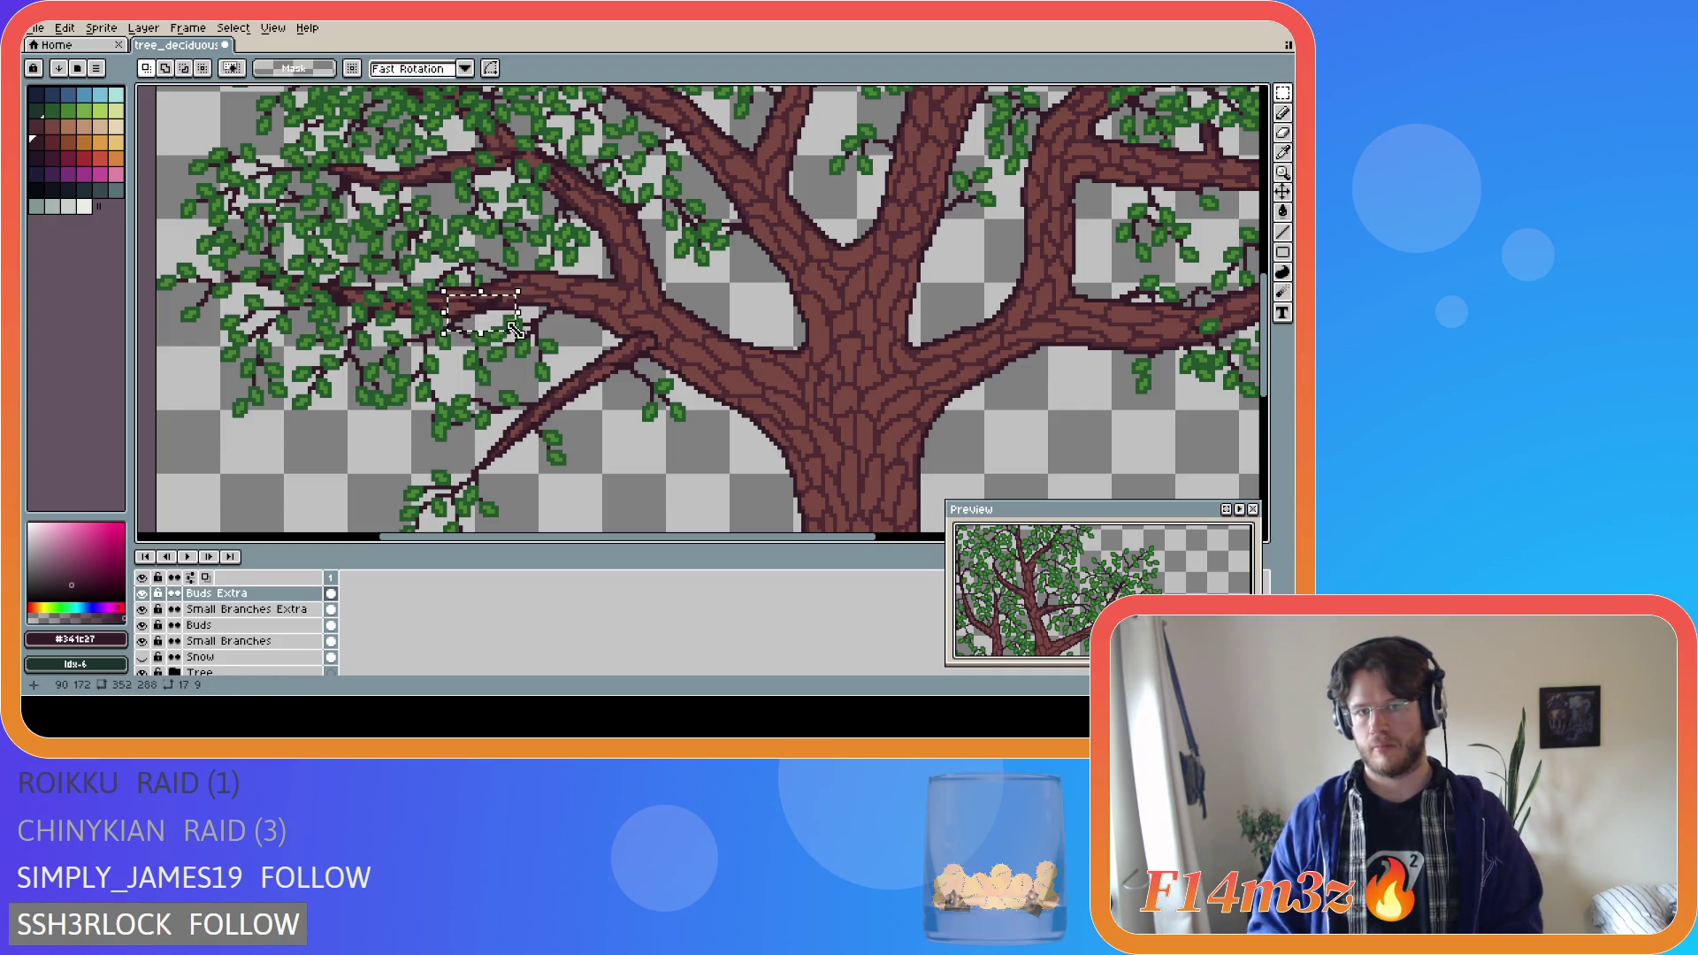
pyautogui.hotkey('ctrl', 'd')
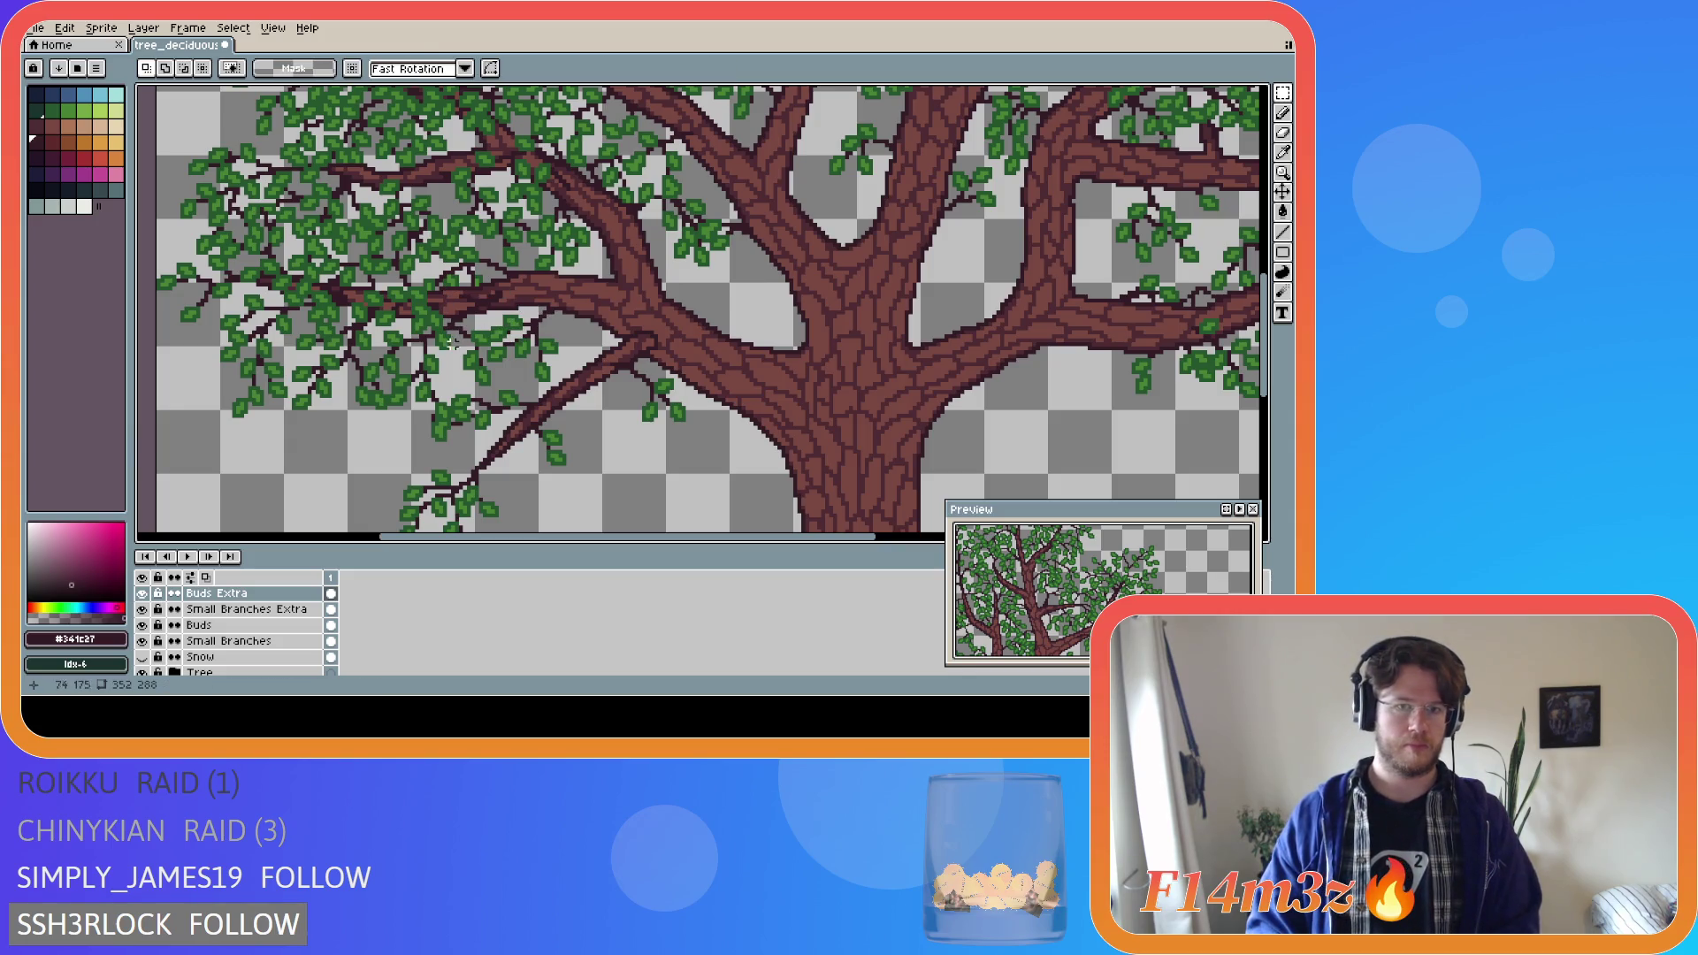
pyautogui.click(142, 673)
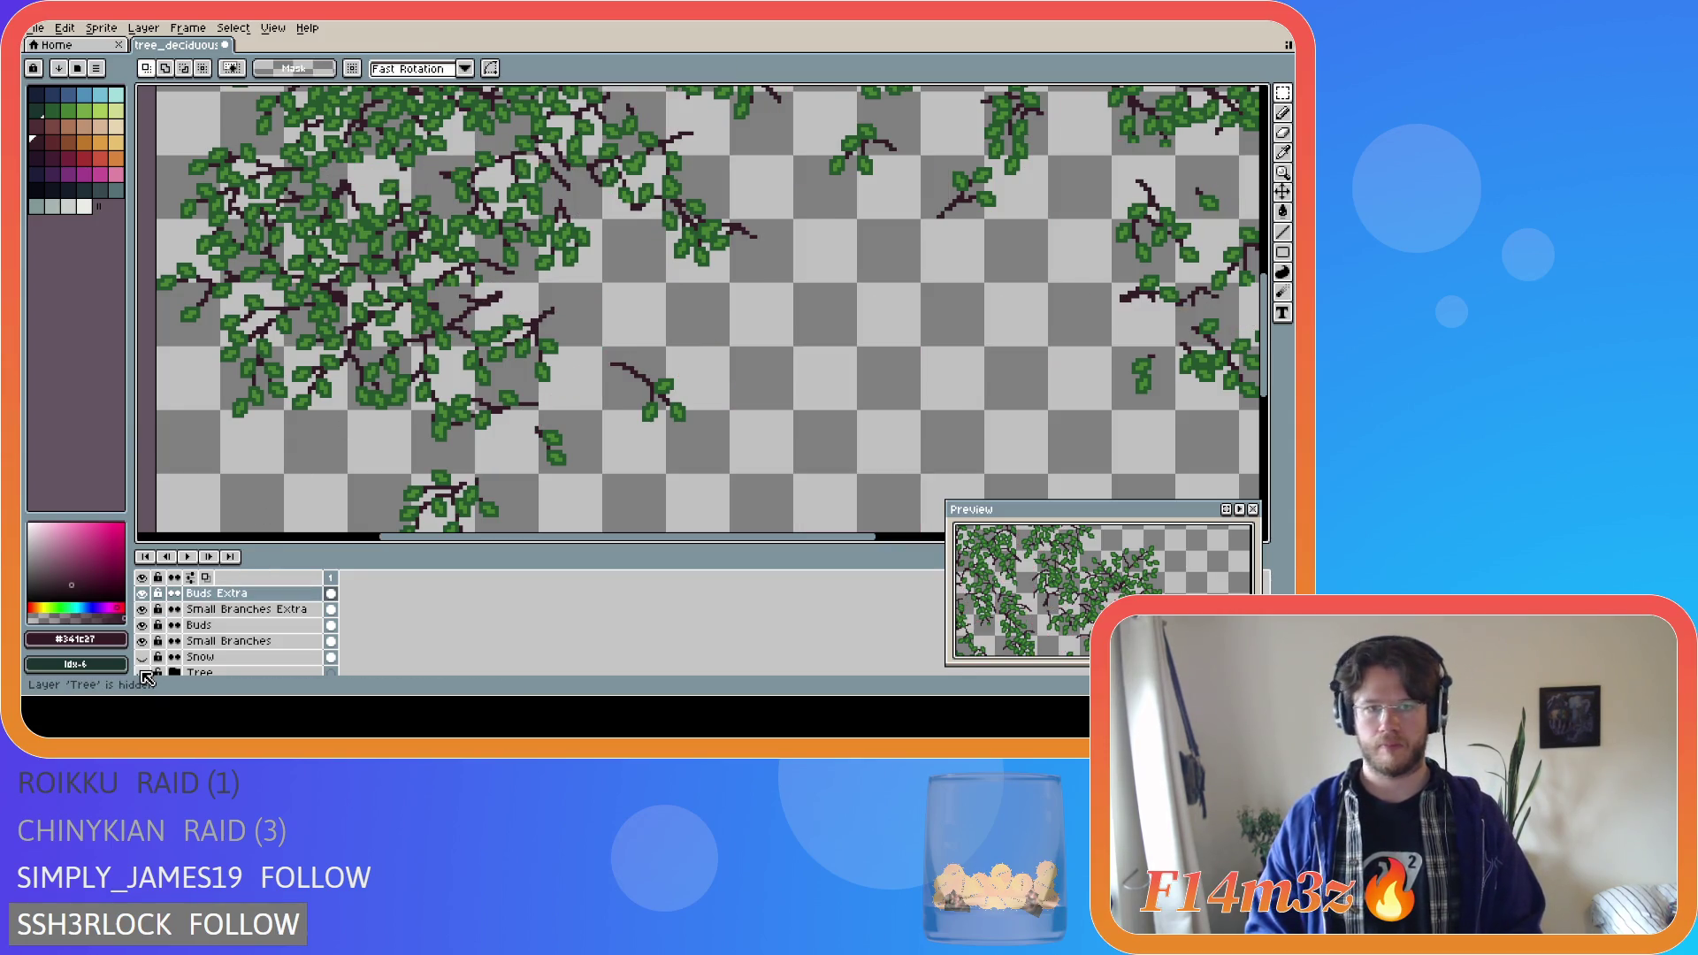
# Toggle the Tree layer's visibility several times to compare the foliage with and without the trunk.
pyautogui.click(143, 673)
pyautogui.click(143, 674)
pyautogui.click(143, 673)
pyautogui.click(143, 673)
pyautogui.click(144, 673)
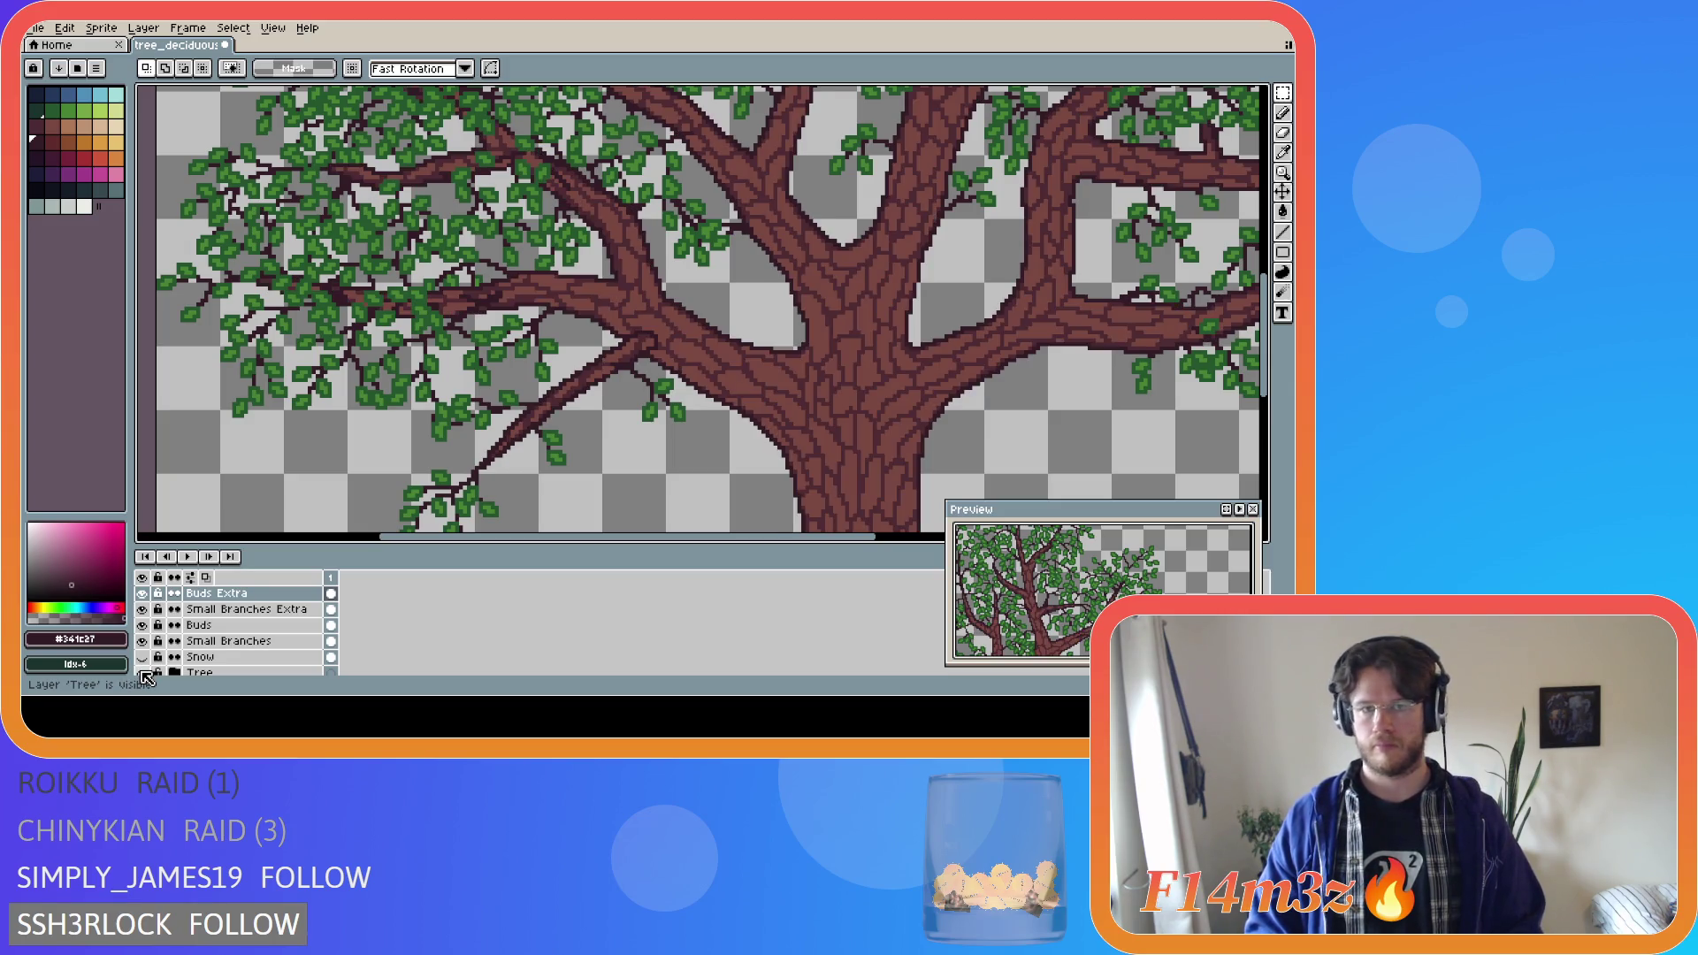
pyautogui.scroll(1, 497, 363)
pyautogui.press('b')
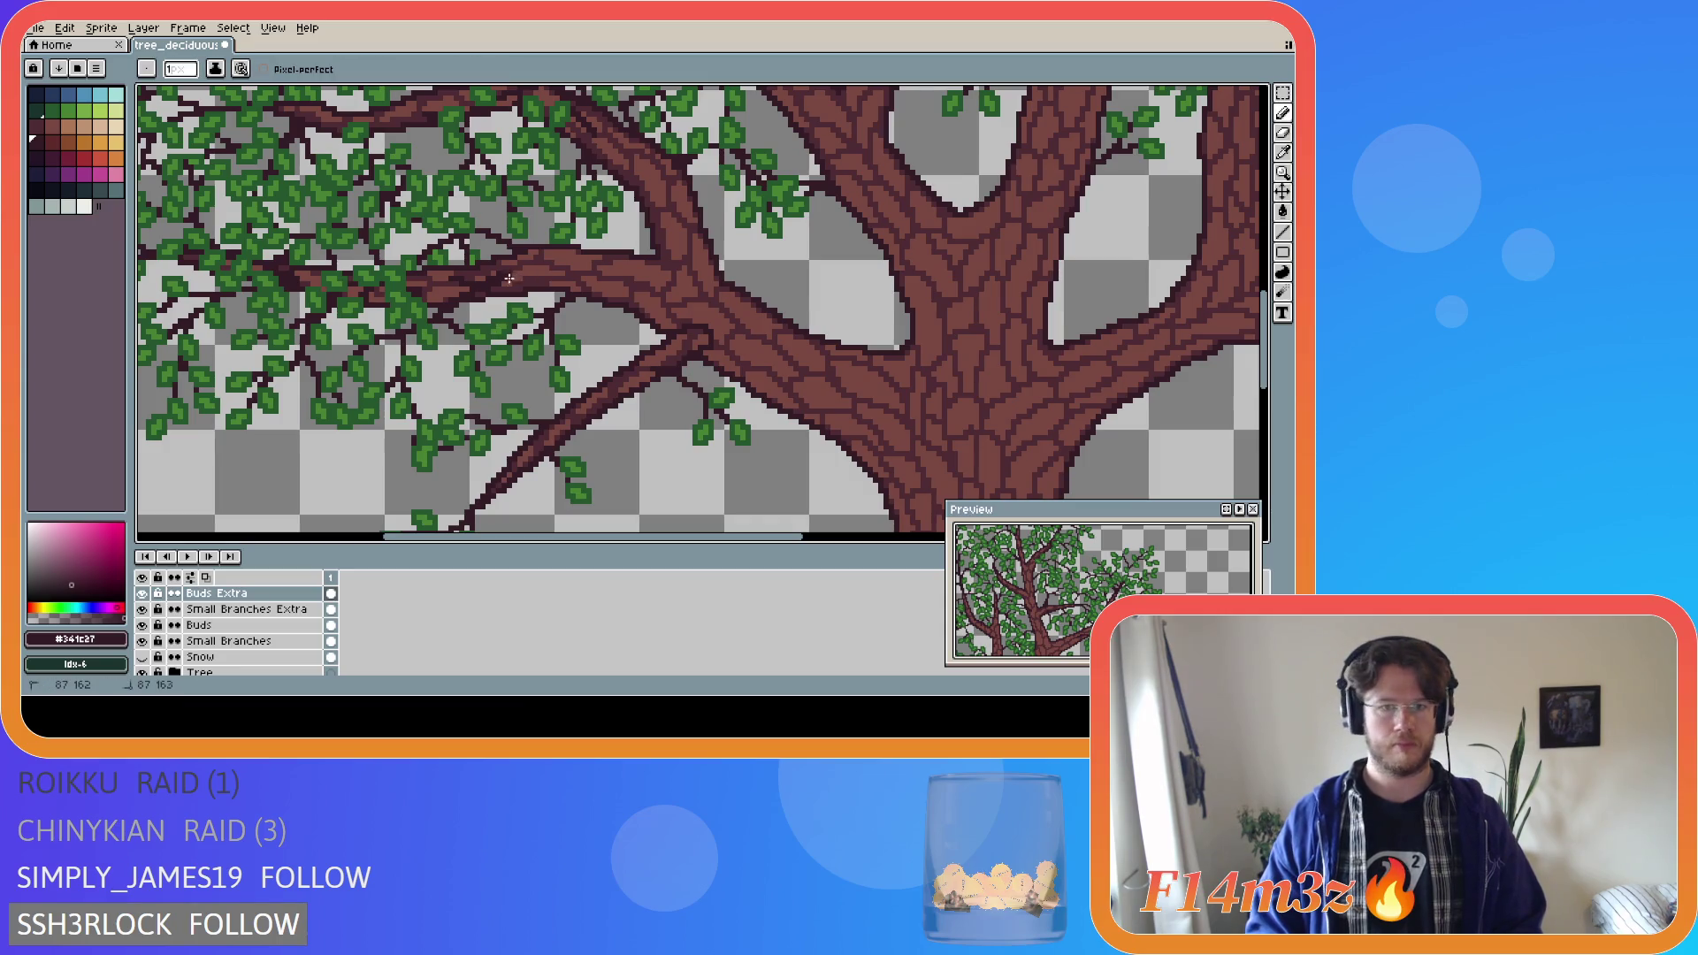
# Hide the Tree layer, flick Small Branches on and off, then hide Small Branches, Snow and Tree.
pyautogui.click(143, 674)
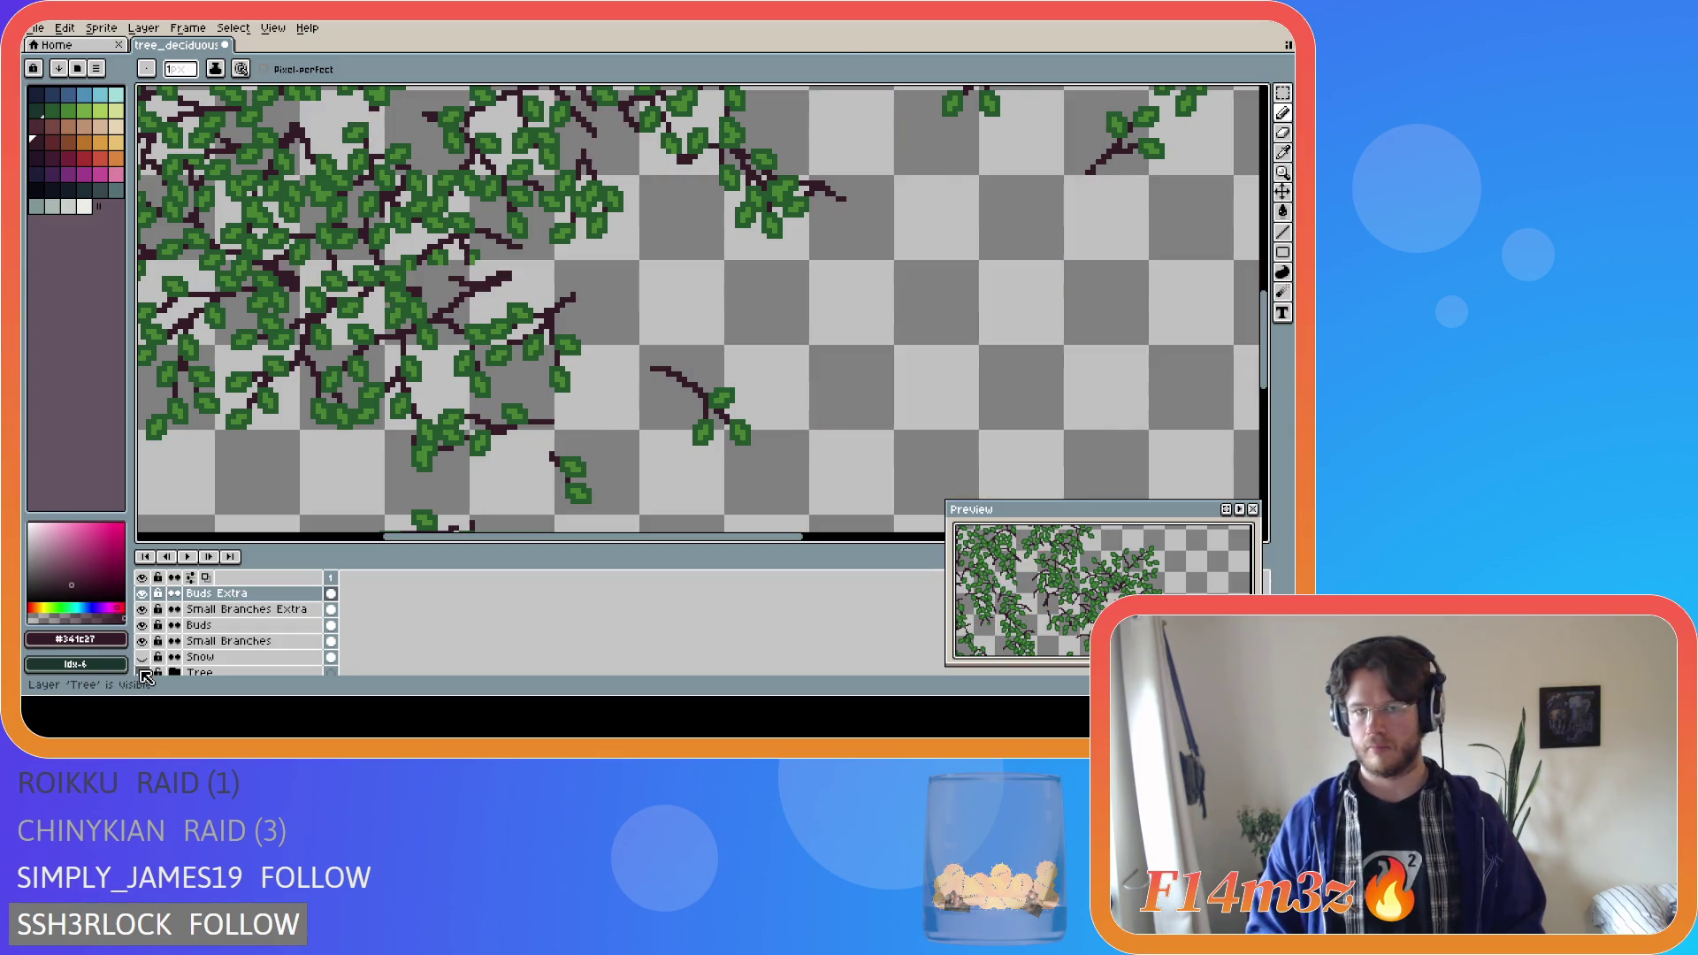
pyautogui.click(142, 641)
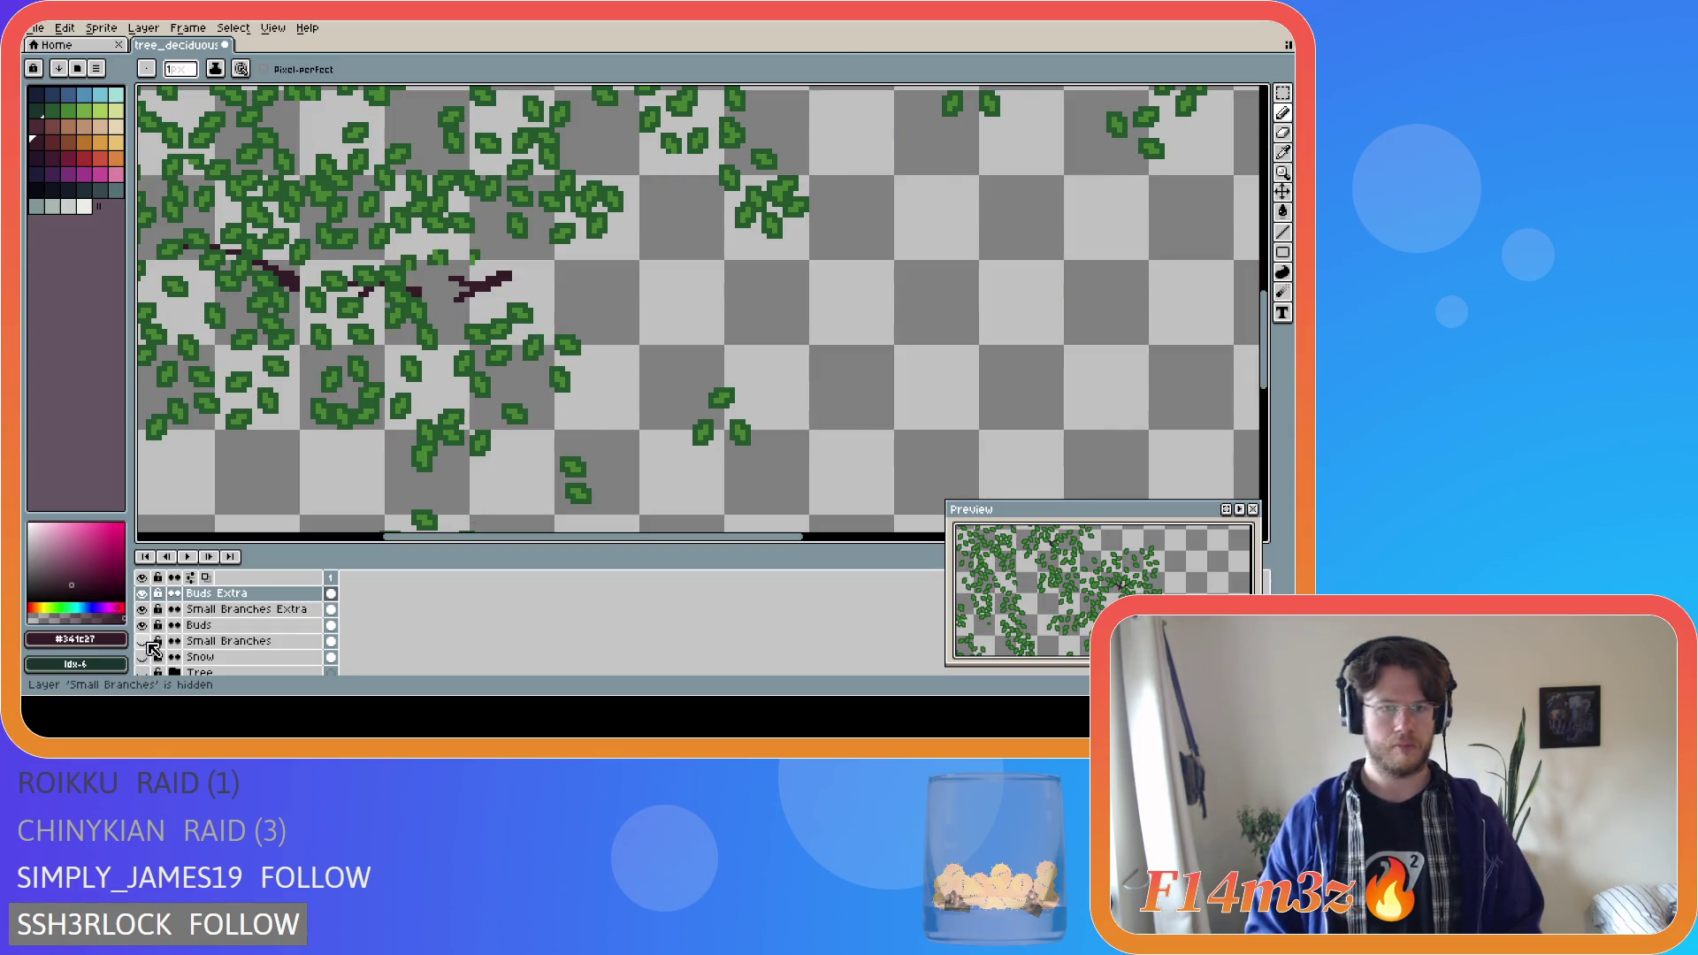
pyautogui.click(142, 641)
pyautogui.click(143, 641)
pyautogui.click(148, 643)
pyautogui.click(149, 643)
pyautogui.click(143, 642)
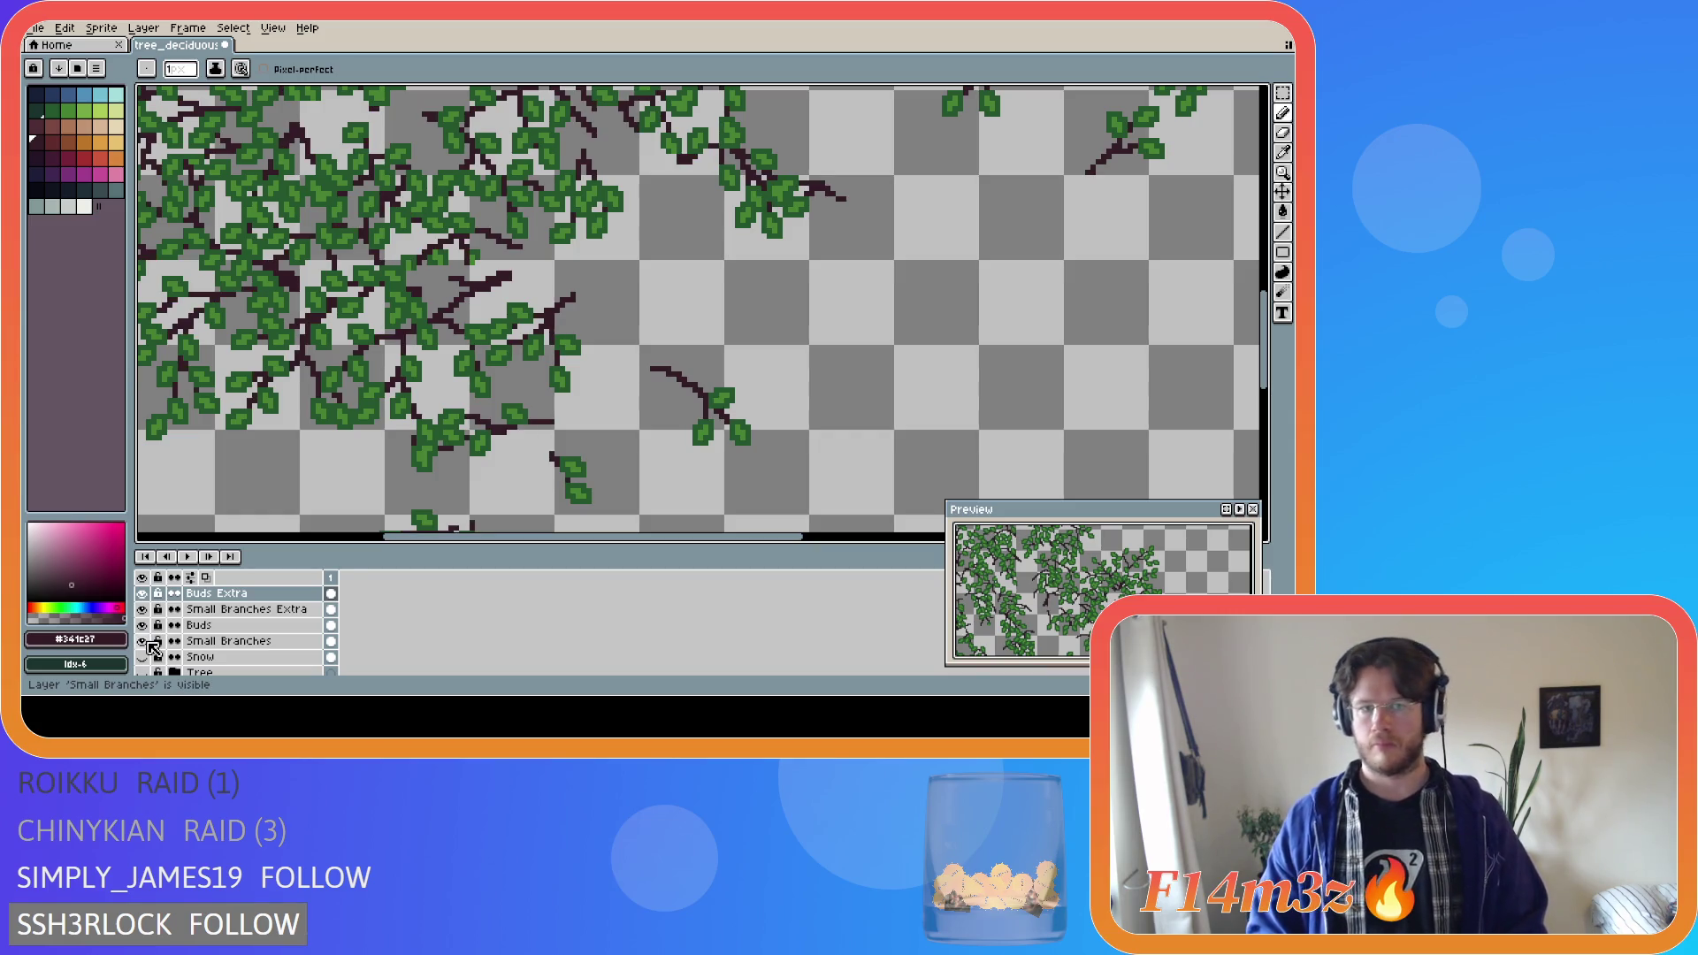
pyautogui.click(143, 642)
pyautogui.click(144, 642)
pyautogui.click(144, 642)
pyautogui.click(144, 642)
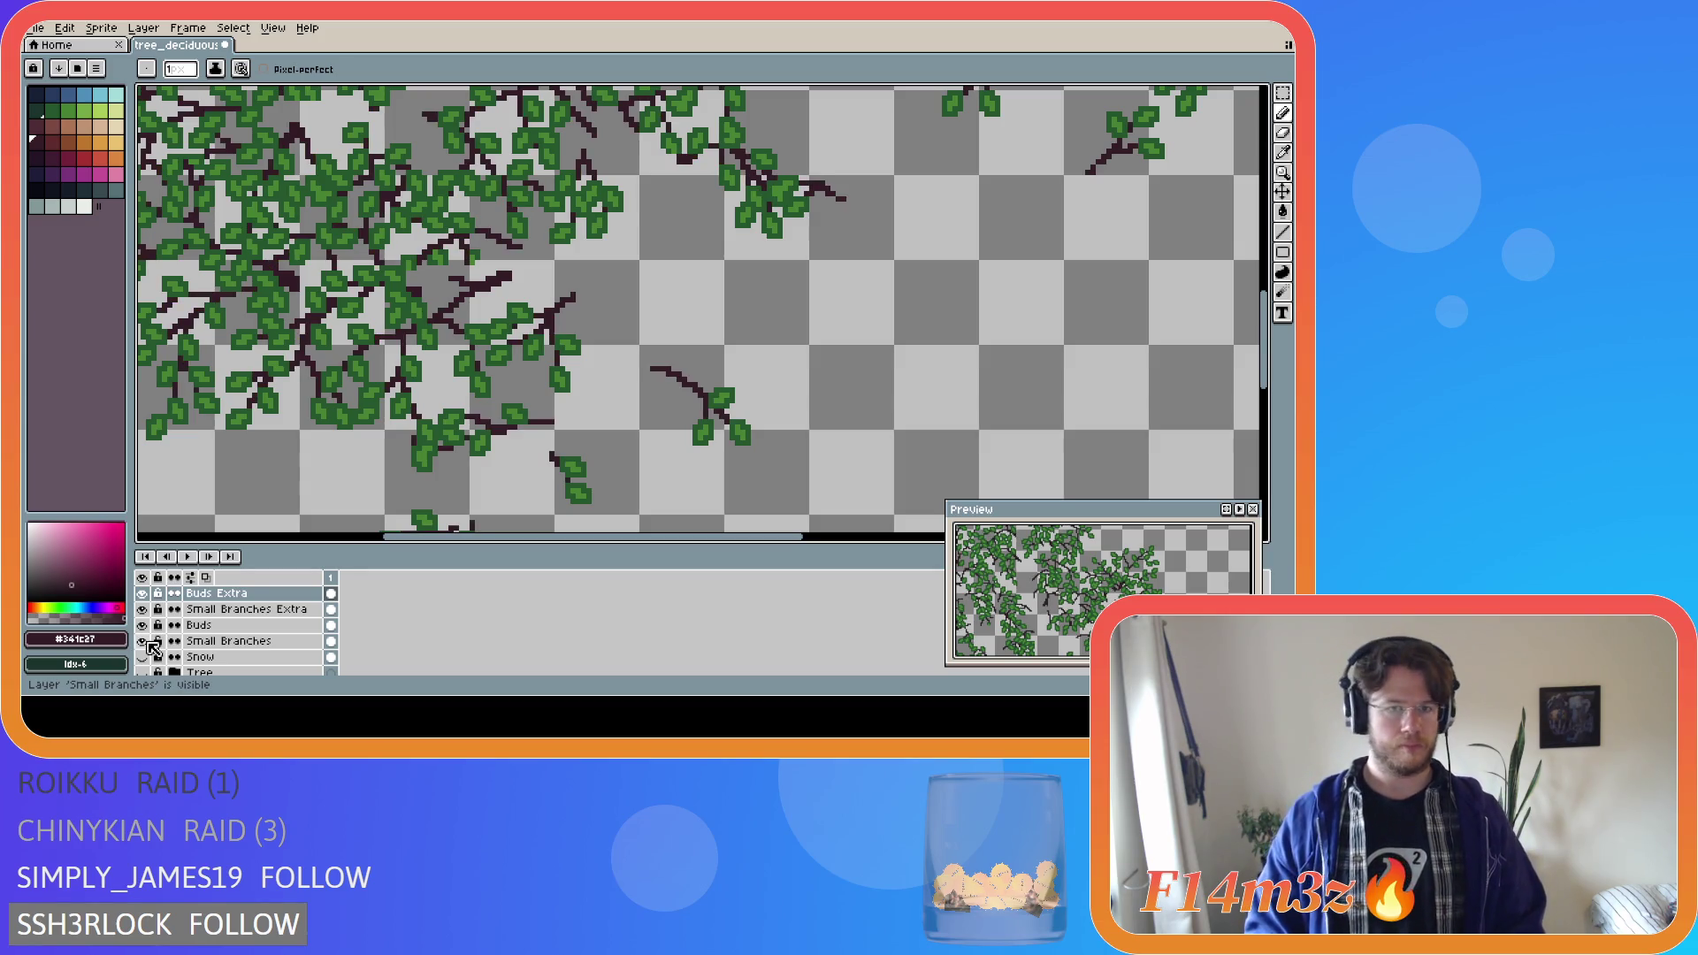
pyautogui.moveTo(144, 642); pyautogui.dragTo(148, 675)
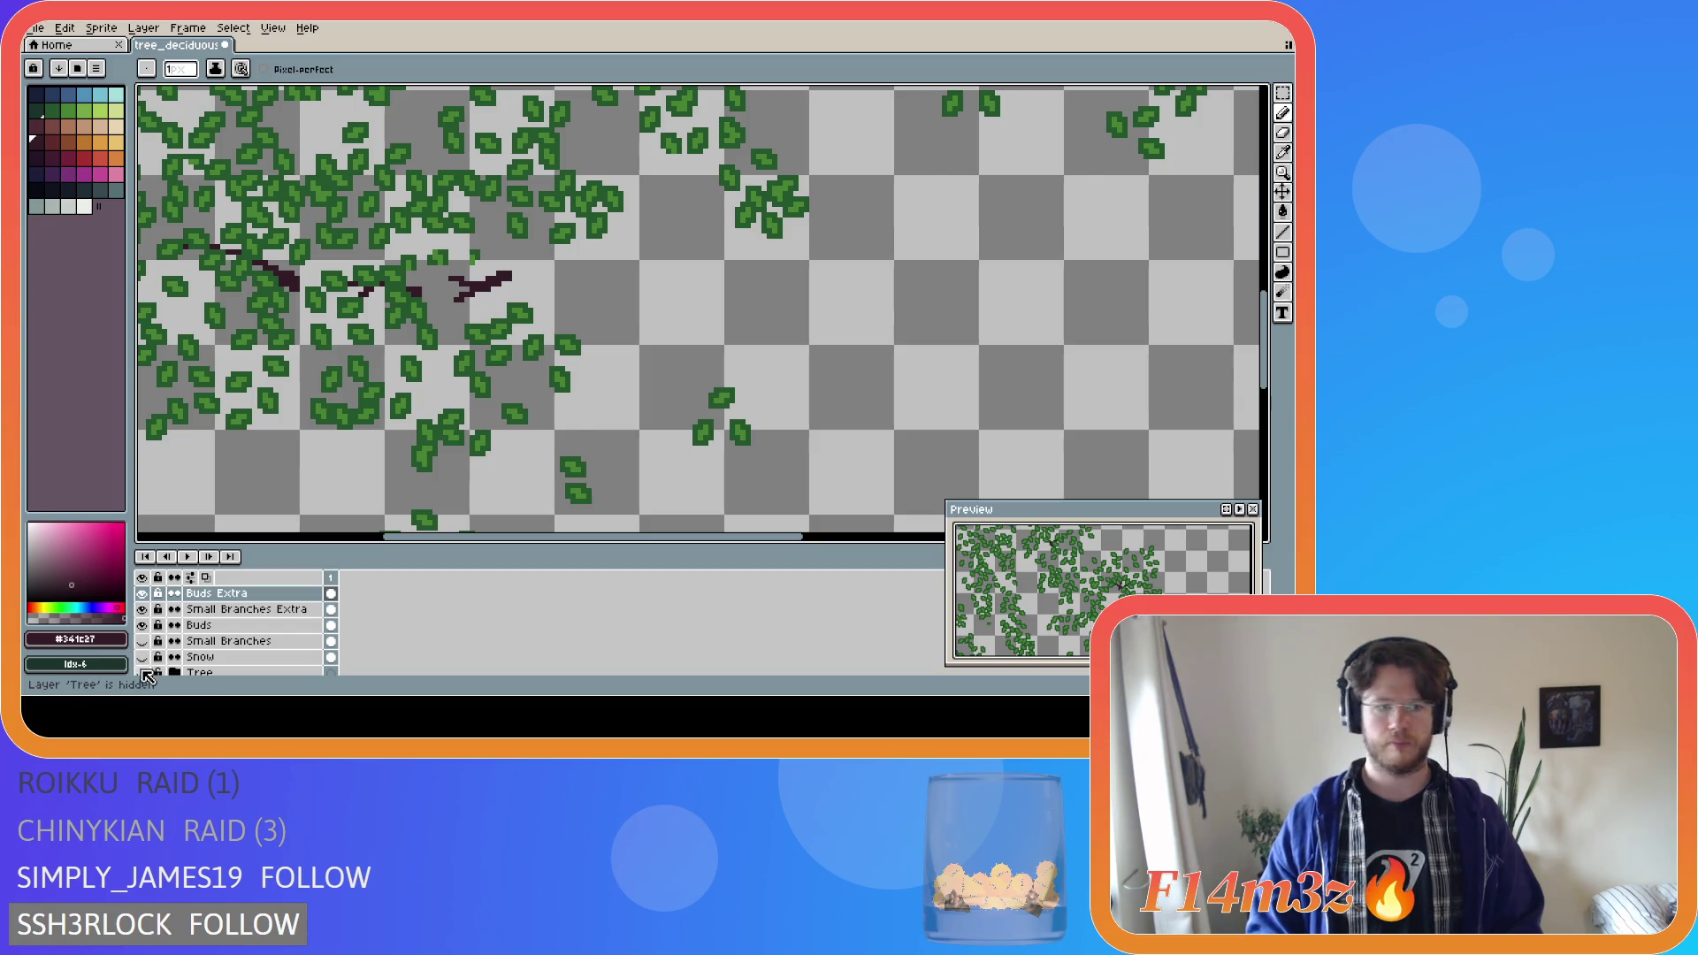
# Flick the Tree layer's visibility repeatedly to compare, leaving the trunk hidden.
pyautogui.click(146, 675)
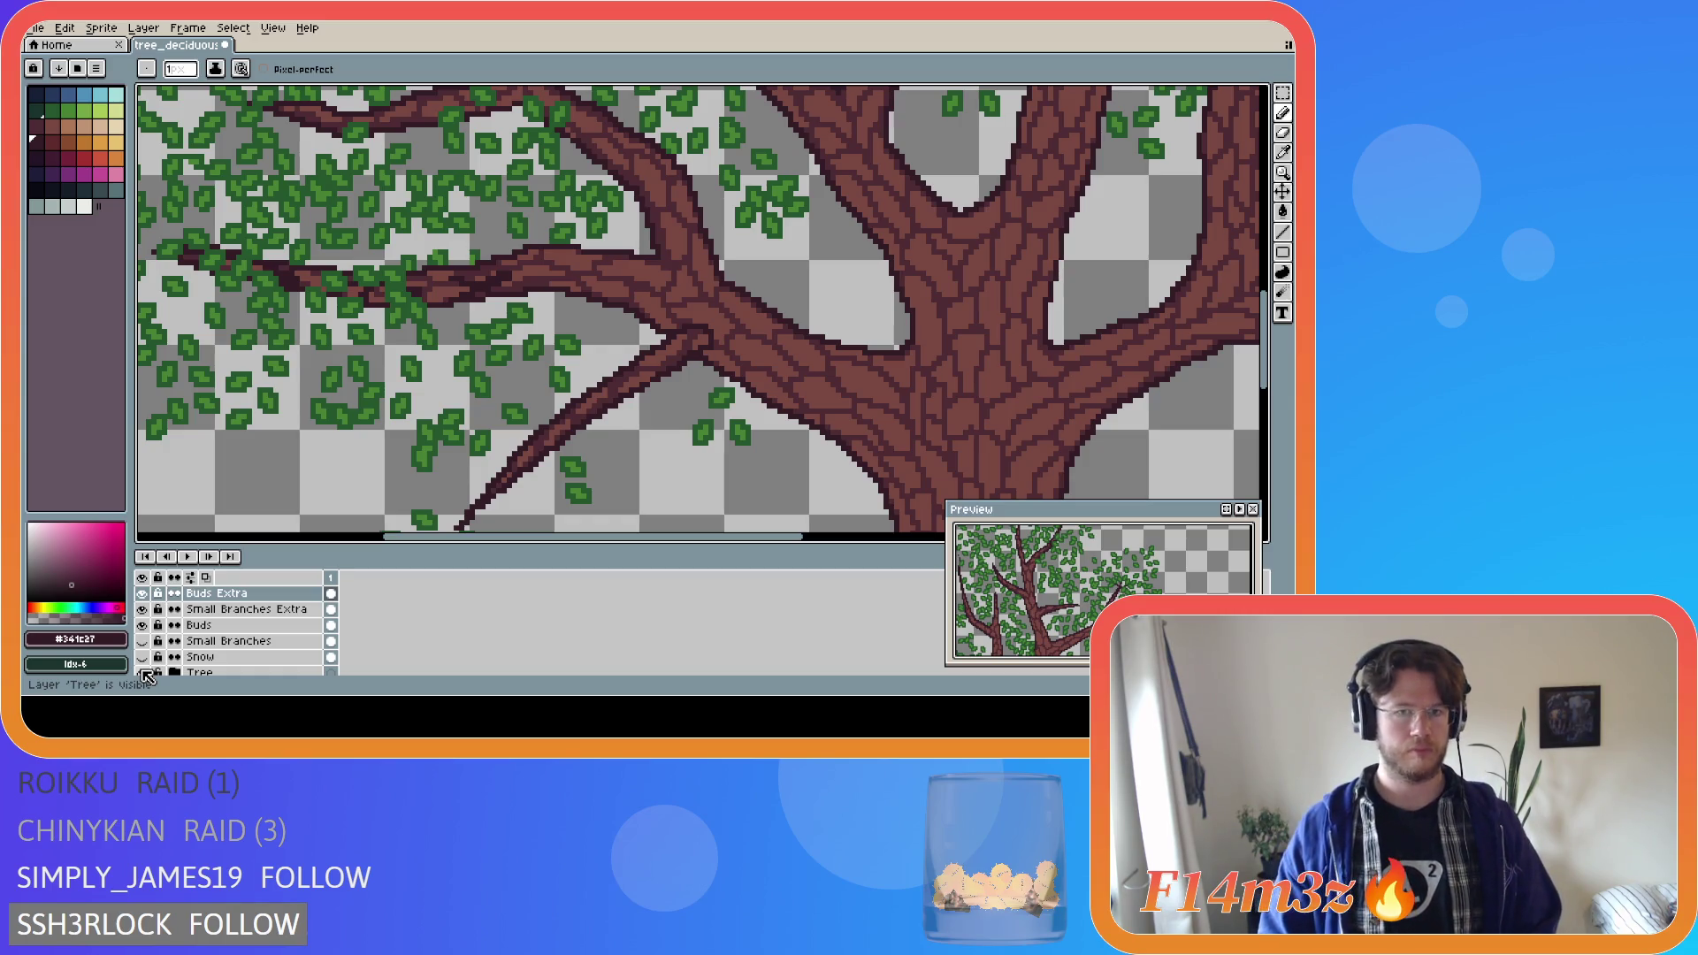
pyautogui.click(146, 674)
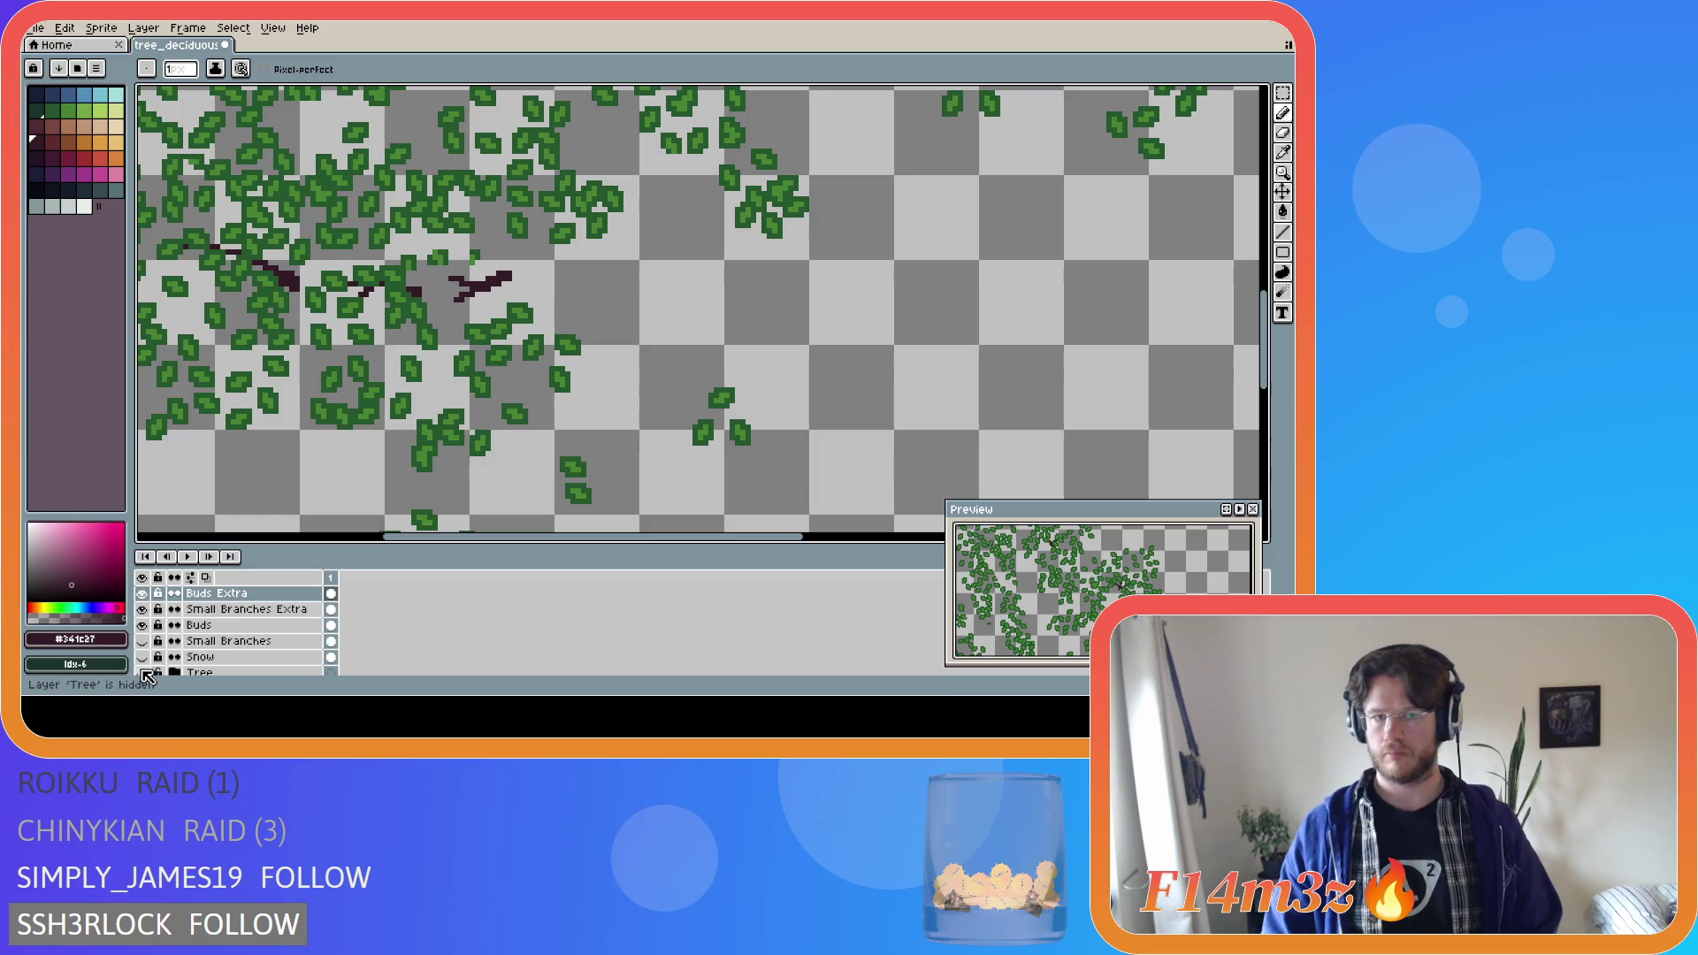
pyautogui.click(146, 674)
pyautogui.click(146, 674)
pyautogui.click(146, 674)
pyautogui.click(146, 674)
pyautogui.click(146, 674)
pyautogui.click(146, 674)
pyautogui.click(146, 674)
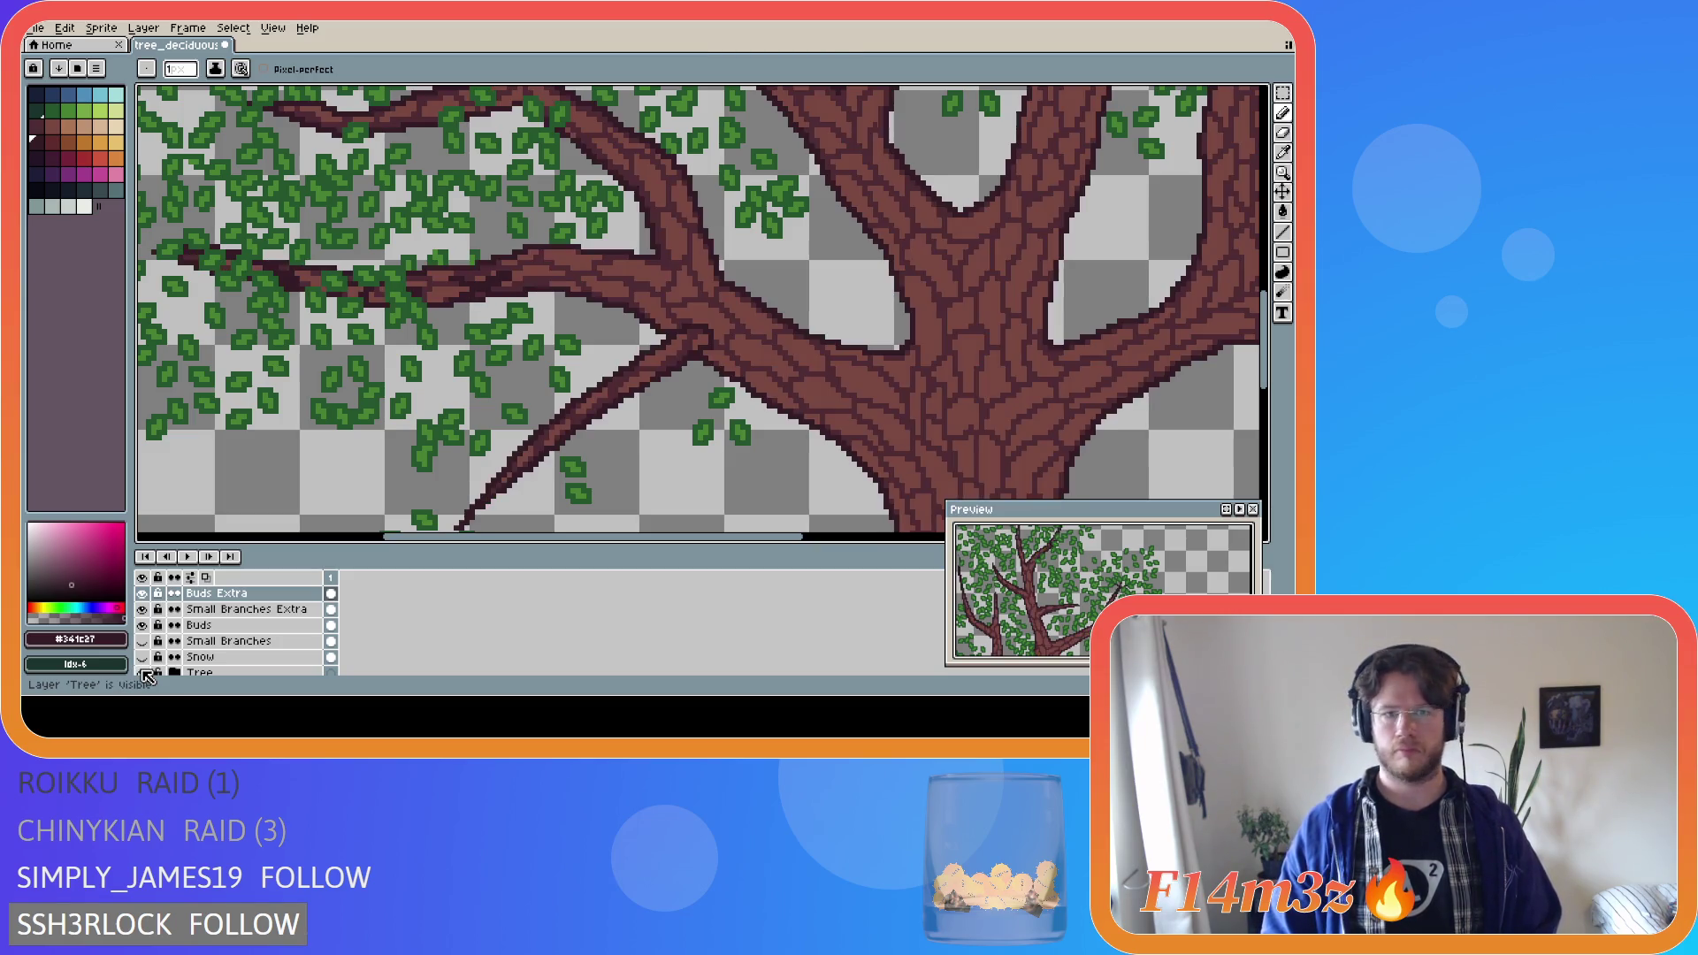
pyautogui.click(146, 674)
pyautogui.click(146, 674)
pyautogui.click(146, 674)
pyautogui.click(146, 674)
pyautogui.click(146, 674)
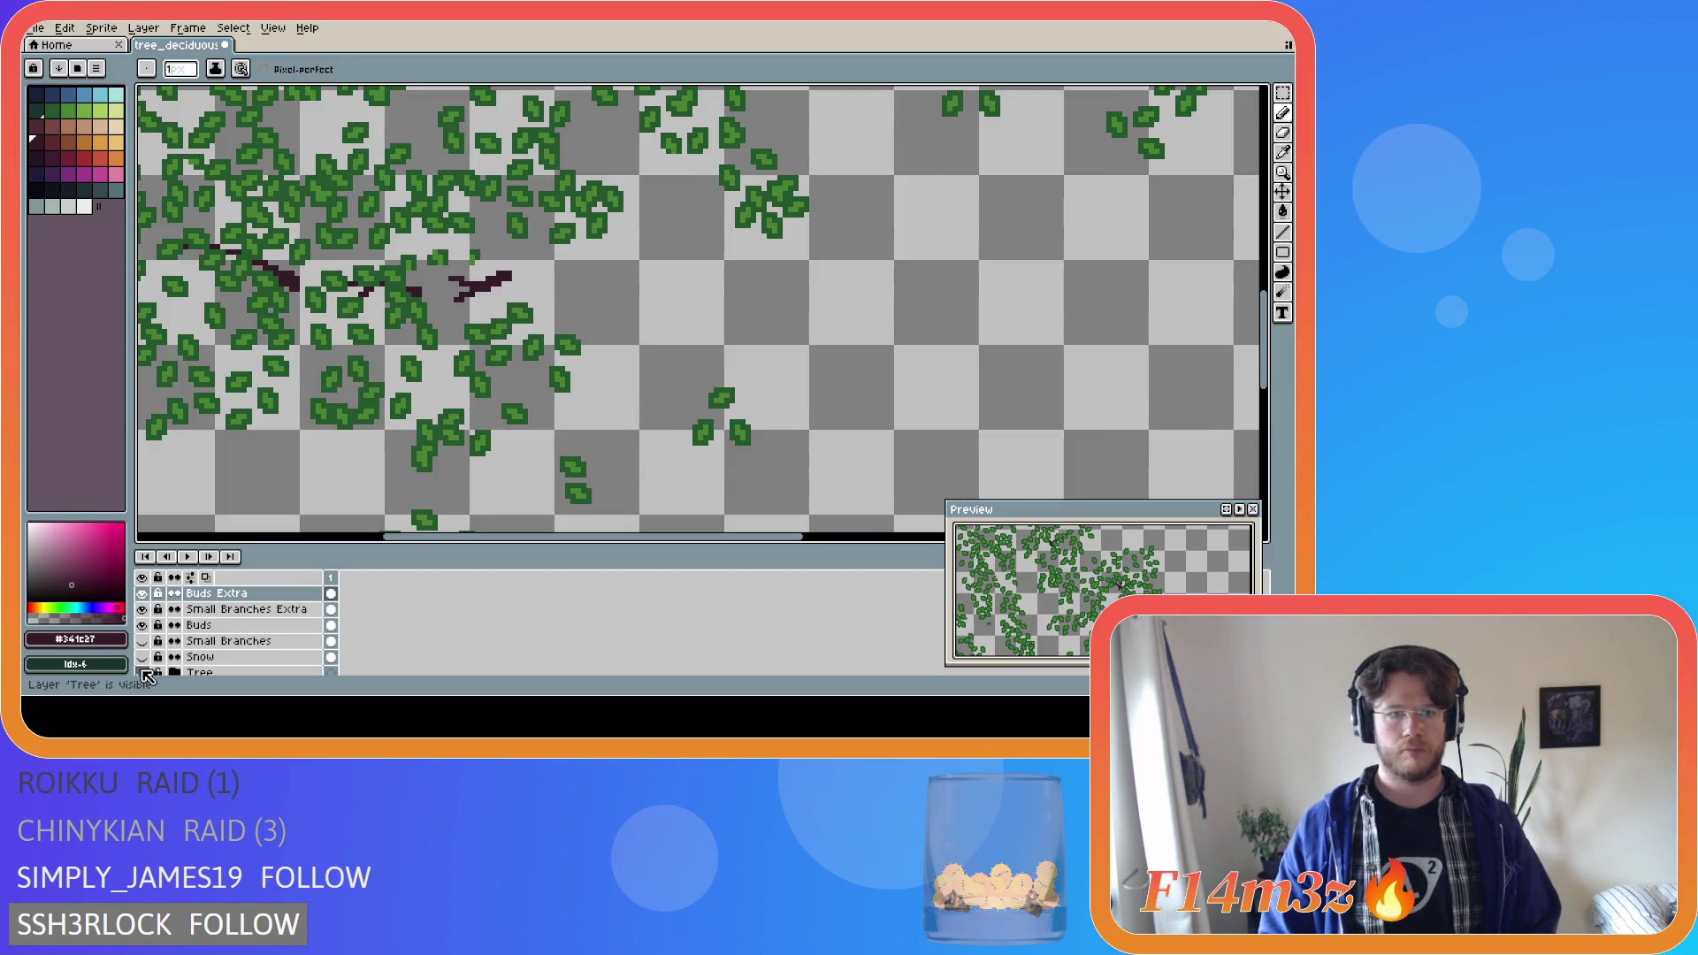
# Pick leaf green #468232, add a green pixel to the foliage, and show the Tree layer.
pyautogui.press('i')
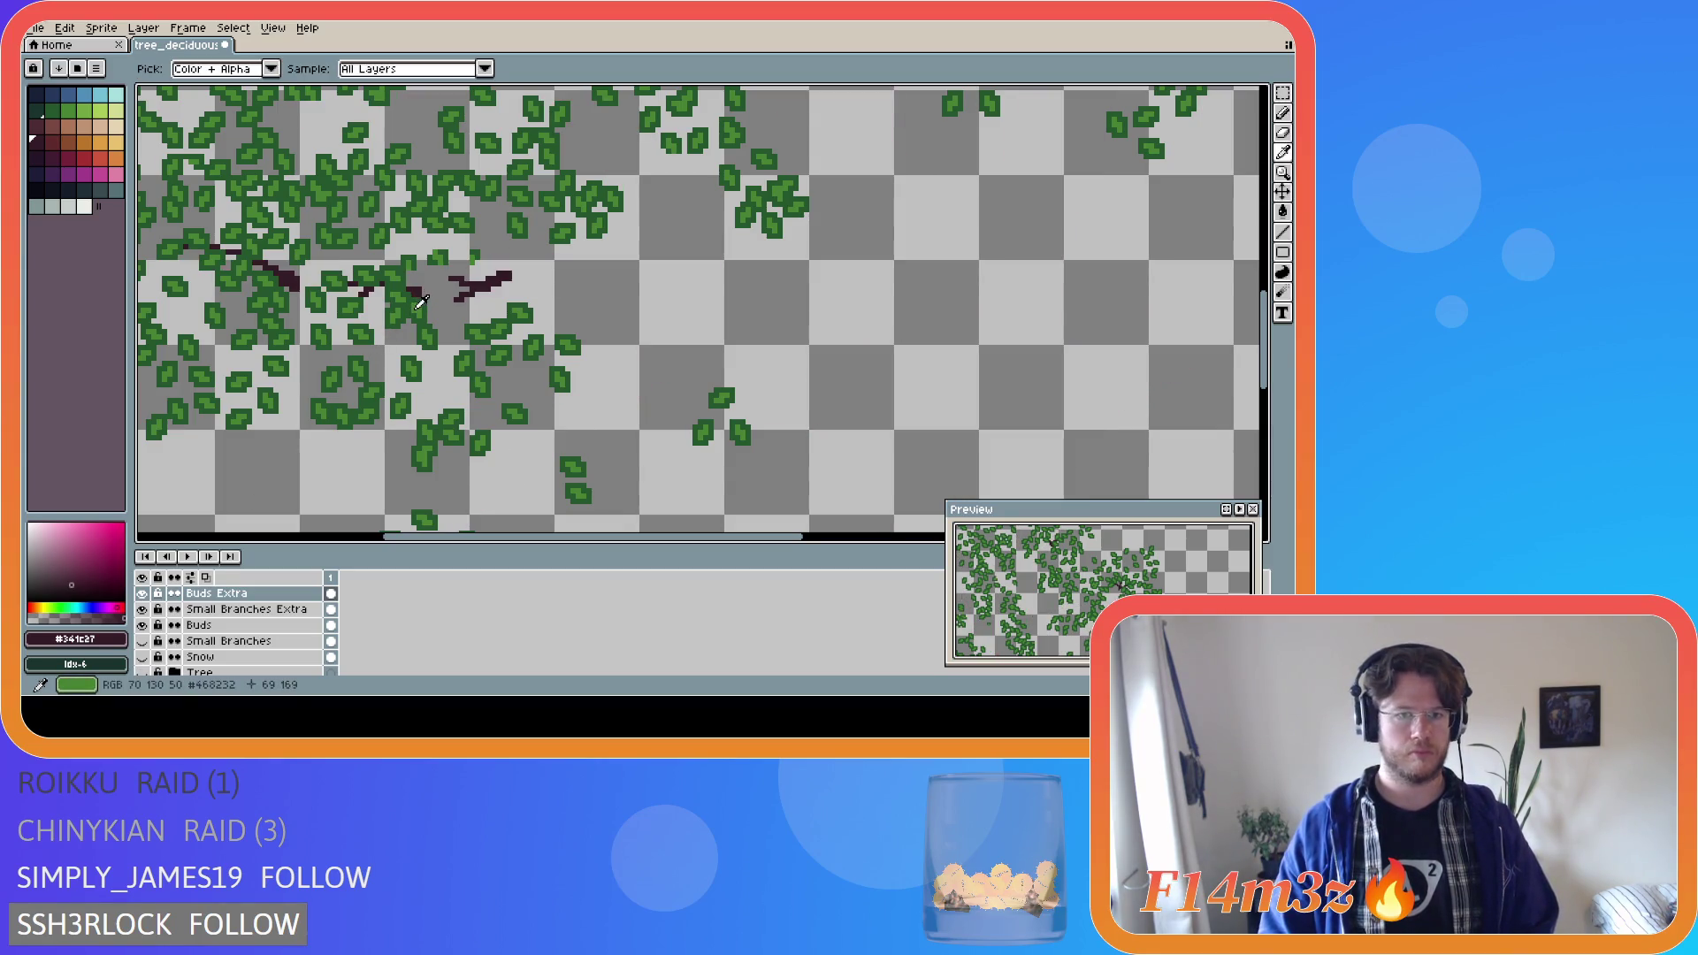
pyautogui.keyDown('alt'); pyautogui.click(432, 290); pyautogui.keyUp('alt')
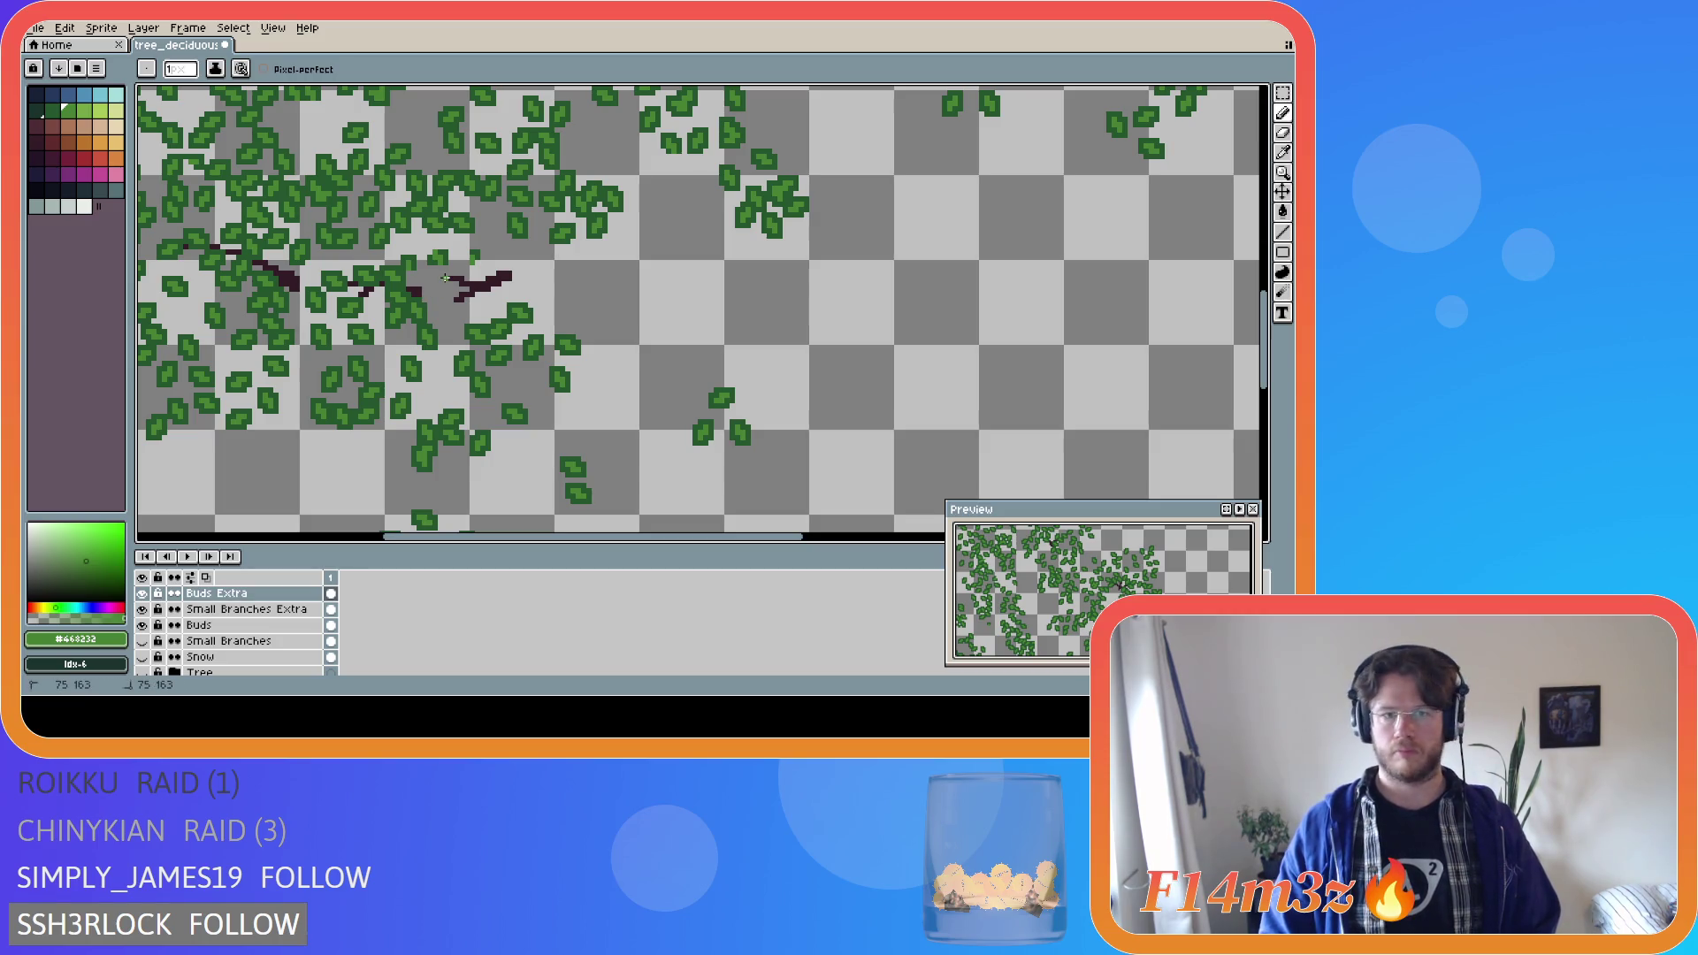
pyautogui.click(440, 280)
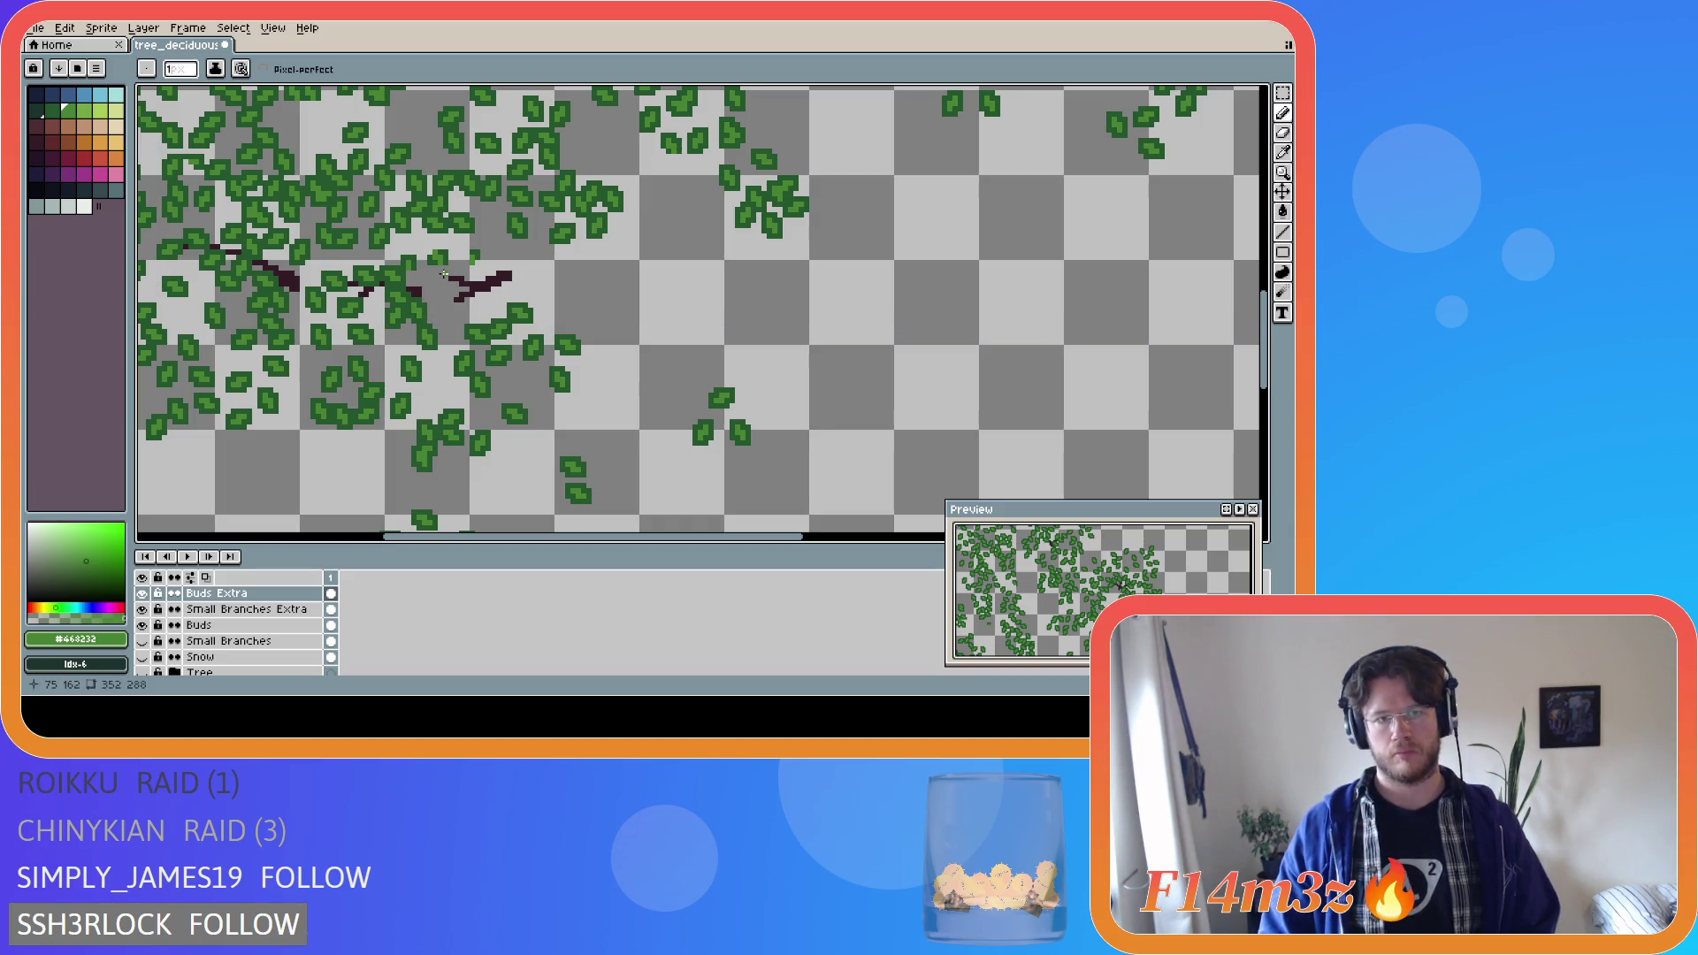
pyautogui.click(144, 672)
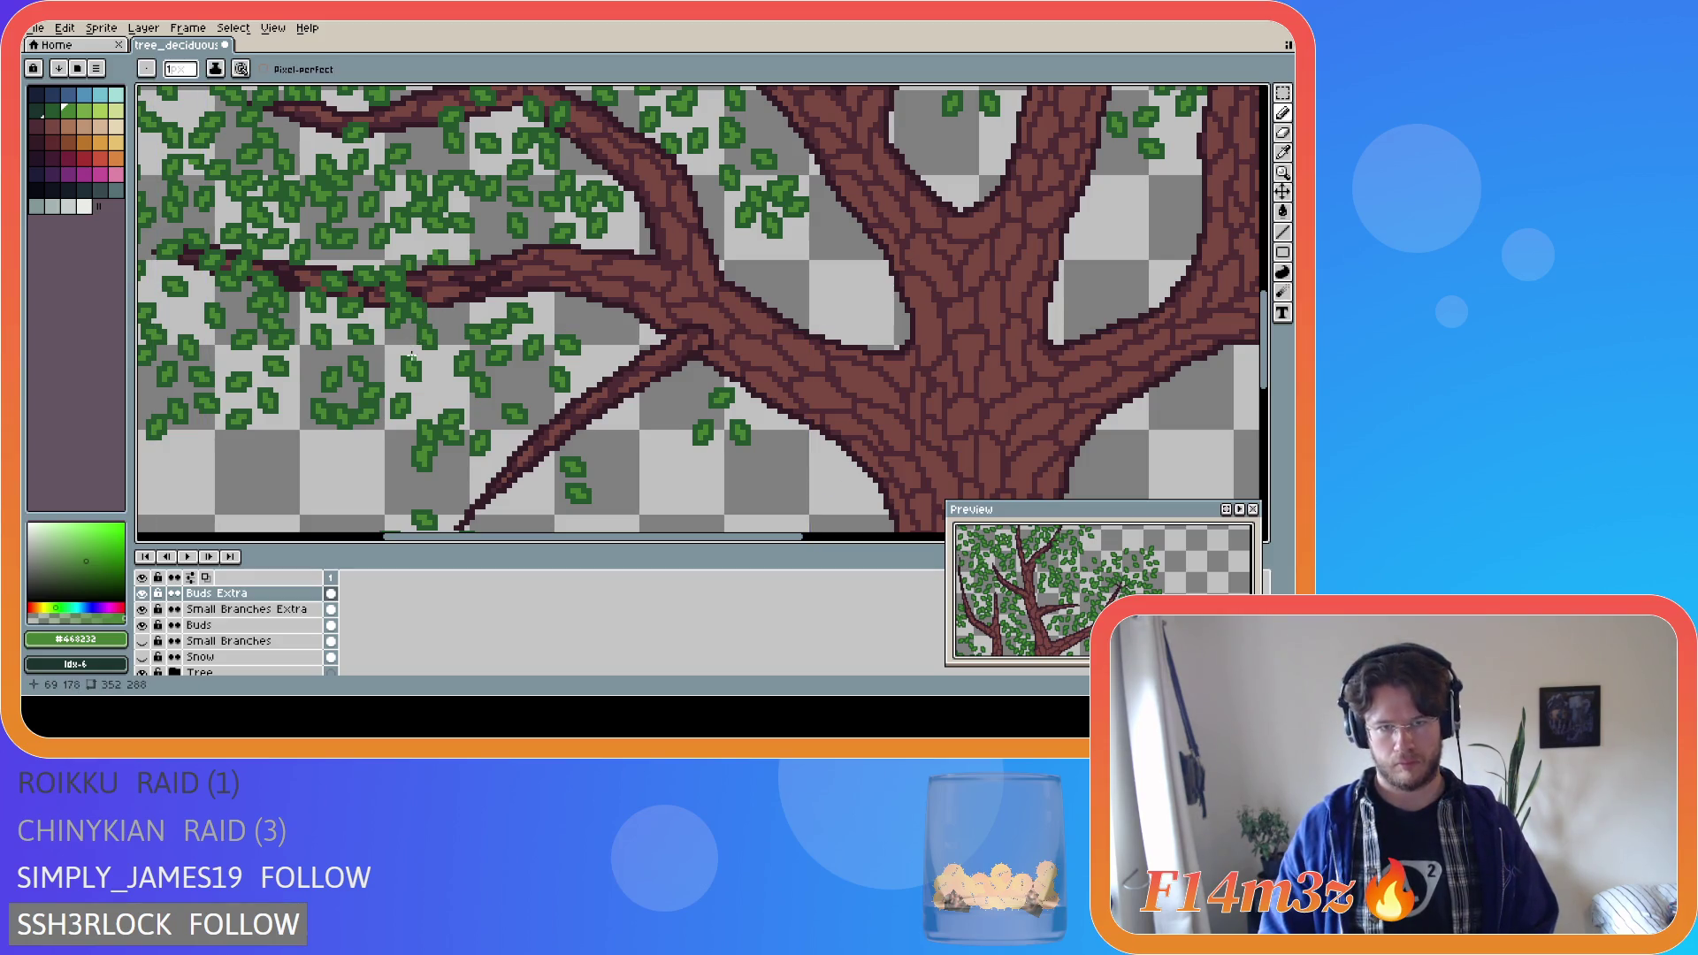
# Darken a few pixels along the branch left of the trunk with dark brown #341c27.
pyautogui.press('alt')
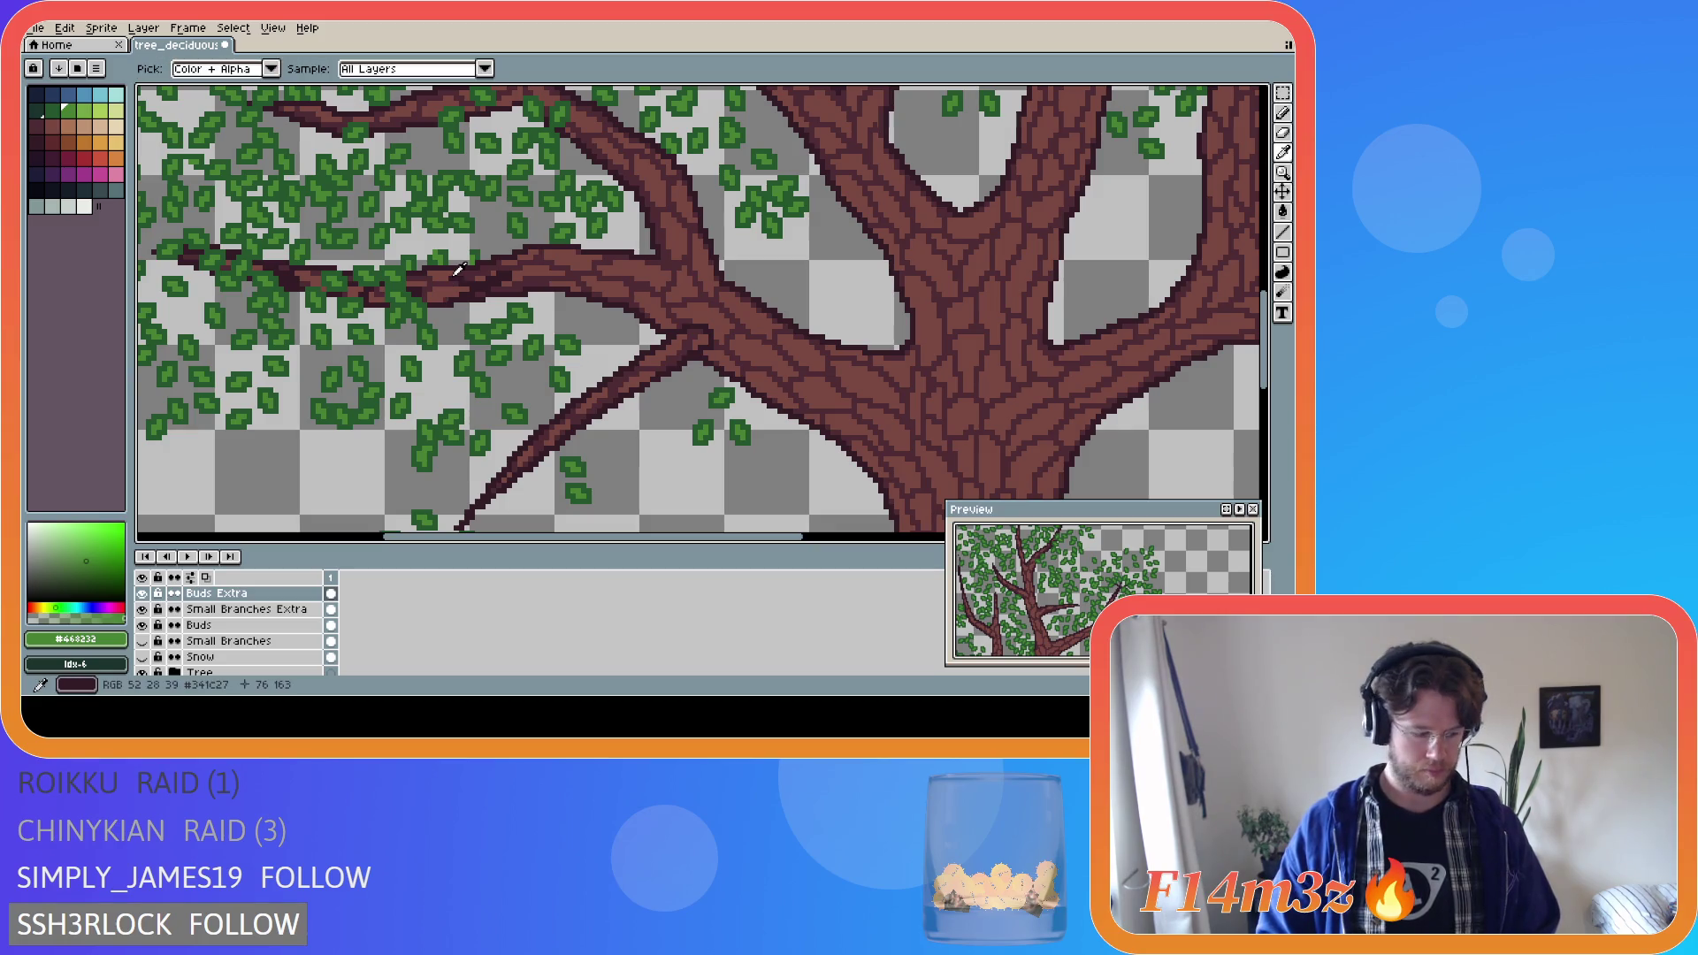
pyautogui.keyDown('alt'); pyautogui.click(454, 274); pyautogui.keyUp('alt')
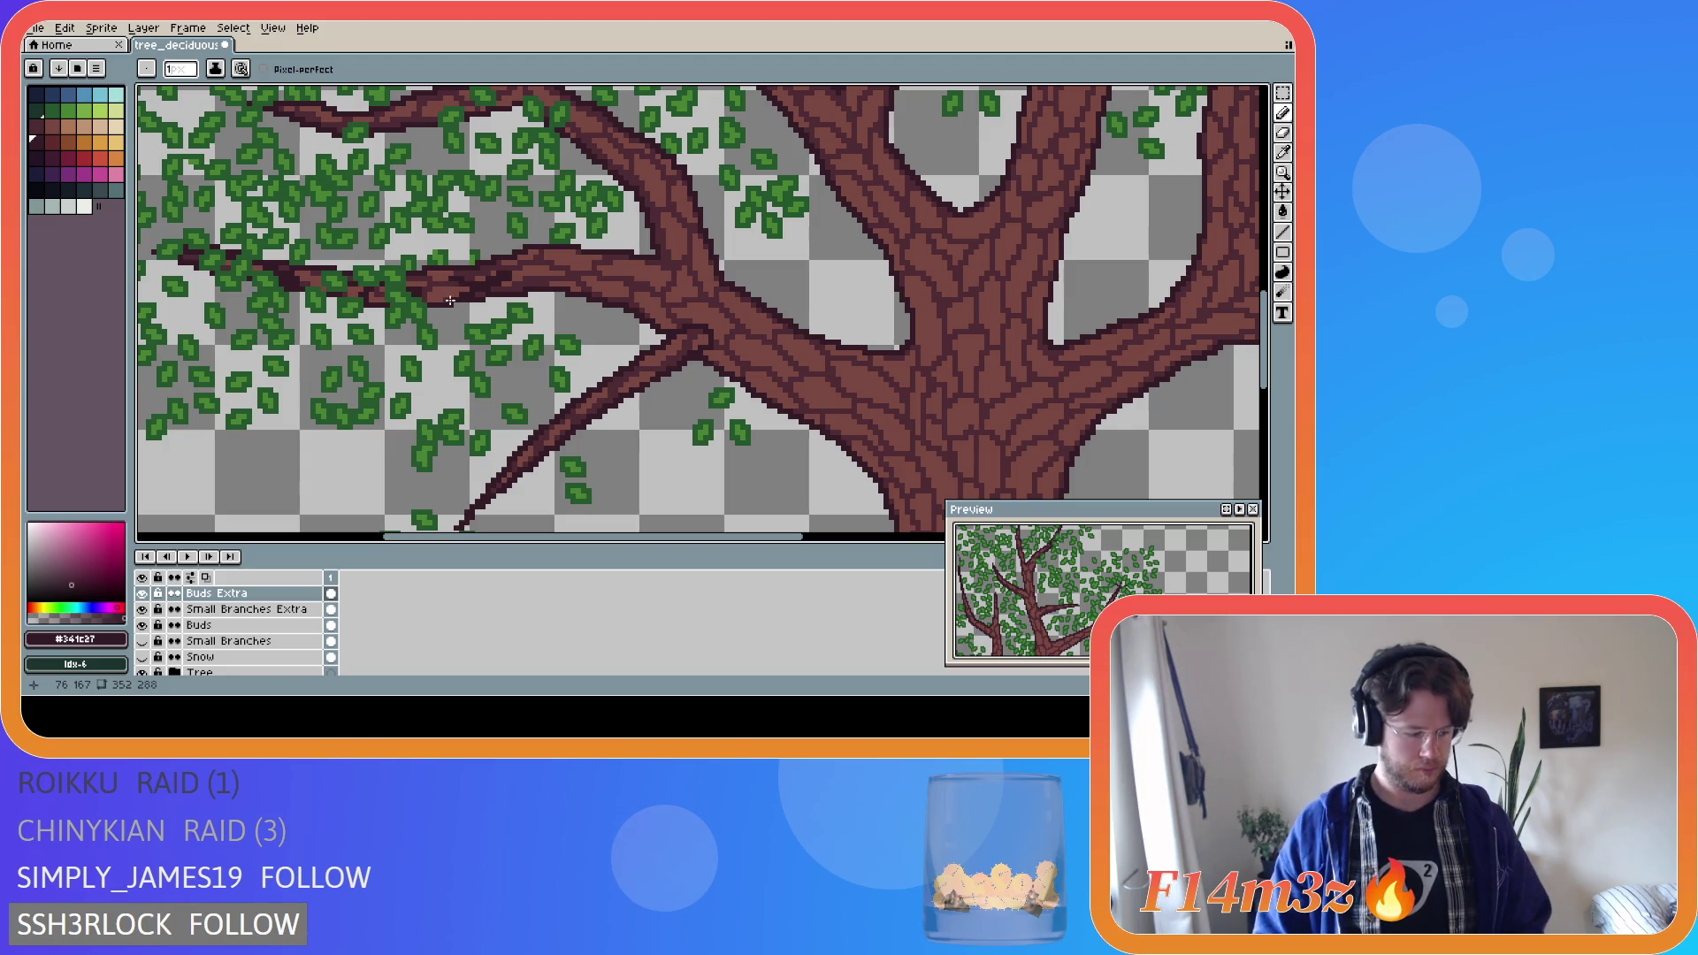
pyautogui.press('alt')
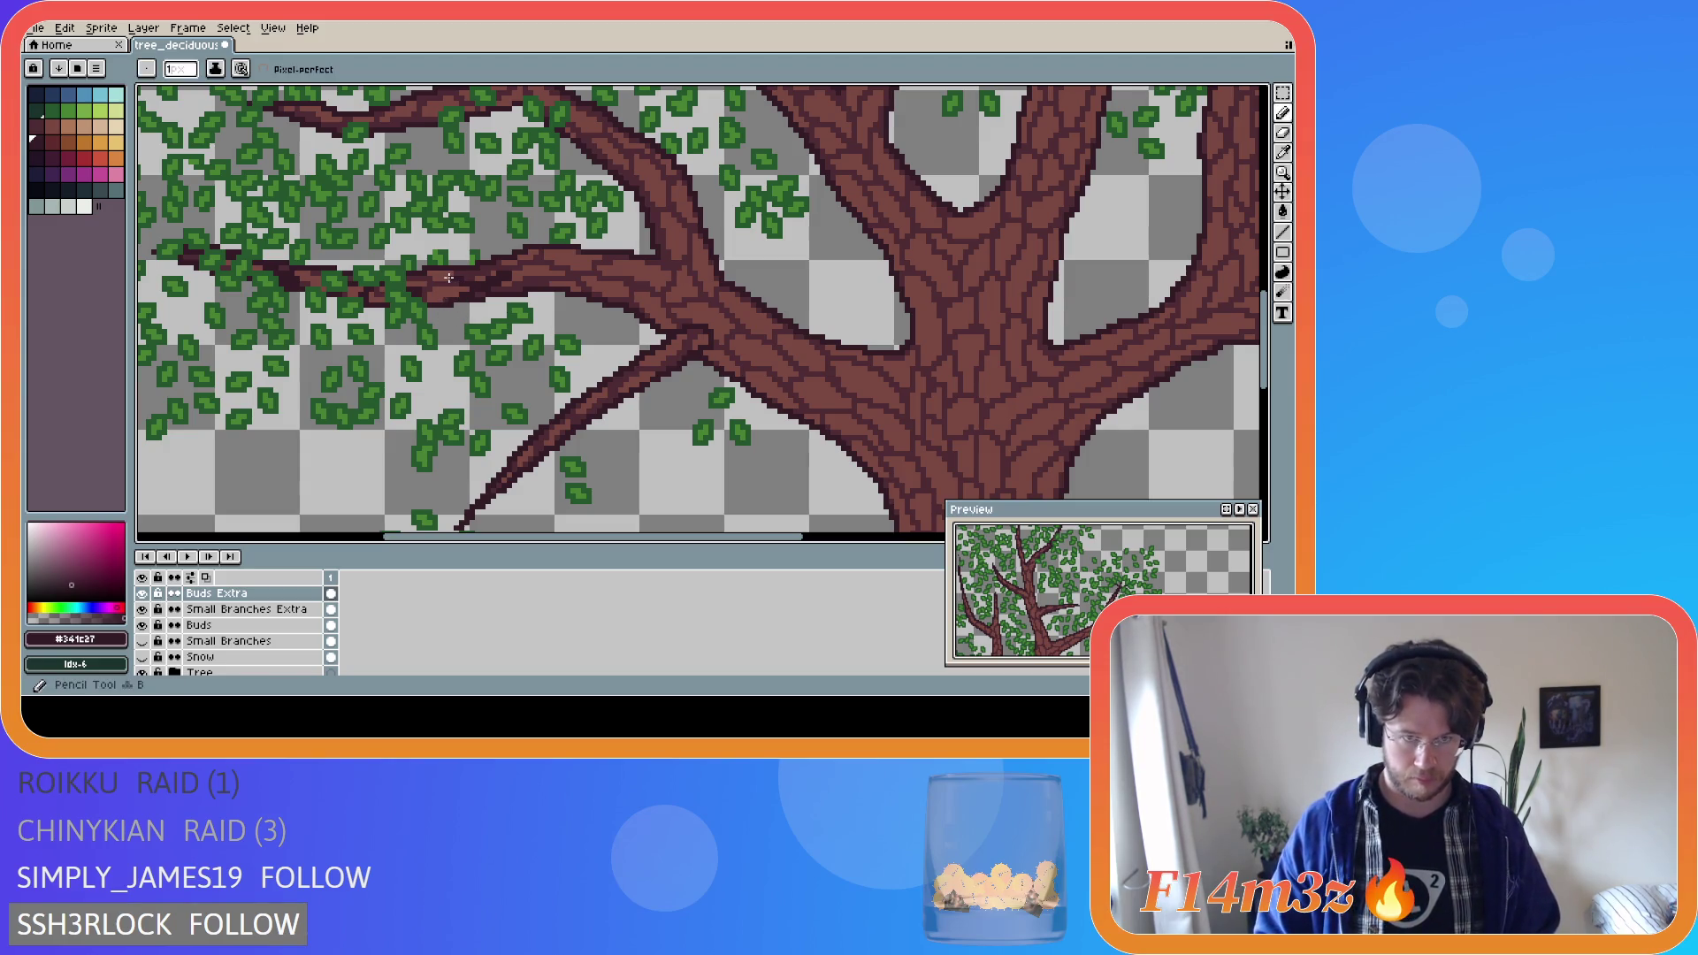
pyautogui.moveTo(449, 278); pyautogui.dragTo(432, 276)
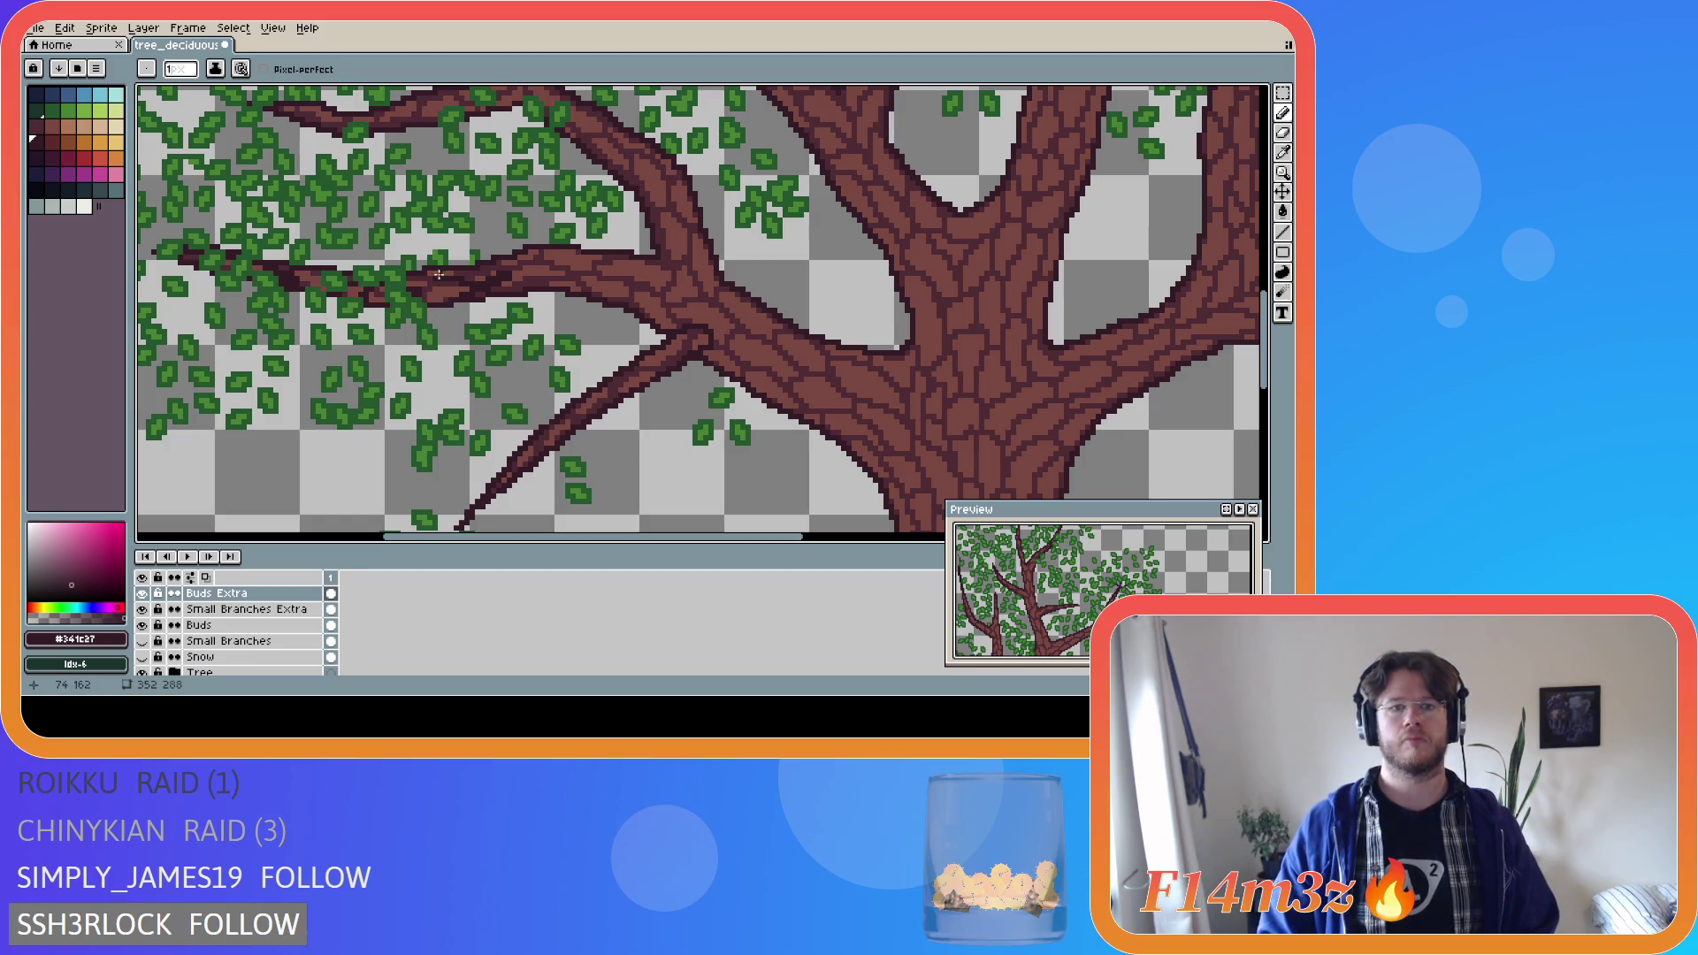
# Draw small #468232 green buds along the branch on Buds Extra, then hide the Tree layer.
pyautogui.keyDown('alt'); pyautogui.click(431, 368); pyautogui.keyUp('alt')
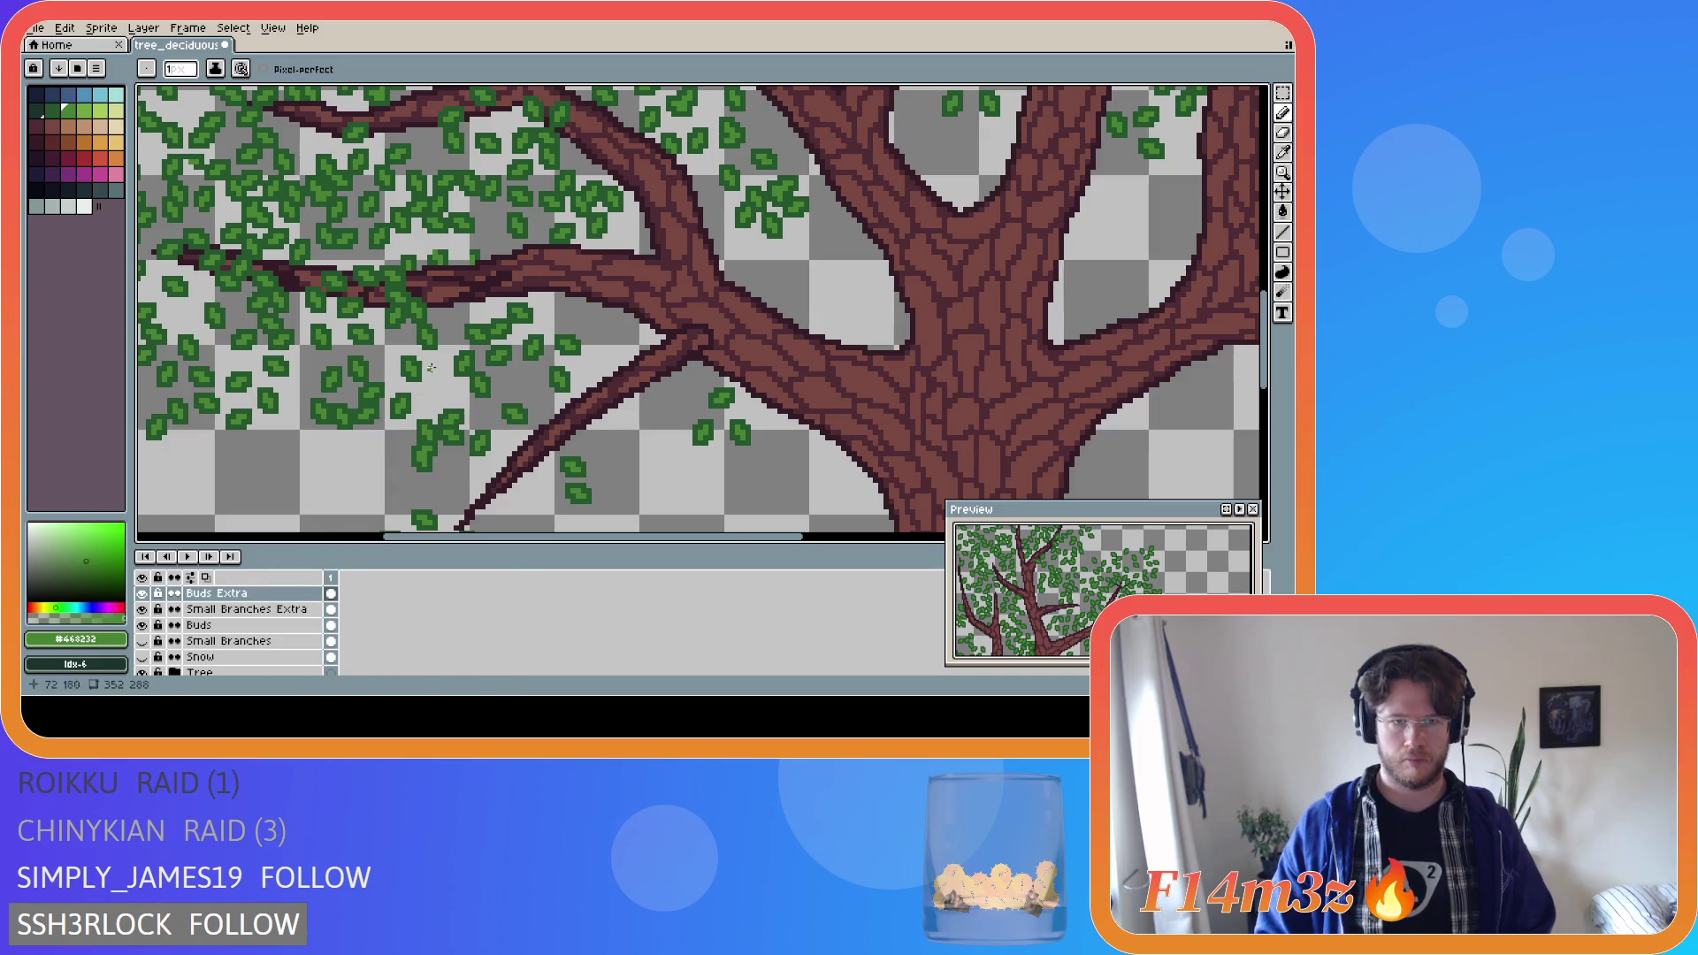
pyautogui.keyDown('ctrl'); pyautogui.keyDown('alt'); pyautogui.click(478, 265); pyautogui.keyUp('alt'); pyautogui.keyUp('ctrl')
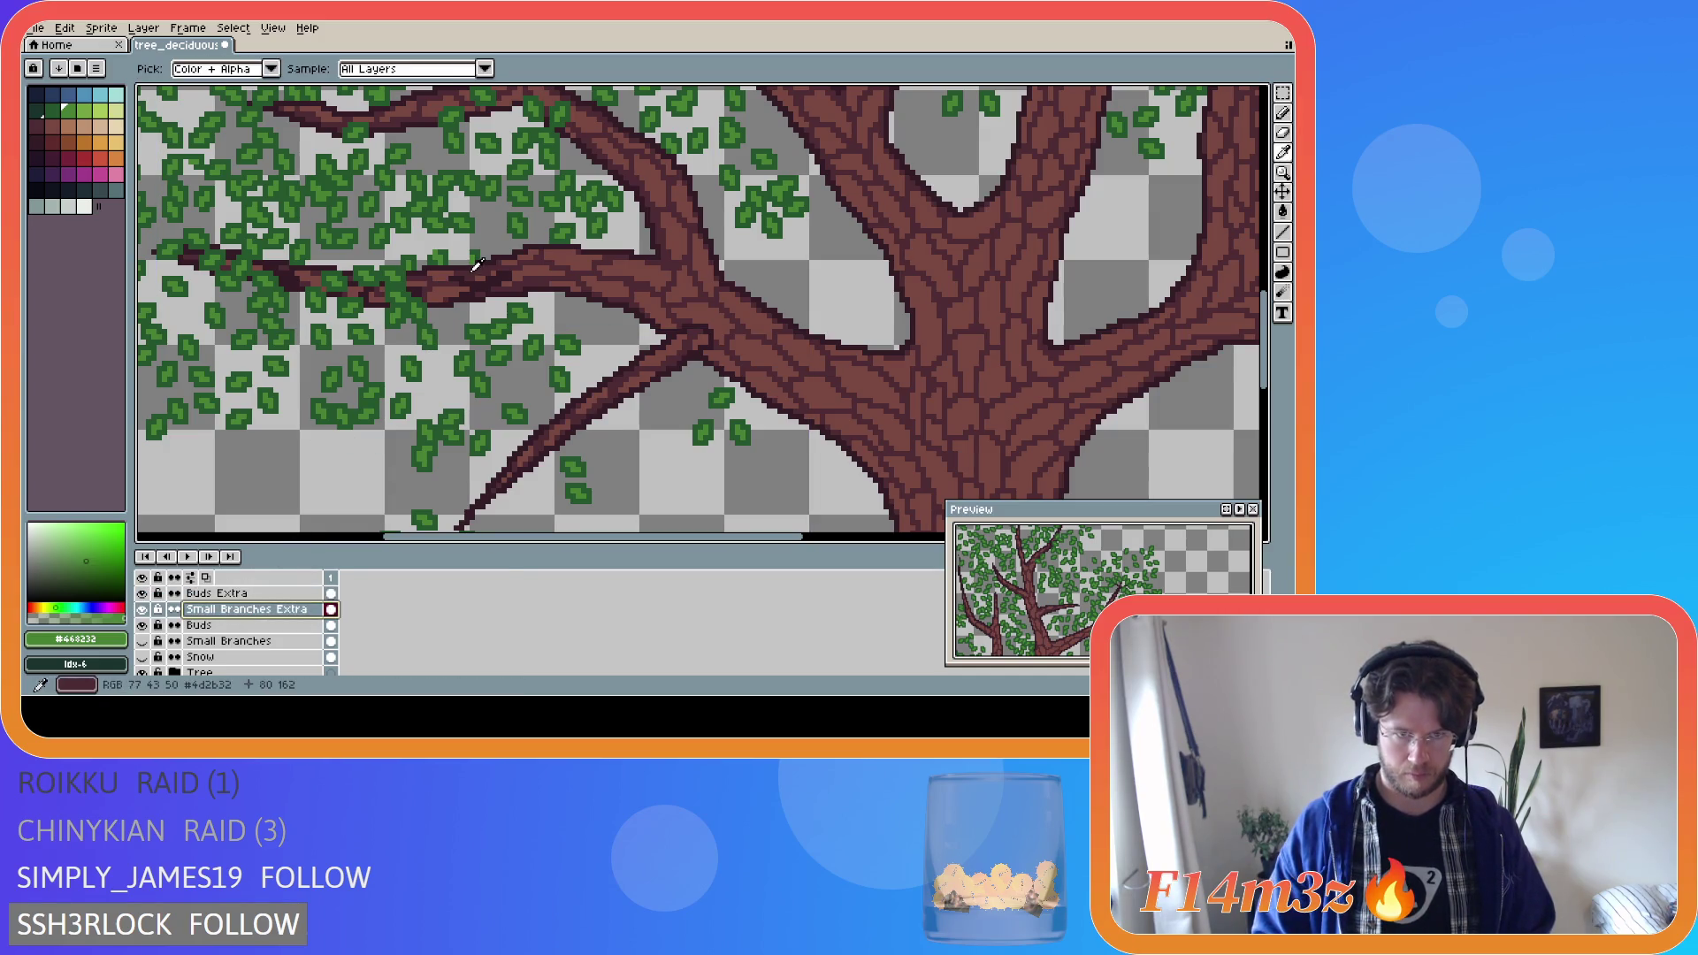
pyautogui.keyDown('alt'); pyautogui.click(444, 275); pyautogui.keyUp('alt')
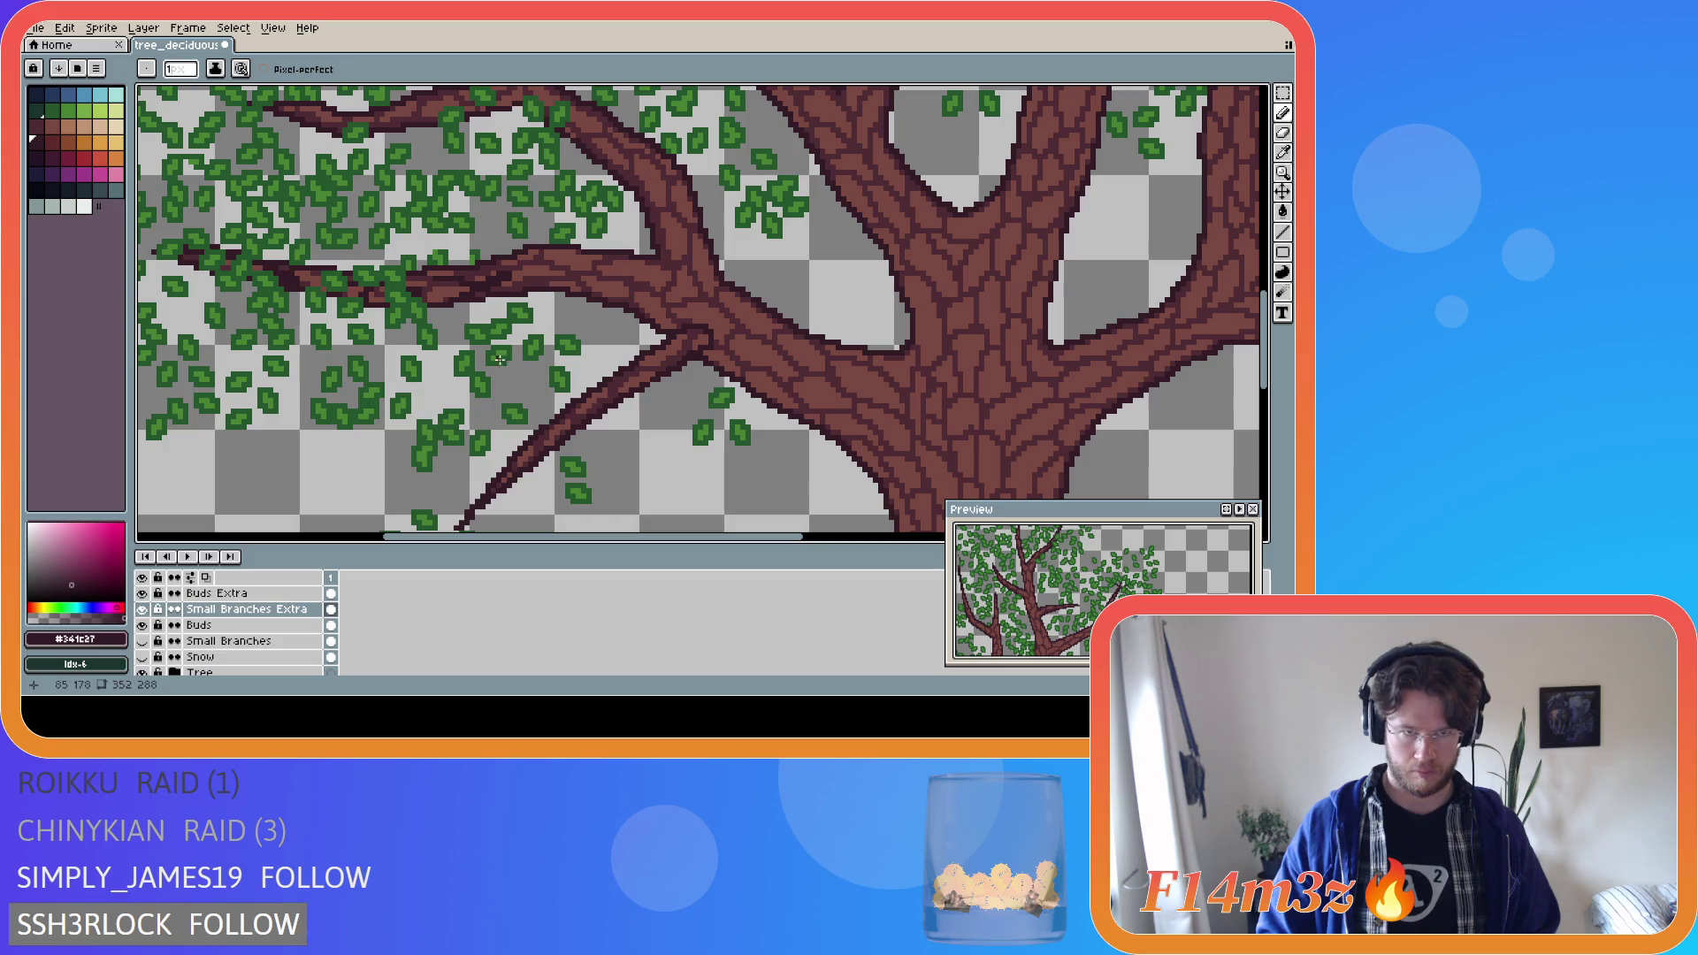
pyautogui.keyDown('alt'); pyautogui.click(445, 251); pyautogui.keyUp('alt')
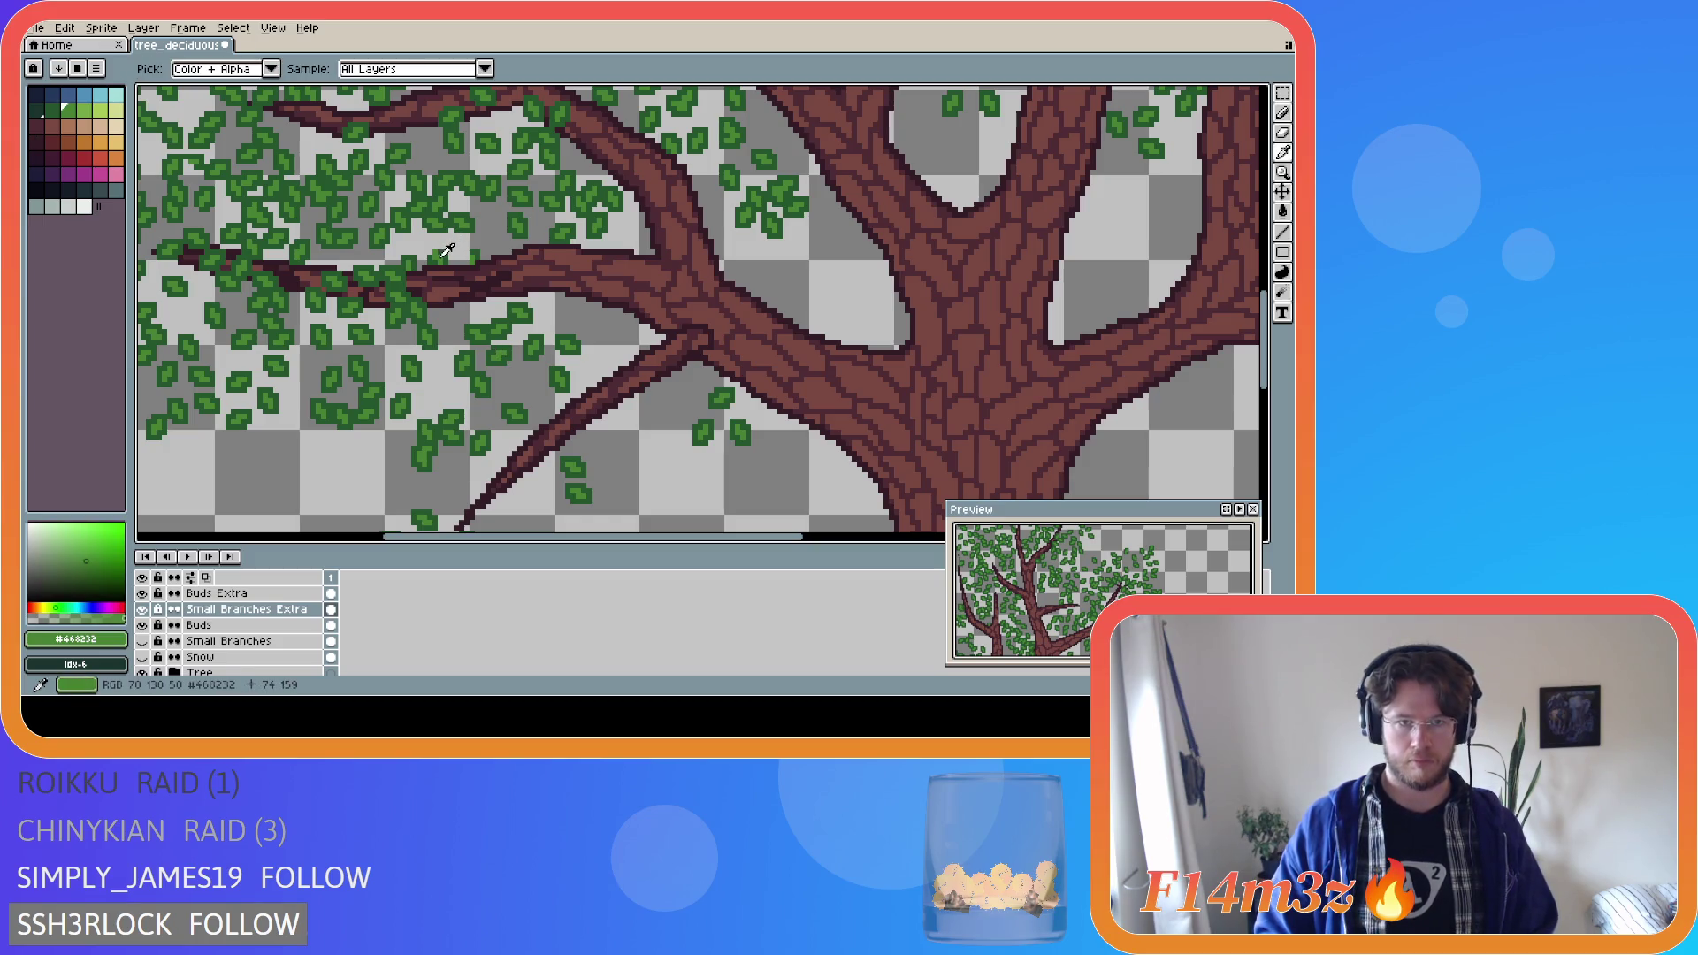
pyautogui.click(253, 595)
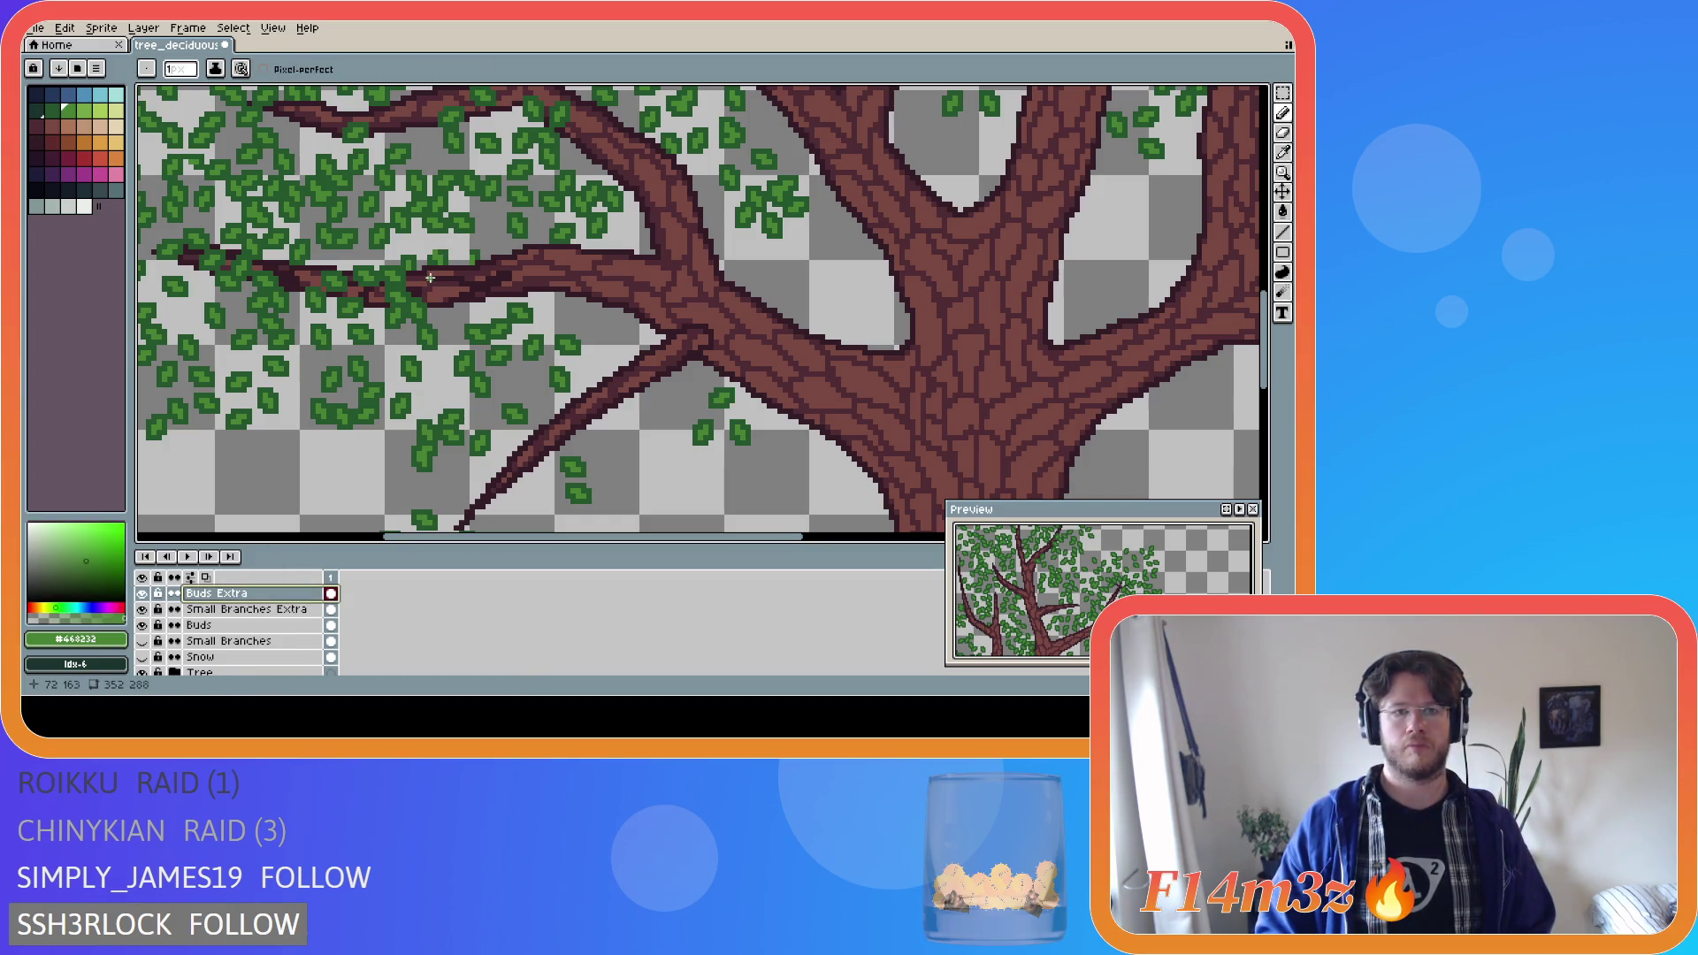
pyautogui.moveTo(429, 281); pyautogui.dragTo(430, 295)
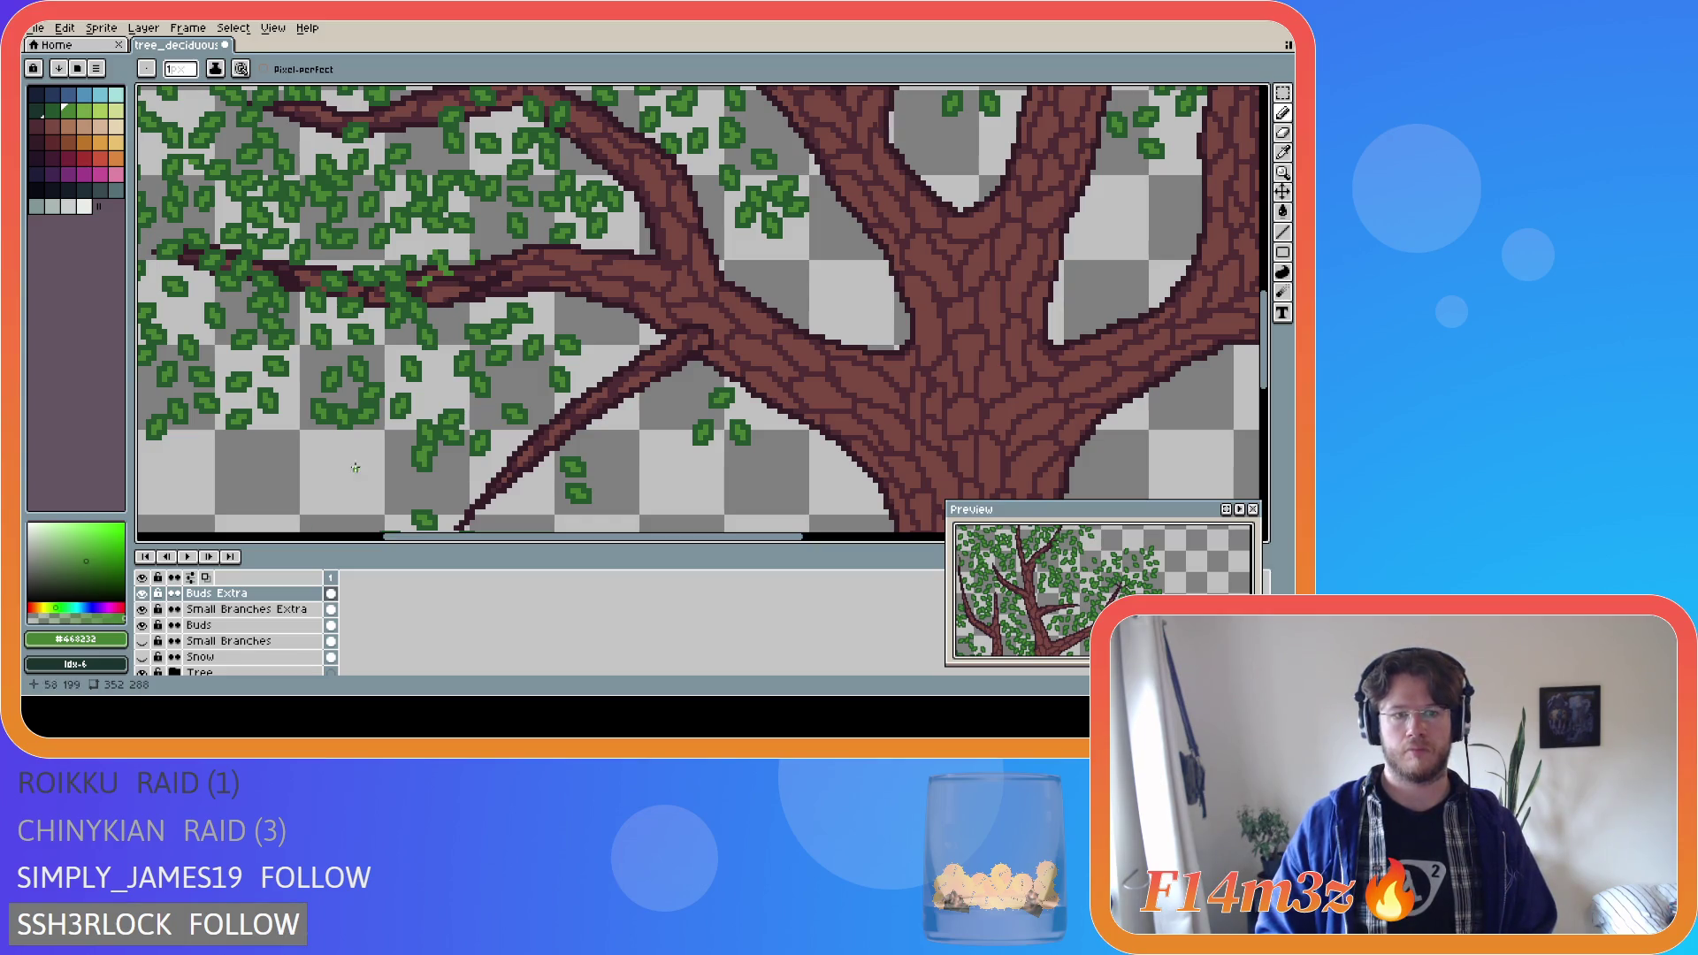
pyautogui.click(142, 672)
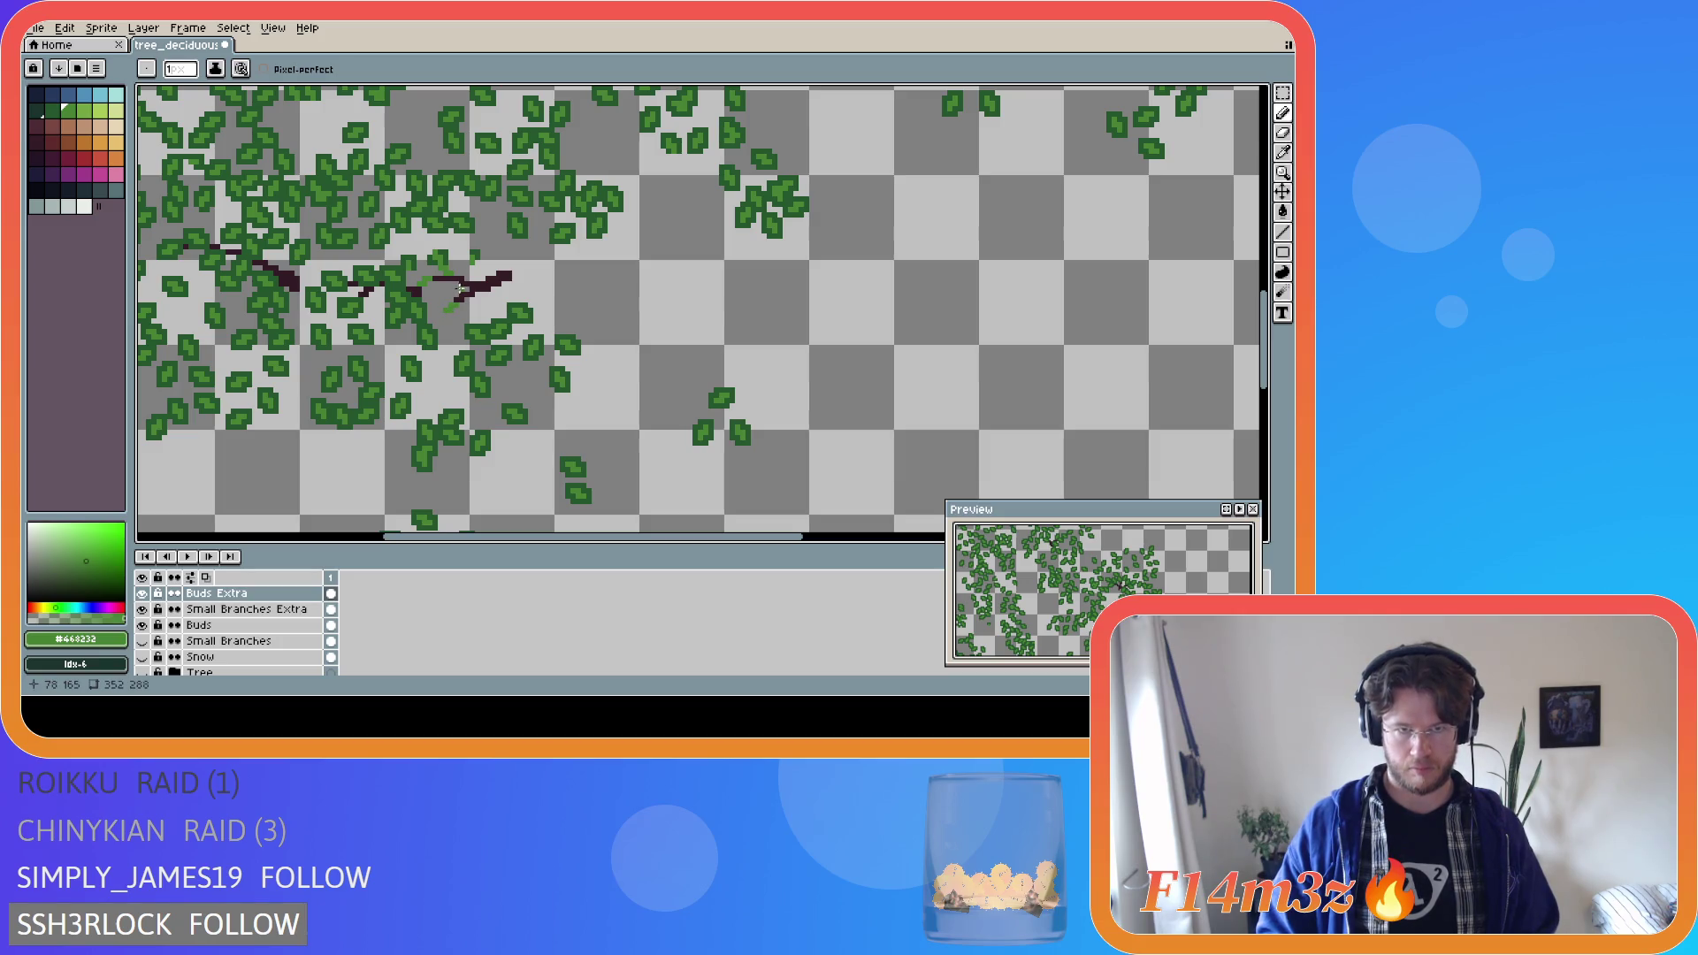
# Add two green bud pixels on the branch and toggle the trunk layer to check them.
pyautogui.scroll(1, 461, 289)
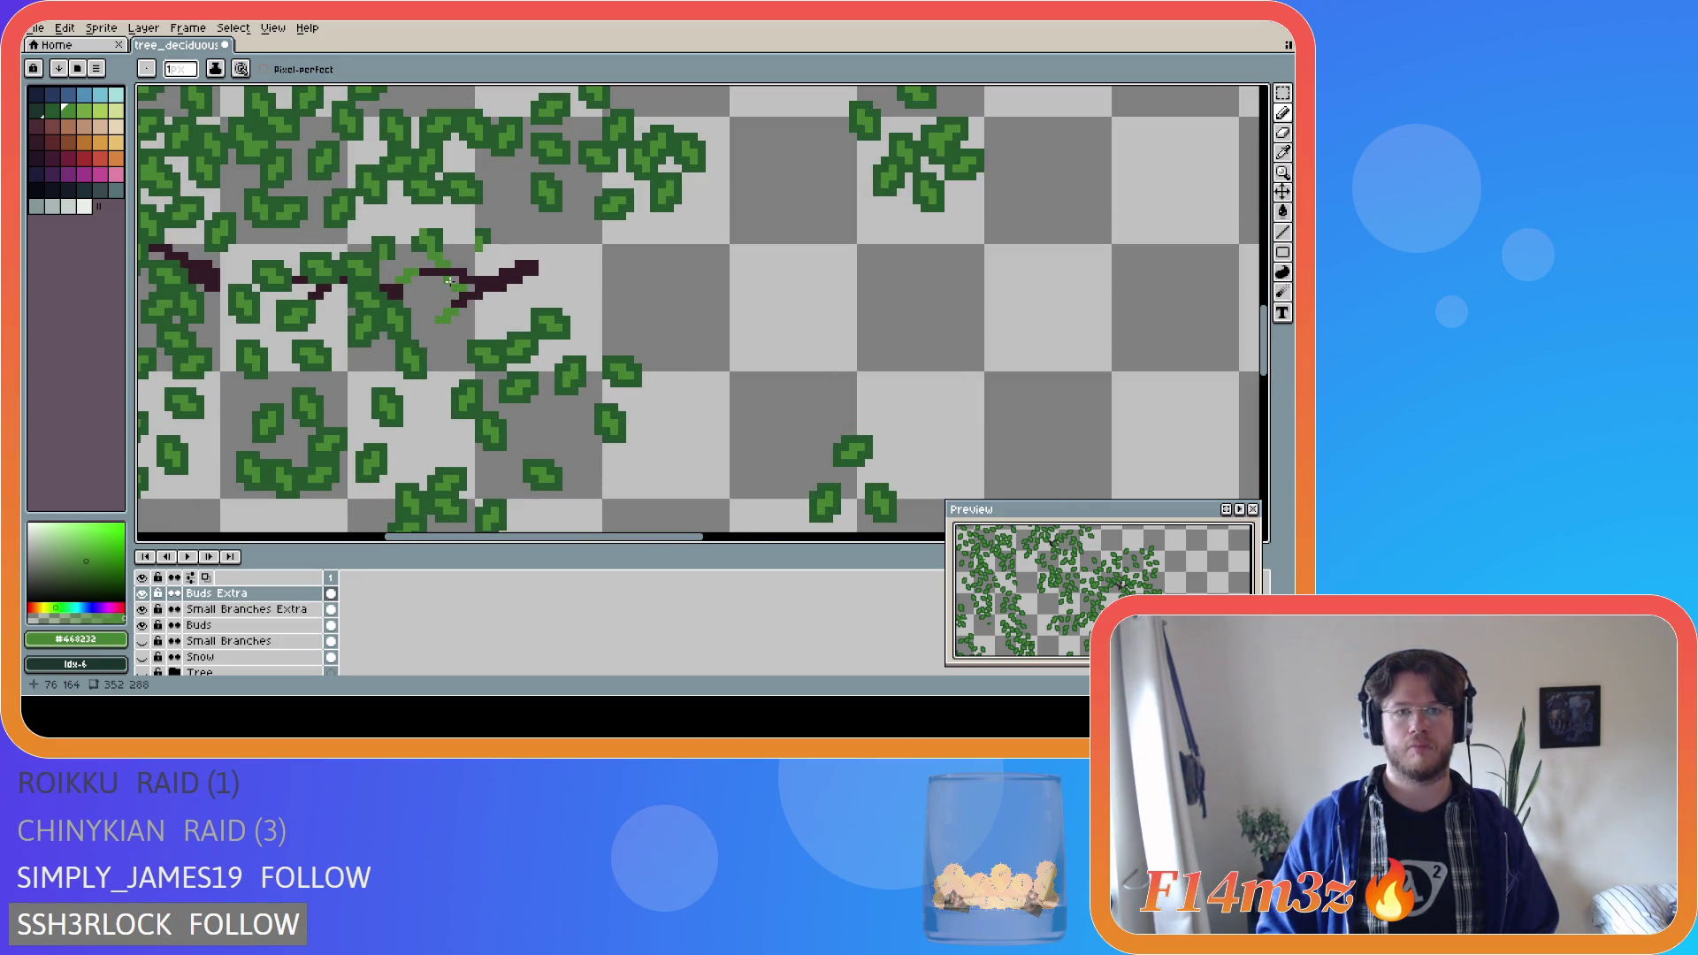
pyautogui.click(496, 300)
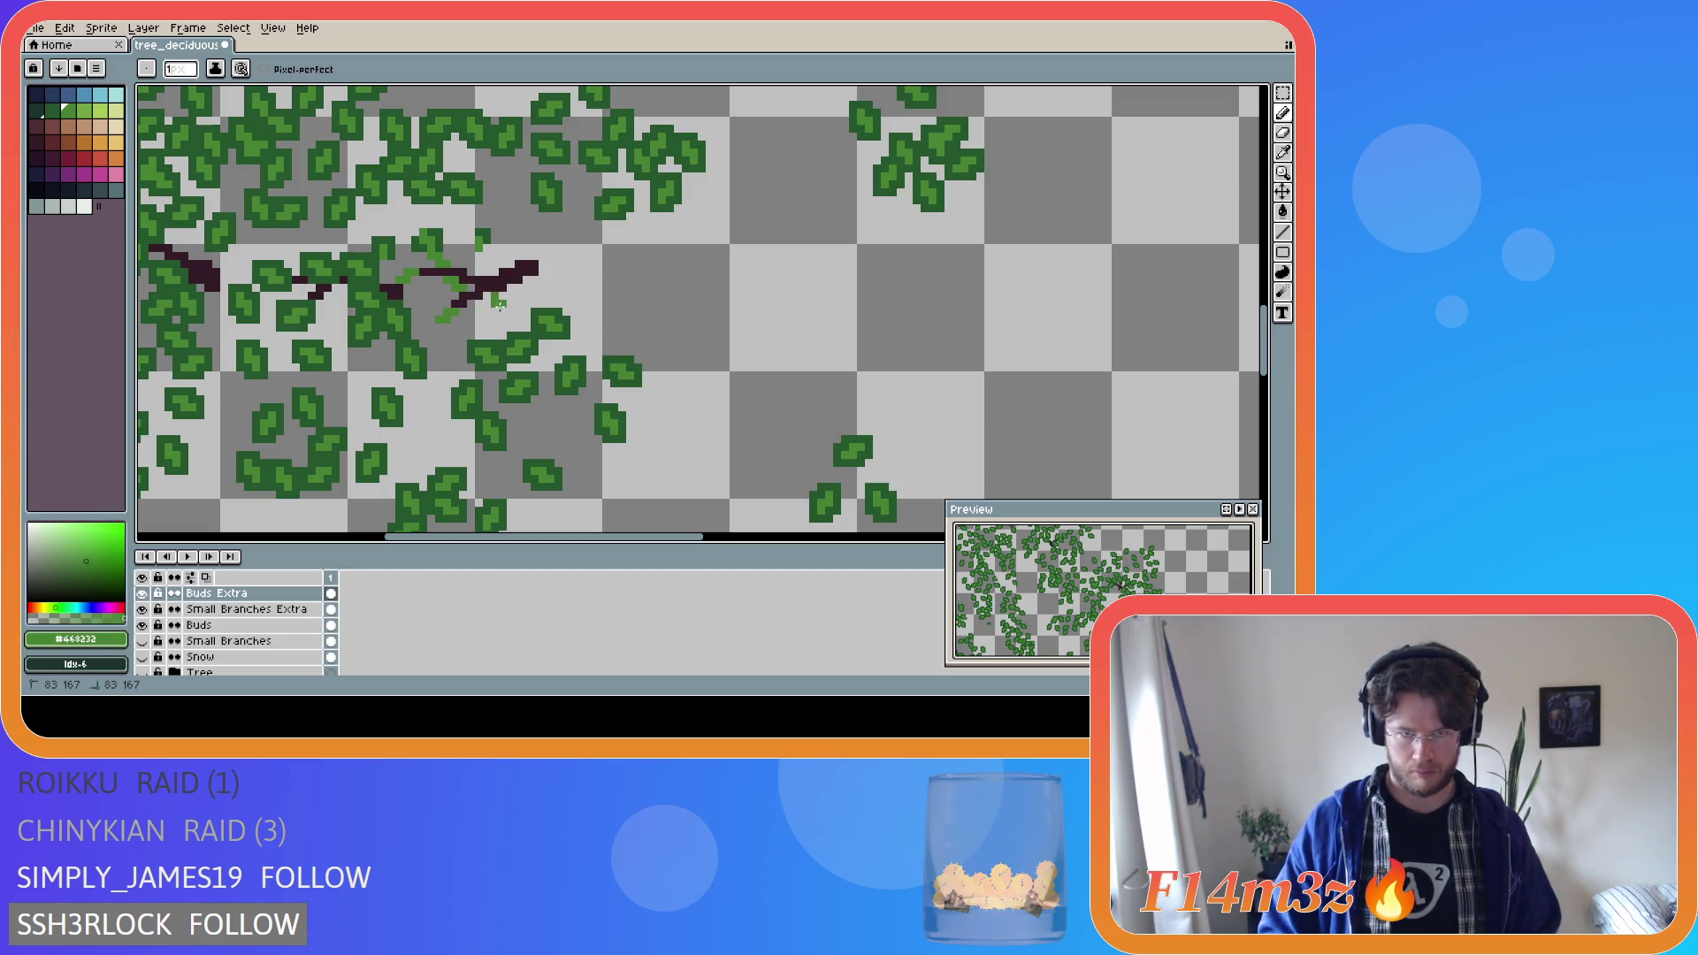
pyautogui.click(490, 303)
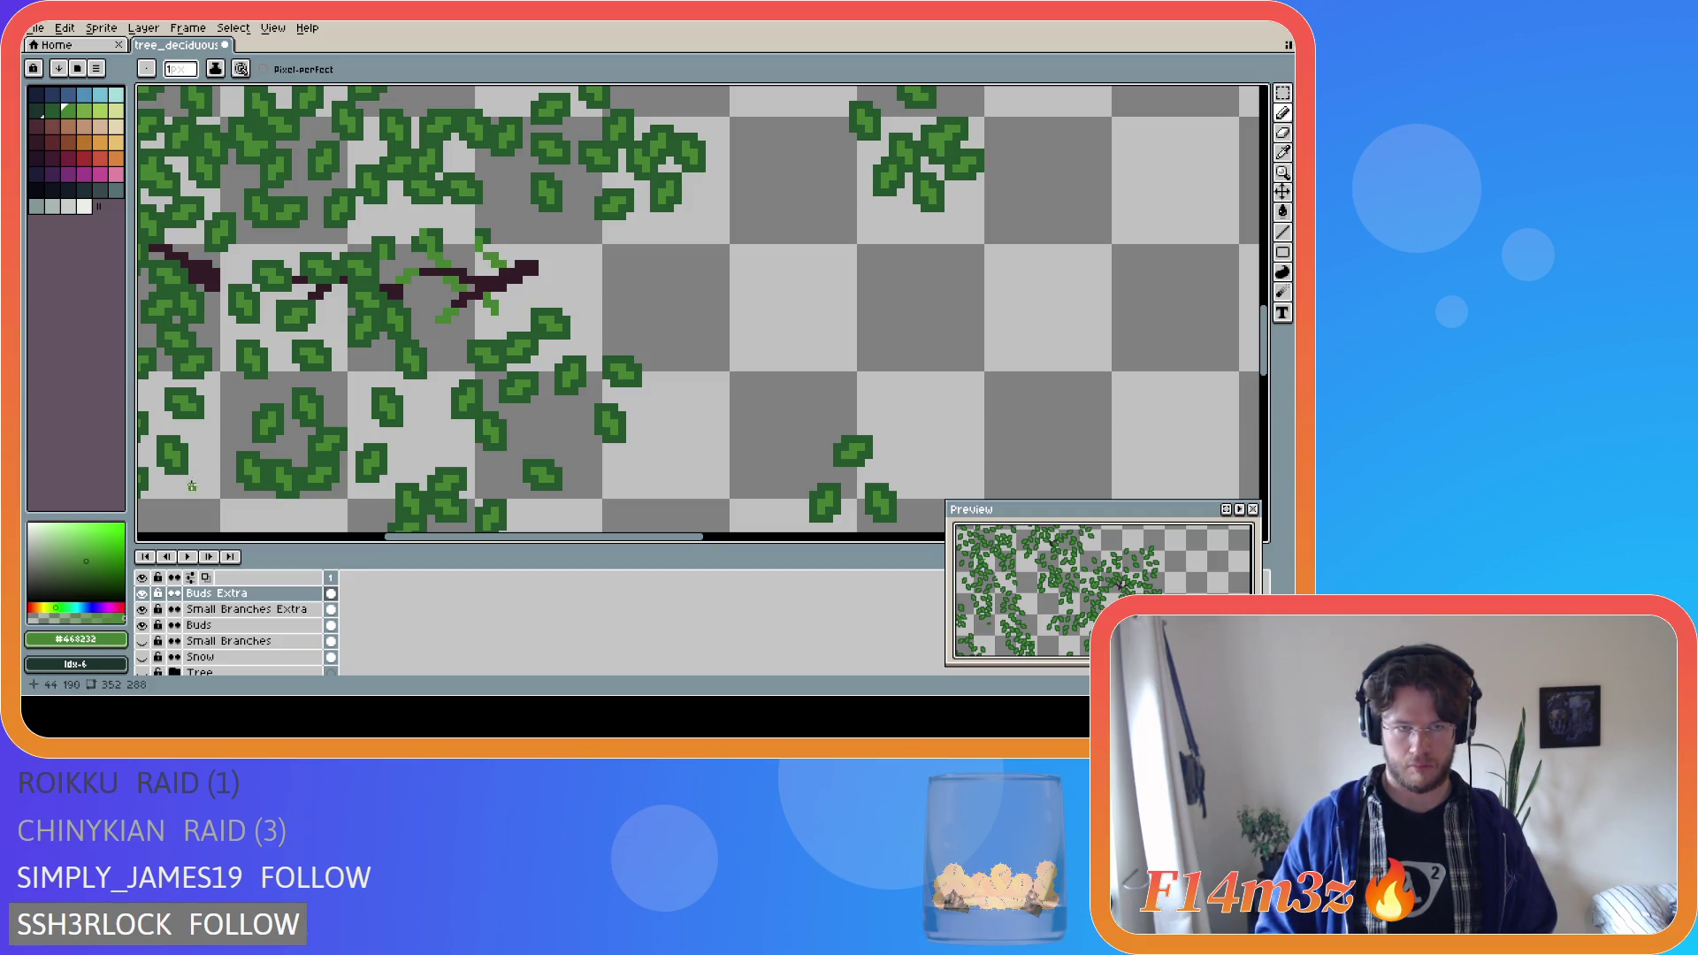
pyautogui.scroll(-1, 143, 659)
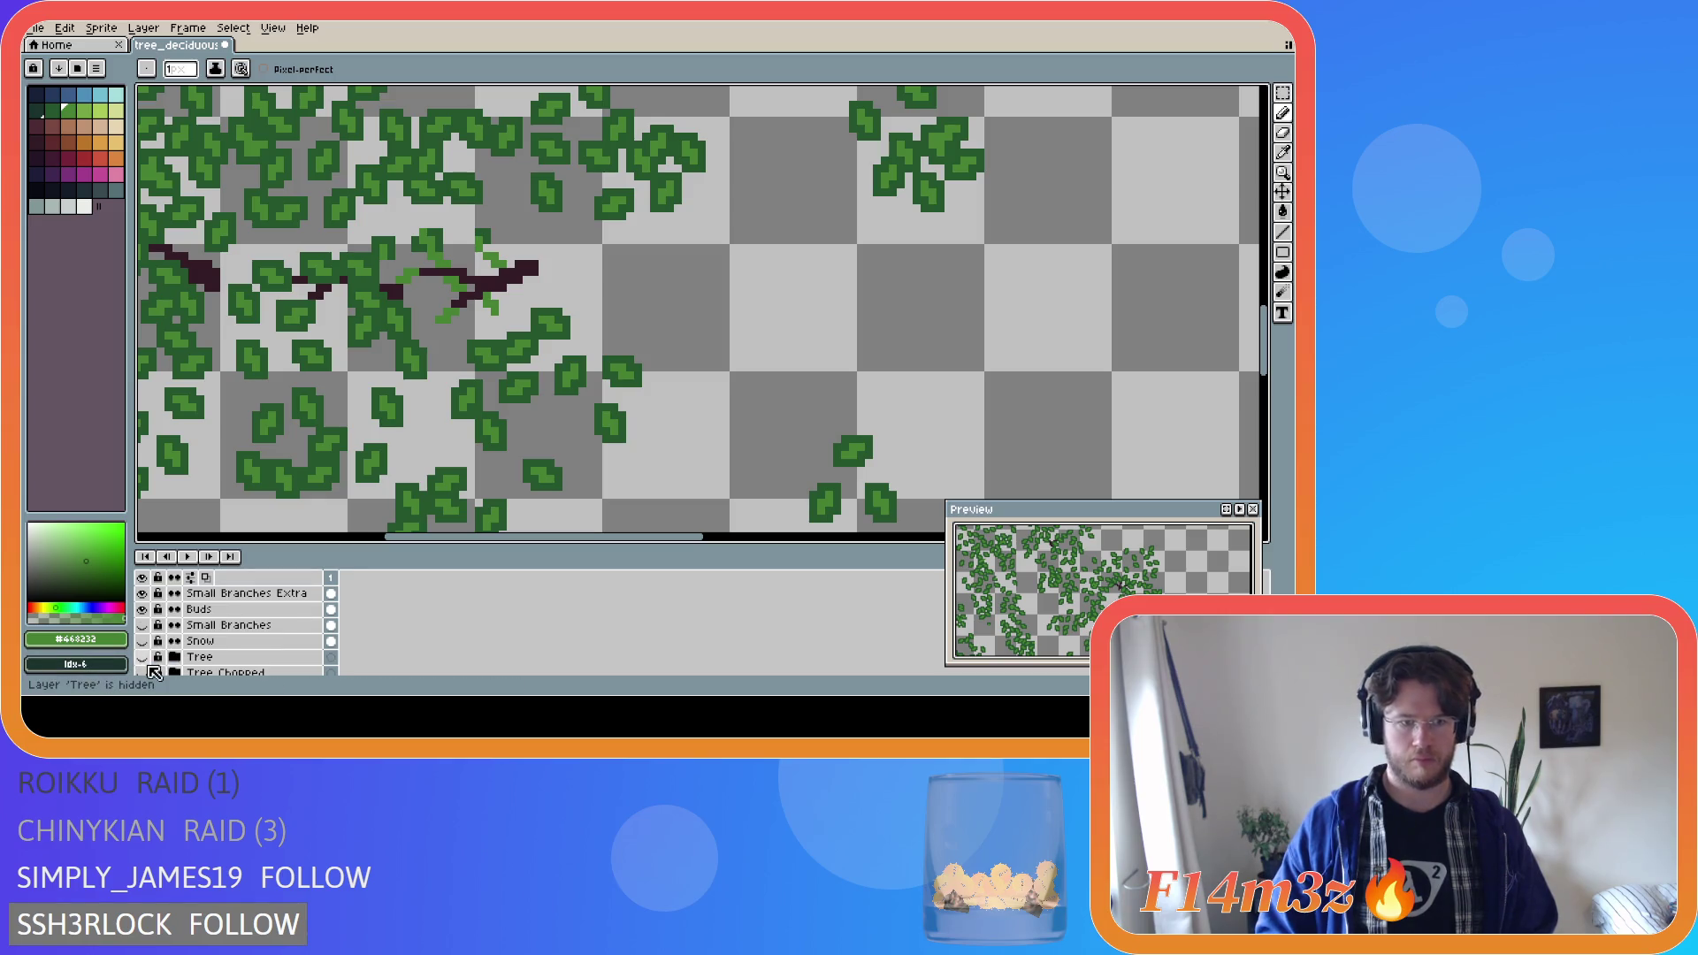
pyautogui.click(143, 657)
pyautogui.click(144, 658)
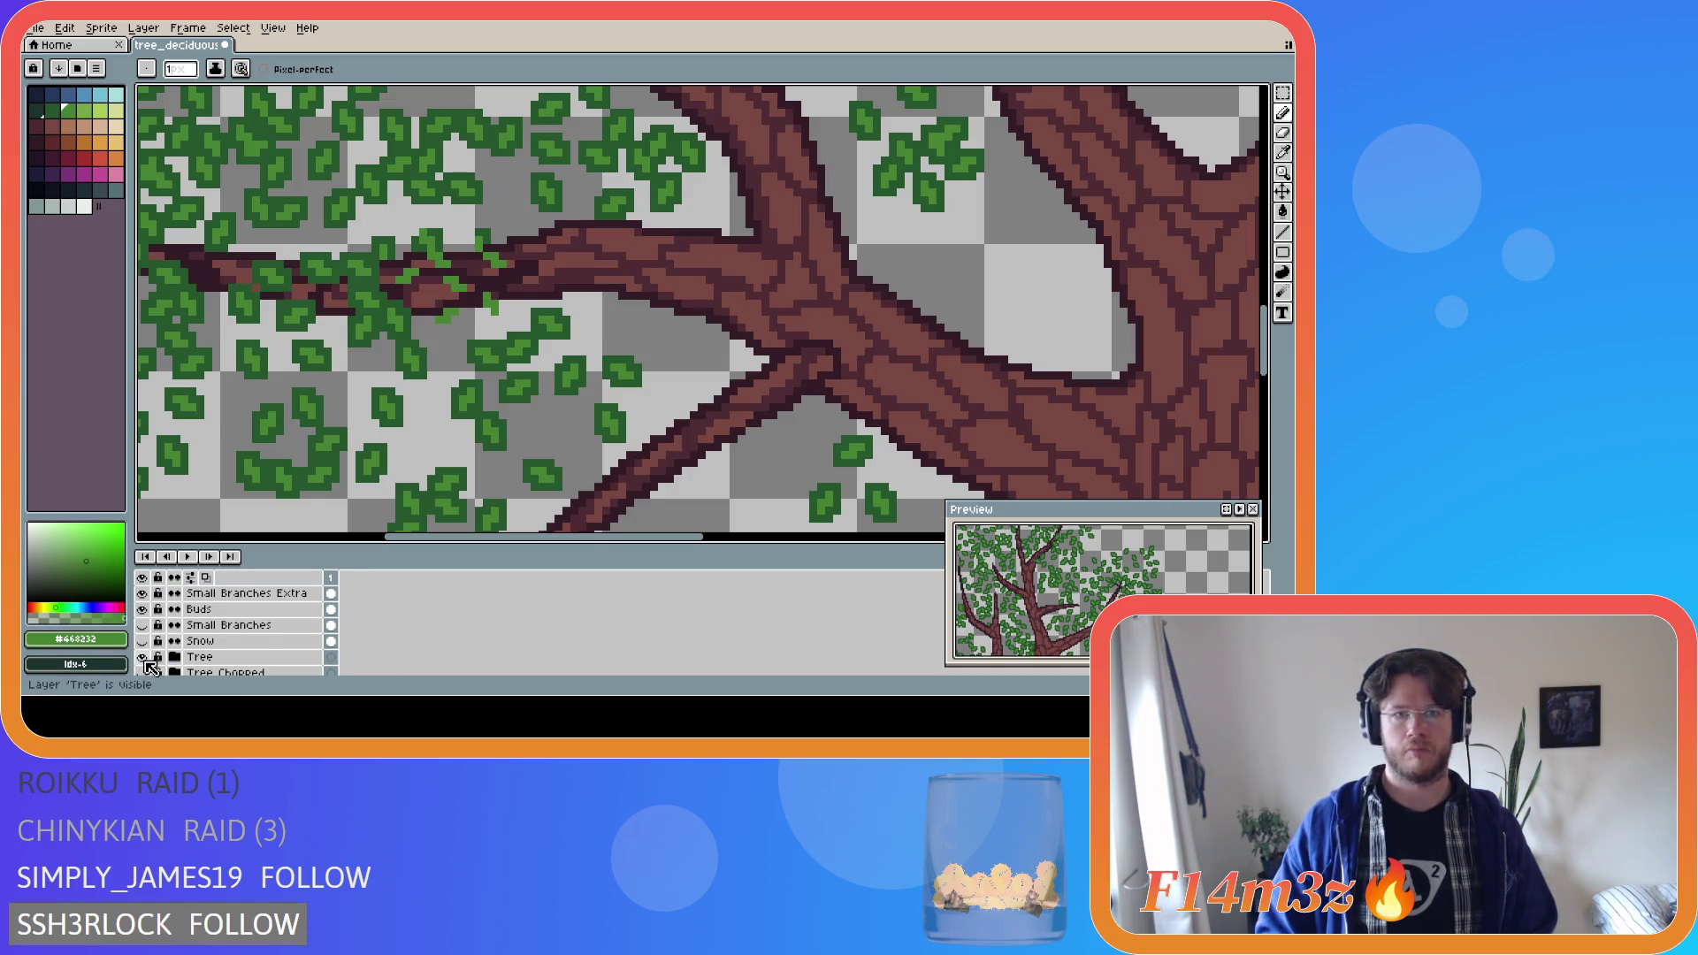
pyautogui.click(143, 657)
# Pick darker green #25562e and touch up a bud pixel near the twig on the Buds layer.
pyautogui.keyDown('alt'); pyautogui.click(425, 243); pyautogui.keyUp('alt')
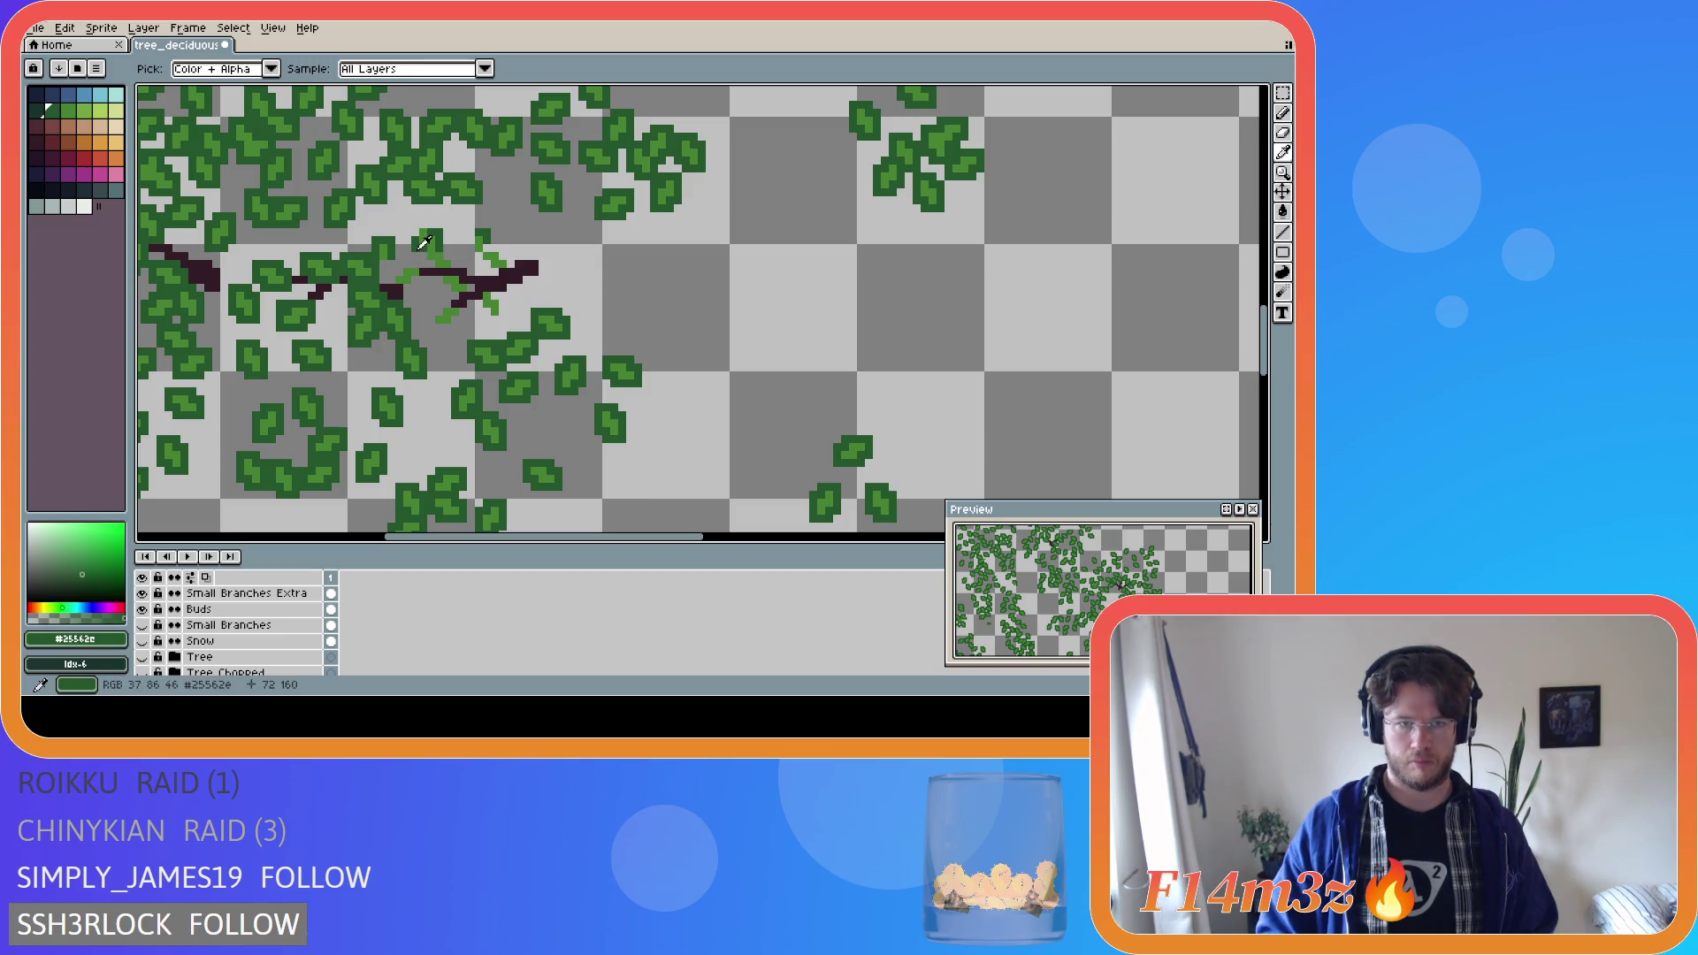
pyautogui.scroll(2, 241, 637)
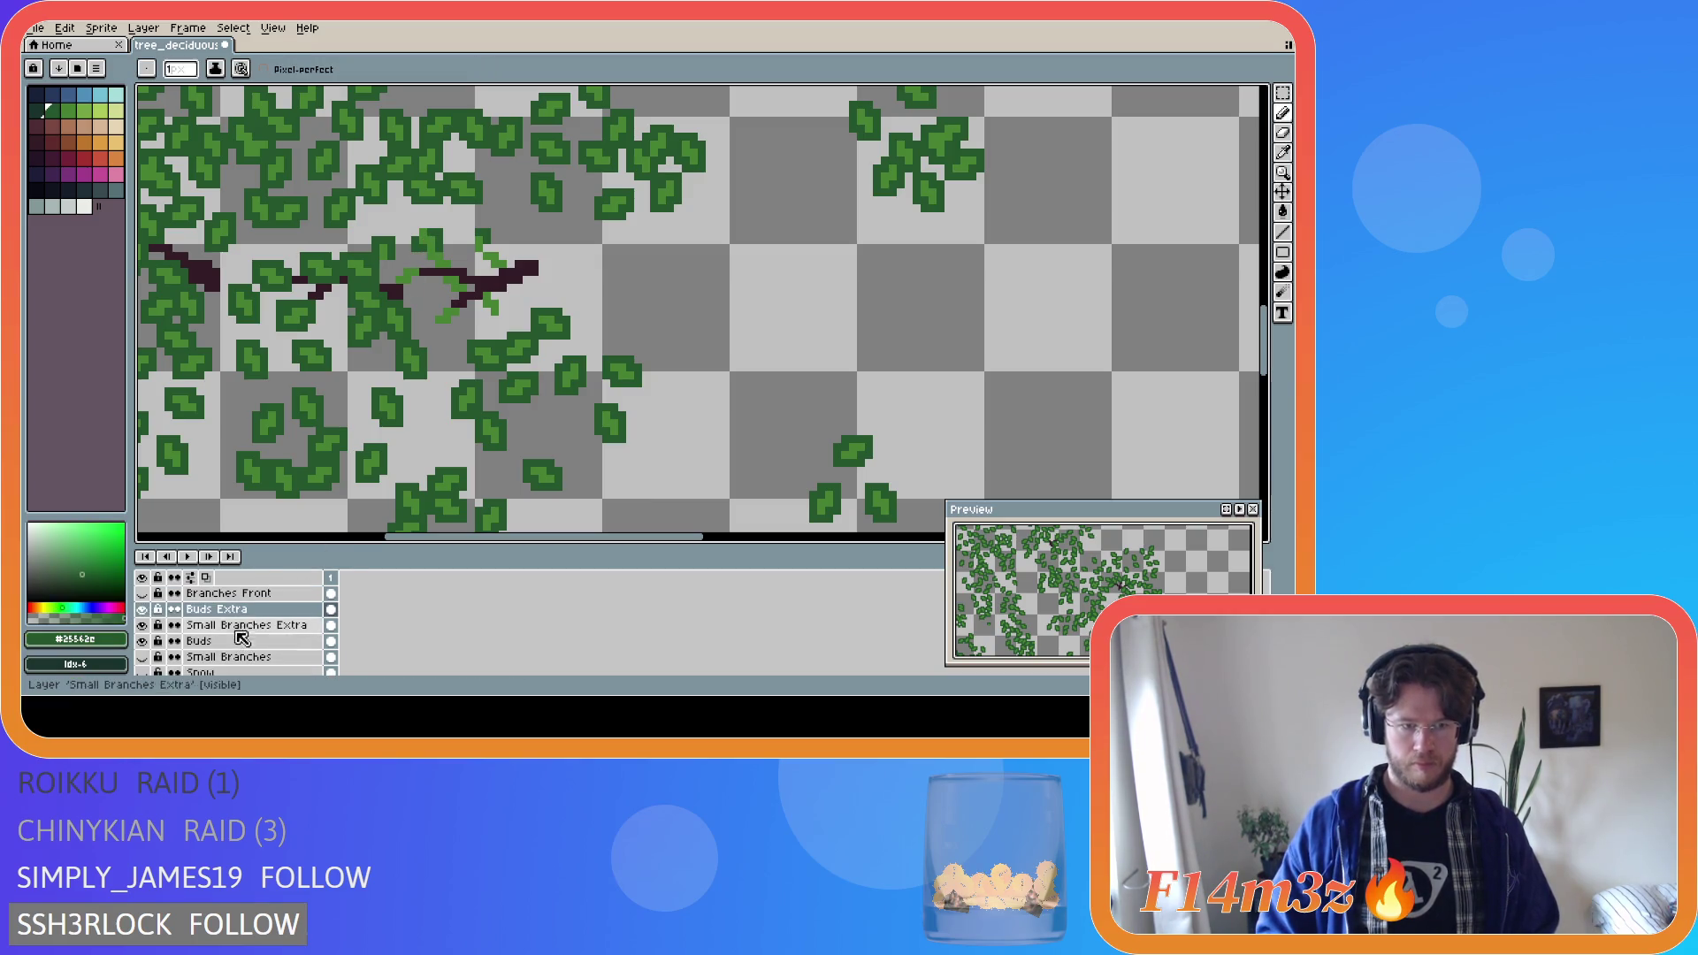
pyautogui.click(237, 635)
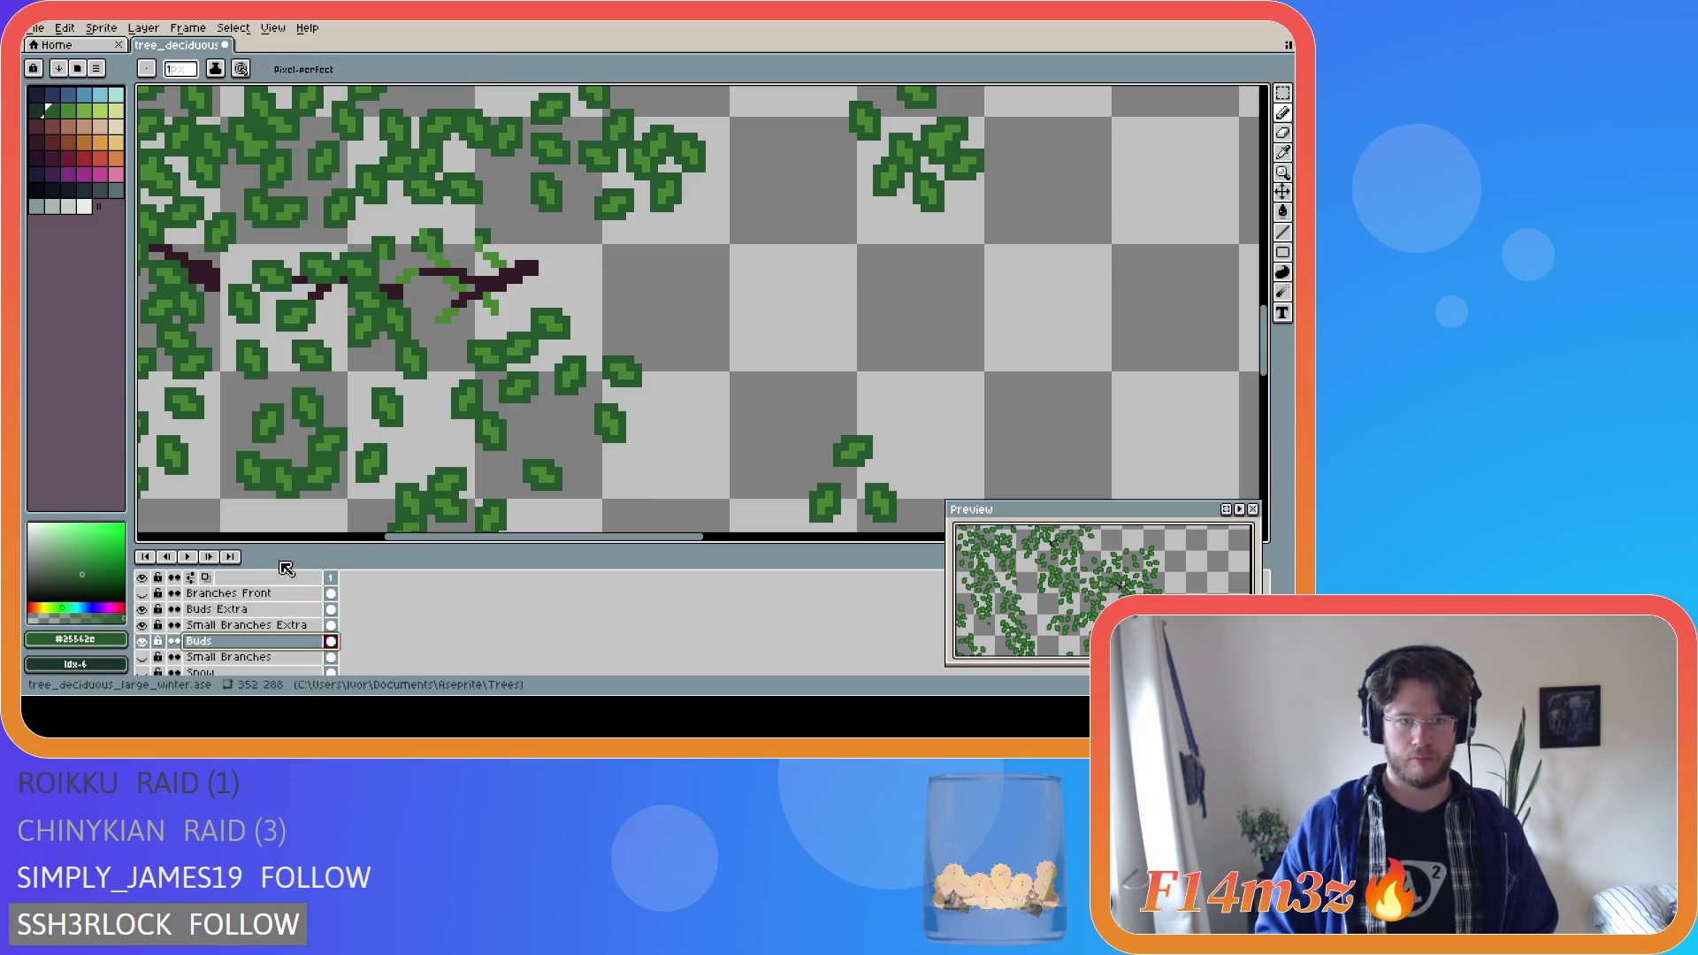
pyautogui.click(454, 248)
pyautogui.click(447, 249)
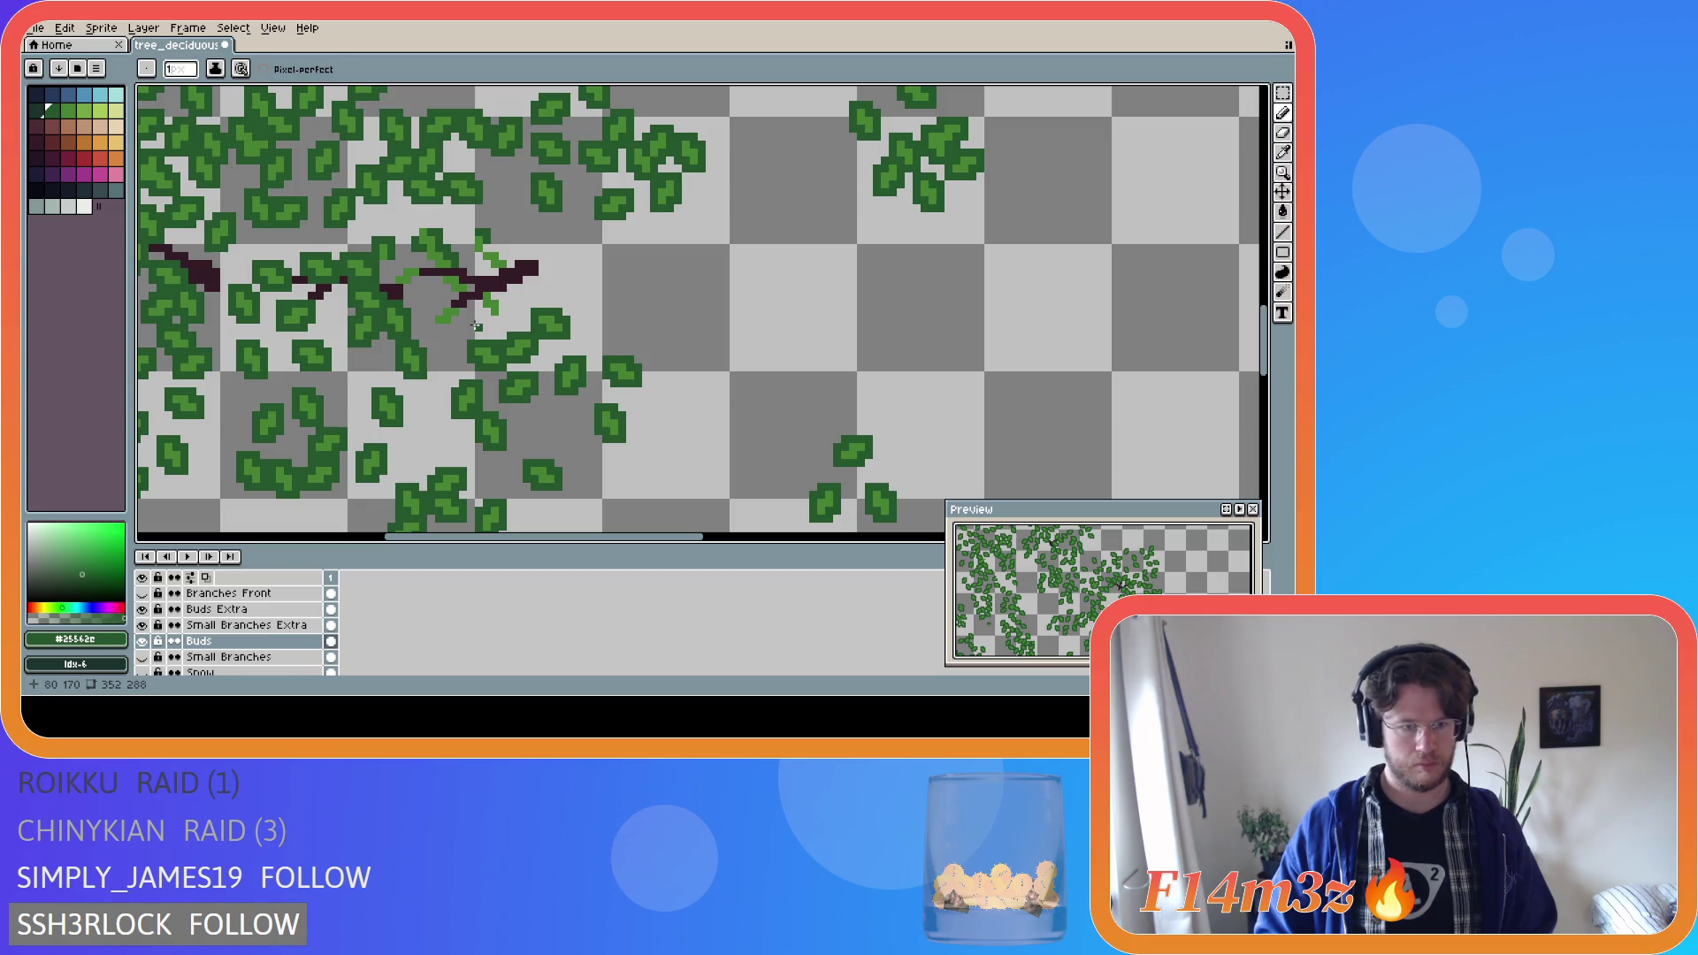
# Toggle the Buds layer off and on twice to compare the tree with and without buds.
pyautogui.press('v')
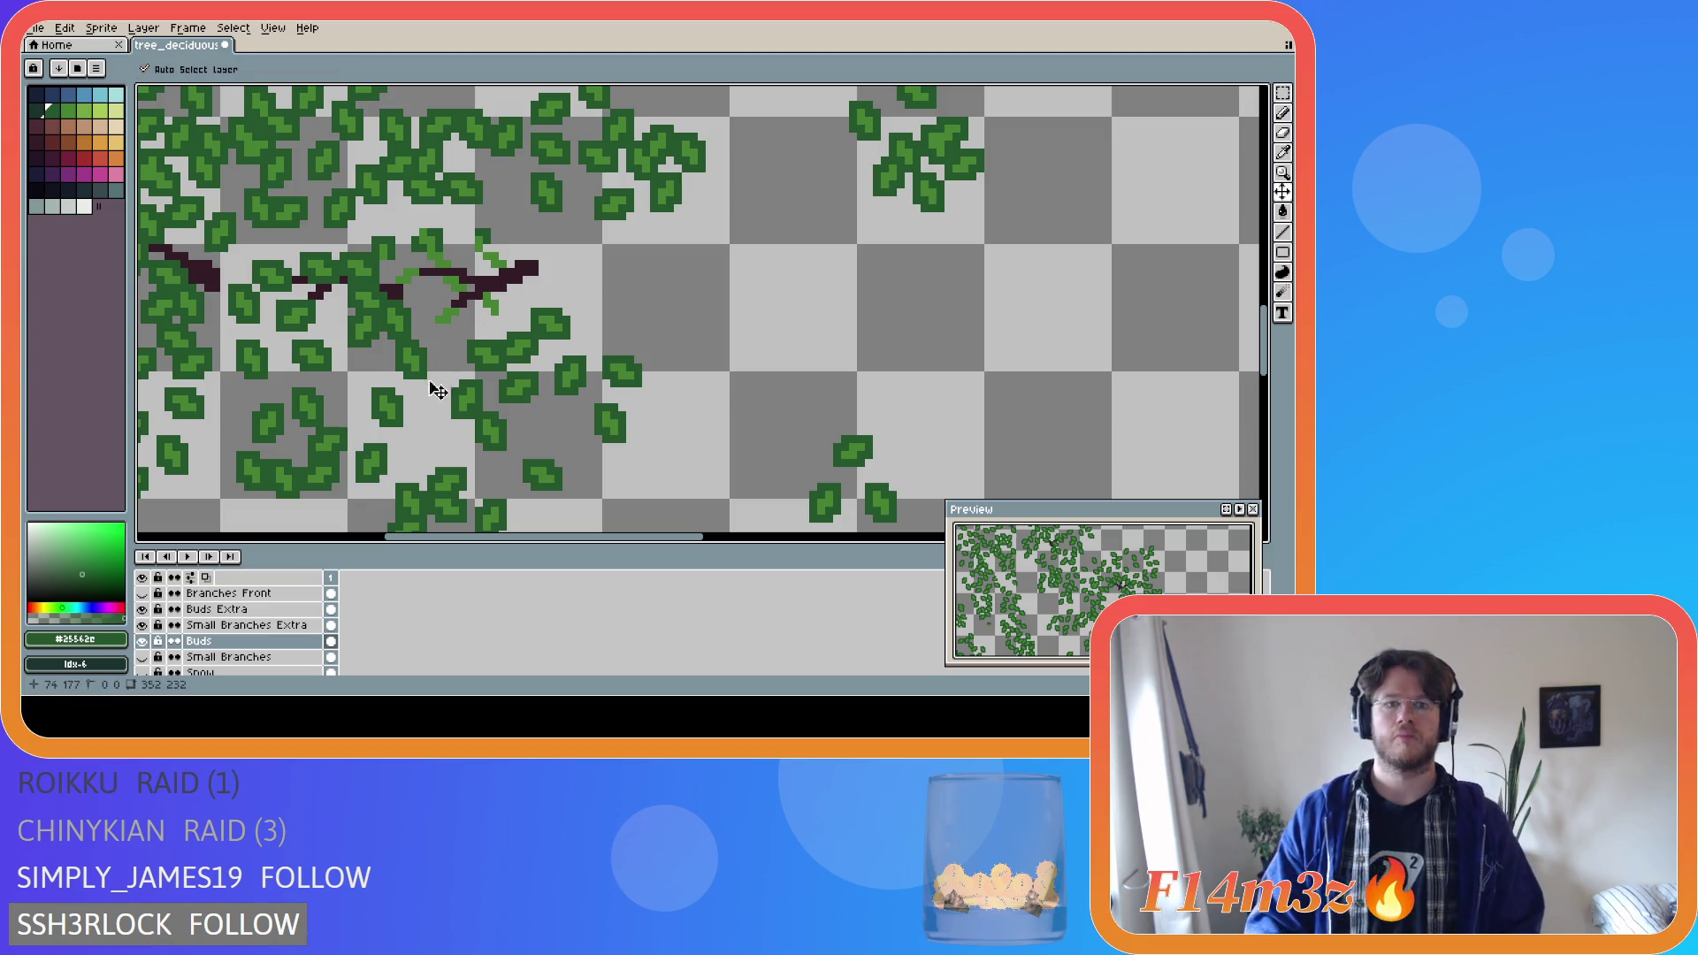
pyautogui.press('b')
pyautogui.click(143, 640)
pyautogui.click(147, 639)
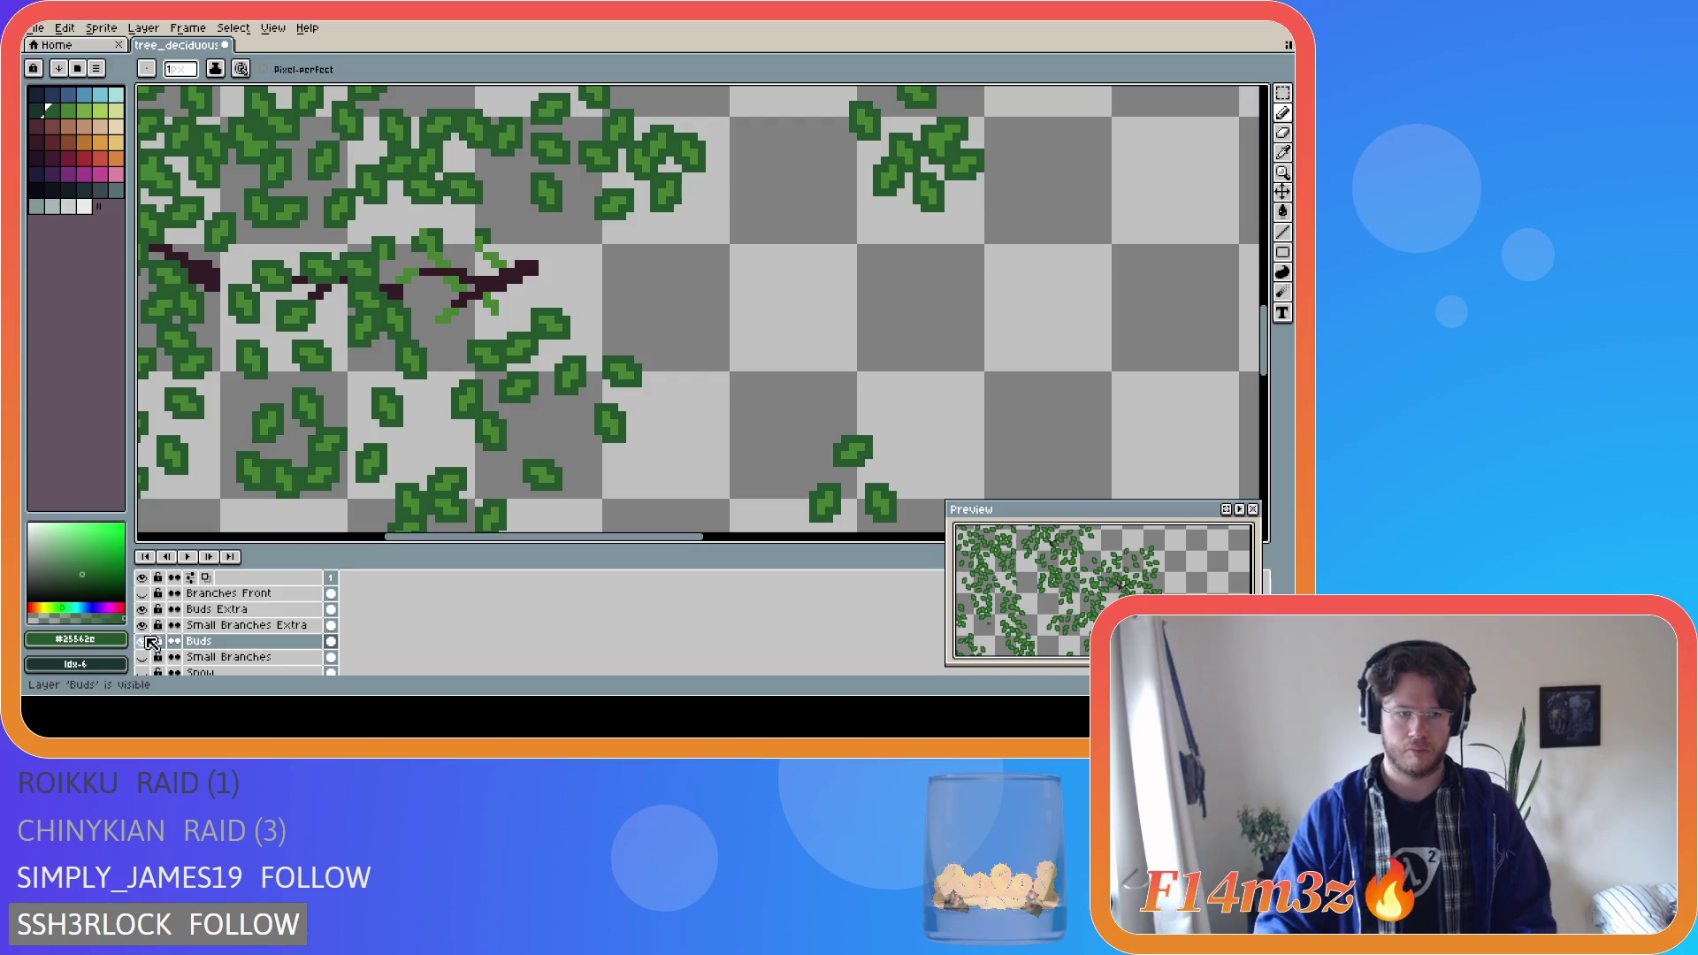
pyautogui.click(148, 639)
pyautogui.click(148, 639)
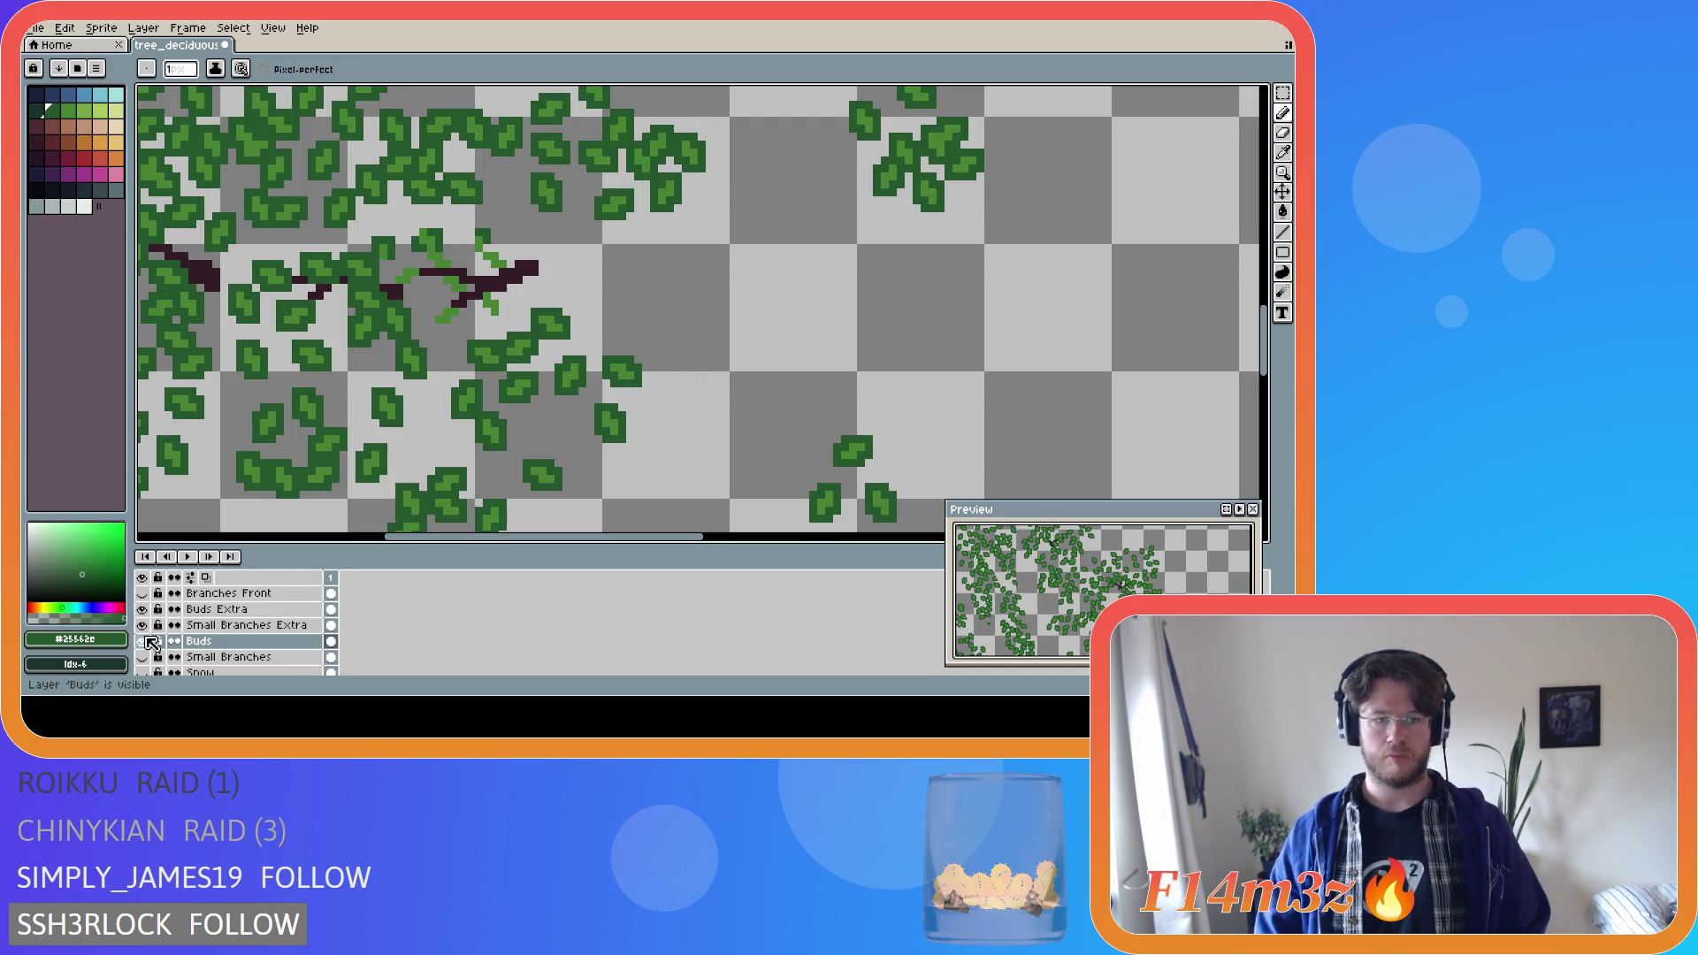
# On Buds Extra, paint over the light-green bud pixels along the central twig in dark green.
pyautogui.click(216, 609)
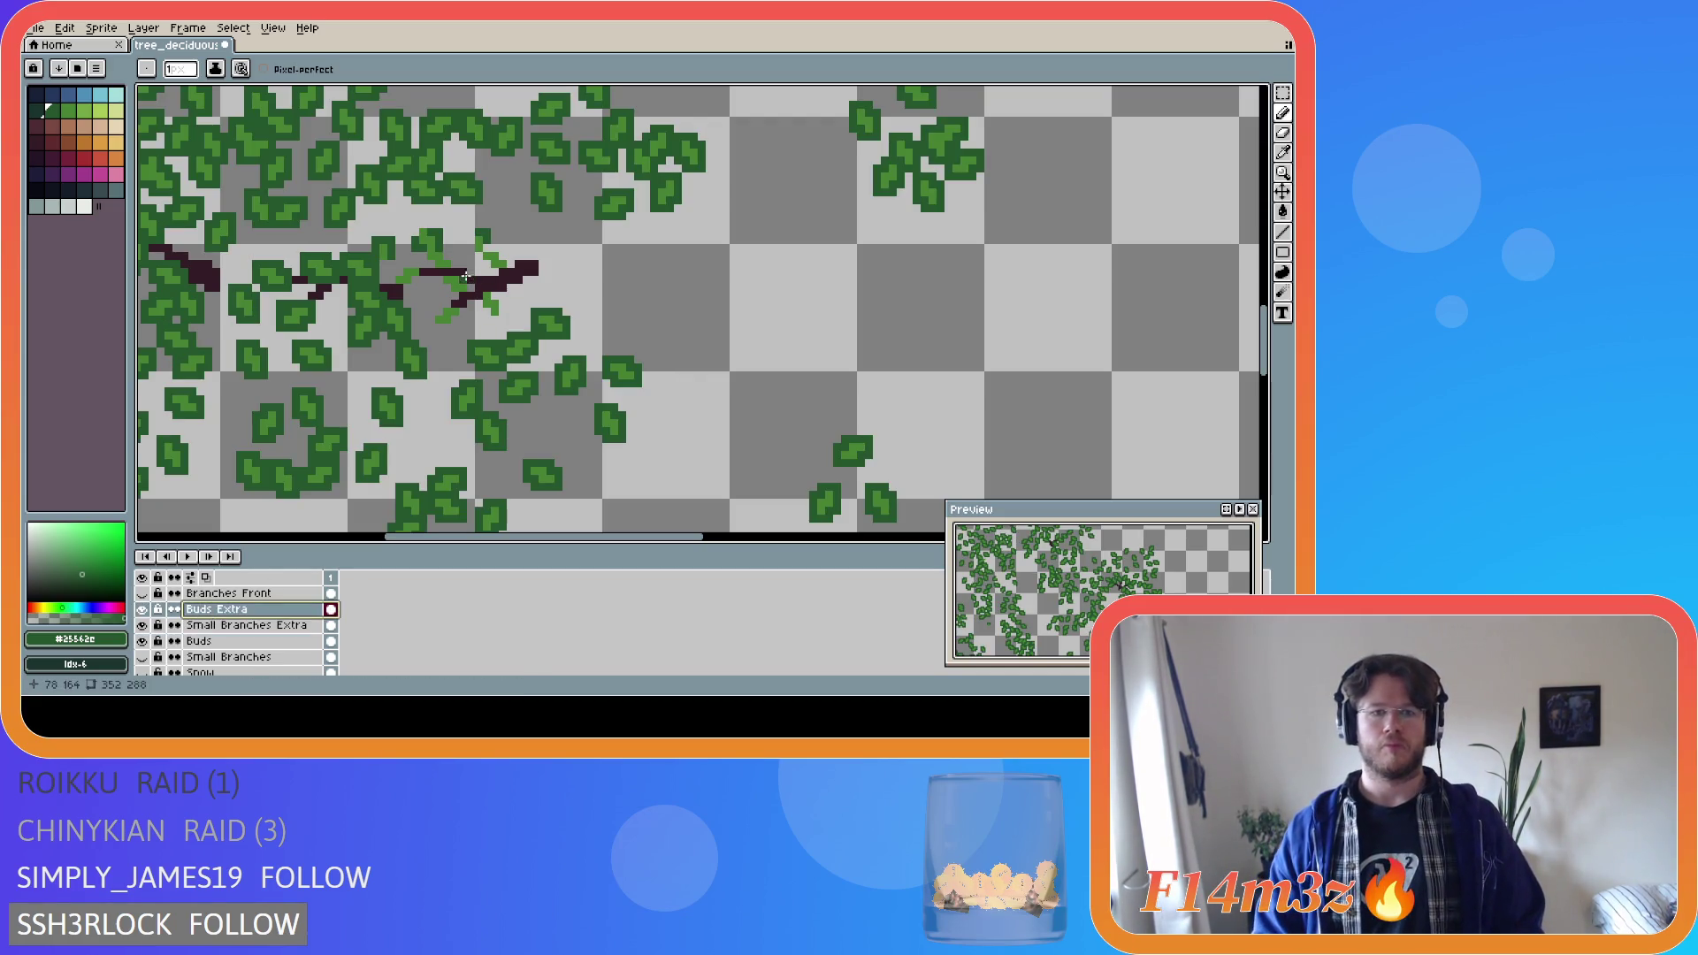
pyautogui.click(448, 257)
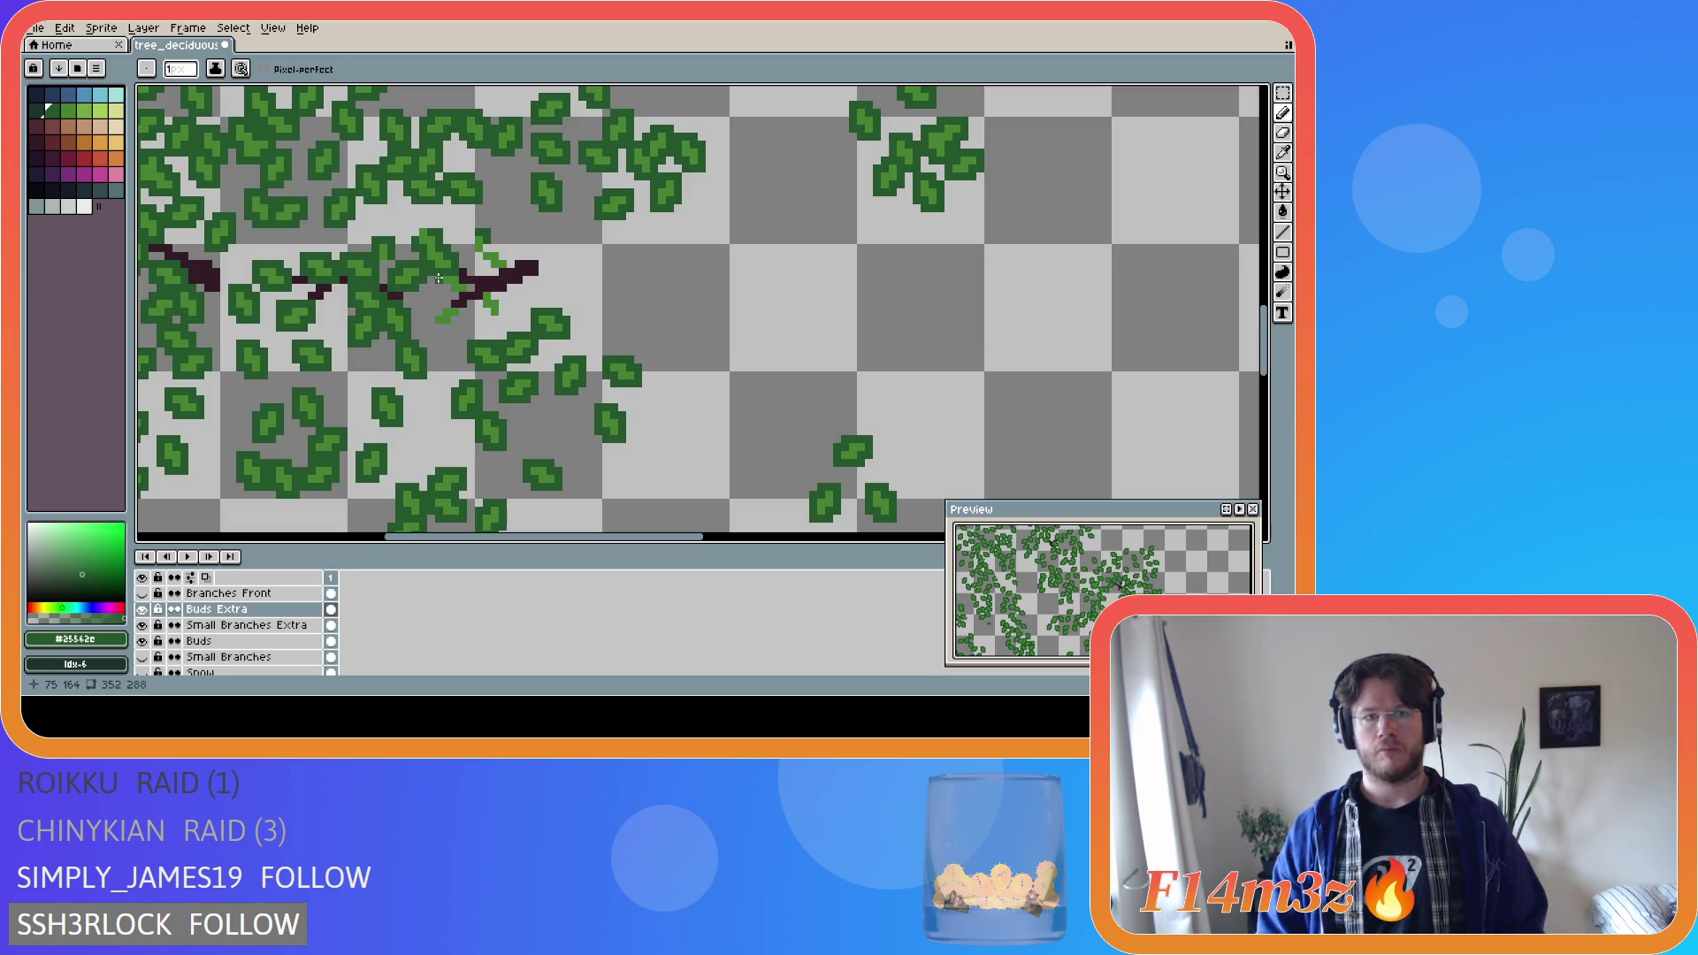
pyautogui.moveTo(445, 285); pyautogui.dragTo(459, 296)
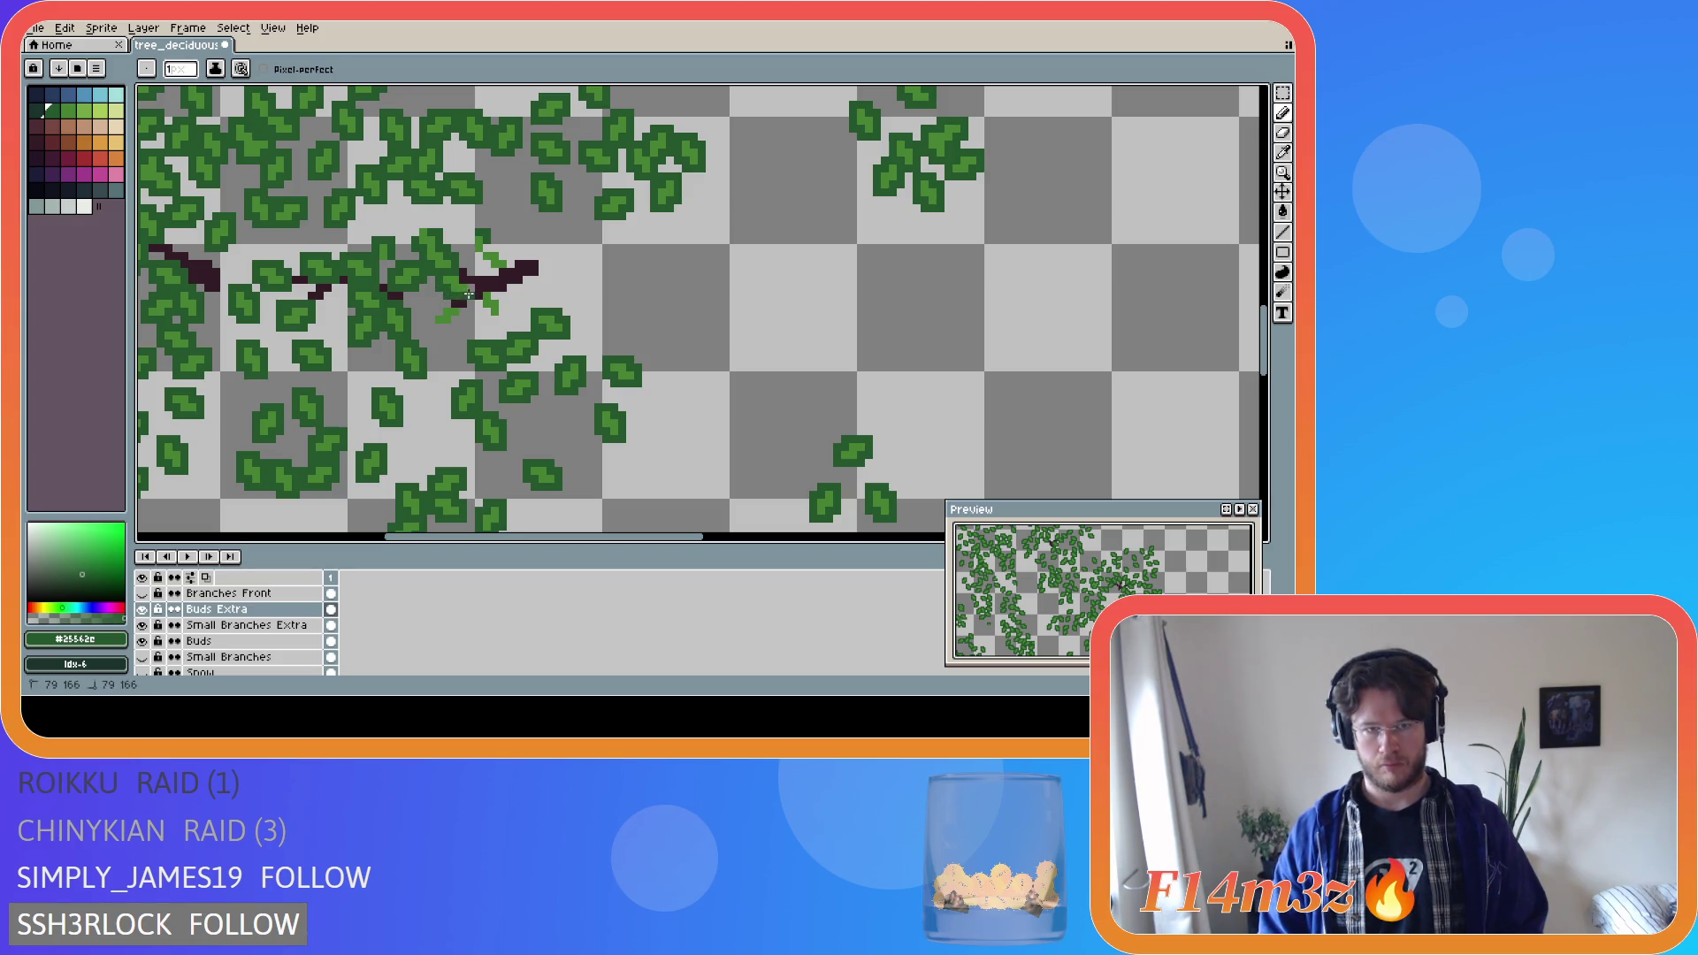
pyautogui.moveTo(451, 304)
pyautogui.mouseDown()
pyautogui.moveTo(438, 325)
pyautogui.moveTo(455, 323)
pyautogui.mouseUp()
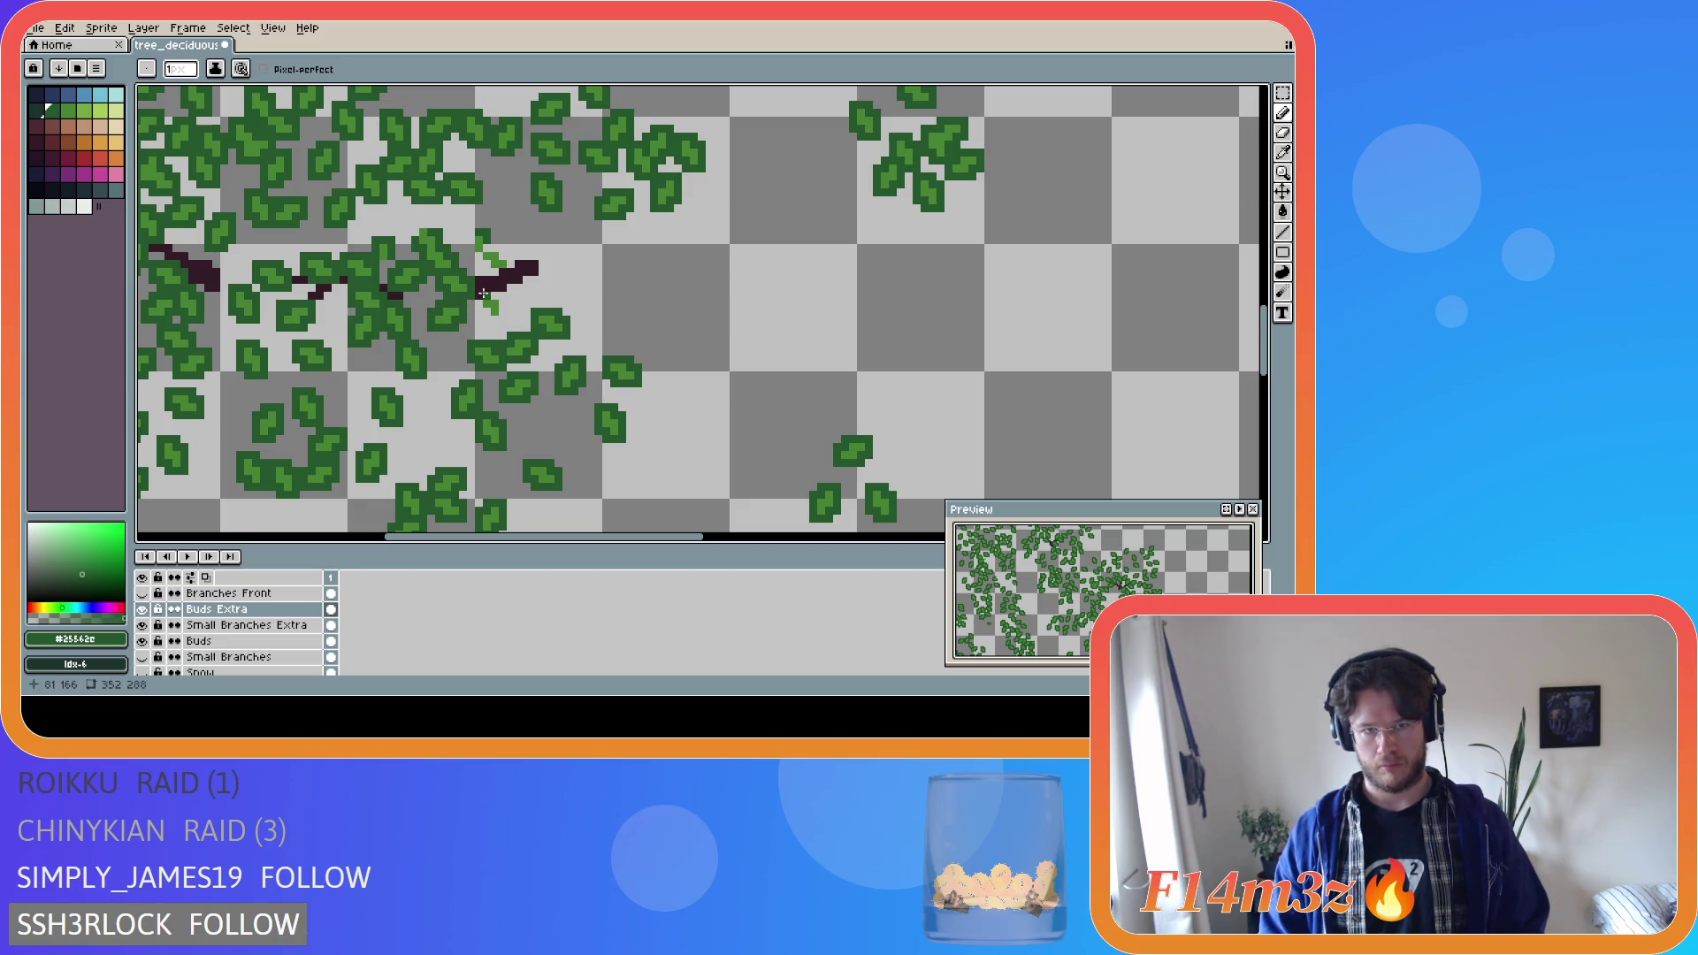
pyautogui.moveTo(479, 311)
pyautogui.mouseDown()
pyautogui.moveTo(502, 319)
pyautogui.moveTo(482, 285)
pyautogui.moveTo(508, 265)
pyautogui.moveTo(478, 256)
pyautogui.mouseUp()
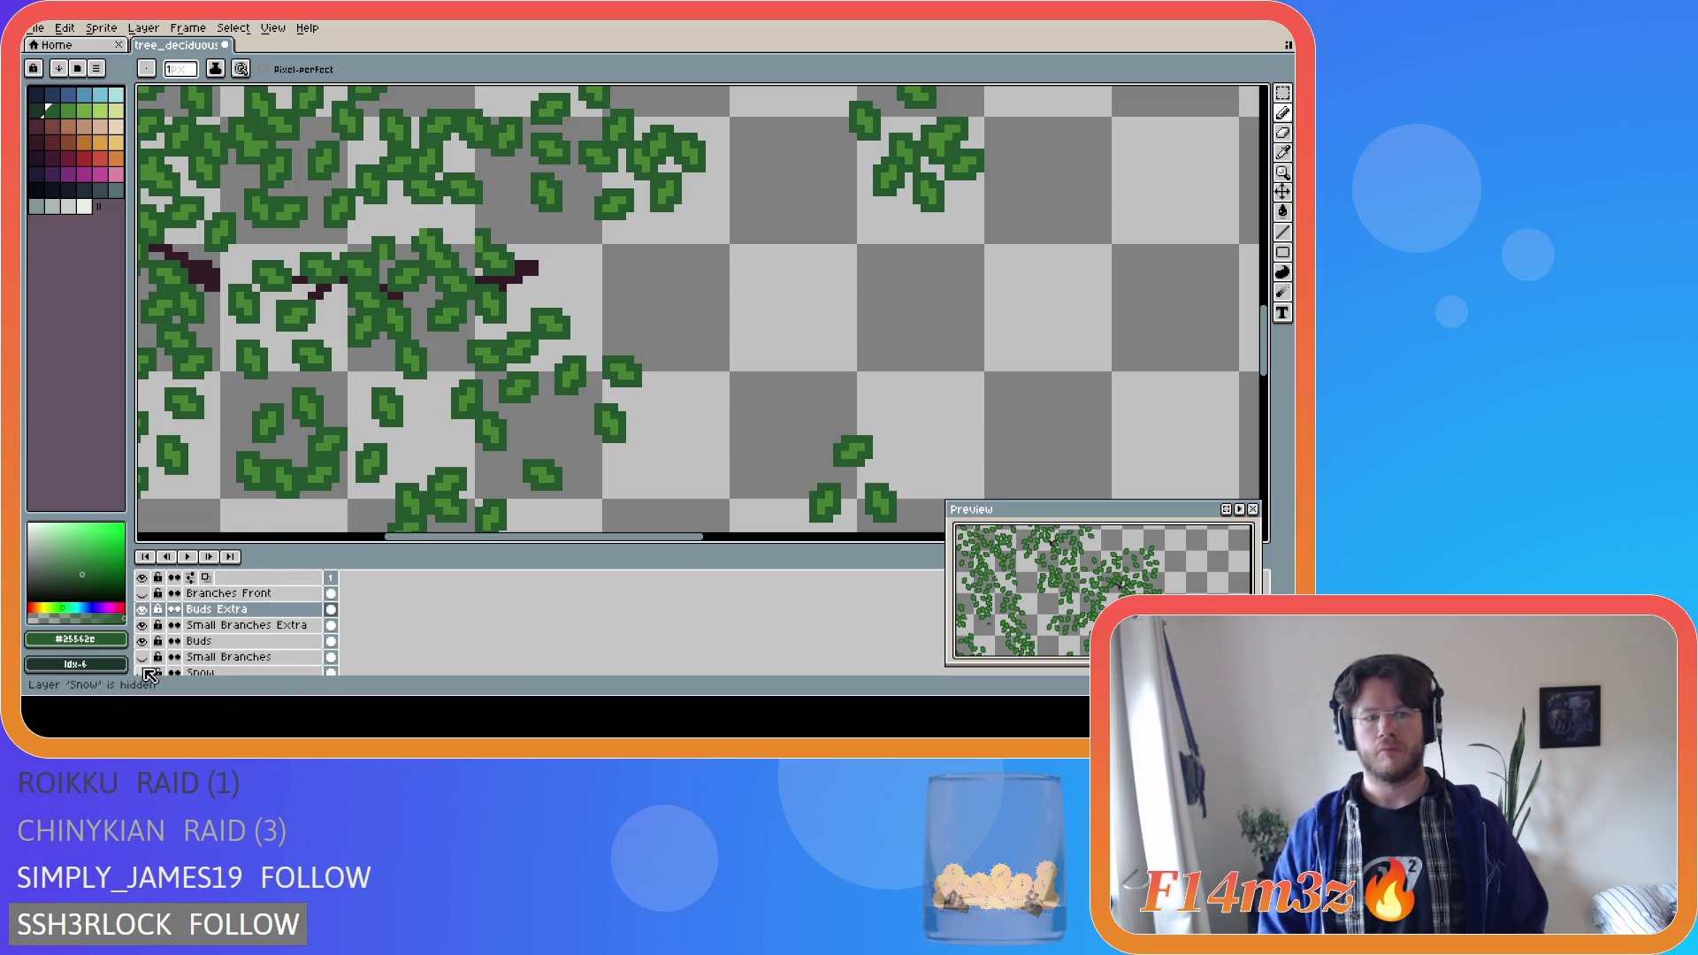
# Show the Tree and Small Branches layers and zoom around to review the whole tree.
pyautogui.scroll(-1, 149, 665)
pyautogui.click(143, 671)
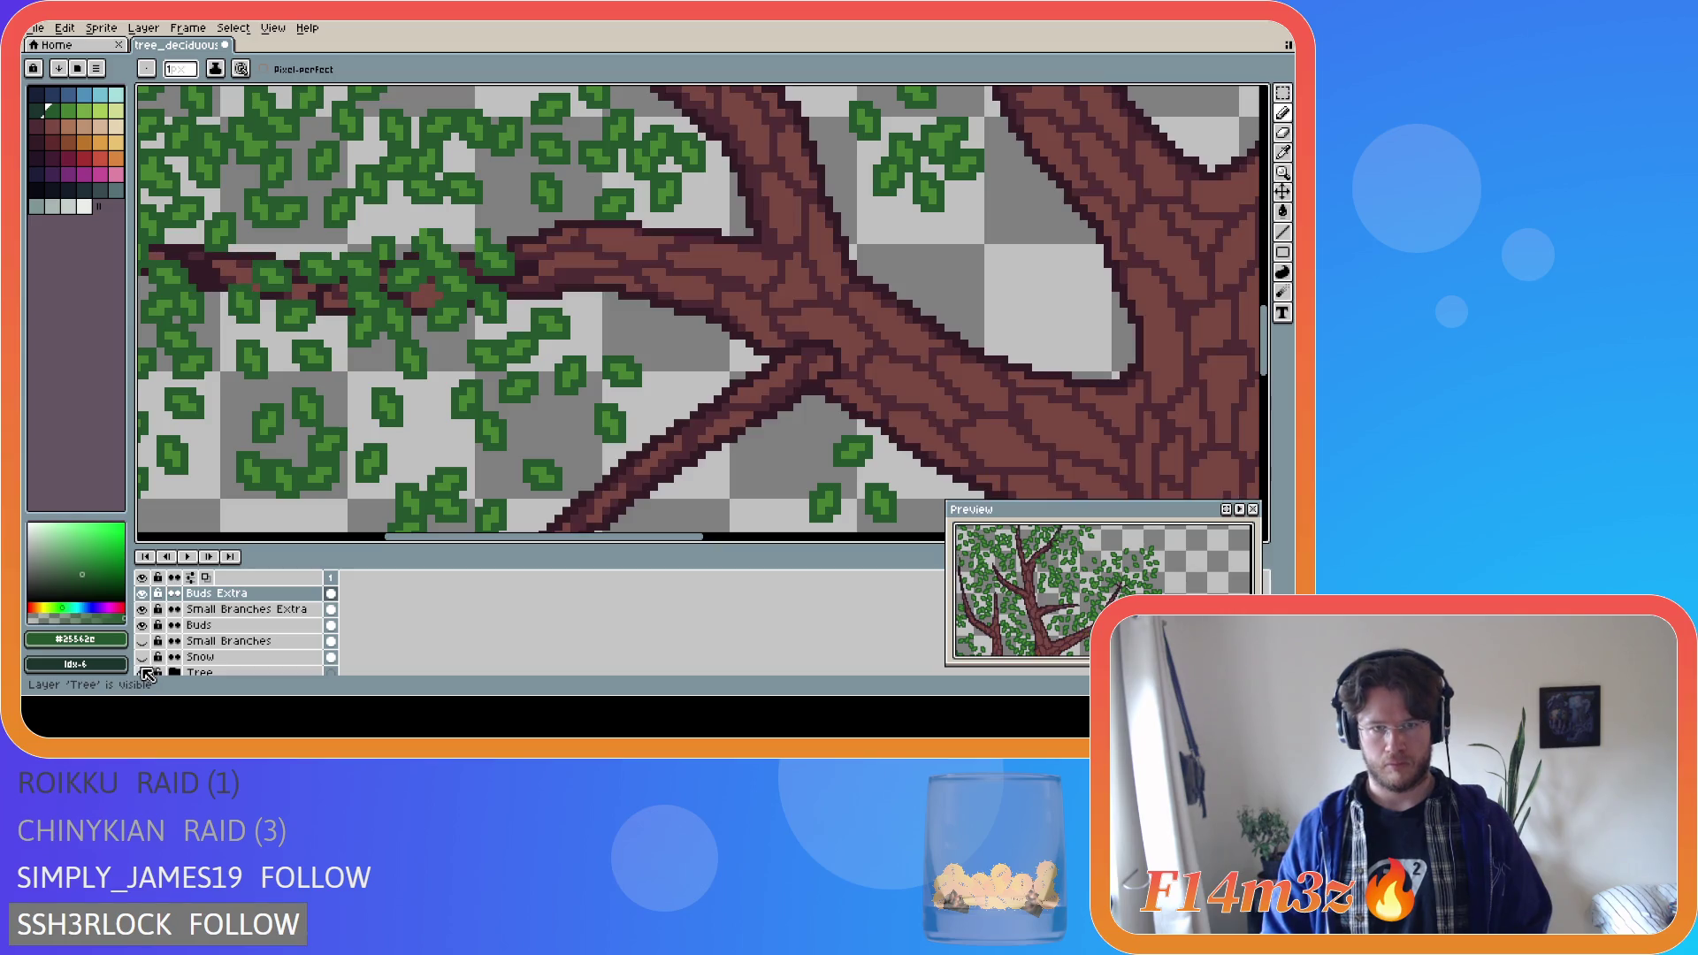
pyautogui.click(142, 640)
pyautogui.scroll(-1, 251, 408)
pyautogui.scroll(-2, 250, 408)
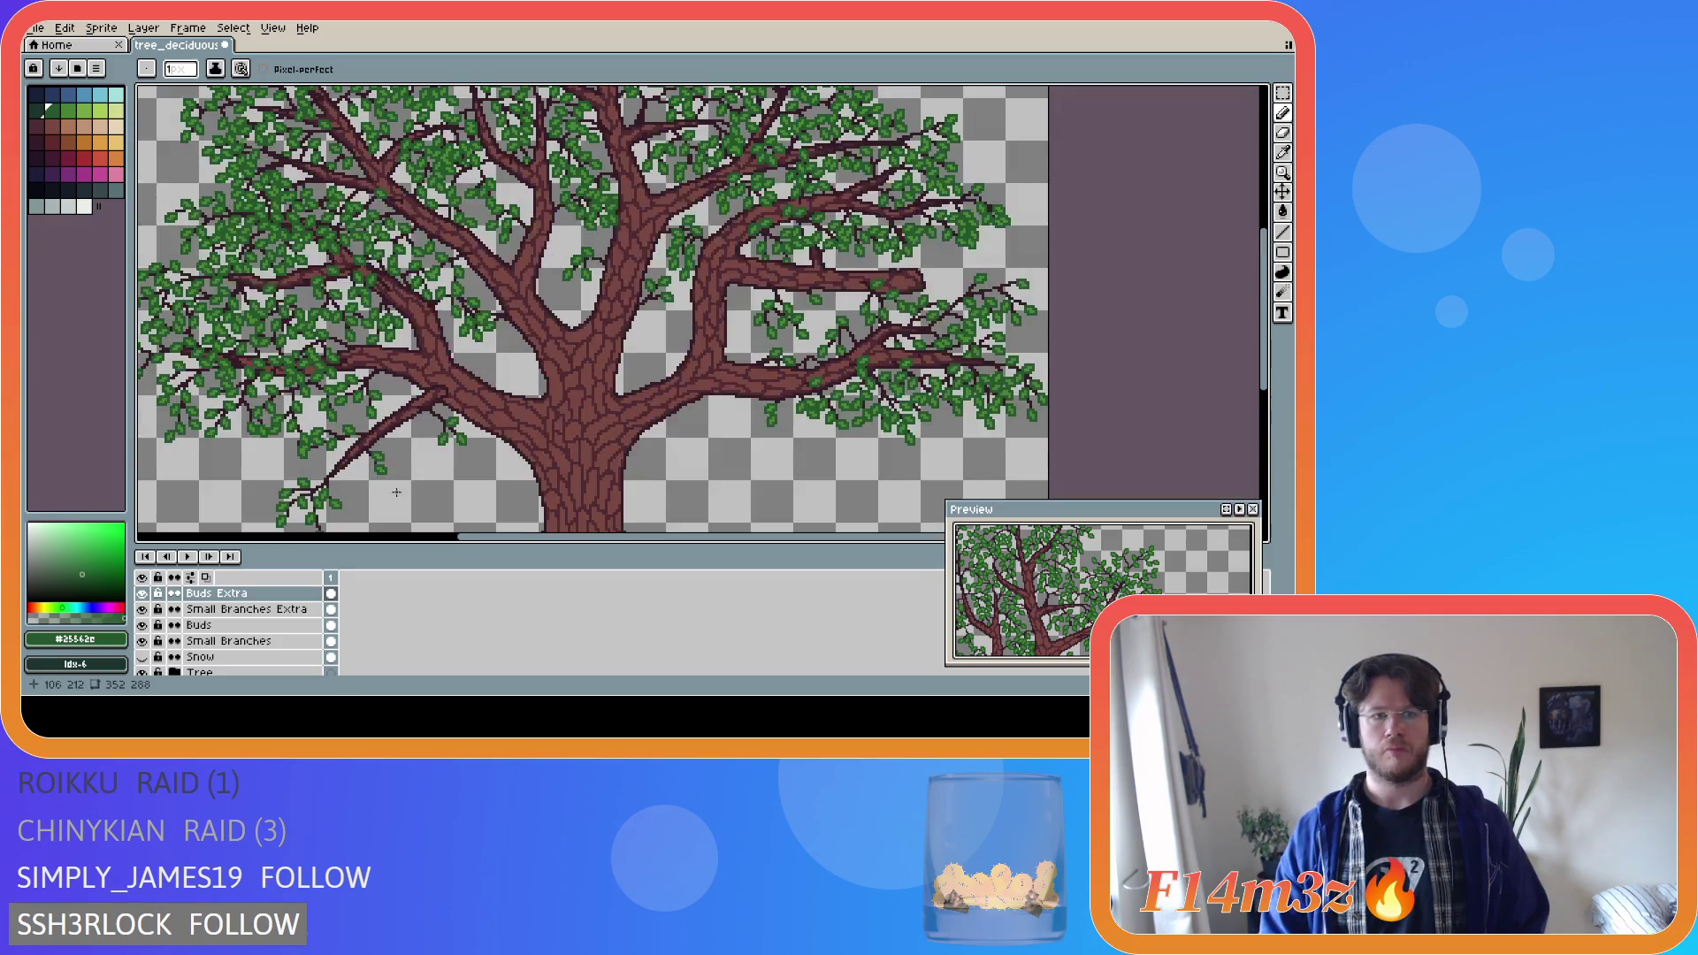
pyautogui.moveTo(610, 544); pyautogui.dragTo(497, 544)
pyautogui.scroll(-2, 520, 456)
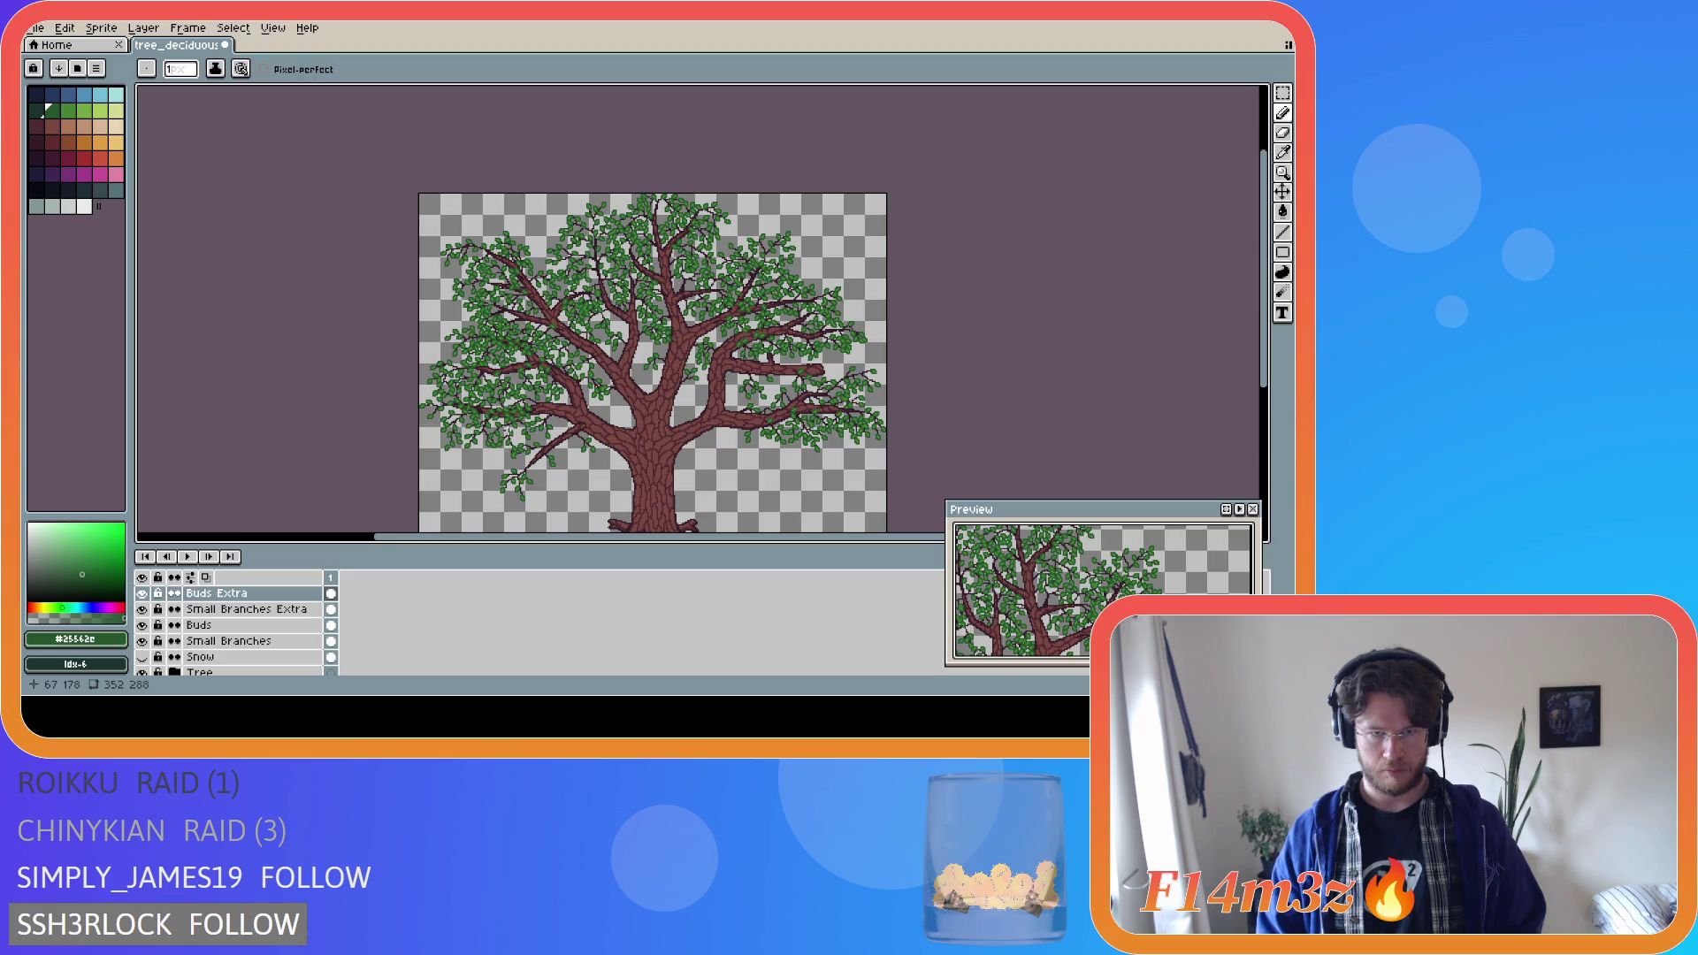
pyautogui.scroll(2, 507, 430)
pyautogui.scroll(2, 508, 430)
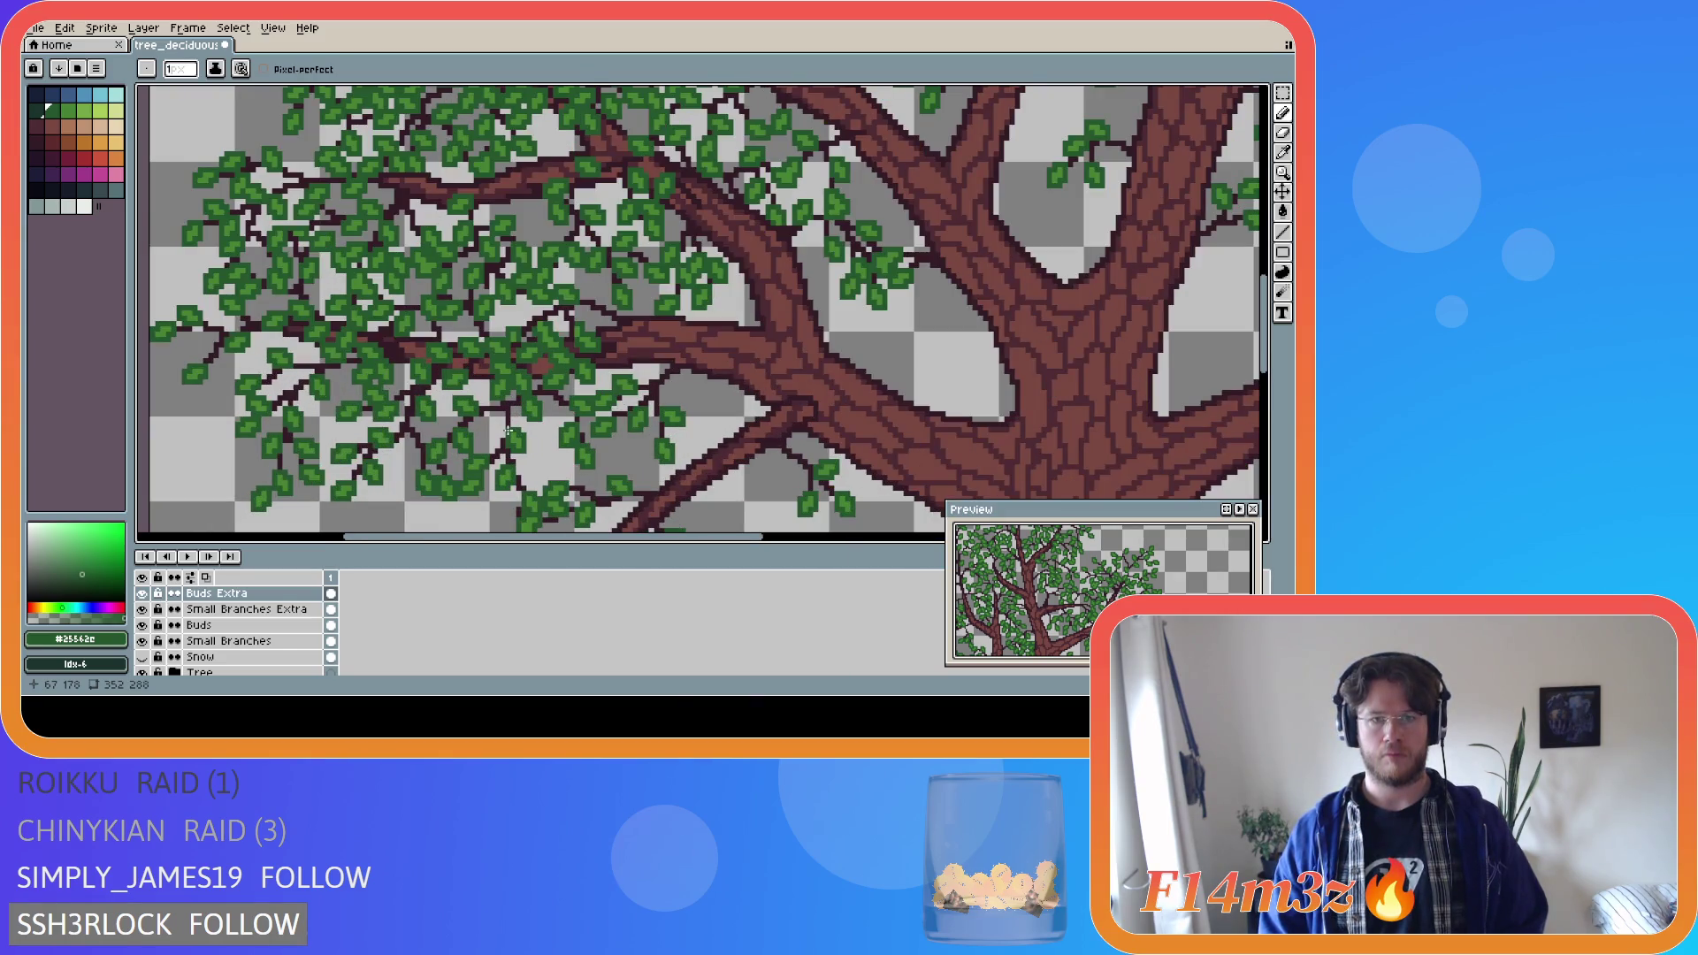
pyautogui.scroll(1, 509, 431)
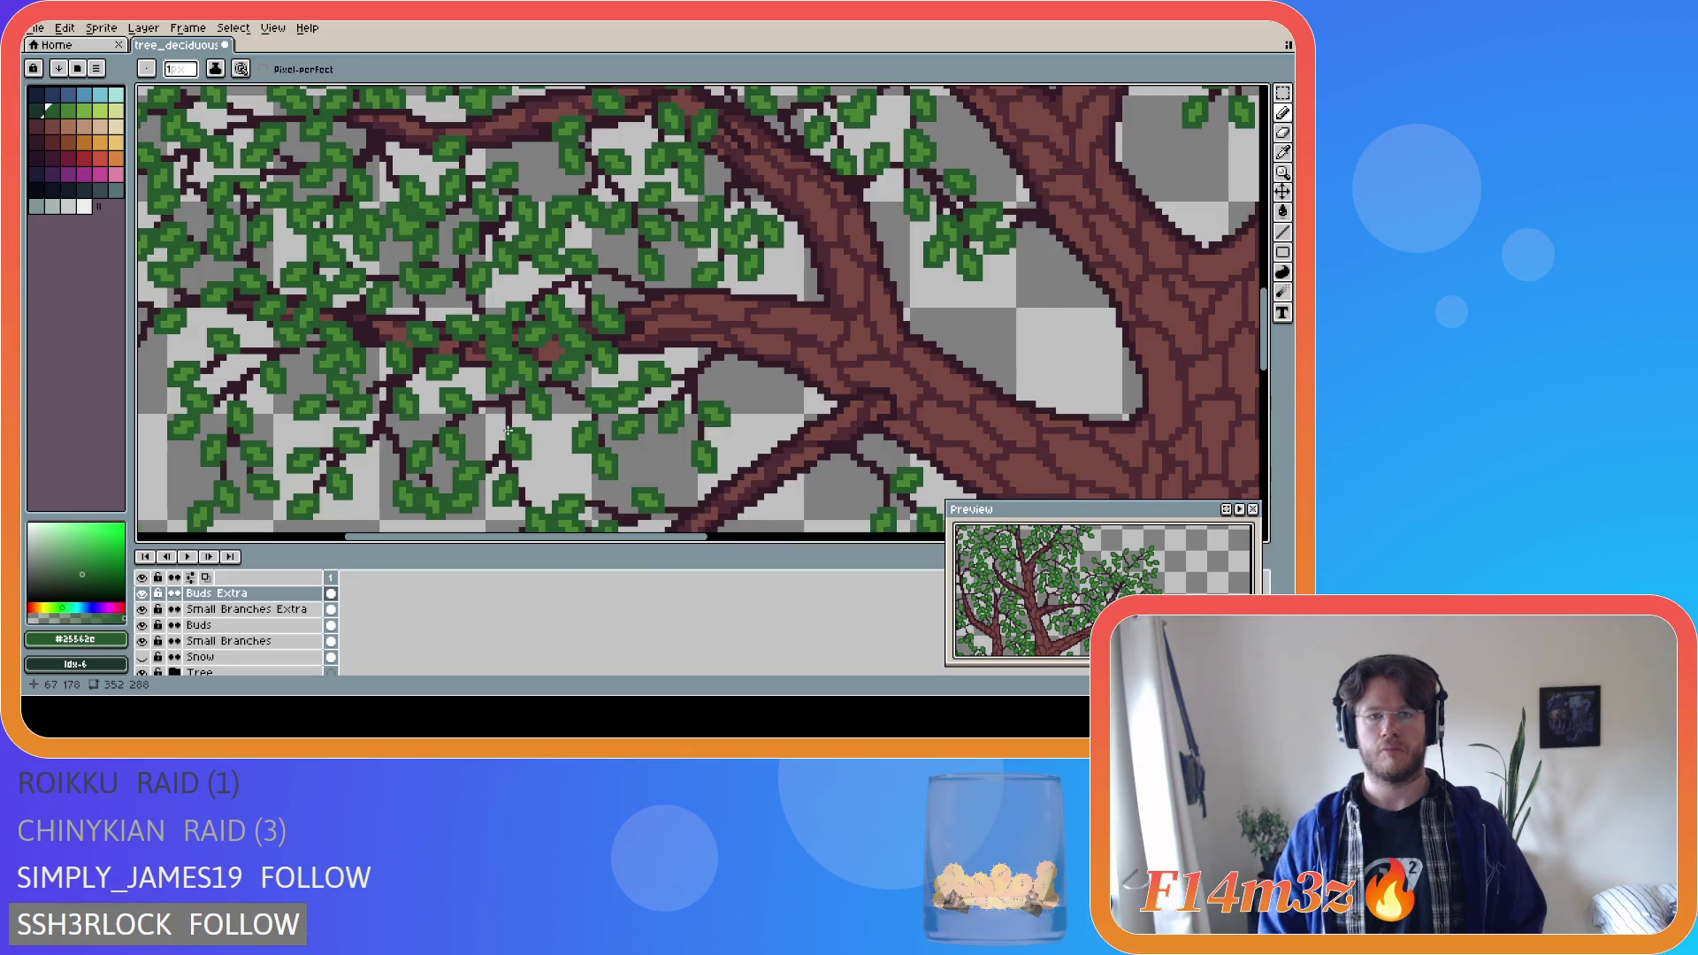
pyautogui.scroll(1, 509, 430)
# Add a few #468232 green pixels to the leaves, then sample the darker green #25562e.
pyautogui.hotkey('alt', 'Down')
pyautogui.hotkey('alt', 'Down')
pyautogui.keyDown('alt'); pyautogui.click(567, 272); pyautogui.keyUp('alt')
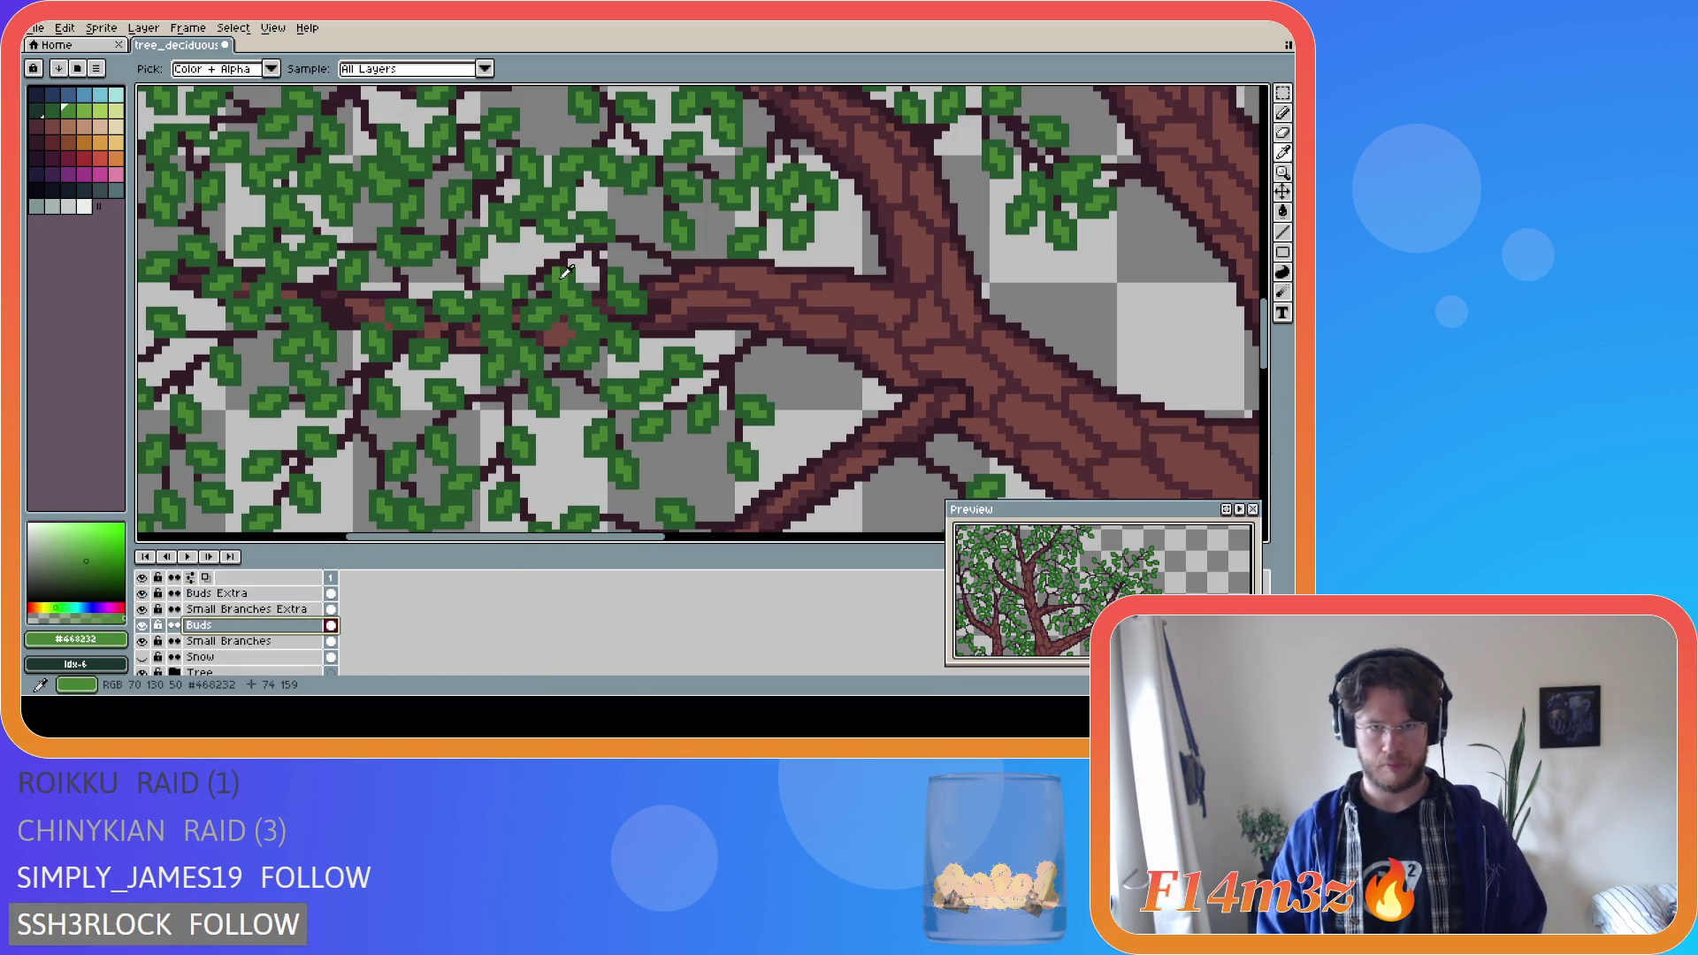
pyautogui.click(542, 252)
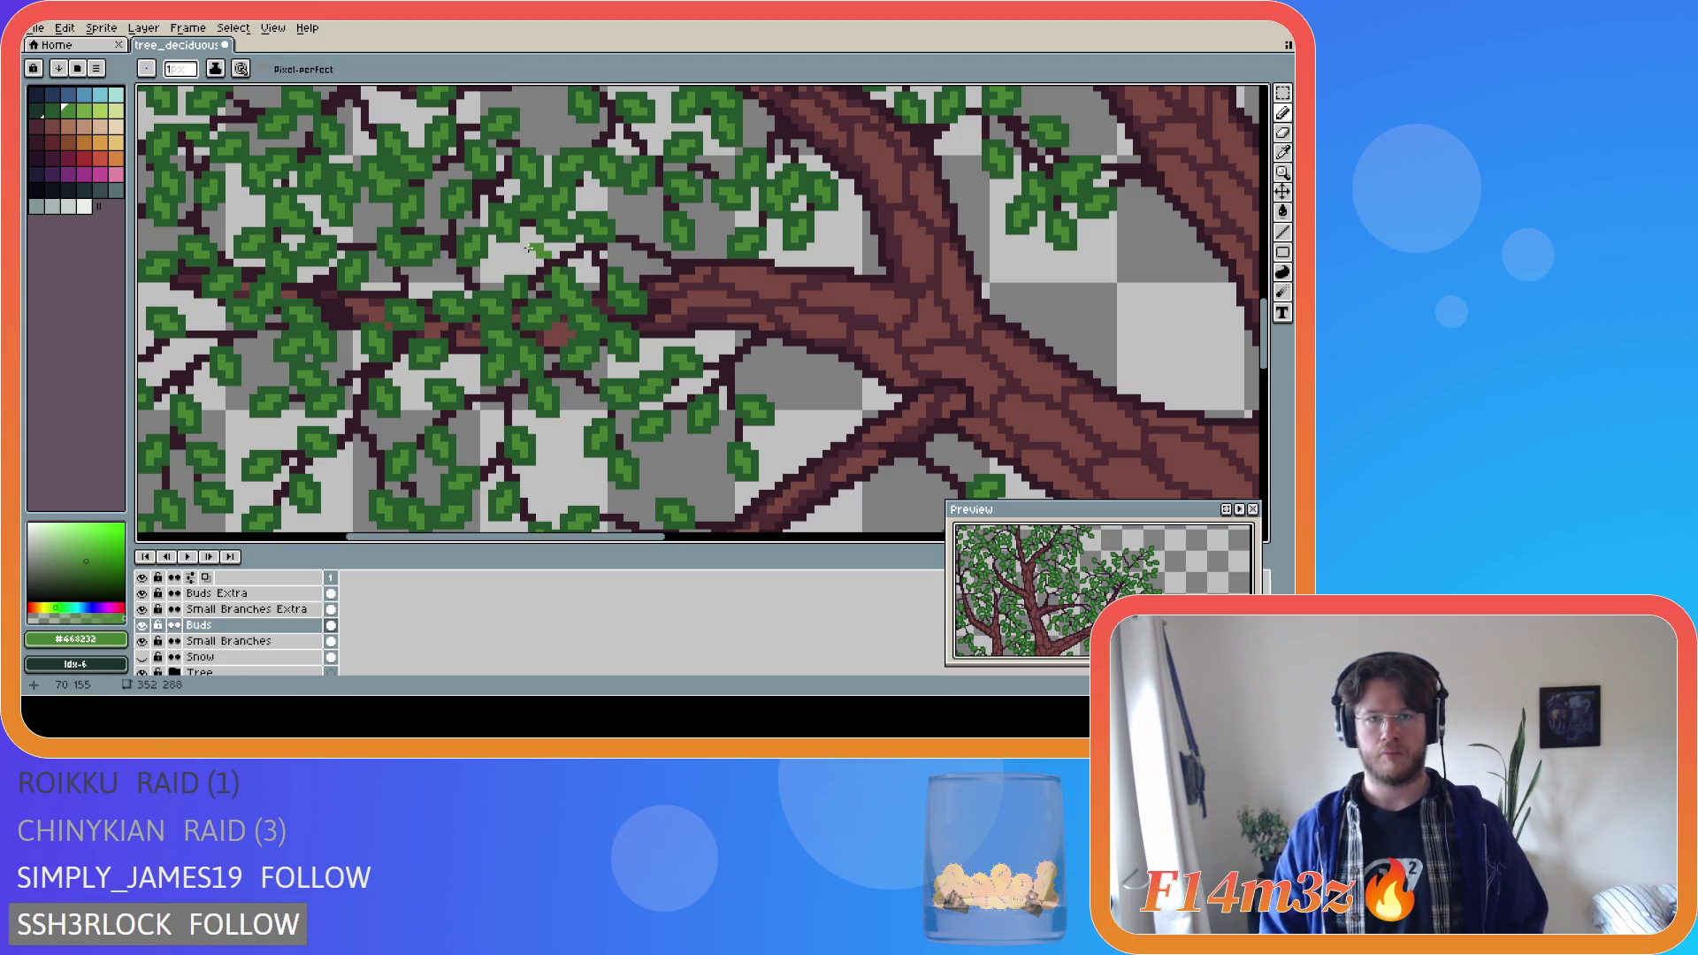
pyautogui.keyDown('alt'); pyautogui.click(536, 239); pyautogui.keyUp('alt')
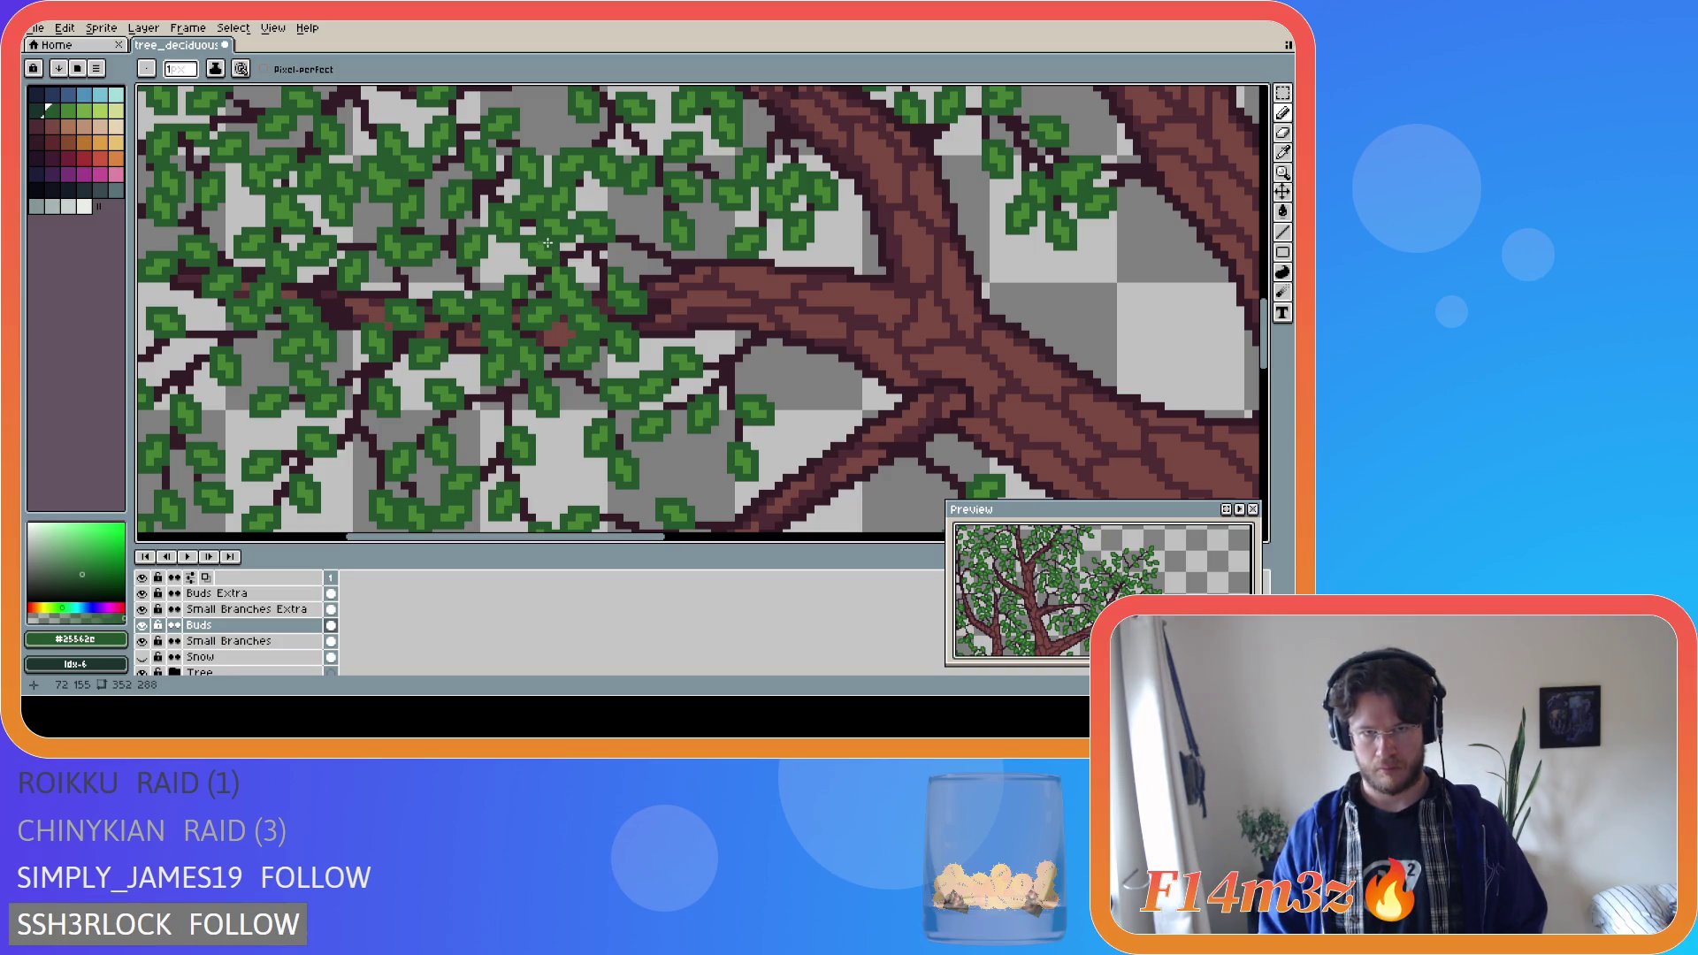
pyautogui.scroll(-2, 476, 431)
pyautogui.scroll(-1, 476, 431)
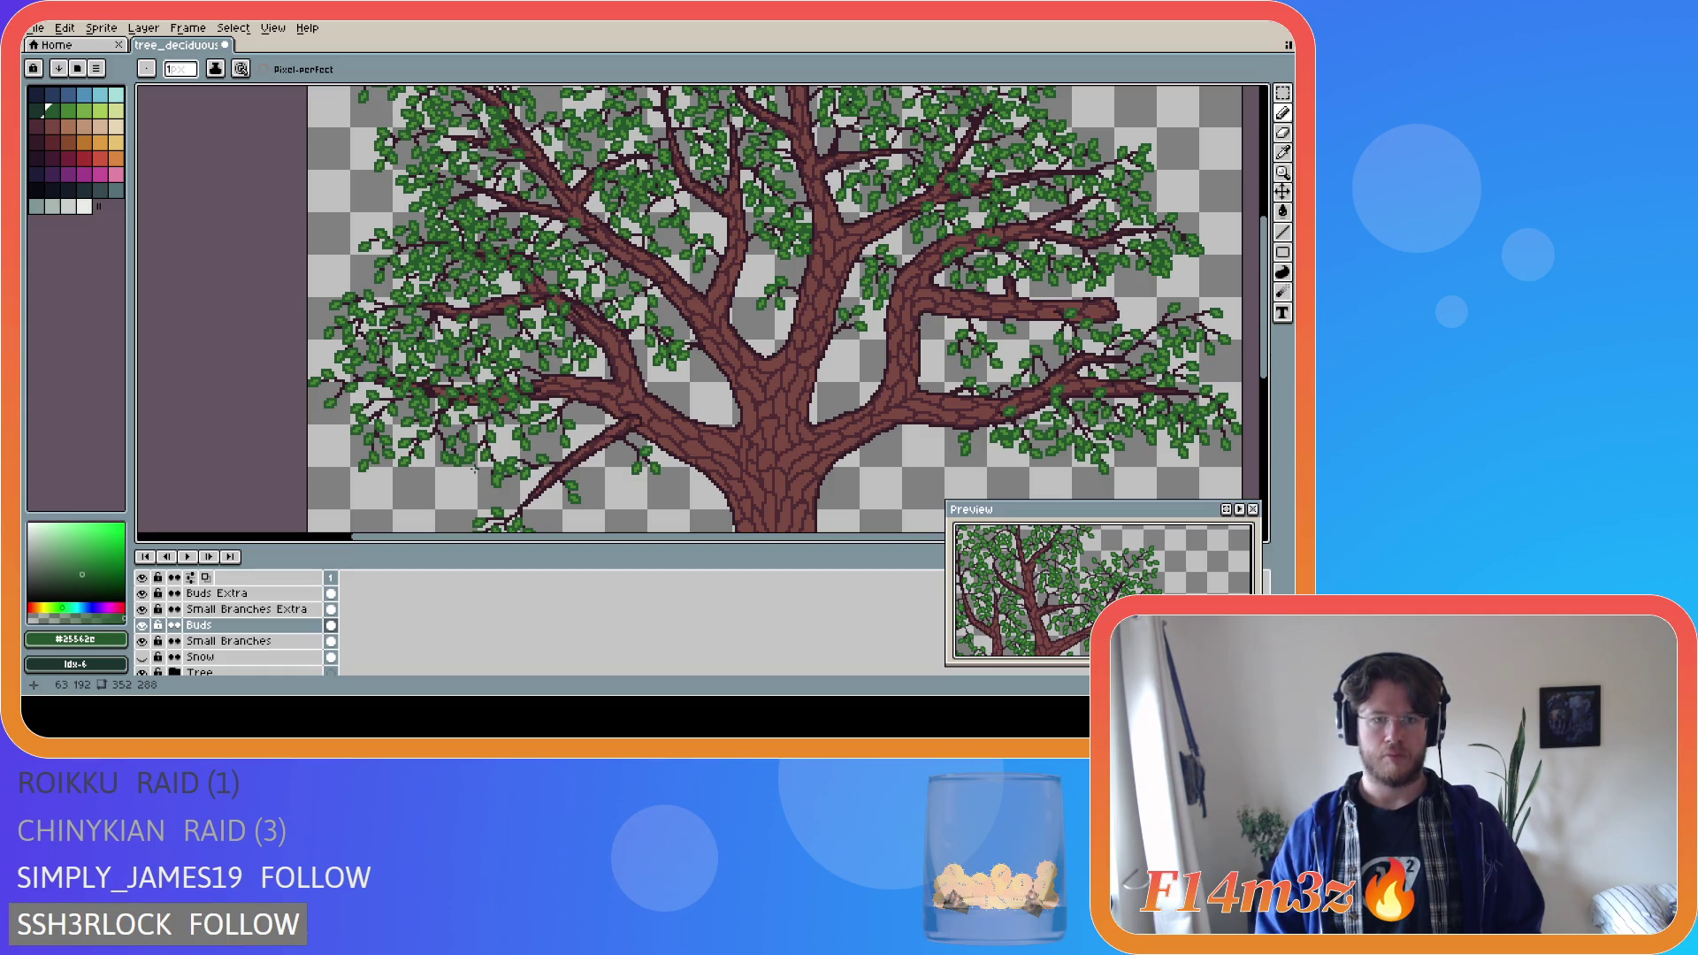
pyautogui.scroll(-2, 475, 469)
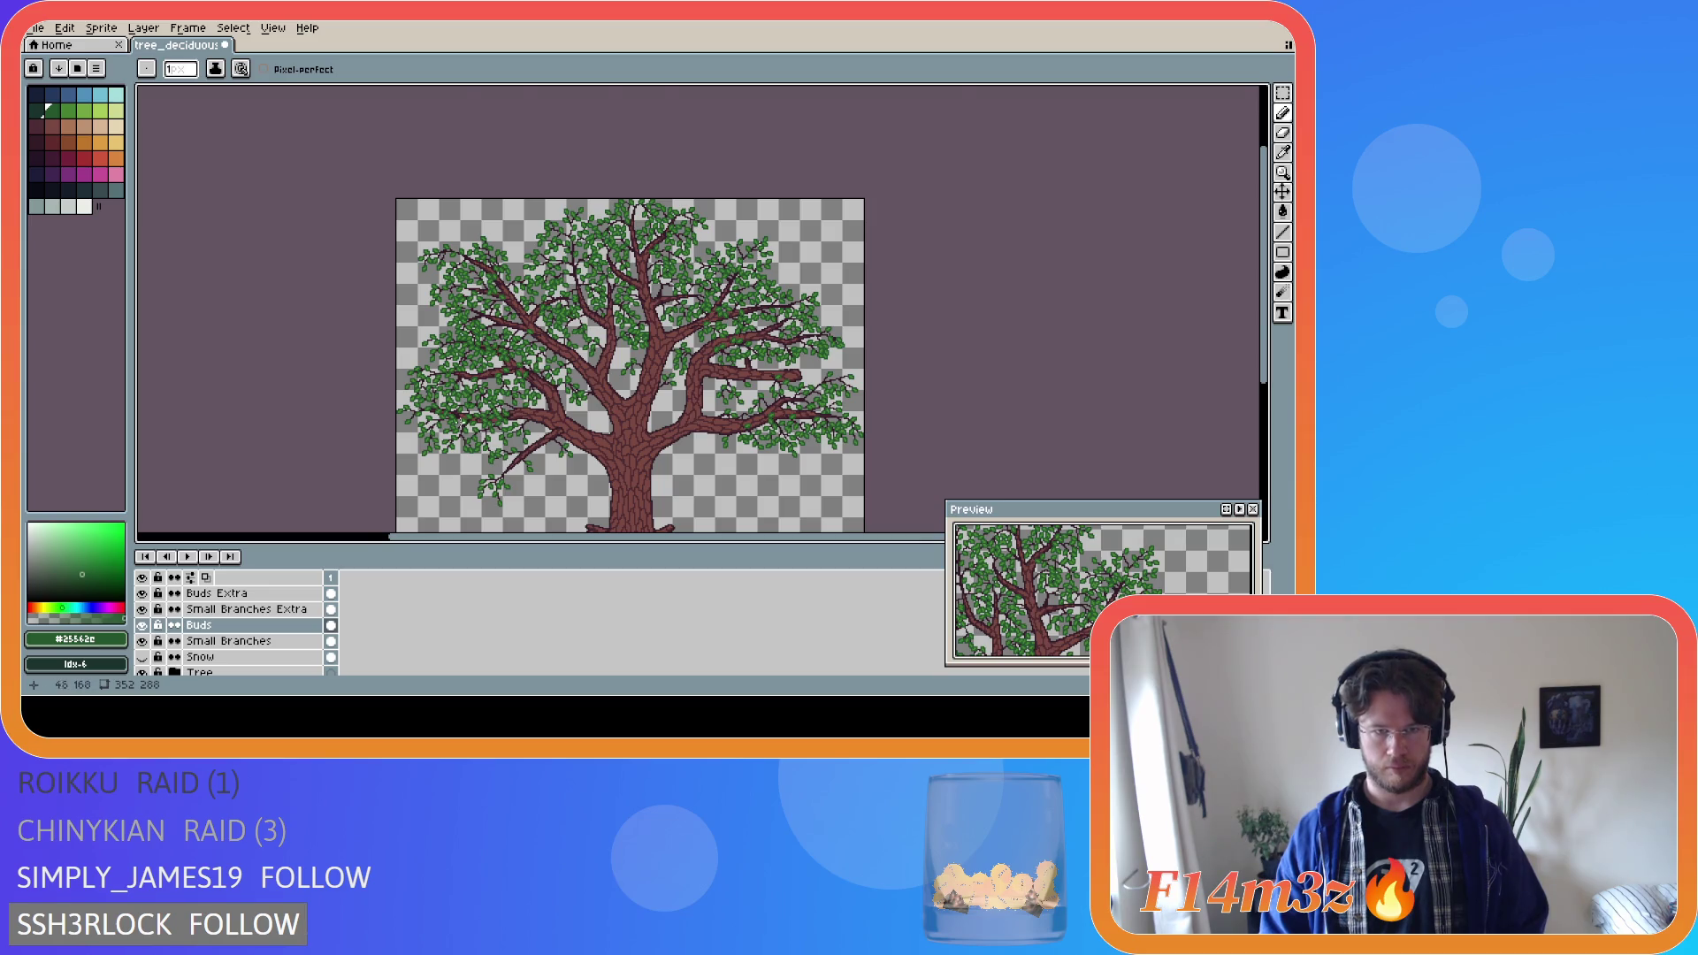
pyautogui.scroll(2, 457, 422)
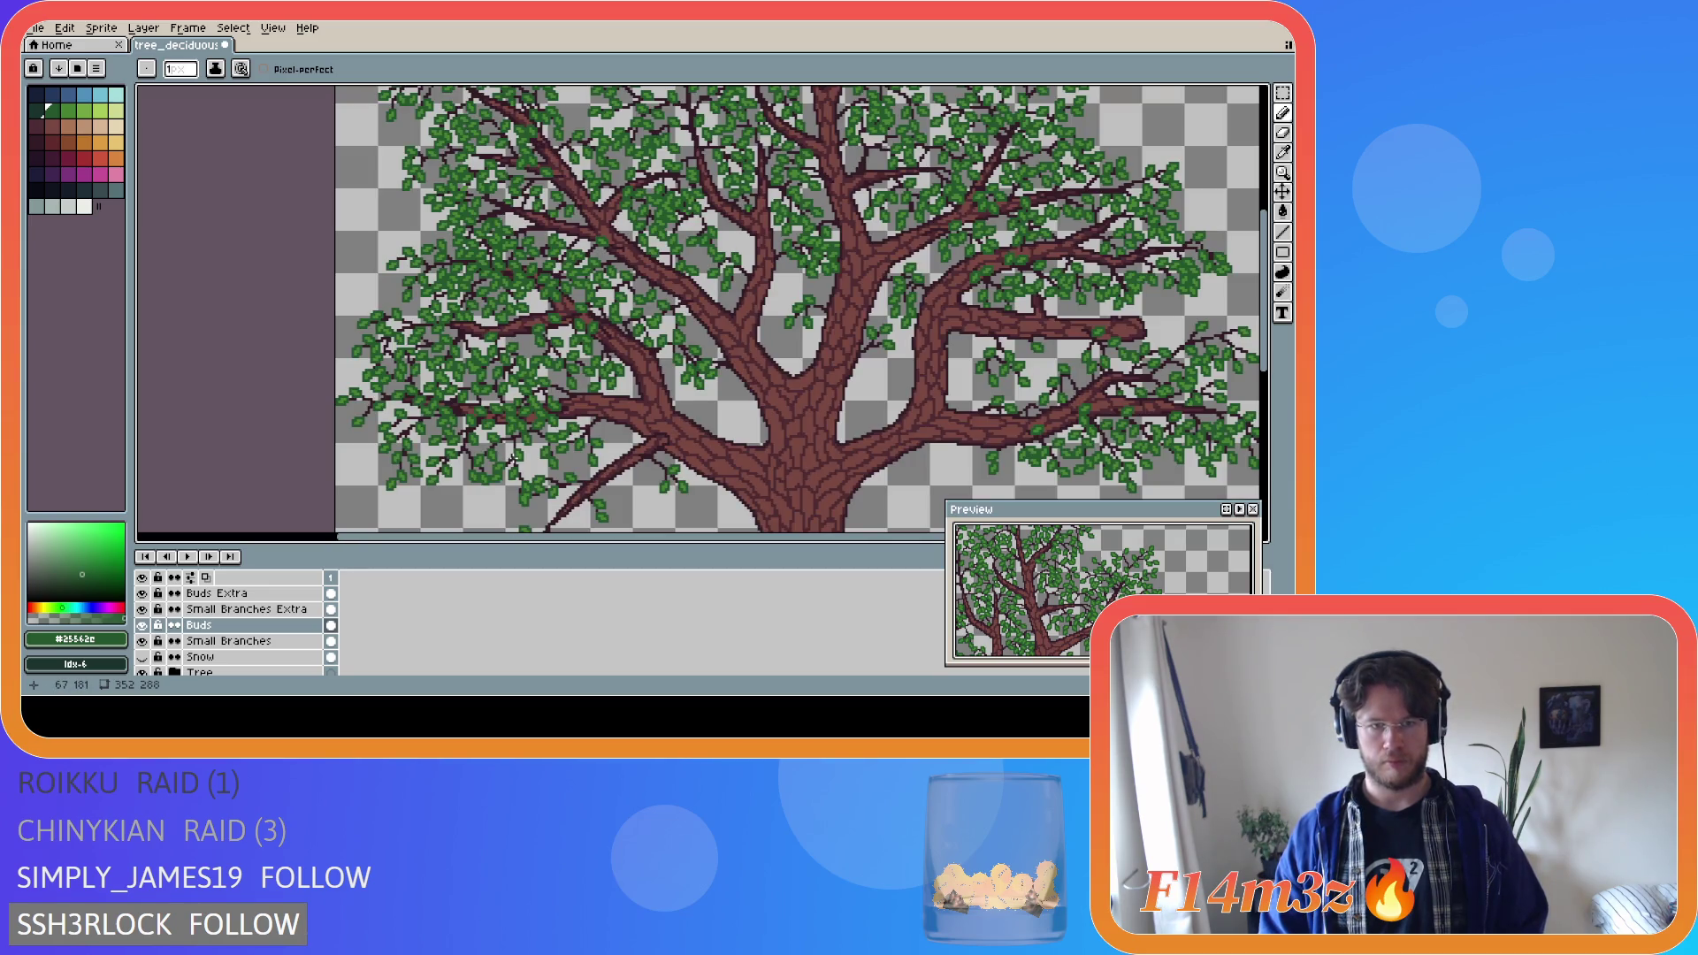
pyautogui.scroll(-2, 500, 459)
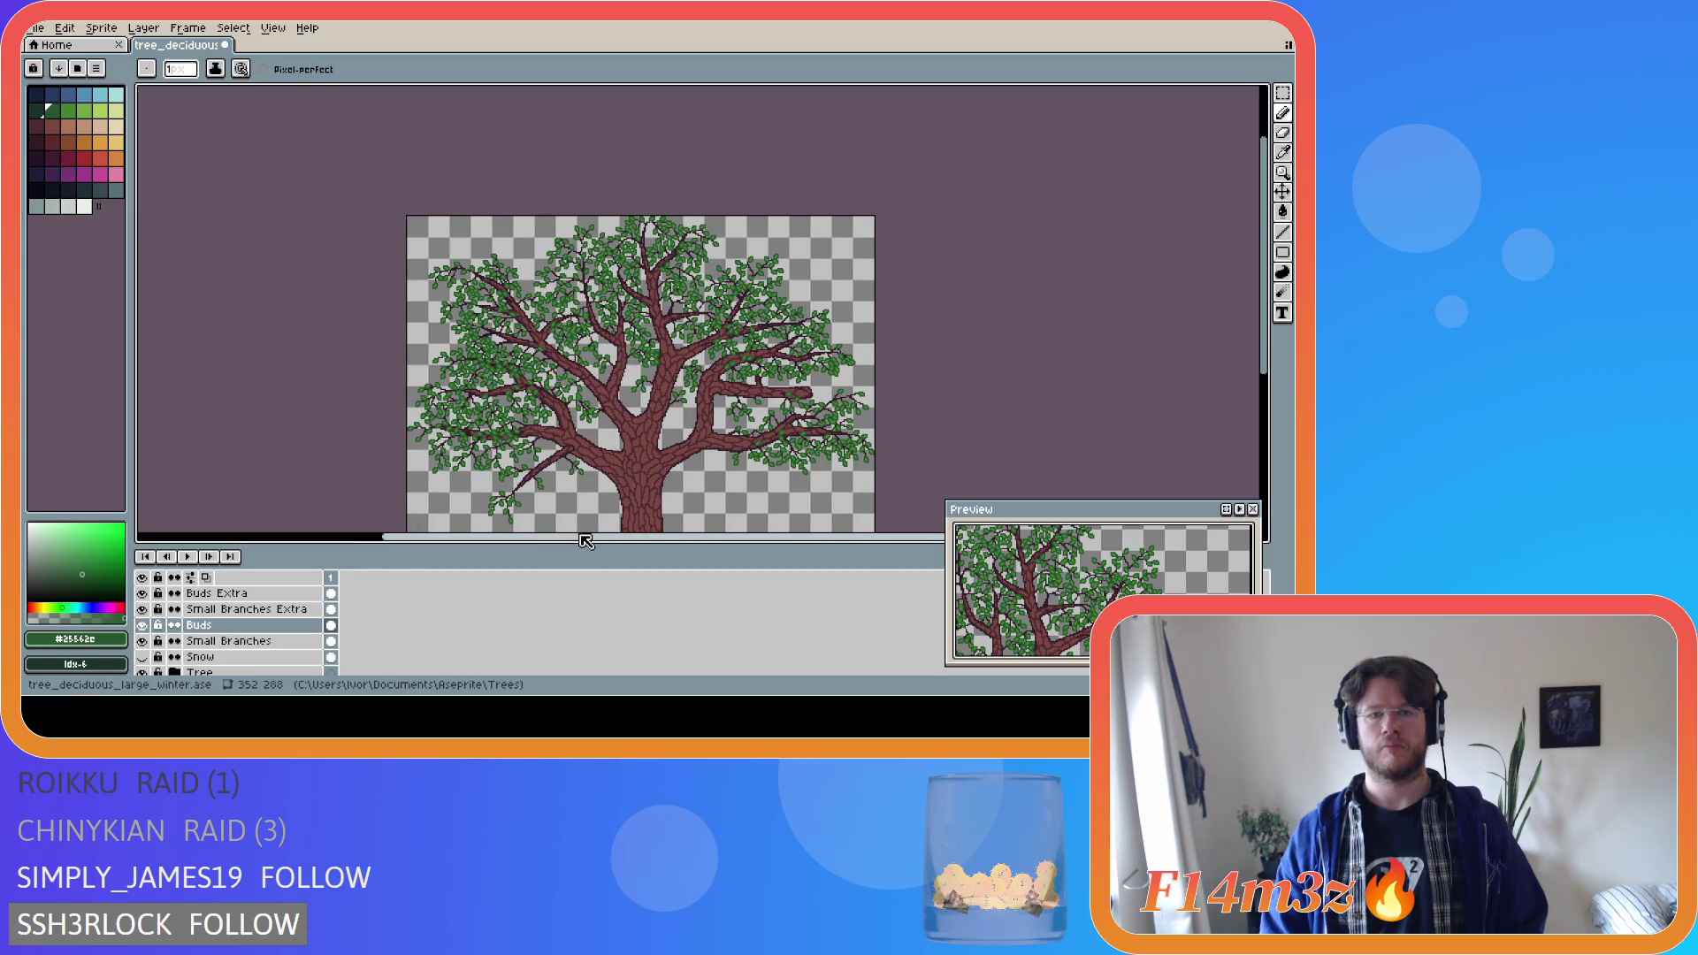
pyautogui.moveTo(1270, 363); pyautogui.dragTo(1277, 416)
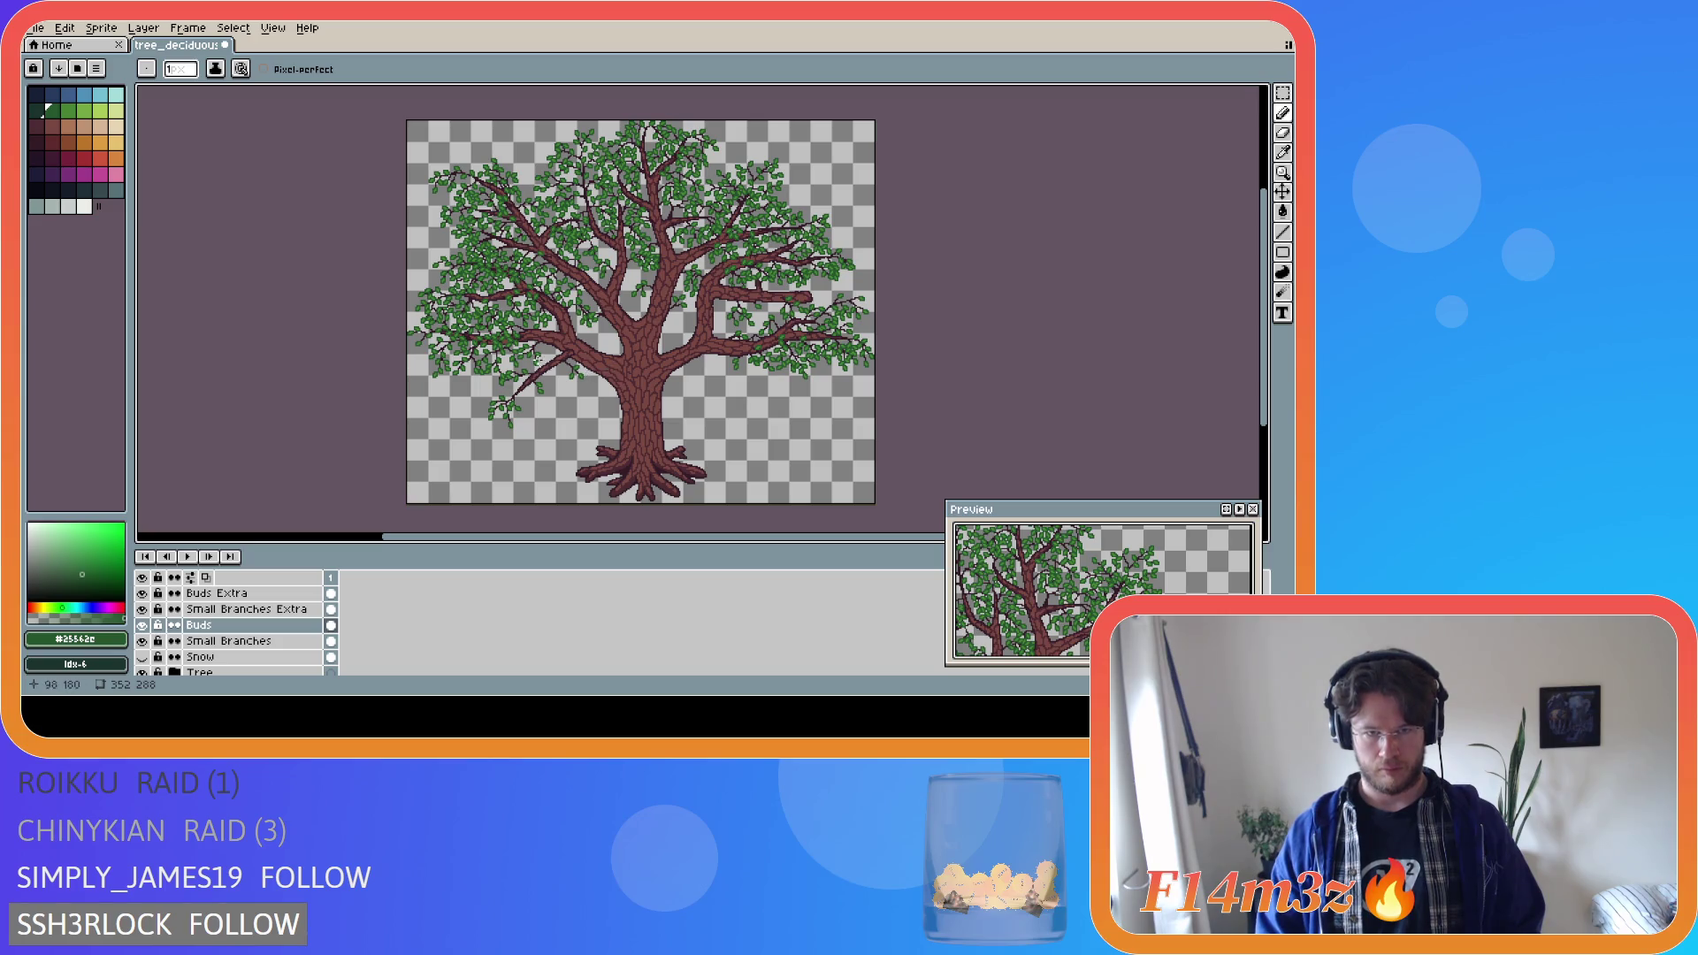
pyautogui.scroll(4, 539, 347)
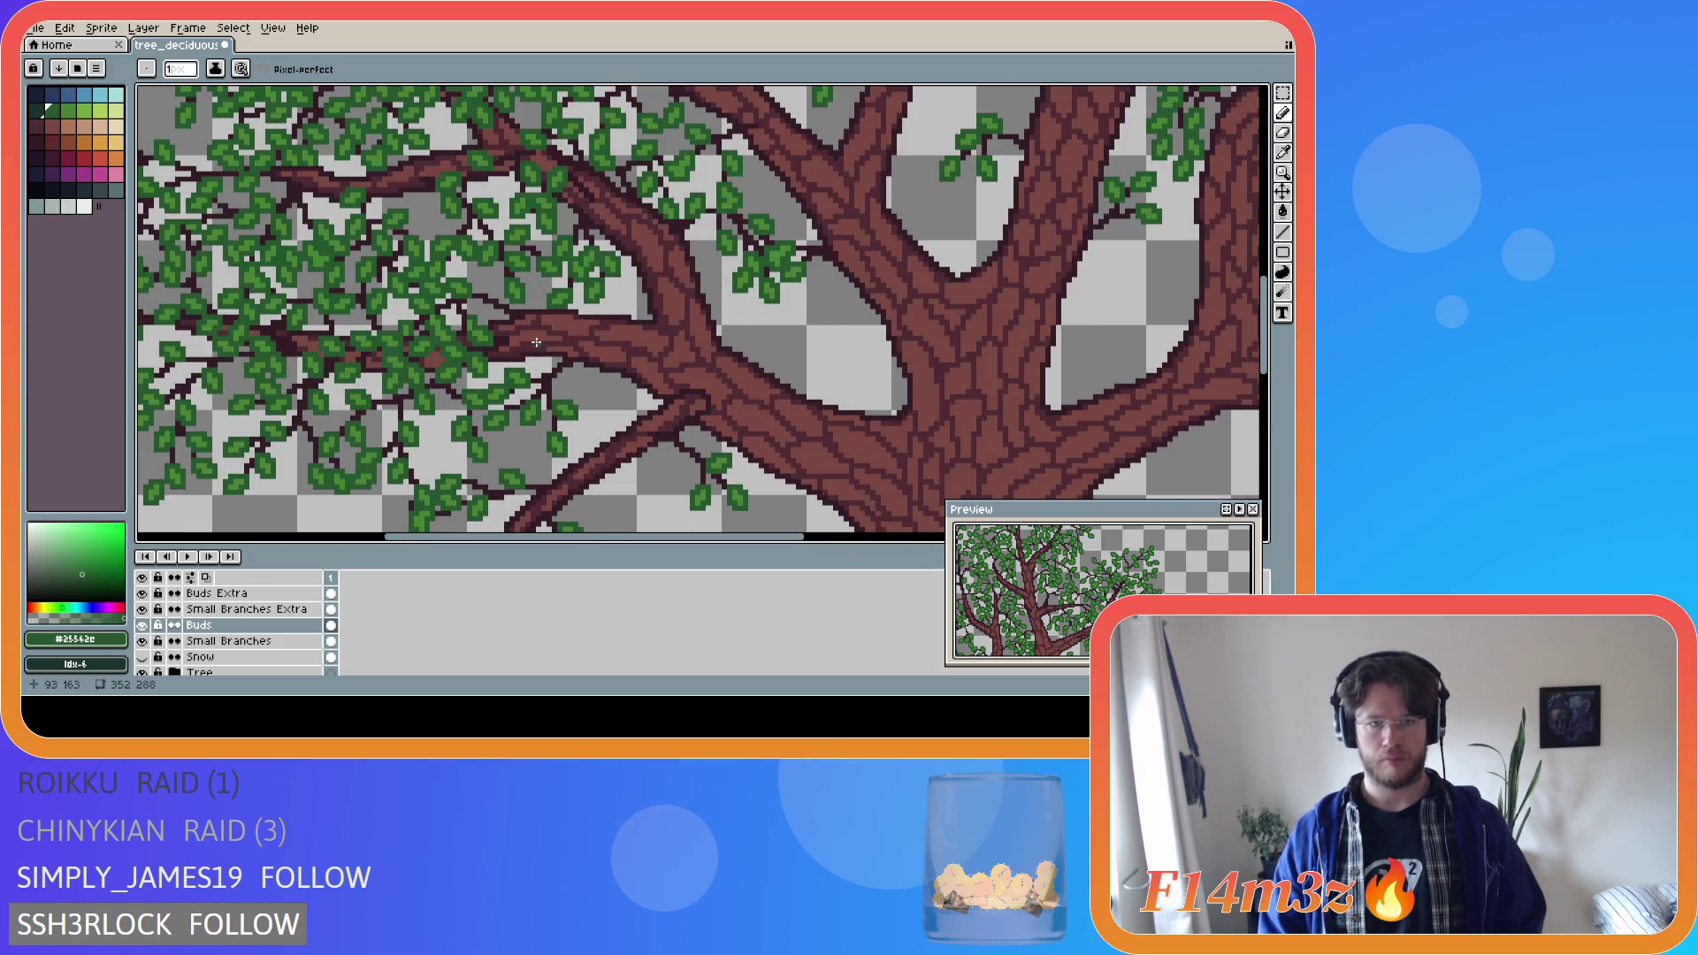
# Undo the last pencil stroke and select the Buds Extra layer by clicking one of its leaves.
pyautogui.hotkey('ctrl', 'z')
pyautogui.click(546, 352)
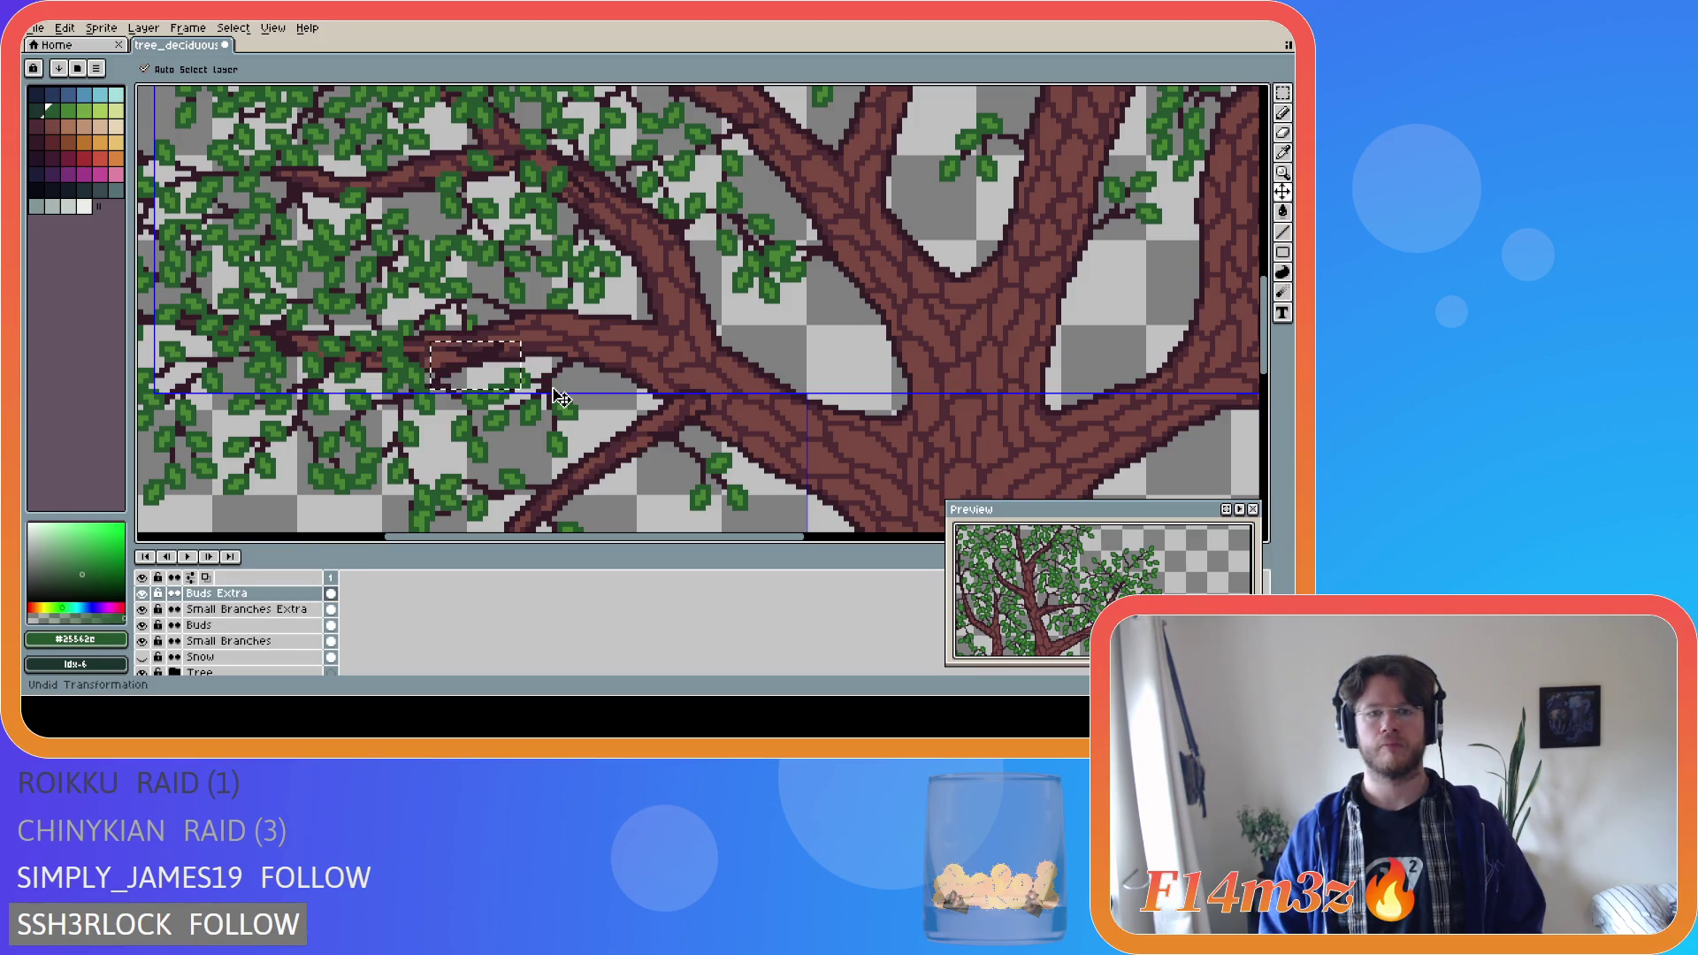
pyautogui.press('i')
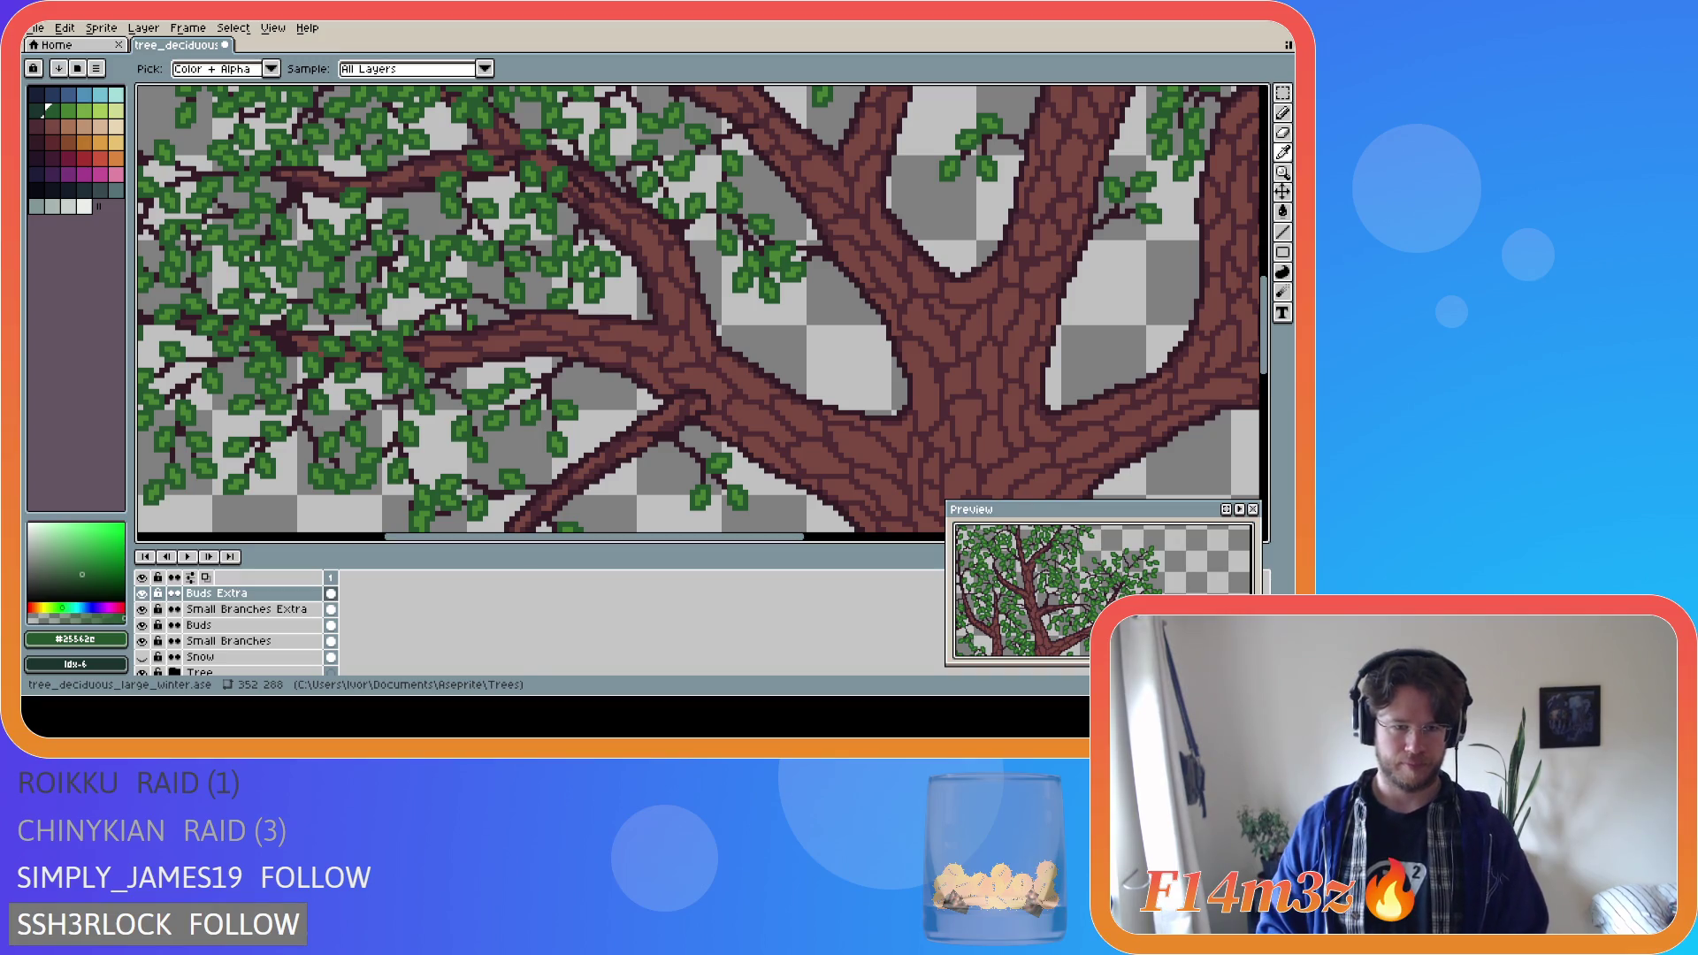
# Pick the dark branch colour #341c27 and make Small Branches Extra the active layer.
pyautogui.press('b')
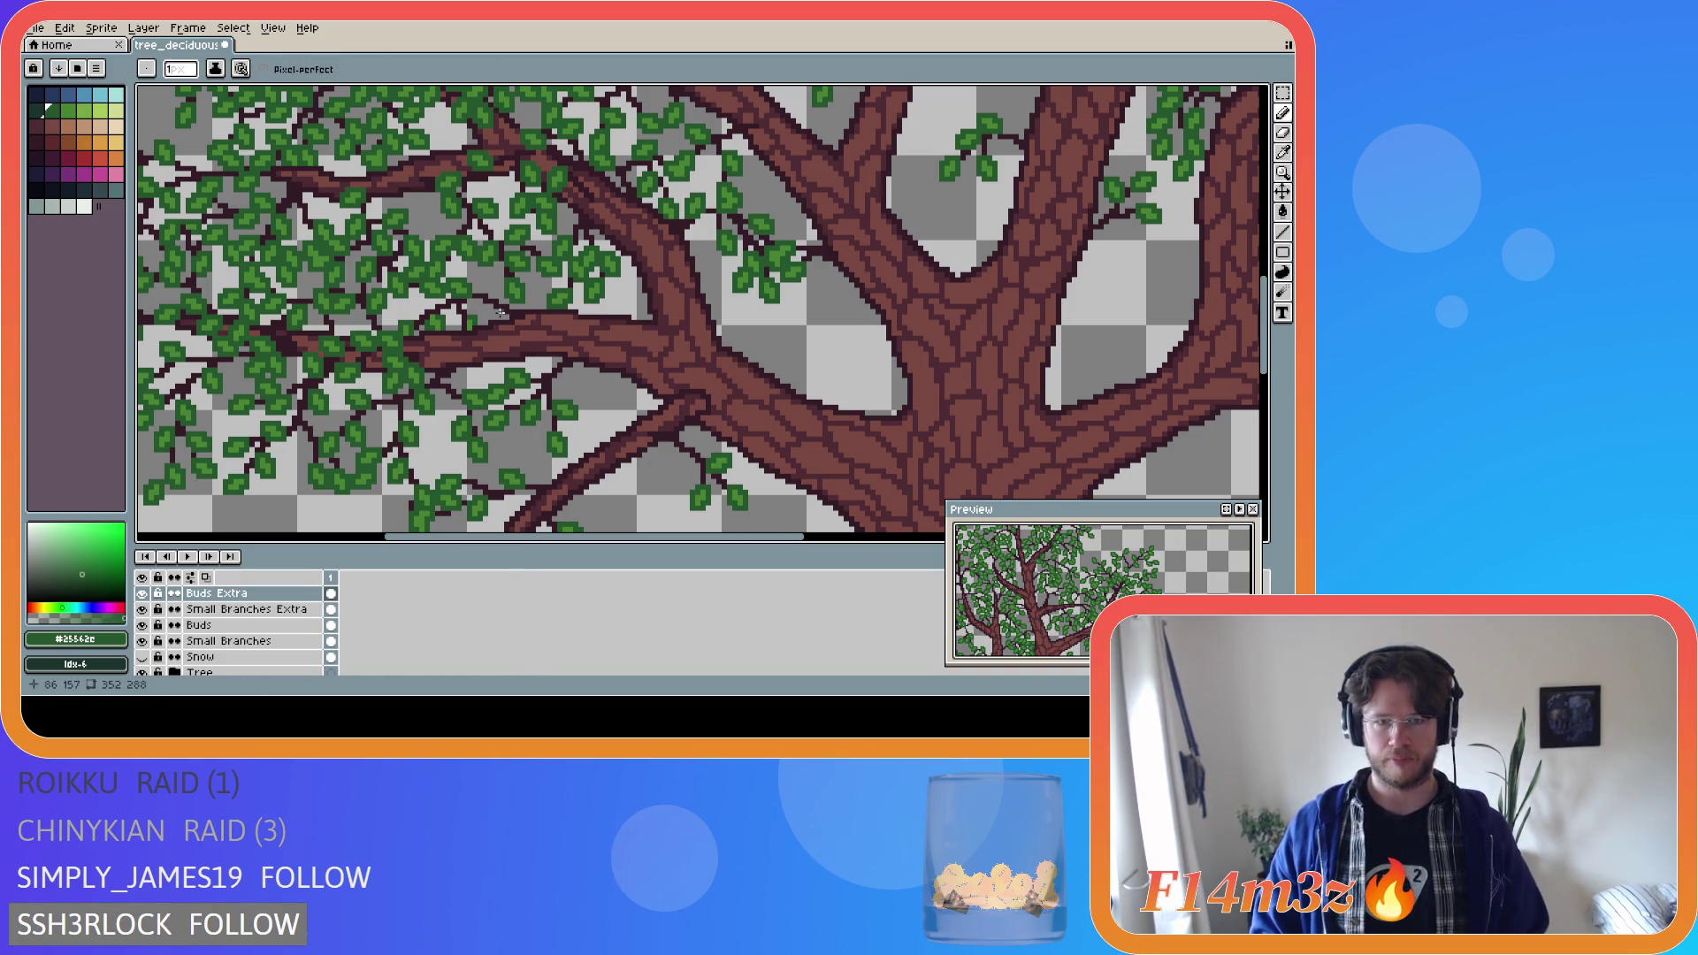
pyautogui.keyDown('alt'); pyautogui.click(550, 378); pyautogui.keyUp('alt')
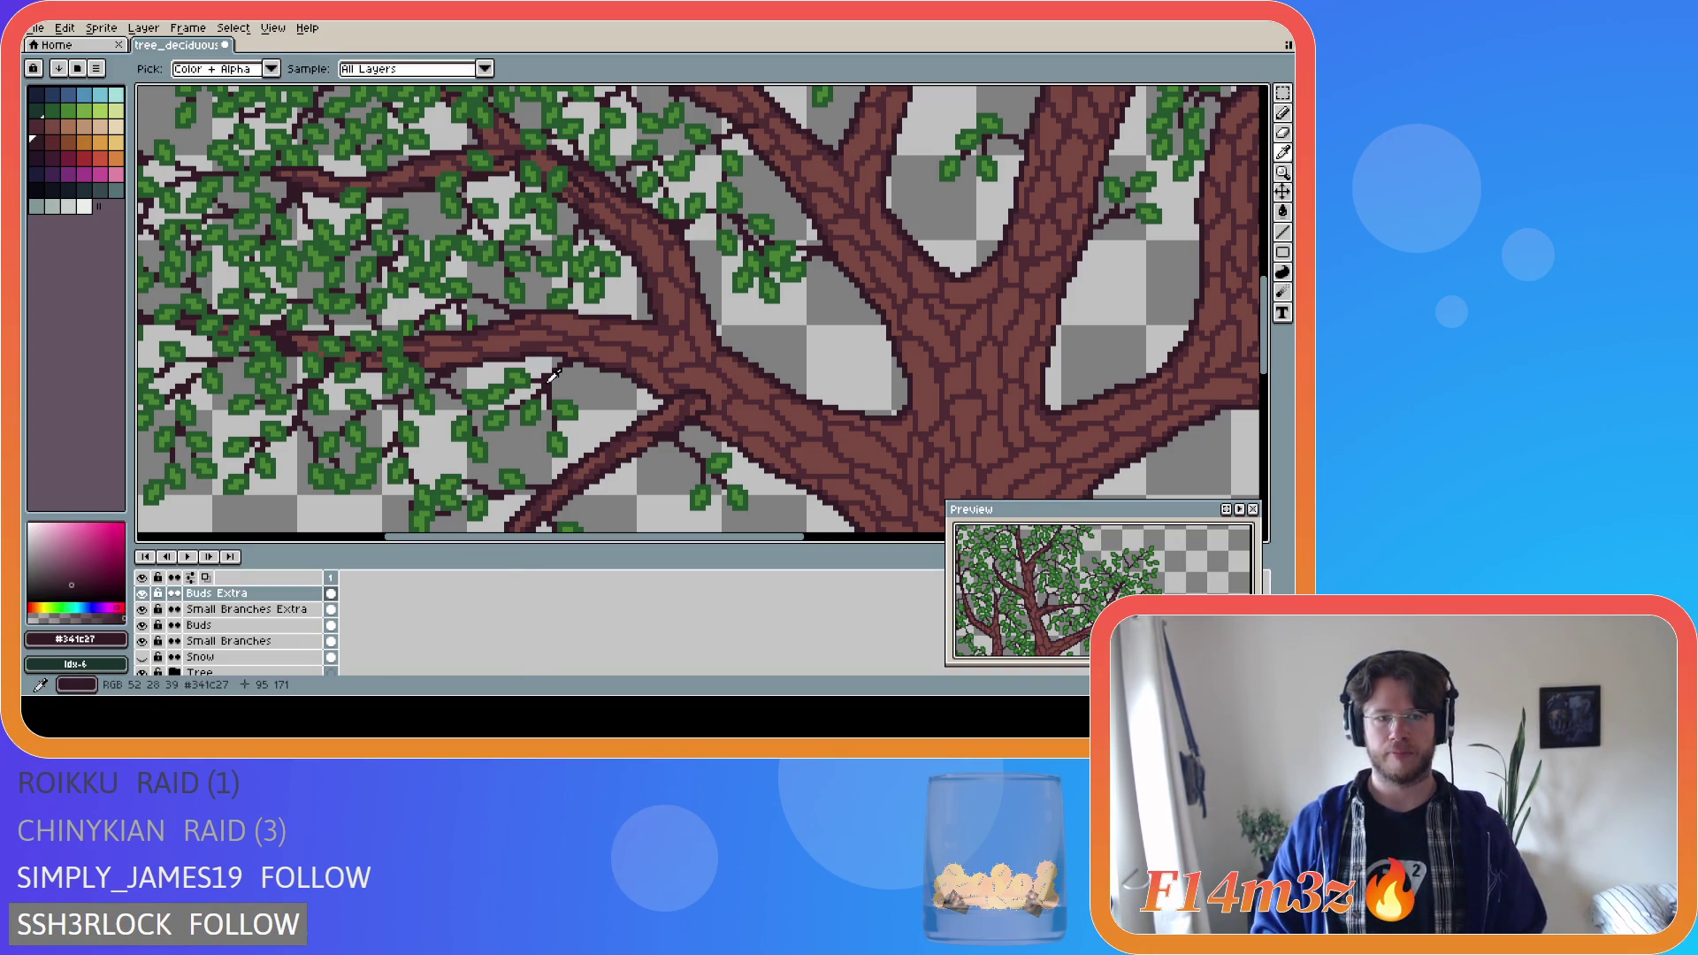
pyautogui.click(254, 610)
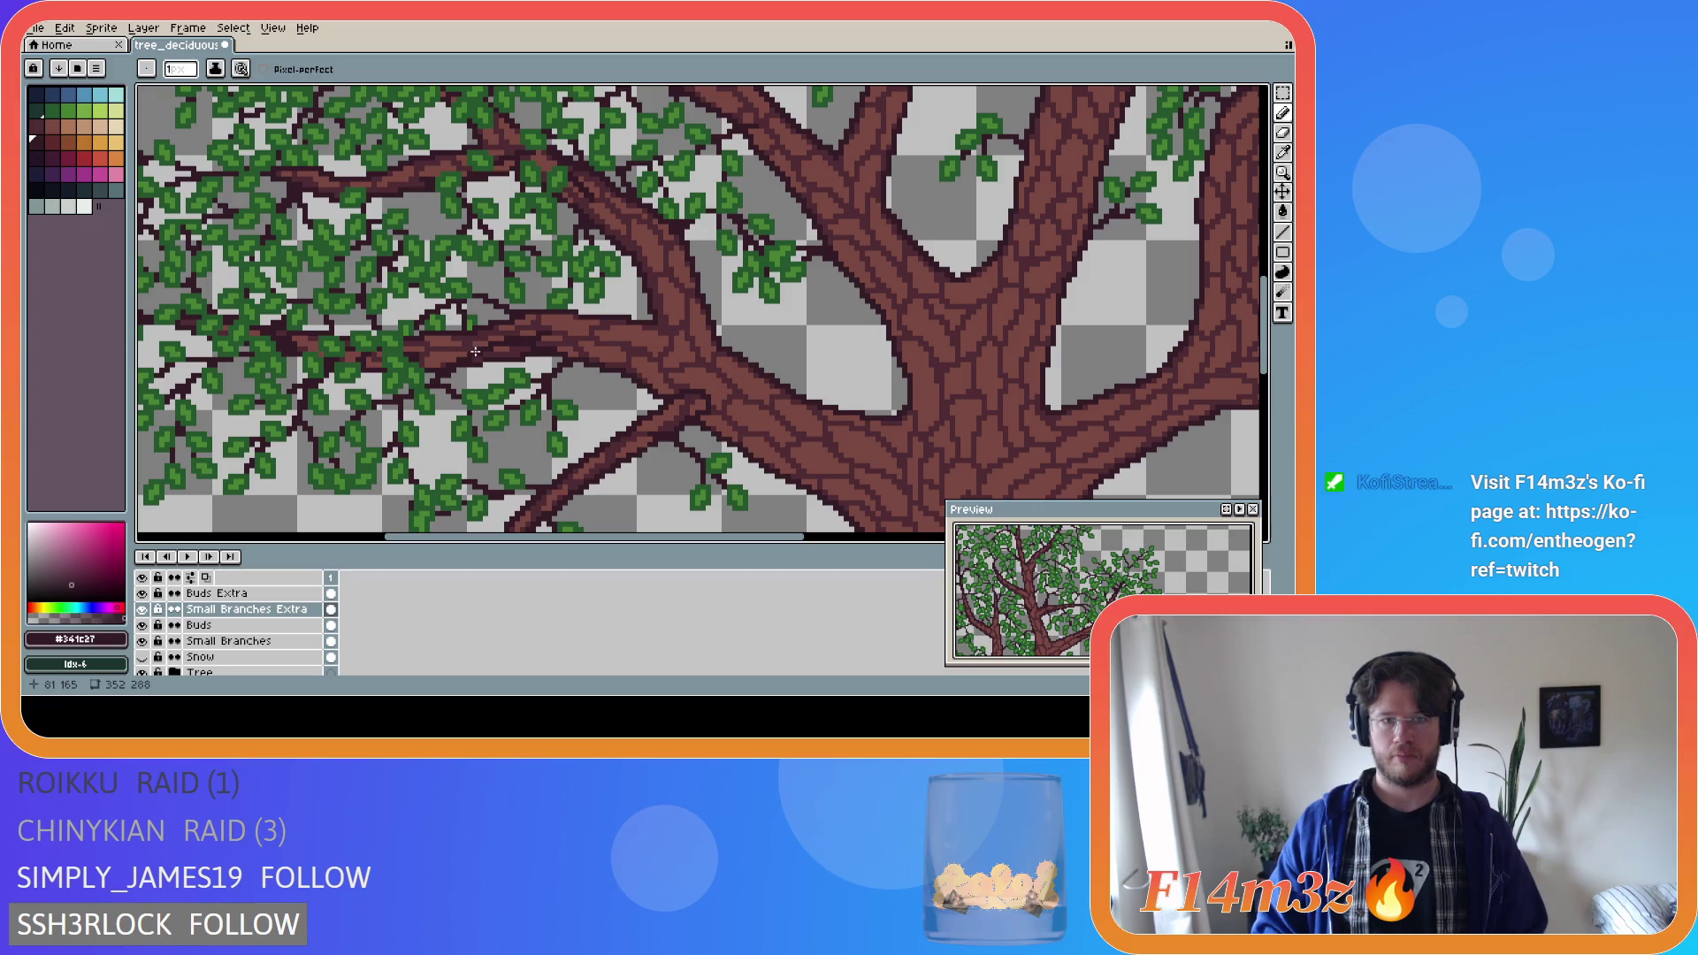
pyautogui.press('v')
pyautogui.press('b')
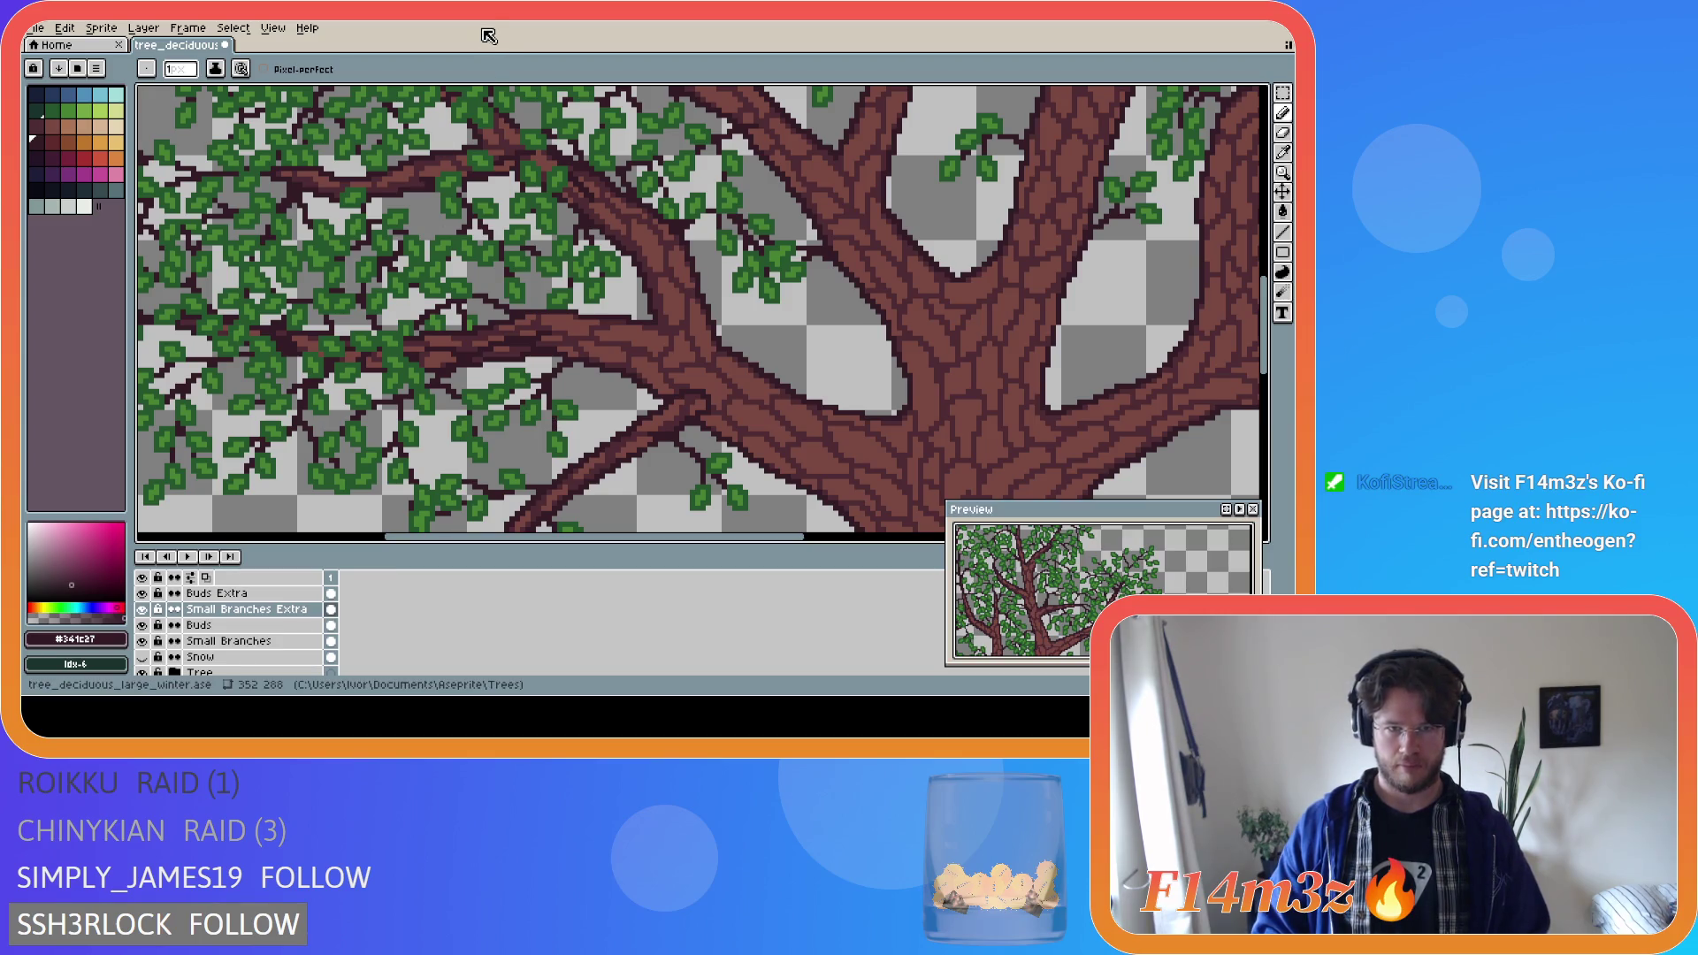
# Eyedrop leaf green, paint green bud pixels on the left branch in Buds Extra, then hide Small Branches.
pyautogui.press('i')
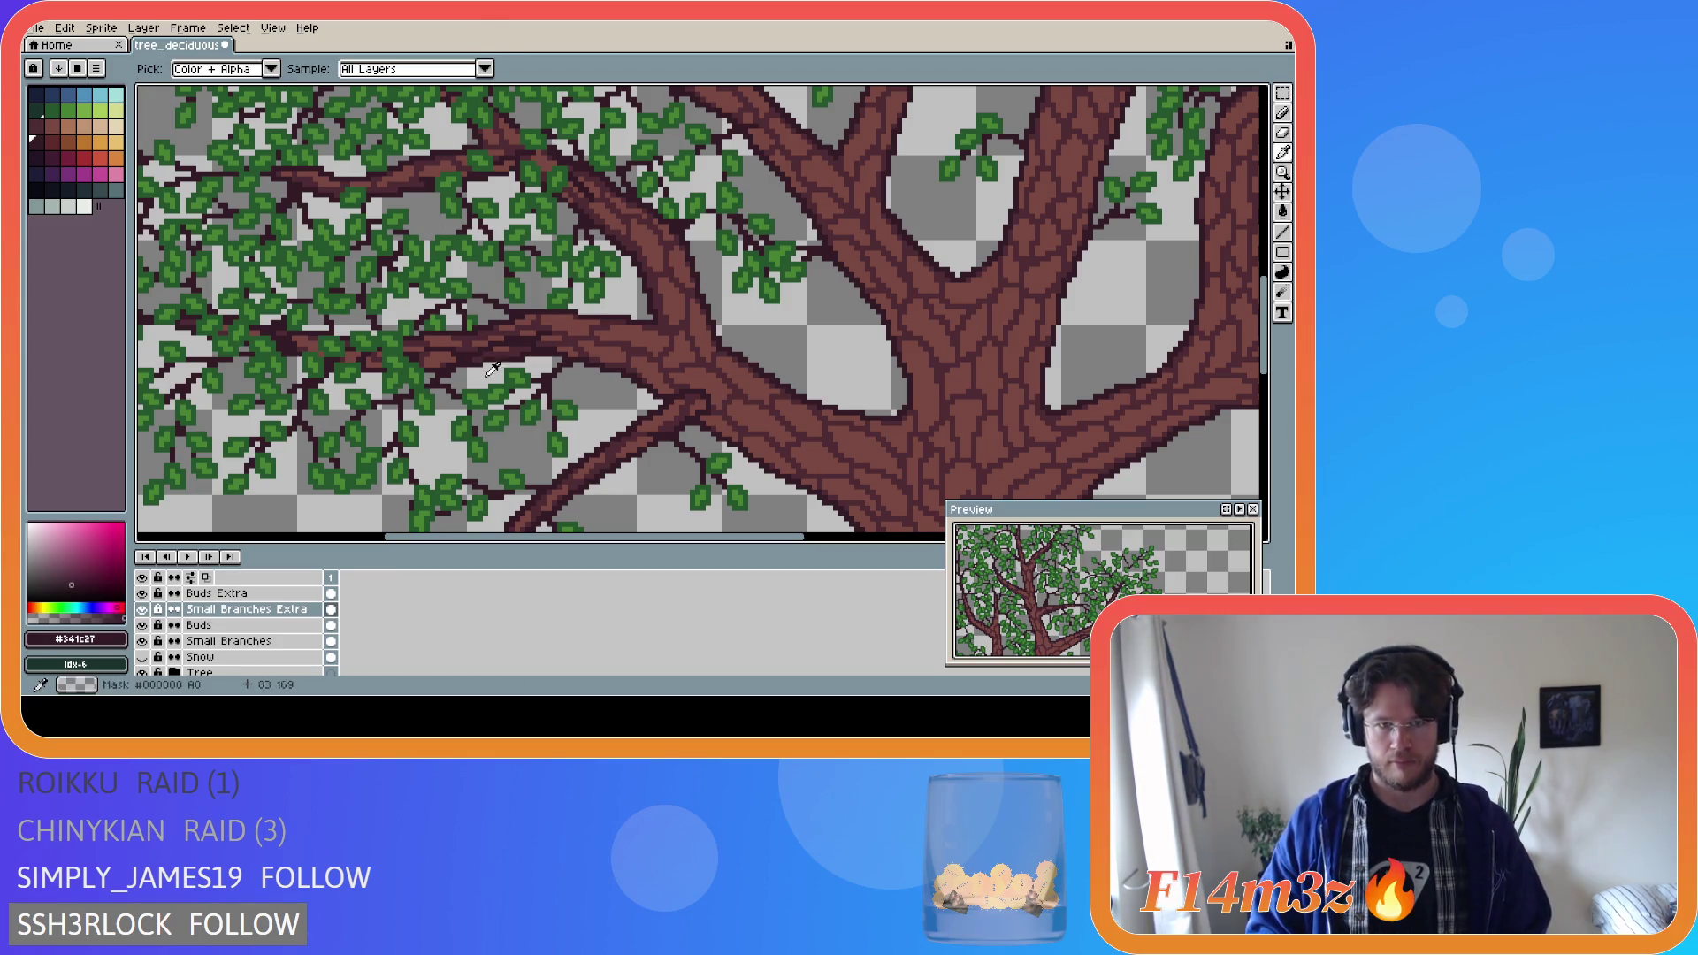
pyautogui.click(506, 387)
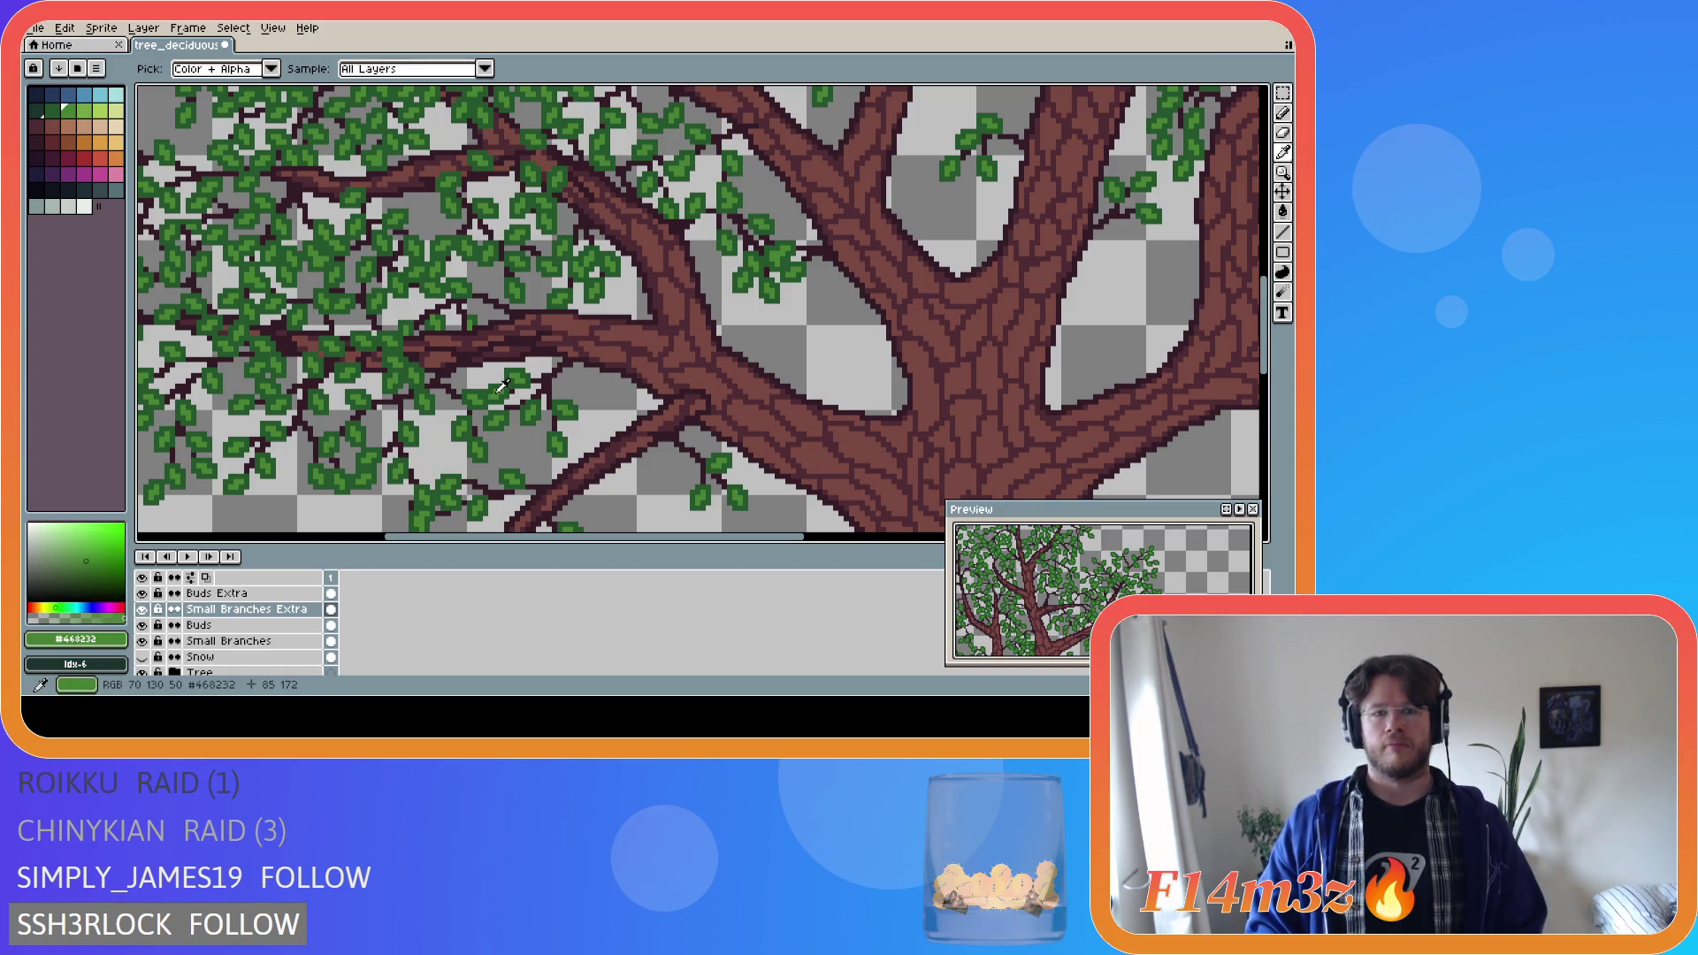
pyautogui.scroll(1, 427, 370)
pyautogui.scroll(1, 427, 370)
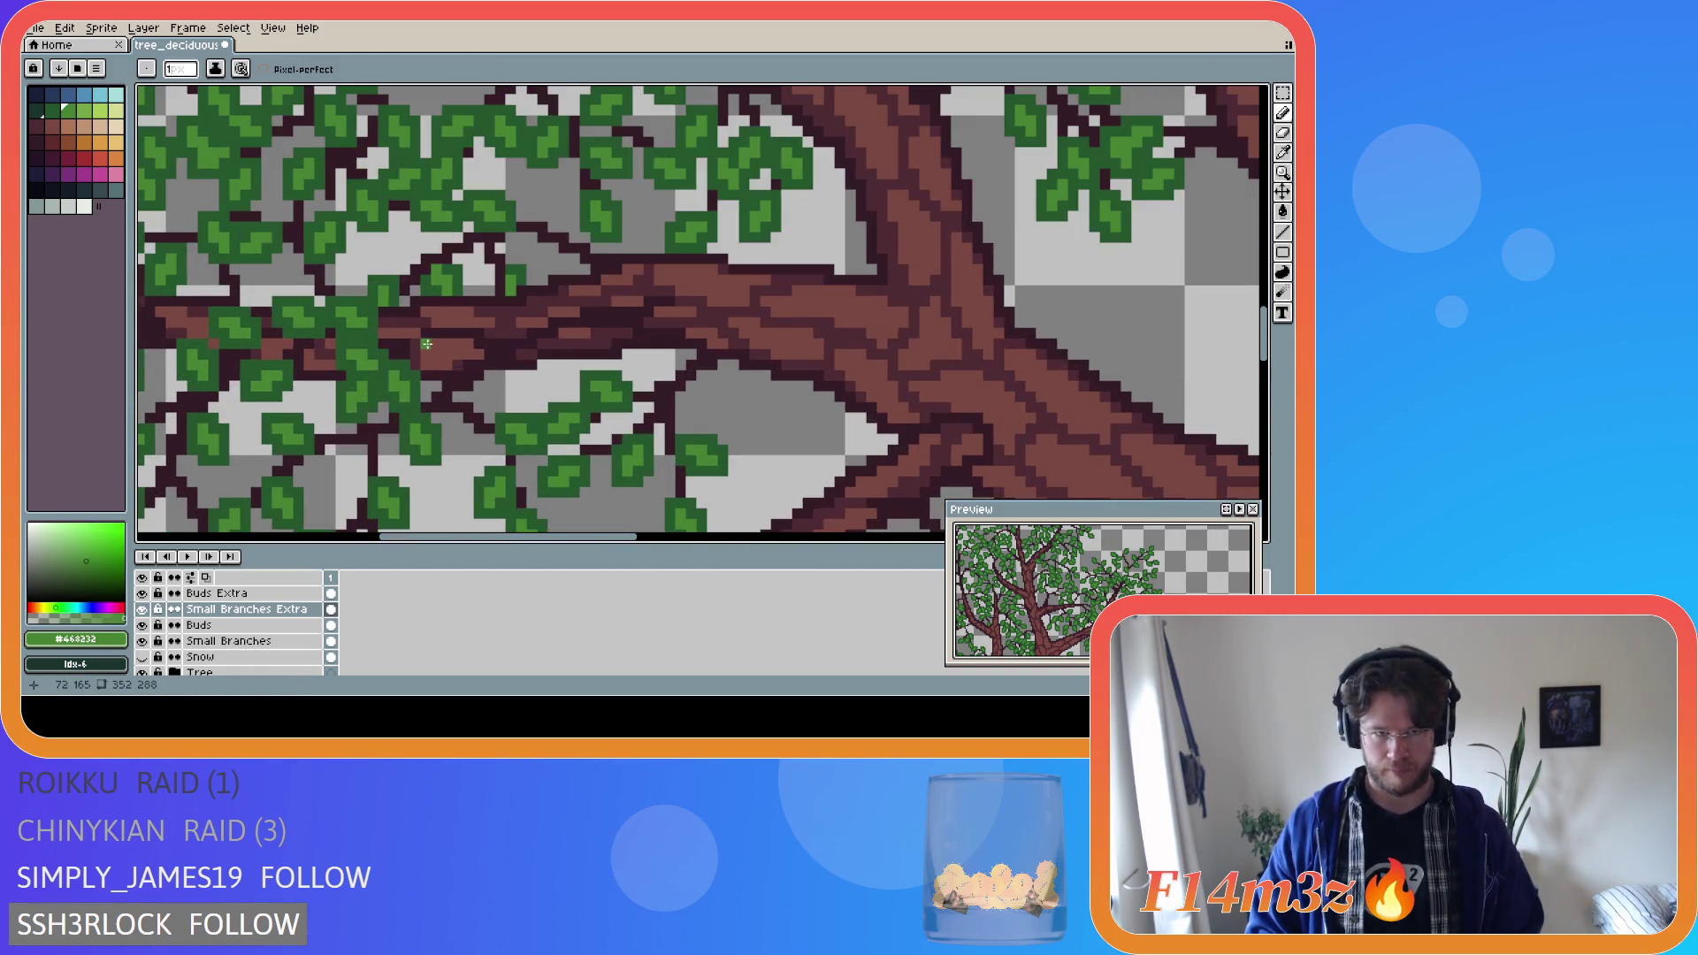
pyautogui.click(252, 592)
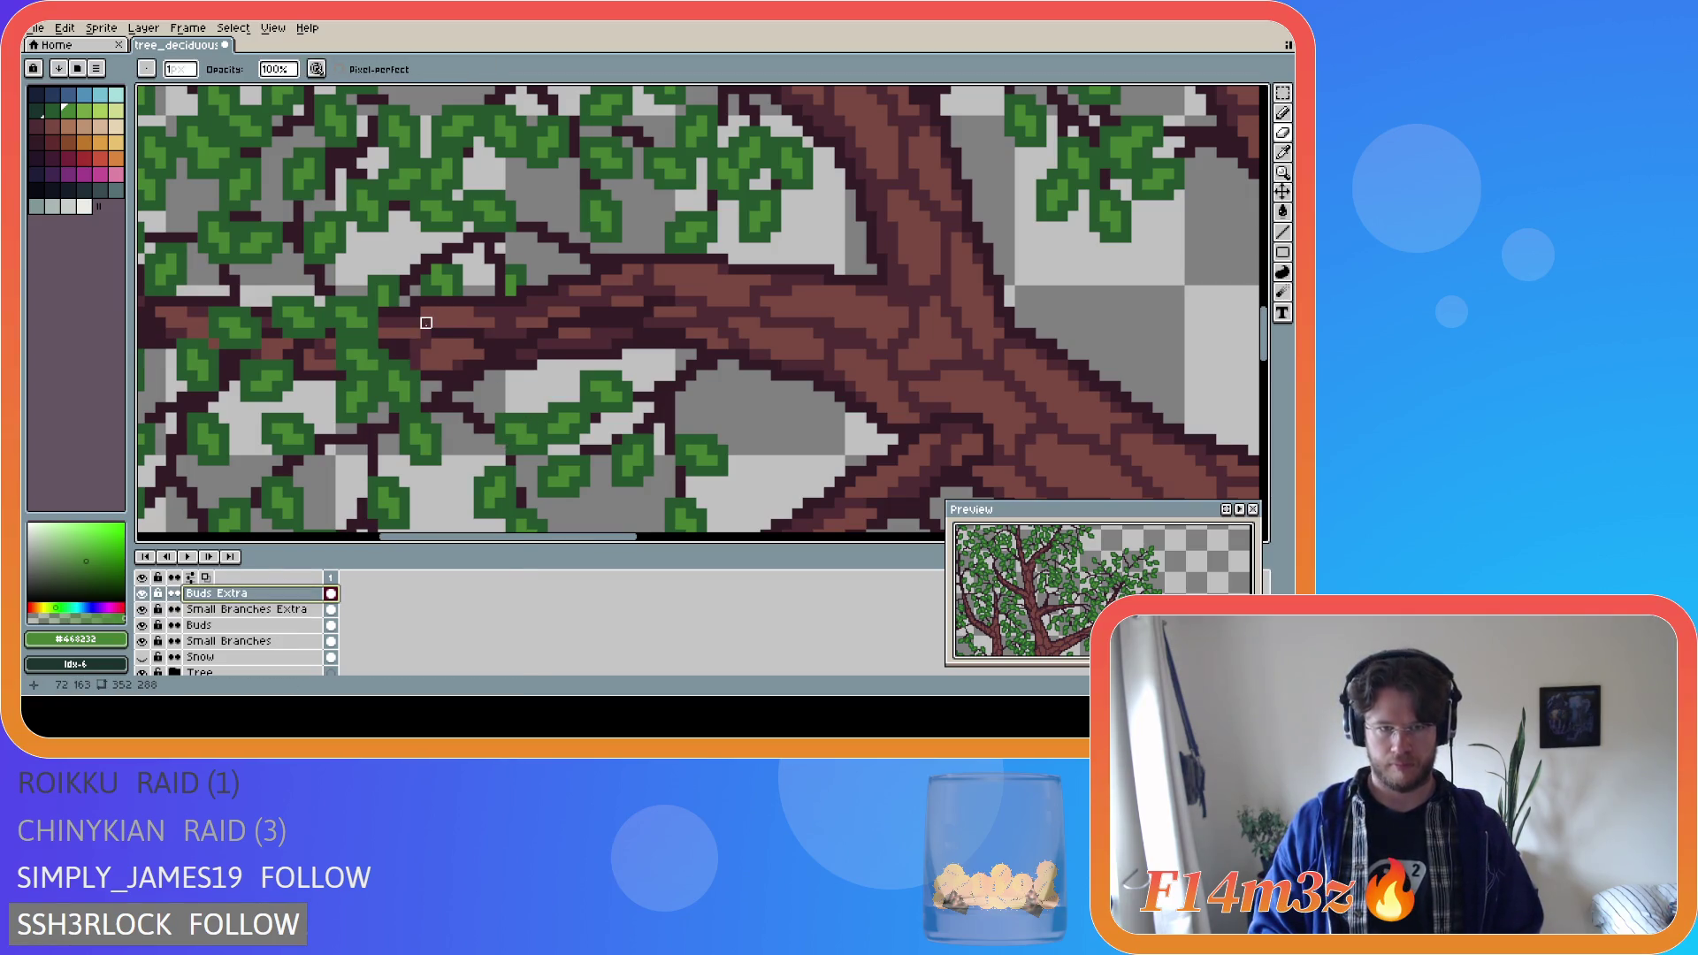
pyautogui.moveTo(423, 331)
pyautogui.mouseDown()
pyautogui.moveTo(408, 341)
pyautogui.moveTo(458, 312)
pyautogui.mouseUp()
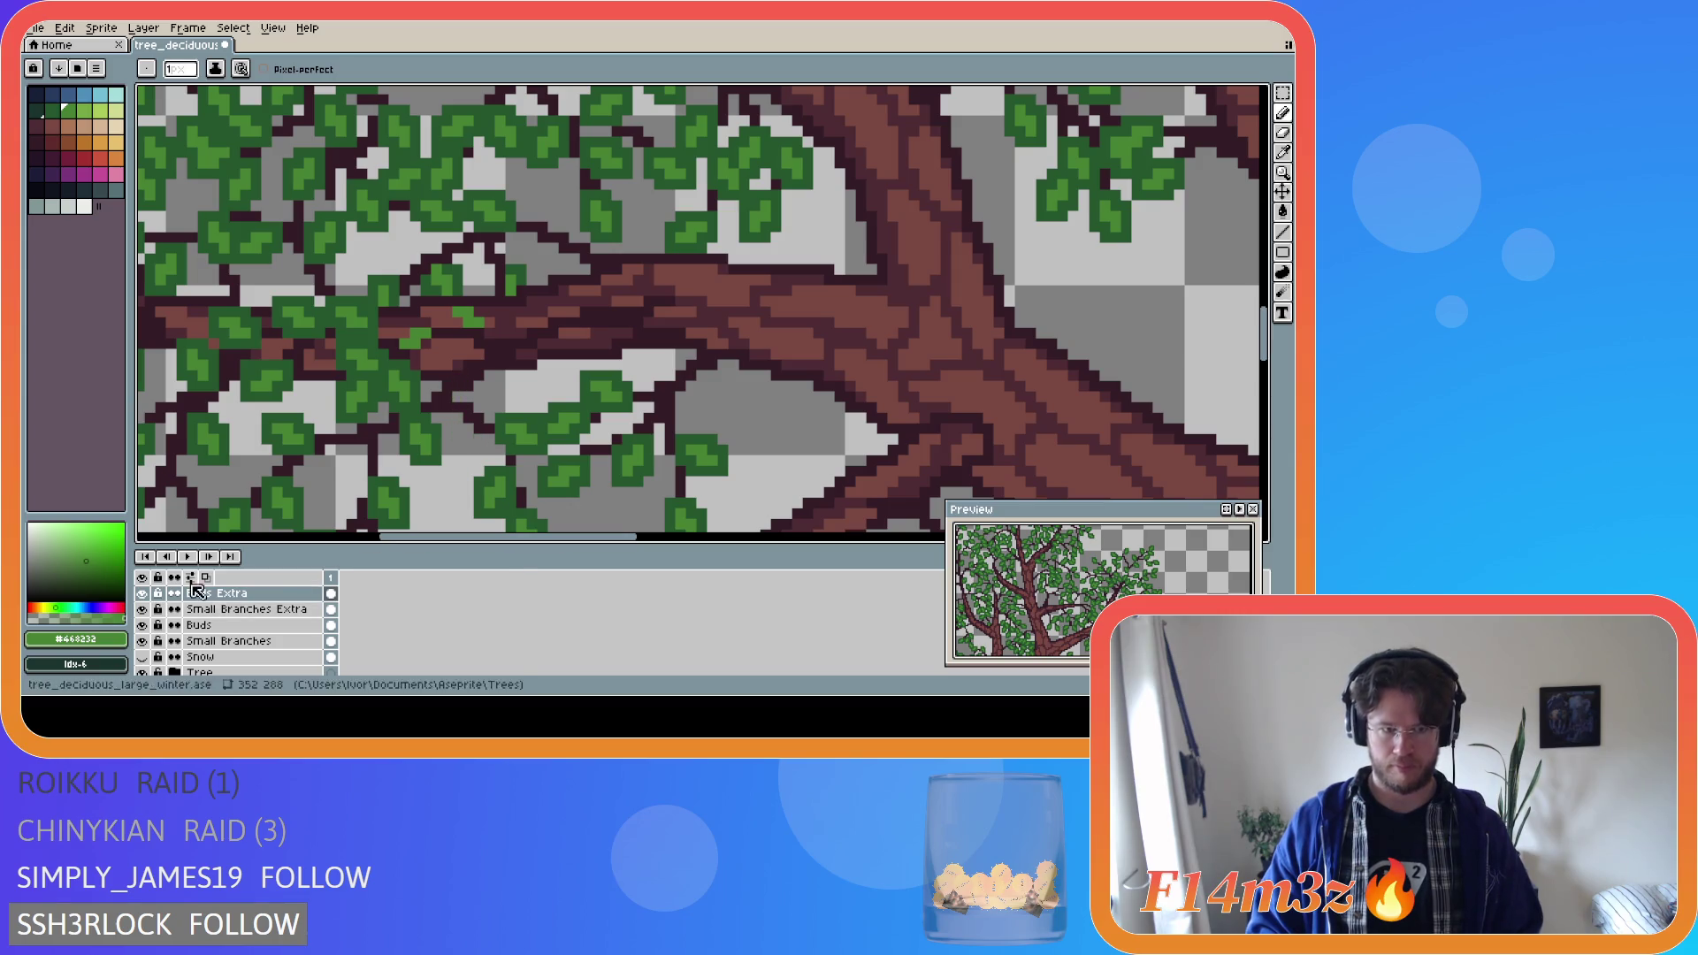
pyautogui.click(143, 641)
pyautogui.click(145, 645)
# Hide the Tree layer, pick the dark twig colour #341c27 and select Small Branches Extra.
pyautogui.click(145, 645)
pyautogui.click(145, 645)
pyautogui.click(145, 645)
pyautogui.click(145, 645)
pyautogui.click(145, 645)
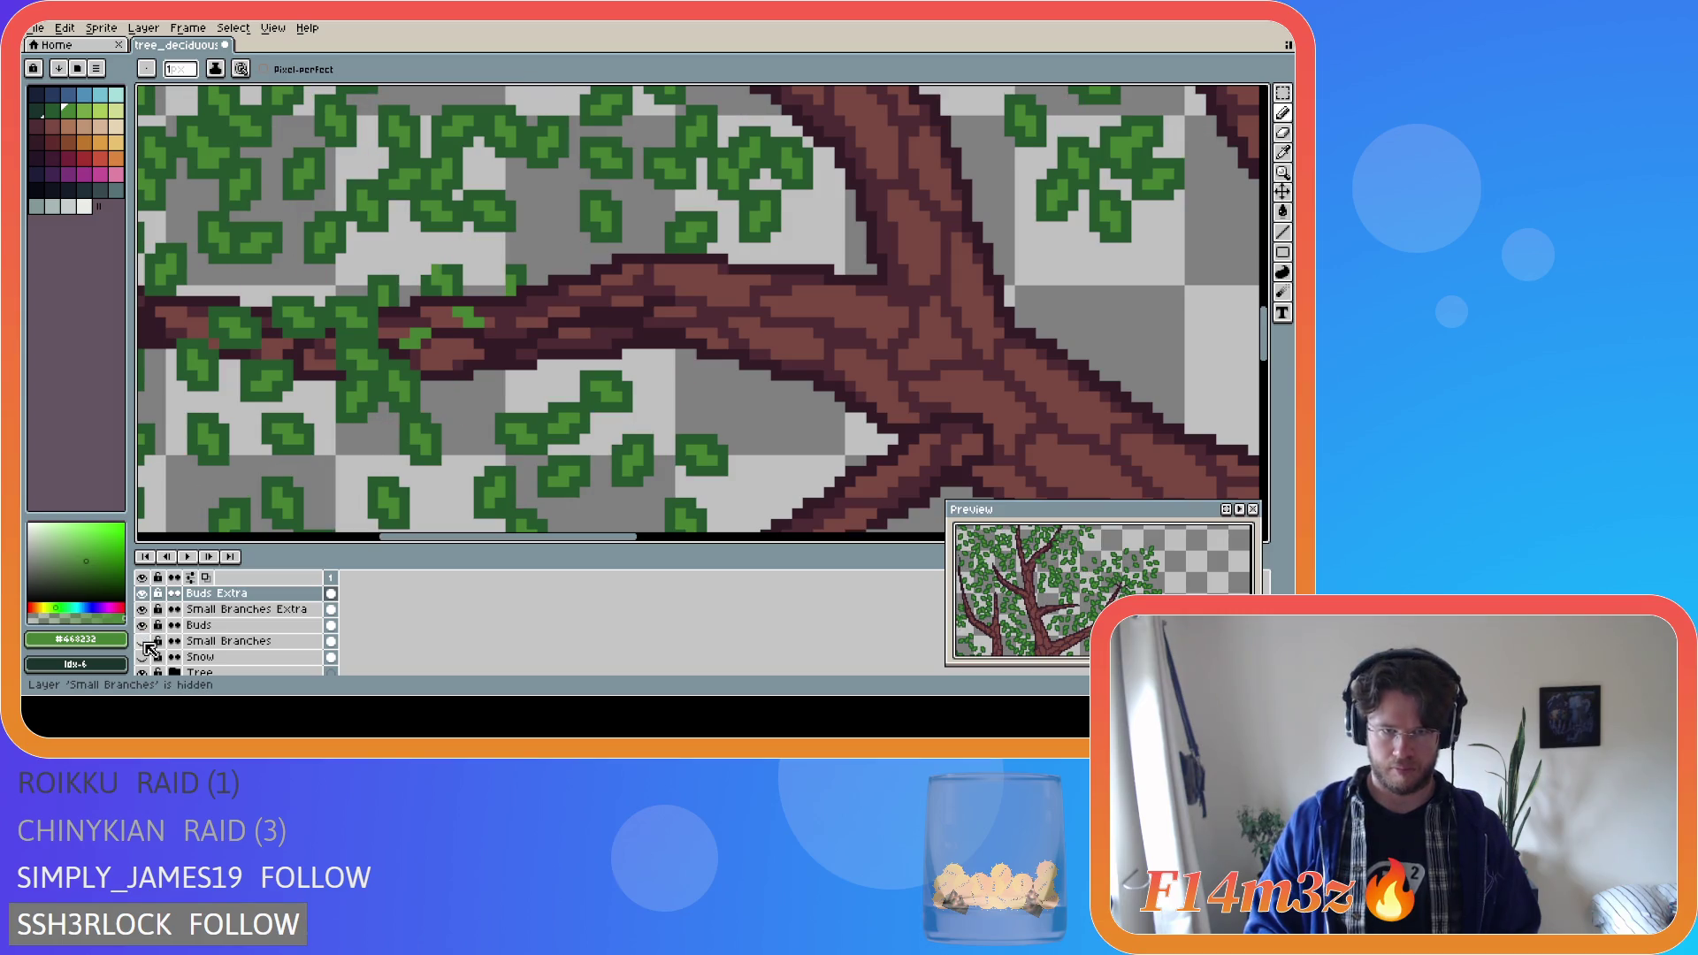
pyautogui.scroll(-1, 147, 650)
pyautogui.click(144, 657)
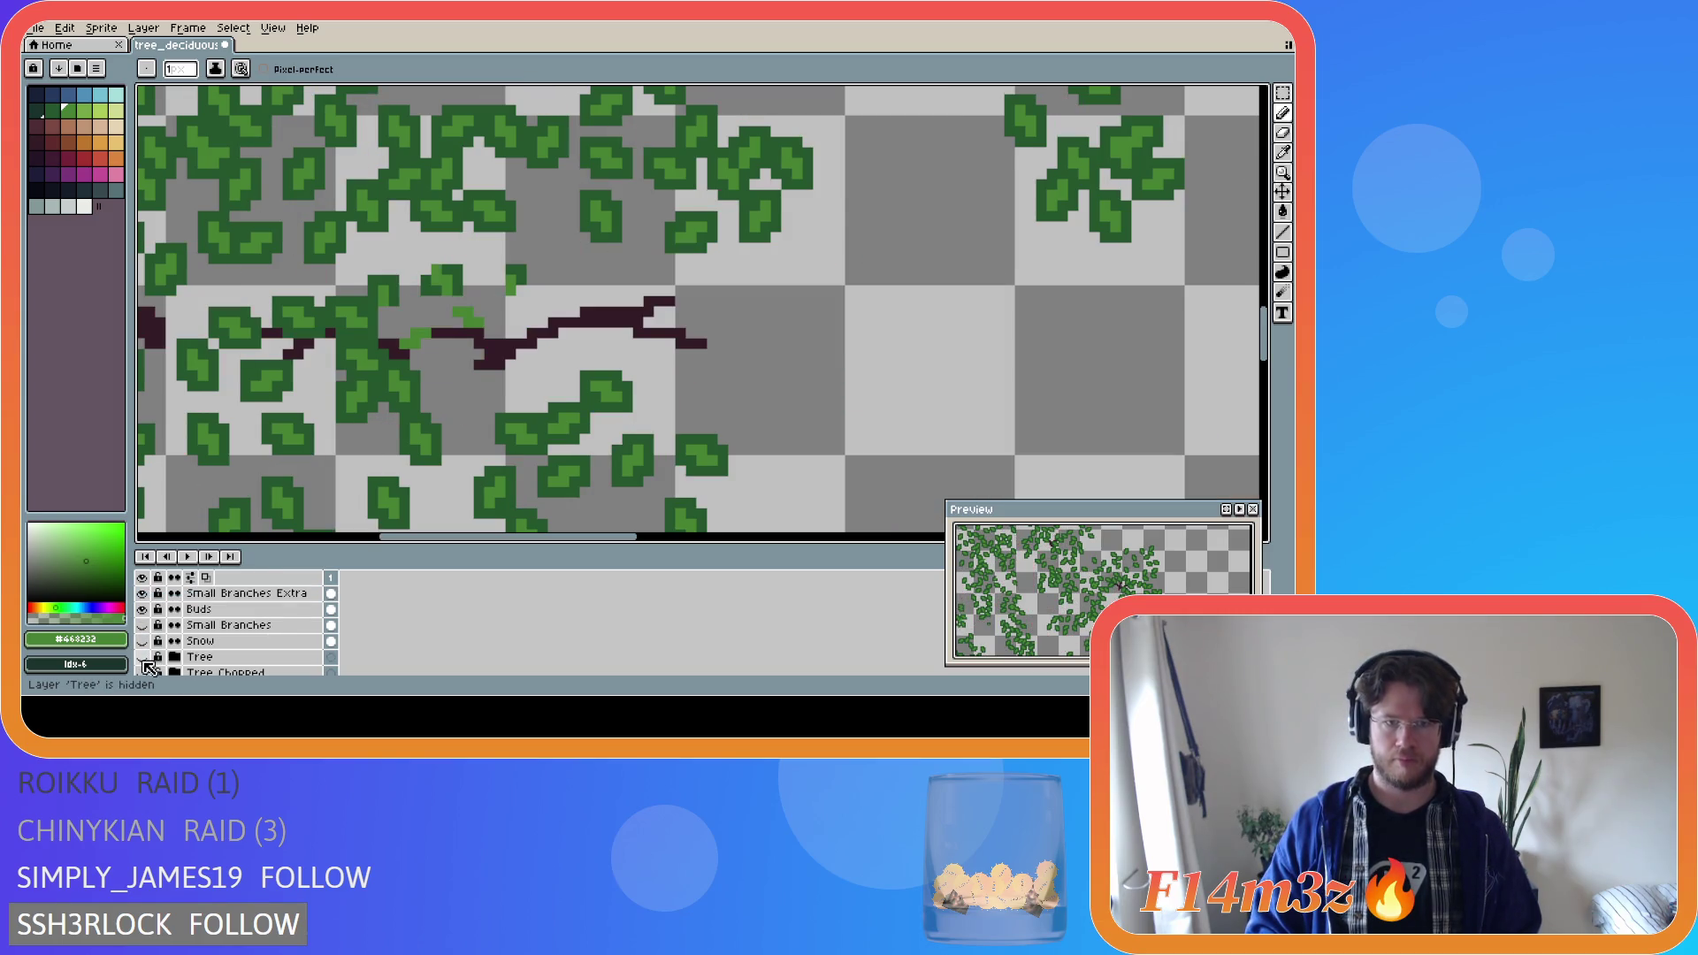
pyautogui.keyDown('alt'); pyautogui.click(496, 350); pyautogui.keyUp('alt')
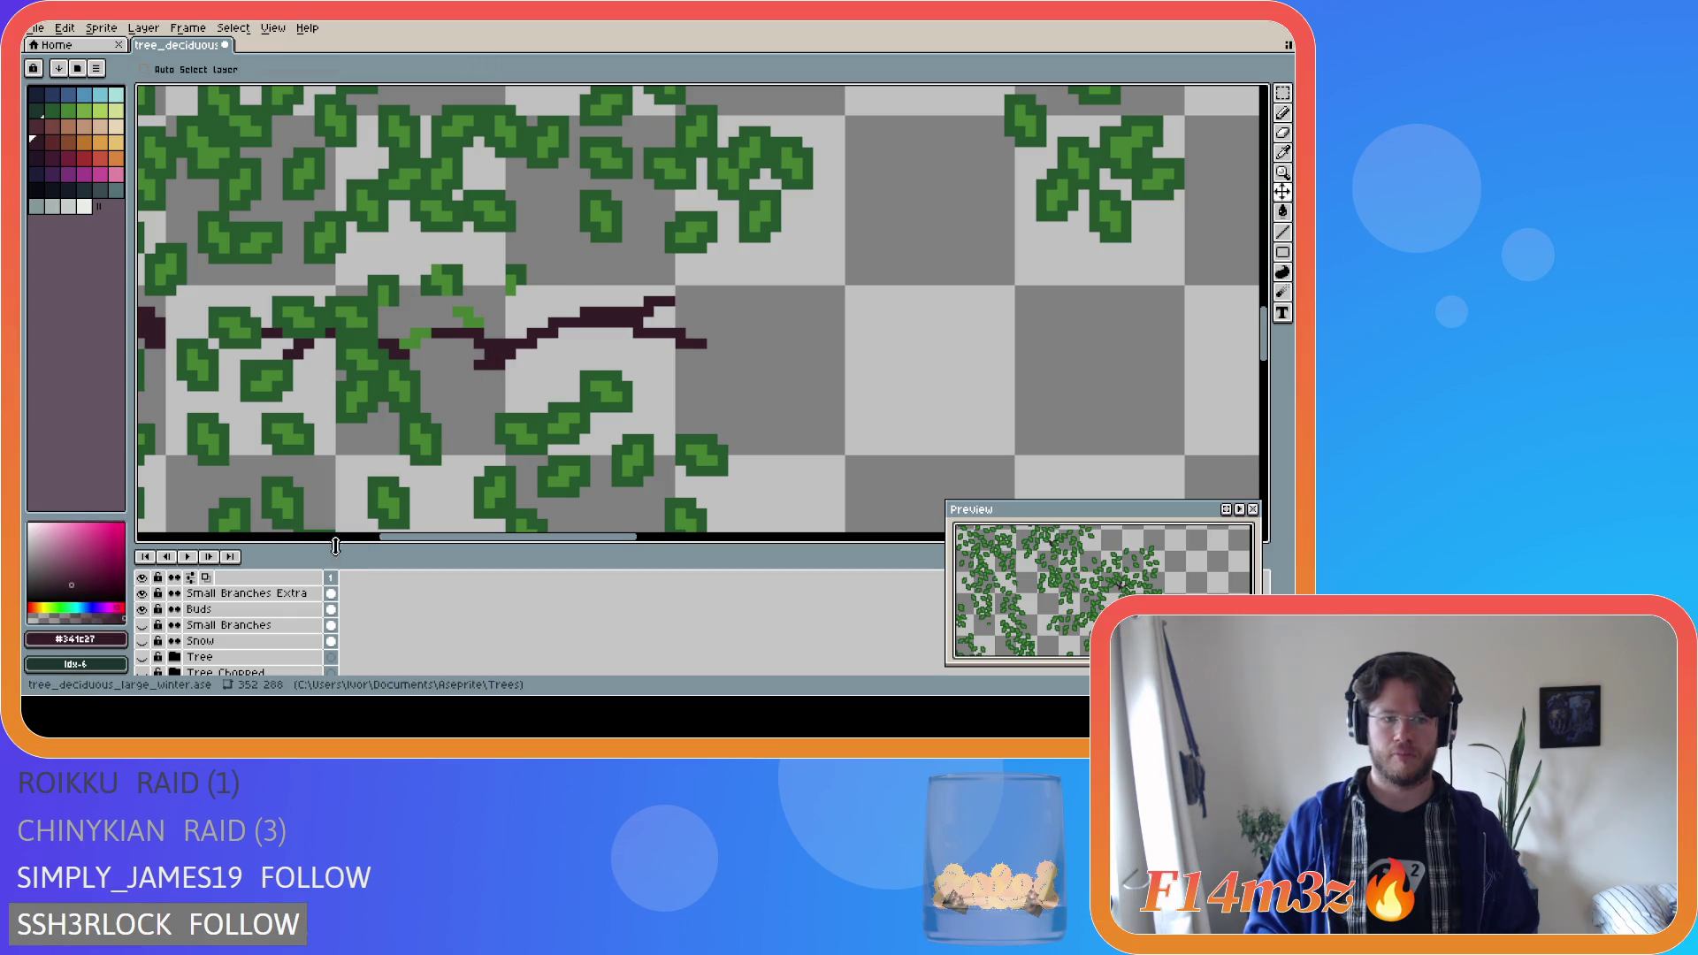
pyautogui.press('b')
pyautogui.click(247, 593)
# Draw a down-left twig and an up-left twig stub (redrawn after undo), then show Tree again.
pyautogui.moveTo(493, 359); pyautogui.dragTo(466, 387)
pyautogui.click(141, 658)
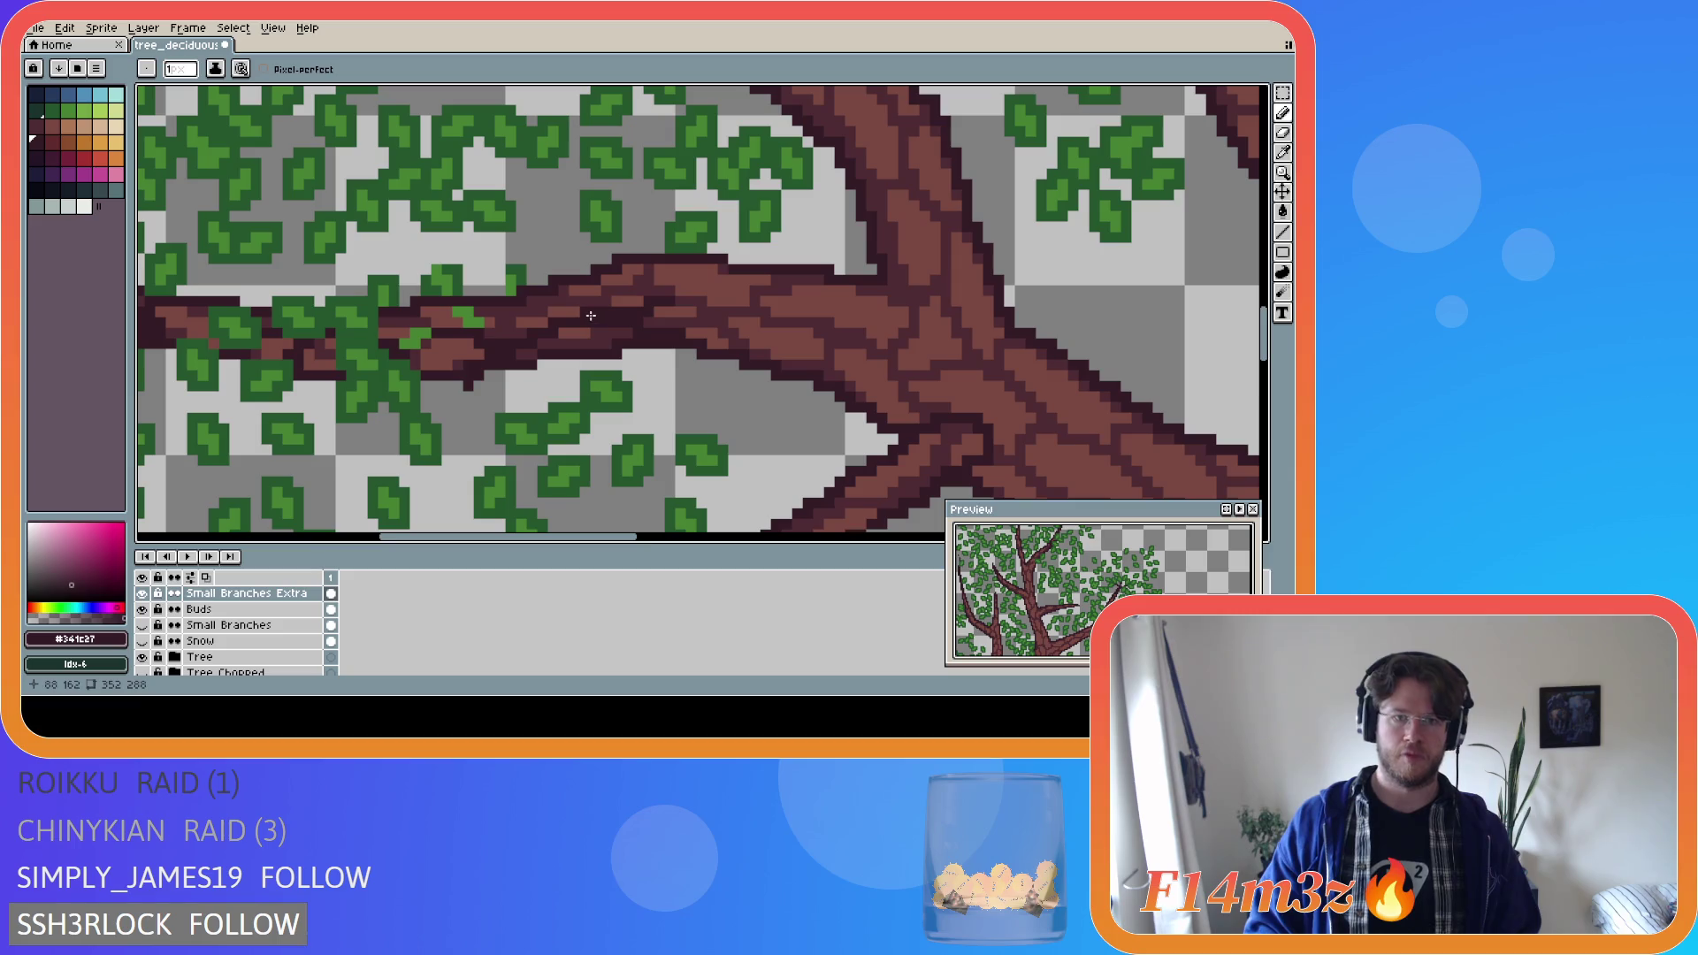
pyautogui.click(142, 657)
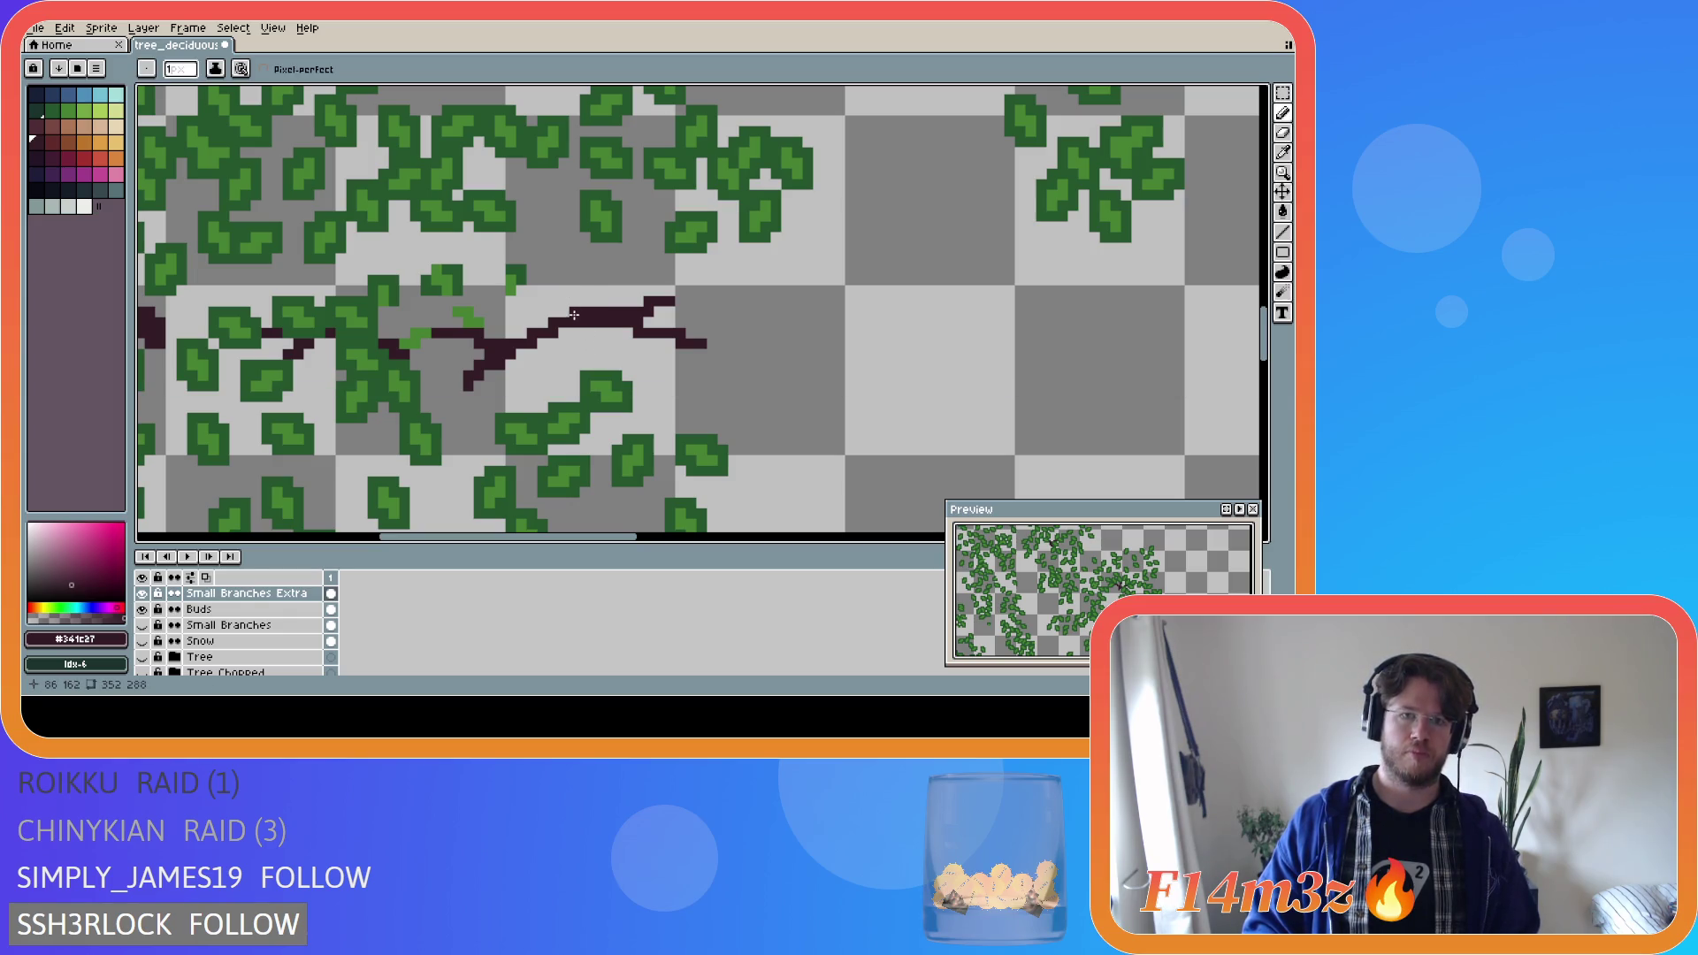
pyautogui.moveTo(564, 291)
pyautogui.mouseDown()
pyautogui.moveTo(548, 305)
pyautogui.moveTo(573, 283)
pyautogui.moveTo(540, 278)
pyautogui.mouseUp()
pyautogui.hotkey('ctrl', 'z')
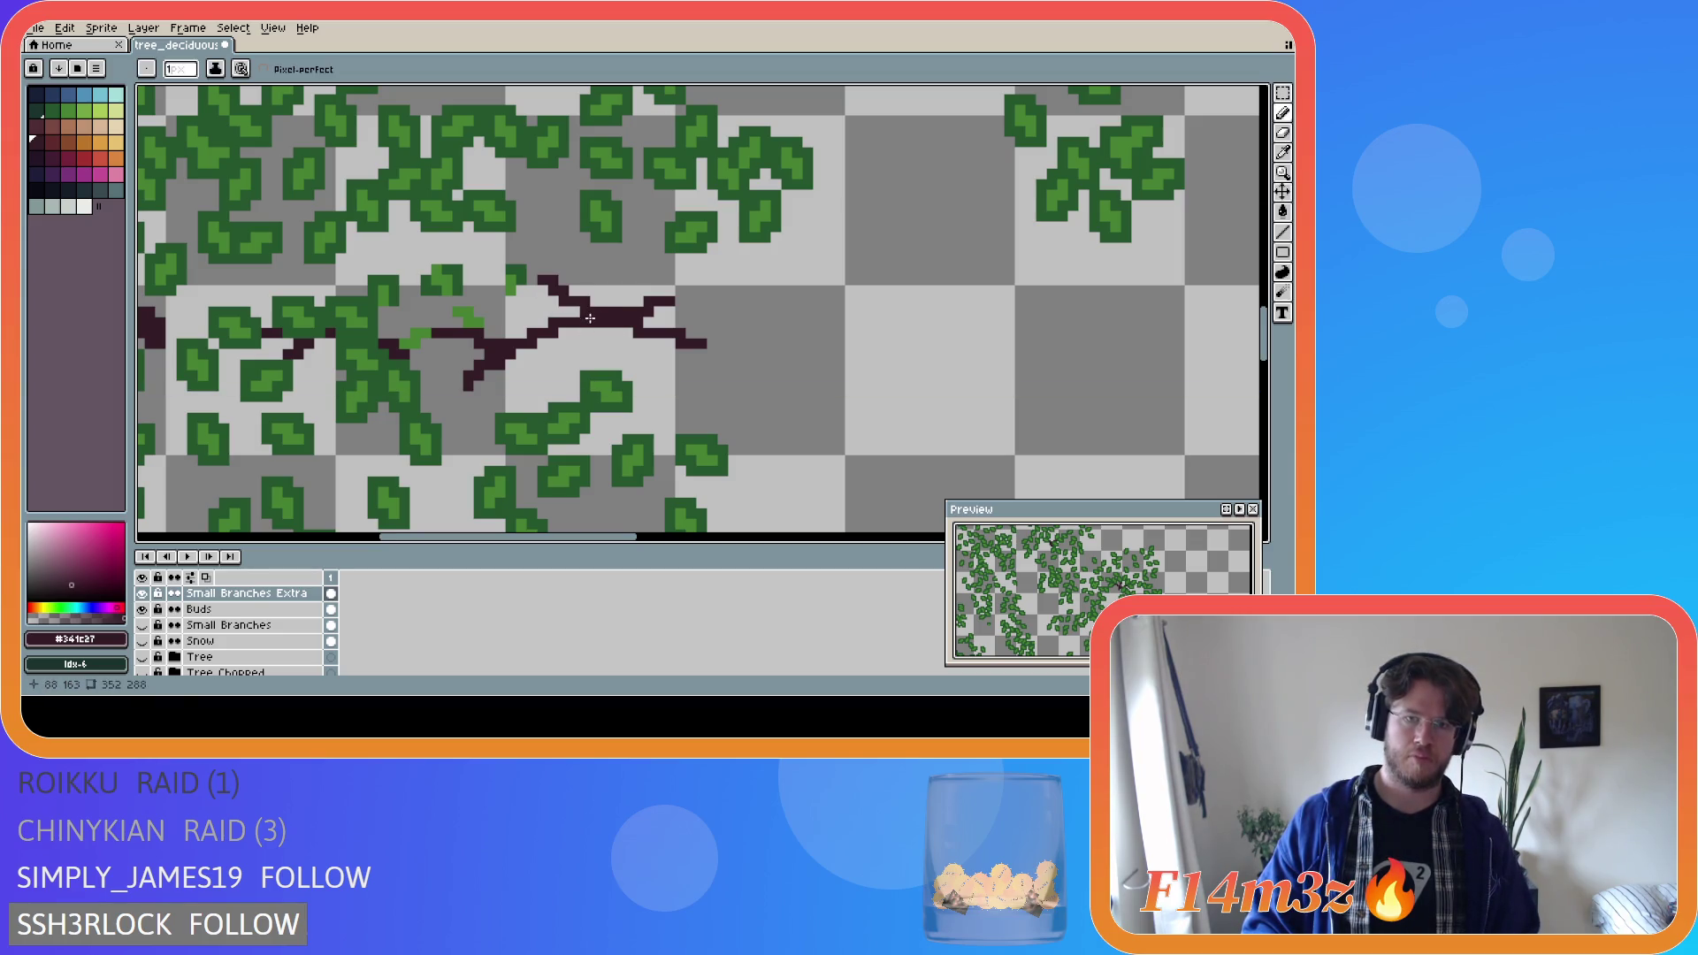
pyautogui.hotkey('ctrl', 'z')
pyautogui.moveTo(576, 302); pyautogui.dragTo(550, 289)
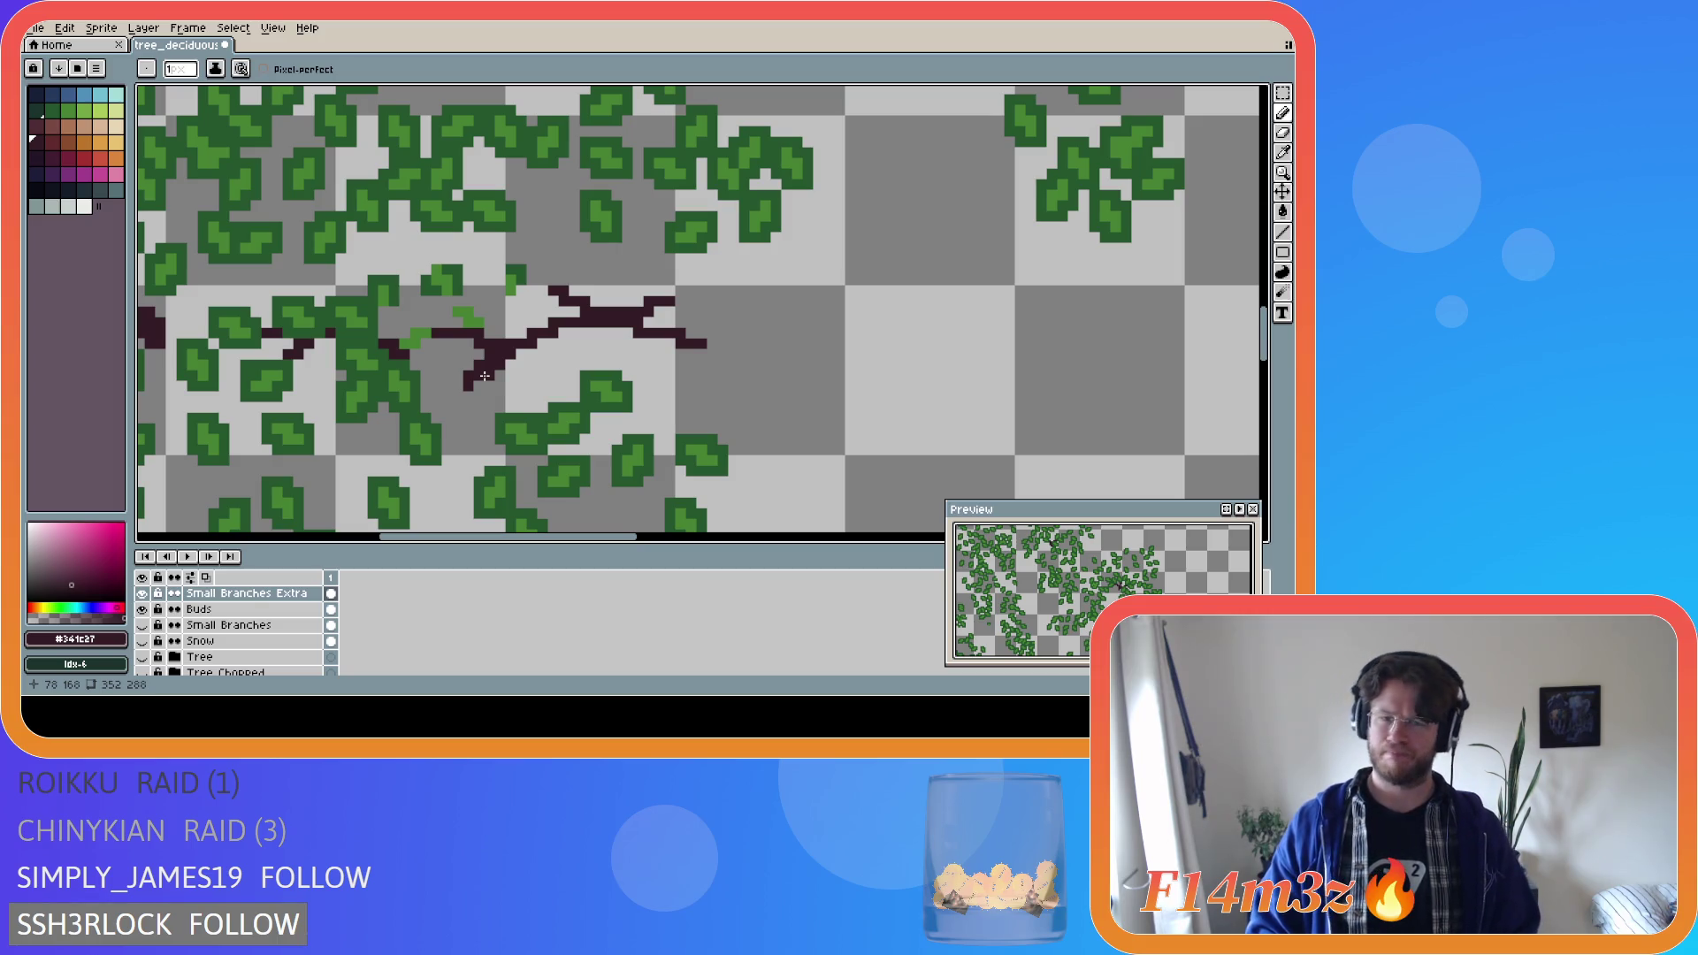
pyautogui.press('e')
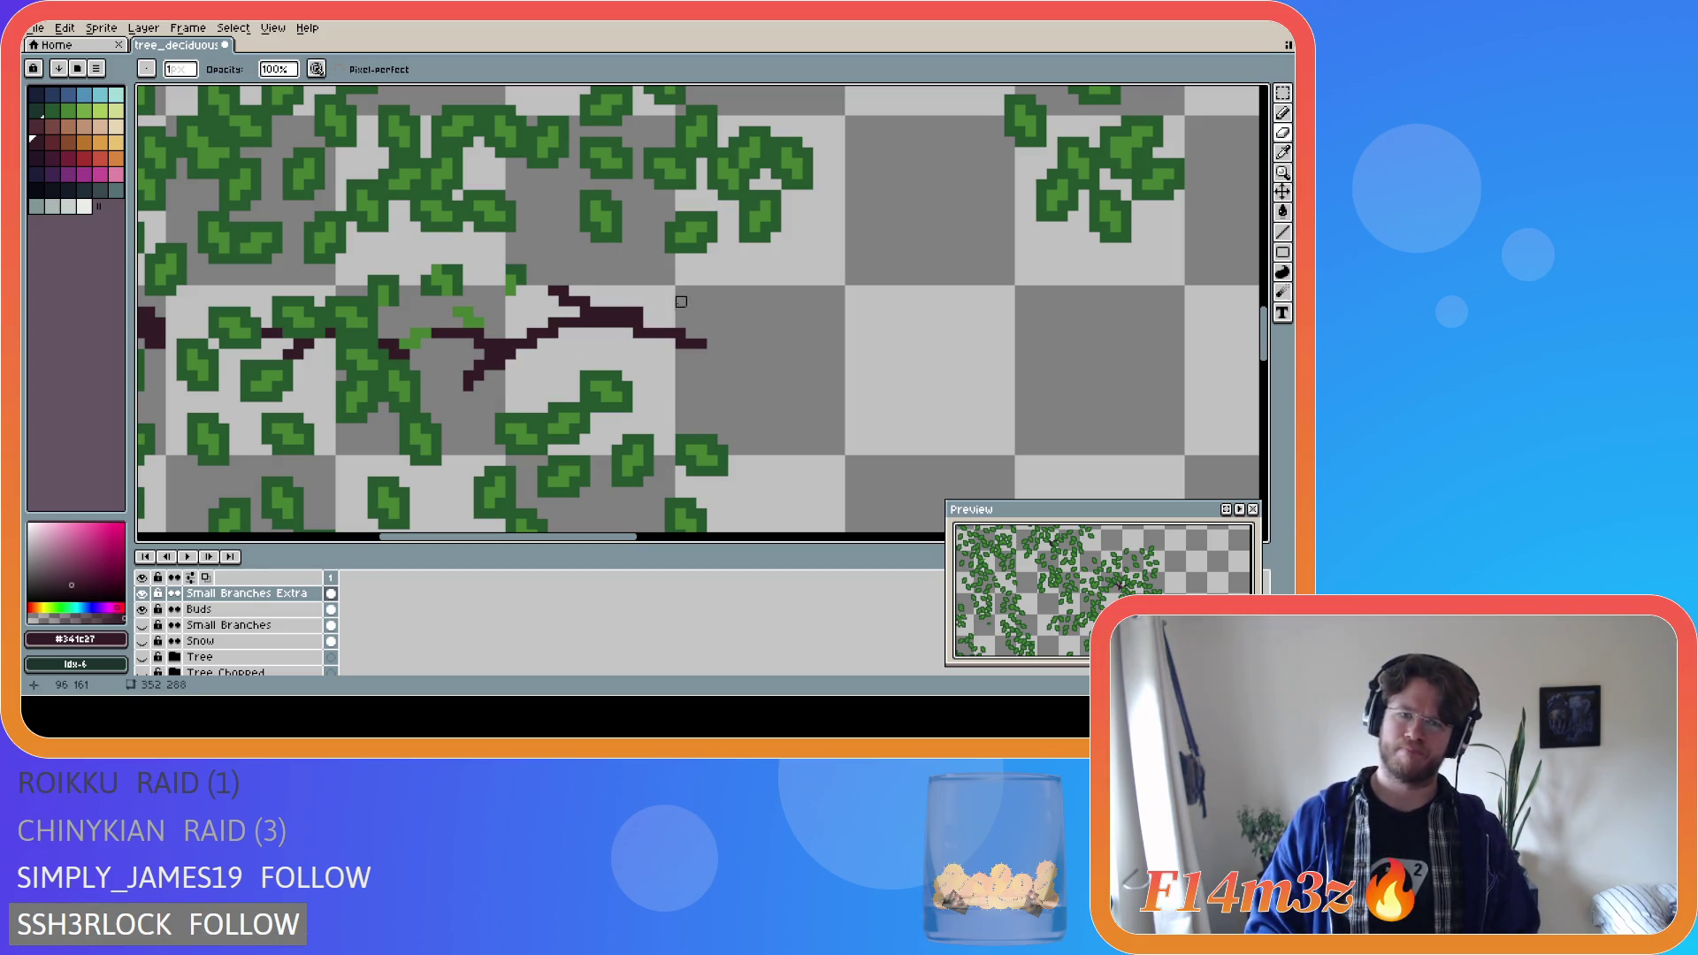
pyautogui.click(142, 658)
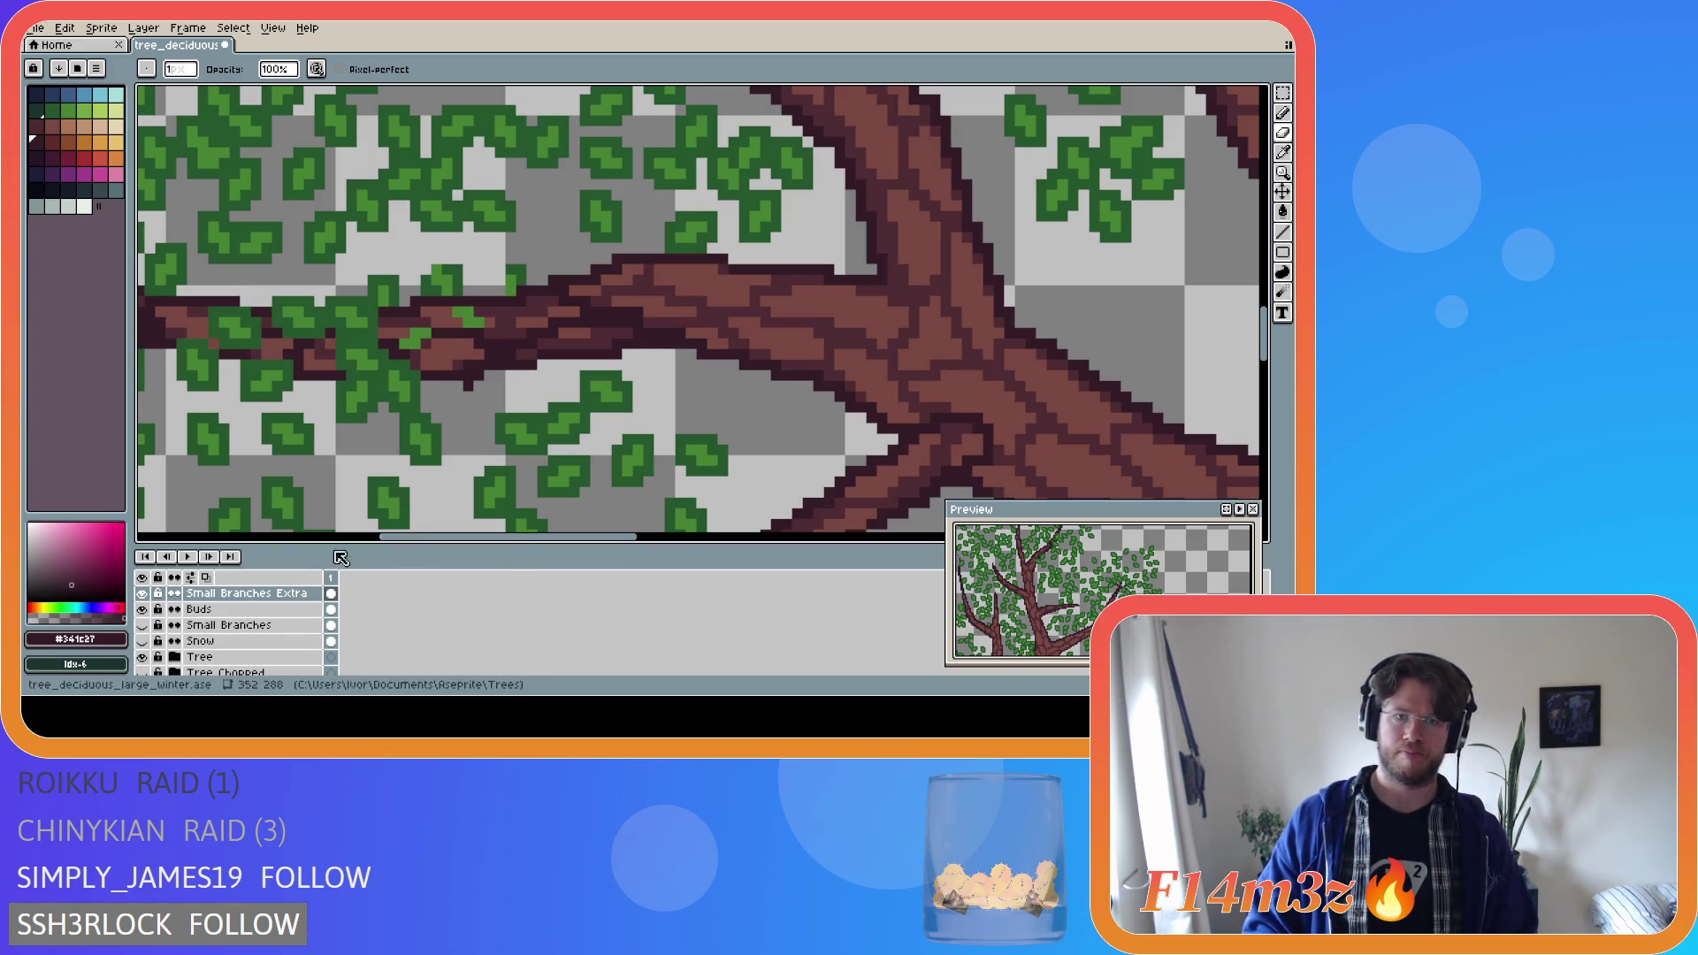
pyautogui.scroll(-2, 437, 480)
pyautogui.scroll(1, 437, 479)
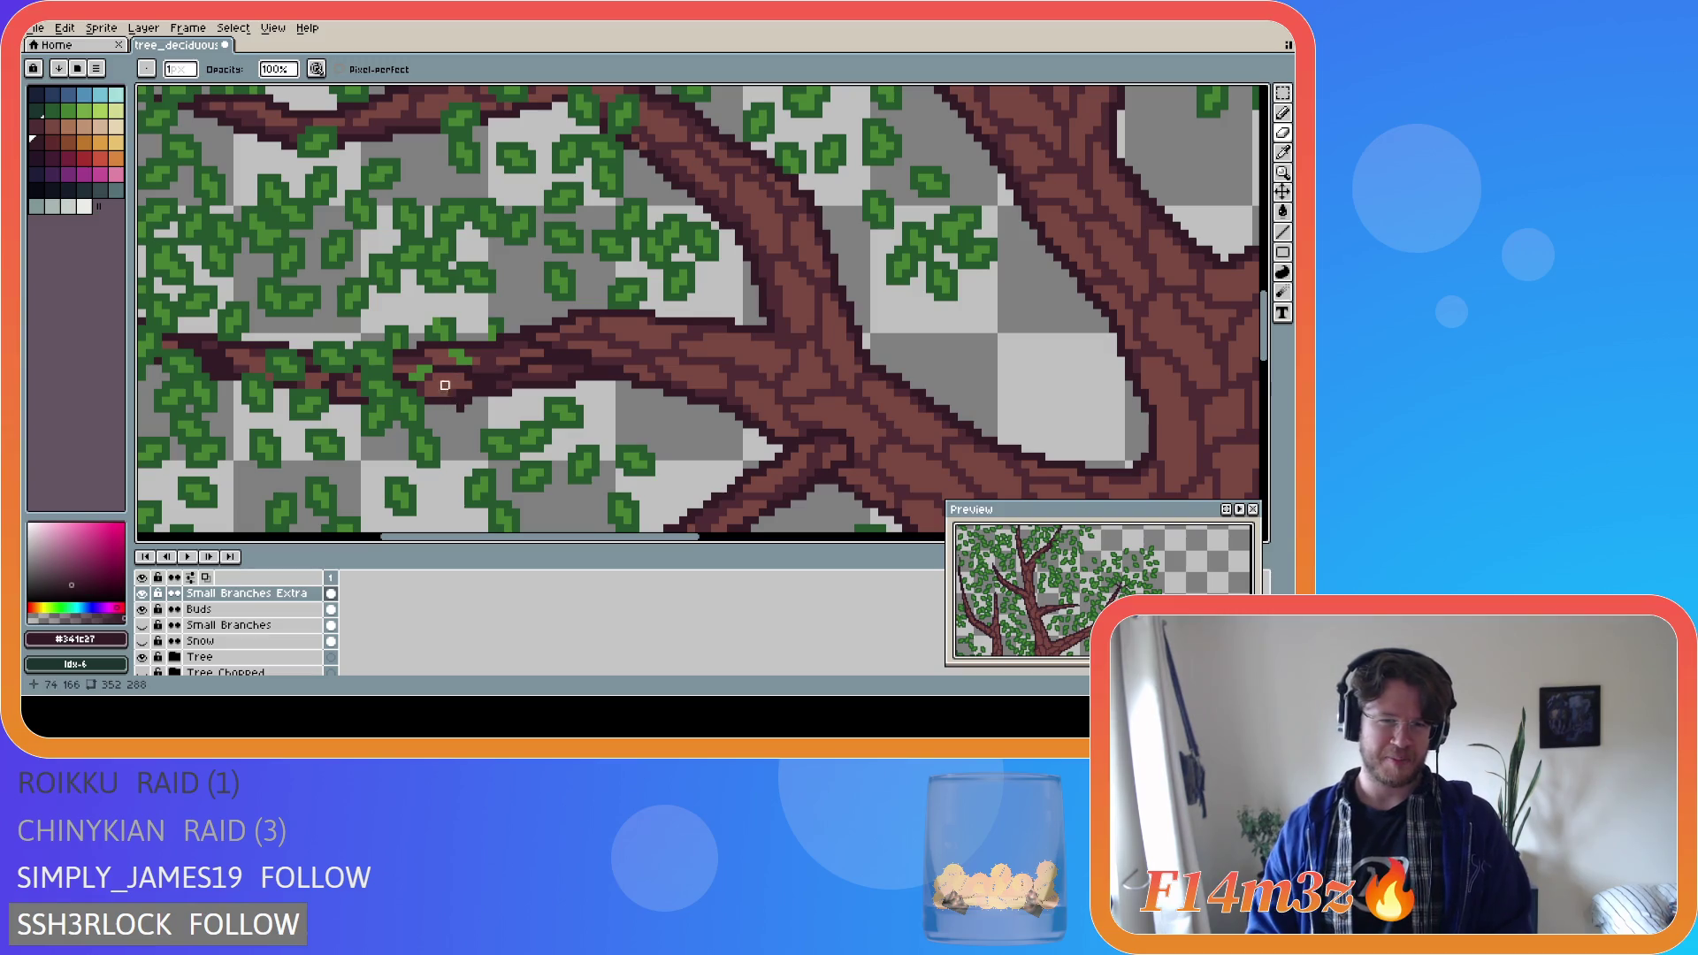
pyautogui.keyDown('alt'); pyautogui.click(423, 375); pyautogui.keyUp('alt')
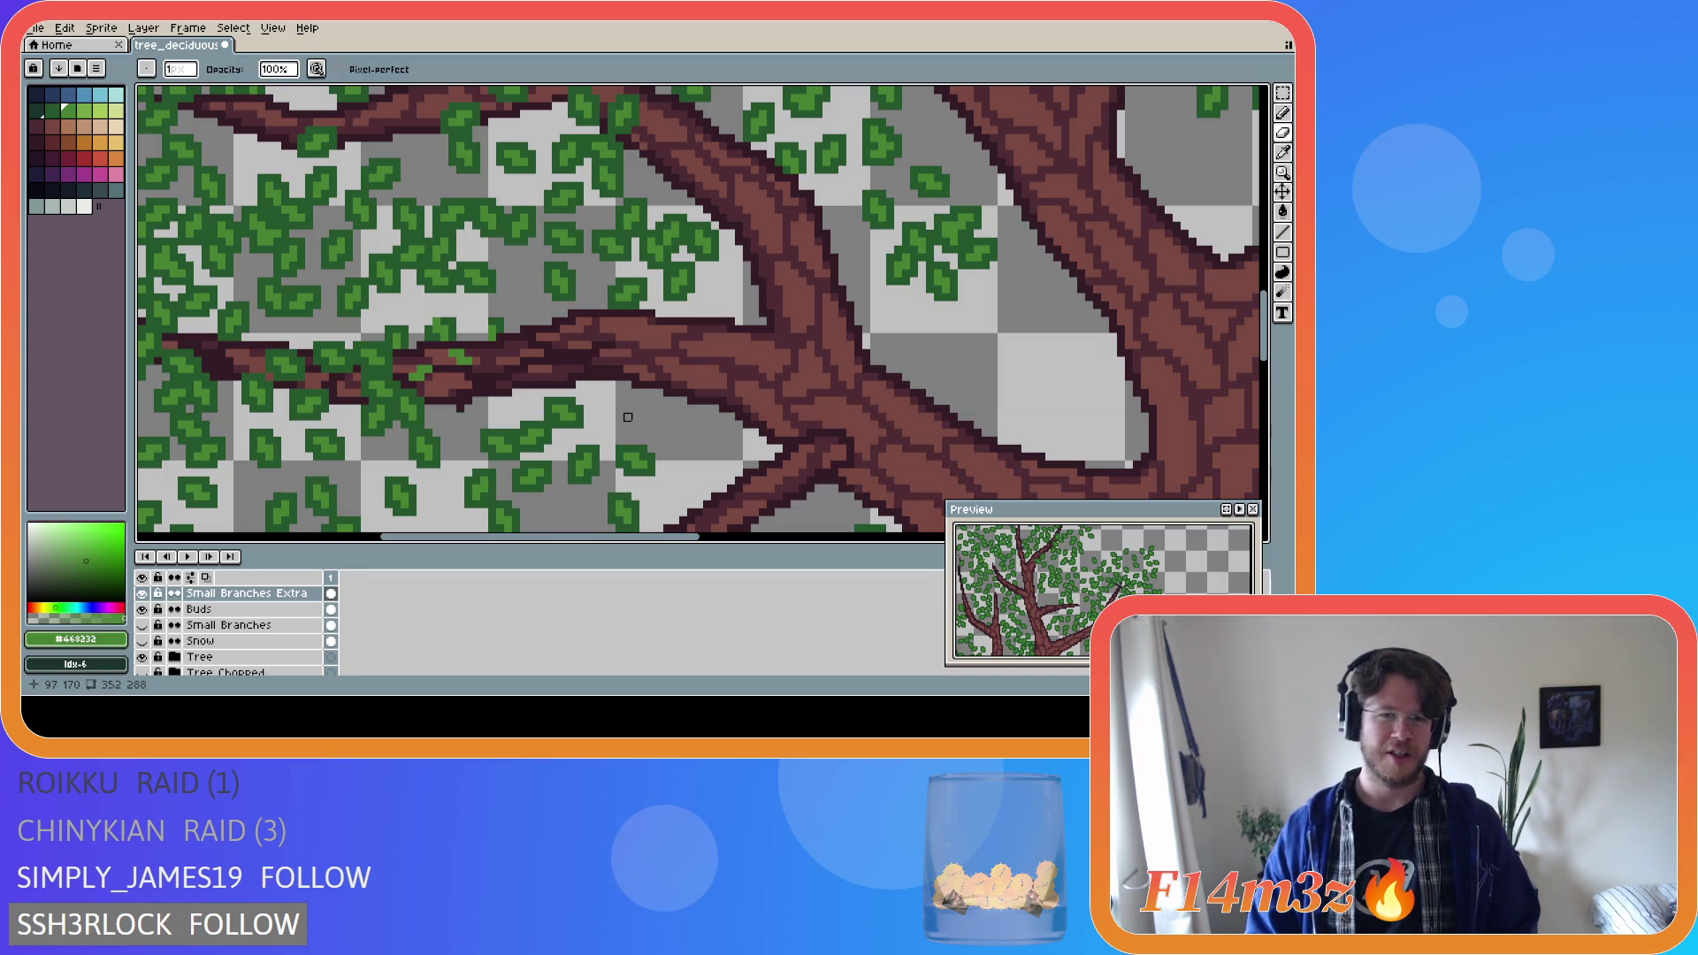
pyautogui.press('v')
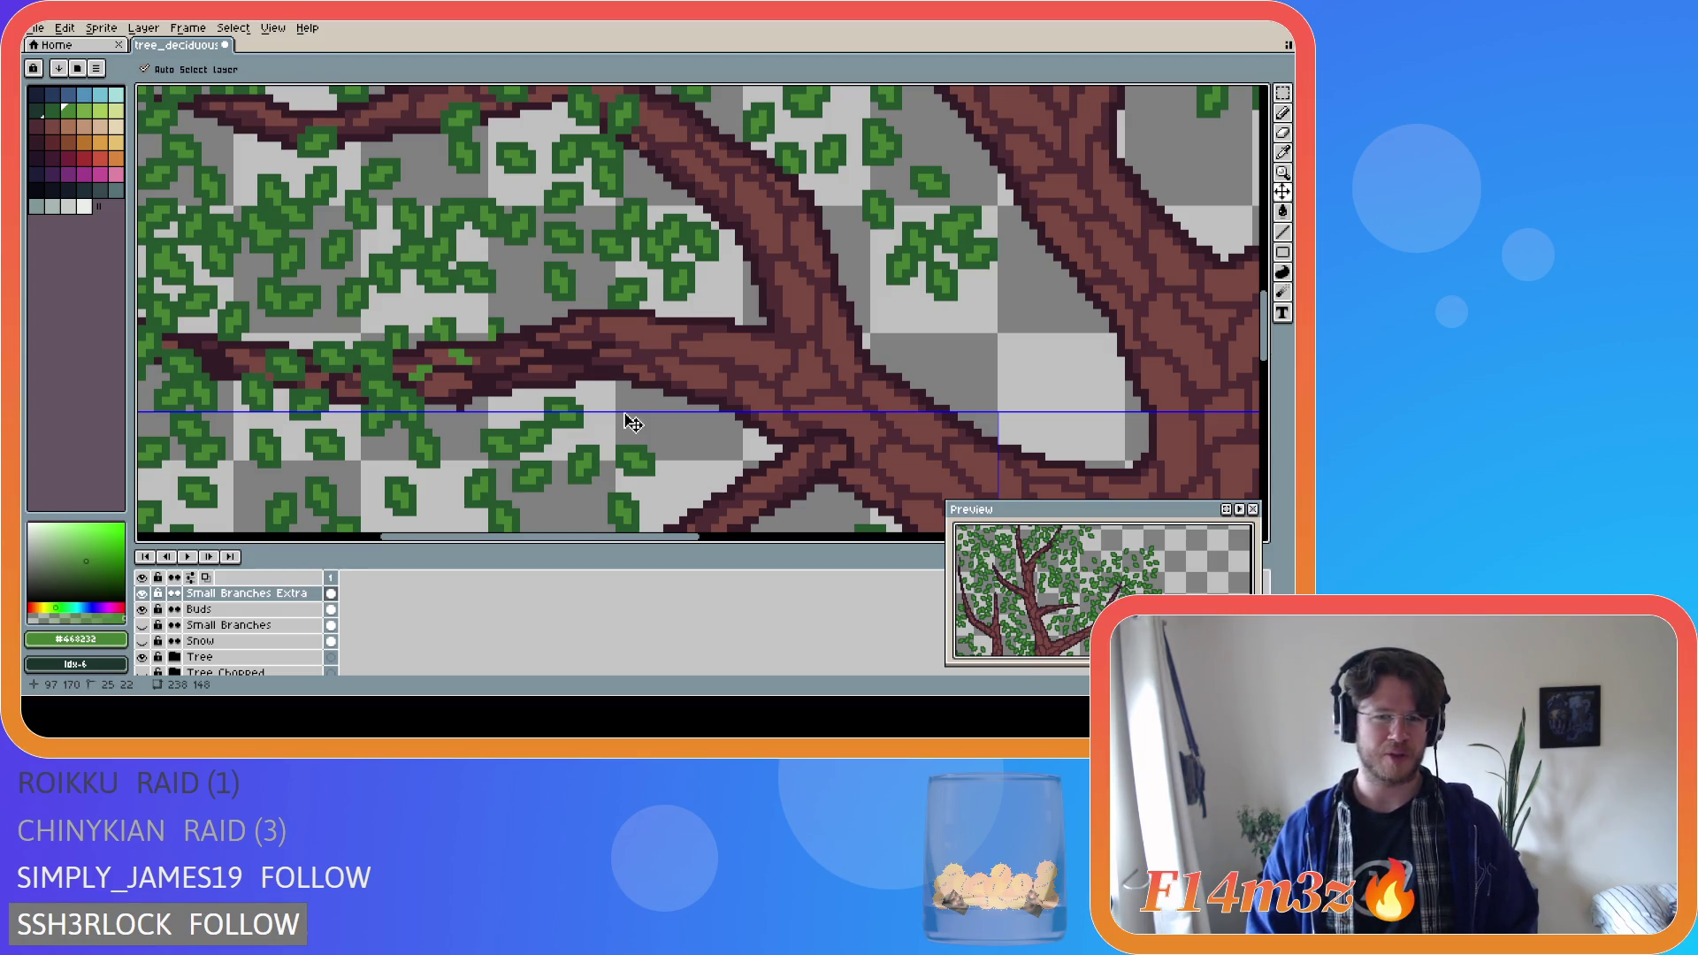
pyautogui.press('b')
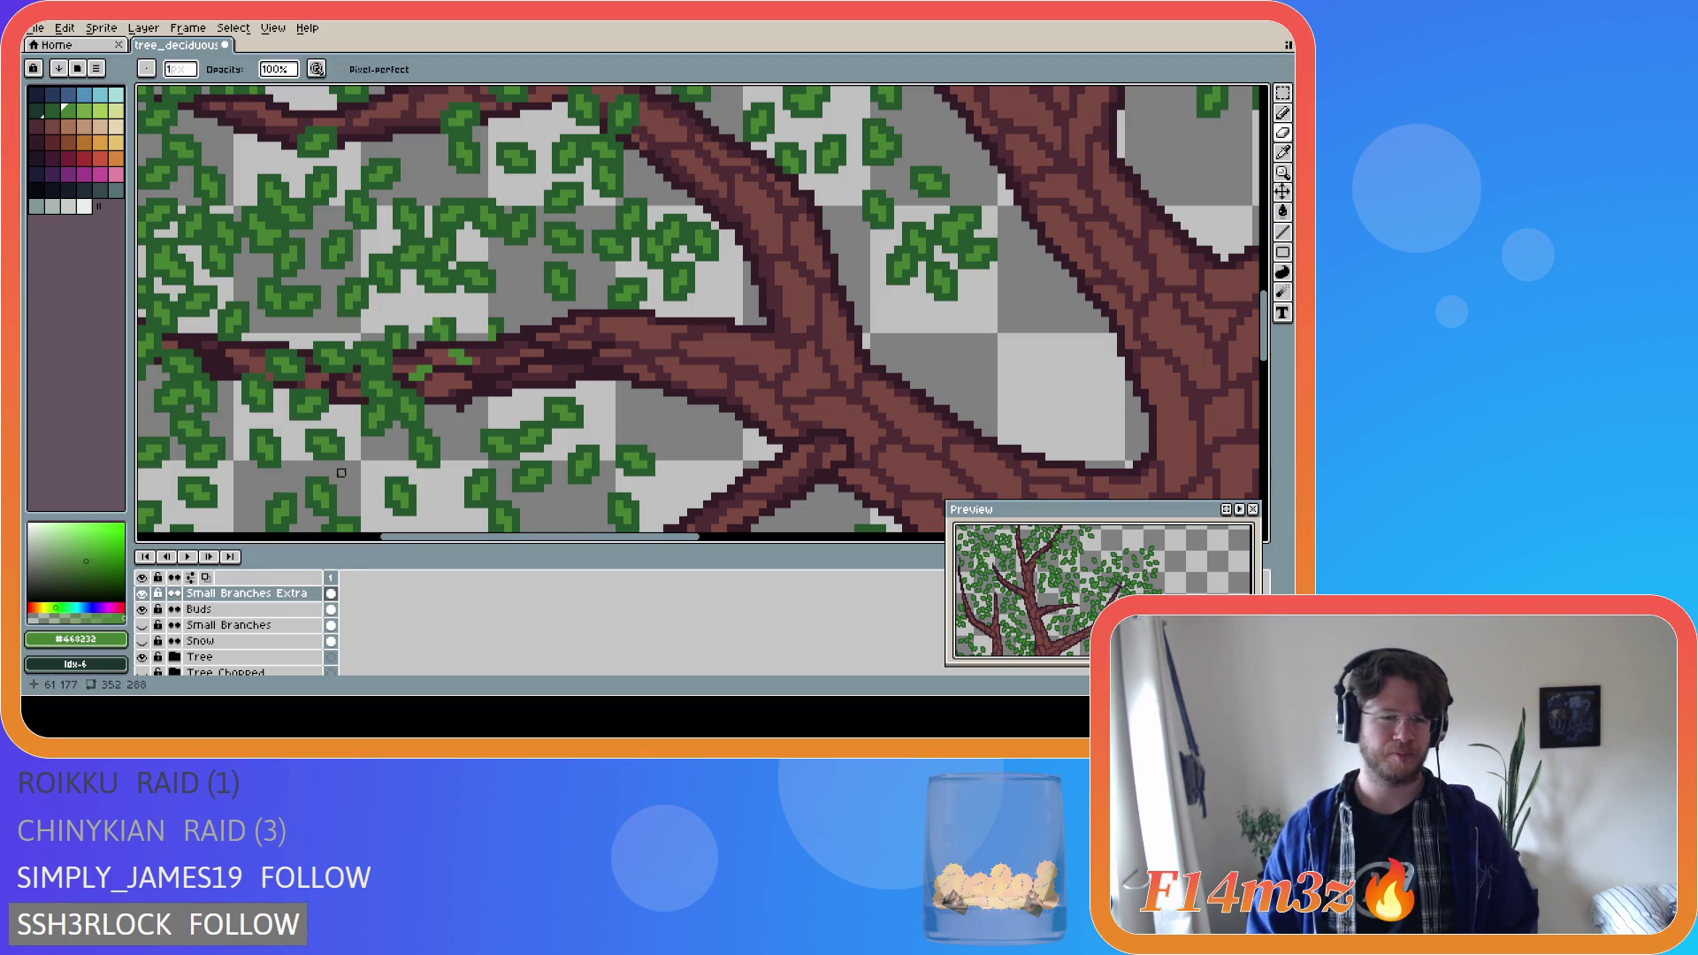
# With the Tree layer hidden, extend the central twig rightward with dark twig pixels.
pyautogui.click(142, 657)
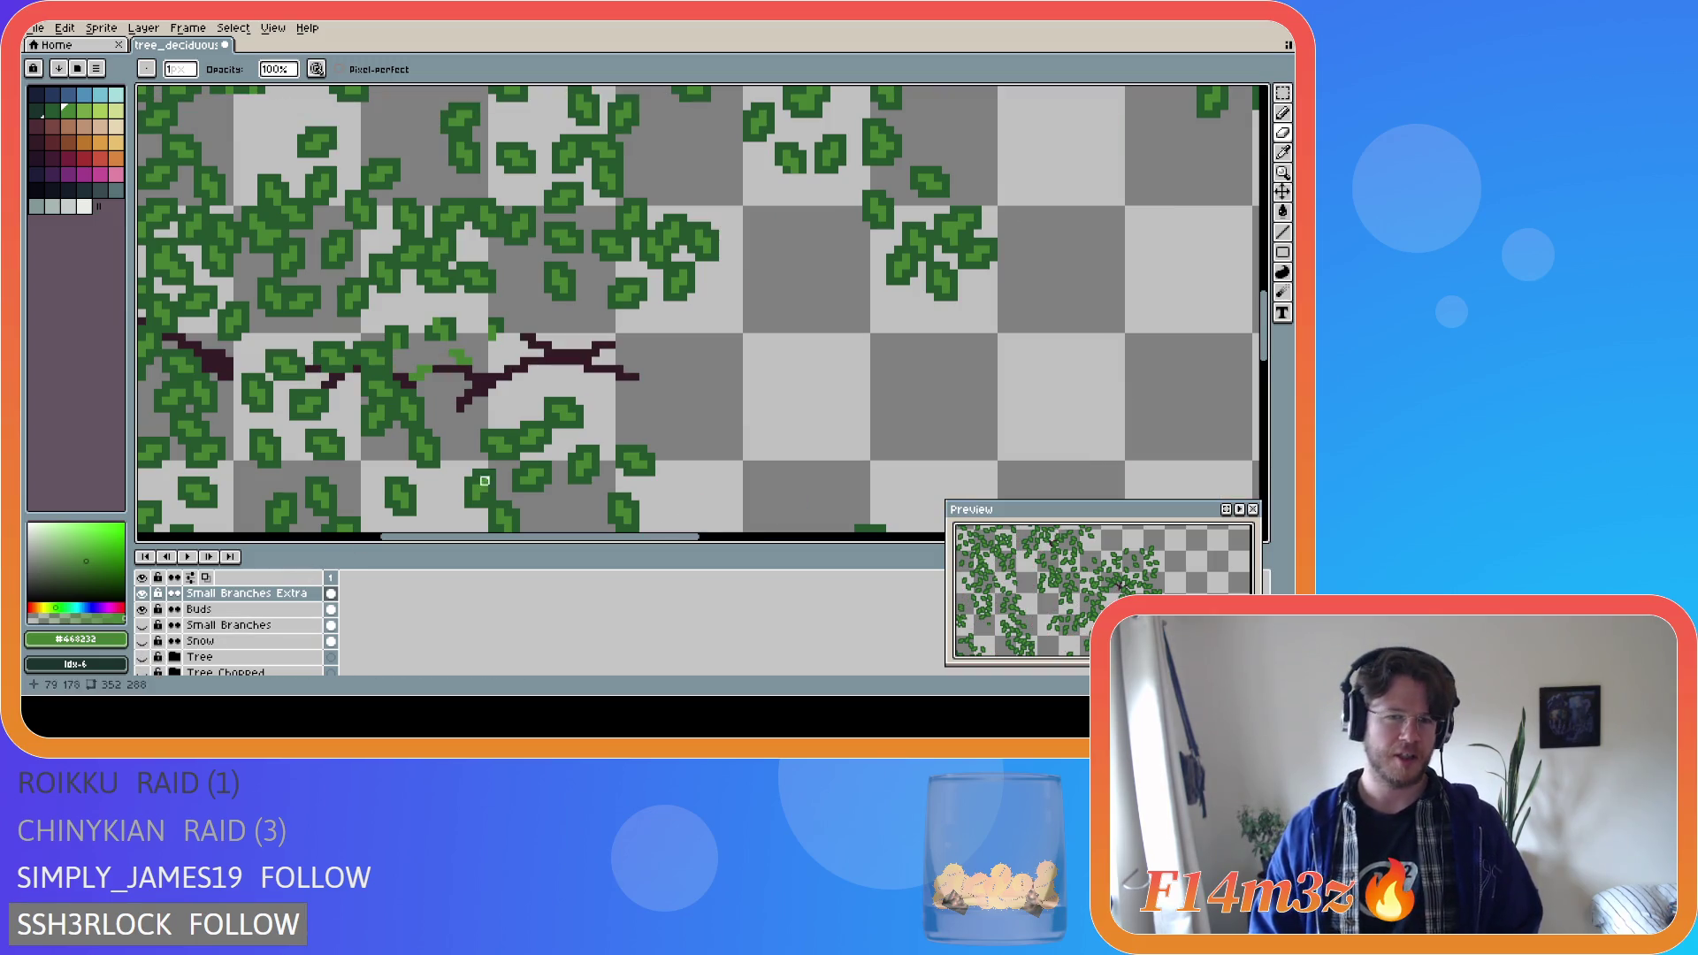
pyautogui.keyDown('alt'); pyautogui.click(565, 361); pyautogui.keyUp('alt')
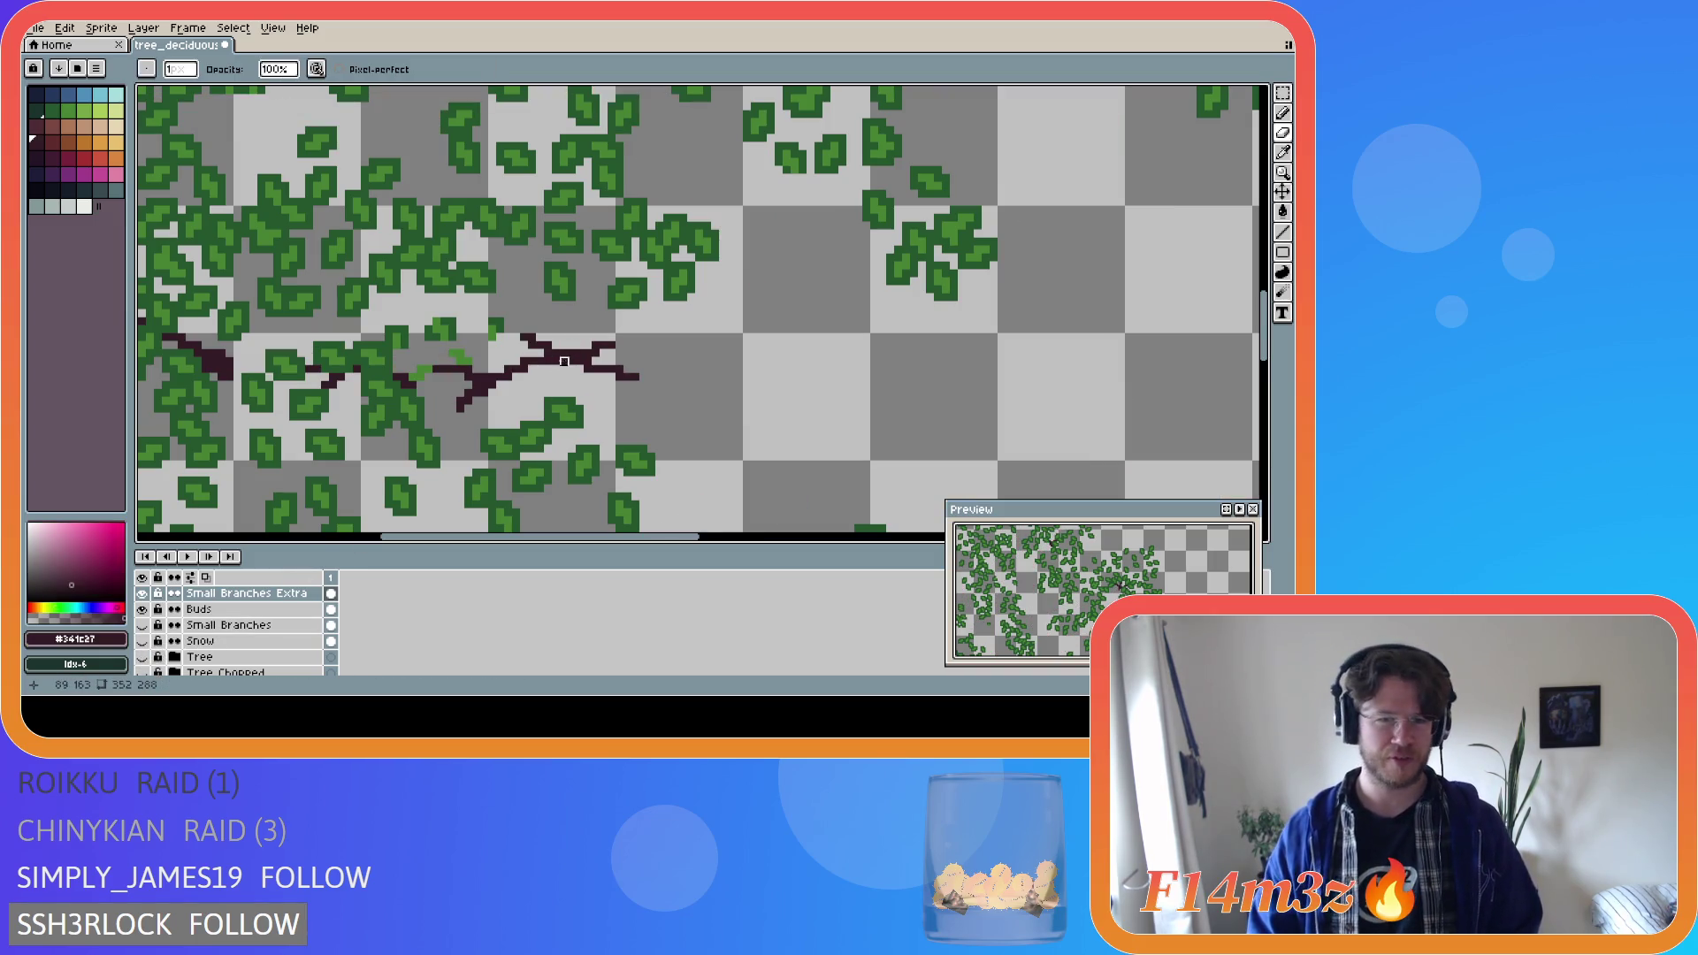
pyautogui.moveTo(563, 362)
pyautogui.mouseDown()
pyautogui.moveTo(630, 370)
pyautogui.moveTo(596, 377)
pyautogui.mouseUp()
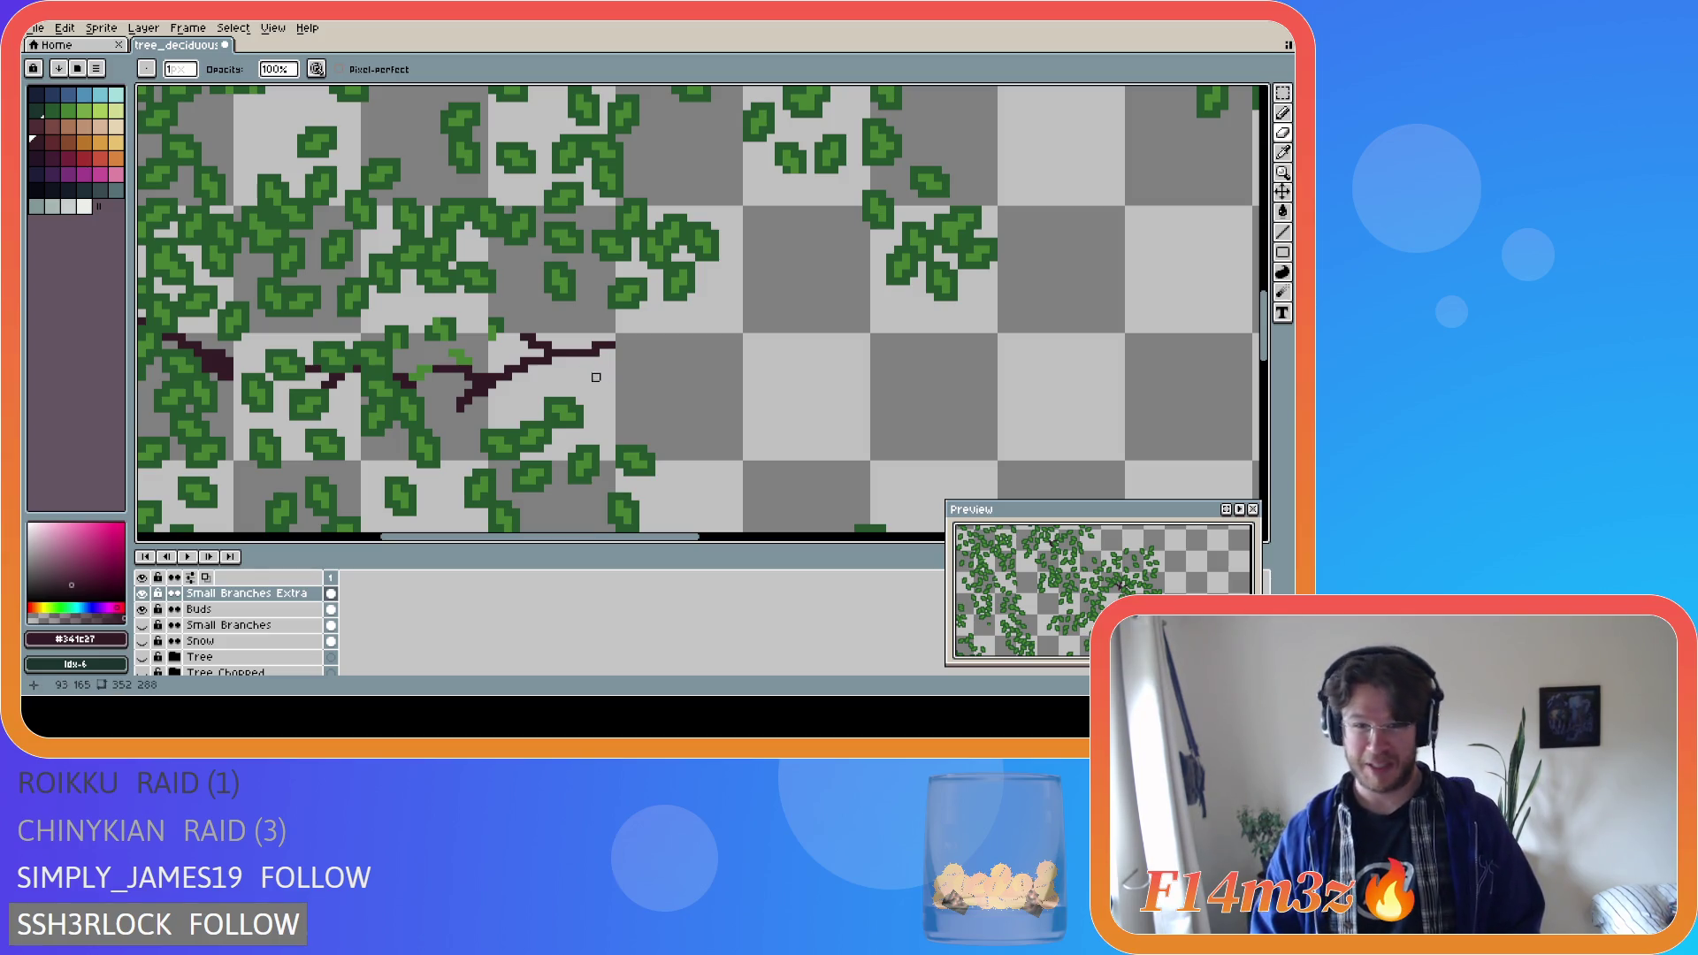
pyautogui.press('b')
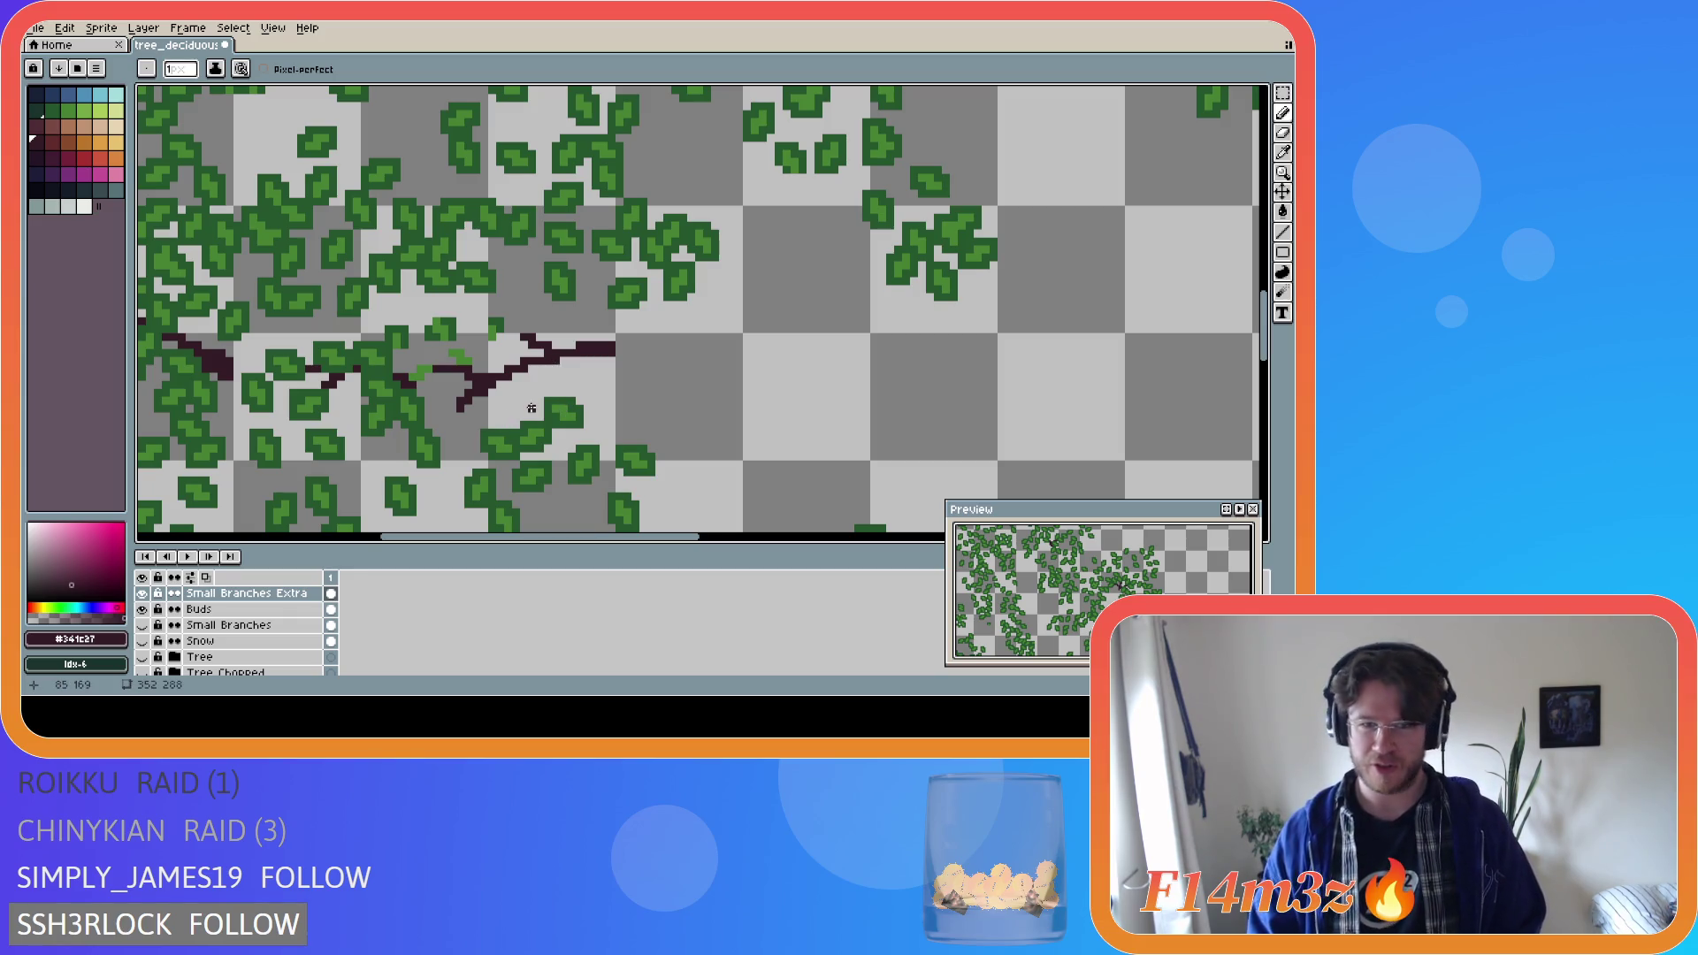
# Pick the leaf green and dot green bud pixels around the twig tip.
pyautogui.keyDown('alt'); pyautogui.click(463, 366); pyautogui.keyUp('alt')
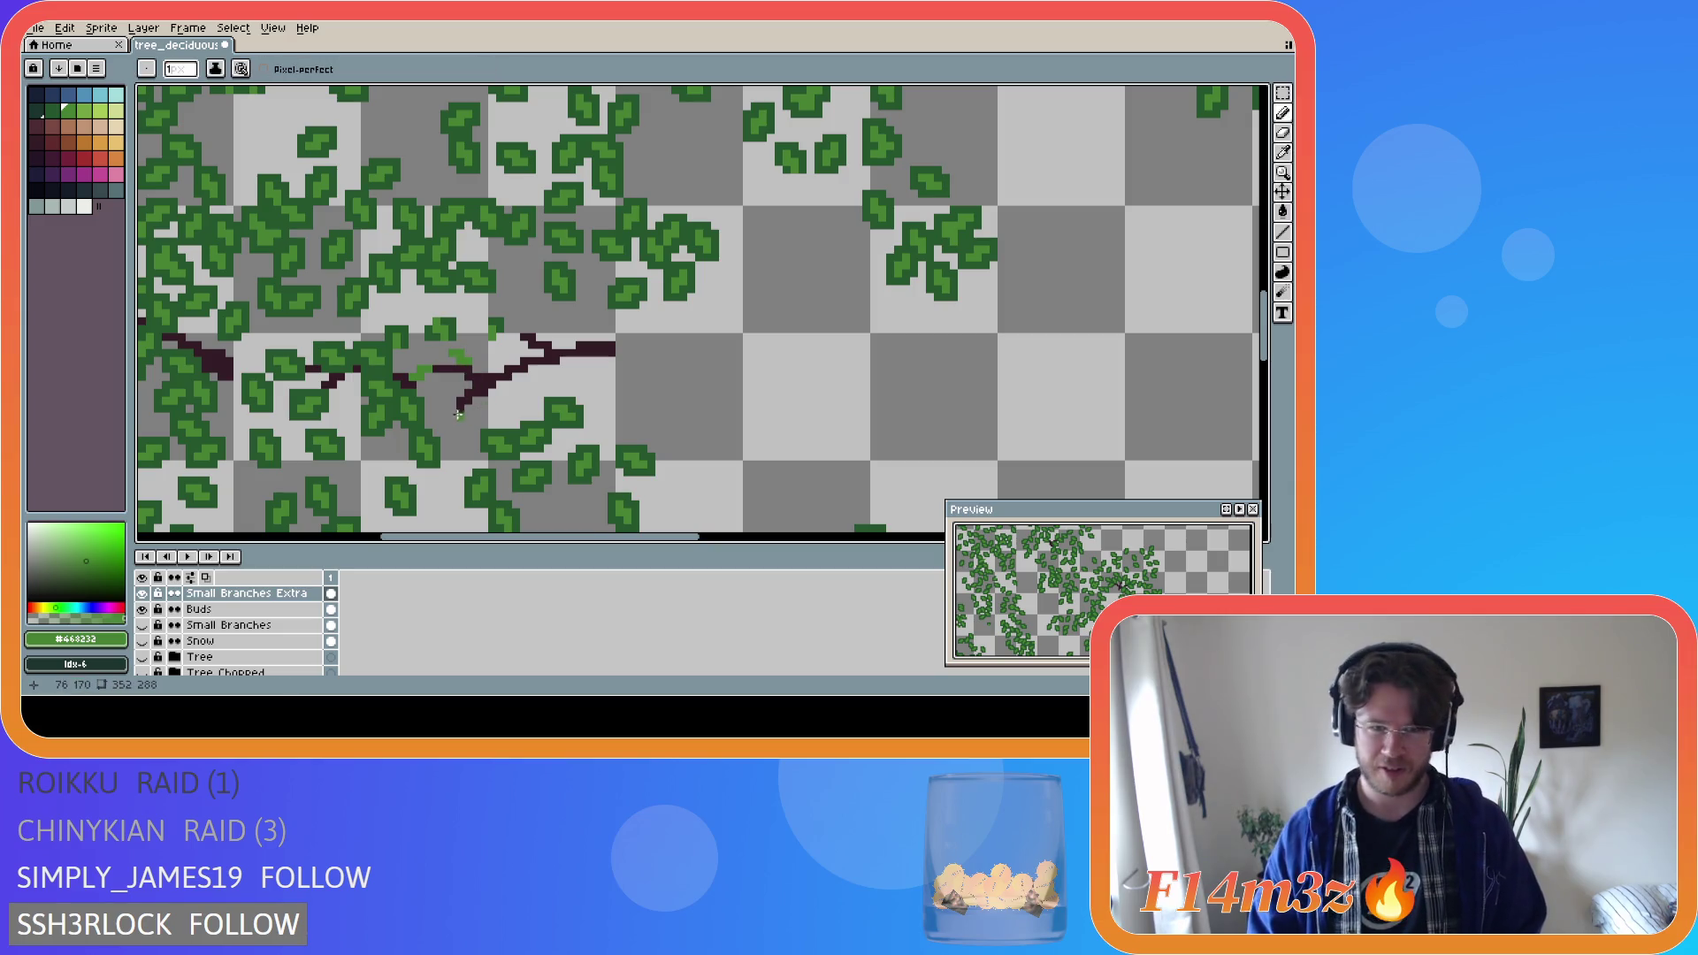
pyautogui.moveTo(452, 408); pyautogui.dragTo(443, 426)
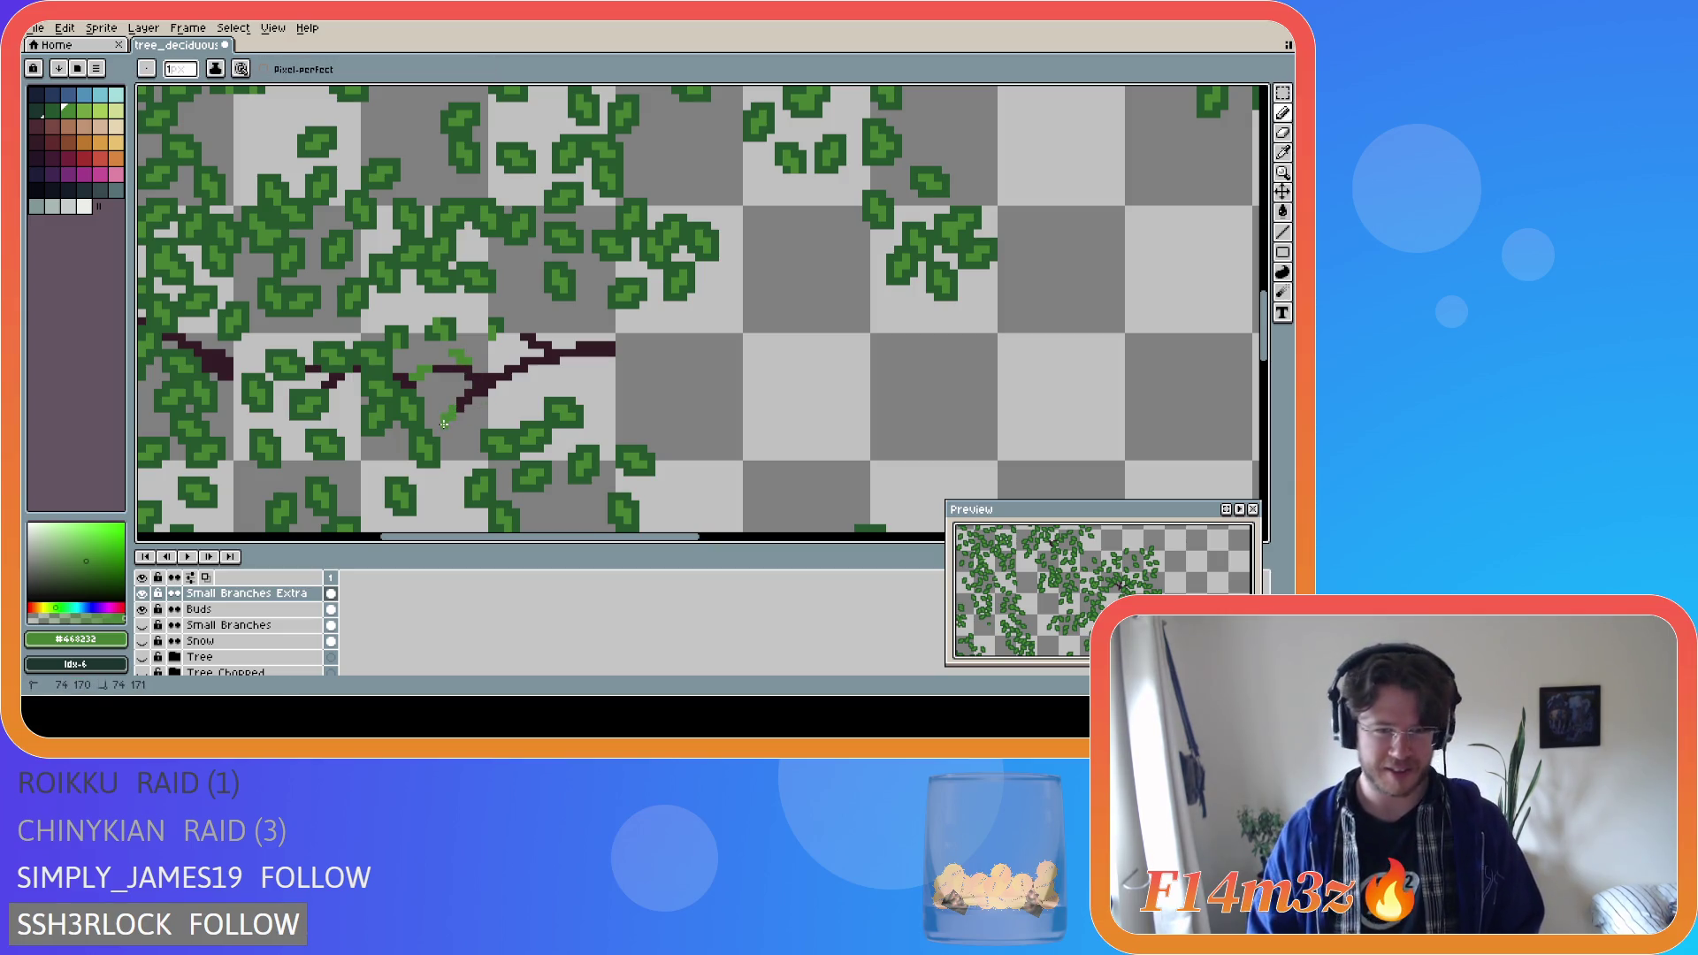
pyautogui.hotkey('ctrl', 'z')
pyautogui.click(457, 418)
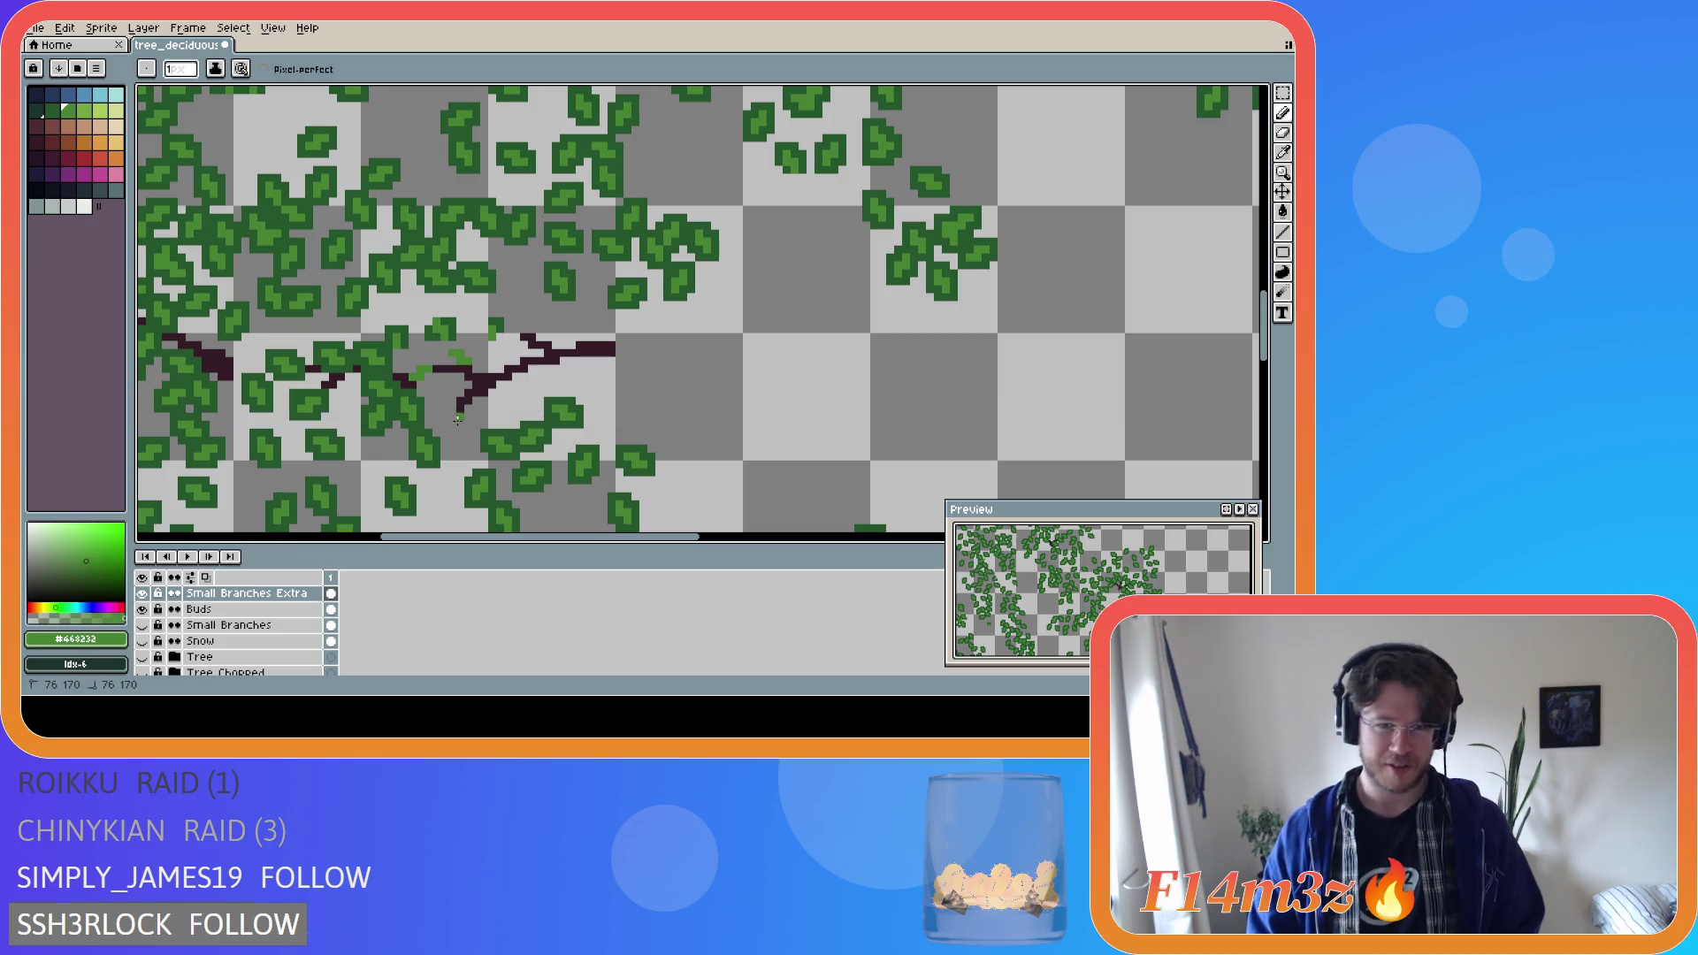
pyautogui.moveTo(457, 424); pyautogui.dragTo(451, 432)
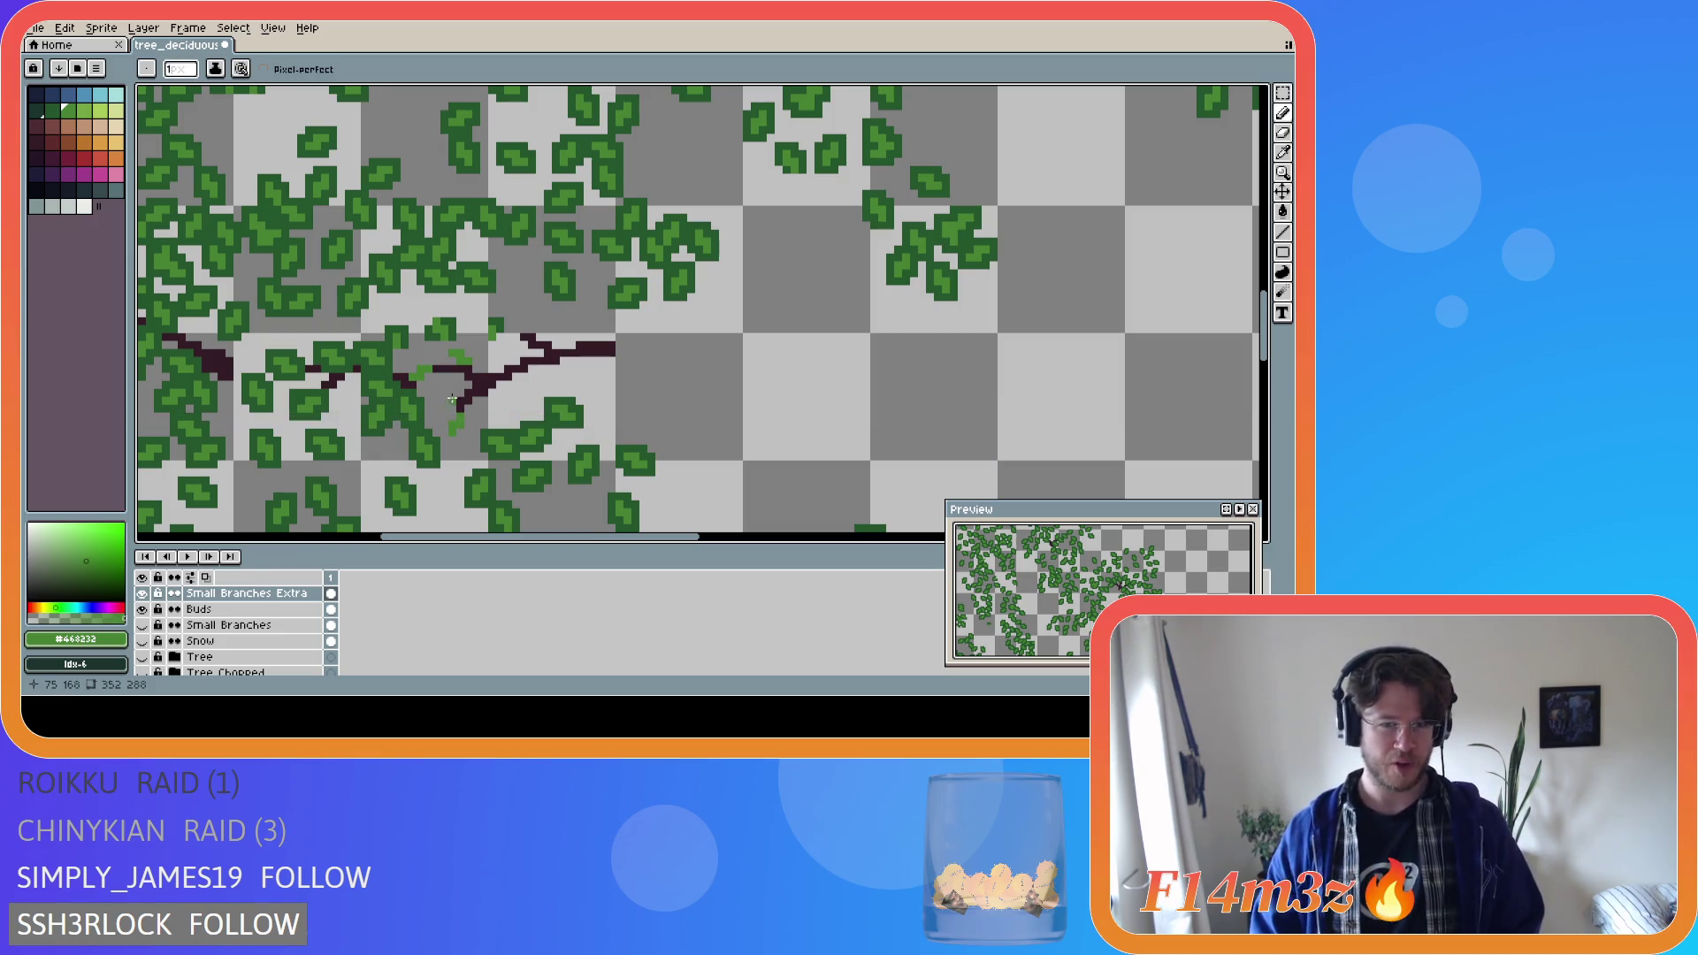
pyautogui.click(446, 400)
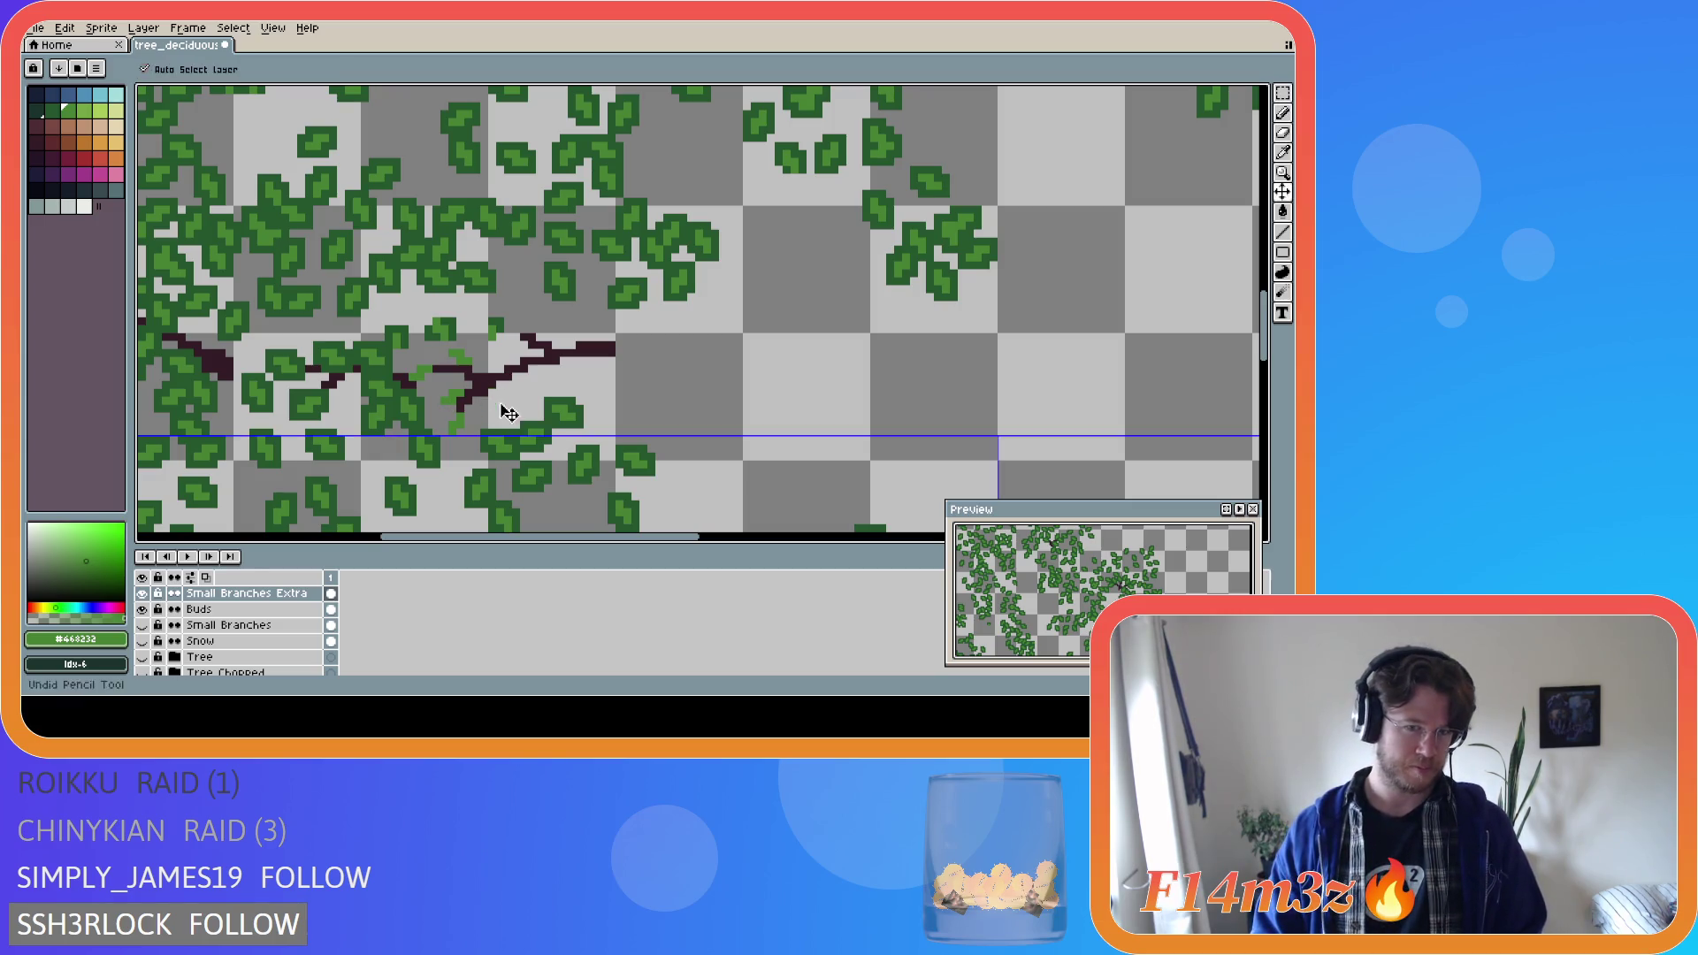
pyautogui.click(497, 404)
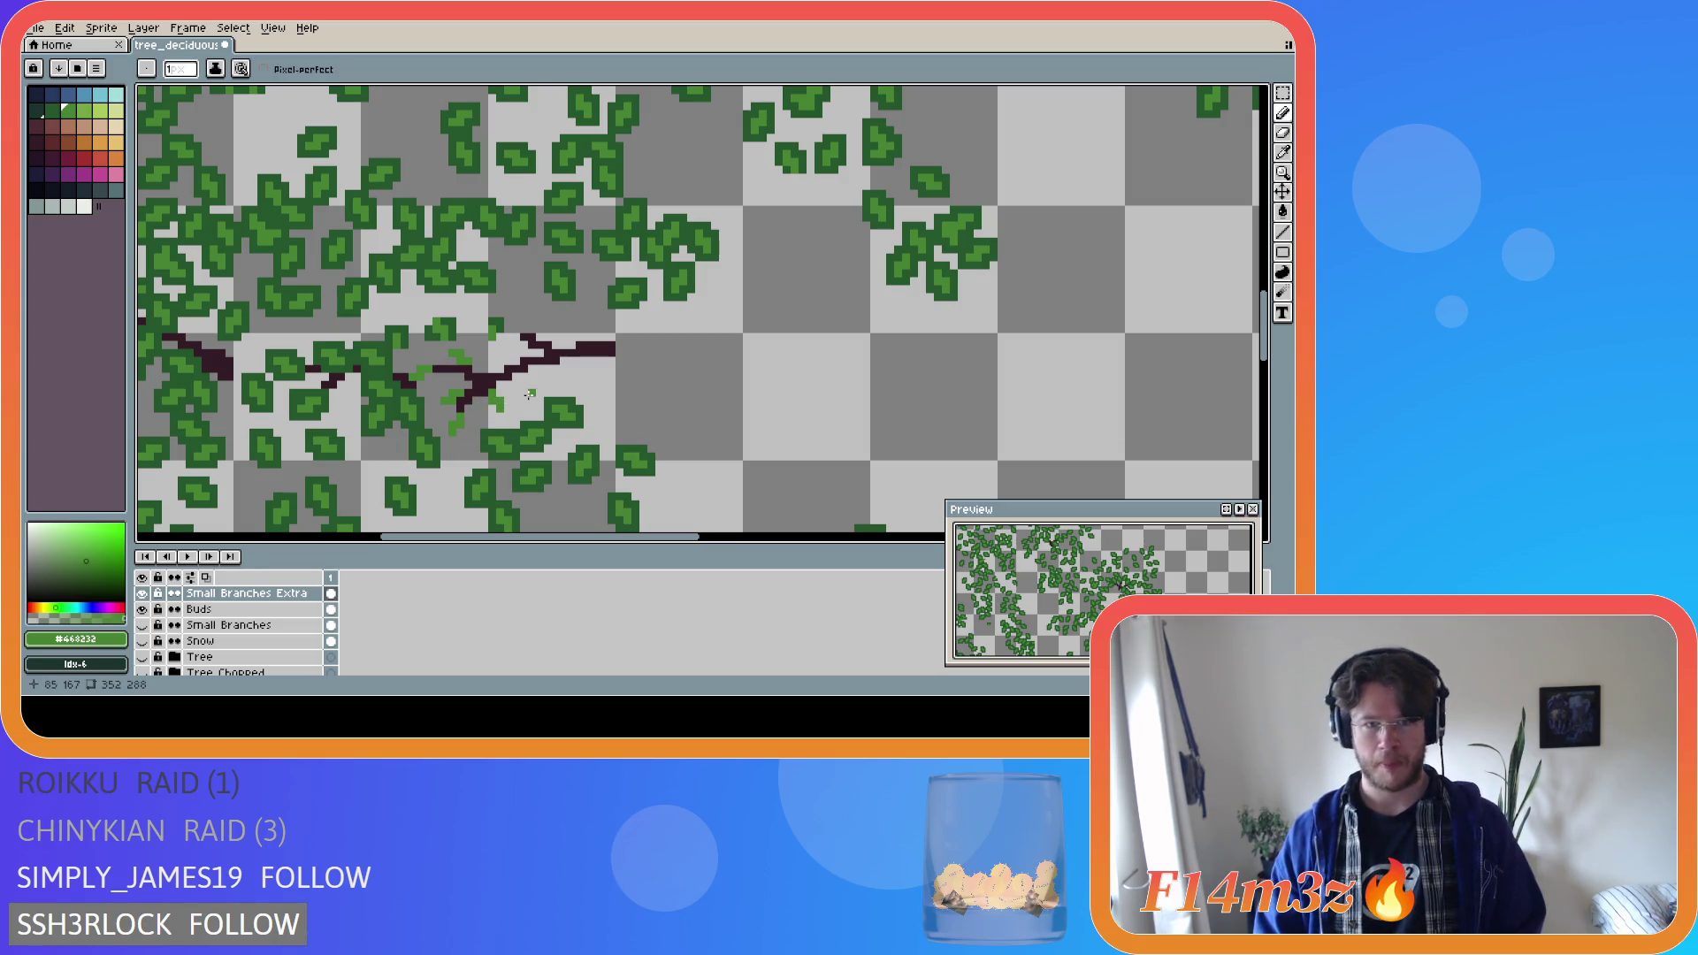
# Check against the trunk, then undo the last two bud strokes with Ctrl+Z.
pyautogui.click(142, 657)
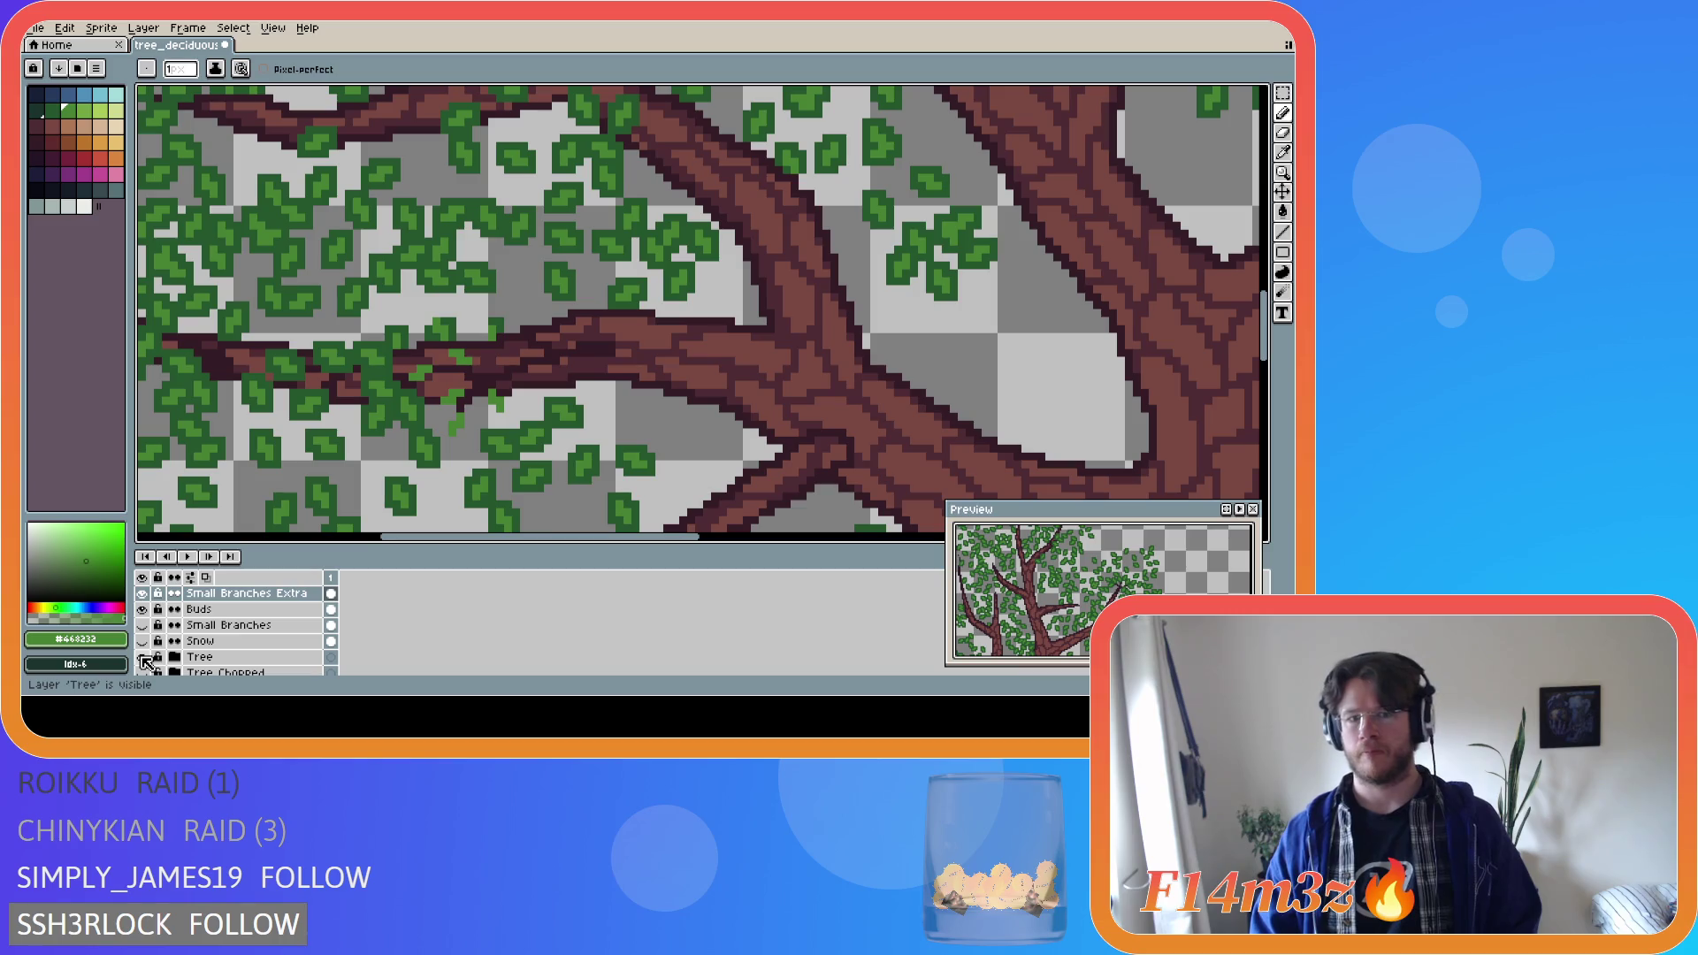
pyautogui.click(142, 657)
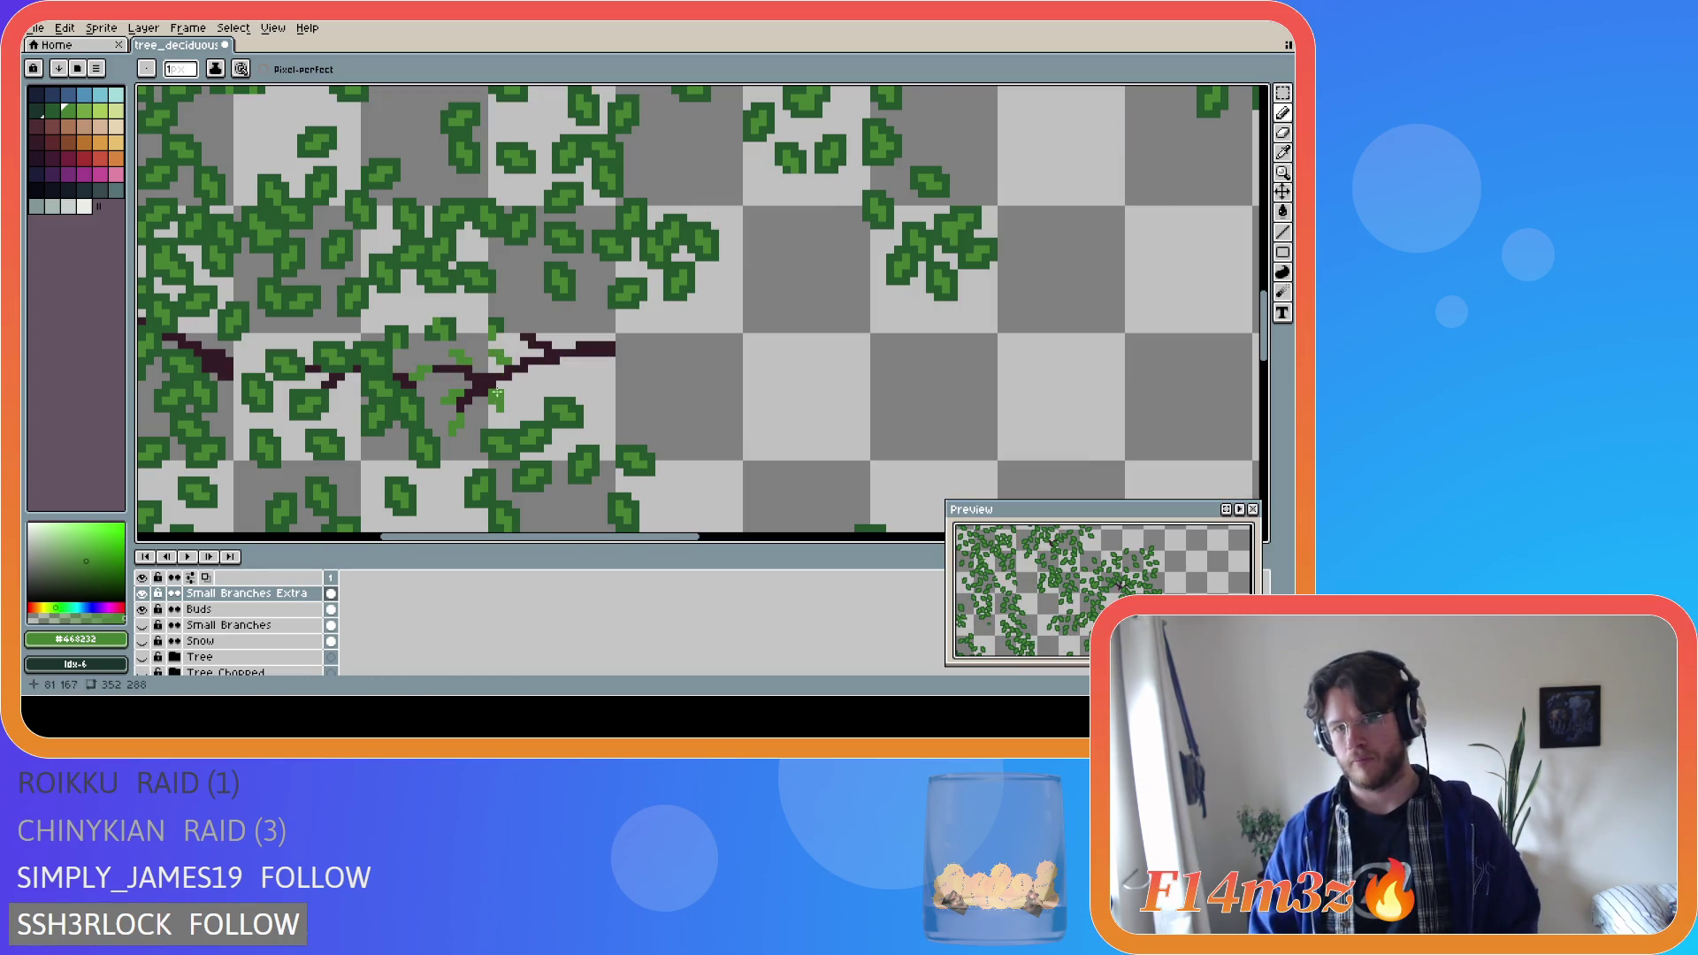
pyautogui.press('ctrl')
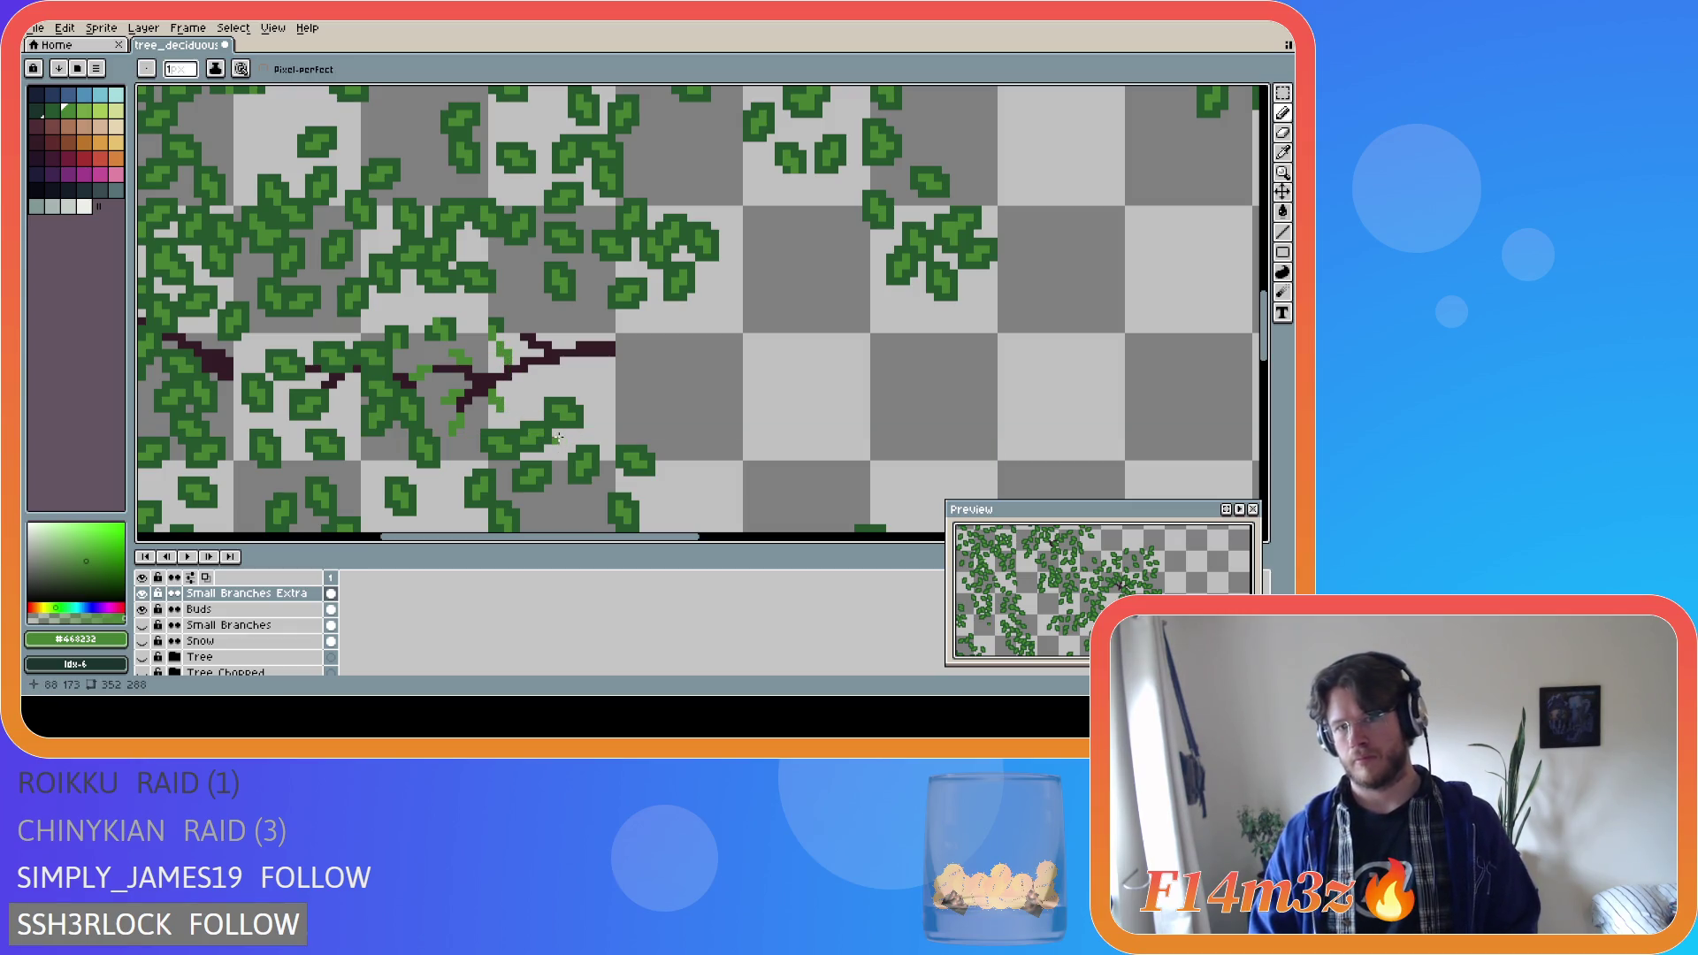
pyautogui.press('ctrl')
pyautogui.hotkey('ctrl', 'z')
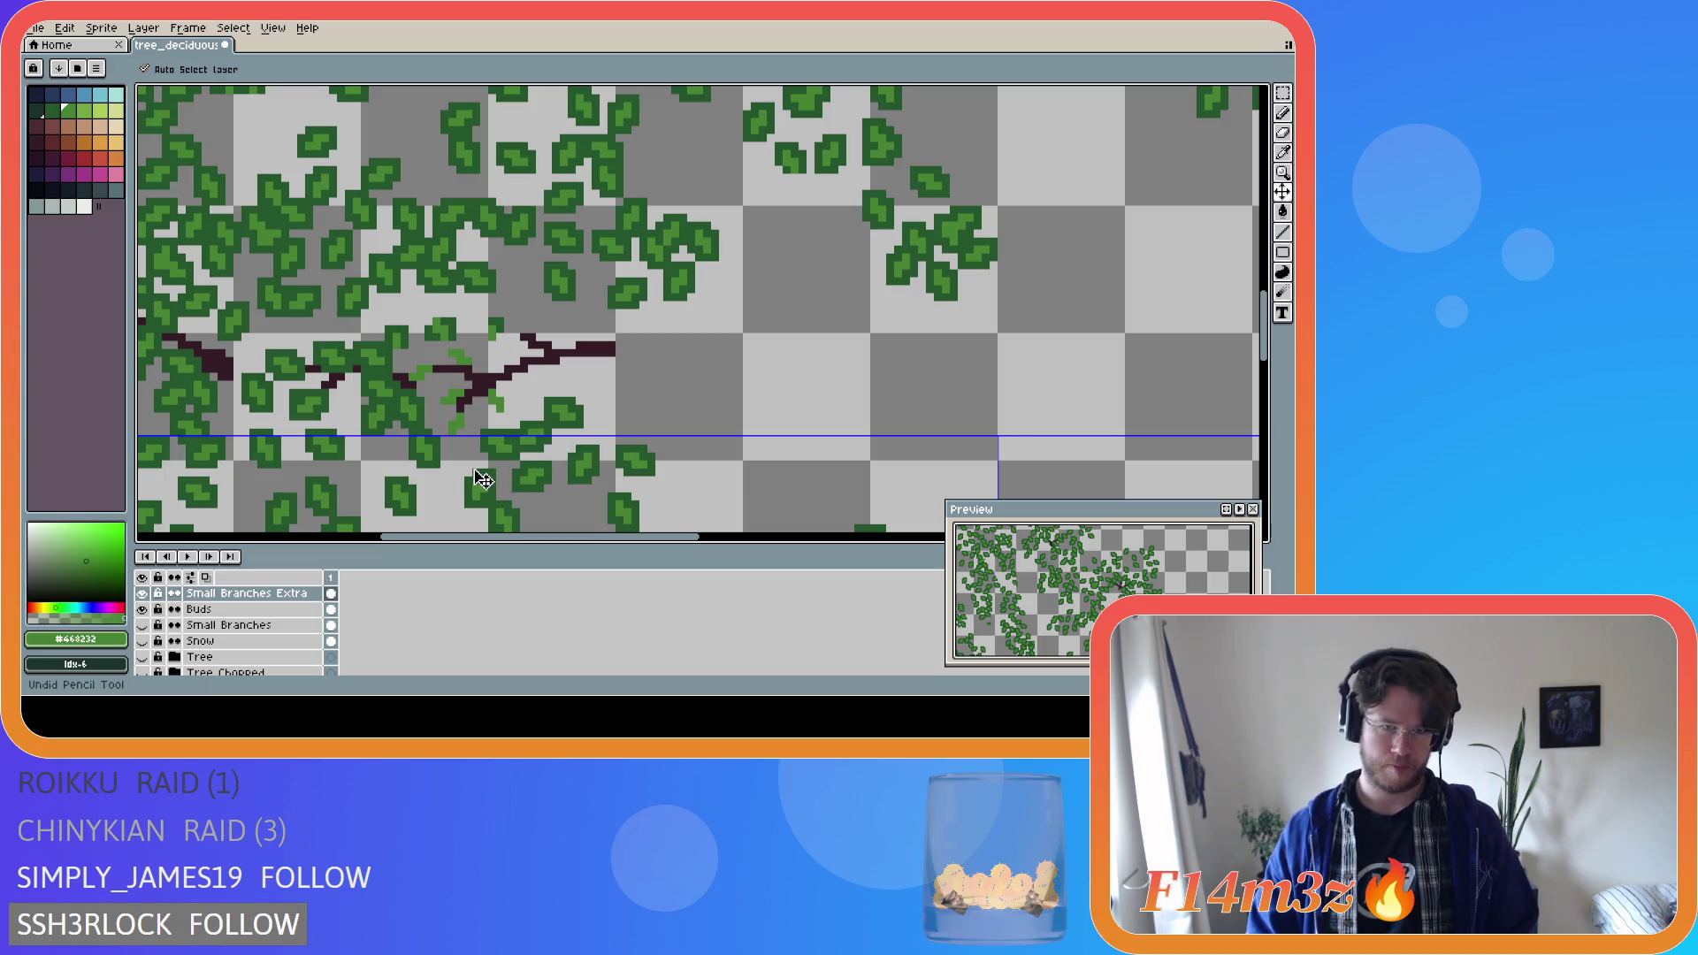
pyautogui.hotkey('ctrl', 'z')
pyautogui.hotkey('ctrl', 'z')
pyautogui.hotkey('ctrl', 'z')
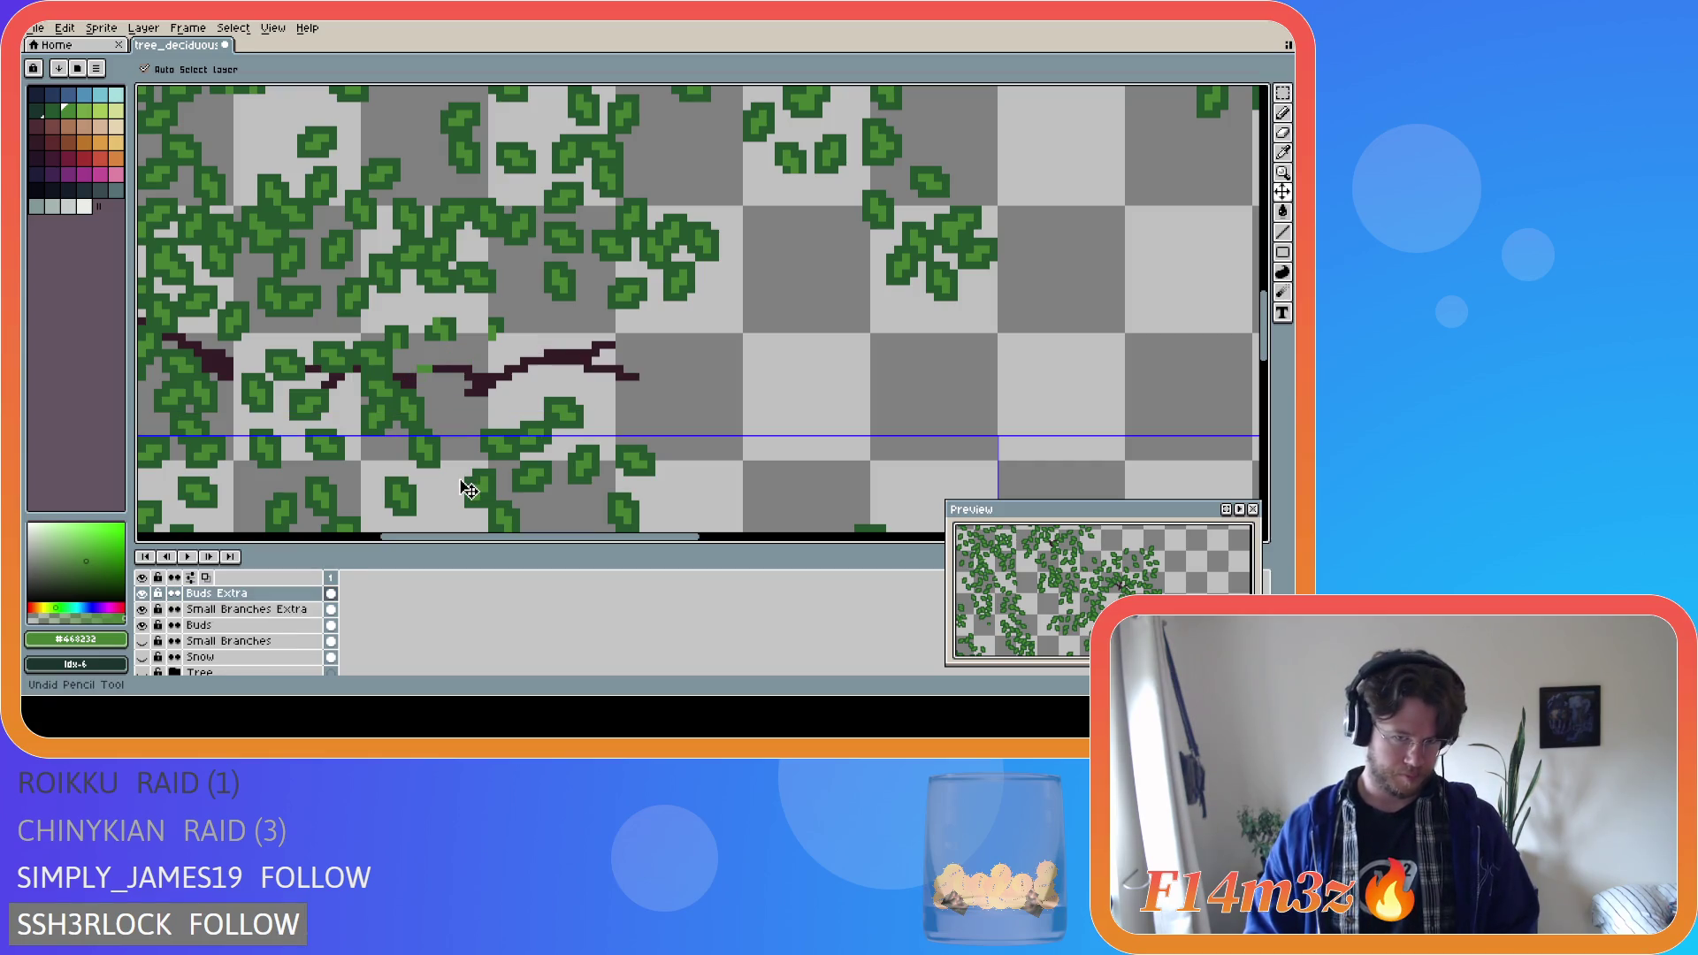
# Undo one more twig stroke and draw a short dark brown line on the branch.
pyautogui.hotkey('ctrl', 'z')
pyautogui.hotkey('ctrl', 'z')
pyautogui.hotkey('ctrl', 'z')
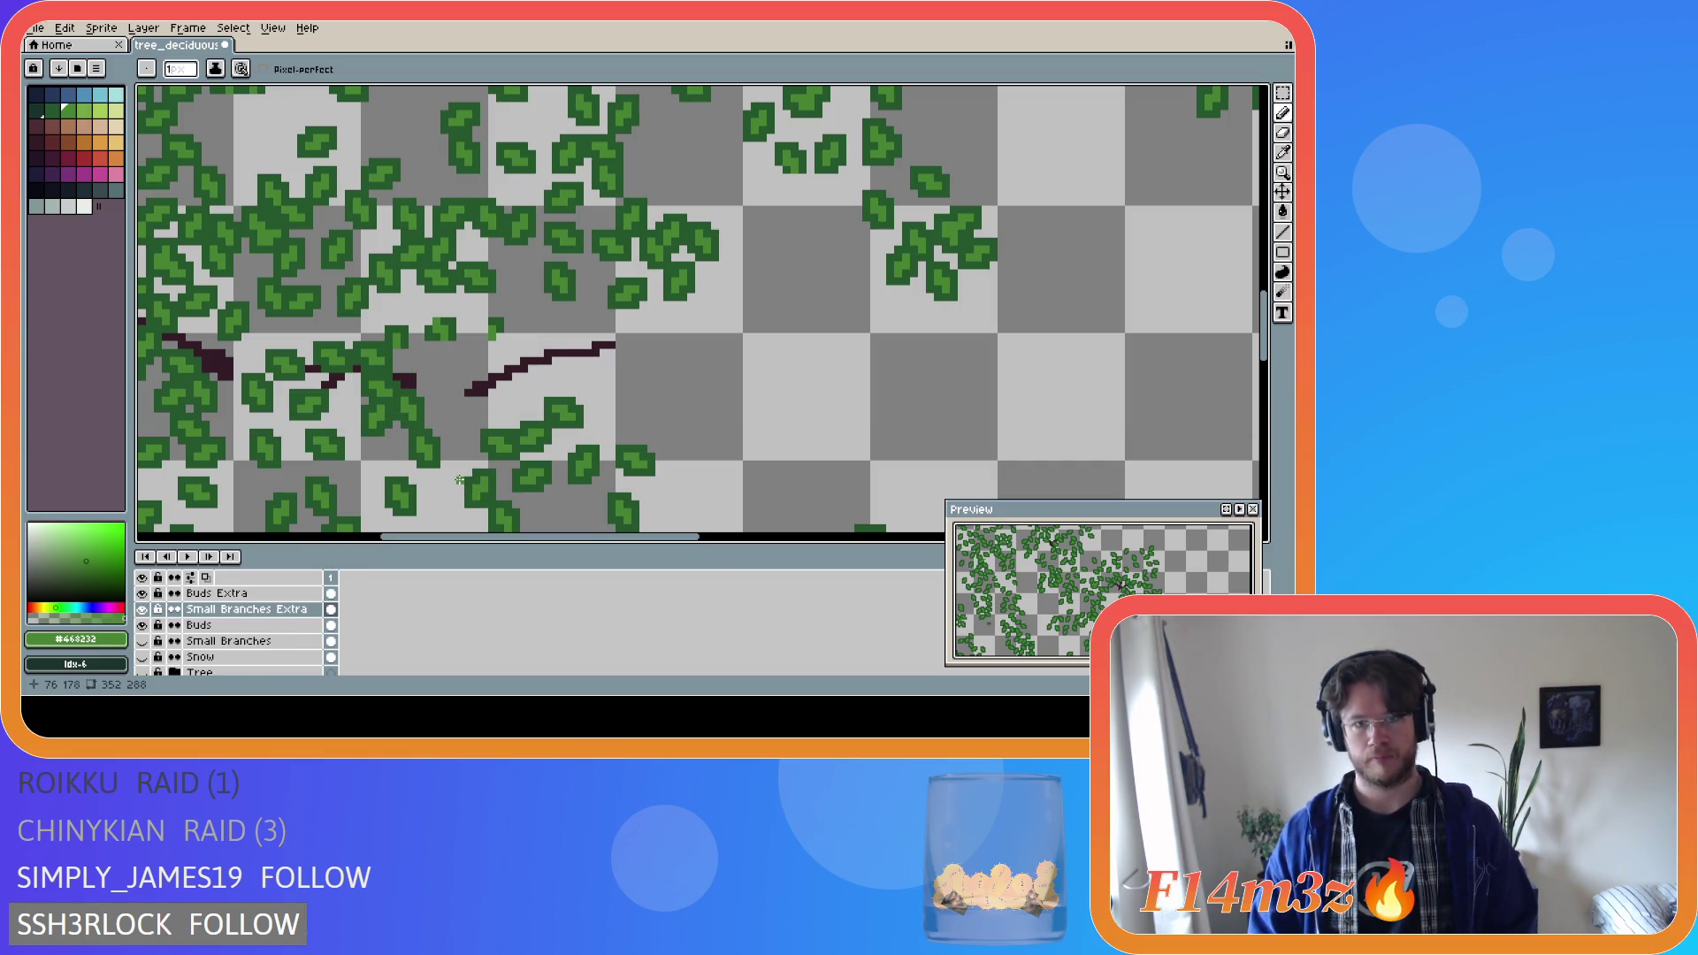
pyautogui.click(143, 673)
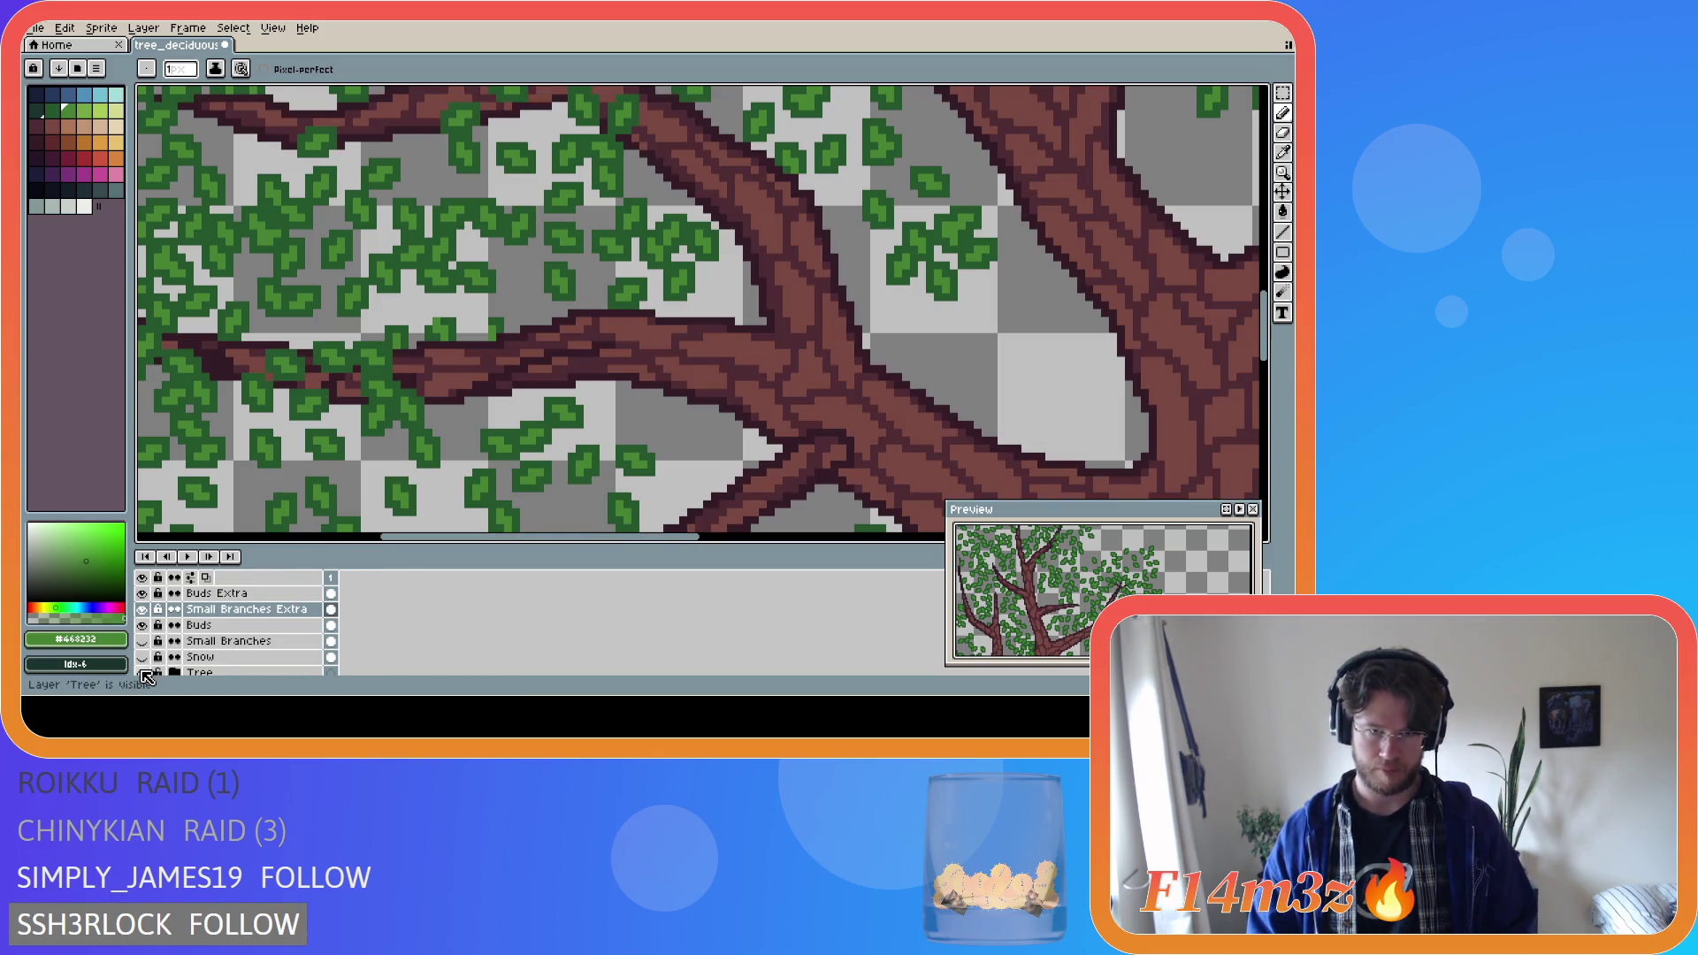
pyautogui.scroll(-3, 363, 468)
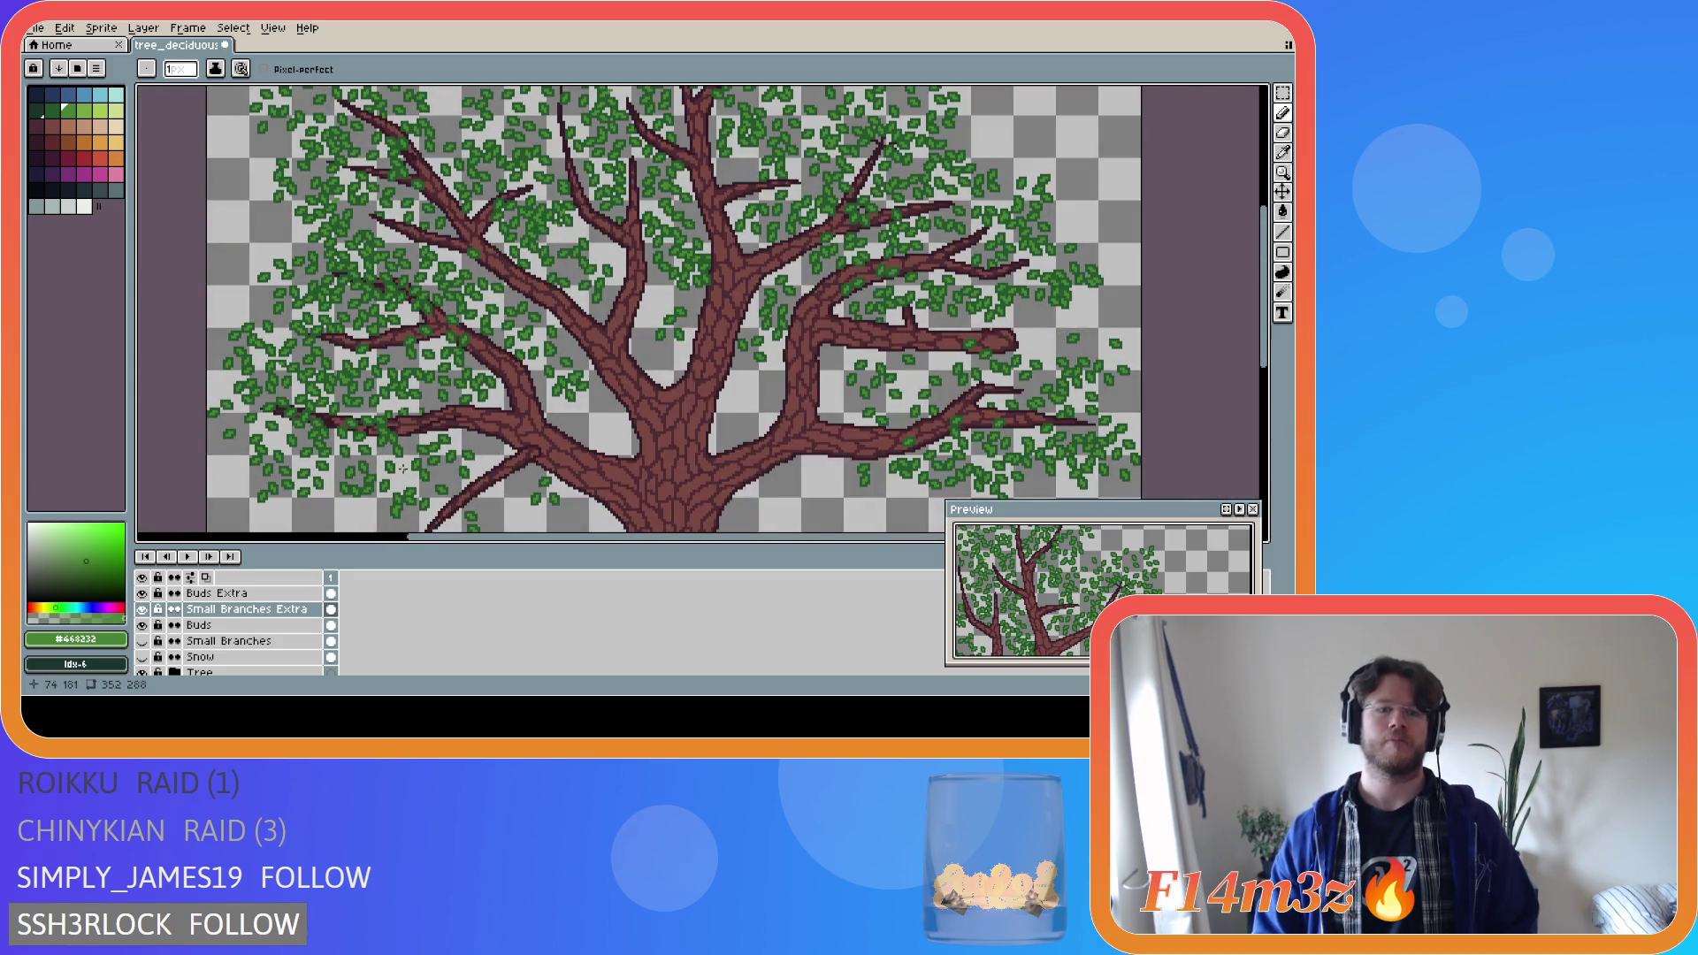
pyautogui.scroll(3, 403, 469)
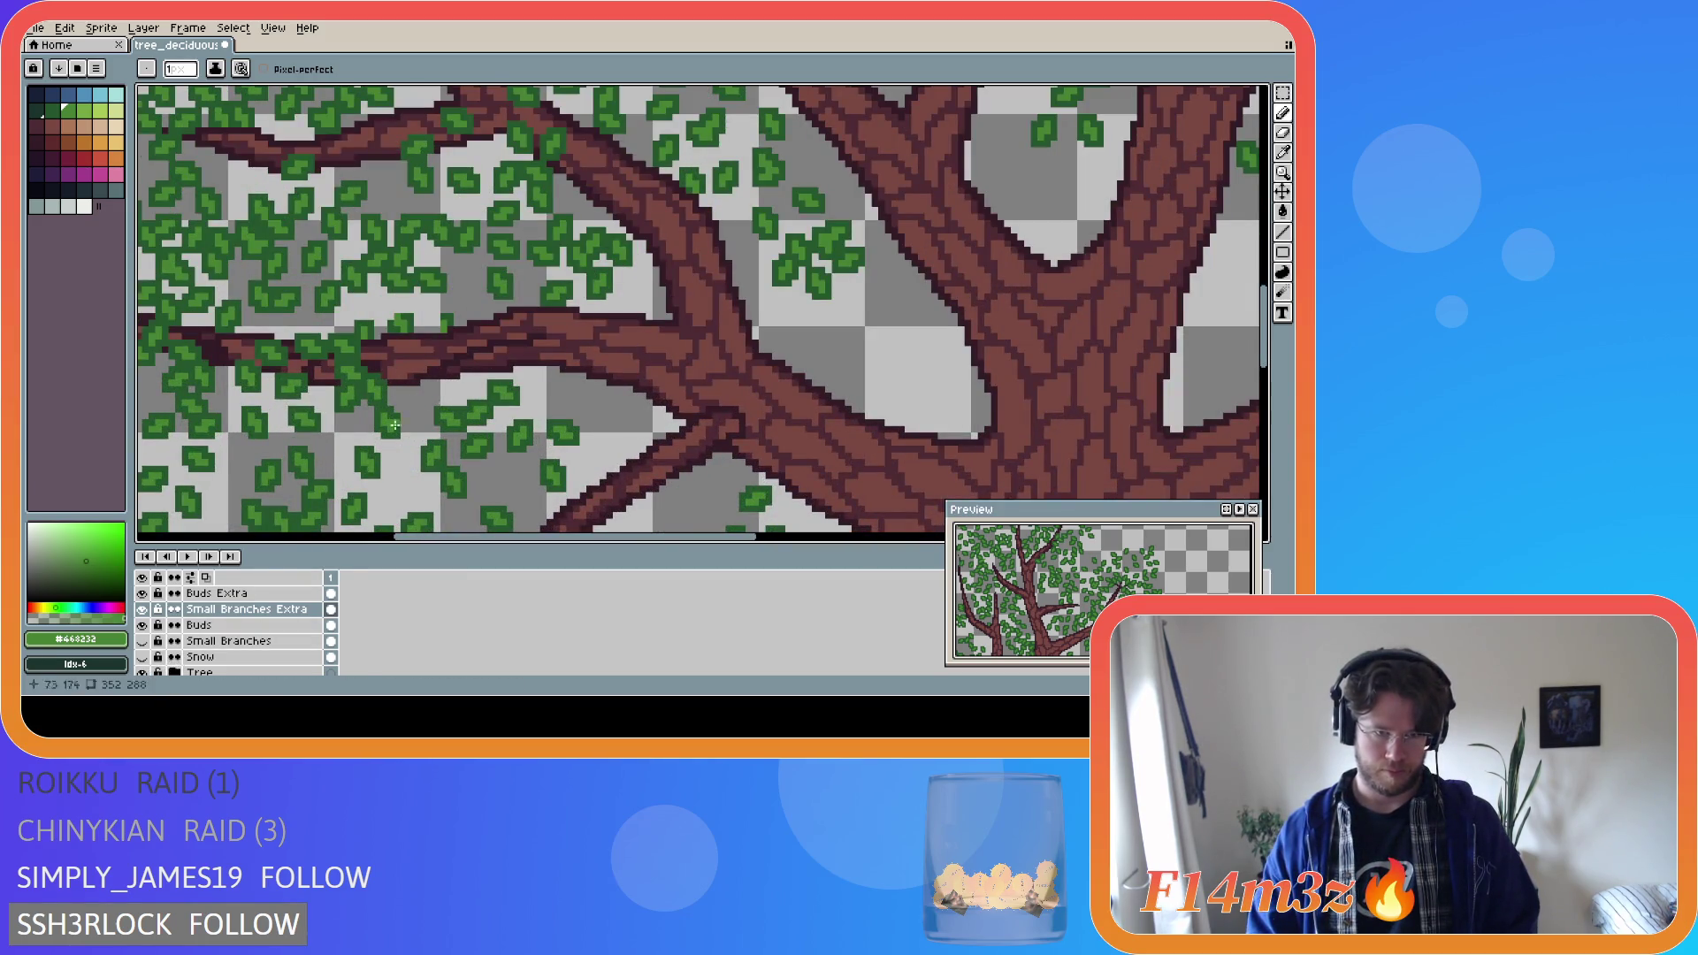
pyautogui.keyDown('alt'); pyautogui.click(448, 363); pyautogui.keyUp('alt')
pyautogui.click(522, 339)
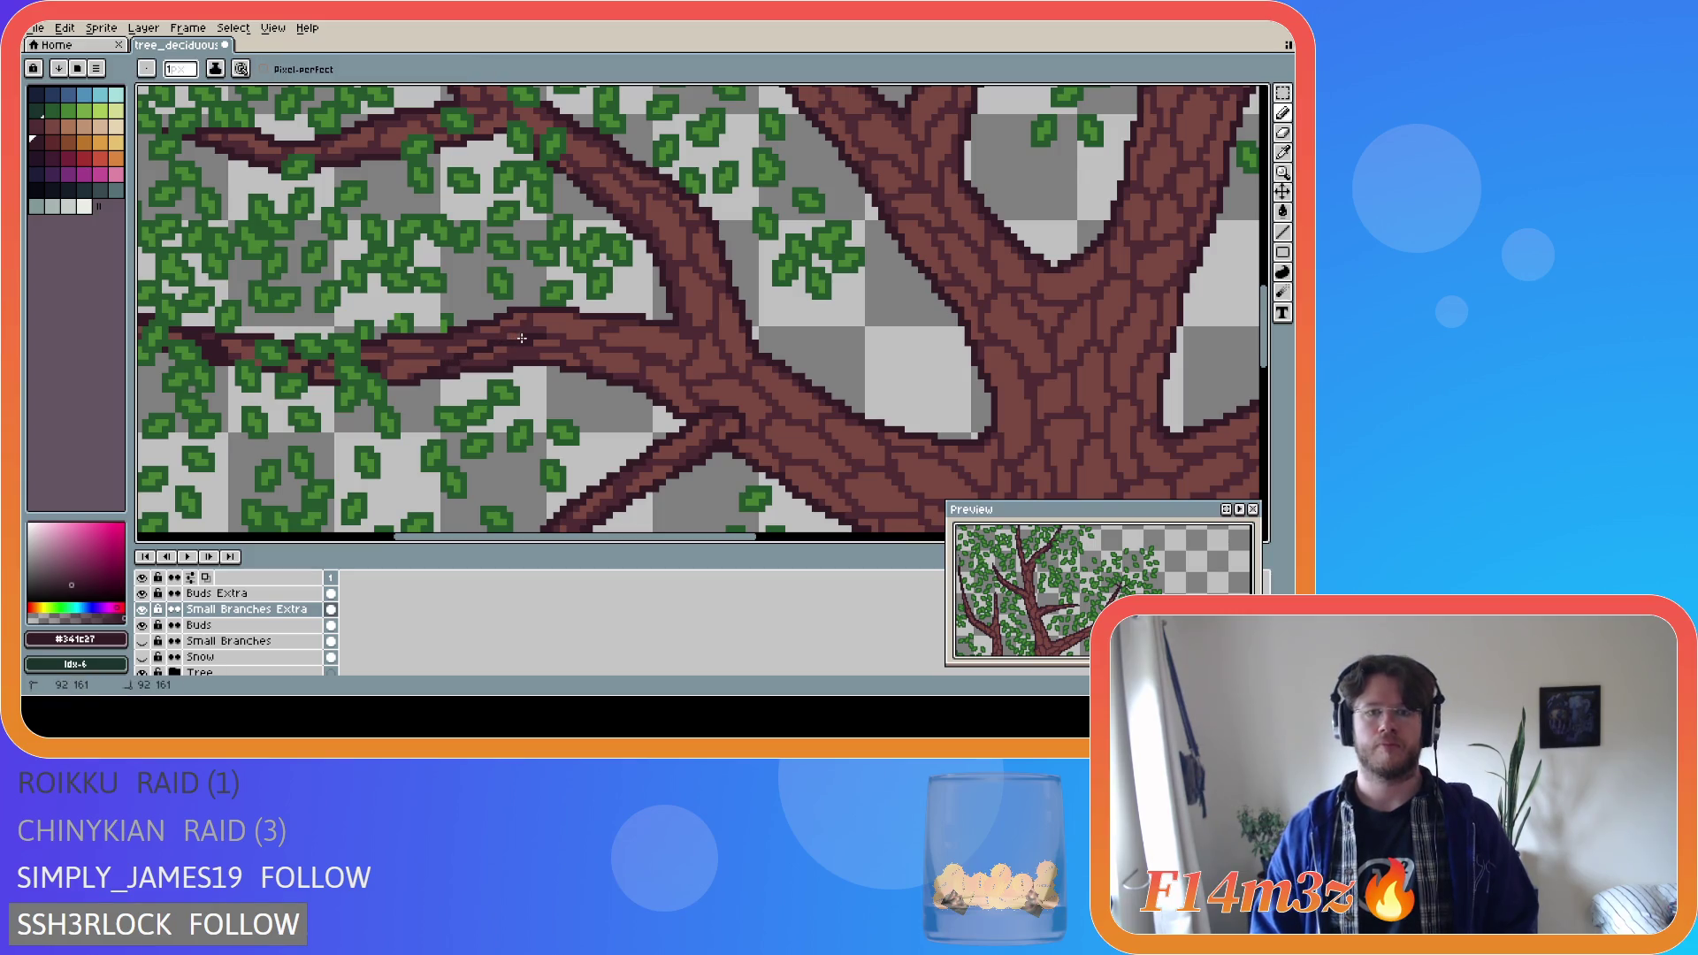
pyautogui.keyDown('shift'); pyautogui.click(536, 342); pyautogui.keyUp('shift')
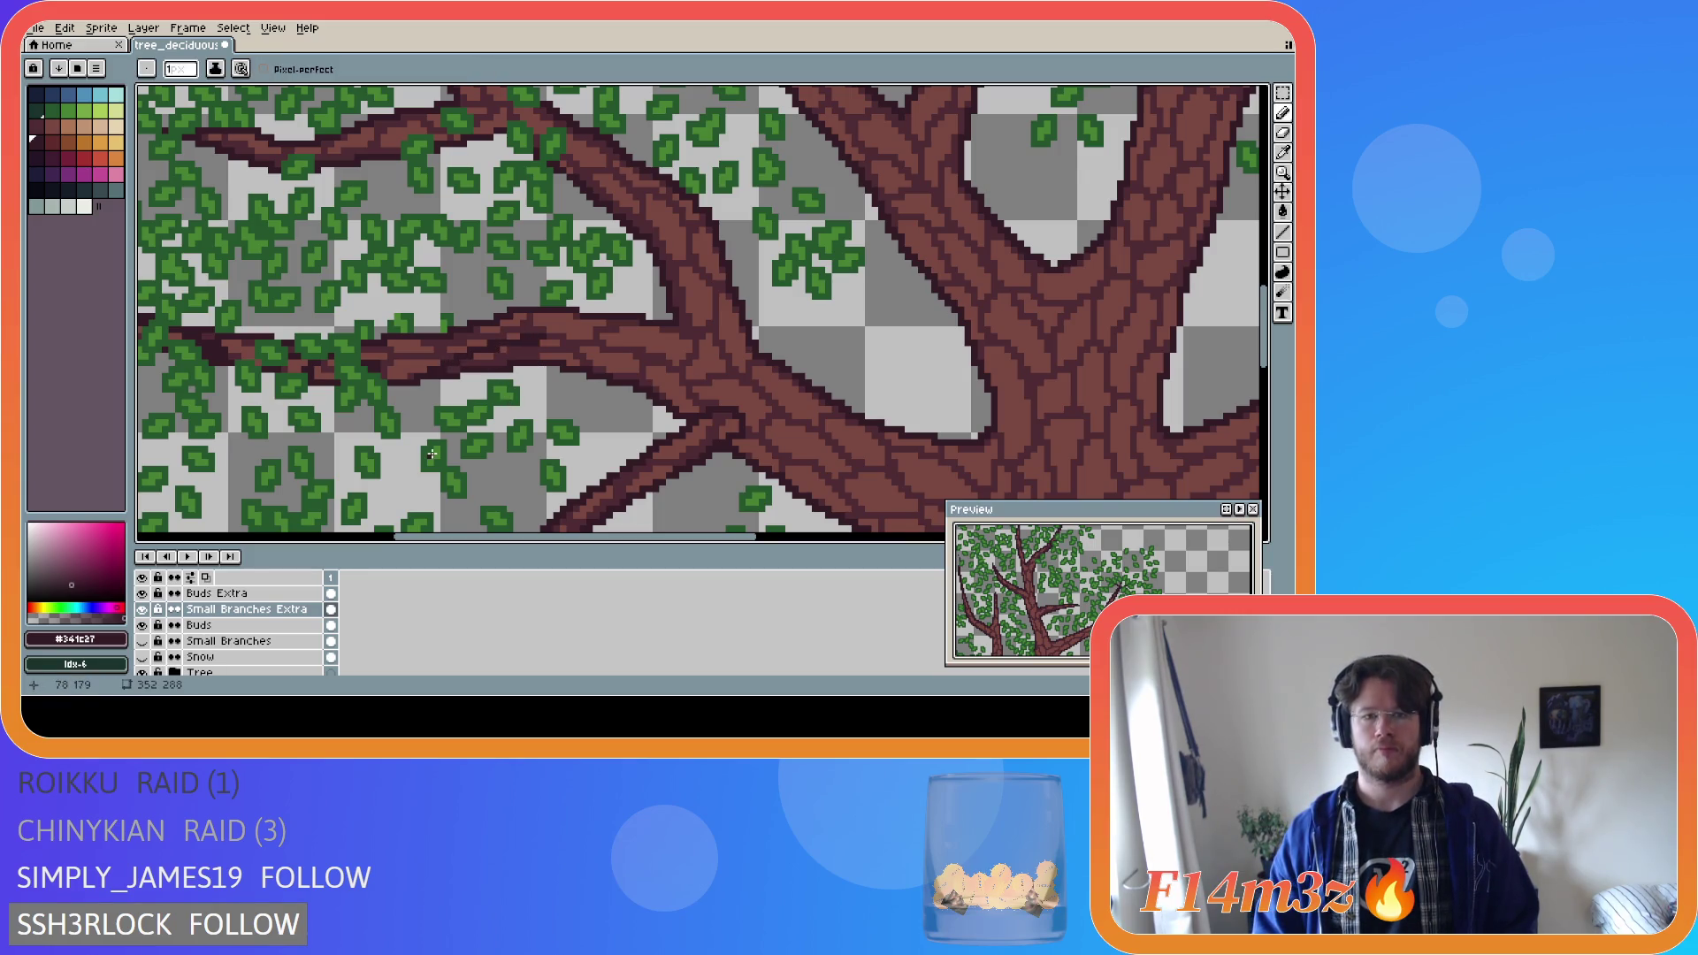
# Re-pick the leaf green, hide the Tree layer, and toggle Buds Extra visibility to compare.
pyautogui.keyDown('alt'); pyautogui.click(453, 414); pyautogui.keyUp('alt')
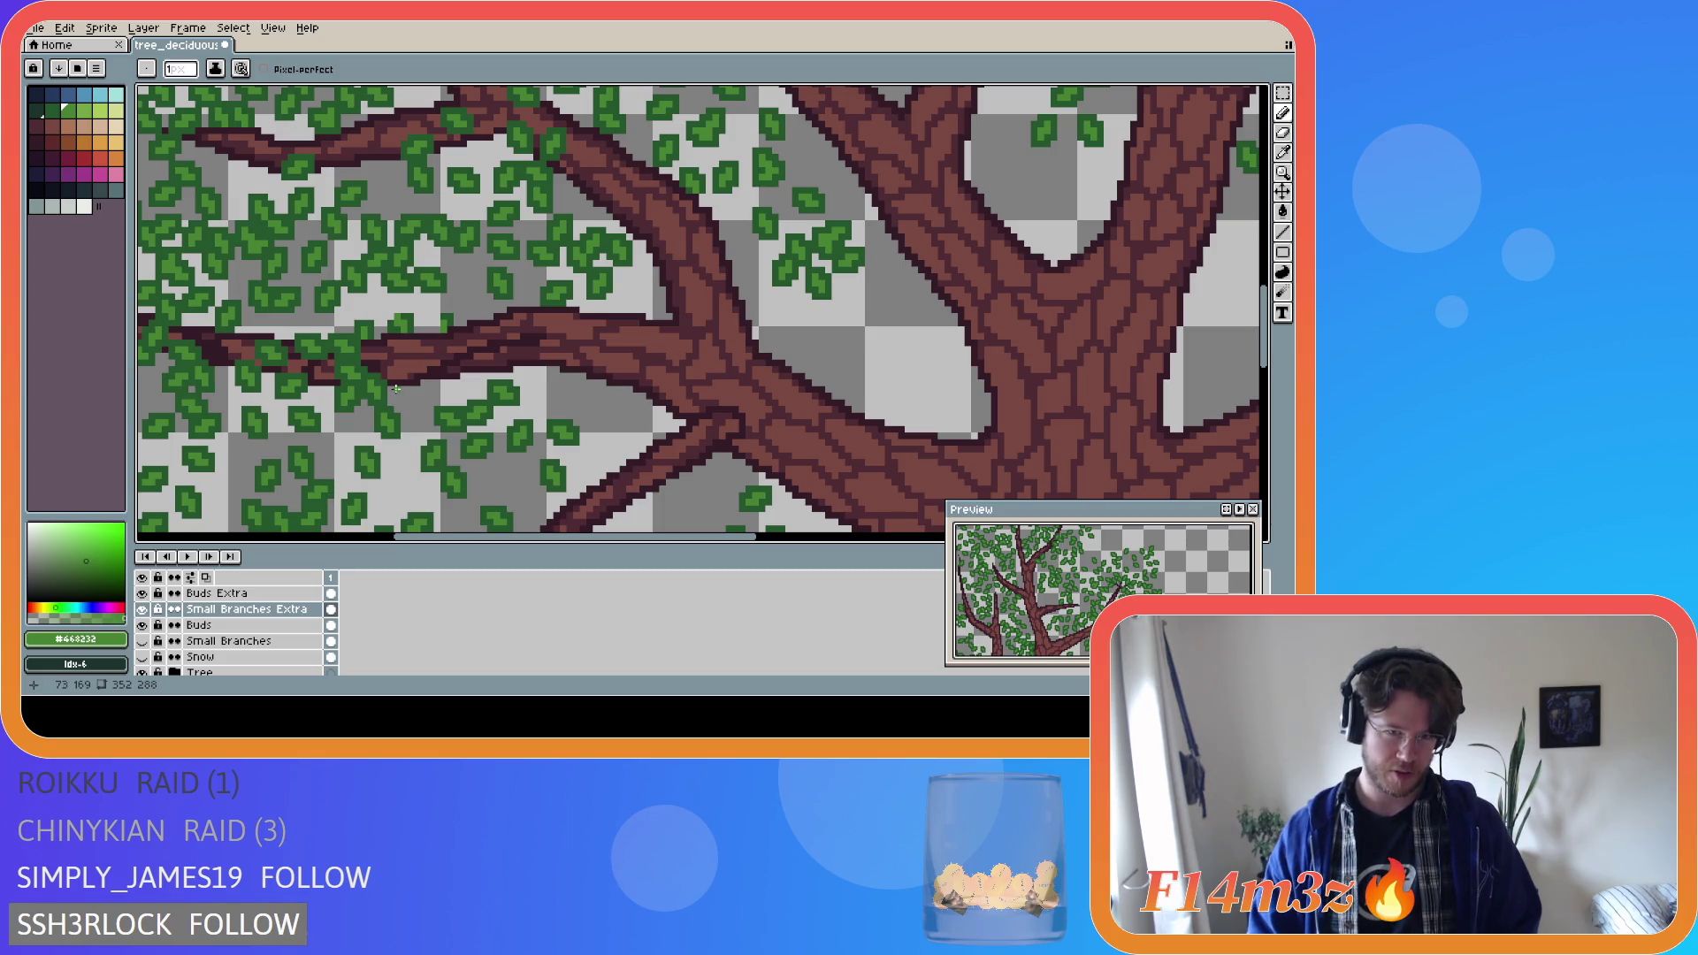
pyautogui.click(141, 672)
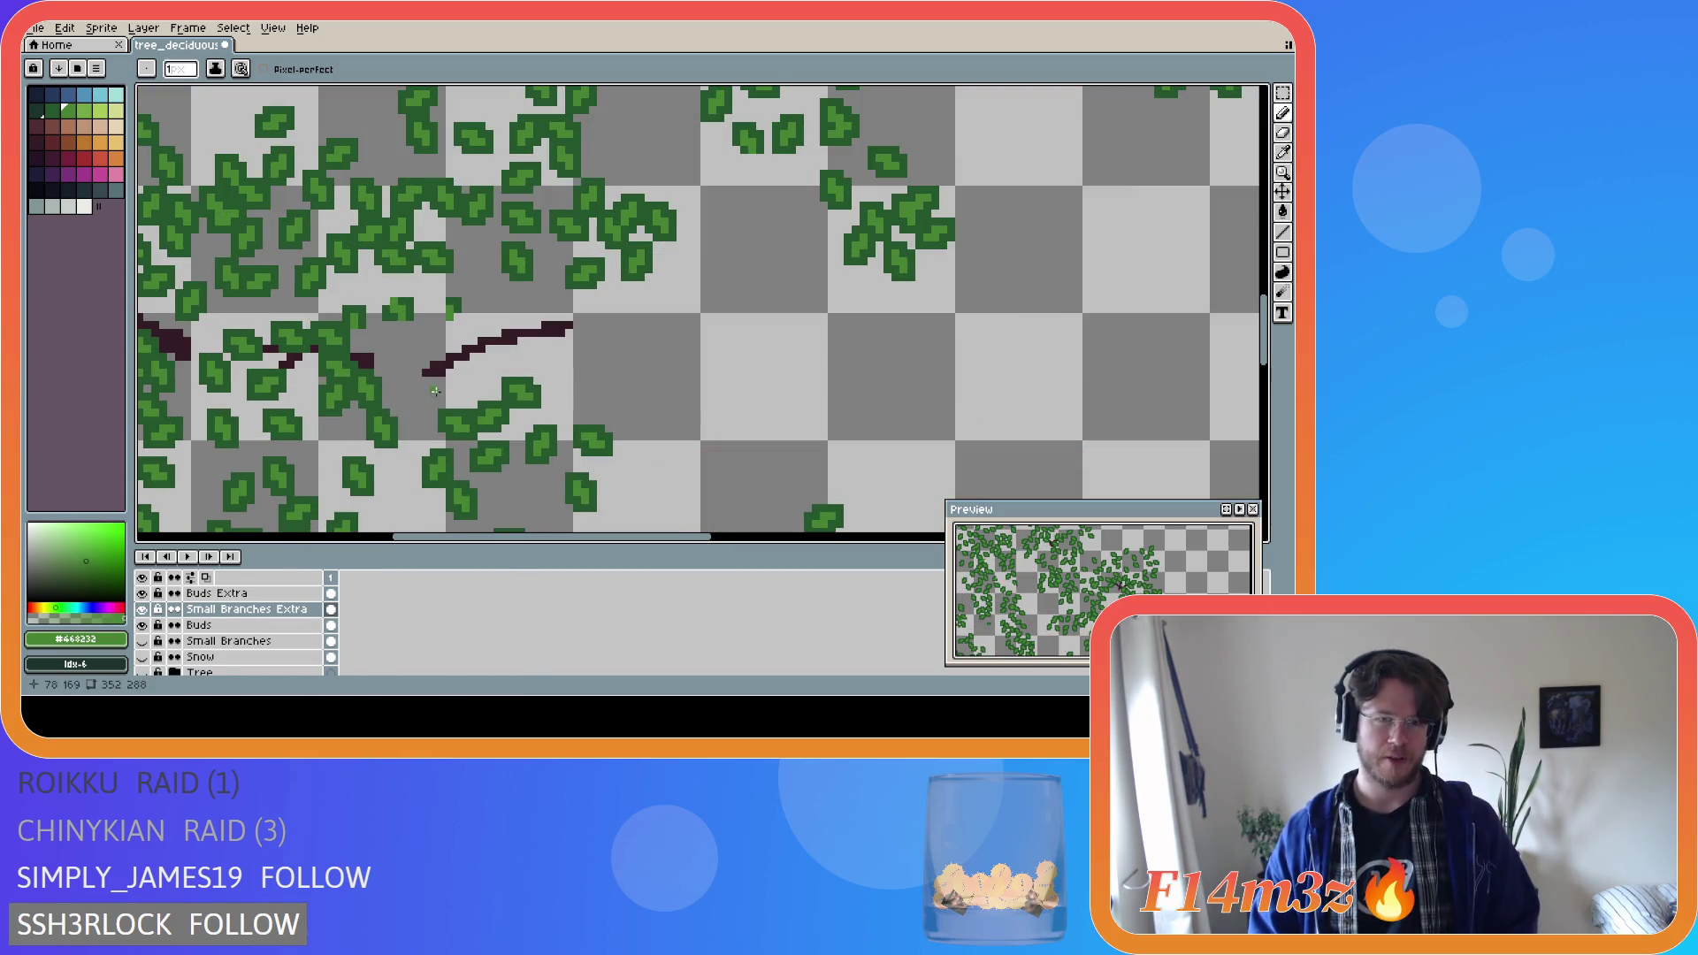
pyautogui.press('e')
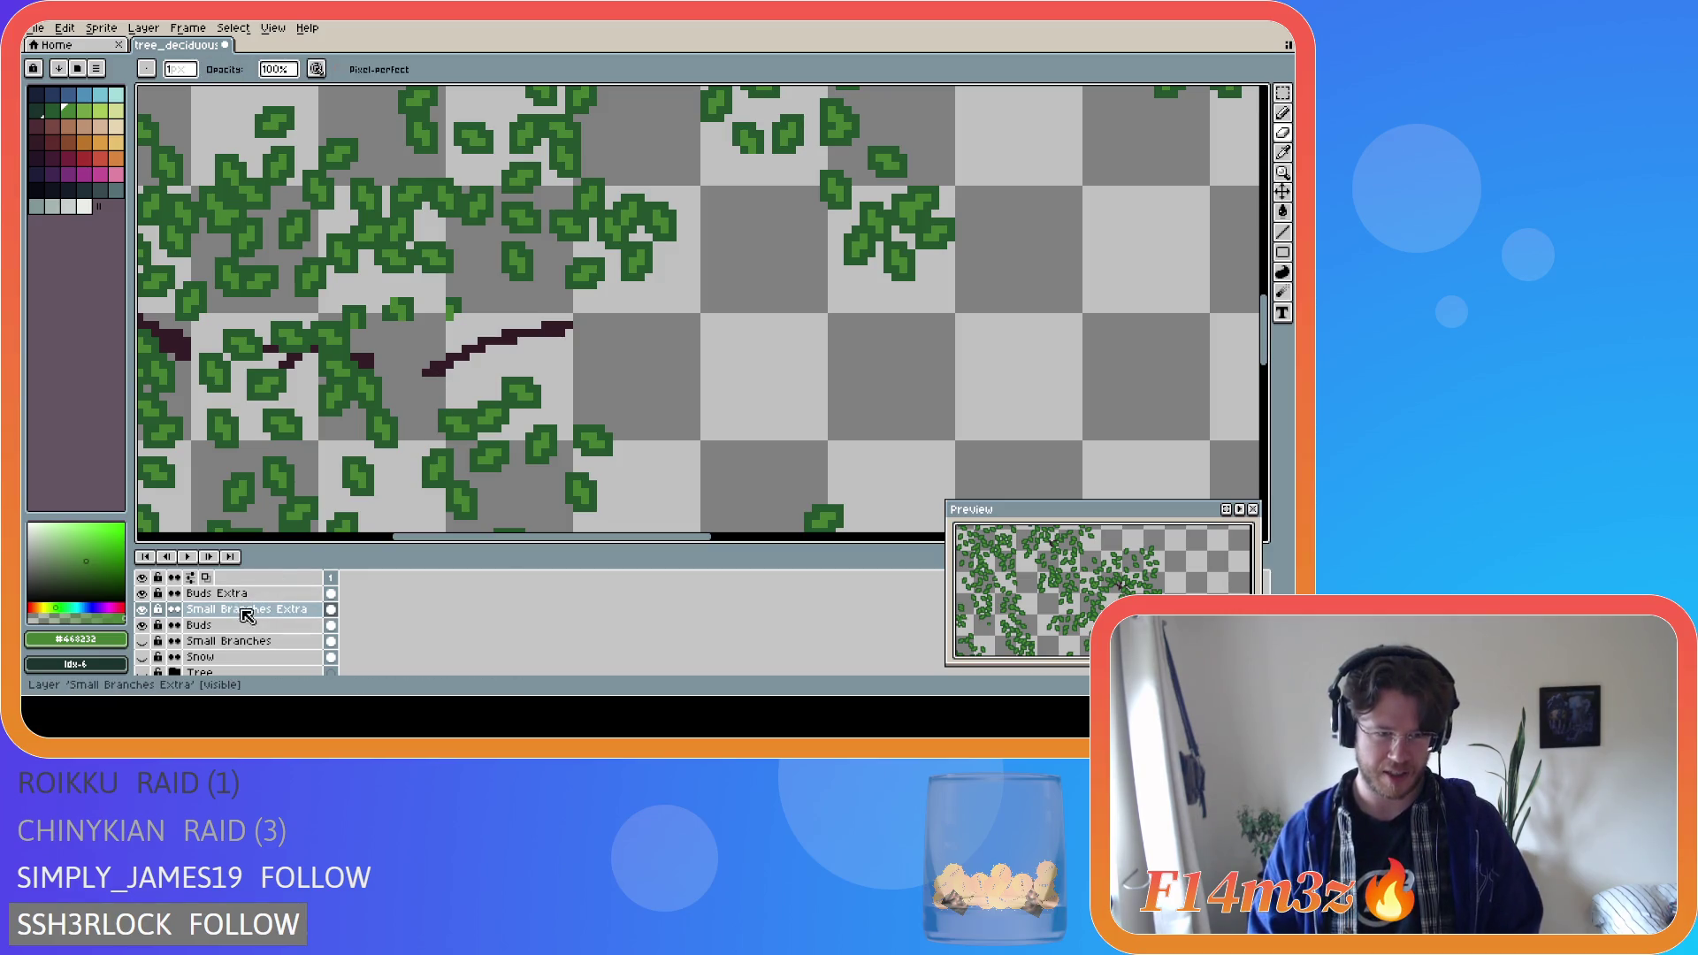
pyautogui.click(144, 593)
pyautogui.click(143, 594)
pyautogui.click(143, 594)
pyautogui.click(144, 593)
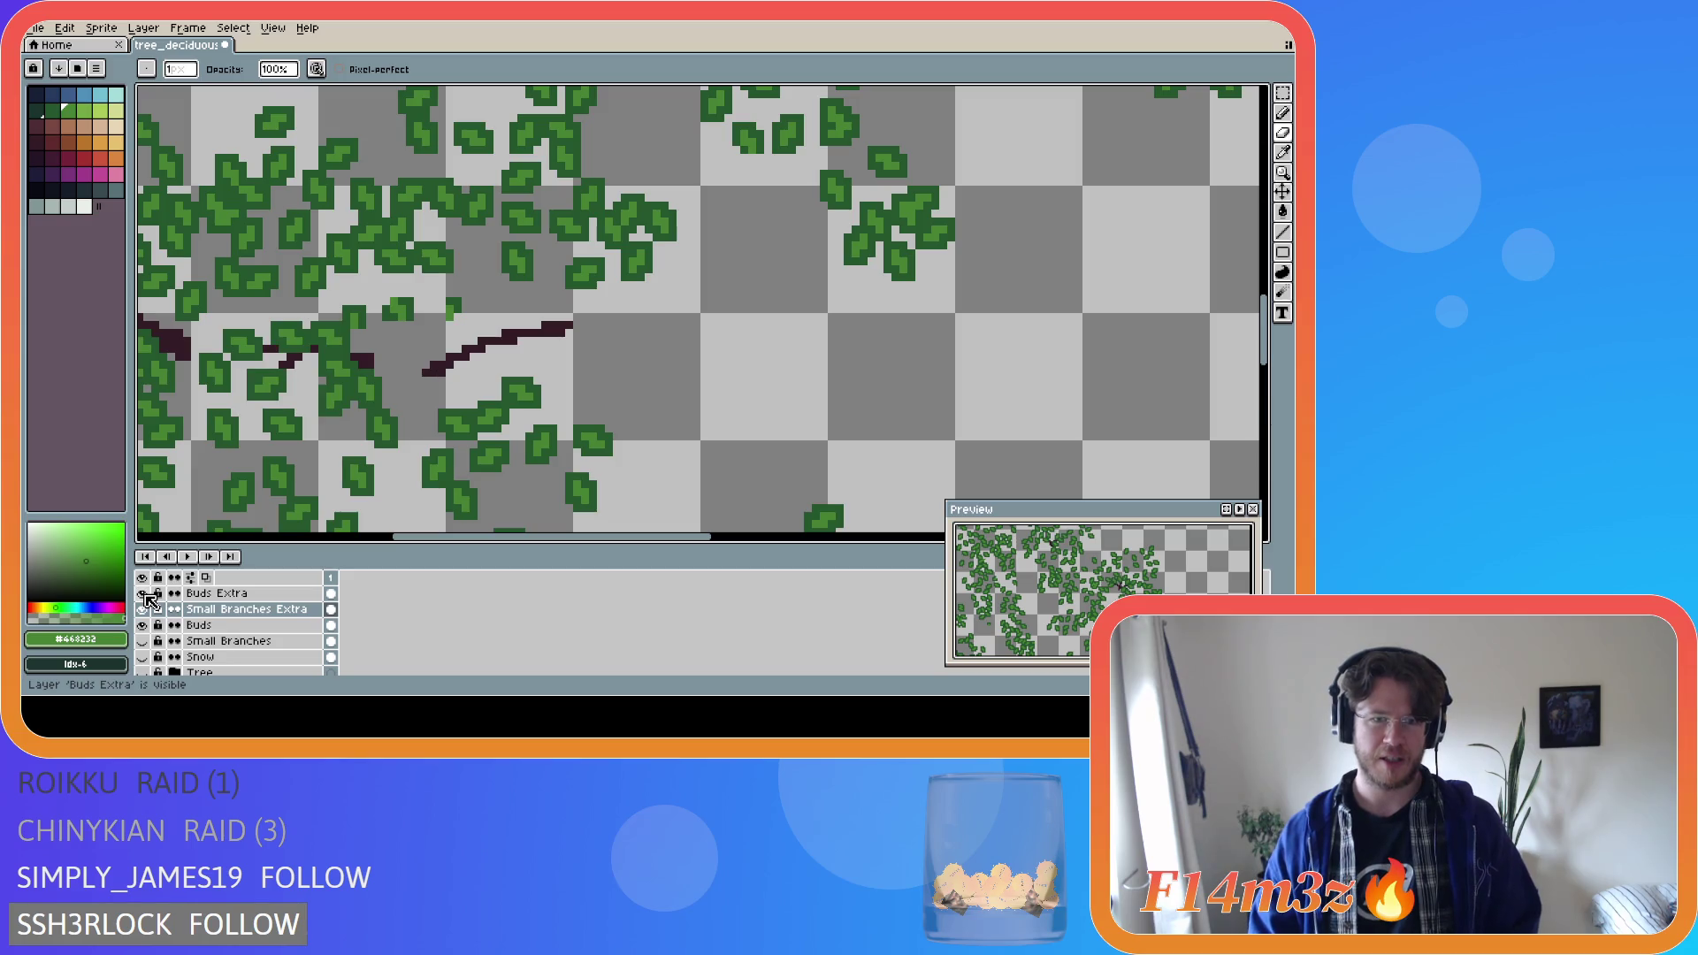
# Compare Small Branches Extra and Tree visibility, leaving Buds Extra as the active layer.
pyautogui.click(212, 594)
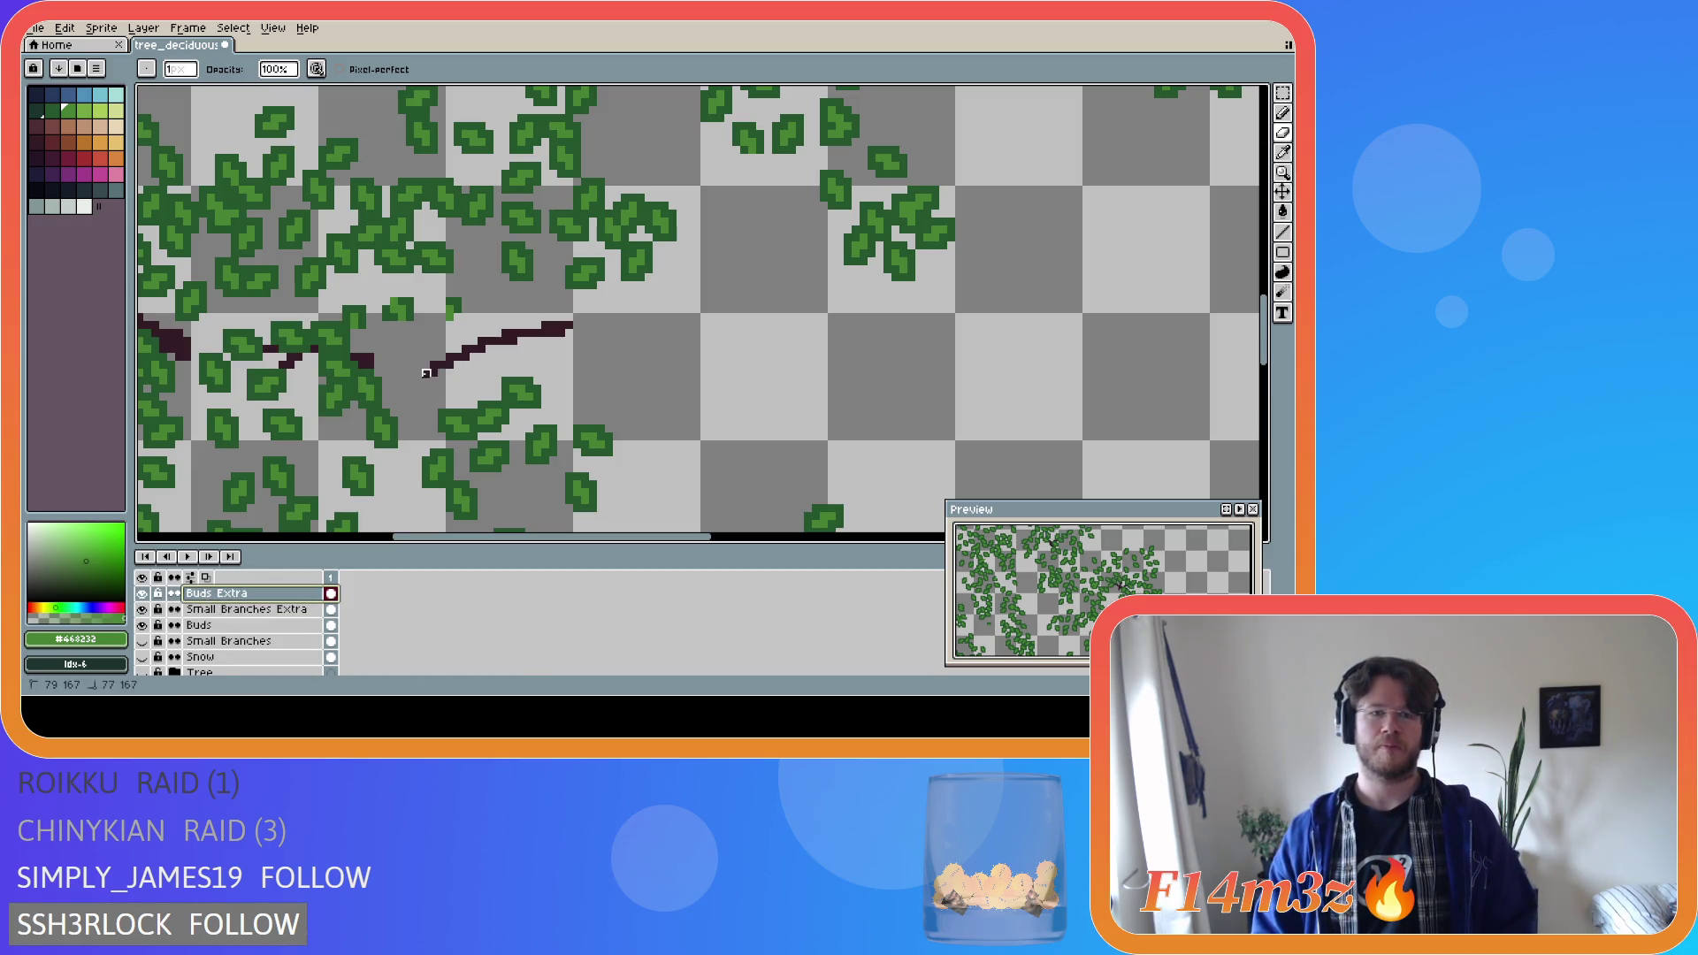
pyautogui.click(248, 610)
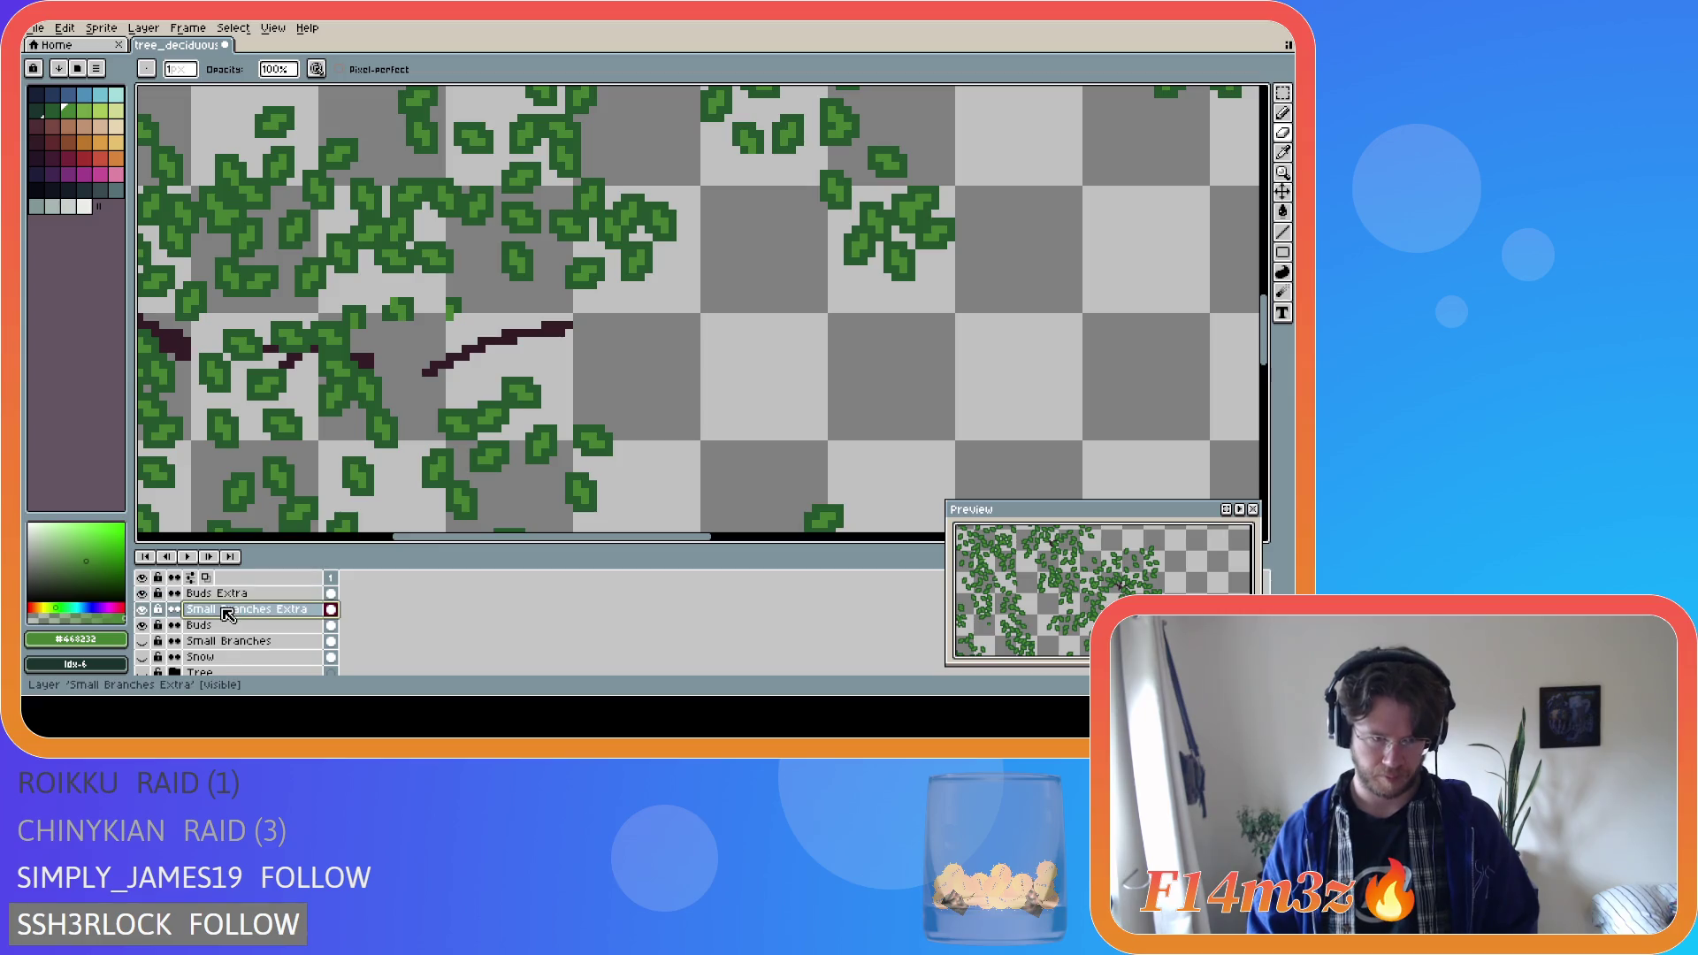
pyautogui.click(142, 609)
pyautogui.click(142, 609)
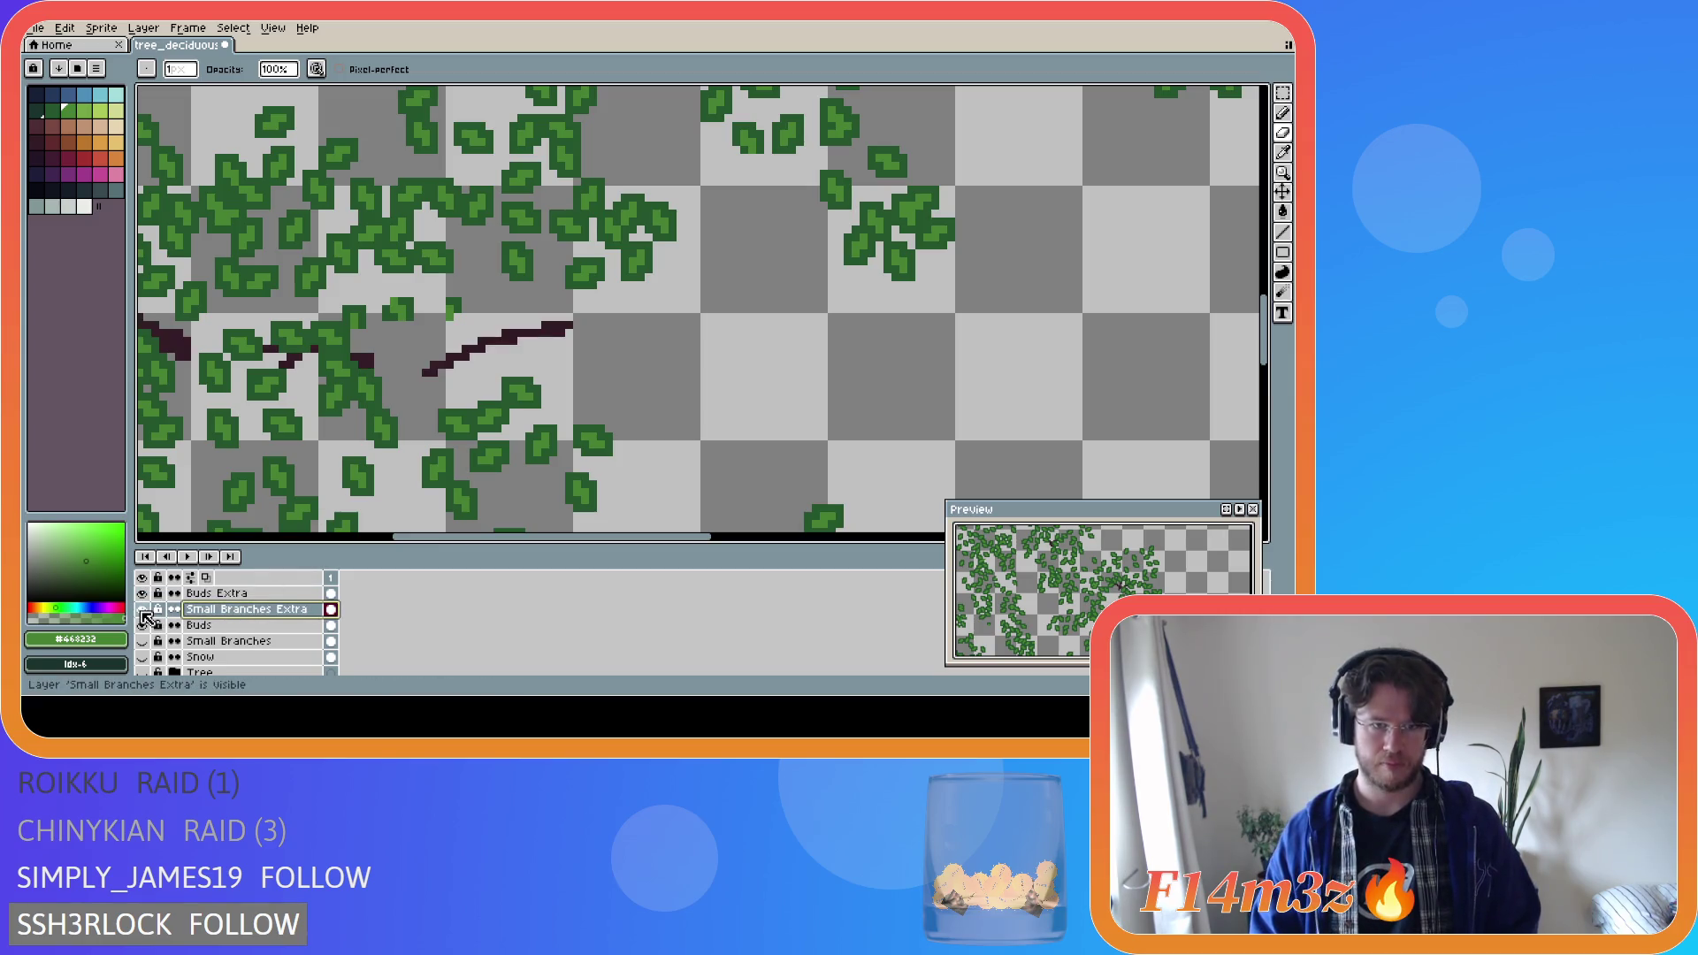
pyautogui.click(251, 594)
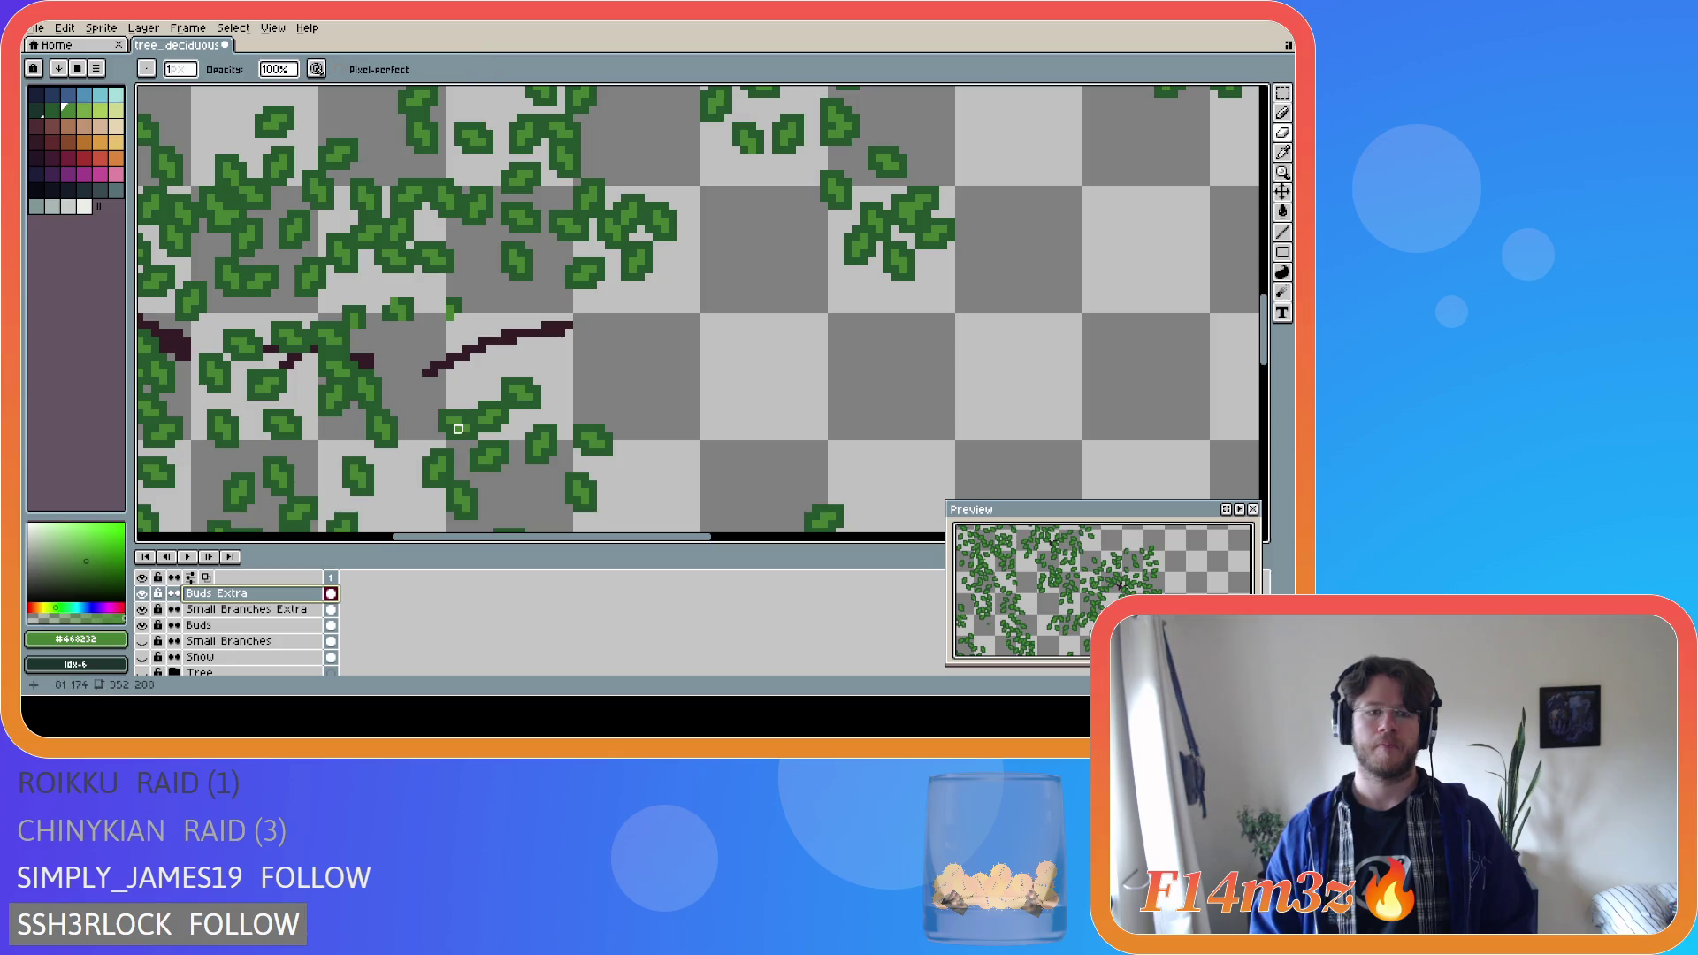
pyautogui.click(142, 672)
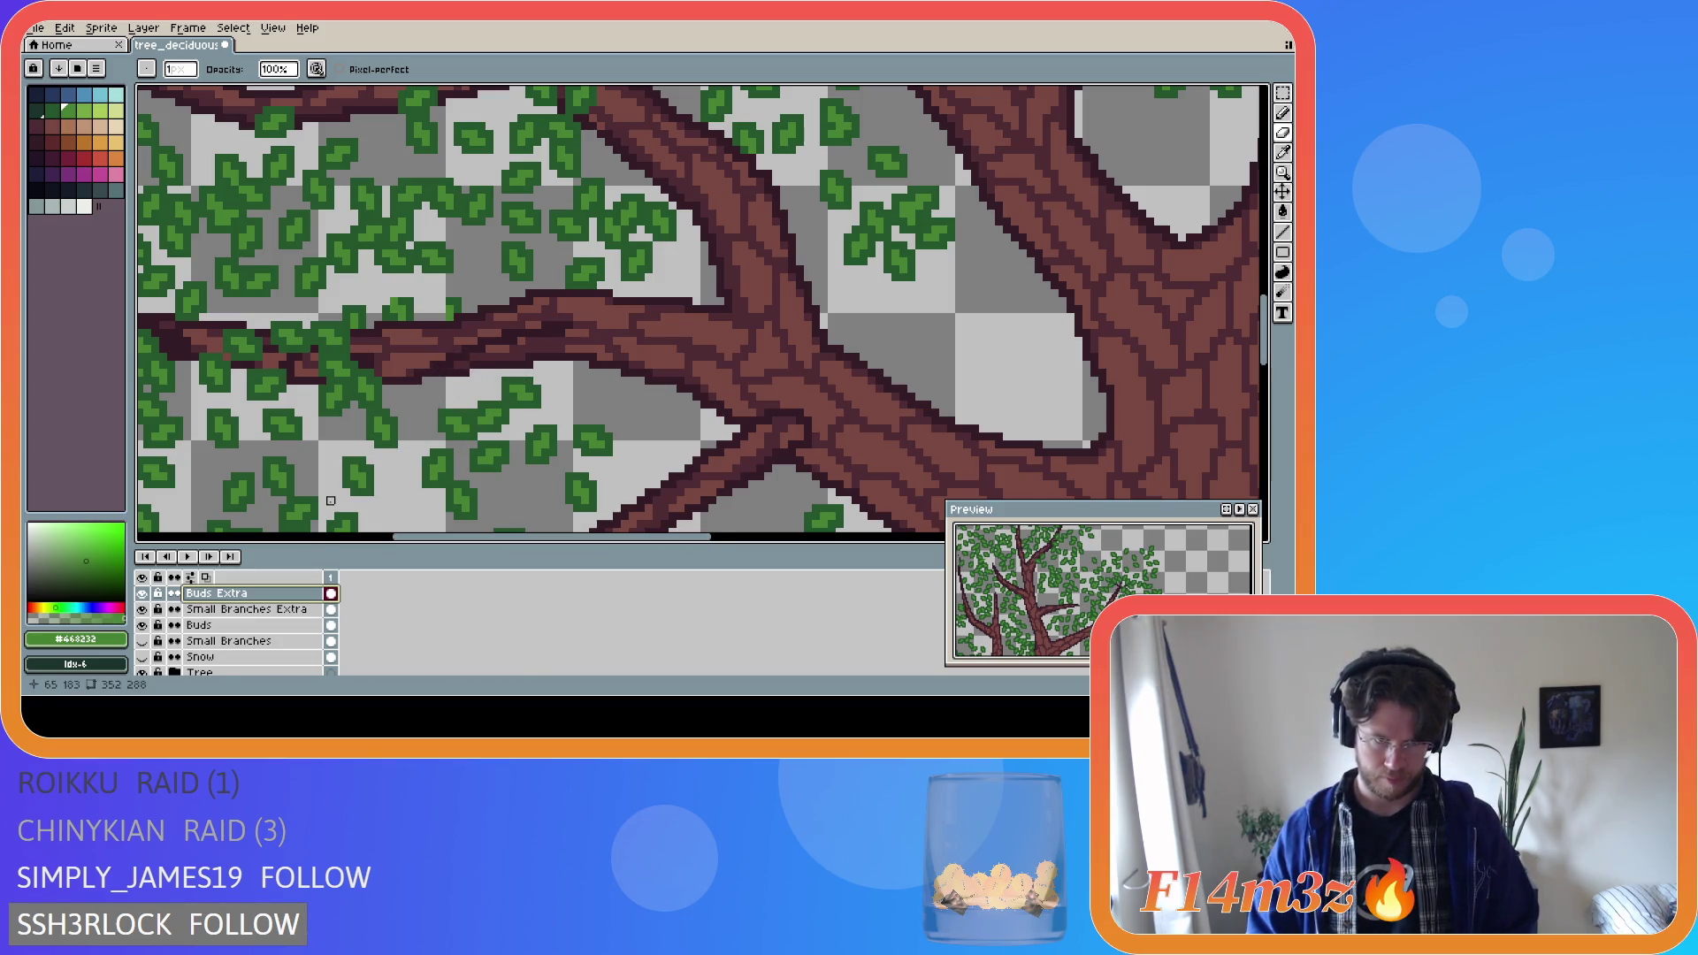
pyautogui.click(142, 673)
pyautogui.press('e')
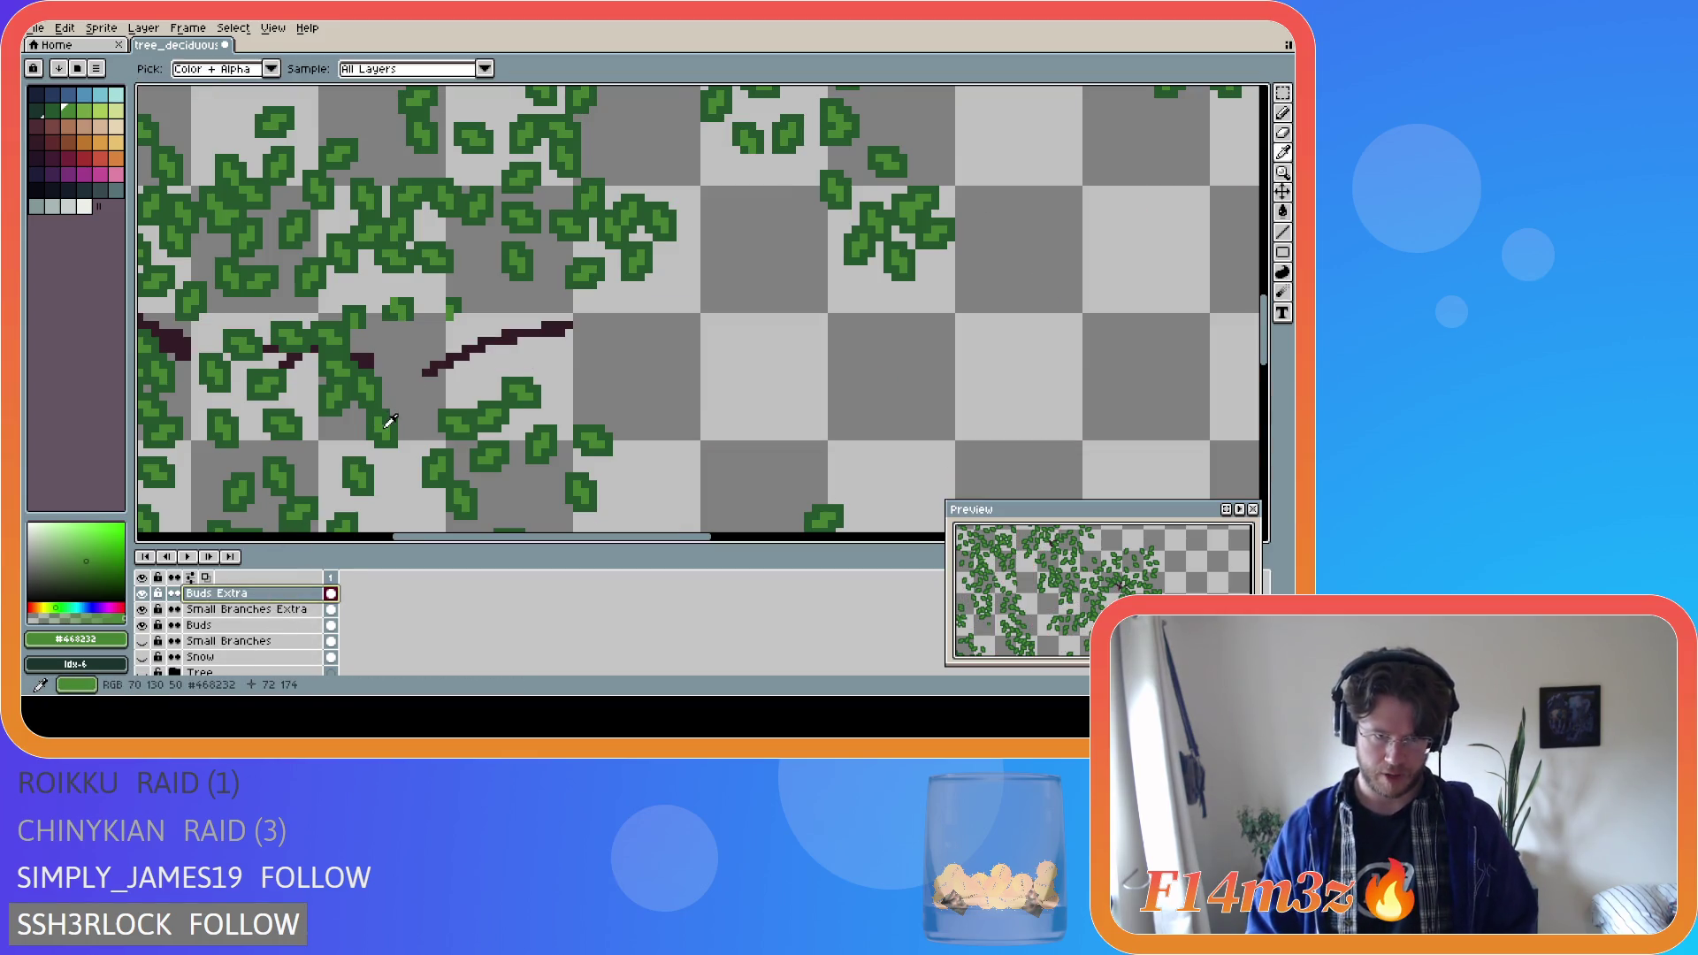
# Paint small green buds near the twig tip and along the twig, checking against the trunk.
pyautogui.click(419, 385)
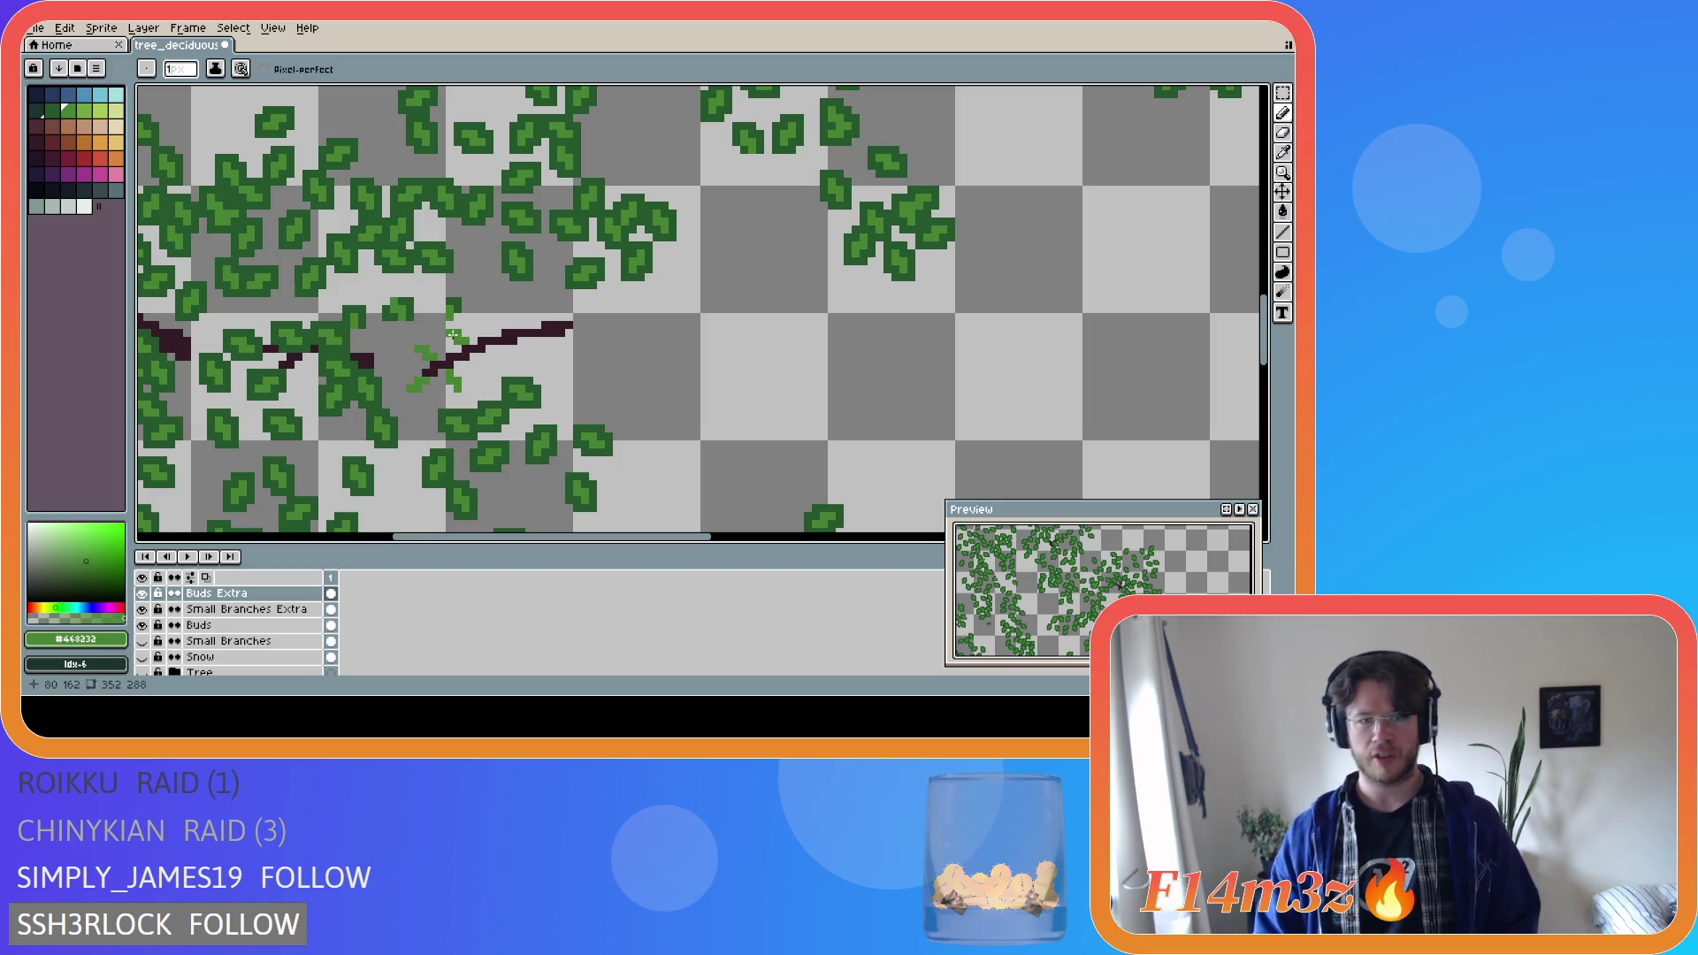
pyautogui.press('ctrl')
pyautogui.moveTo(465, 345)
pyautogui.mouseDown()
pyautogui.moveTo(459, 324)
pyautogui.moveTo(449, 345)
pyautogui.mouseUp()
pyautogui.press('ctrl')
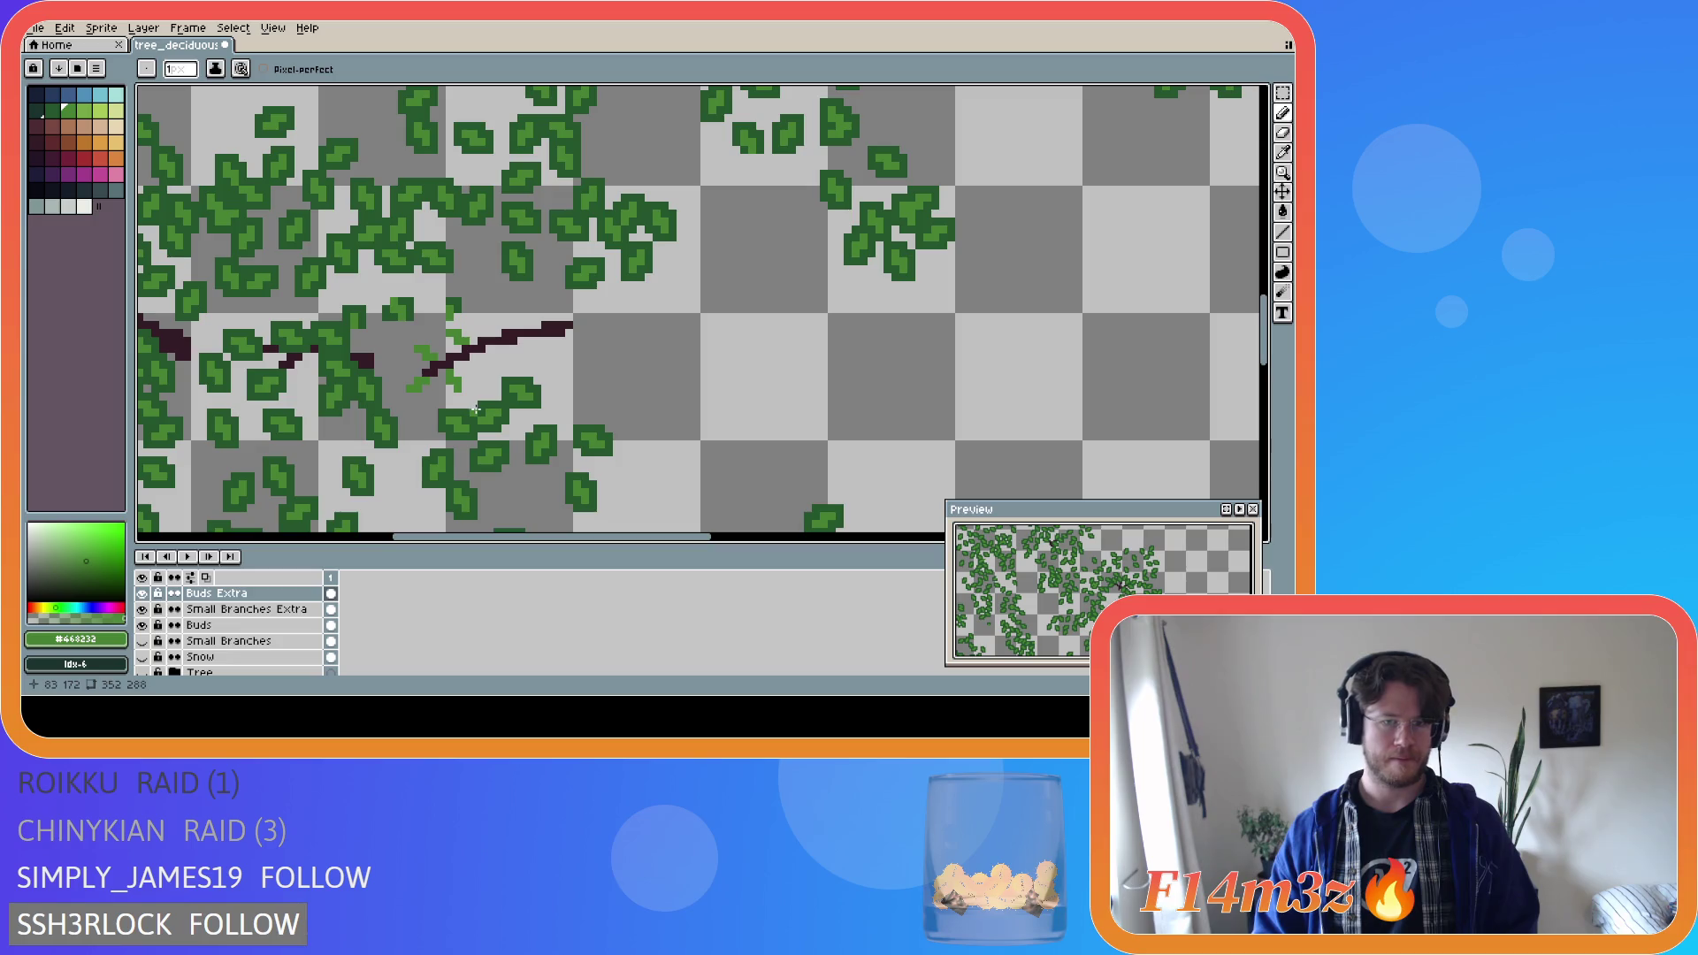
pyautogui.click(141, 674)
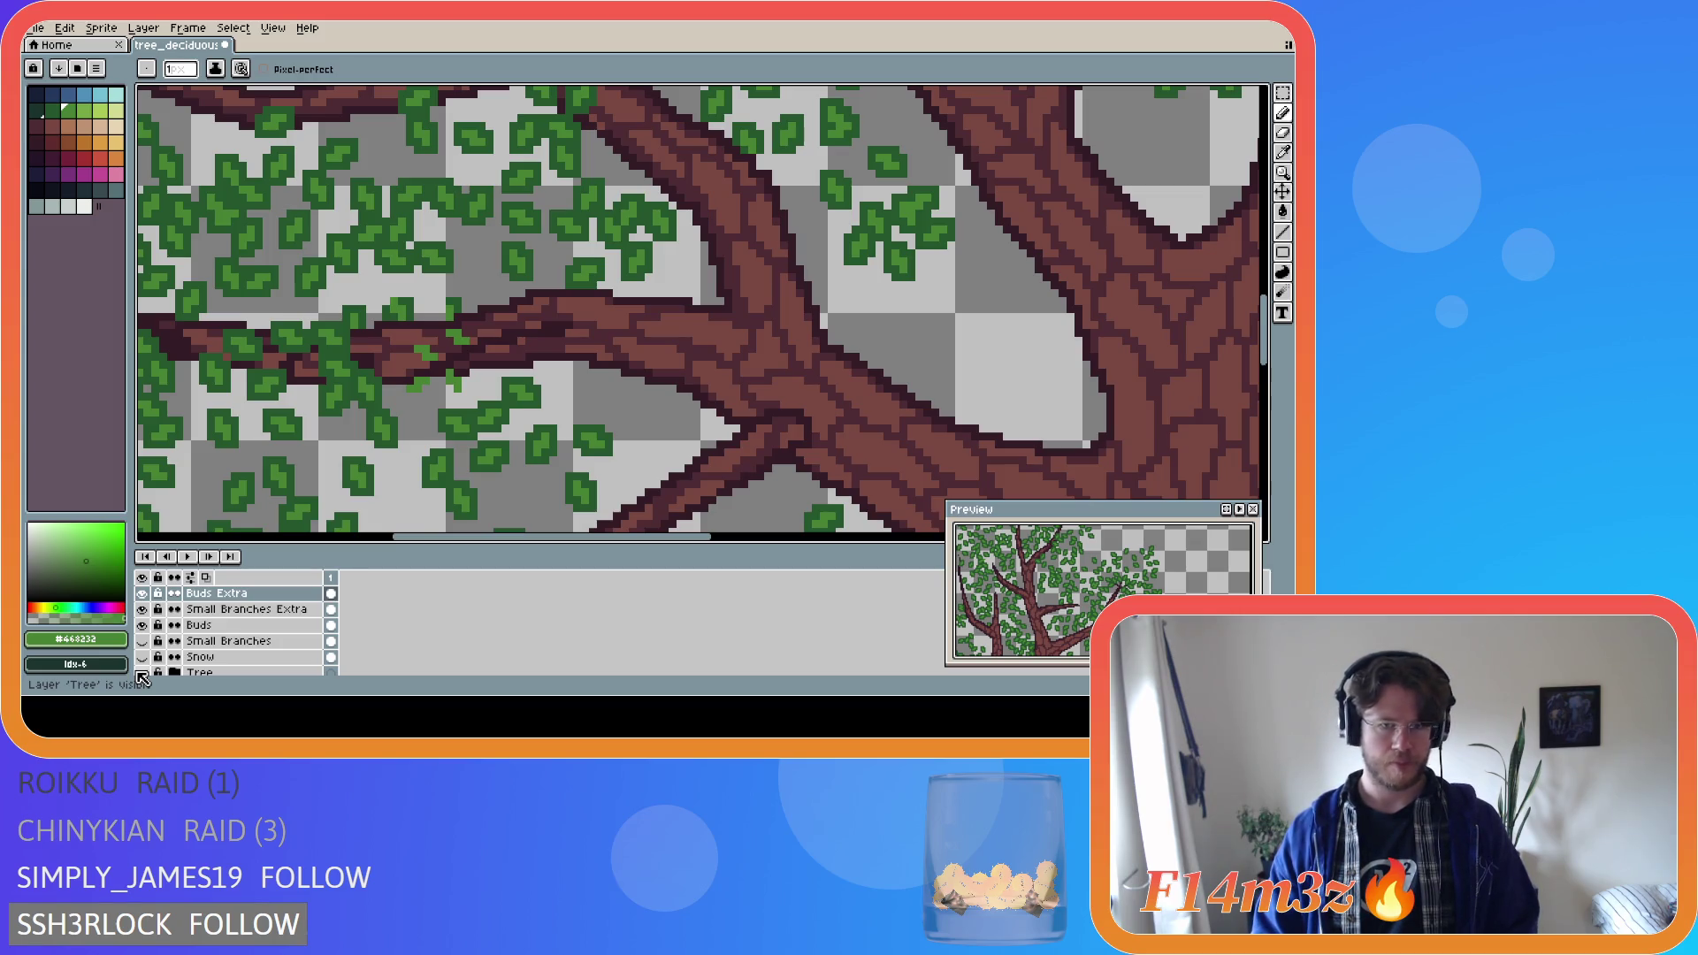
pyautogui.click(142, 676)
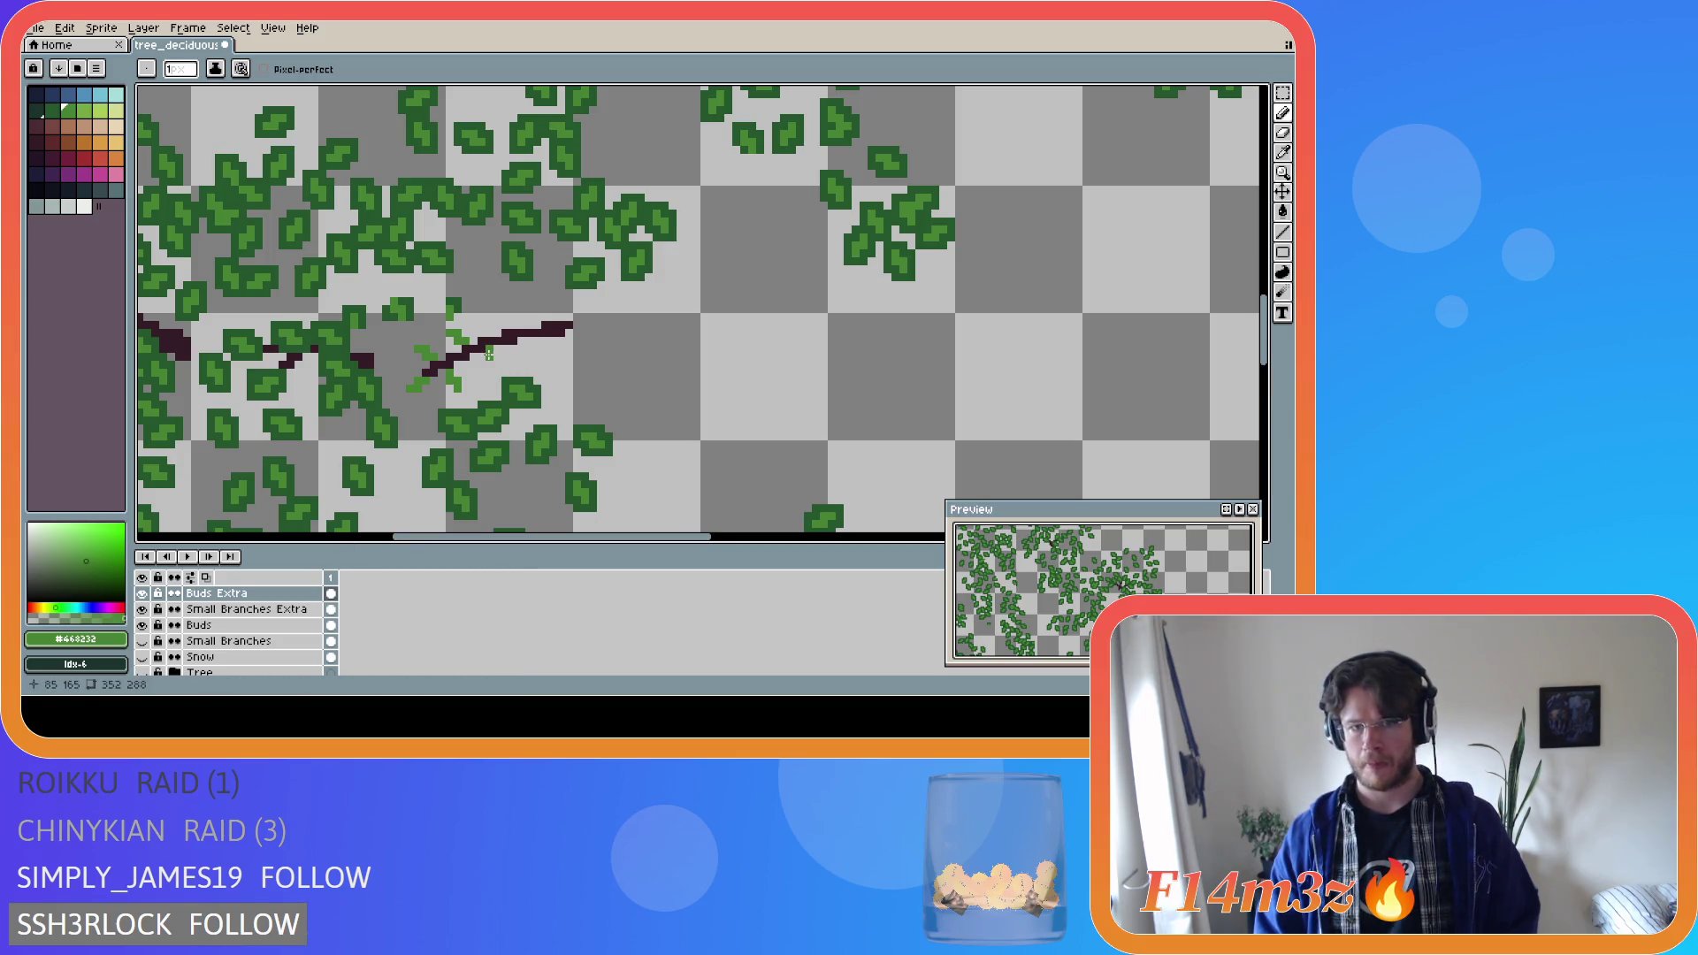
# Add green buds beside and above the dark twig.
pyautogui.press('v')
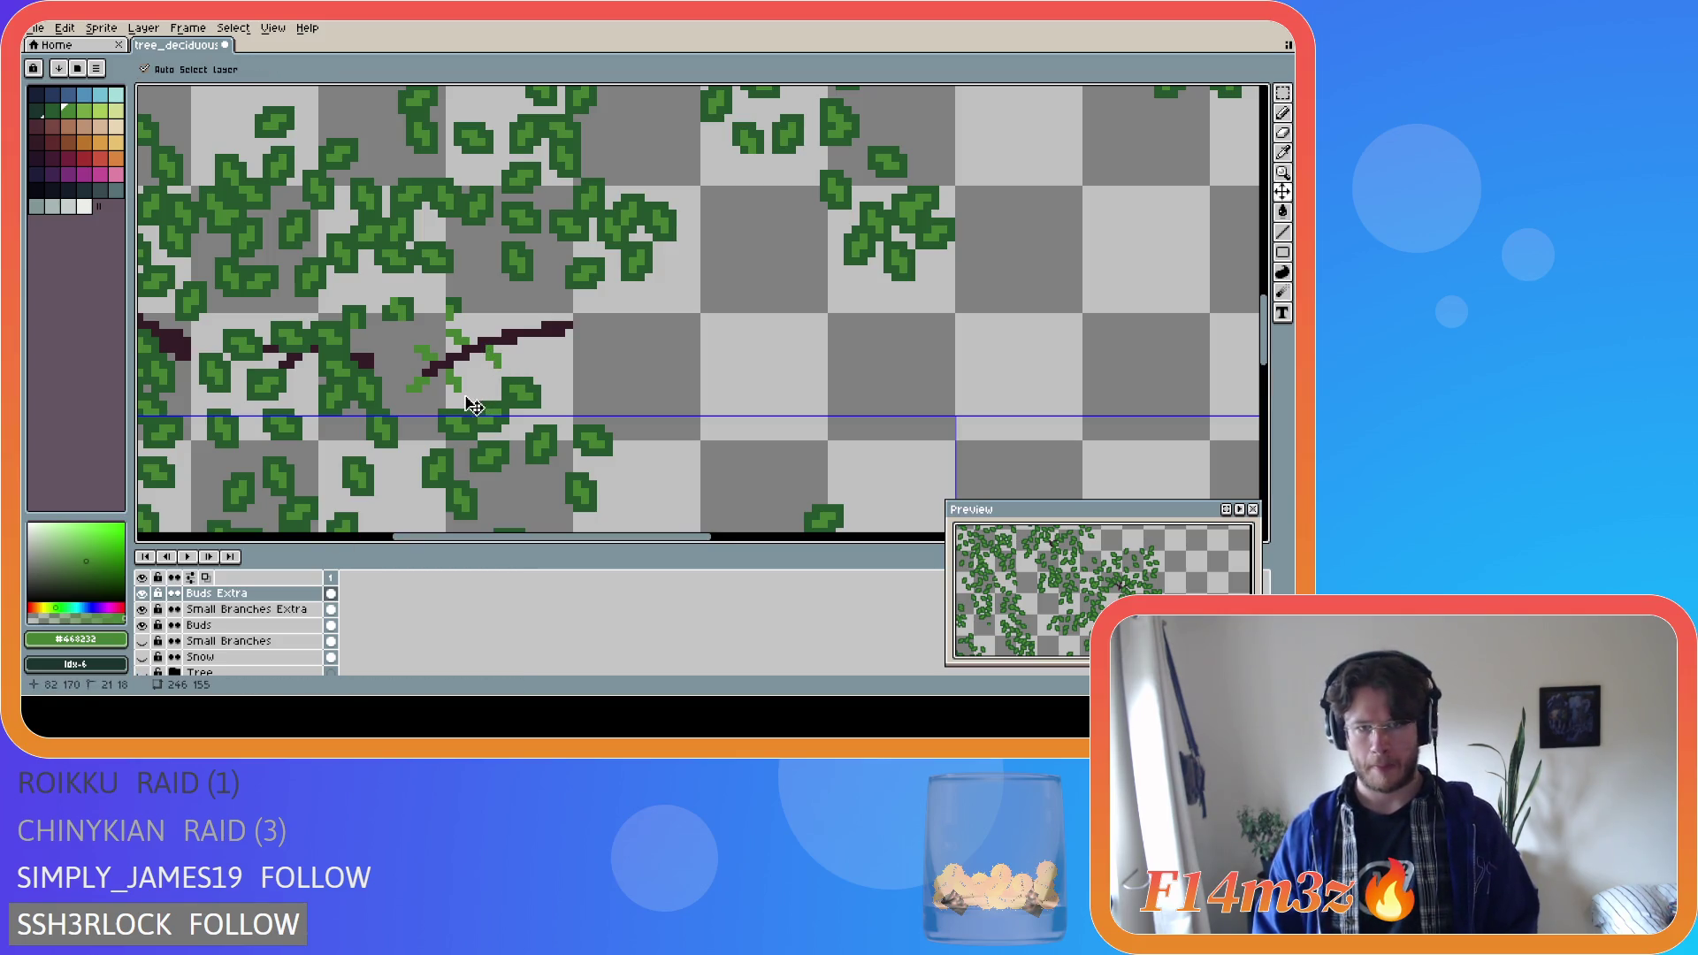
pyautogui.press('b')
pyautogui.click(485, 361)
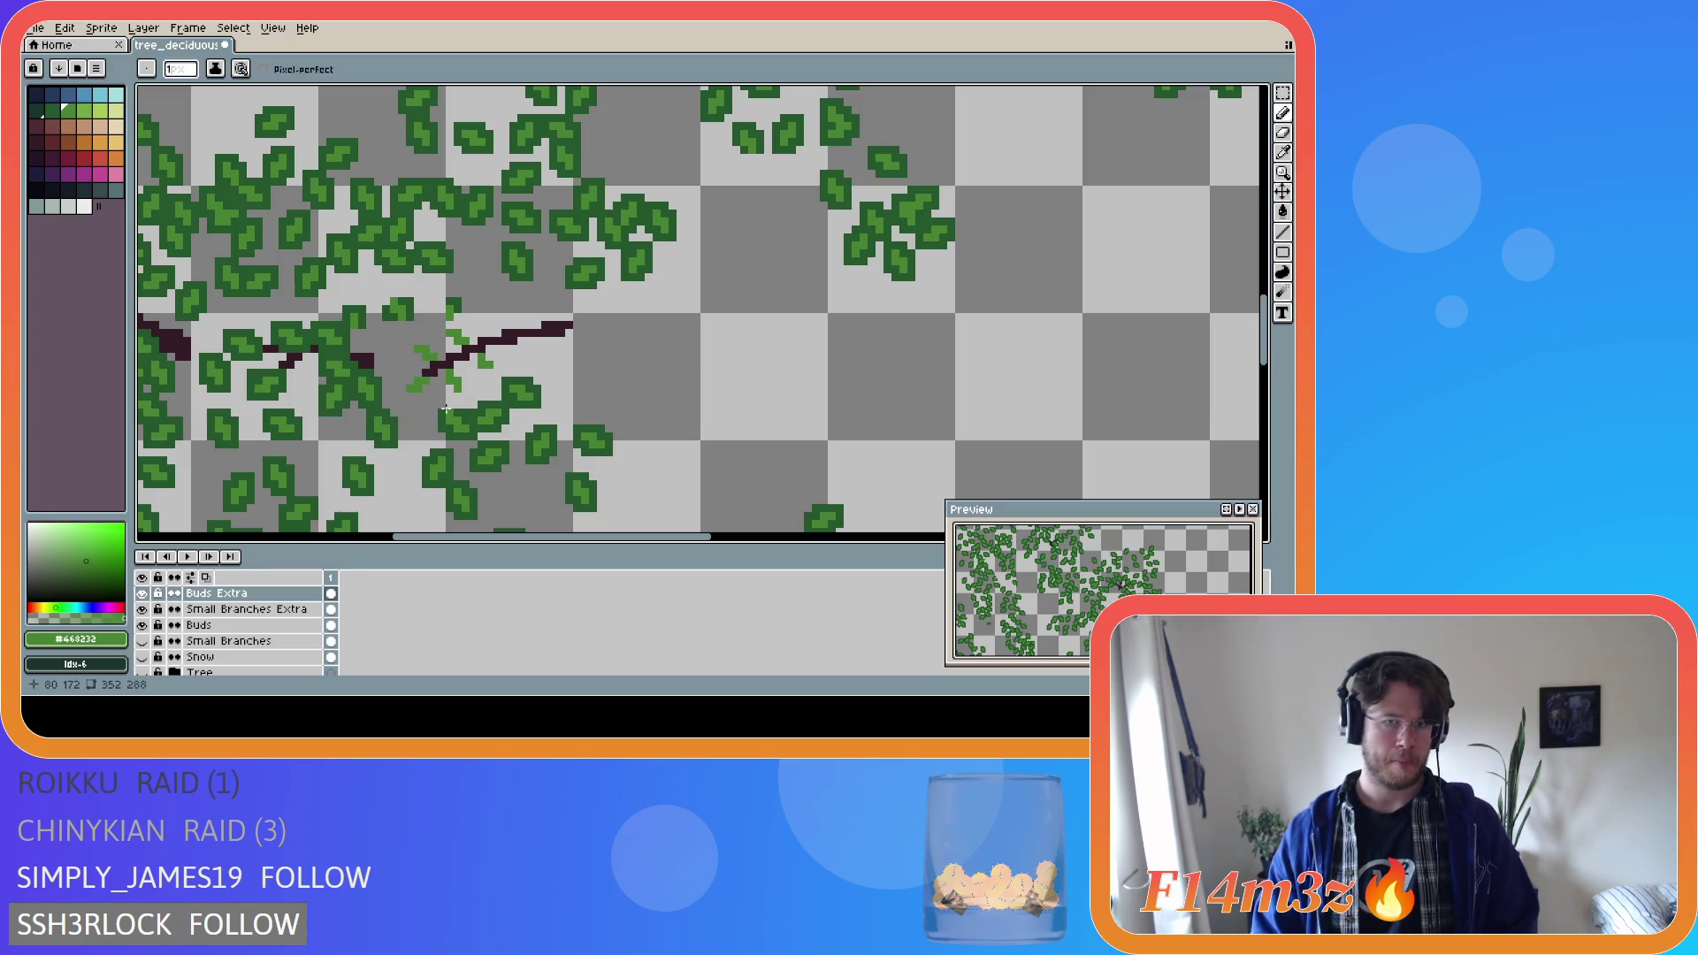
pyautogui.press('v')
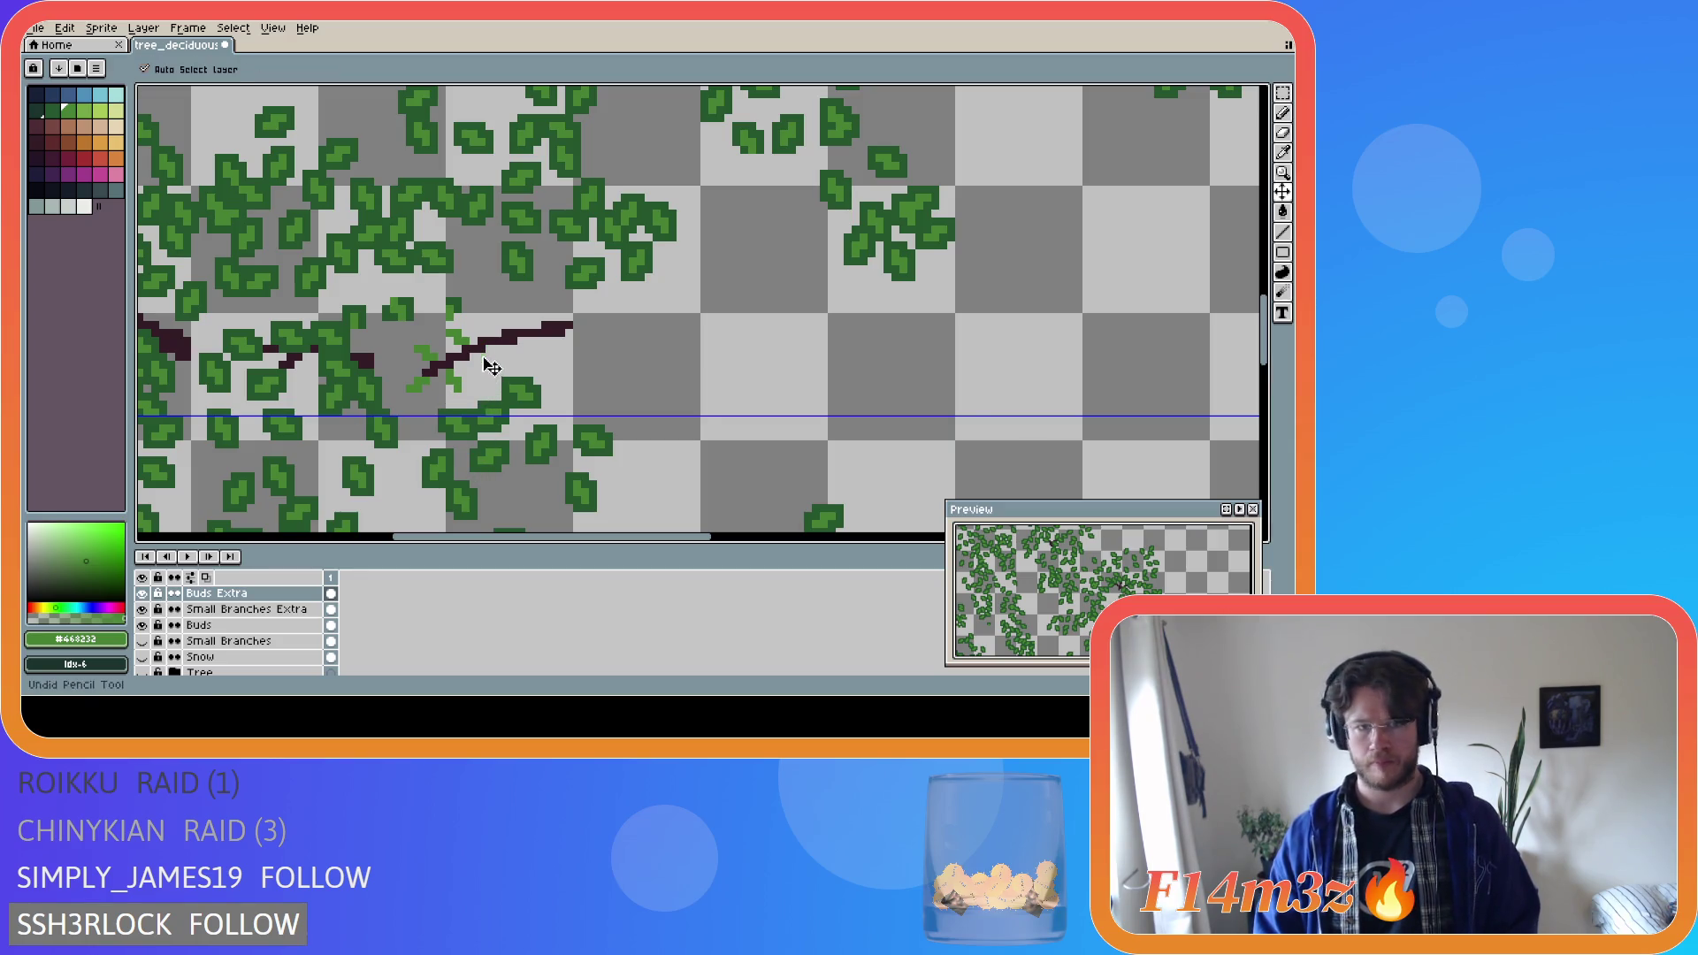
pyautogui.press('b')
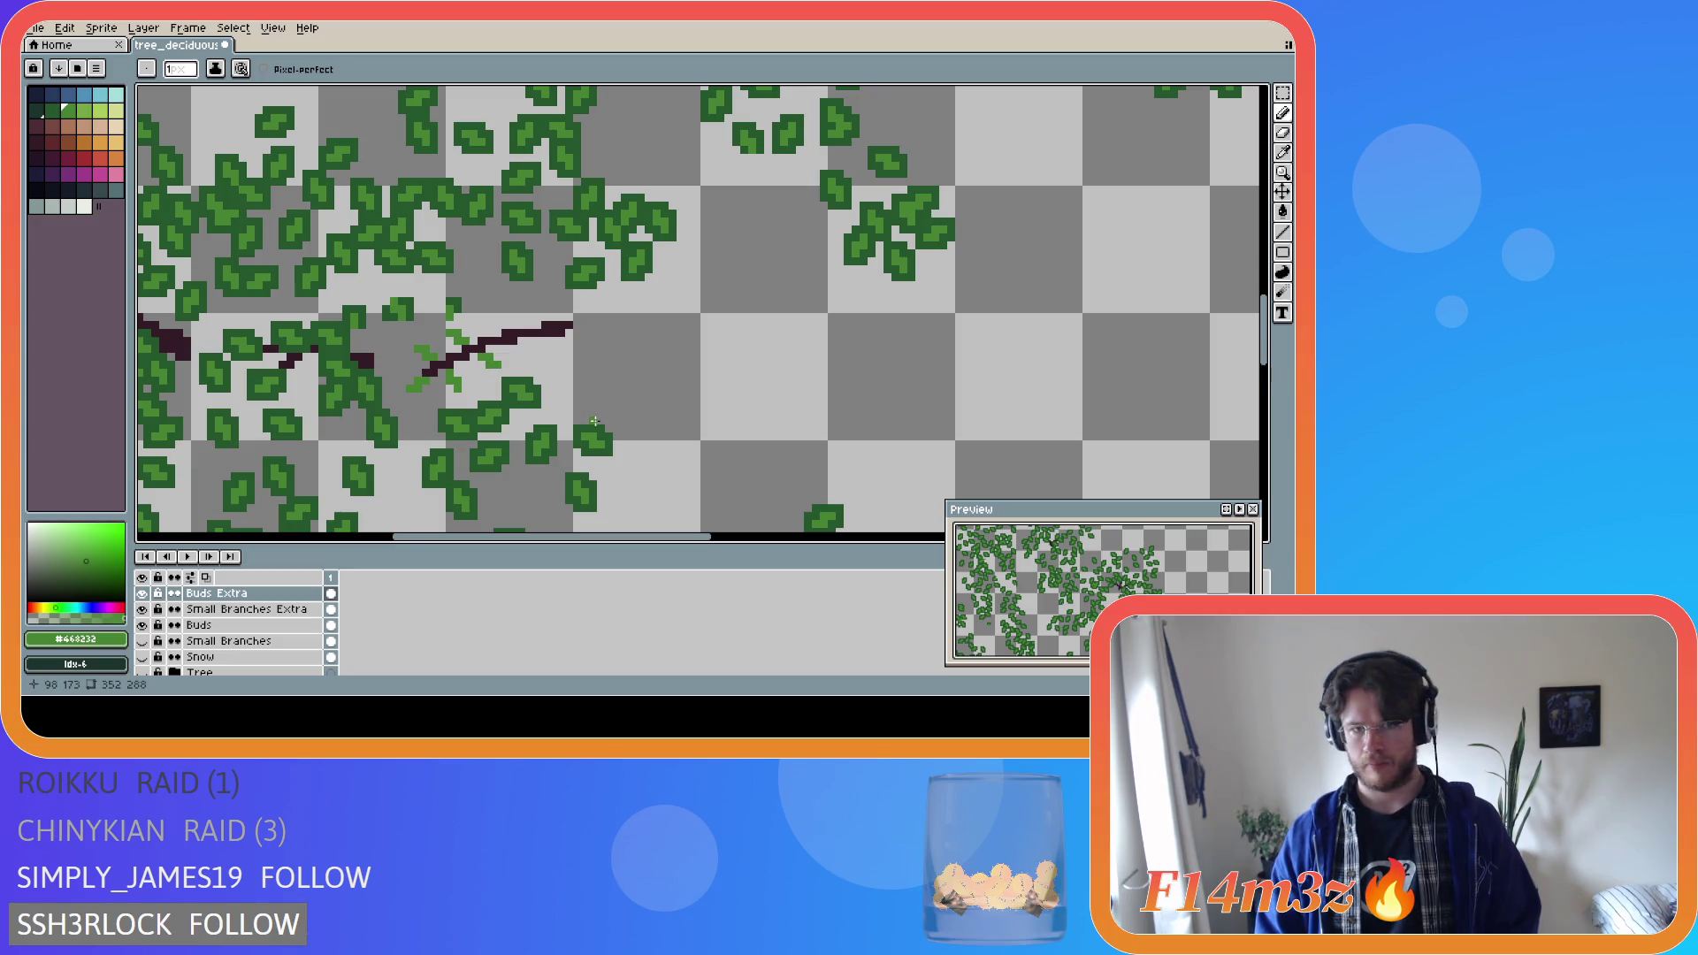
pyautogui.click(495, 320)
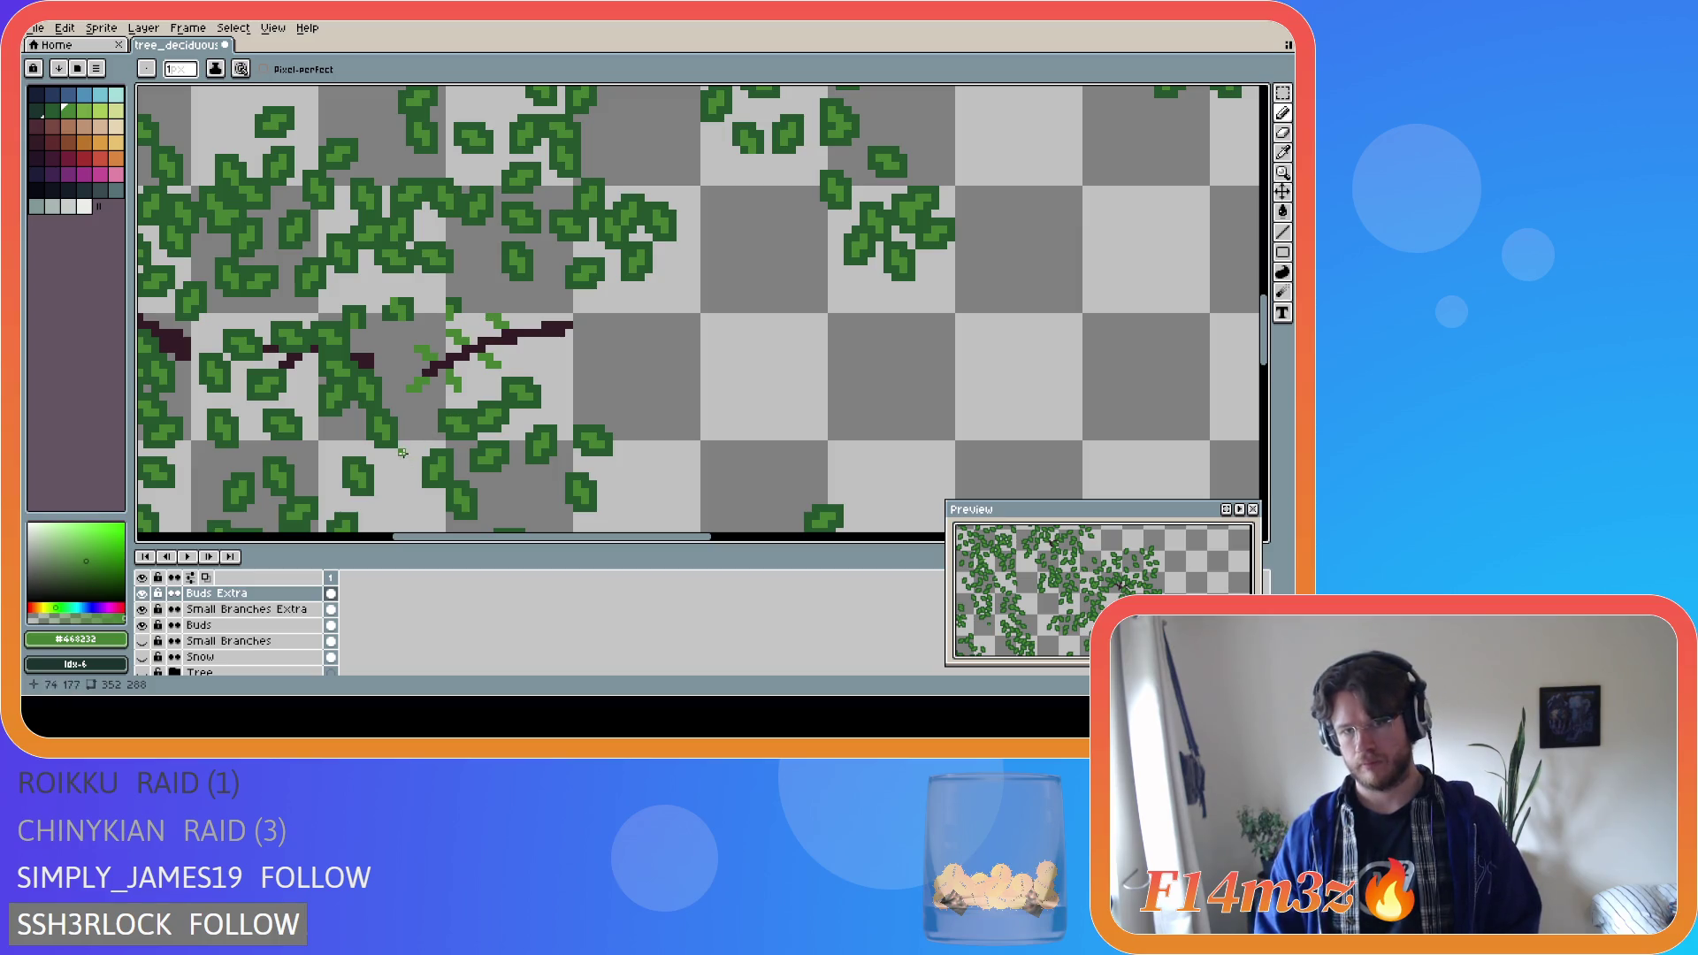
# After checking with the trunk, add more light-green bud pixels along the twig.
pyautogui.click(143, 672)
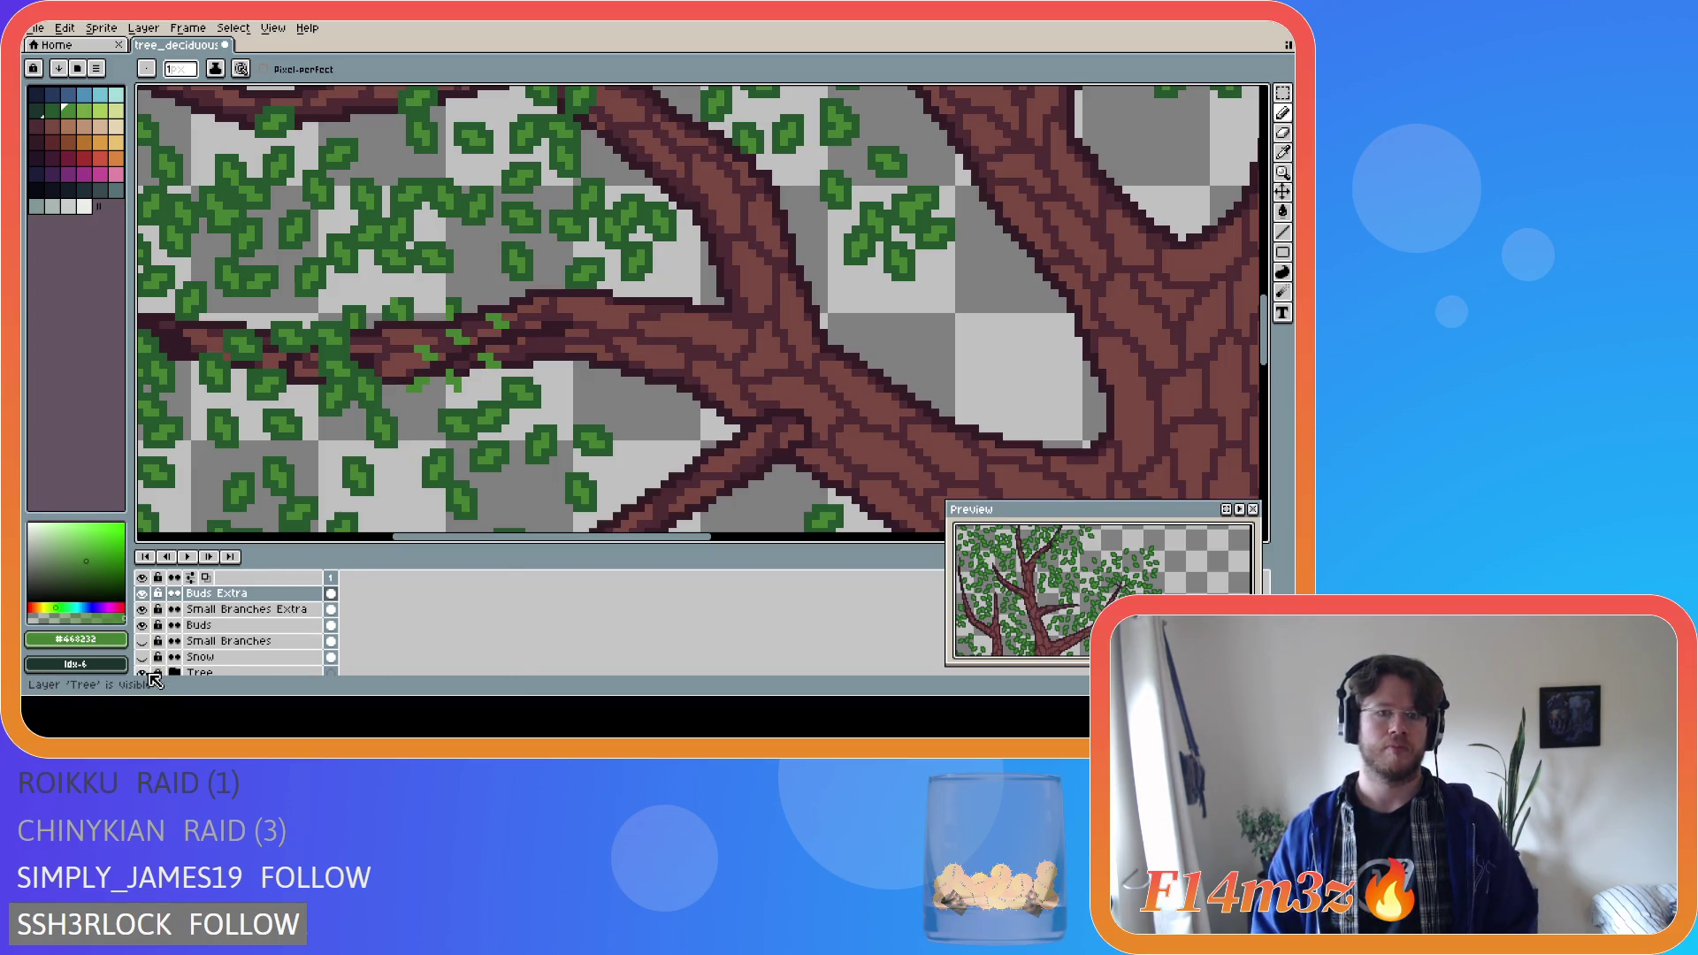
pyautogui.click(145, 673)
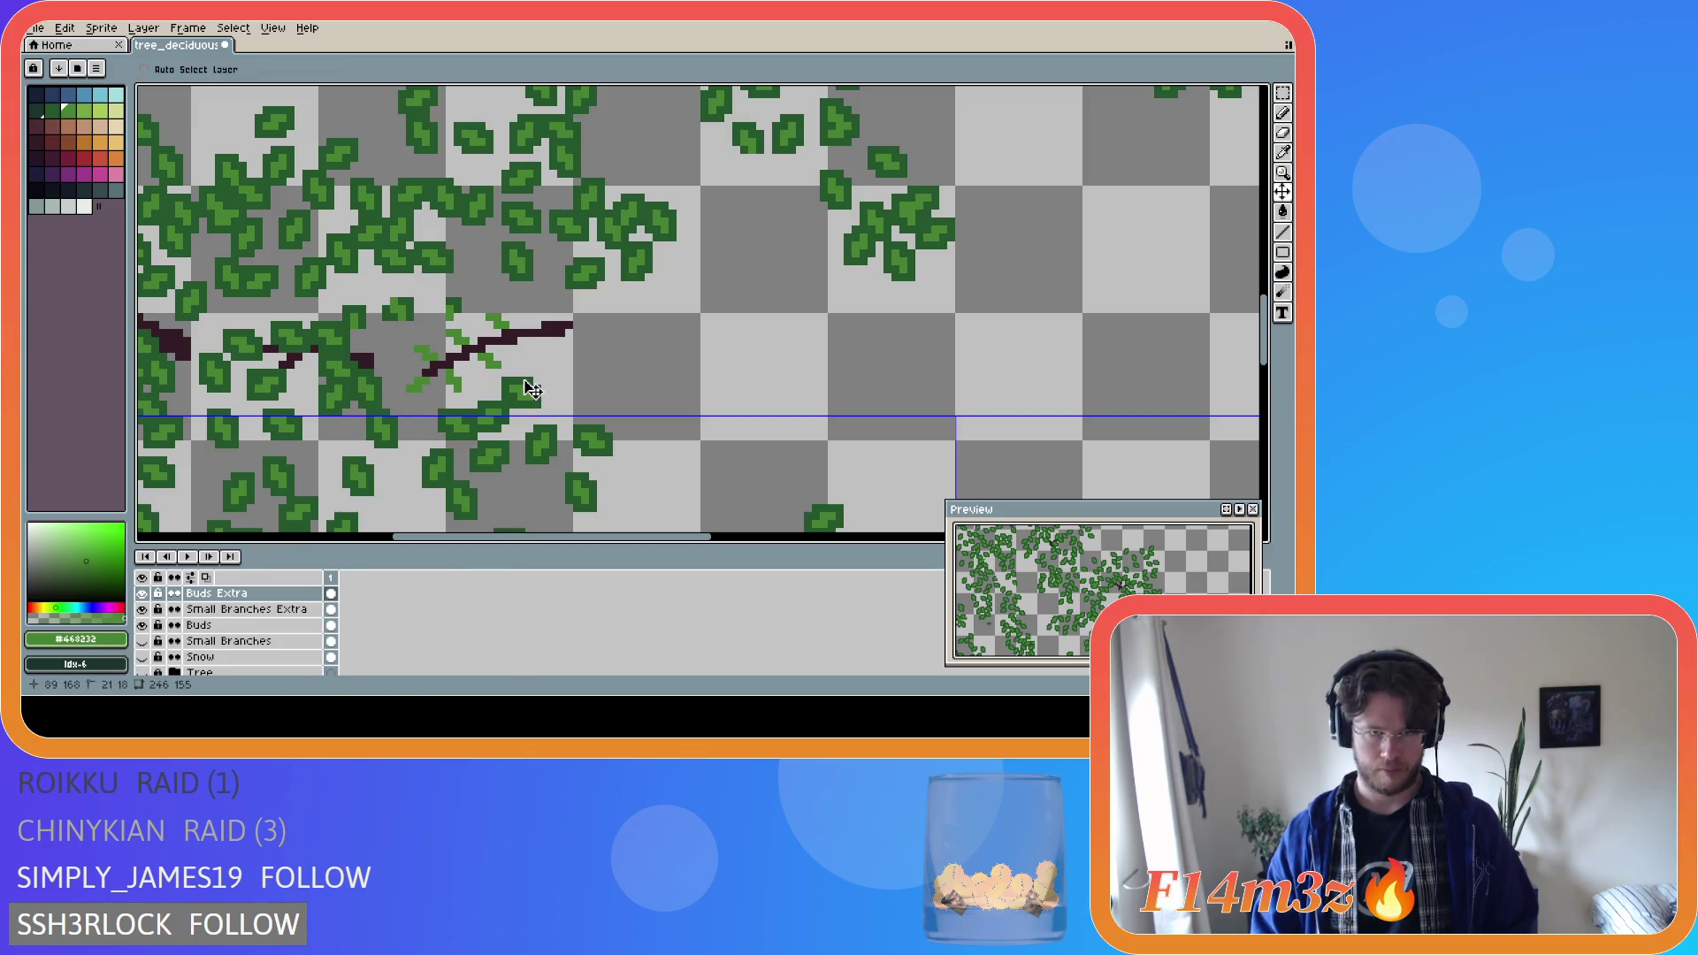
pyautogui.press('b')
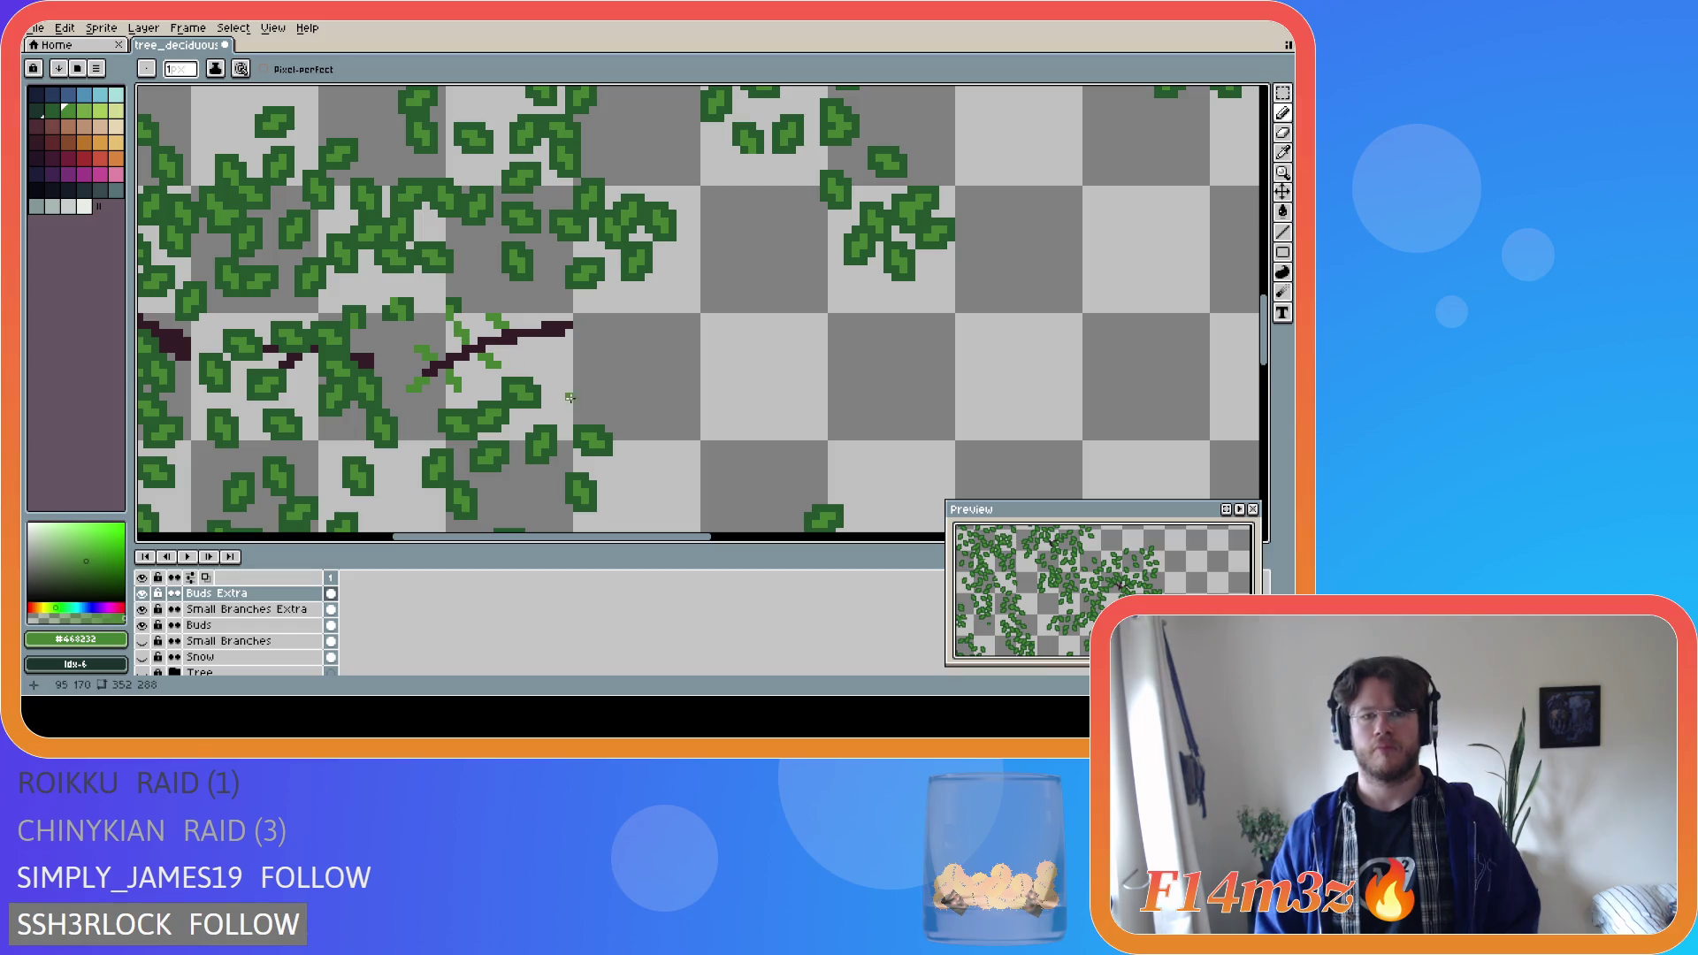
pyautogui.click(458, 338)
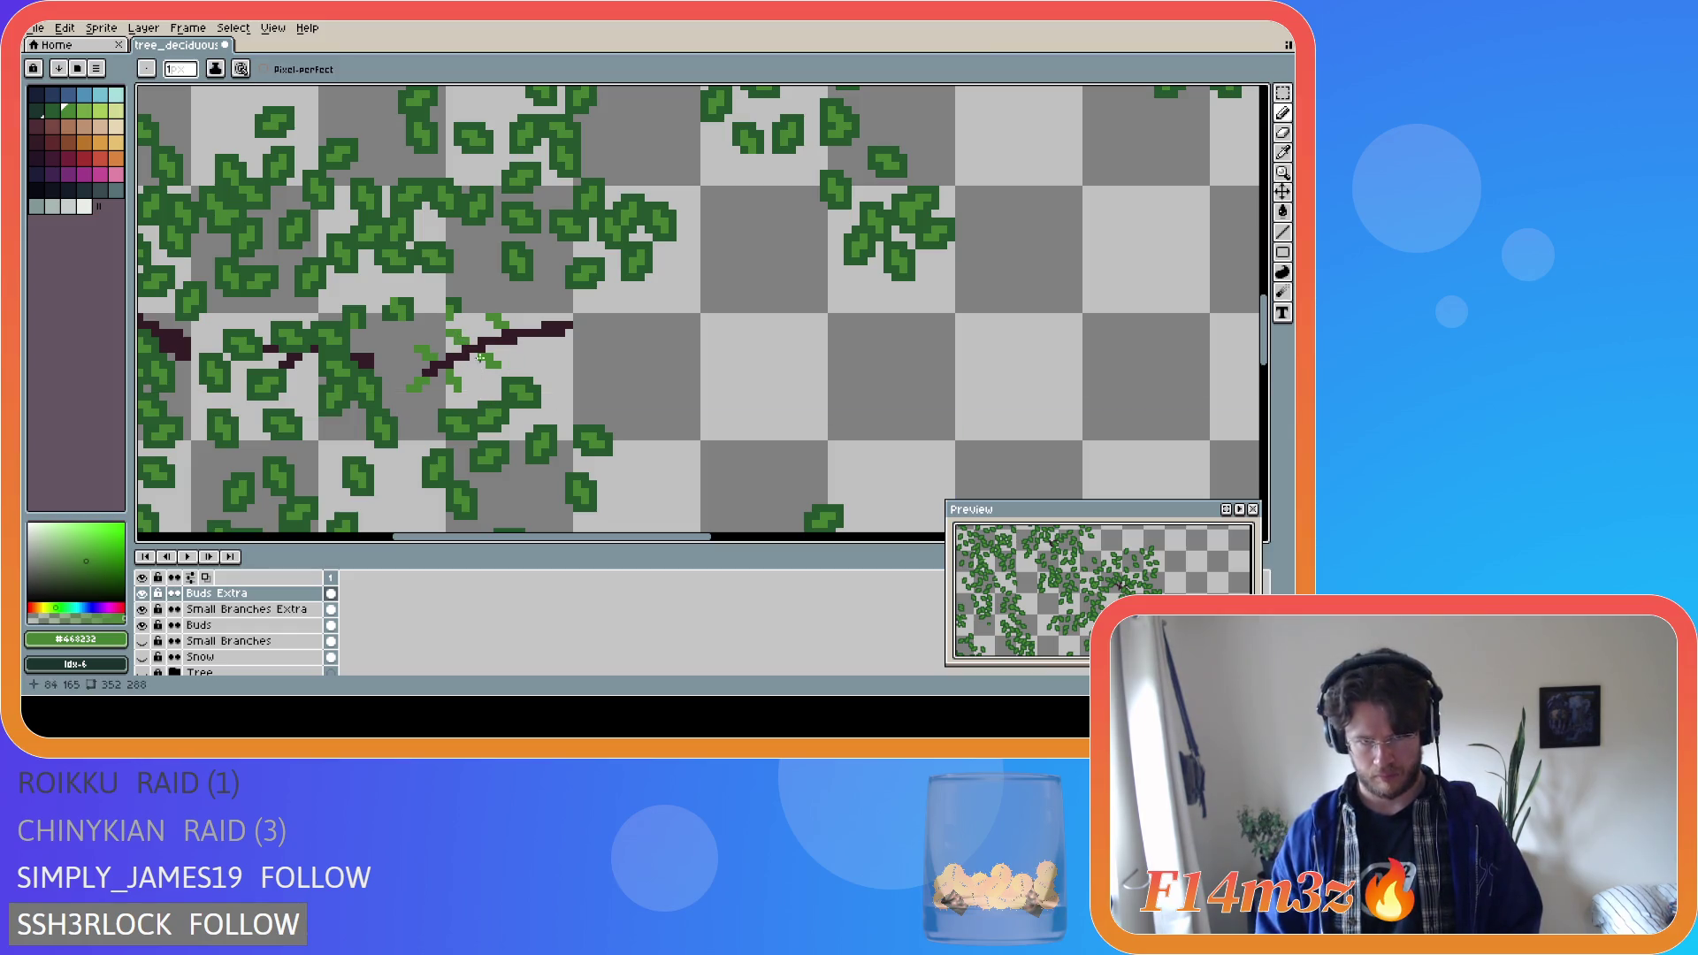
pyautogui.press('b')
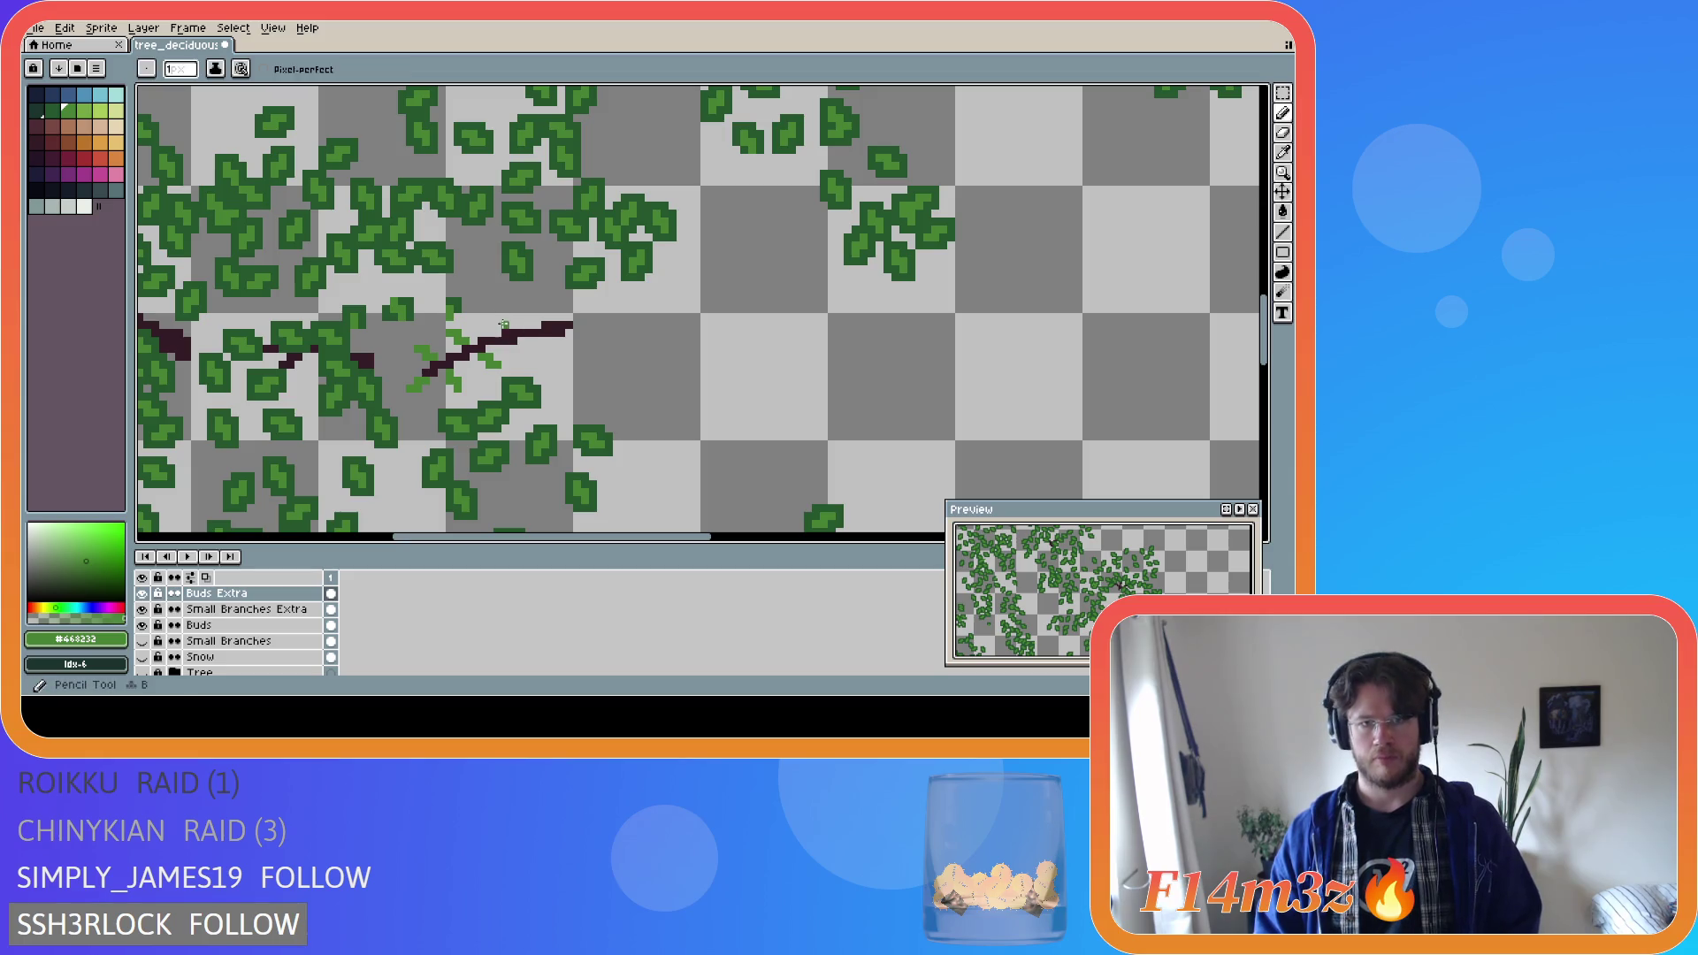
pyautogui.click(495, 317)
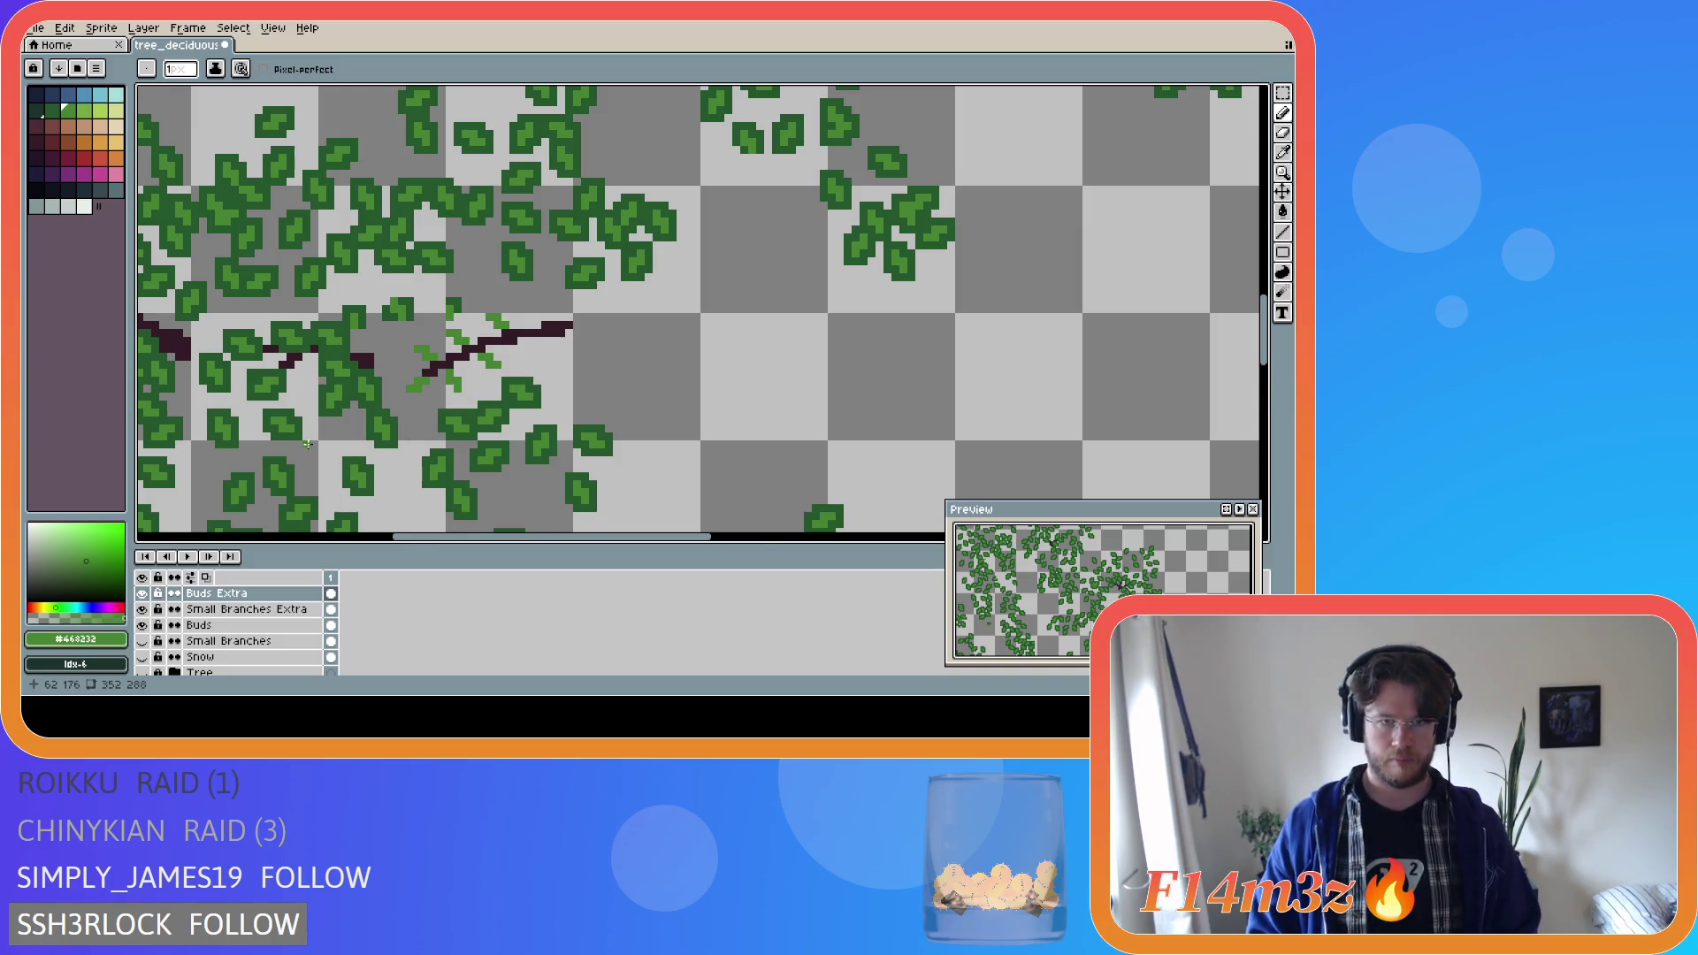
# Pick a darker green and paint small leaf strokes over the twig and its light-green buds.
pyautogui.scroll(-2, 307, 444)
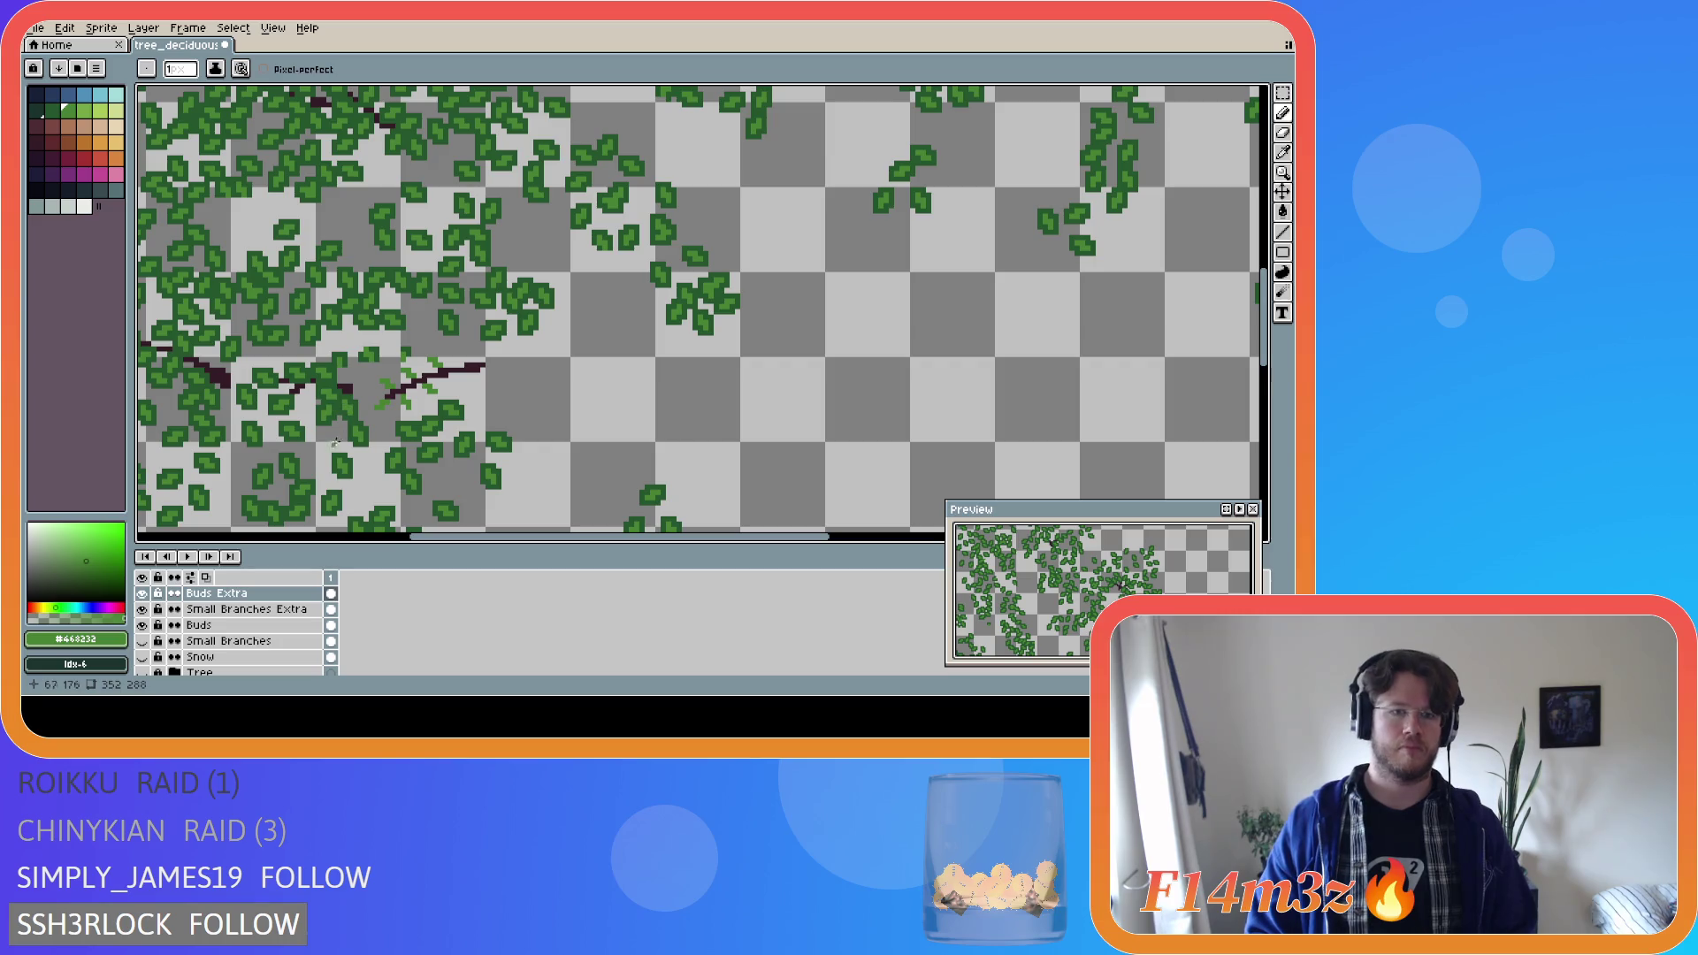
pyautogui.scroll(1, 388, 378)
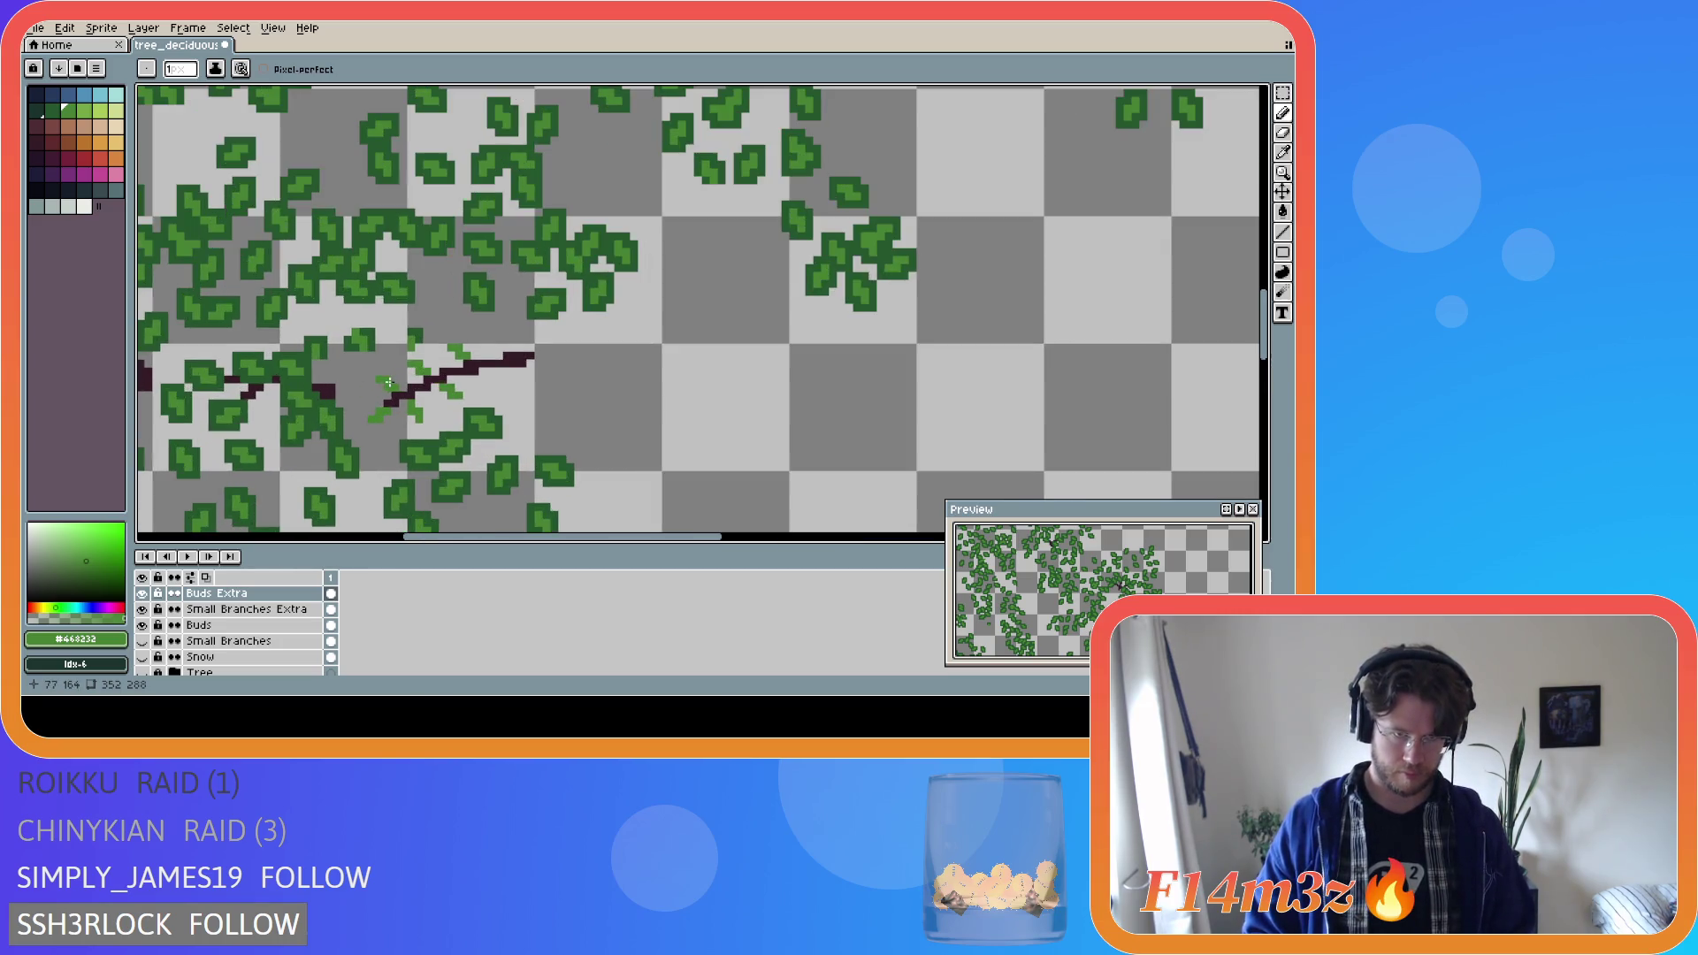
pyautogui.keyDown('alt'); pyautogui.click(393, 397); pyautogui.keyUp('alt')
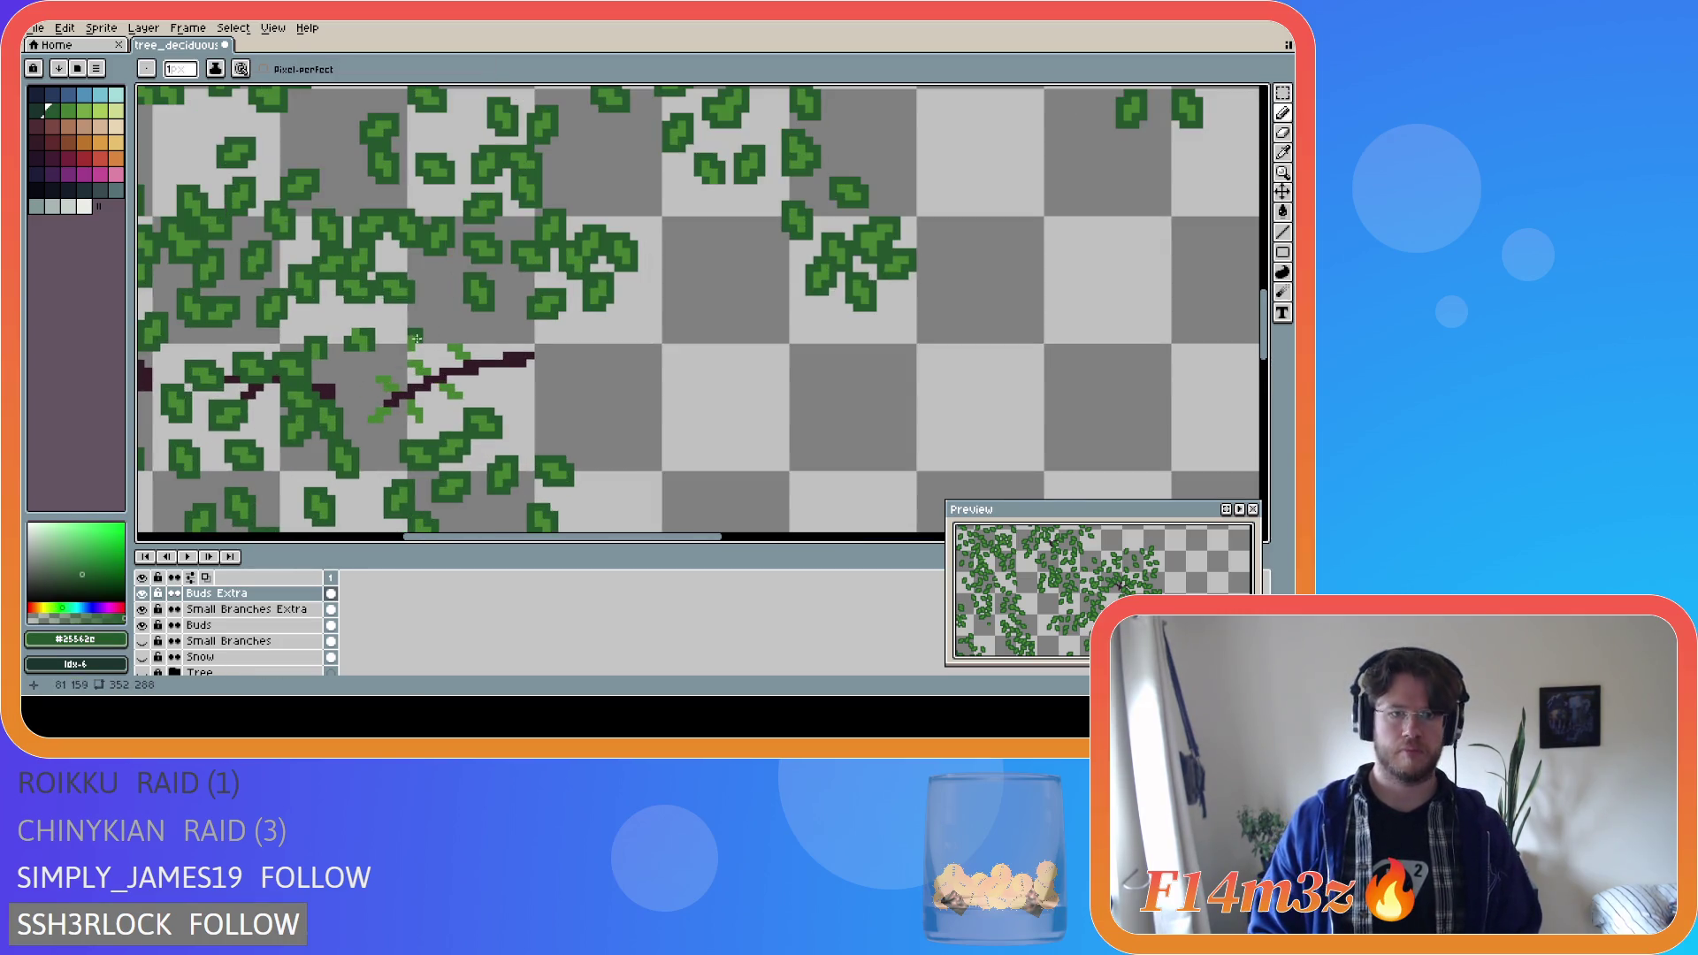
pyautogui.click(383, 394)
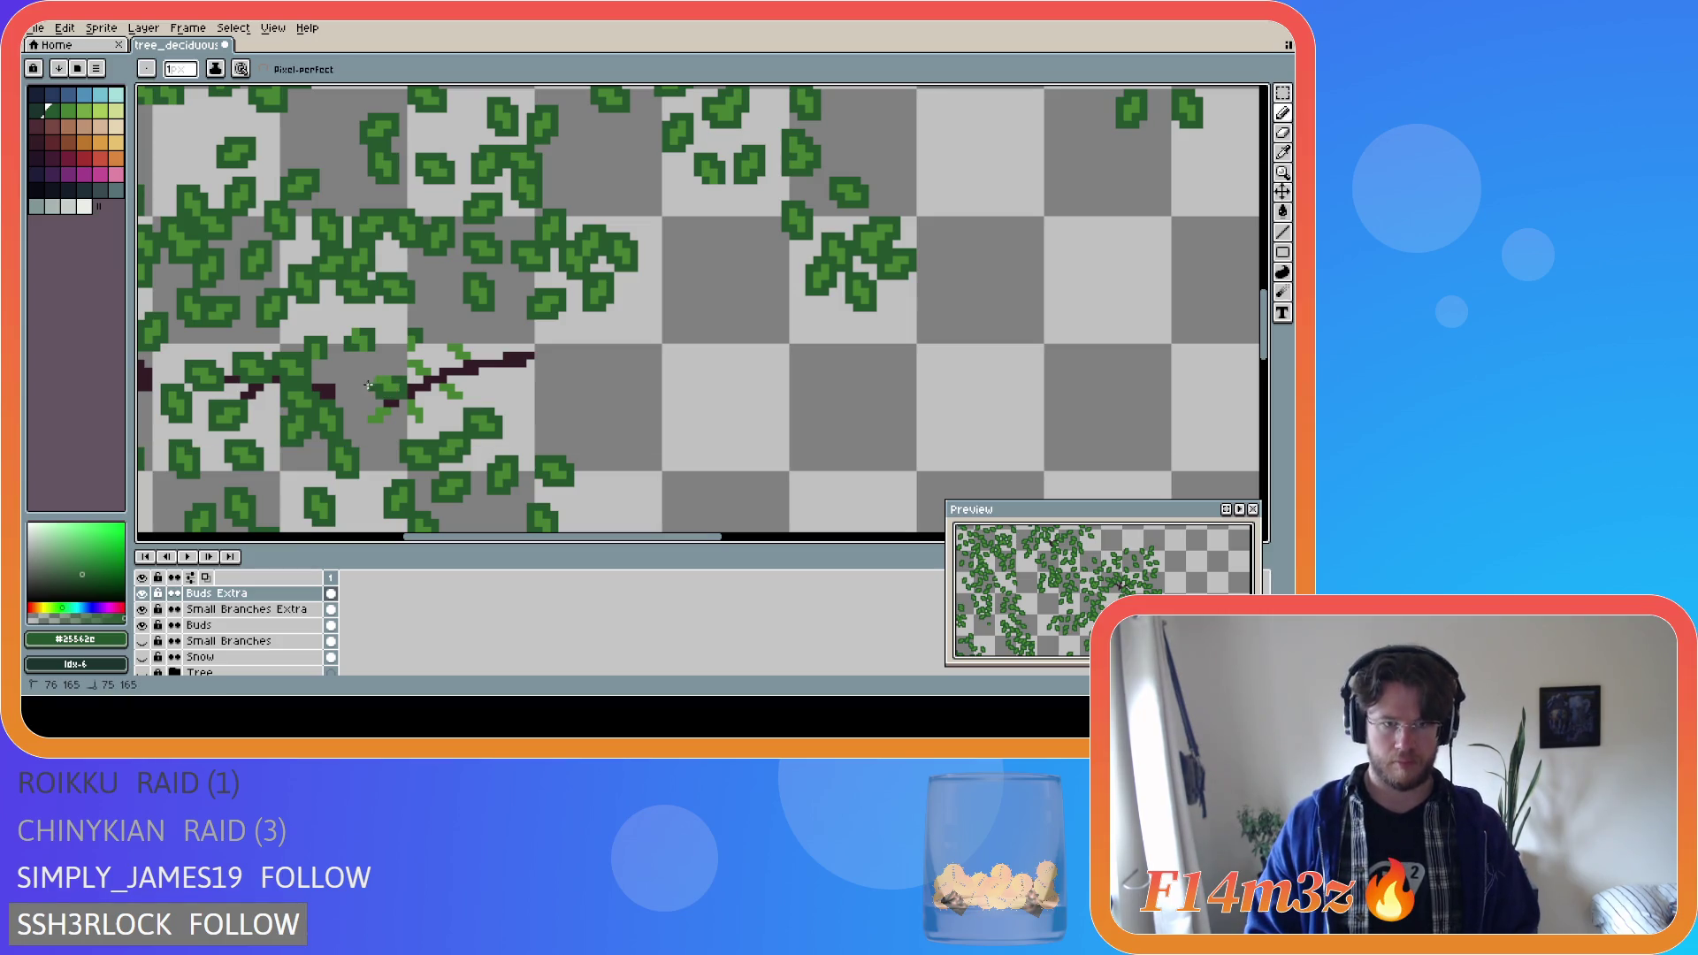
pyautogui.moveTo(387, 372); pyautogui.dragTo(467, 365)
pyautogui.moveTo(471, 347)
pyautogui.mouseDown()
pyautogui.moveTo(440, 350)
pyautogui.moveTo(443, 400)
pyautogui.moveTo(464, 405)
pyautogui.moveTo(461, 387)
pyautogui.mouseUp()
pyautogui.click(434, 394)
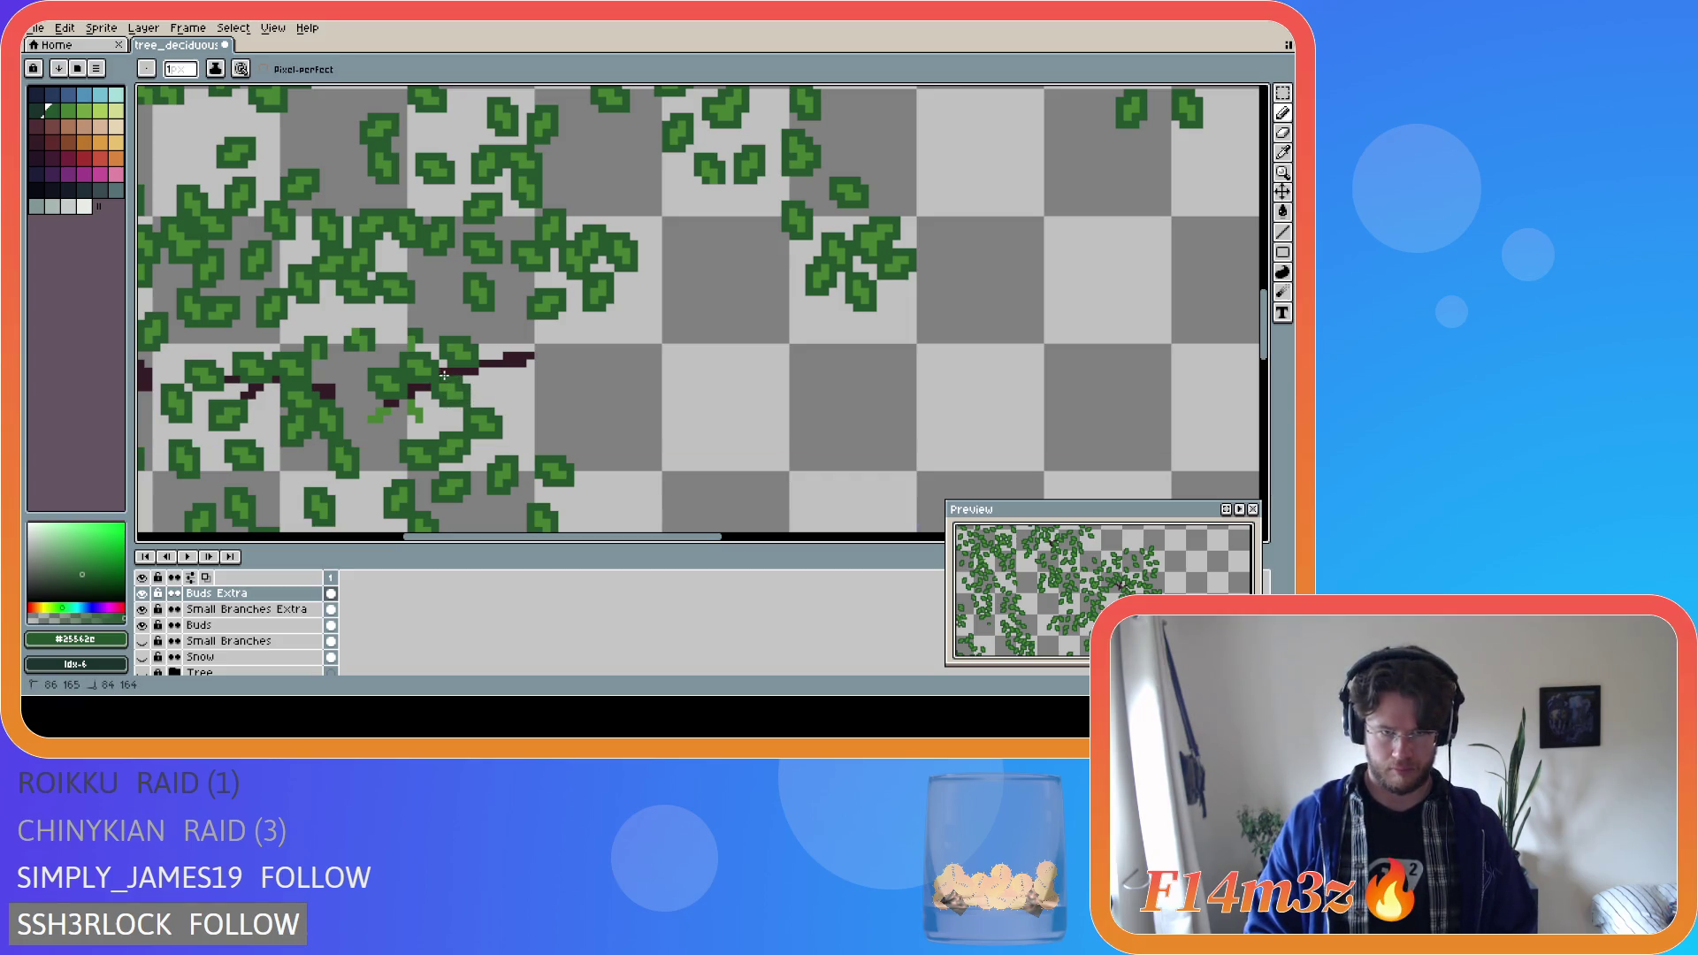
pyautogui.press('e')
pyautogui.press('b')
pyautogui.moveTo(419, 396)
pyautogui.mouseDown()
pyautogui.moveTo(425, 426)
pyautogui.moveTo(374, 402)
pyautogui.moveTo(361, 416)
pyautogui.moveTo(386, 429)
pyautogui.moveTo(400, 405)
pyautogui.mouseUp()
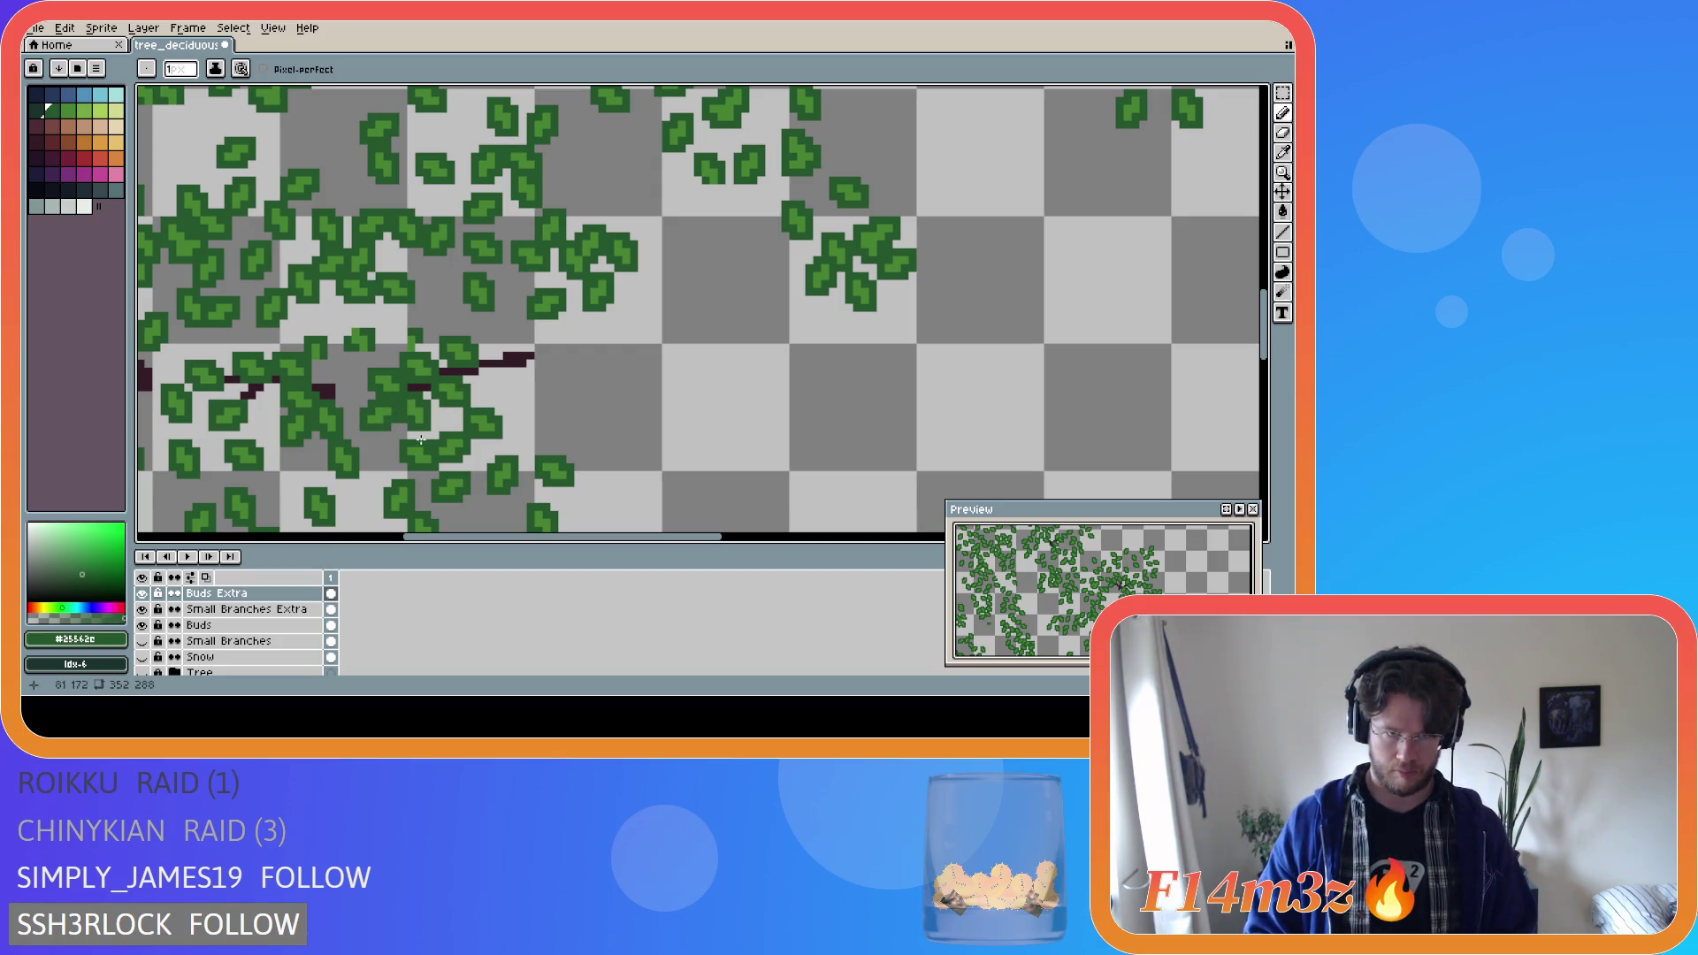
# Show the Tree and Small Branches layers, then zoom and pan to inspect the whole sprite.
pyautogui.click(141, 673)
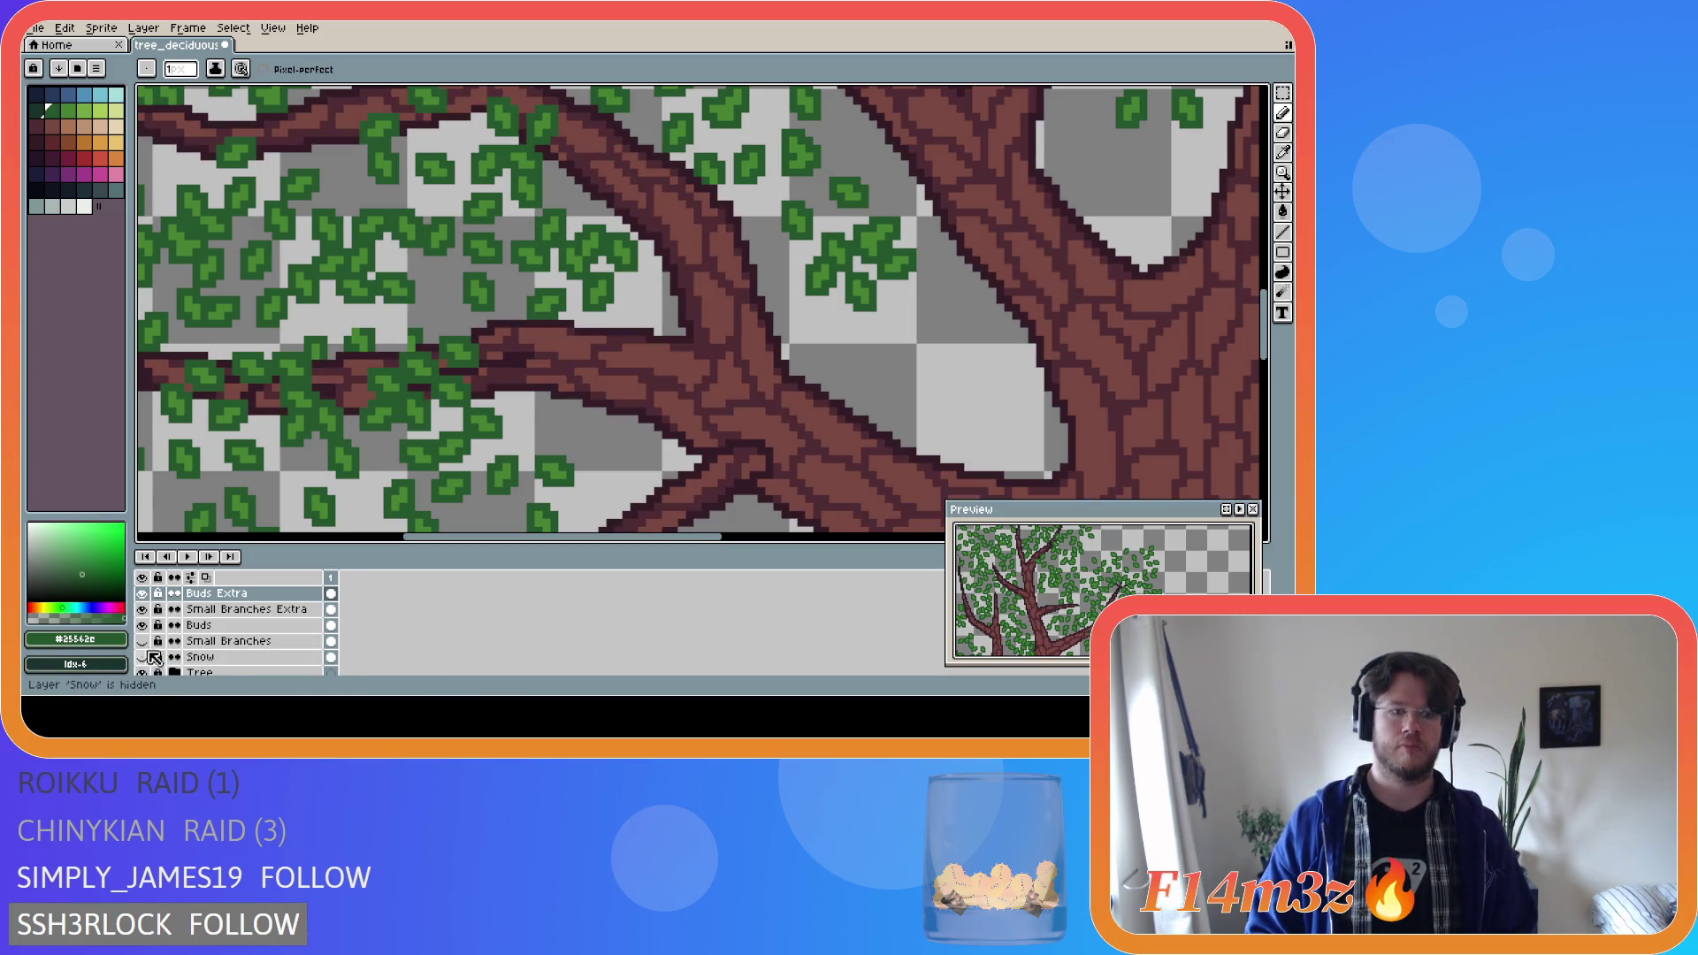
pyautogui.click(142, 641)
pyautogui.scroll(-6, 387, 383)
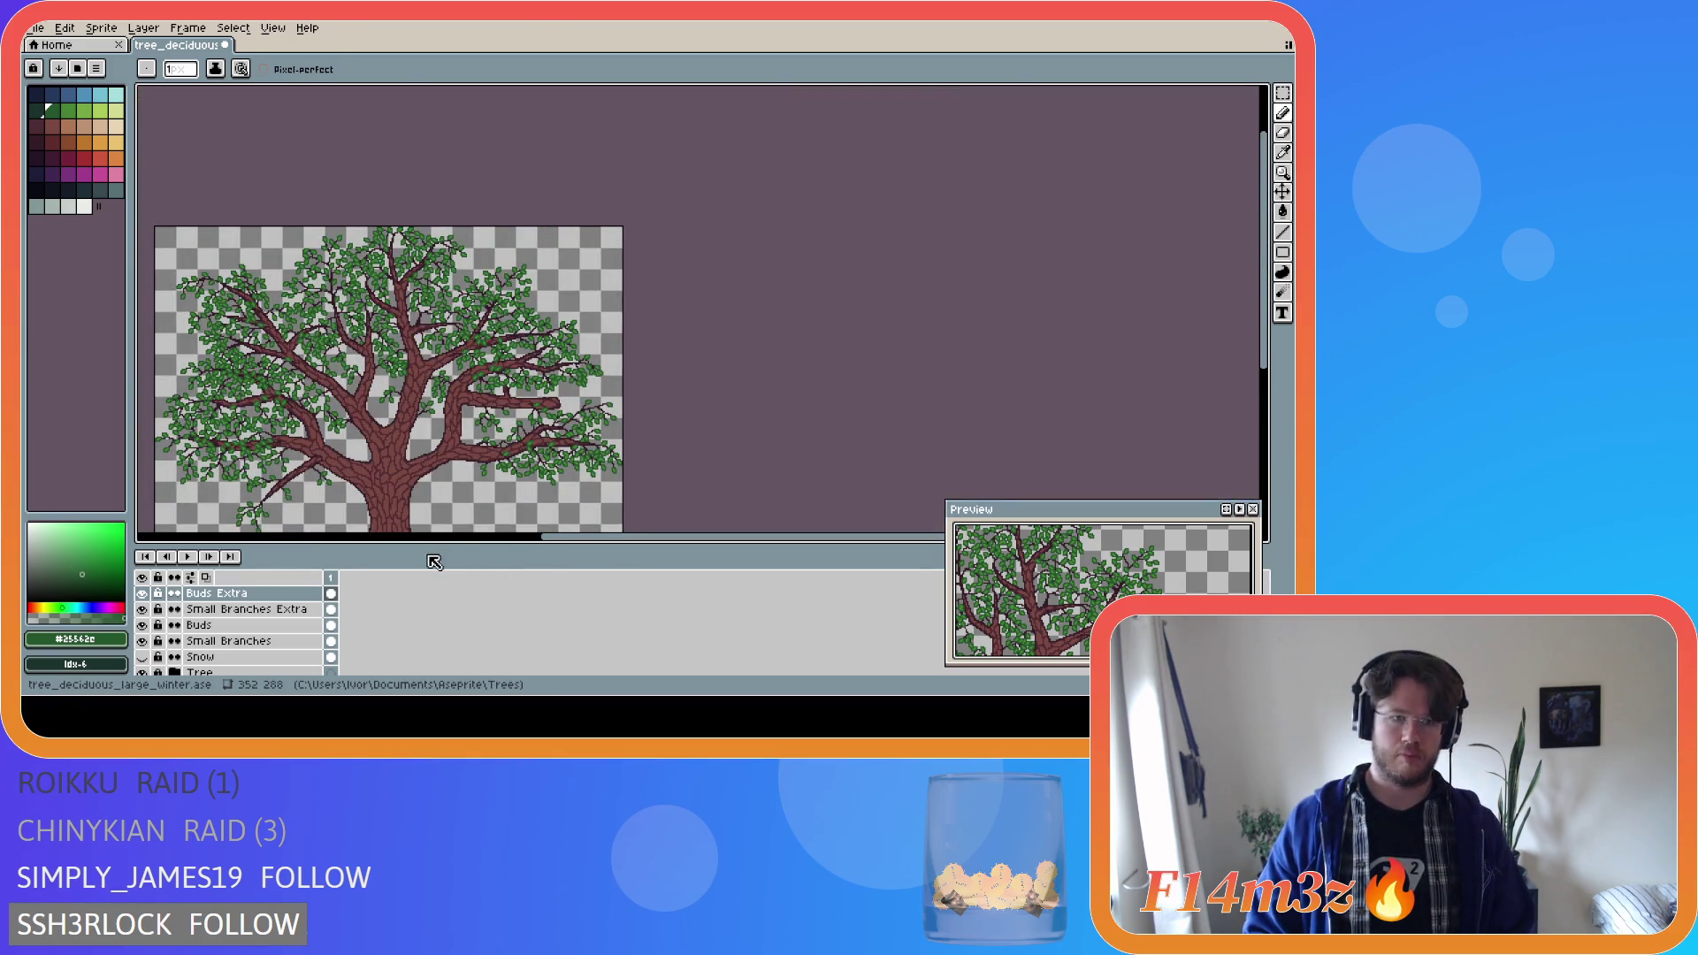
pyautogui.moveTo(552, 539); pyautogui.dragTo(469, 542)
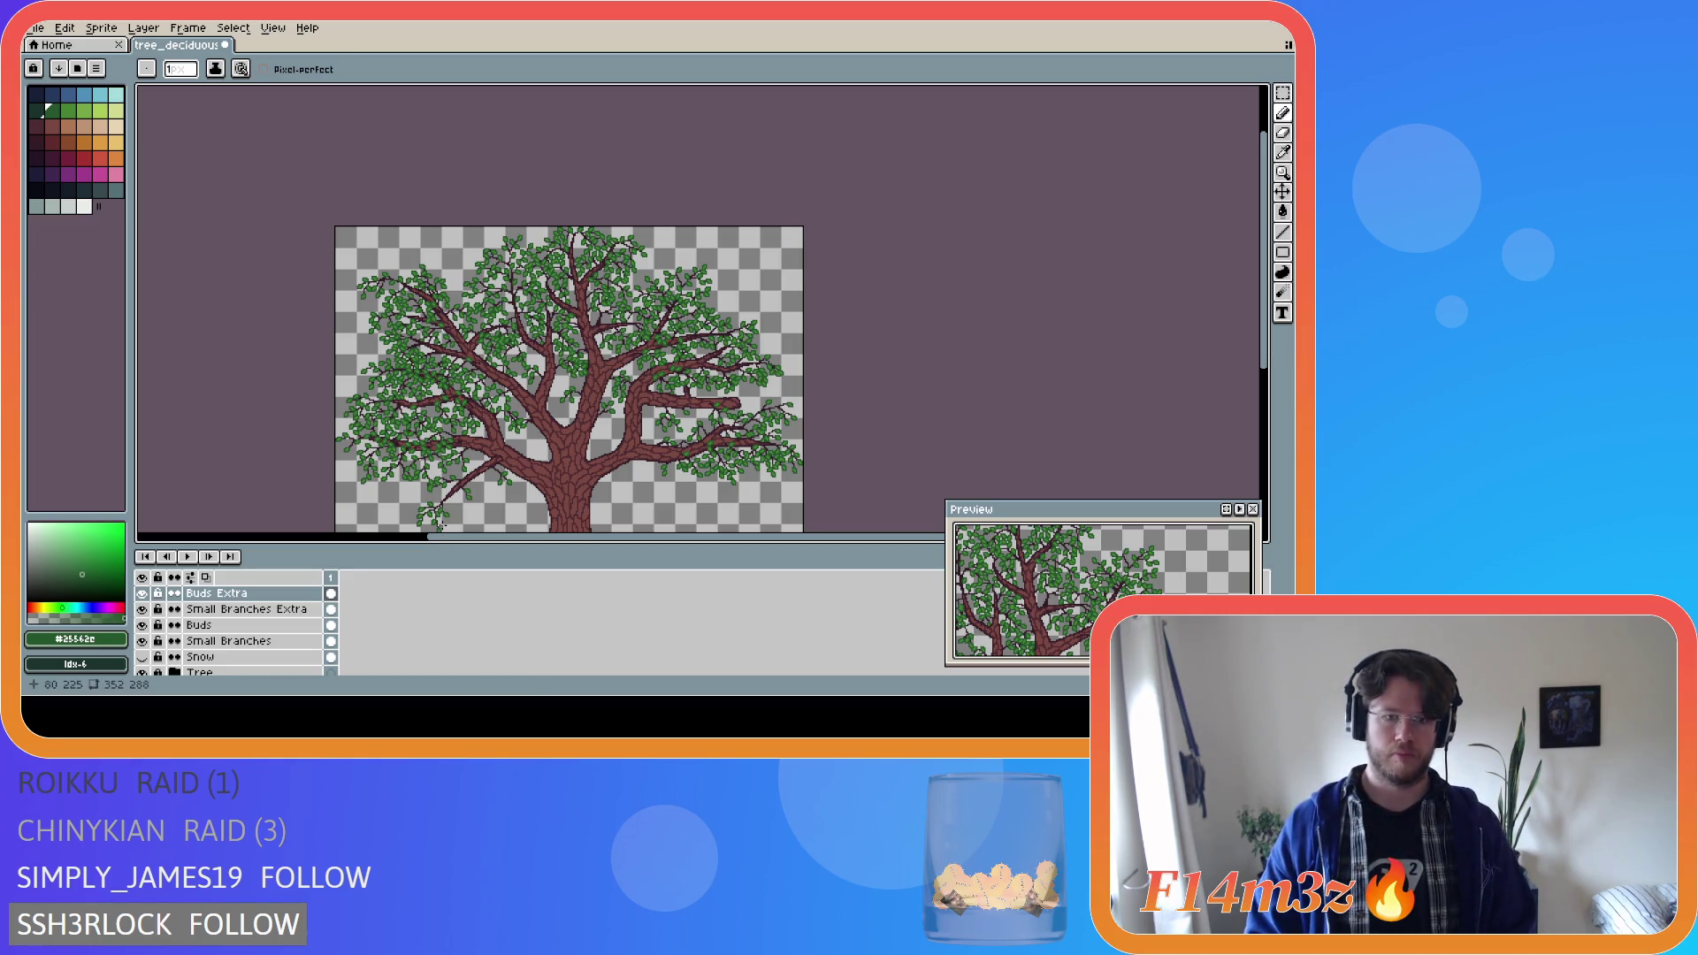
pyautogui.scroll(2, 418, 495)
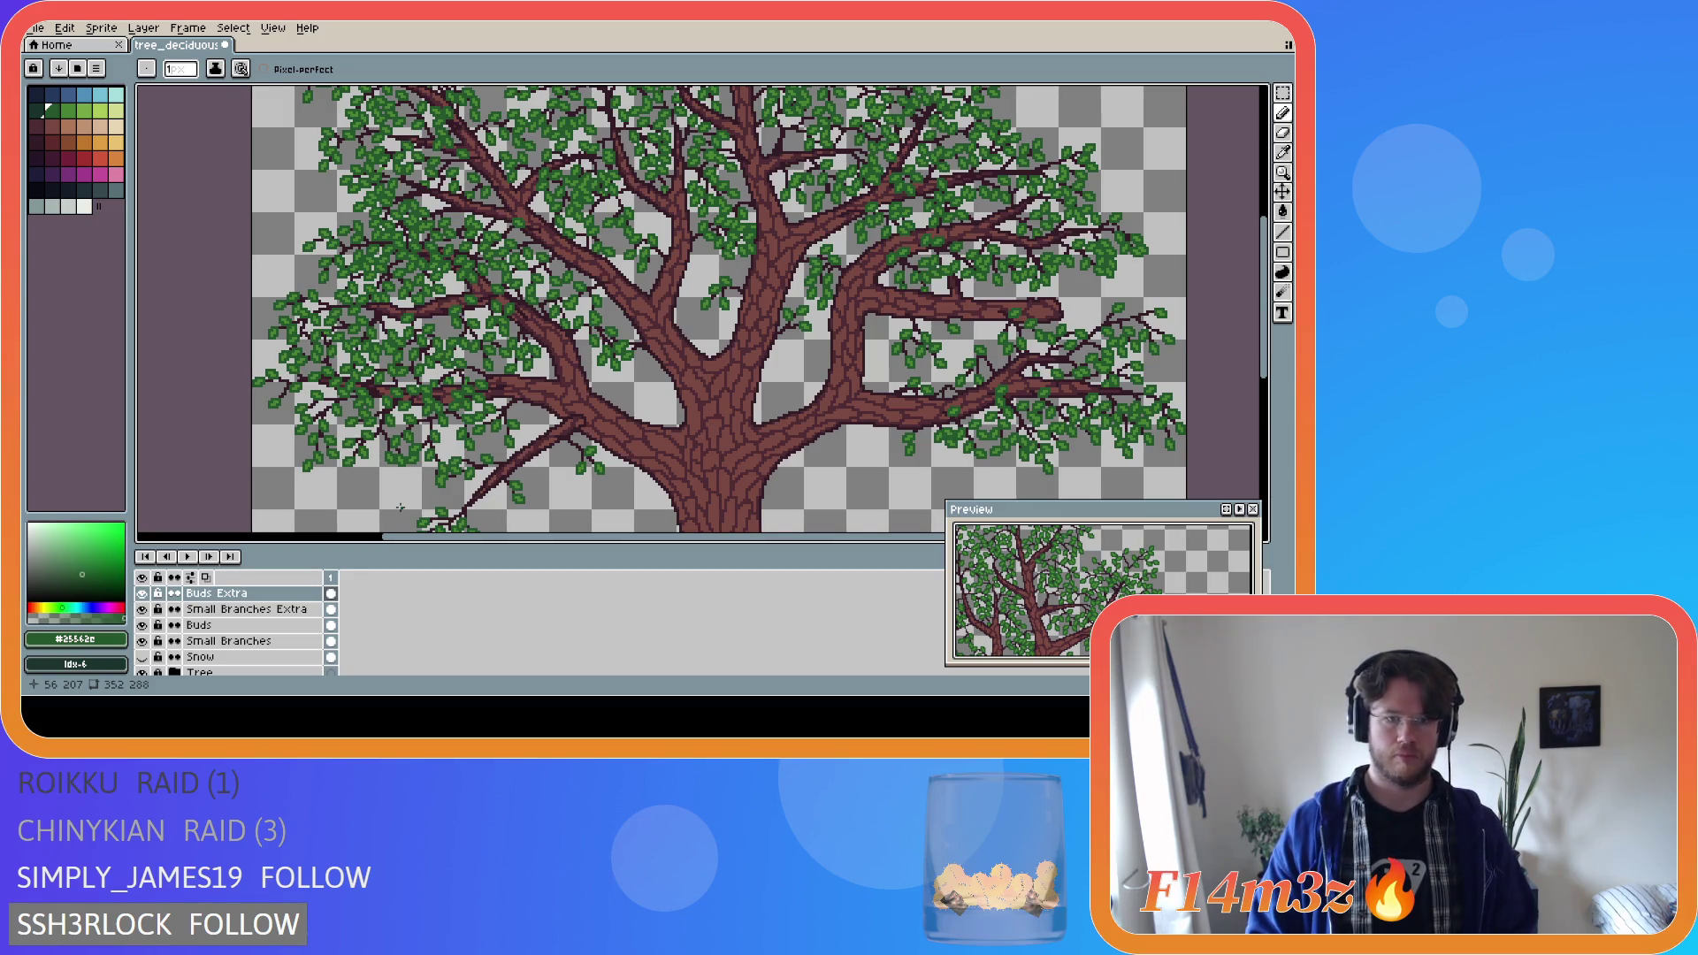
pyautogui.scroll(-2, 400, 507)
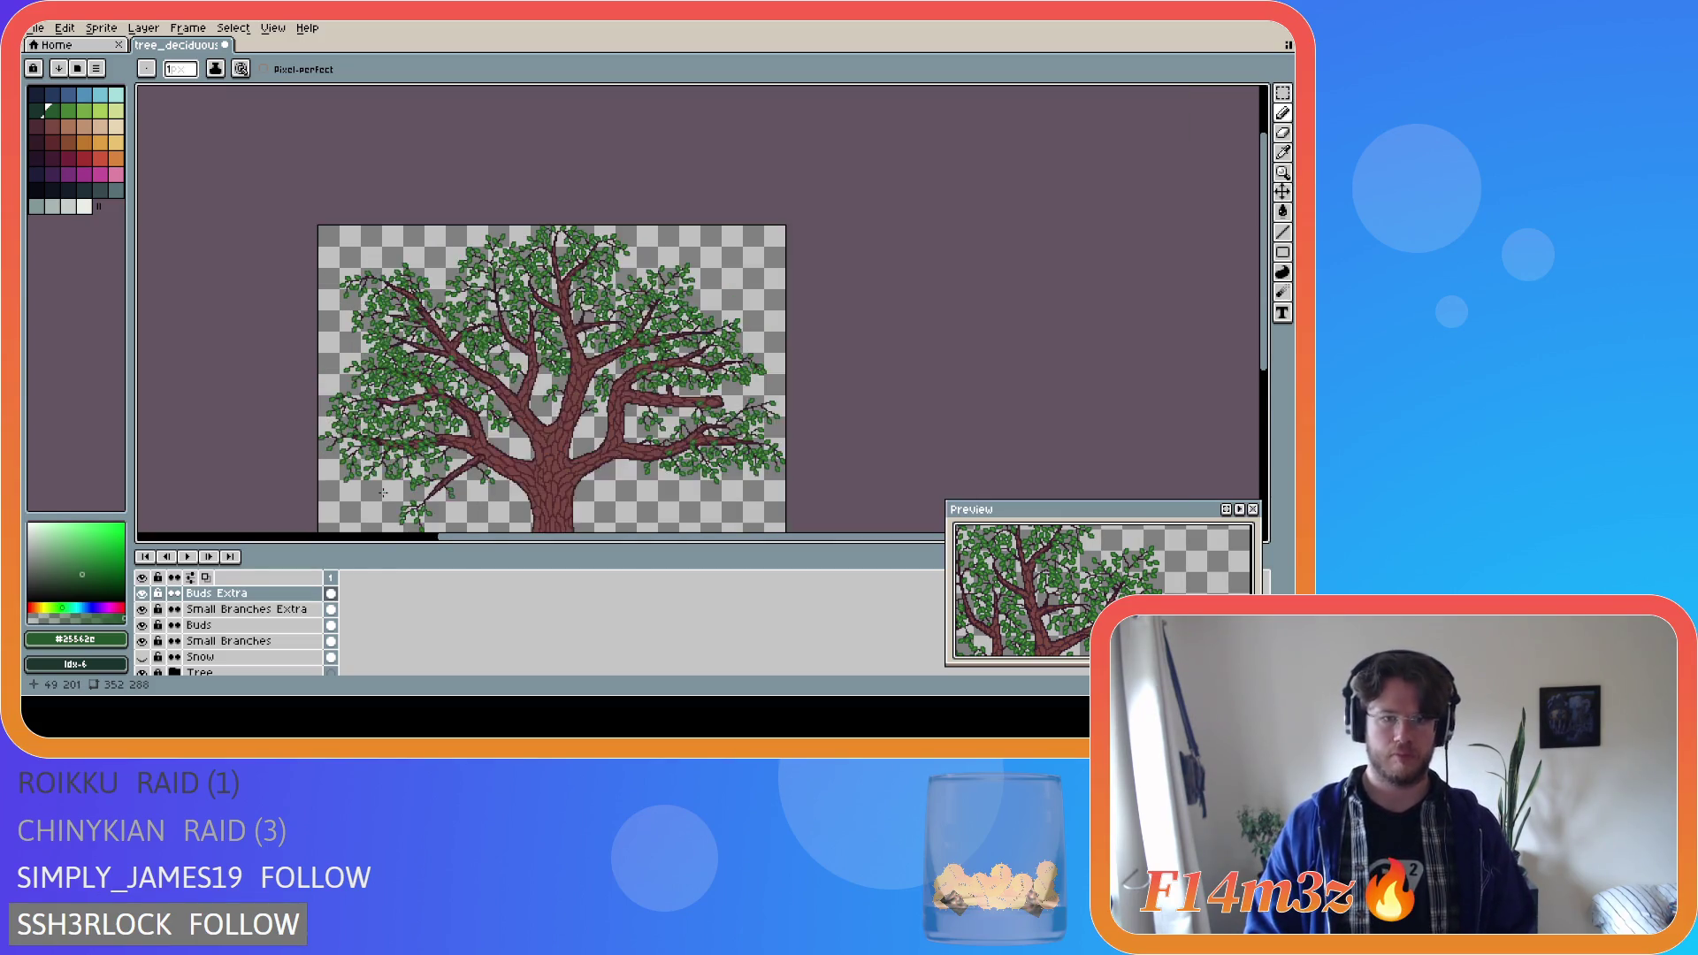
pyautogui.moveTo(492, 538); pyautogui.dragTo(469, 538)
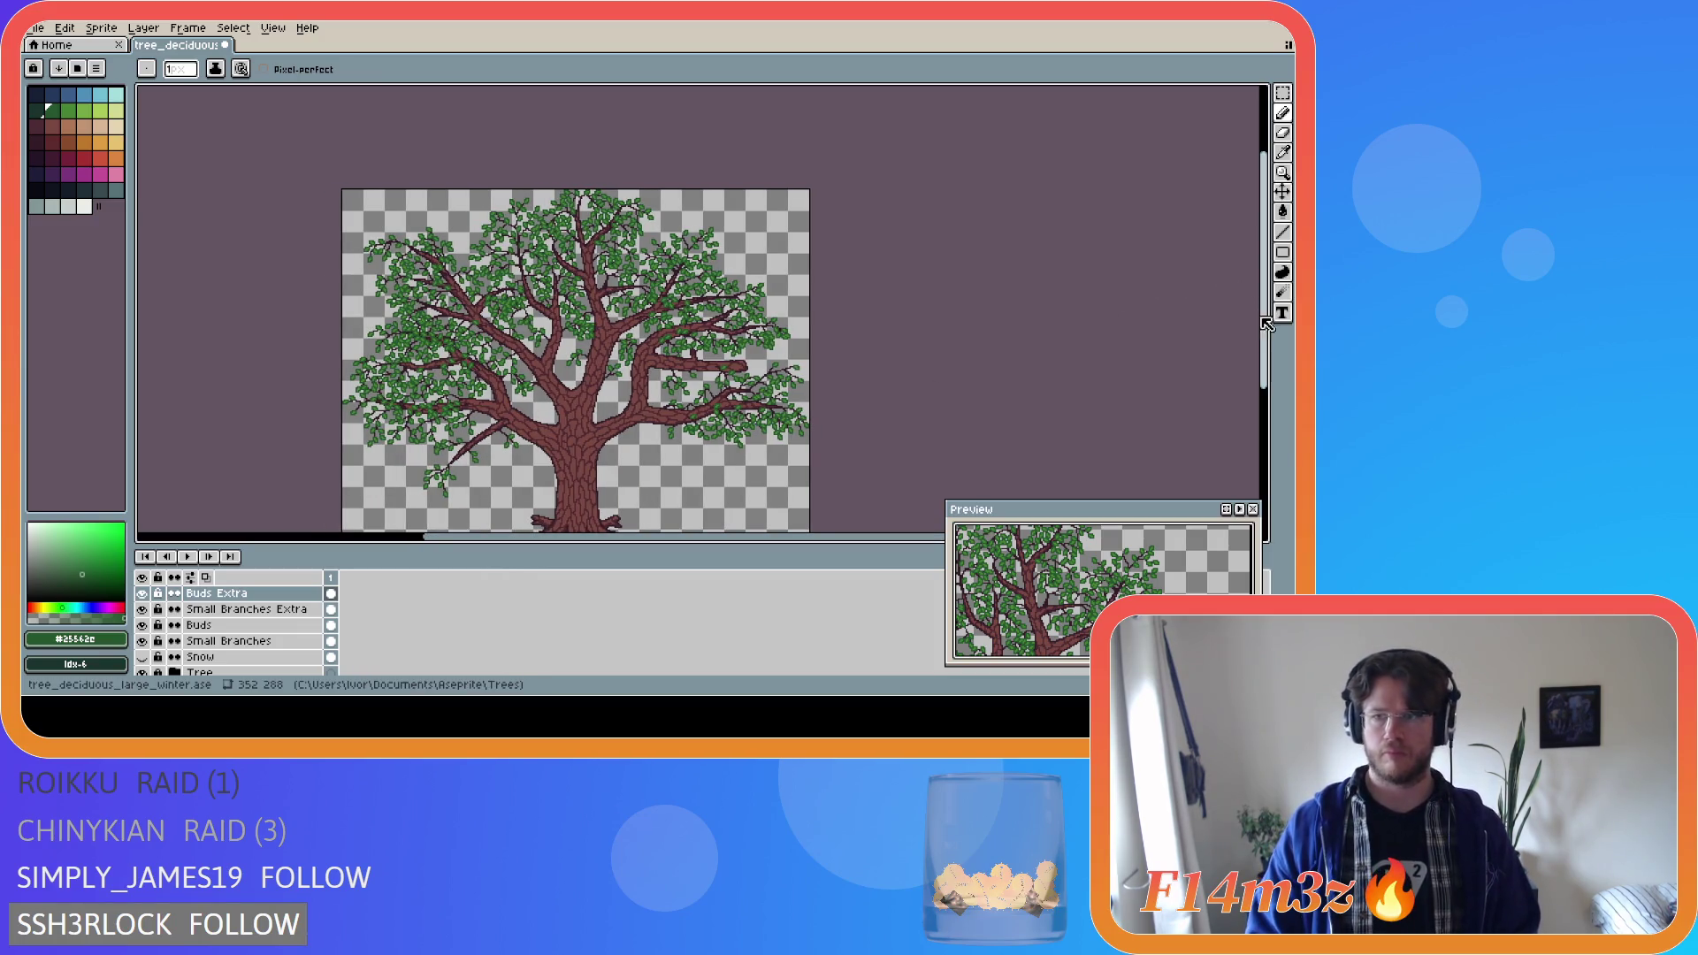
pyautogui.scroll(-3, 991, 313)
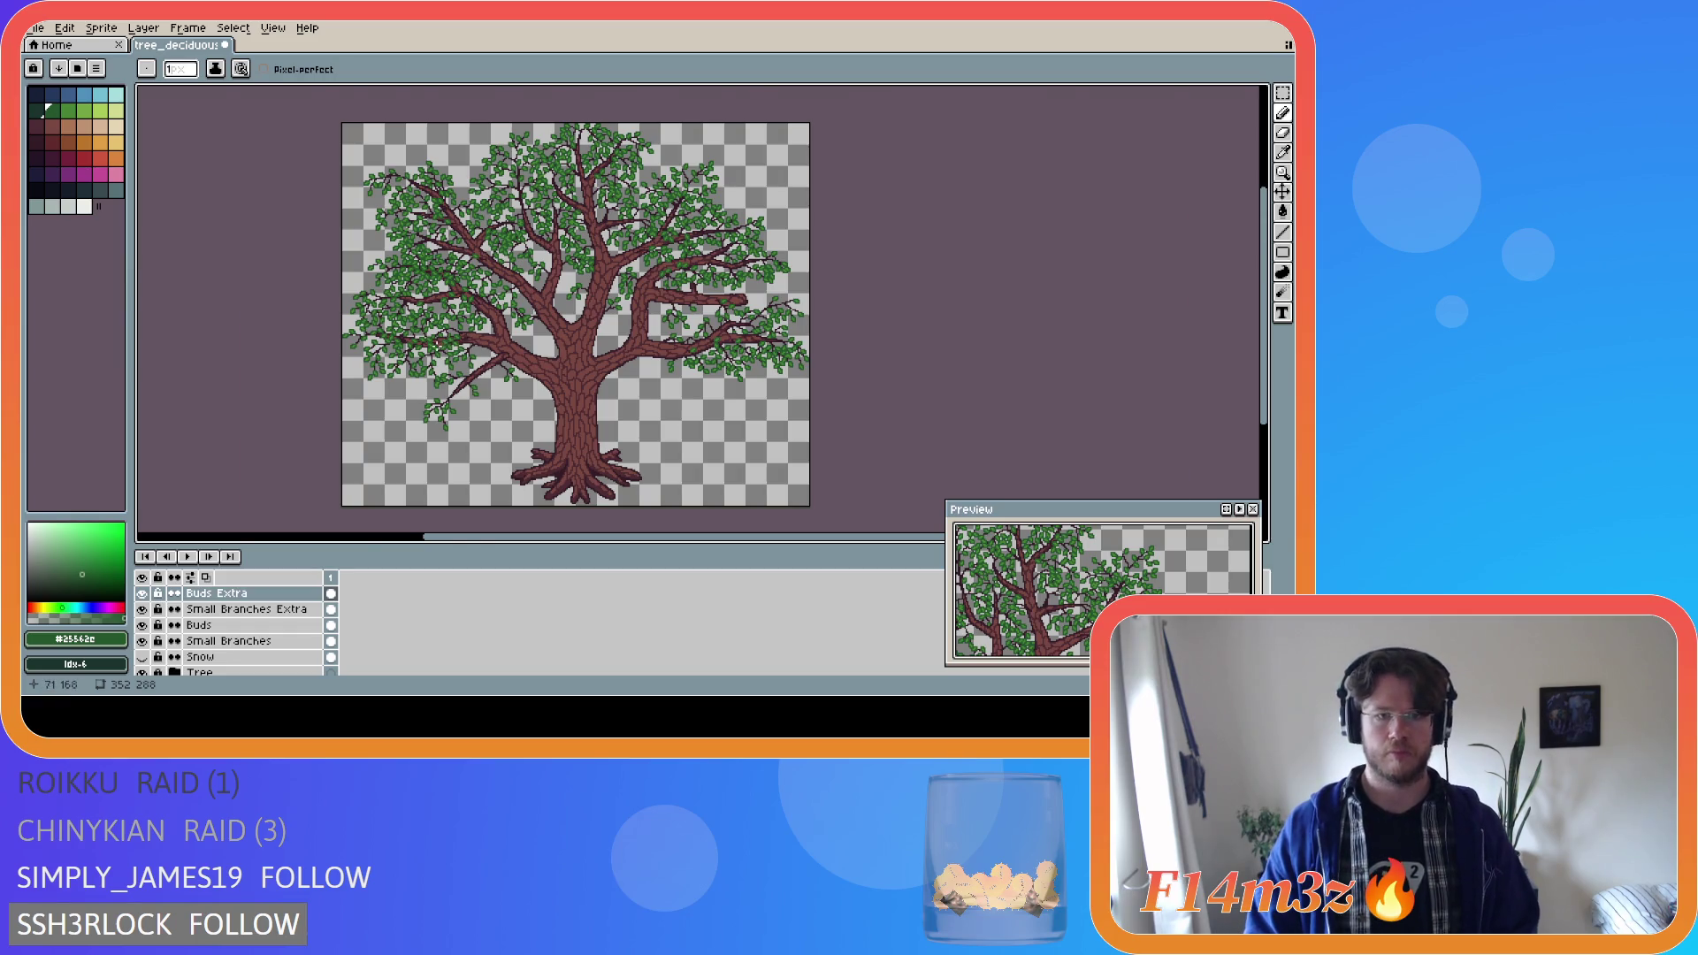
pyautogui.scroll(2, 458, 341)
pyautogui.scroll(2, 469, 340)
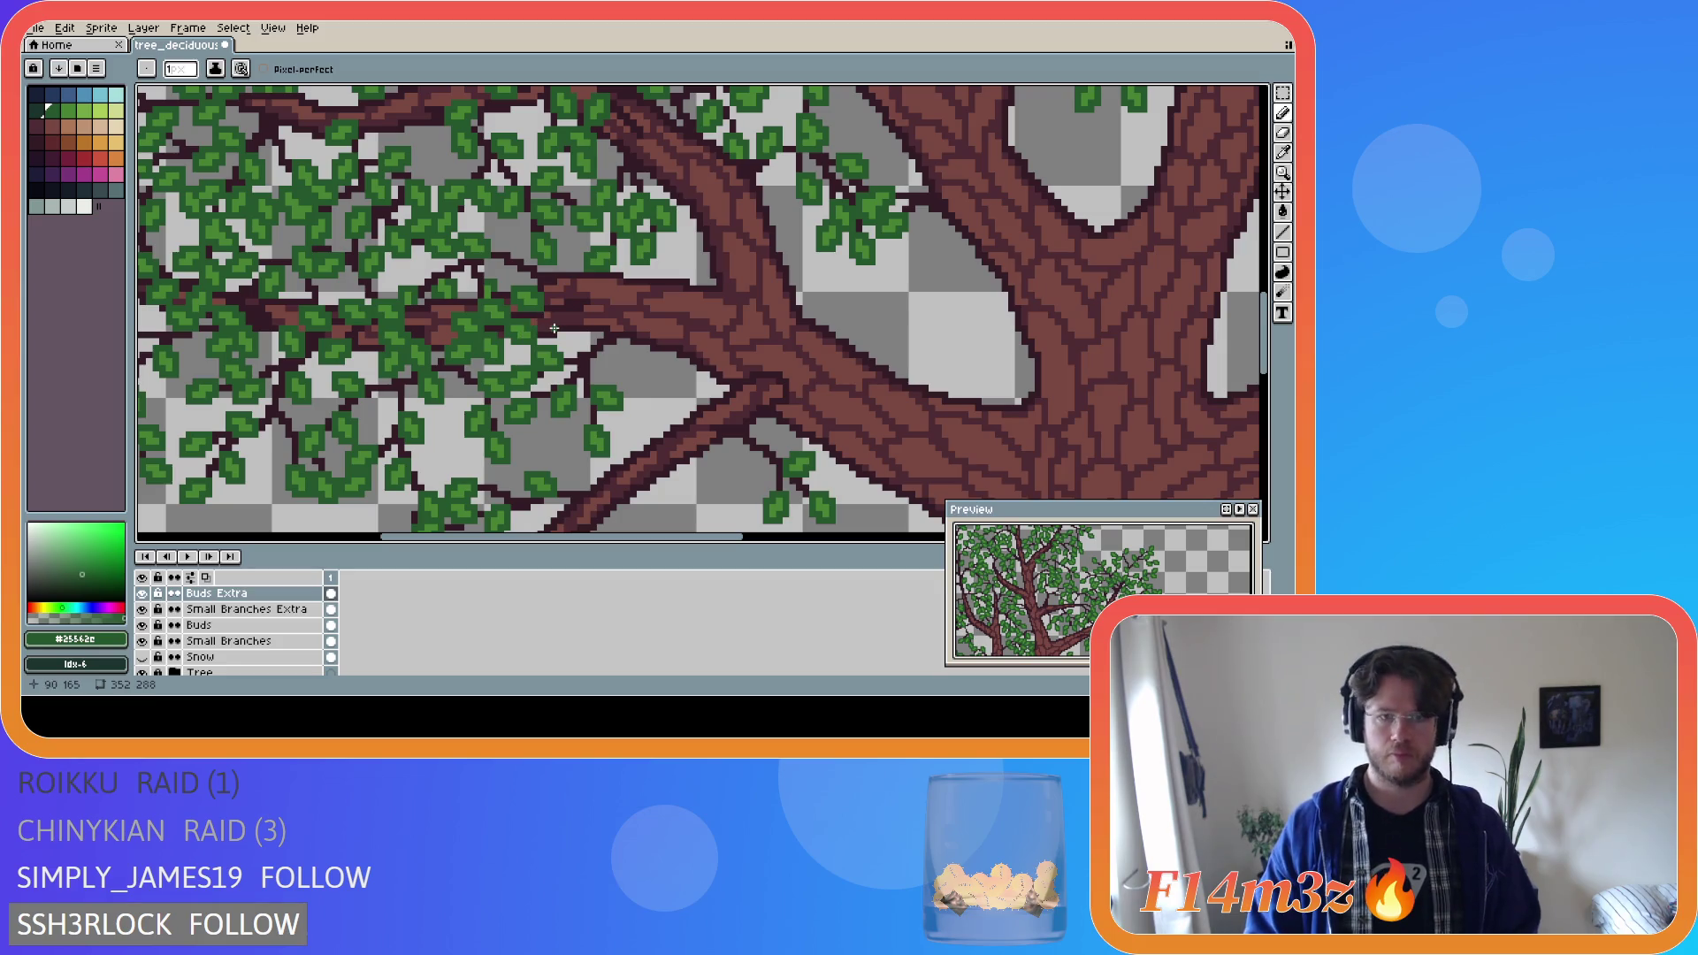
# Sample twig brown #341c27 on Small Branches Extra and extend a twig up-left, checking without the trunk.
pyautogui.scroll(1, 548, 330)
pyautogui.press('b')
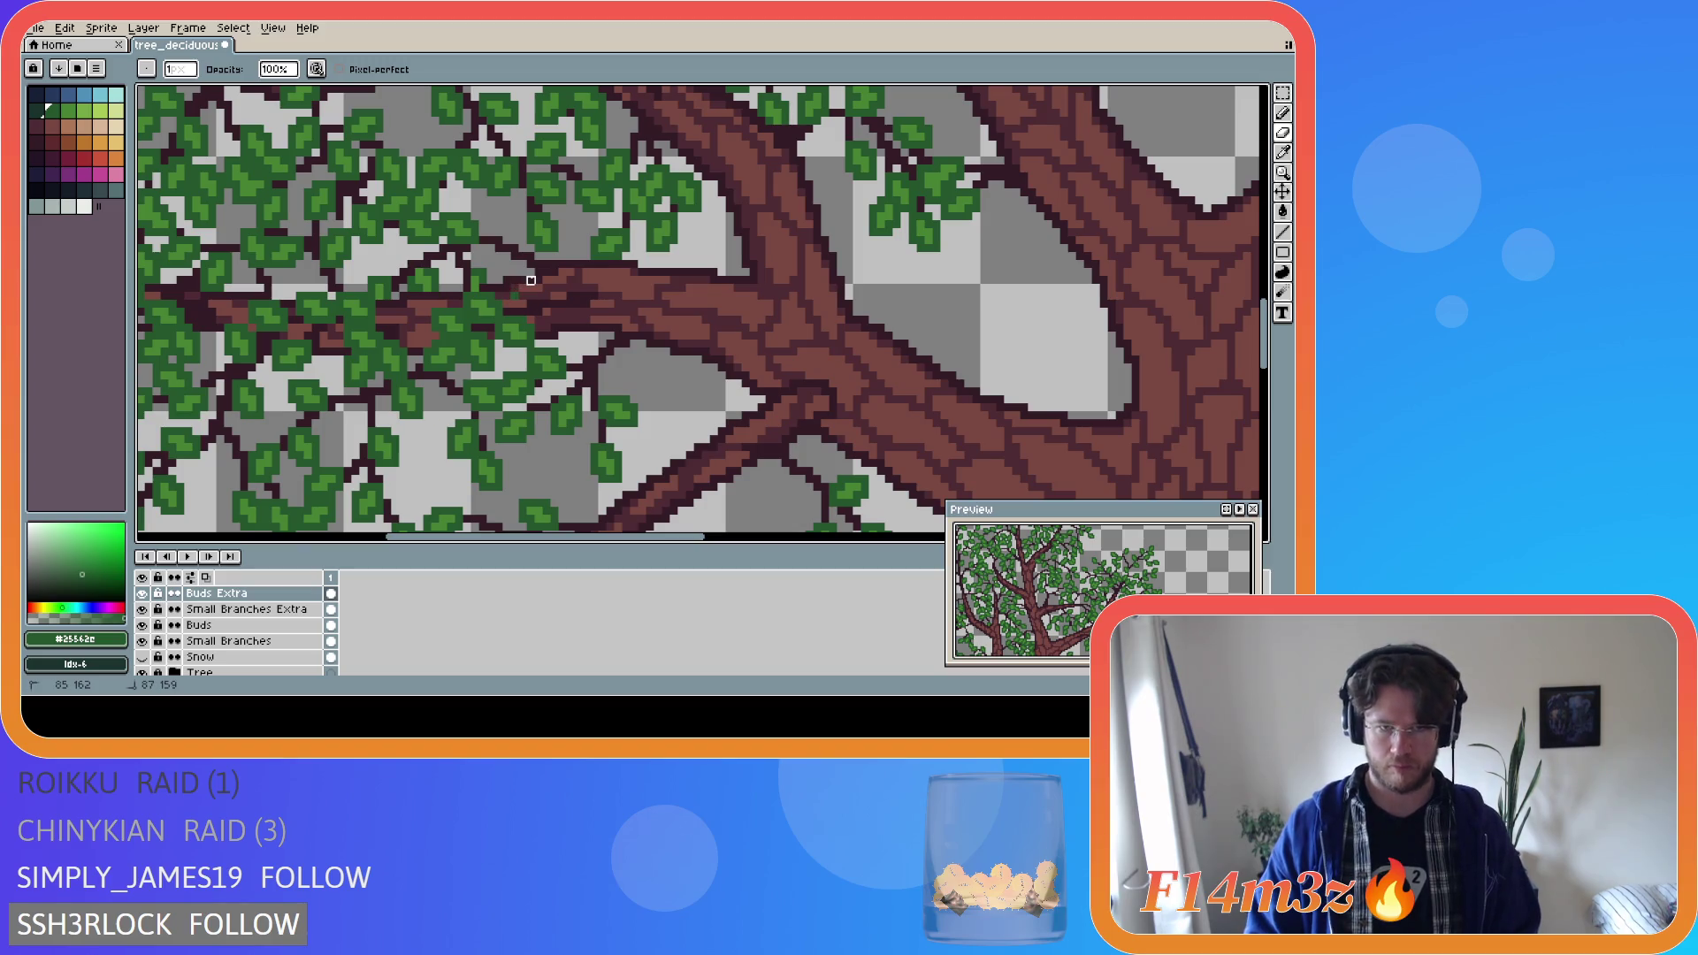
pyautogui.scroll(-2, 587, 377)
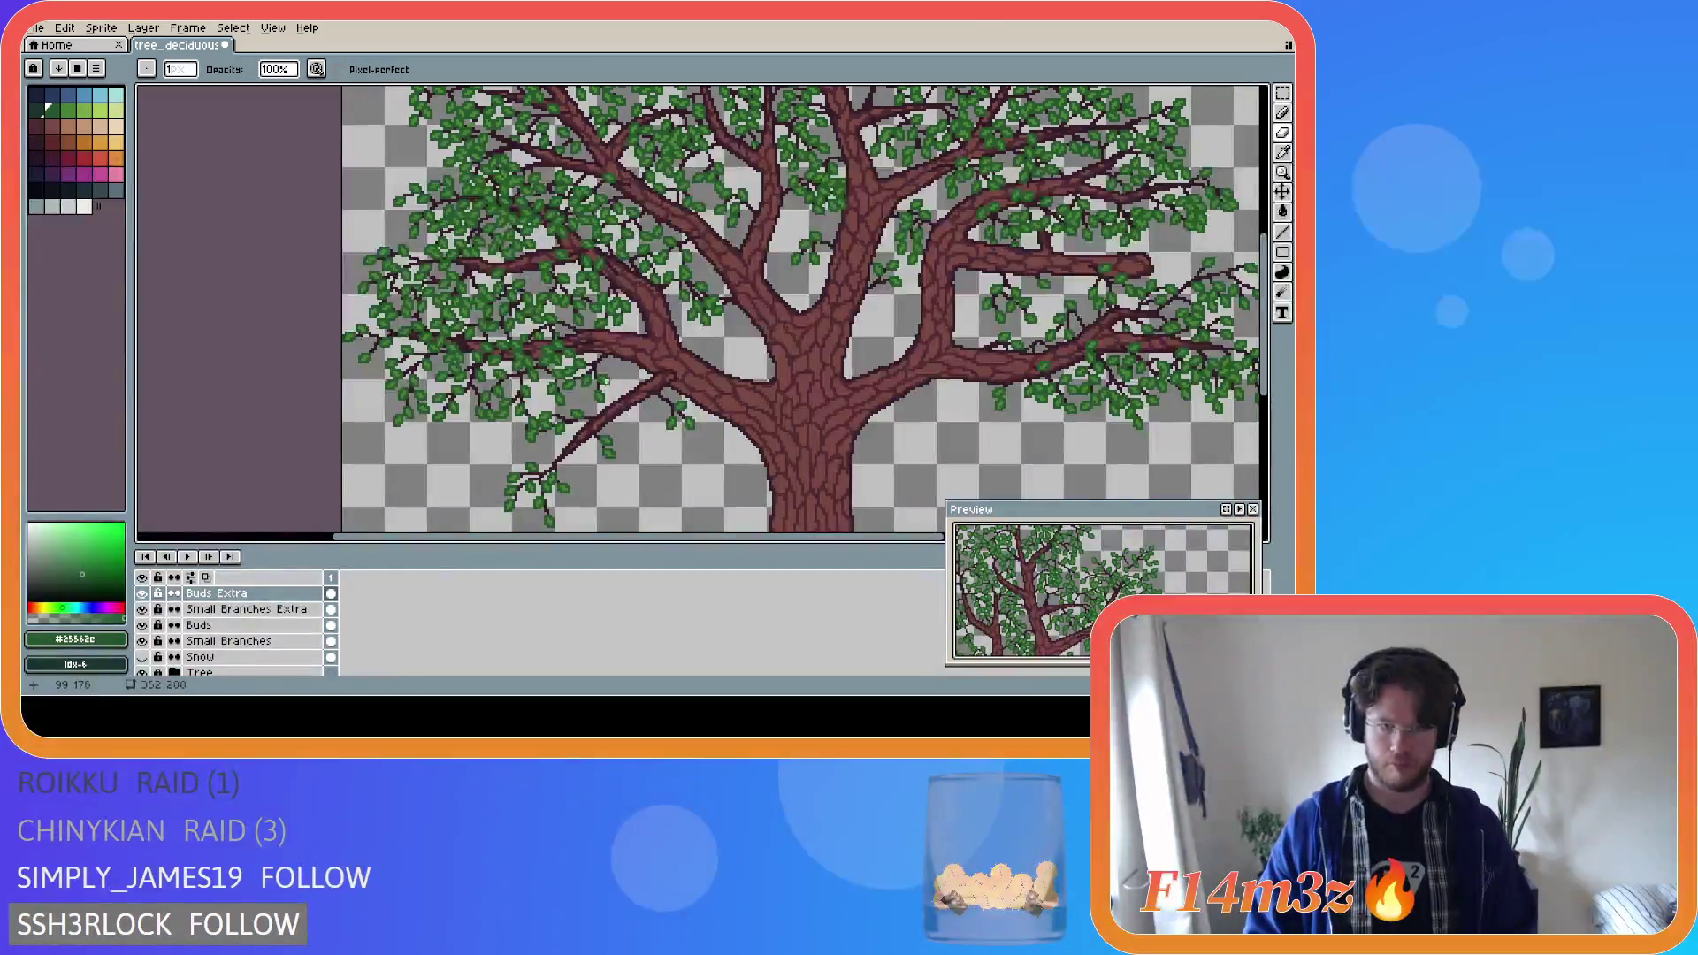
pyautogui.scroll(2, 578, 361)
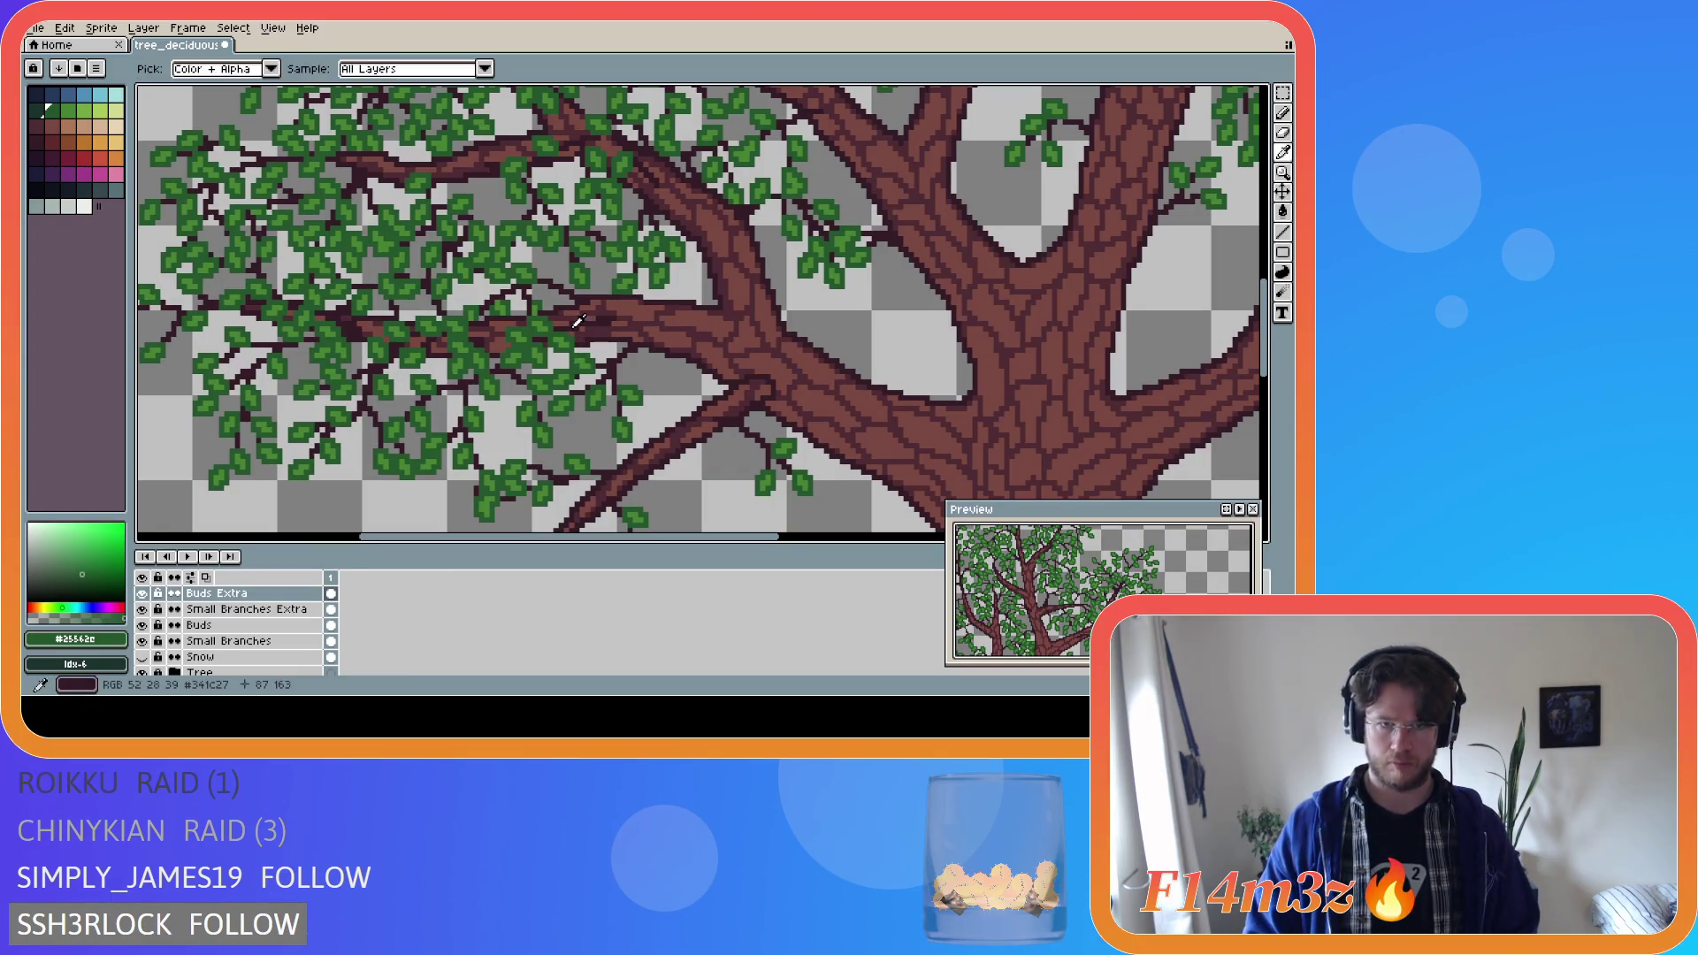
pyautogui.keyDown('alt'); pyautogui.click(589, 367); pyautogui.keyUp('alt')
pyautogui.click(255, 613)
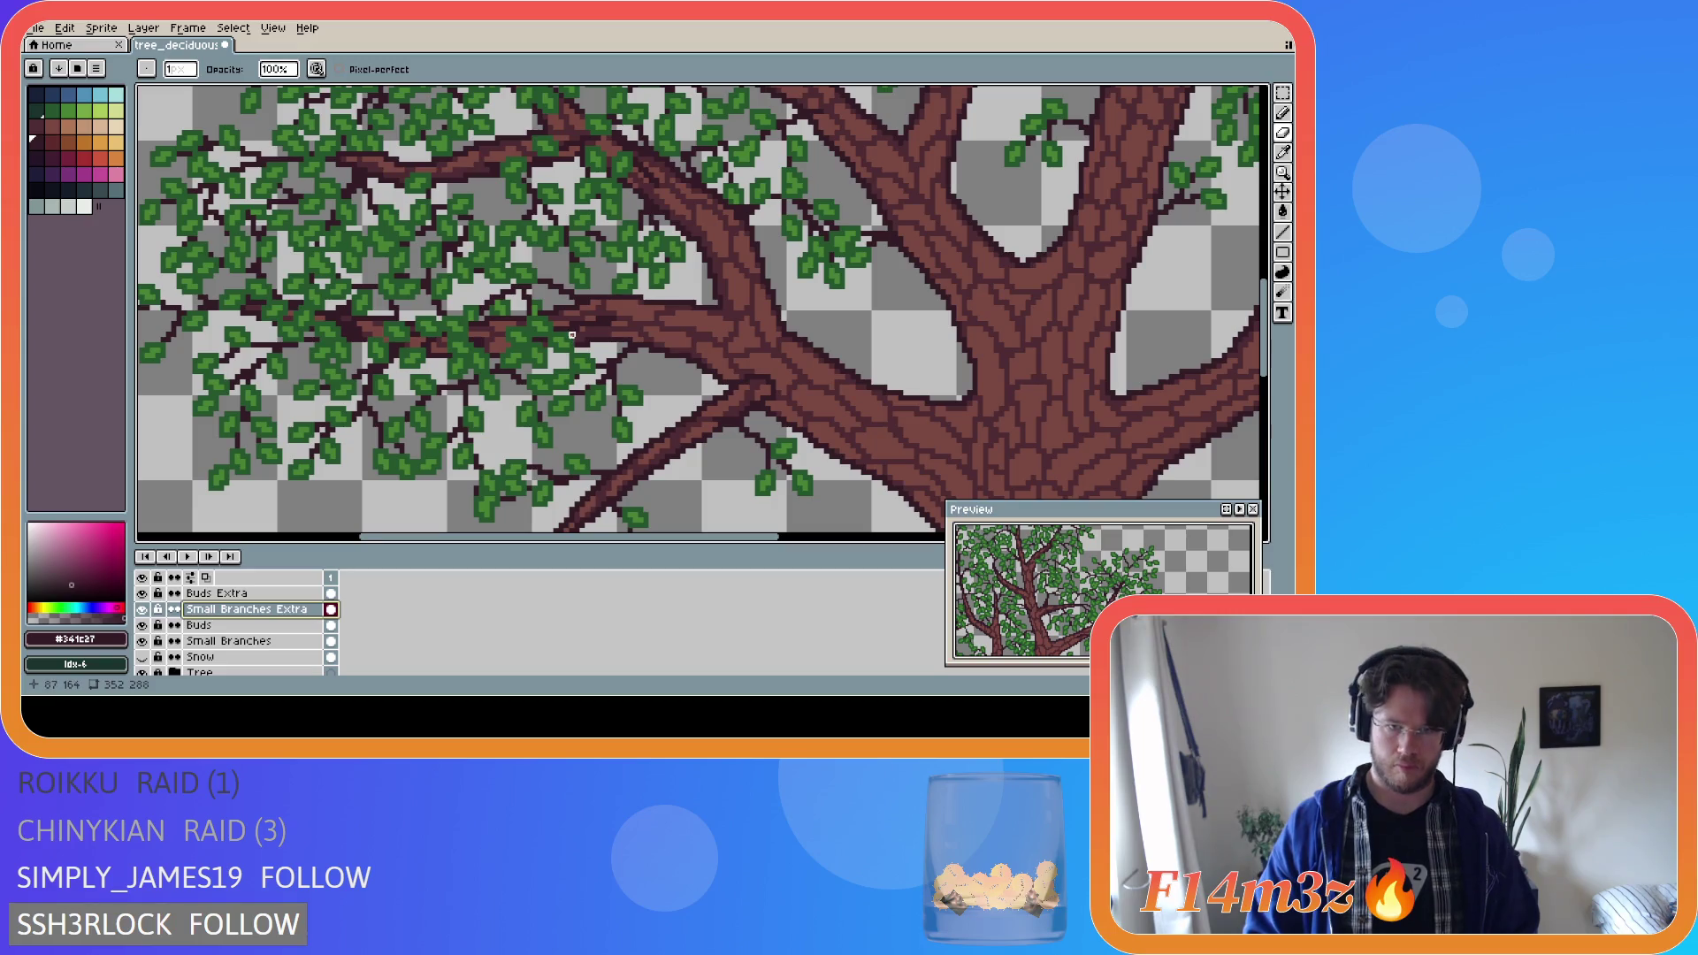
pyautogui.scroll(1, 573, 336)
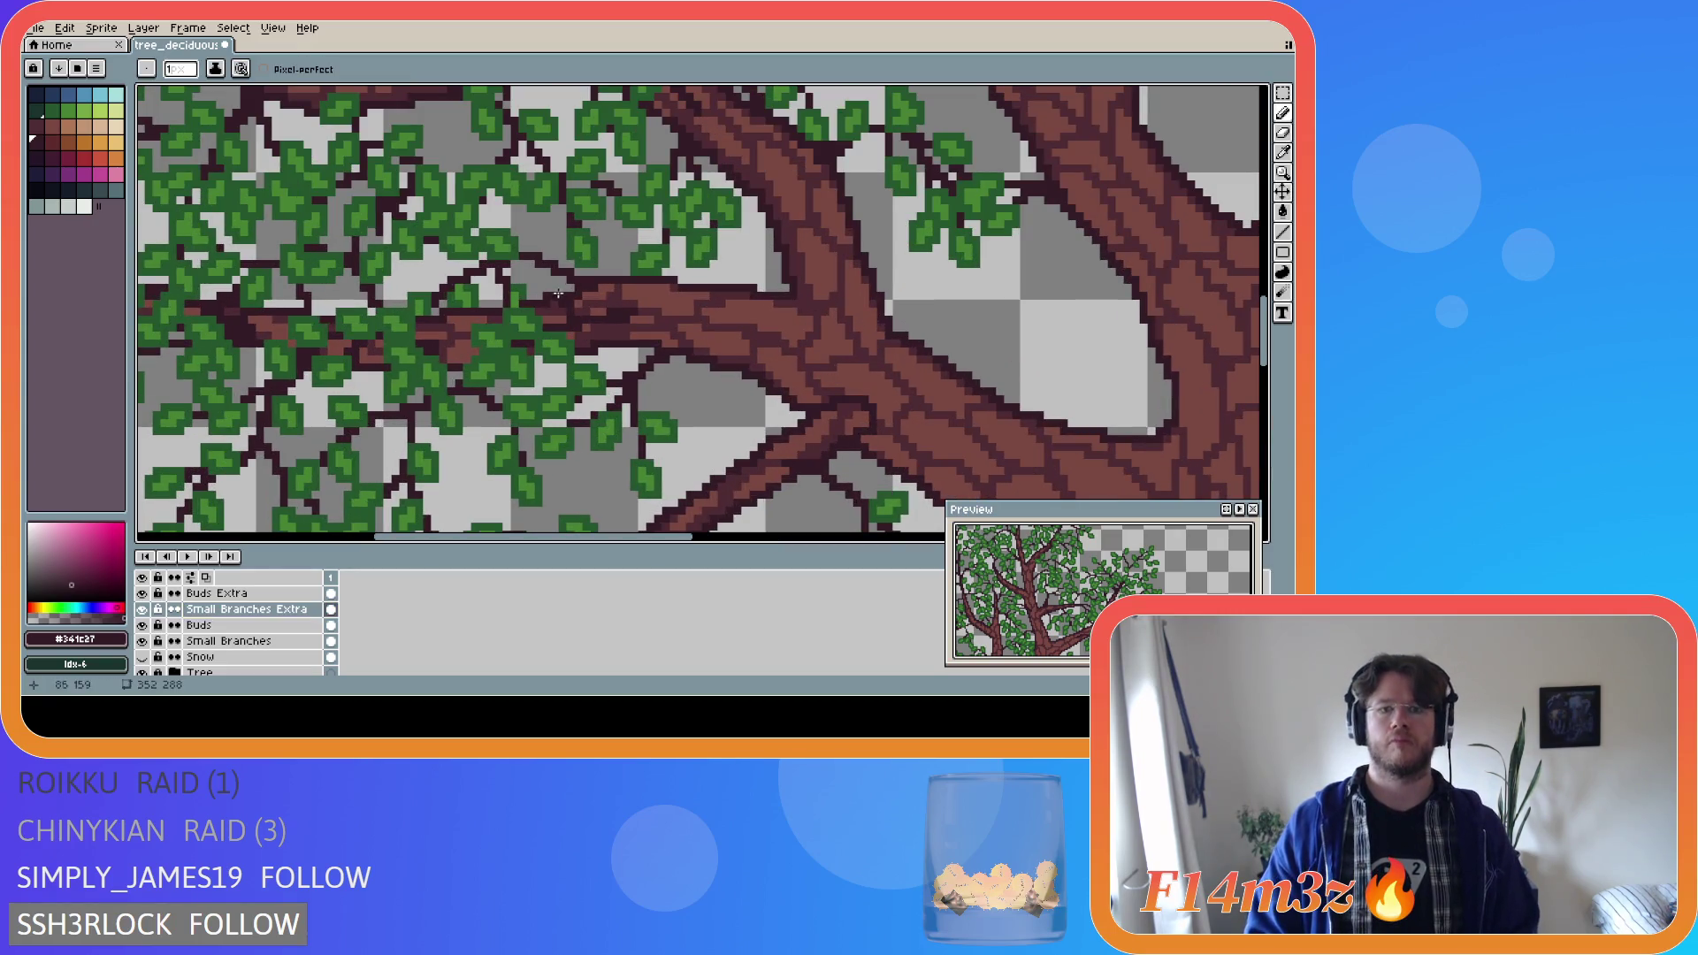
pyautogui.moveTo(570, 314); pyautogui.dragTo(544, 282)
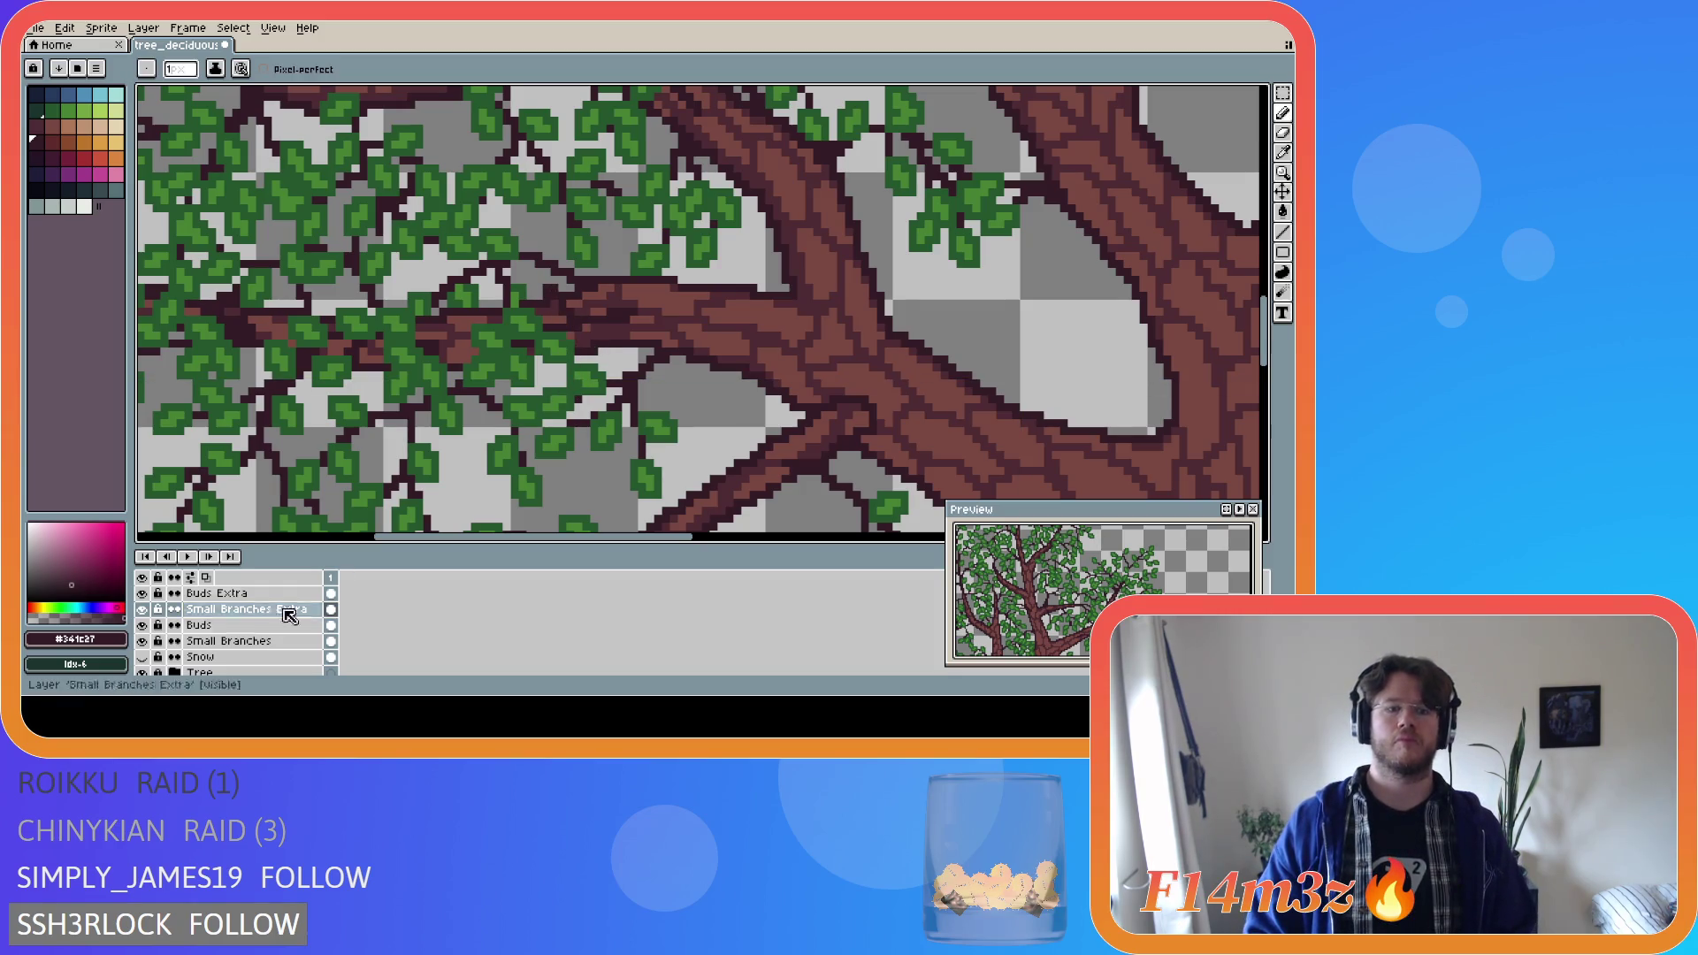
pyautogui.click(143, 673)
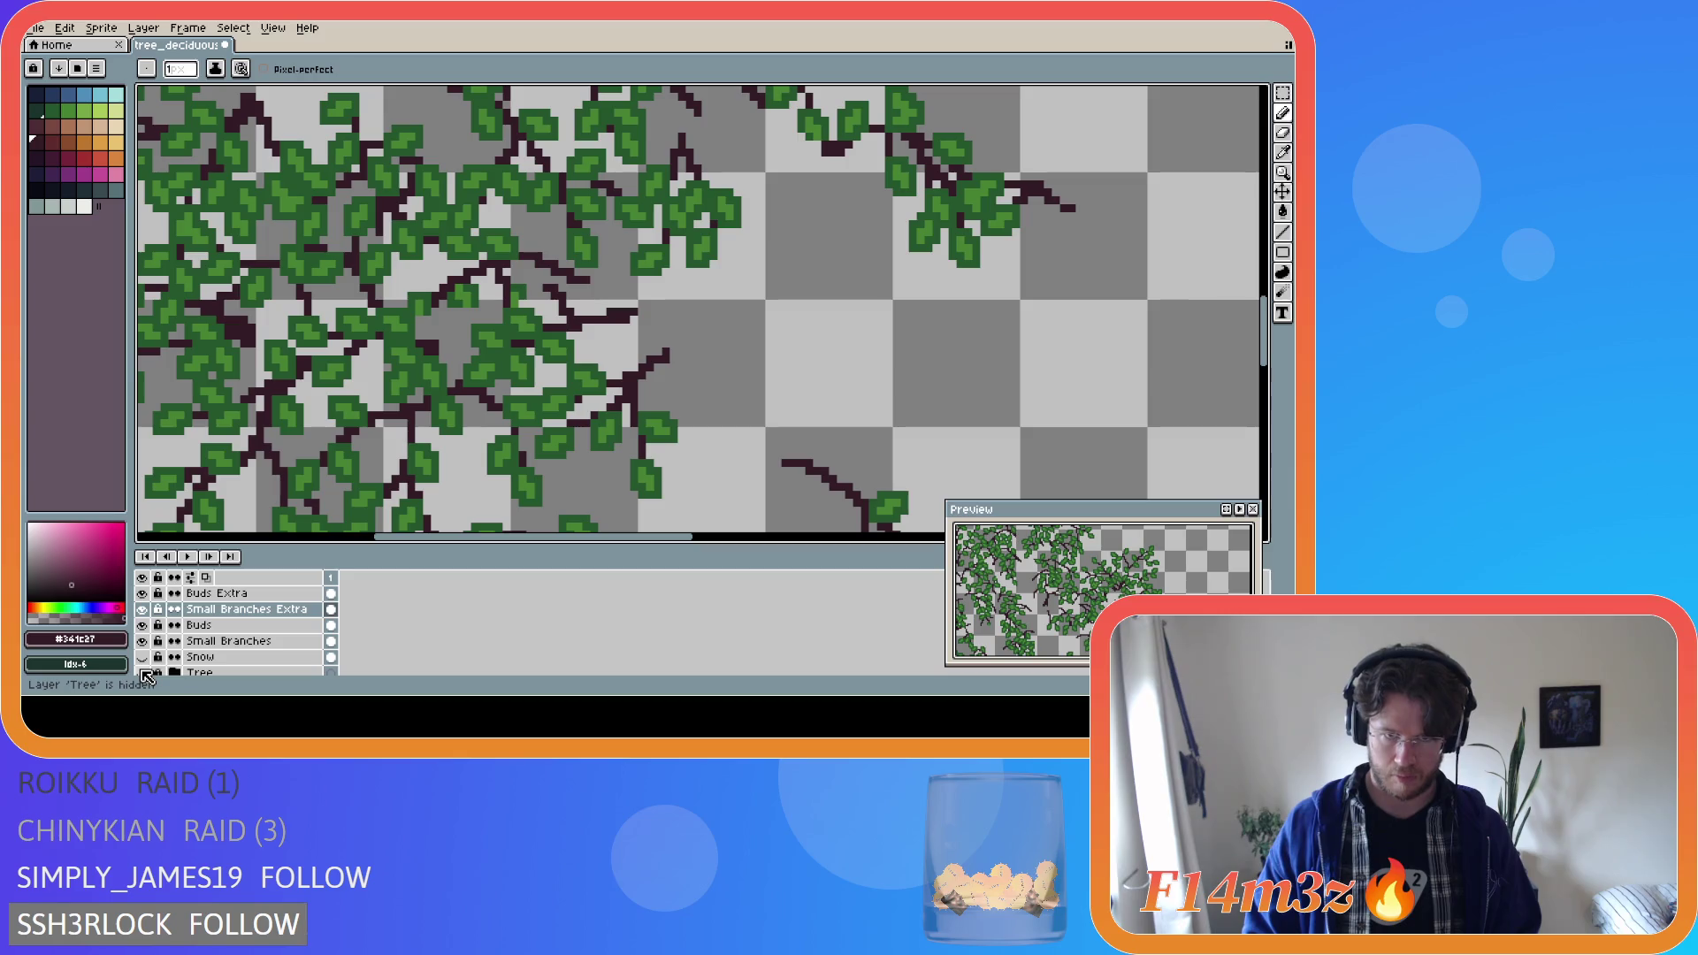
pyautogui.click(142, 673)
# Pick the light bud green and, on Buds Extra with Tree hidden, dot buds onto the twigs.
pyautogui.press('i')
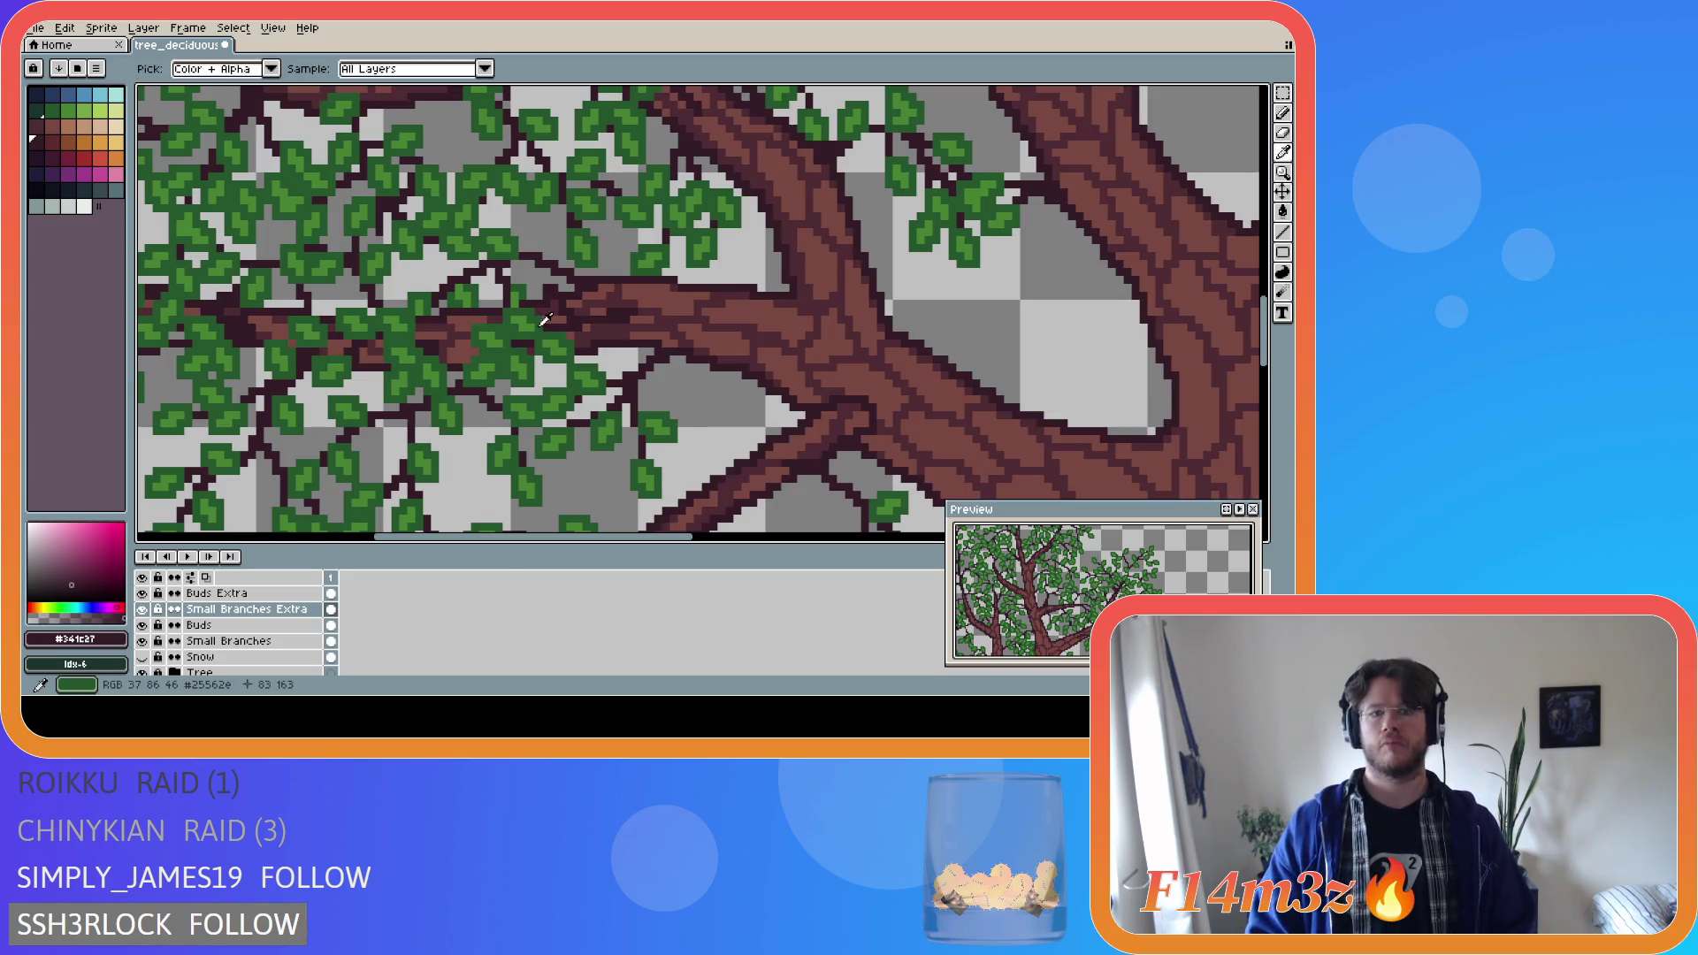
pyautogui.click(529, 322)
pyautogui.click(217, 594)
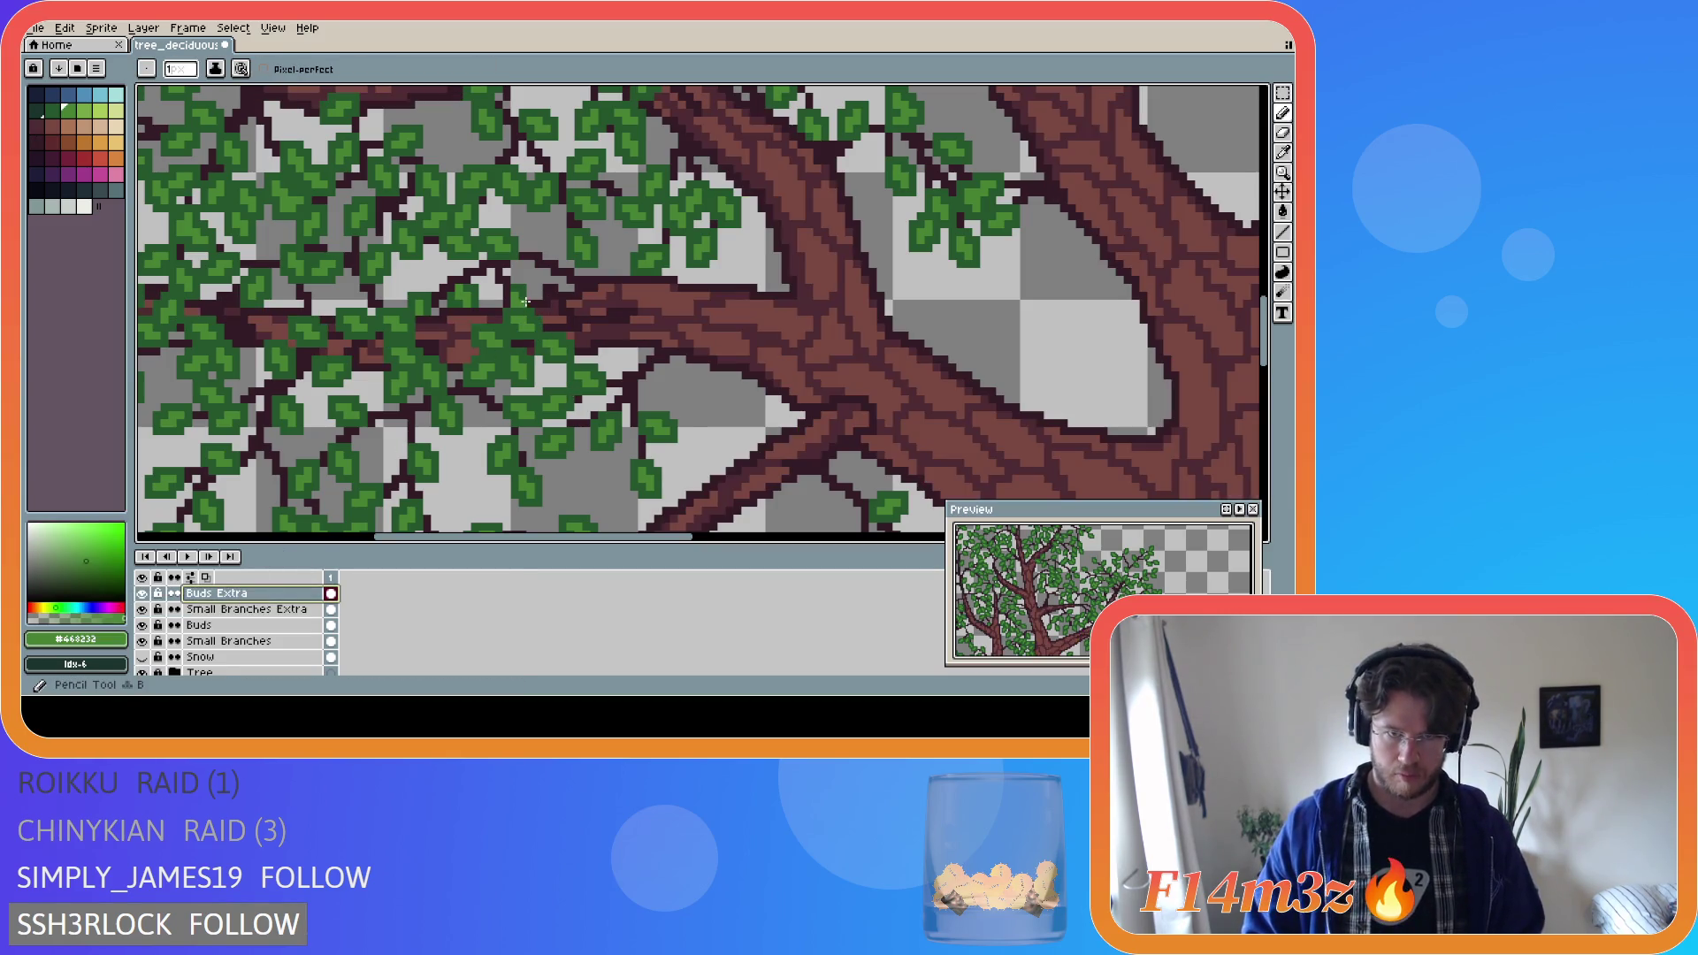
pyautogui.click(142, 673)
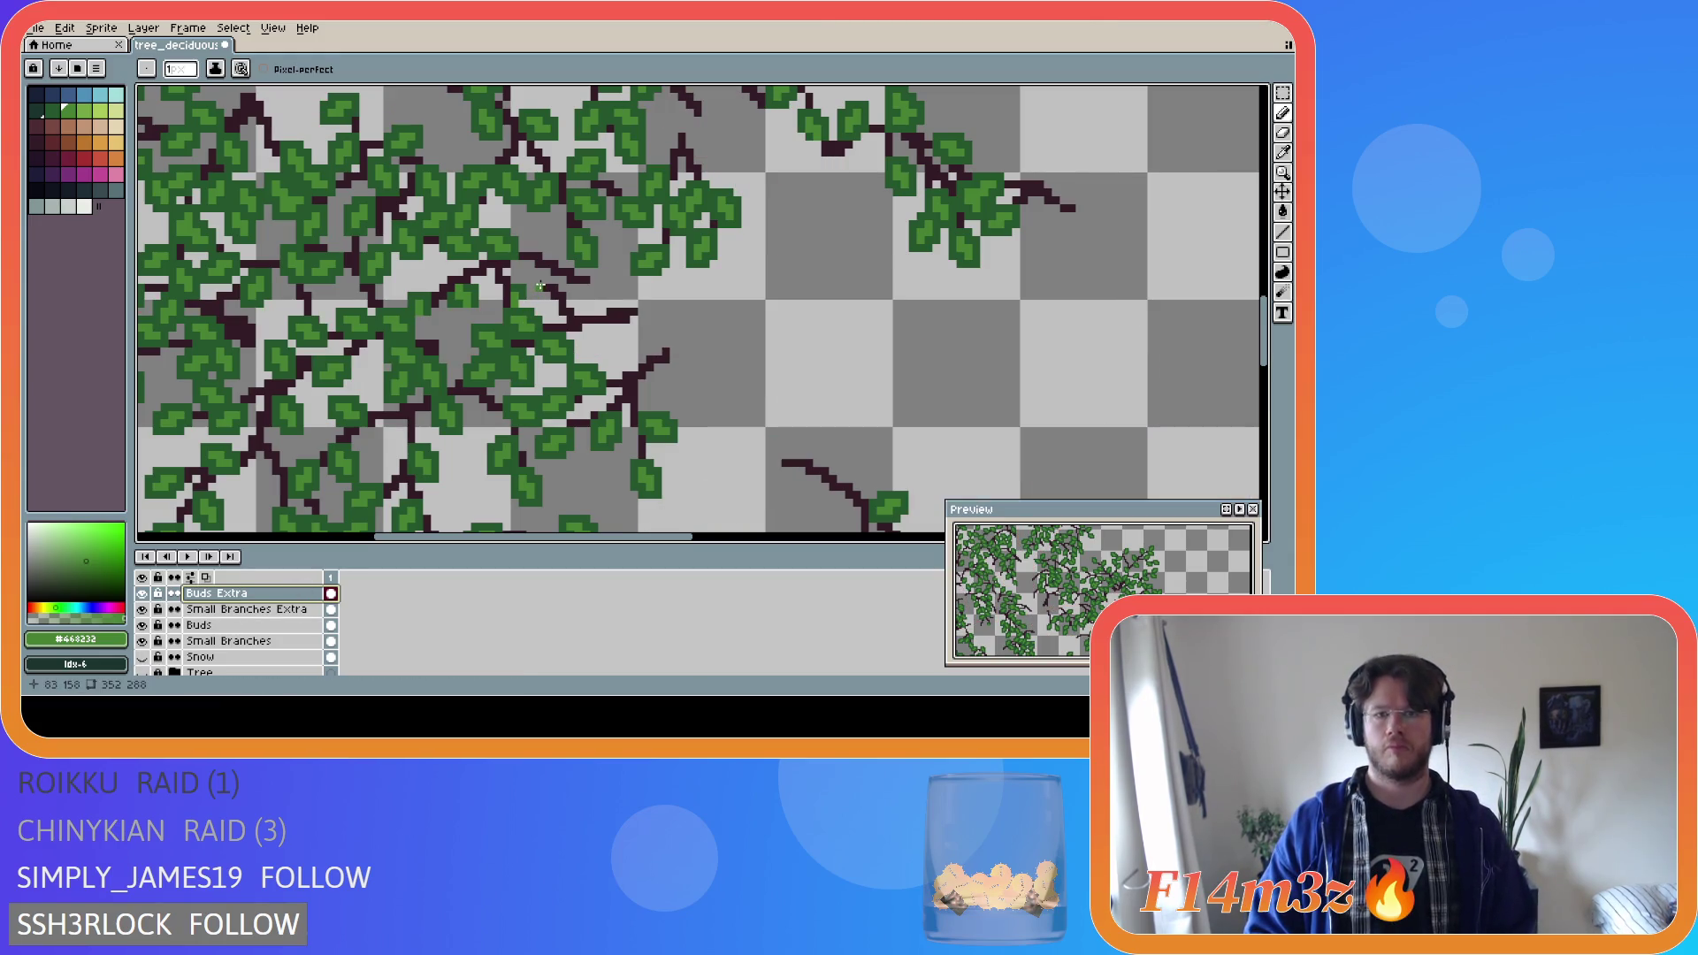
pyautogui.click(535, 275)
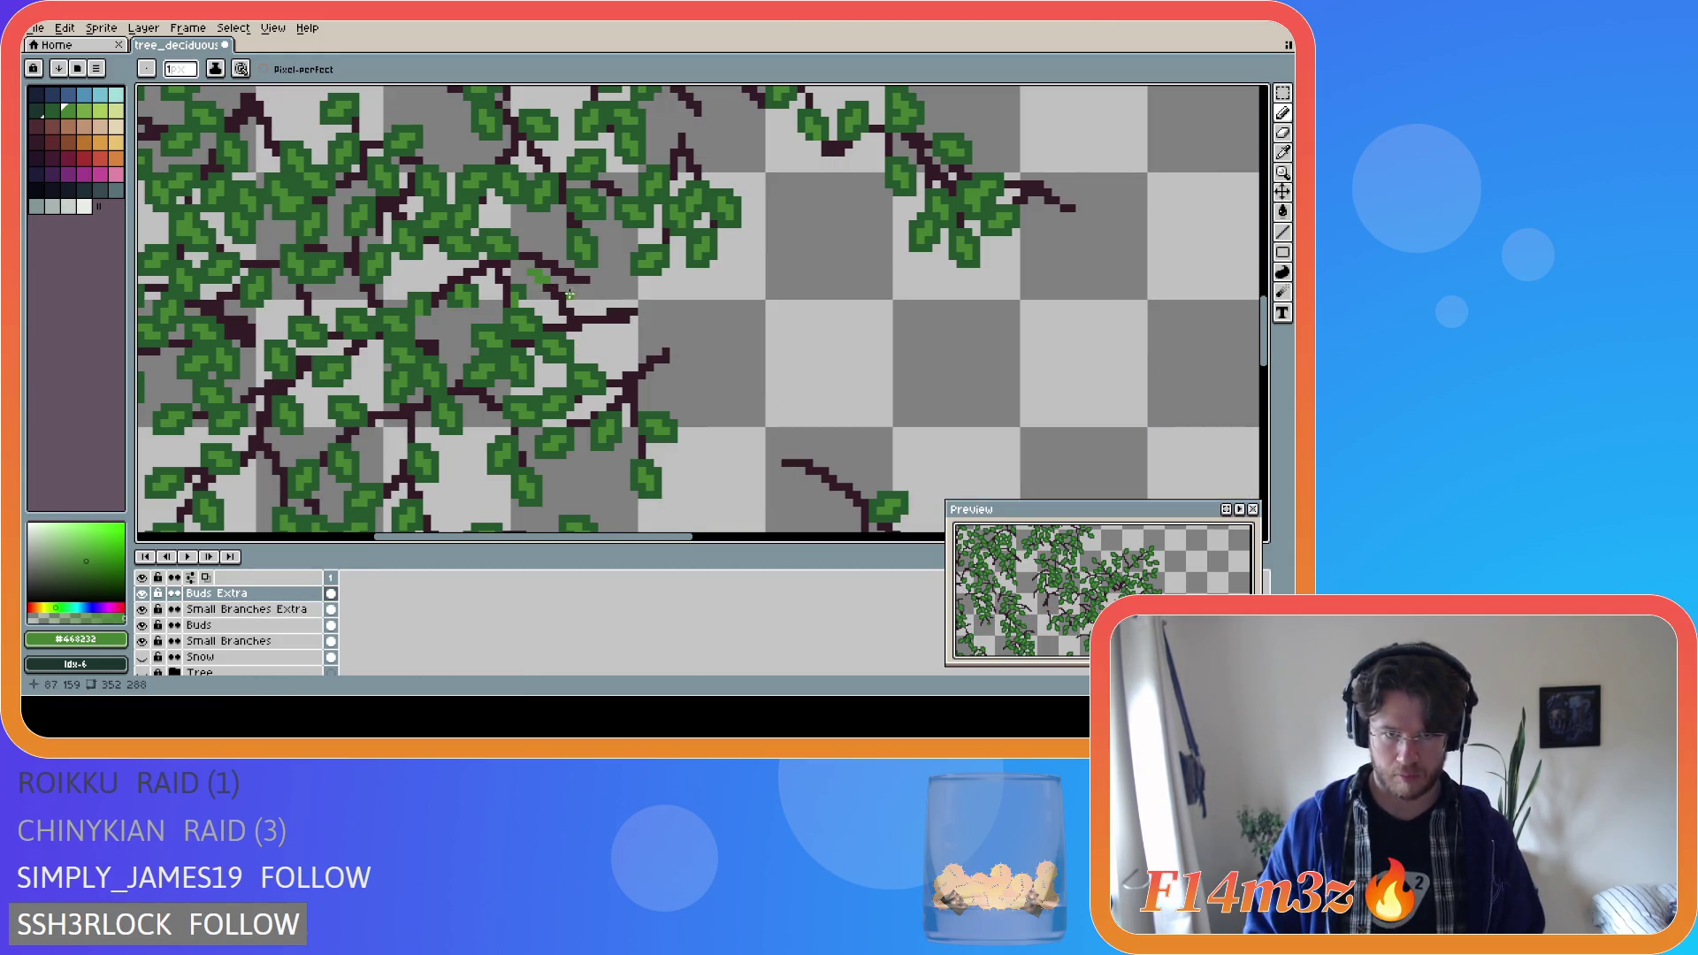
pyautogui.click(574, 285)
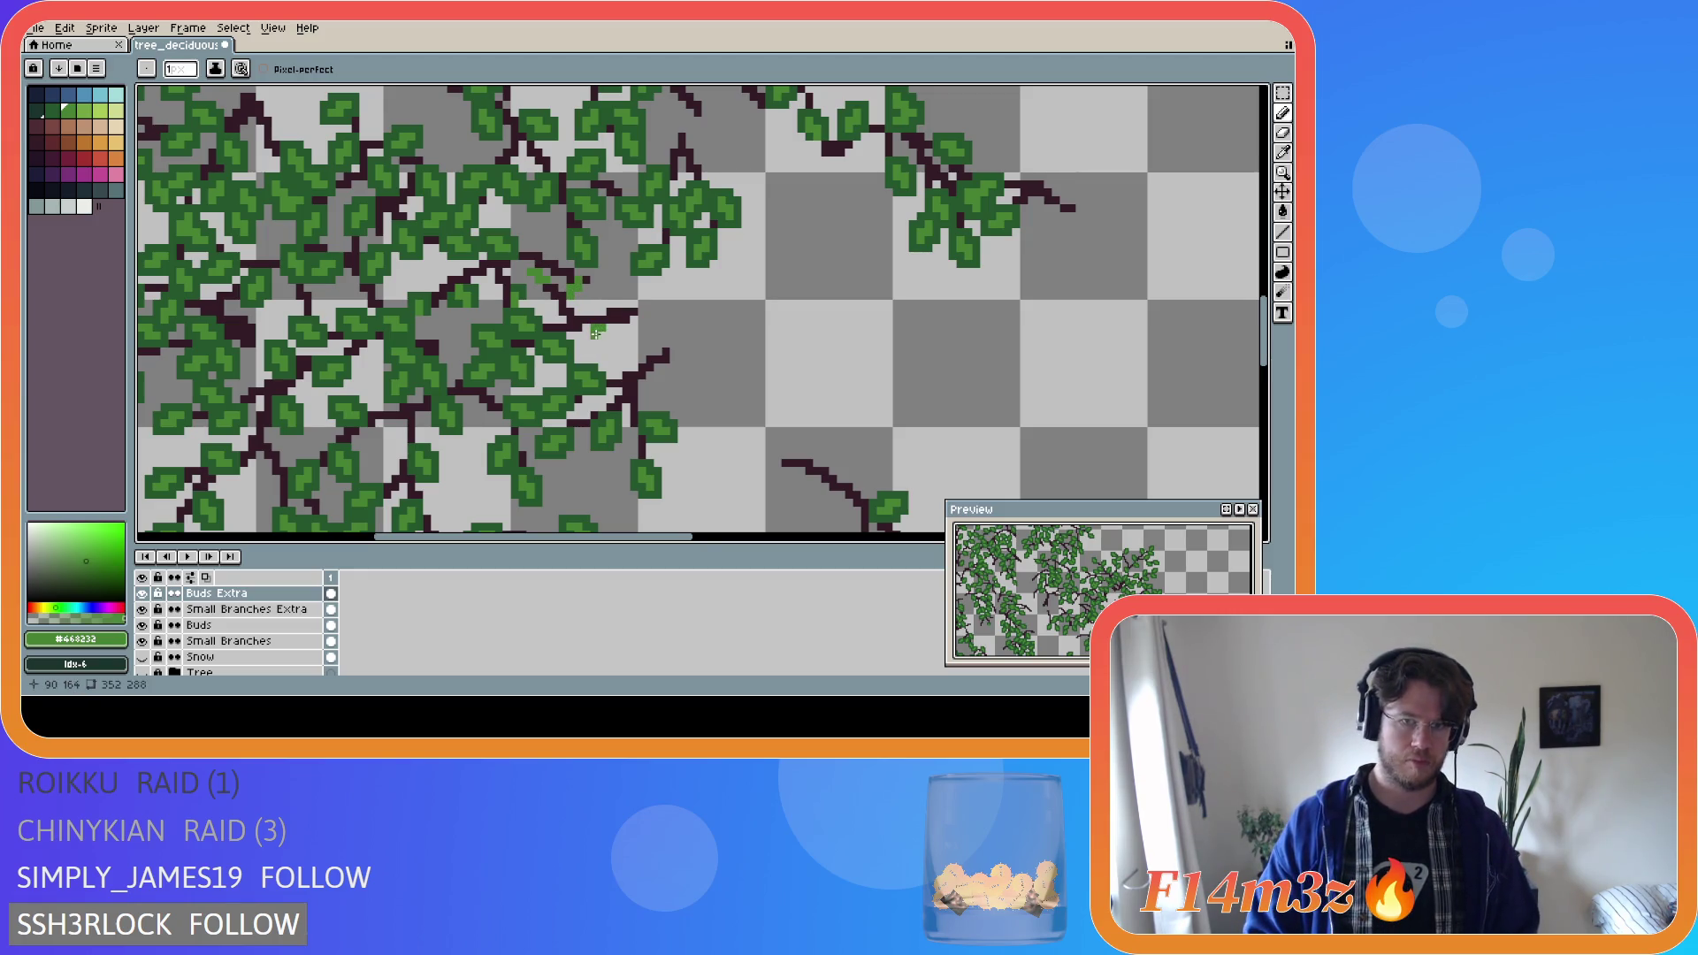
pyautogui.click(594, 333)
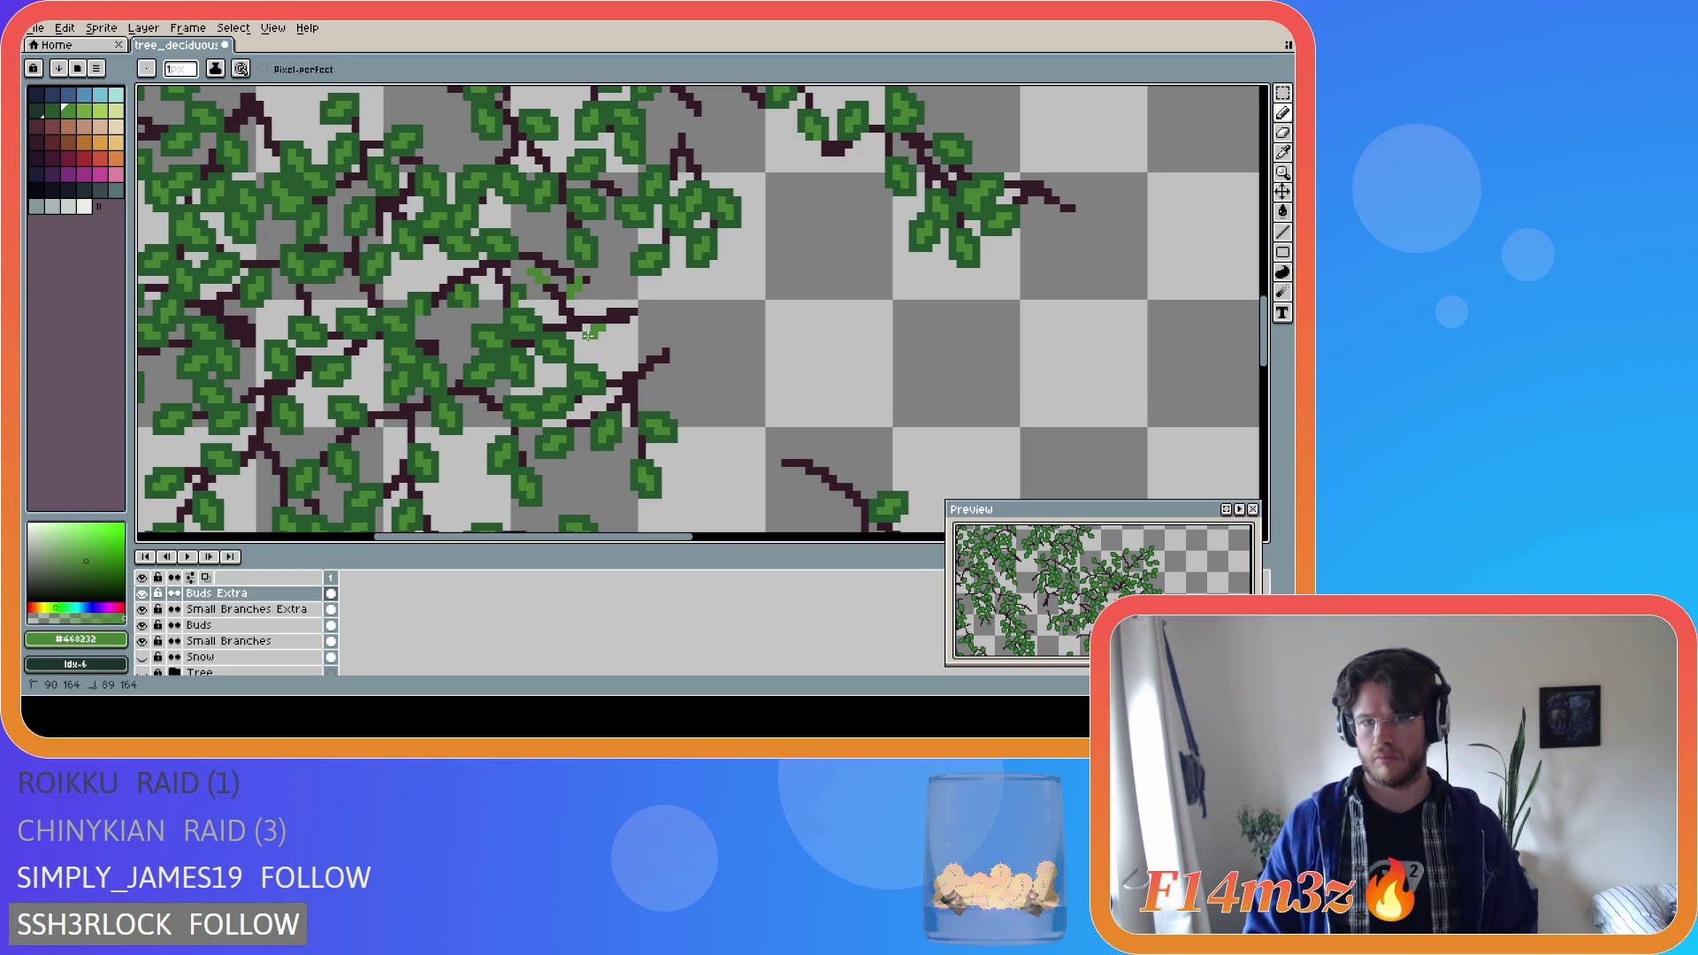
pyautogui.press('v')
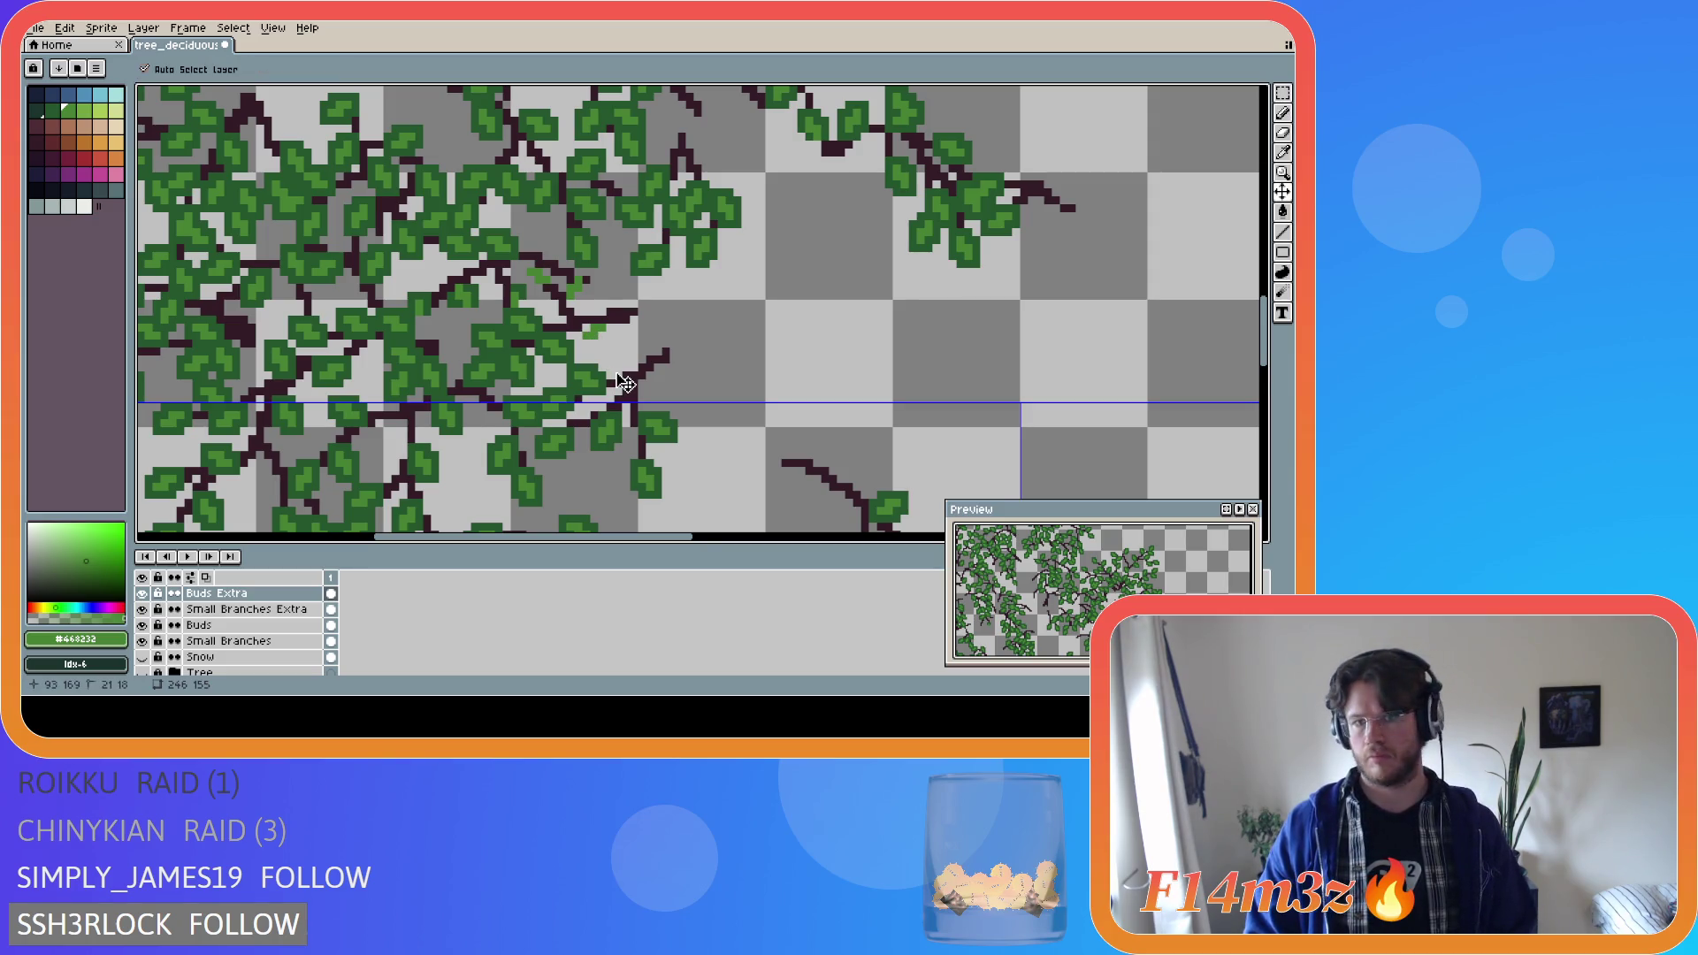
pyautogui.press('b')
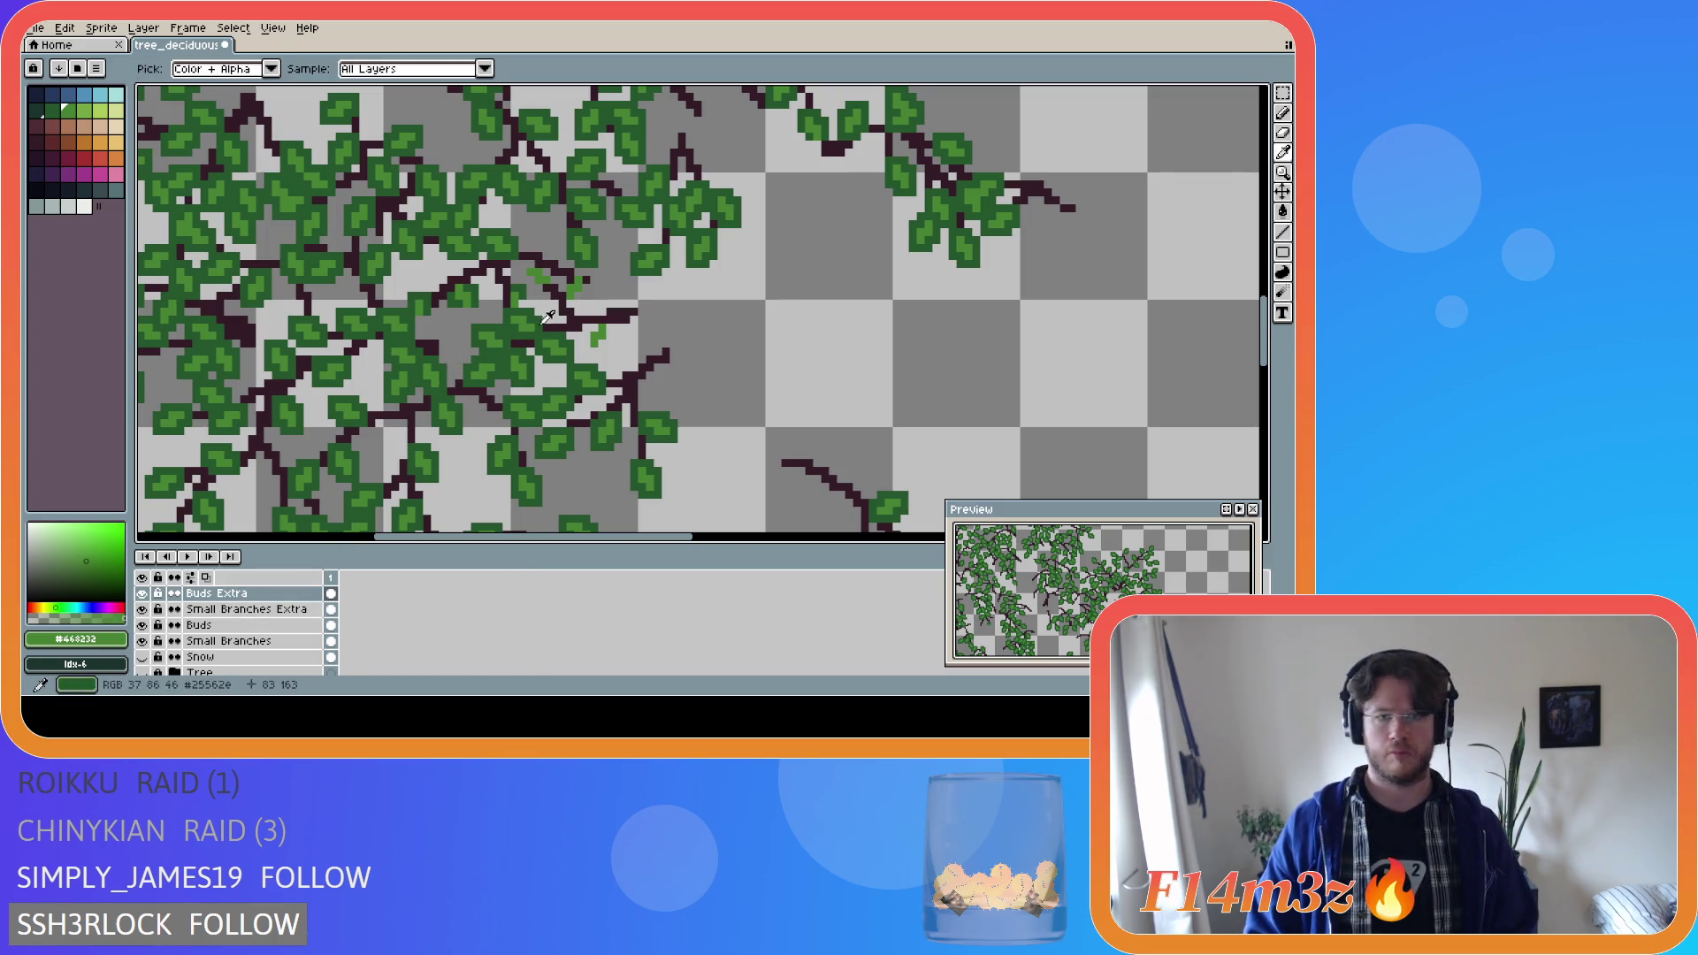
# Paint three dark green #25562e leaves near the right twigs and save tree_deciduous_large_winter.ase.
pyautogui.keyDown('alt'); pyautogui.click(559, 328); pyautogui.keyUp('alt')
pyautogui.moveTo(558, 290)
pyautogui.mouseDown()
pyautogui.moveTo(579, 300)
pyautogui.moveTo(587, 271)
pyautogui.mouseUp()
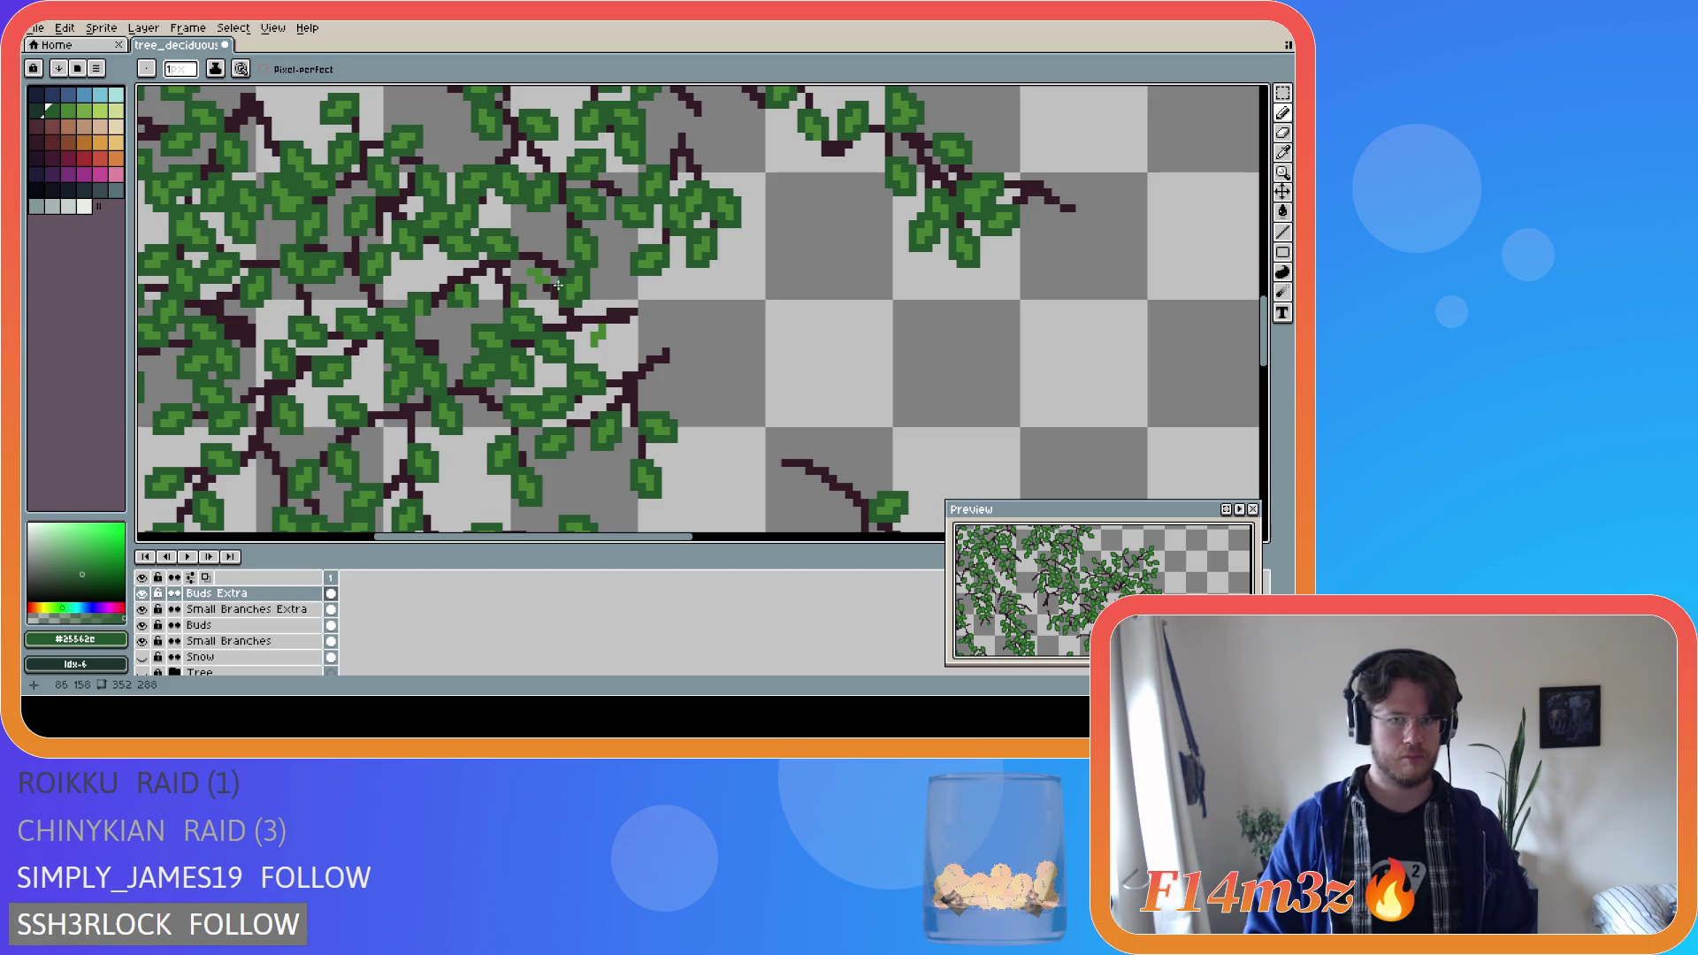
pyautogui.moveTo(531, 288)
pyautogui.mouseDown()
pyautogui.moveTo(523, 267)
pyautogui.moveTo(542, 266)
pyautogui.mouseUp()
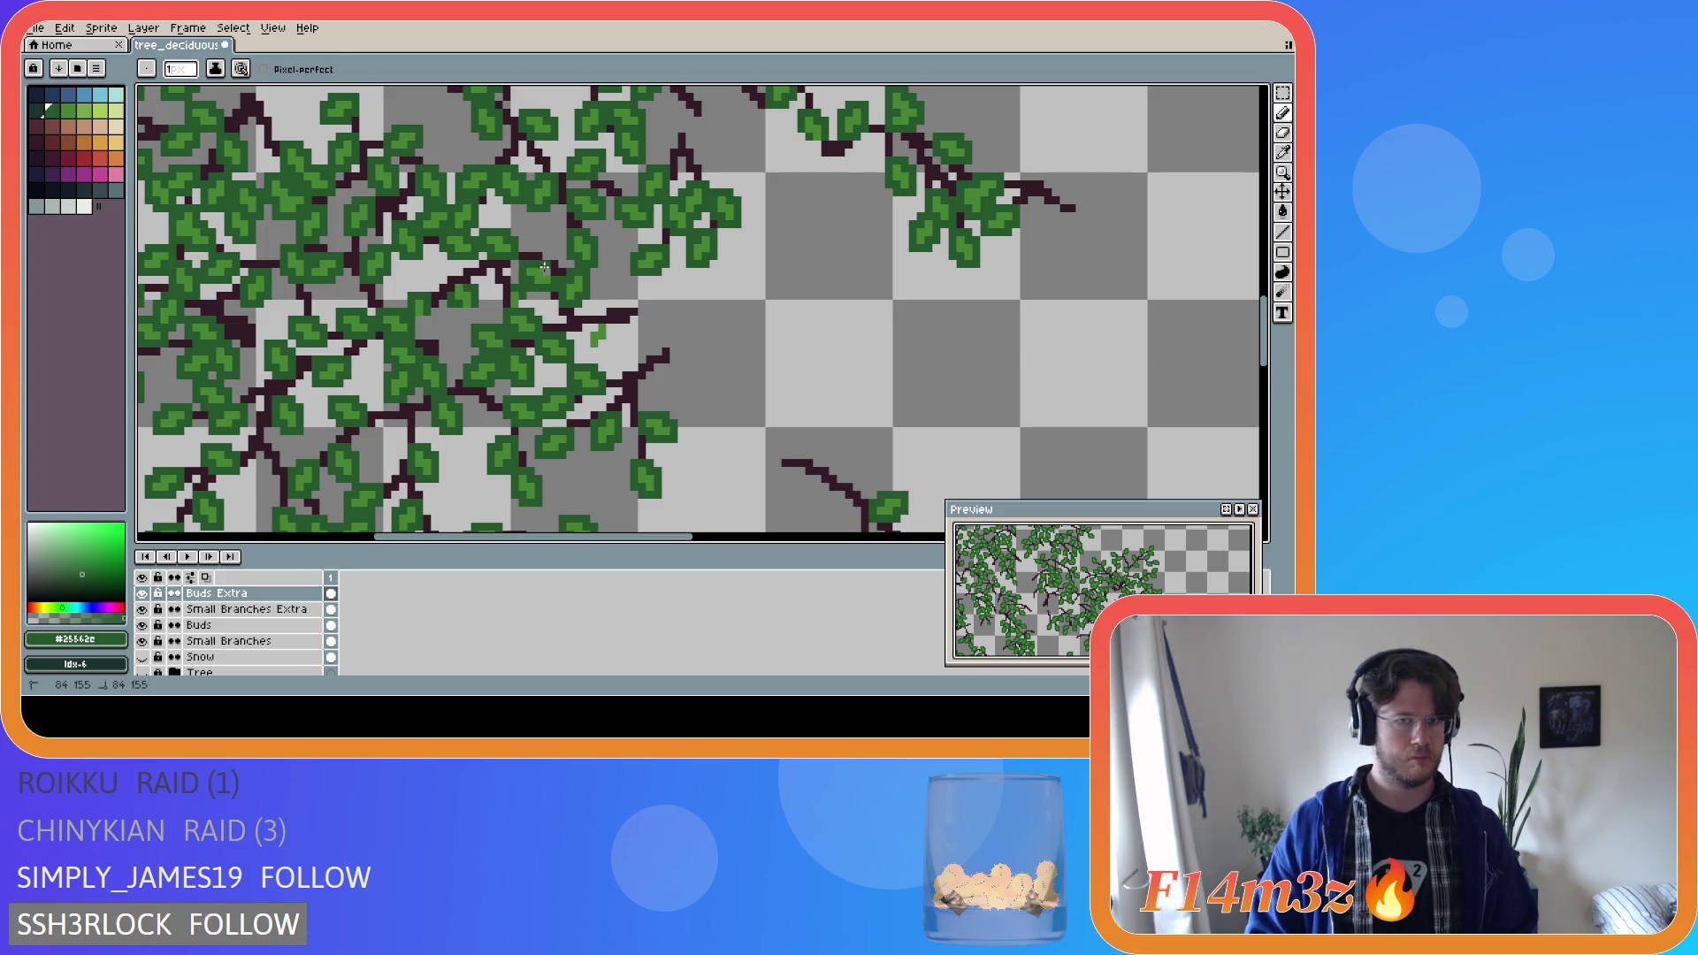
pyautogui.moveTo(591, 326)
pyautogui.mouseDown()
pyautogui.moveTo(587, 354)
pyautogui.moveTo(607, 345)
pyautogui.mouseUp()
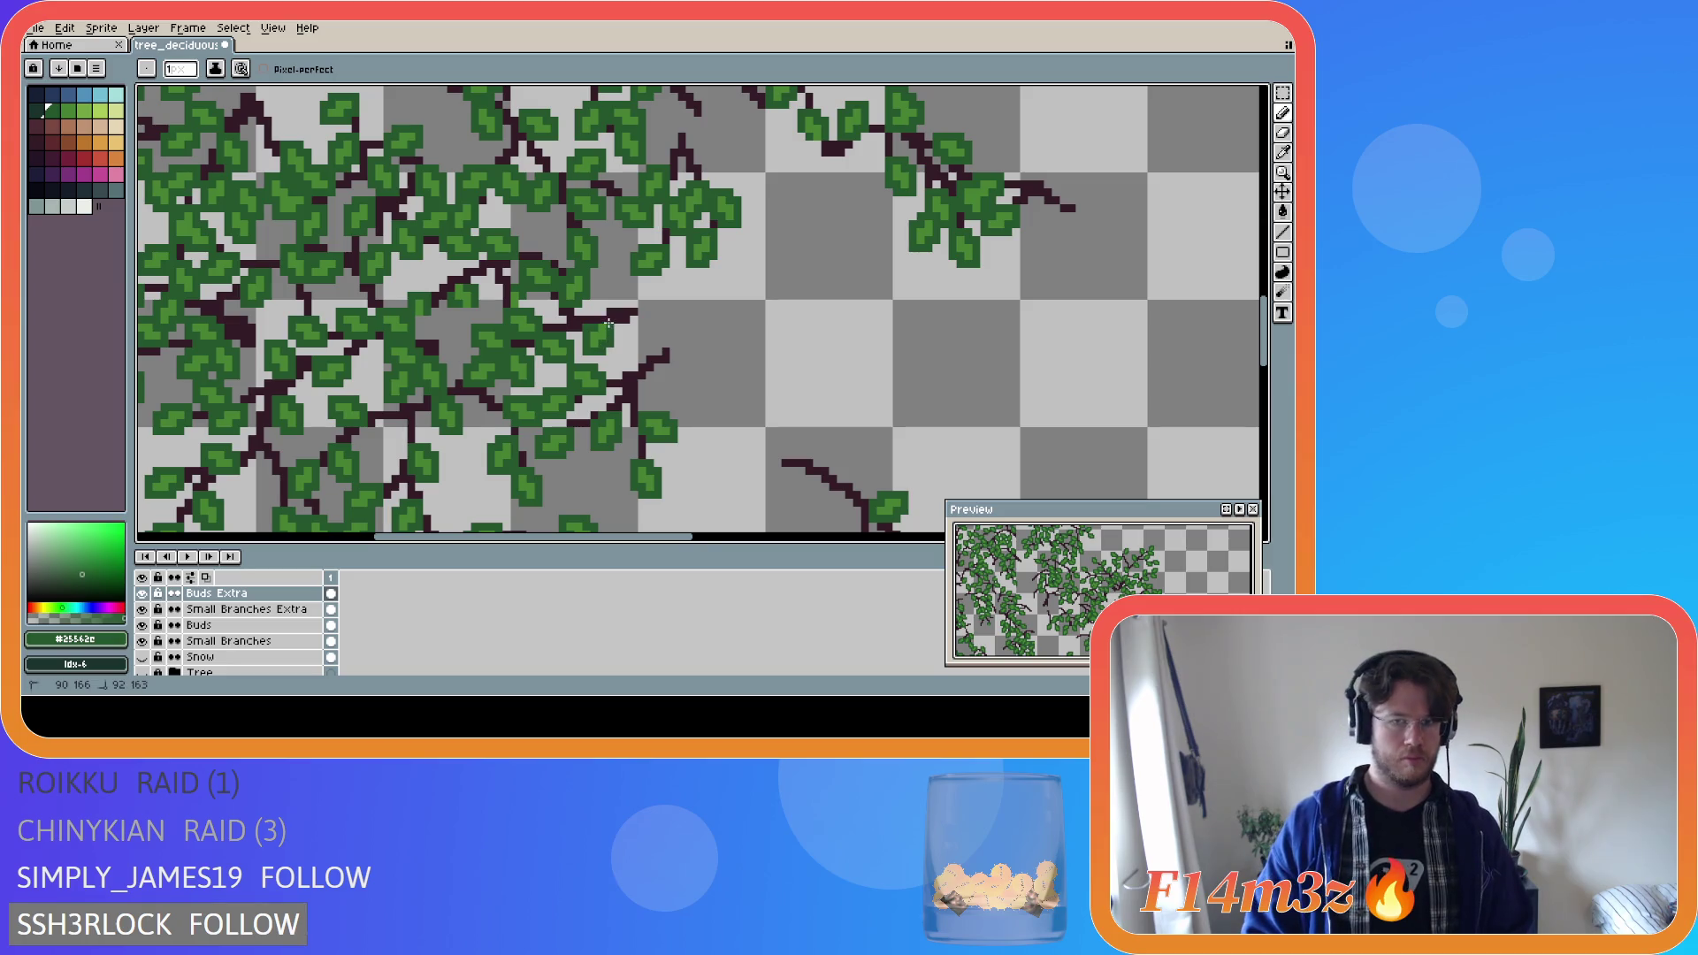
pyautogui.hotkey('ctrl', 's')
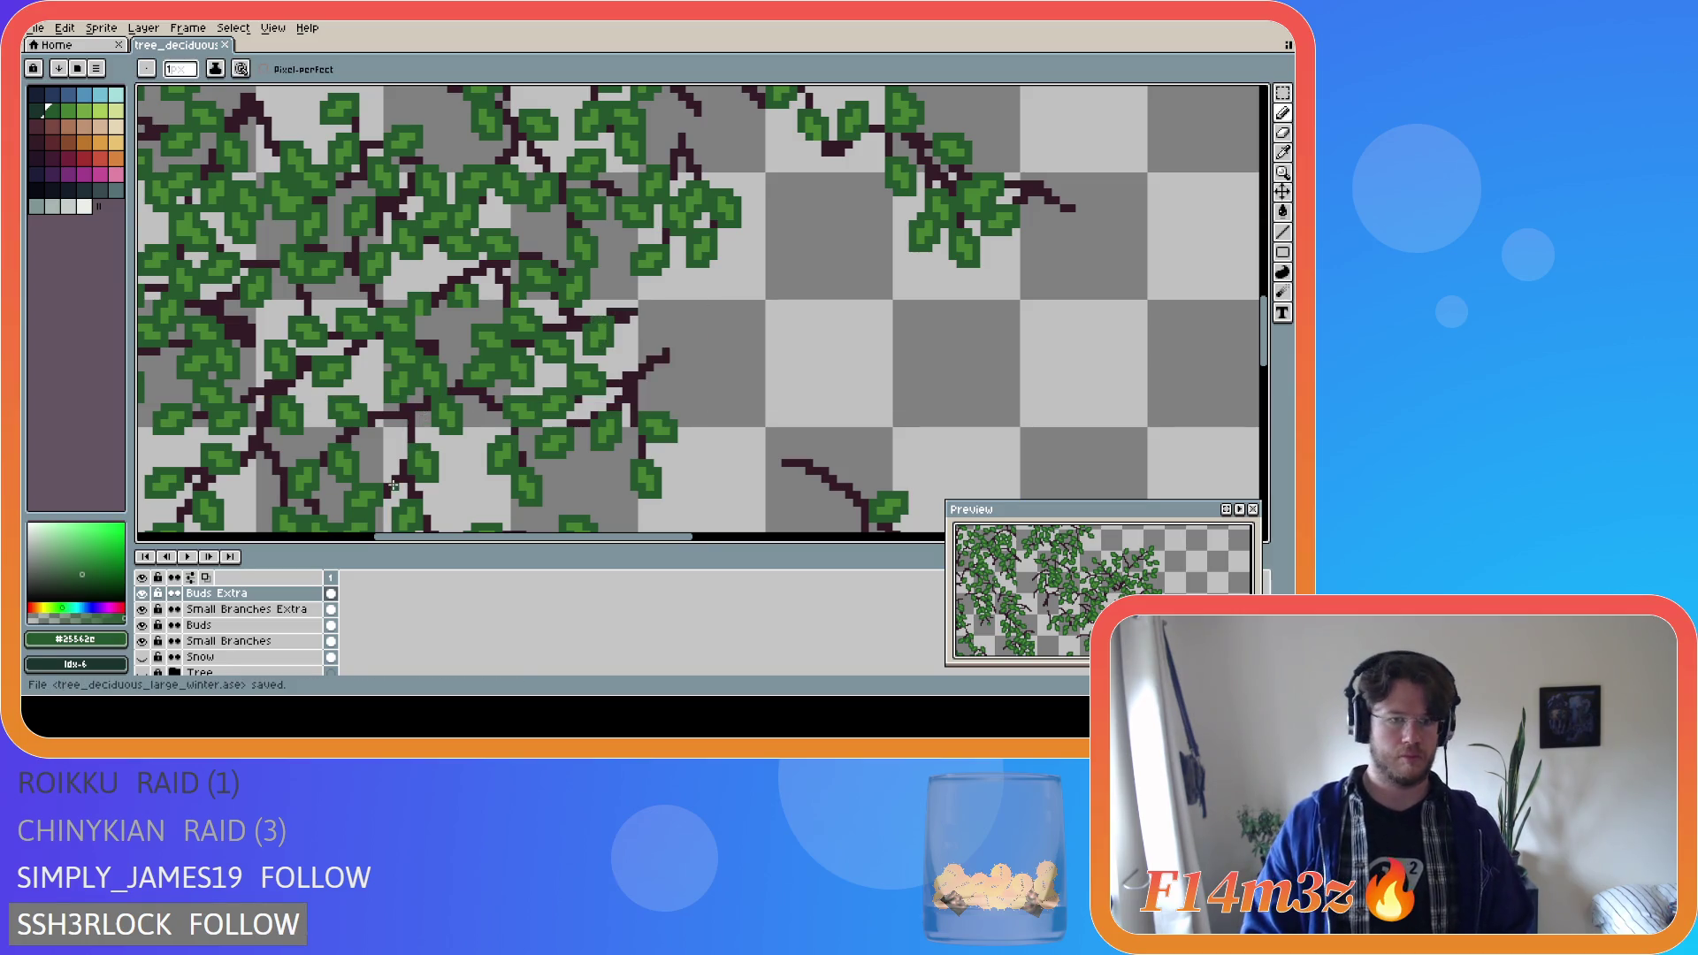
# Show the Tree layer's brown trunk and zoom and pan around the full winter tree.
pyautogui.click(141, 673)
pyautogui.scroll(-2, 339, 406)
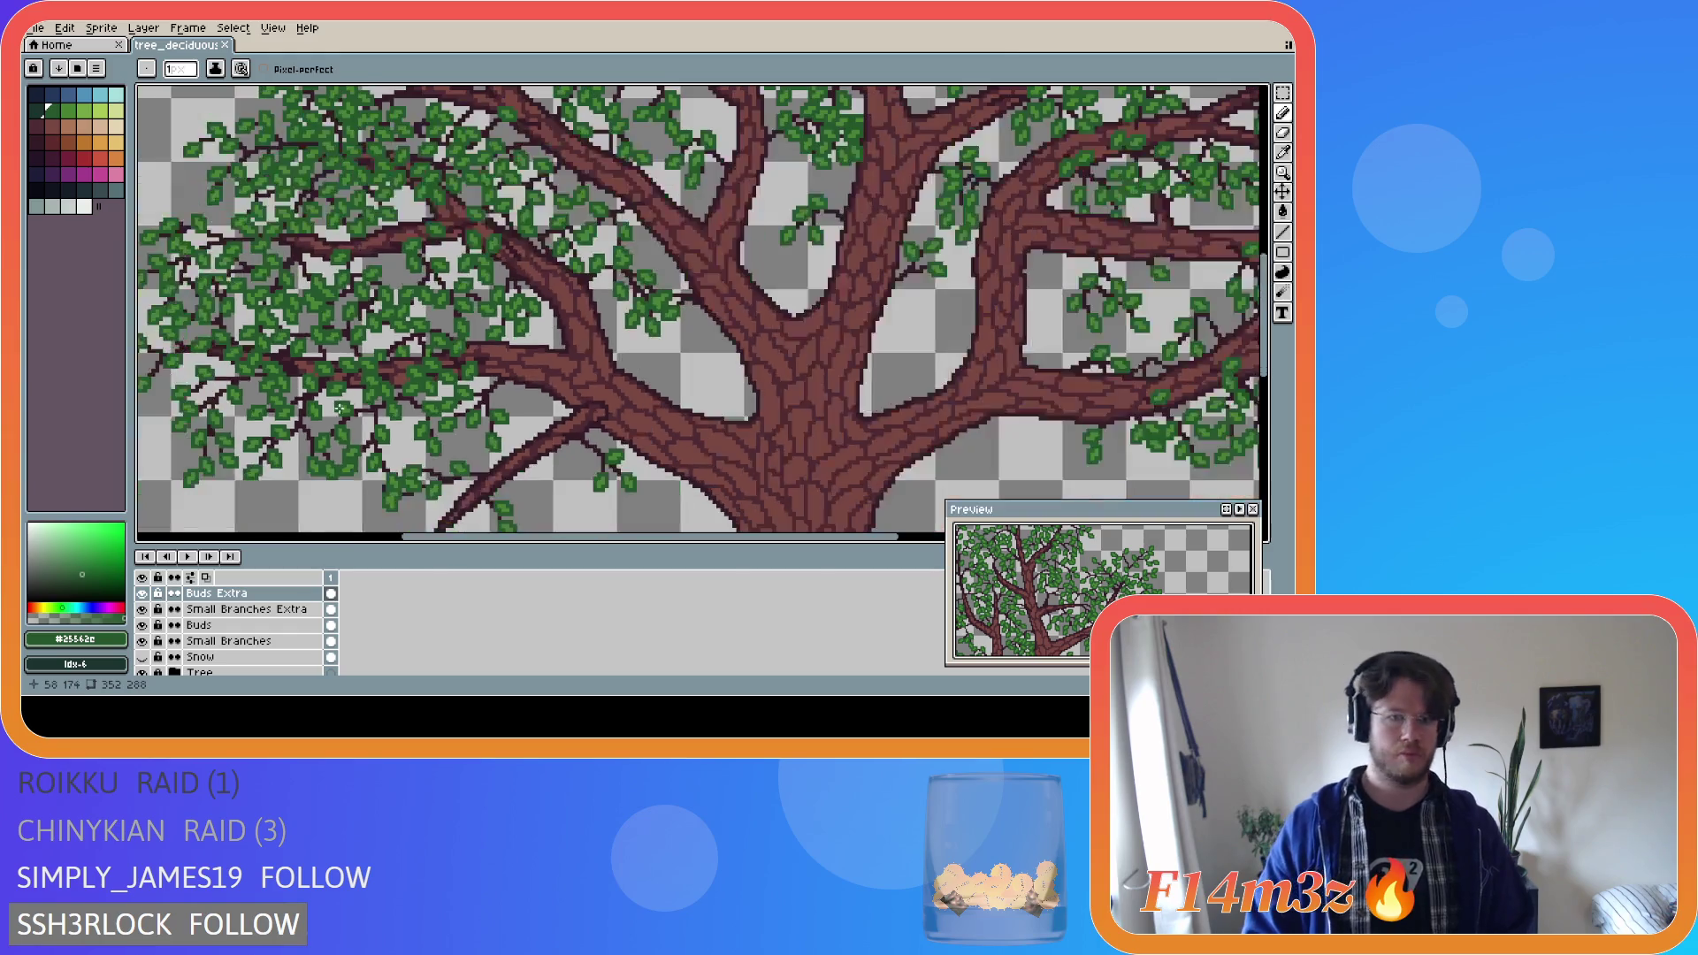
pyautogui.scroll(-1, 339, 406)
pyautogui.scroll(-1, 674, 531)
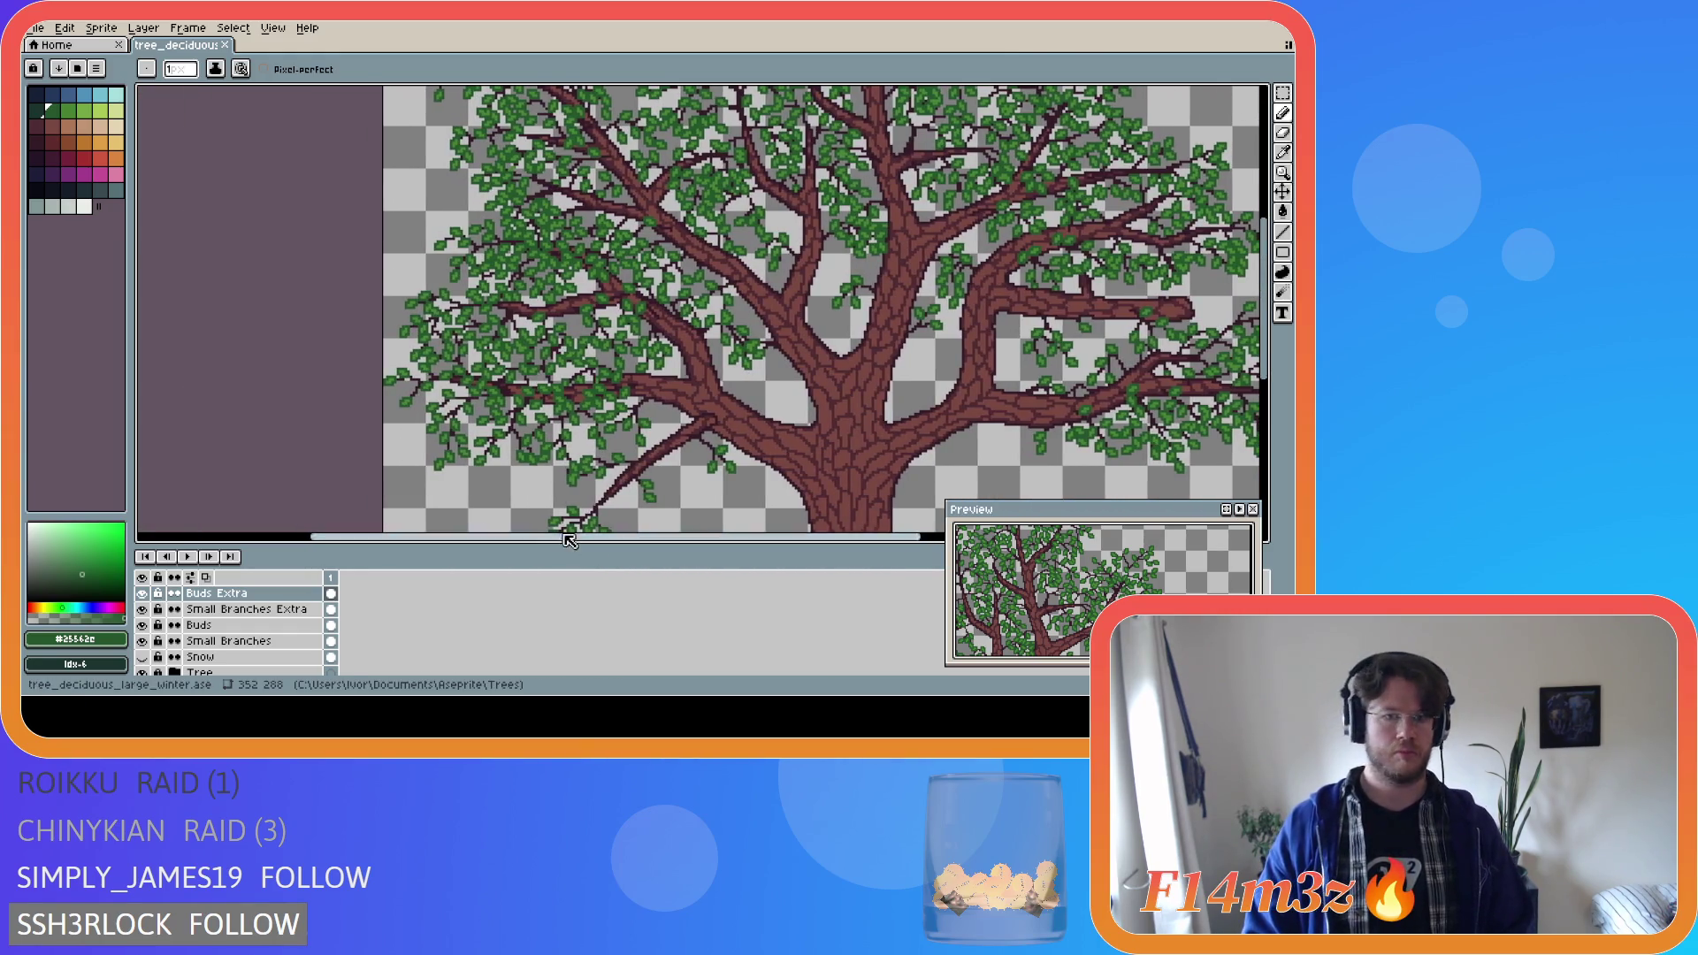
pyautogui.scroll(-1, 671, 522)
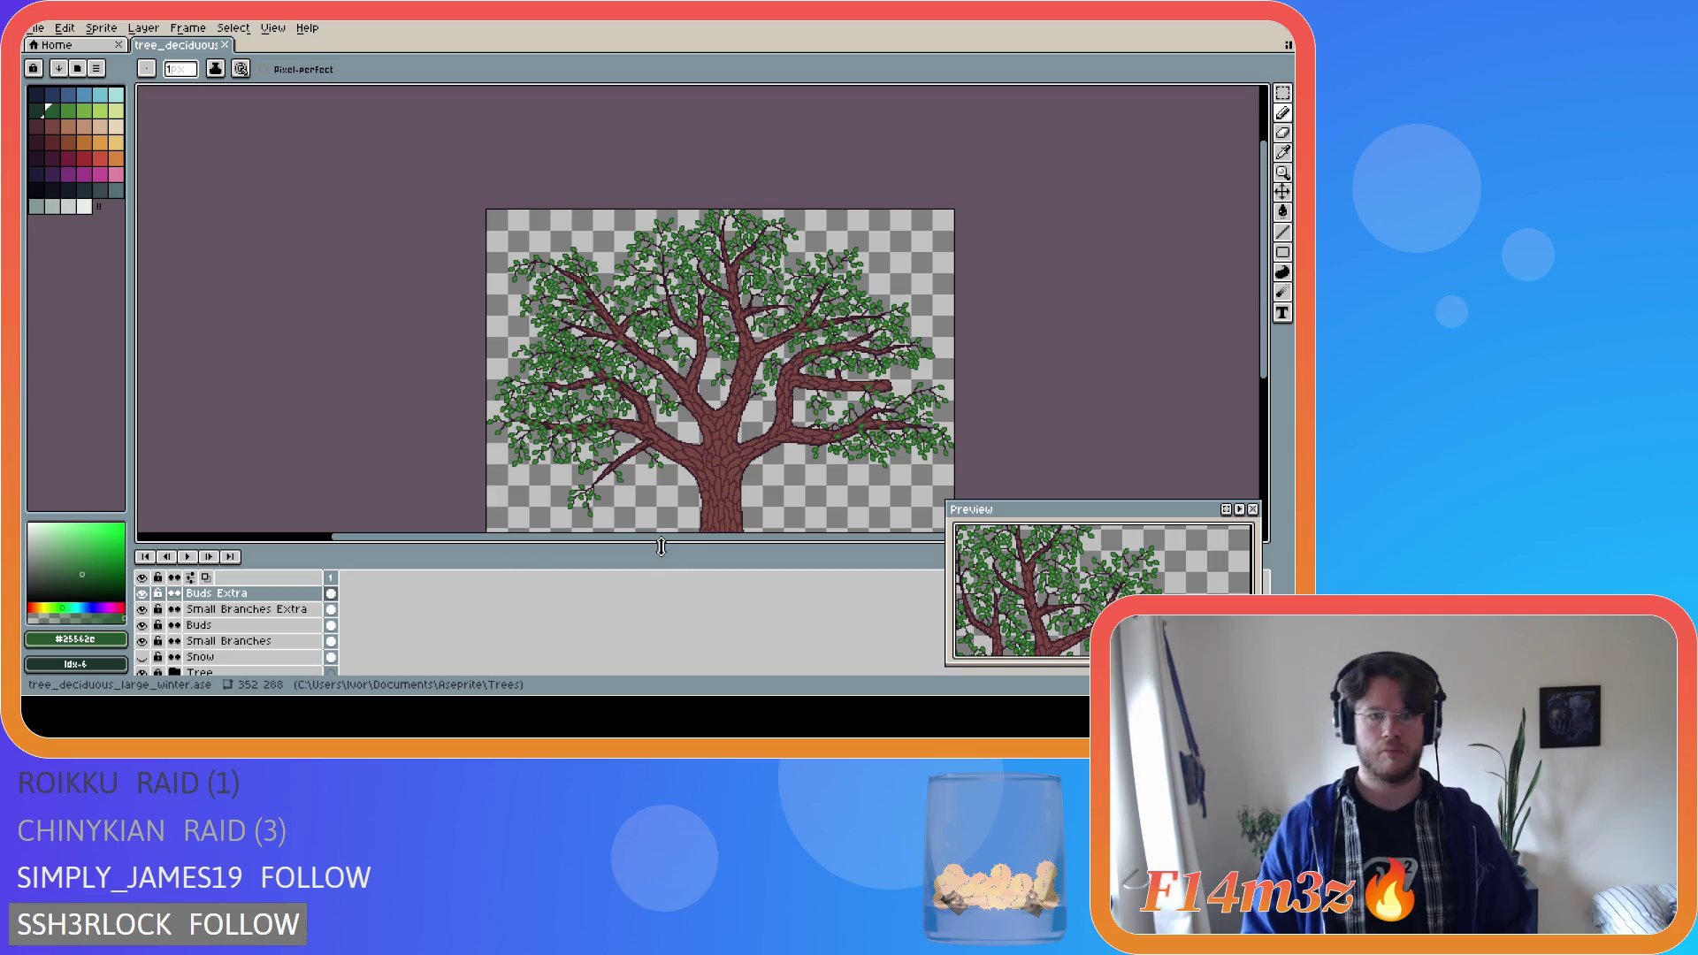
pyautogui.moveTo(652, 537); pyautogui.dragTo(727, 537)
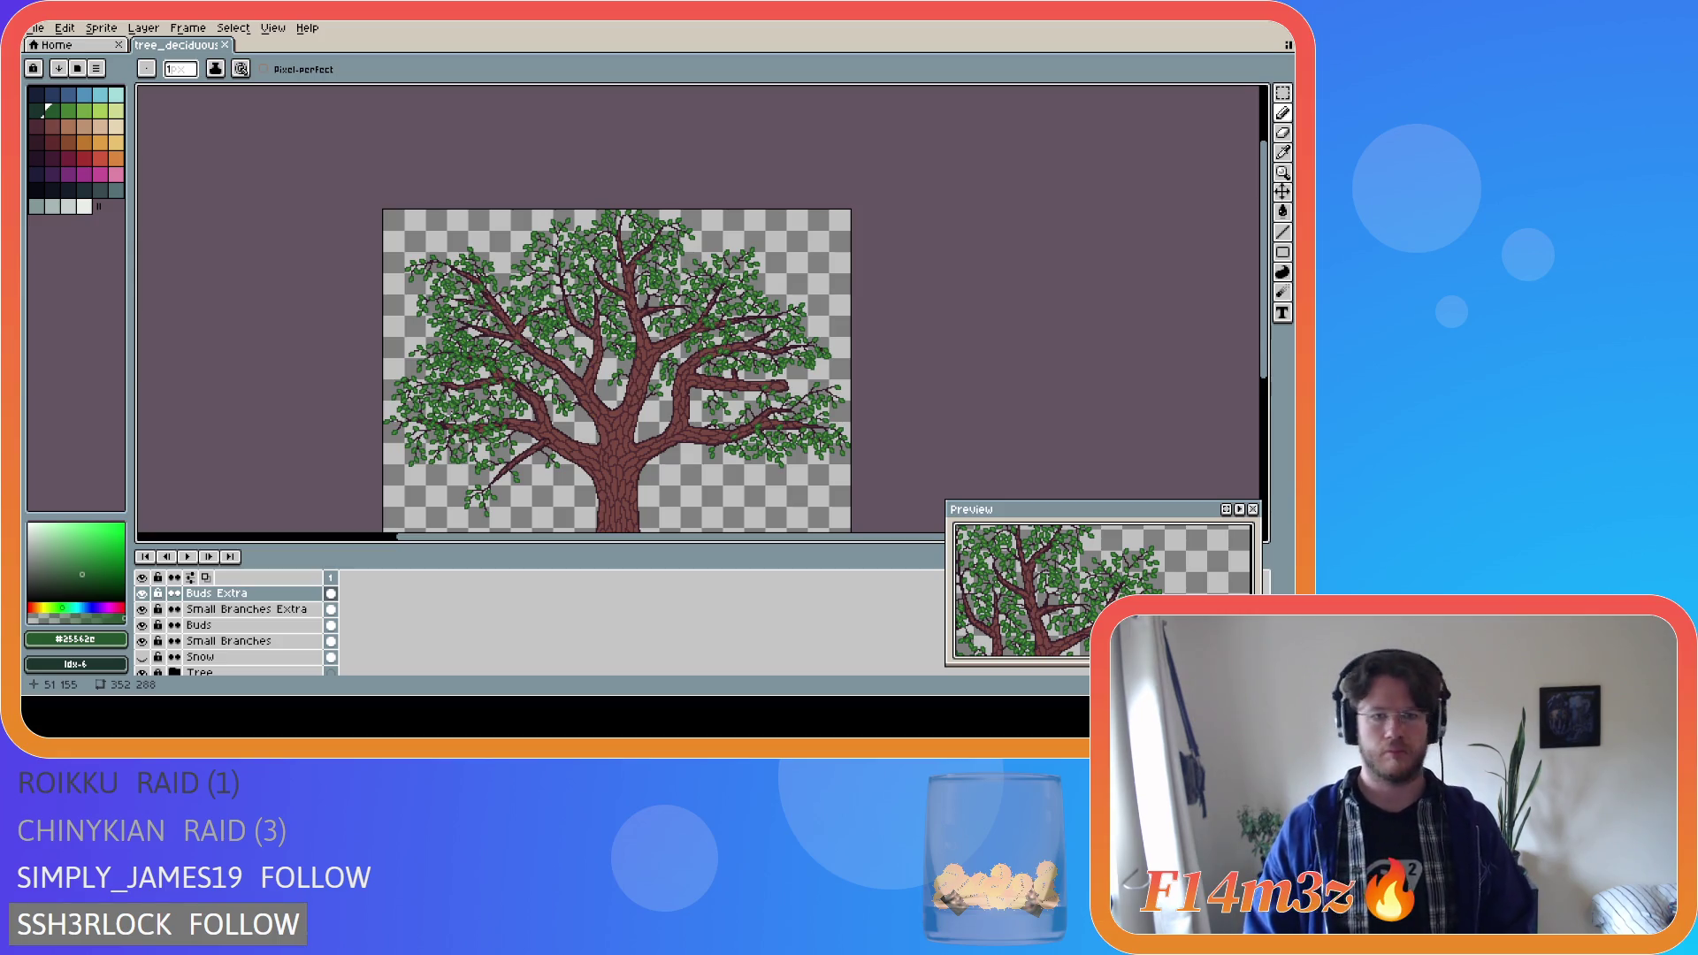
pyautogui.scroll(2, 450, 416)
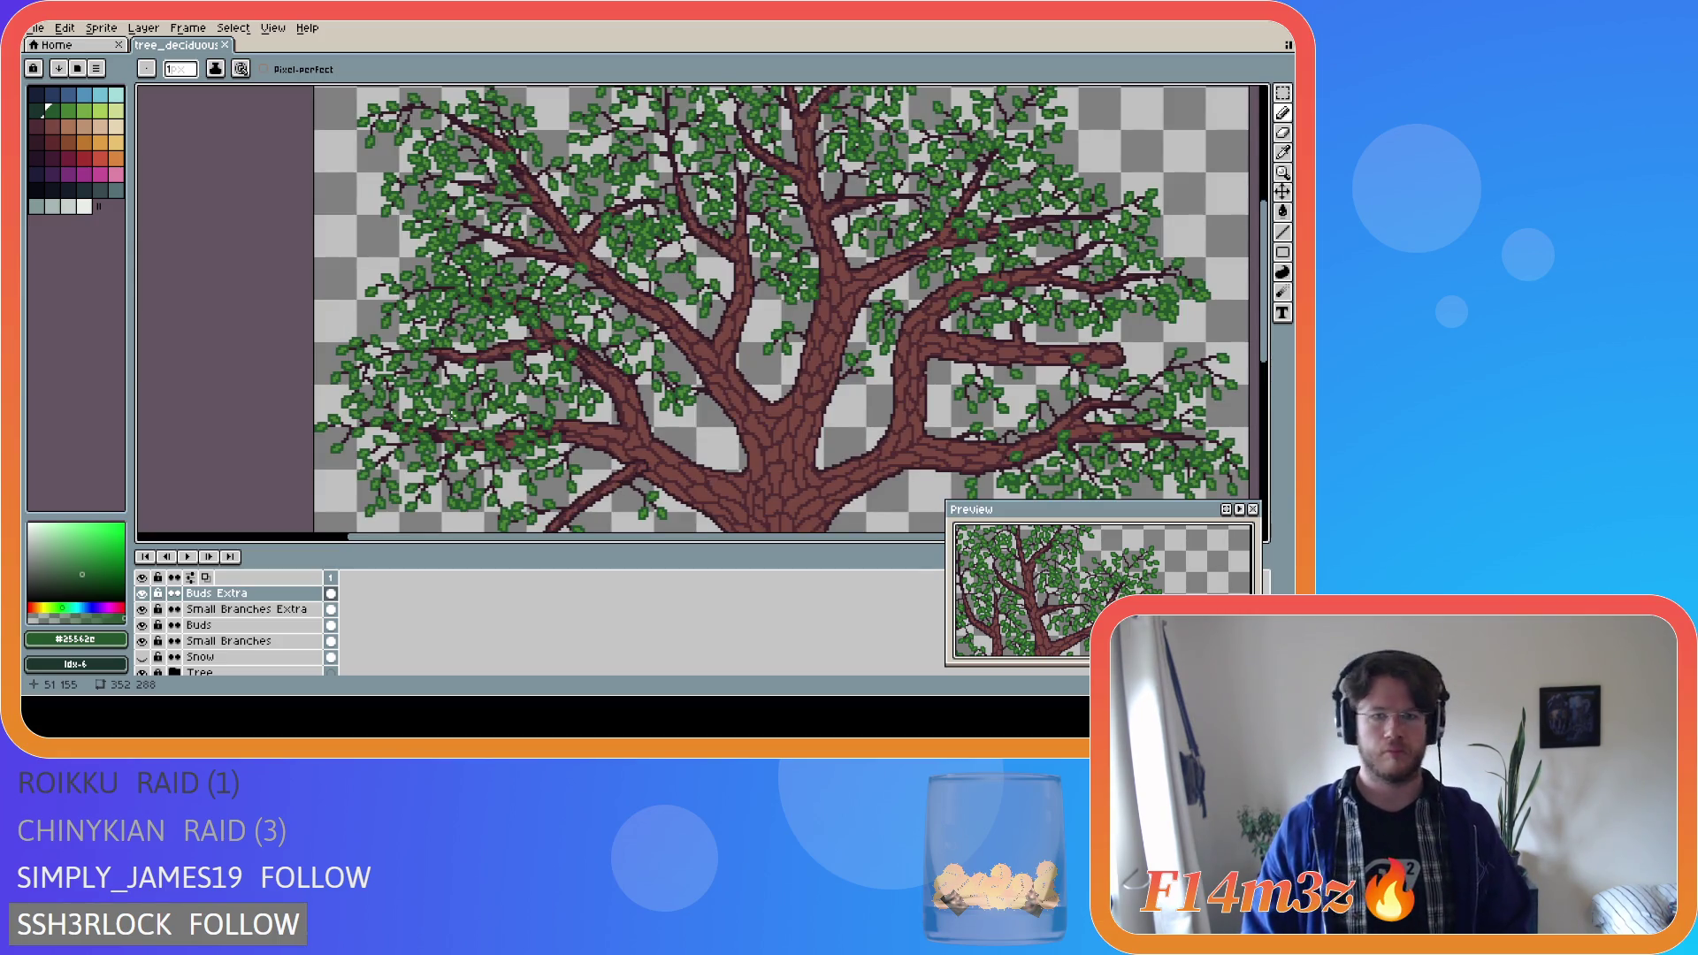
pyautogui.scroll(-2, 450, 415)
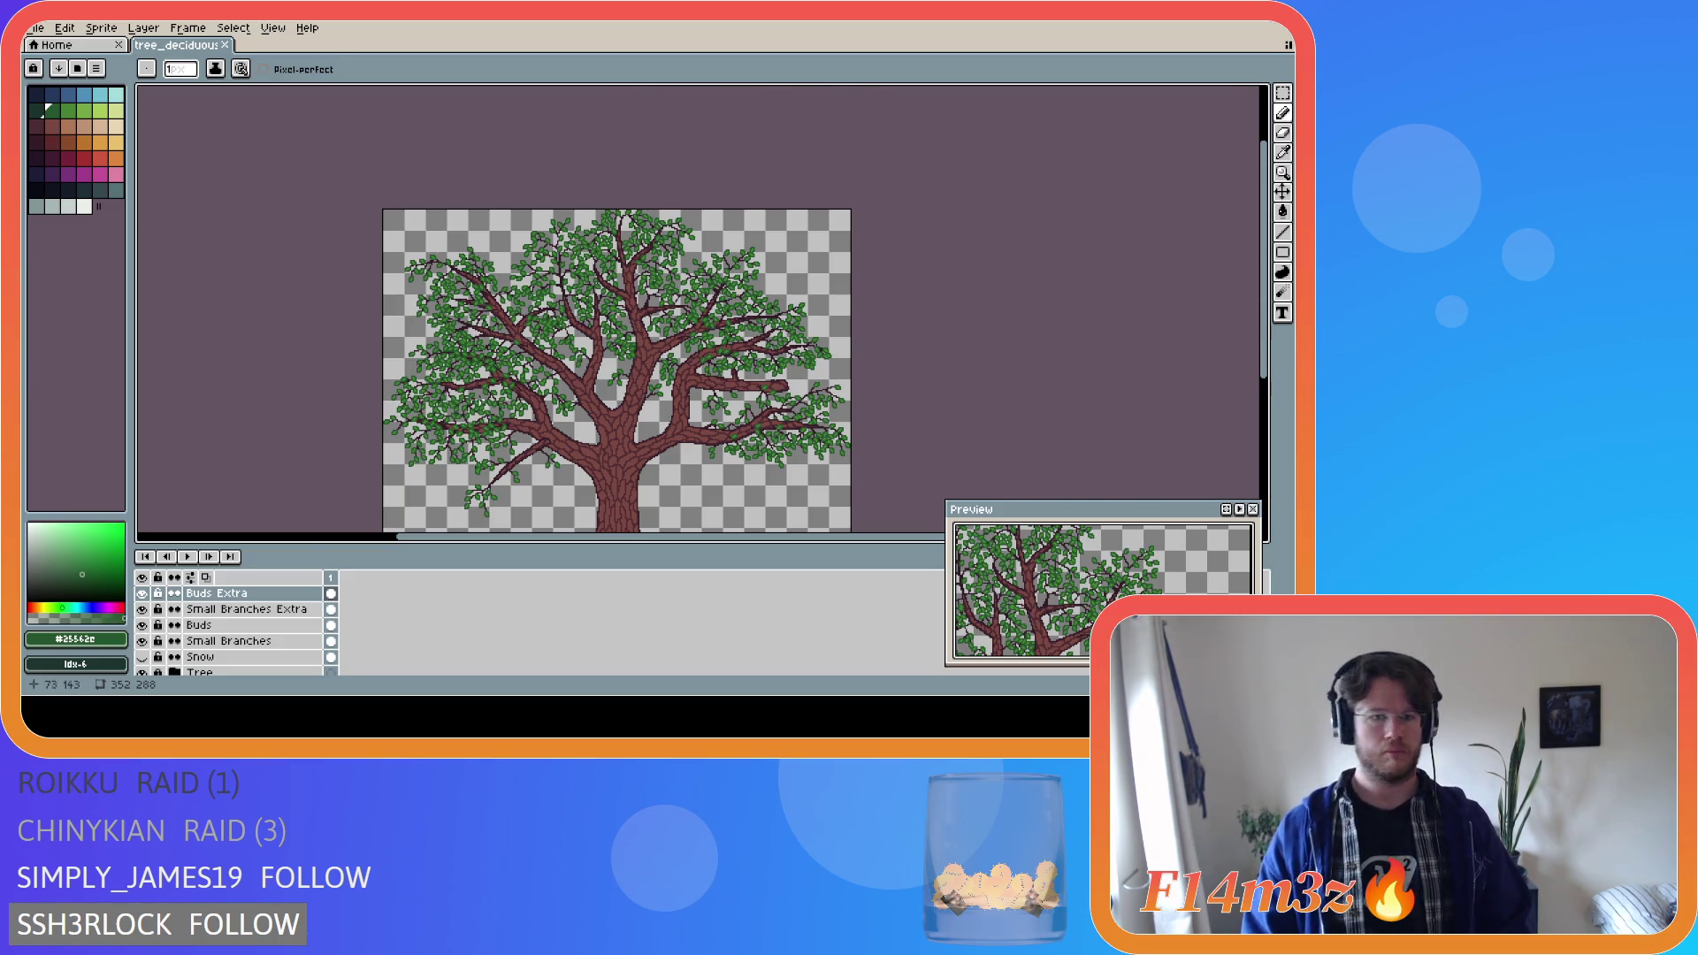
pyautogui.scroll(3, 478, 398)
pyautogui.scroll(1, 473, 395)
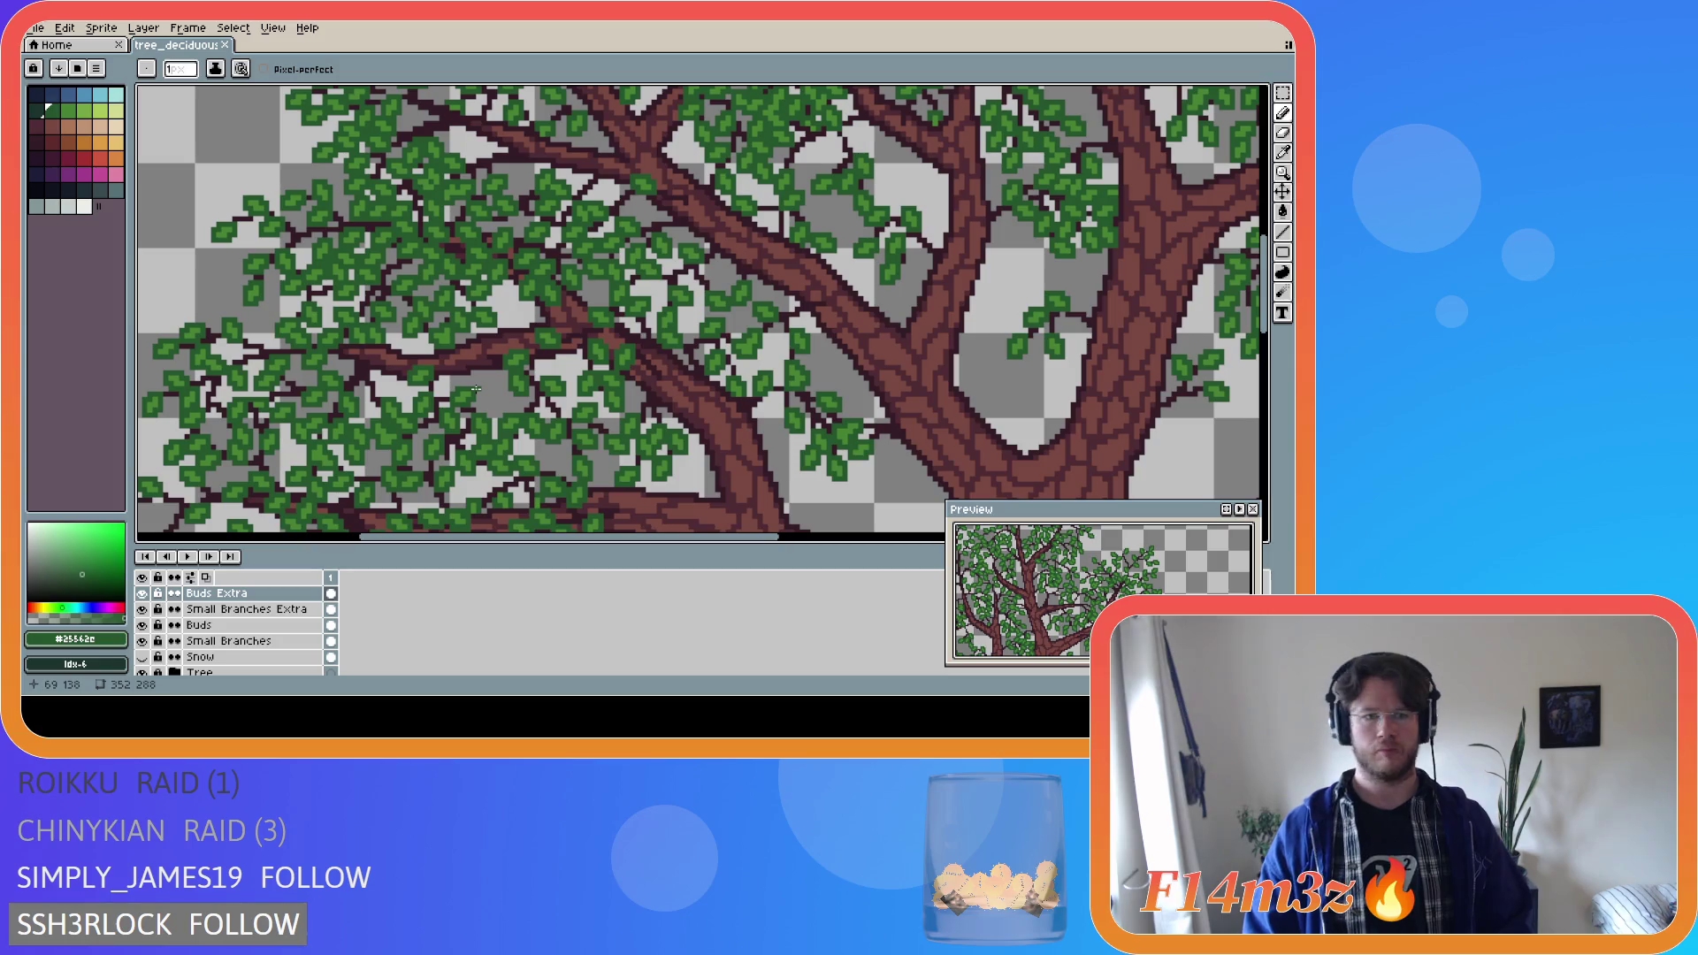
pyautogui.scroll(-4, 475, 386)
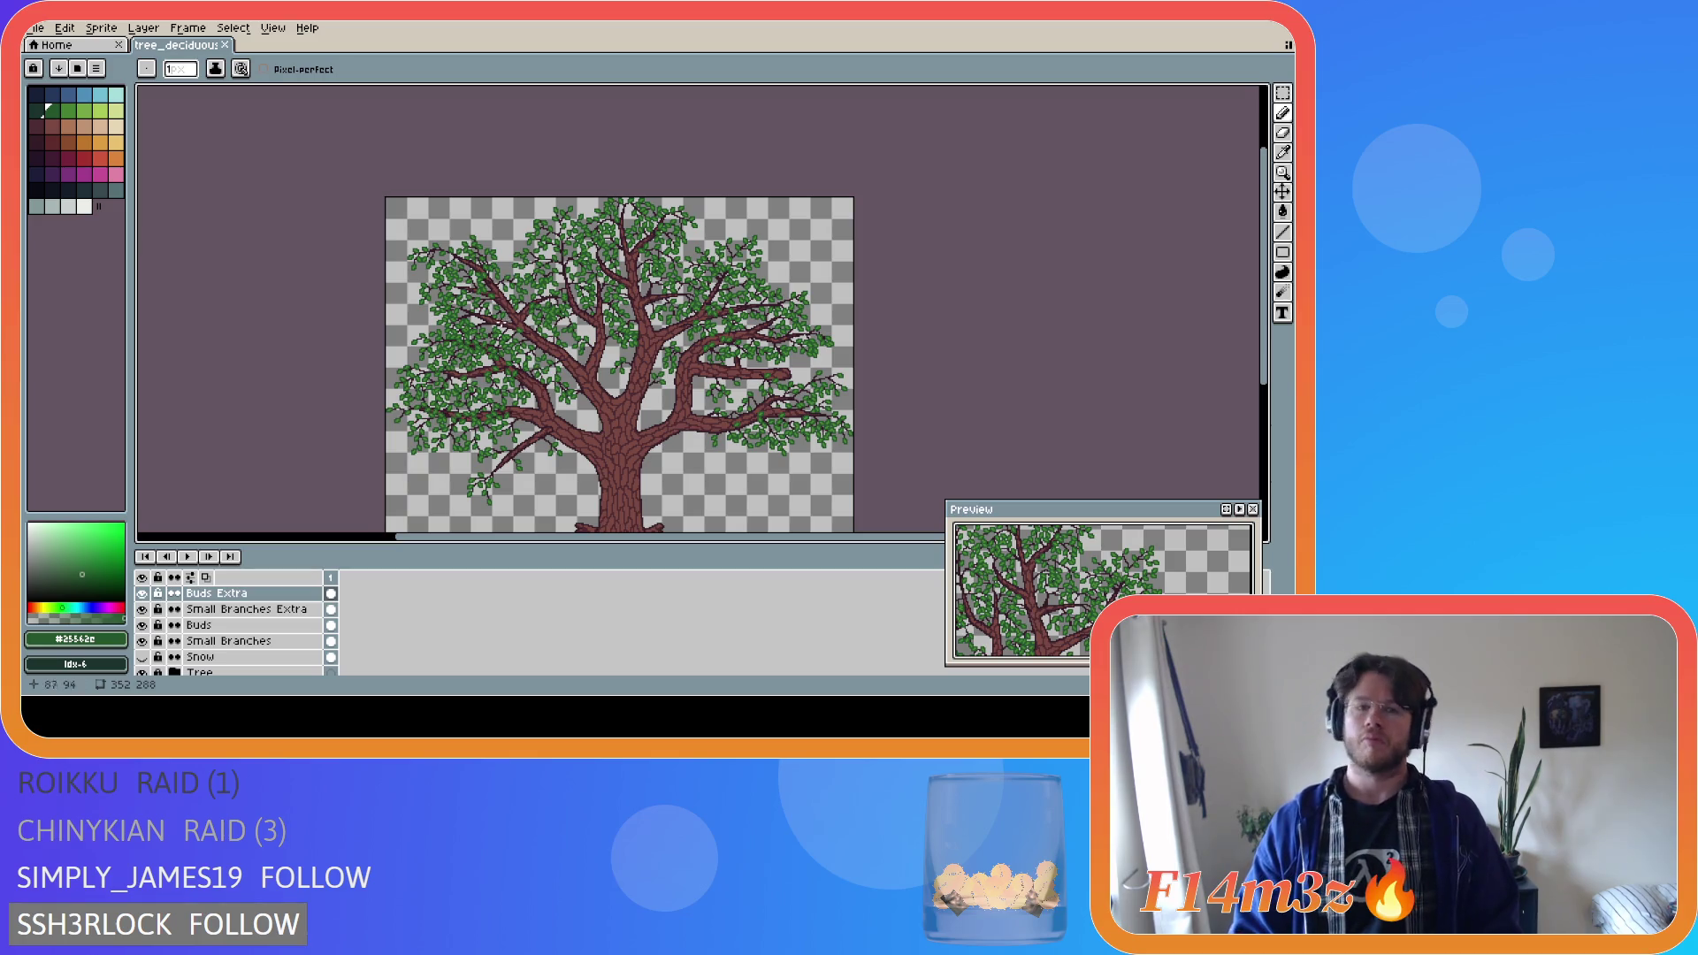
pyautogui.scroll(4, 494, 300)
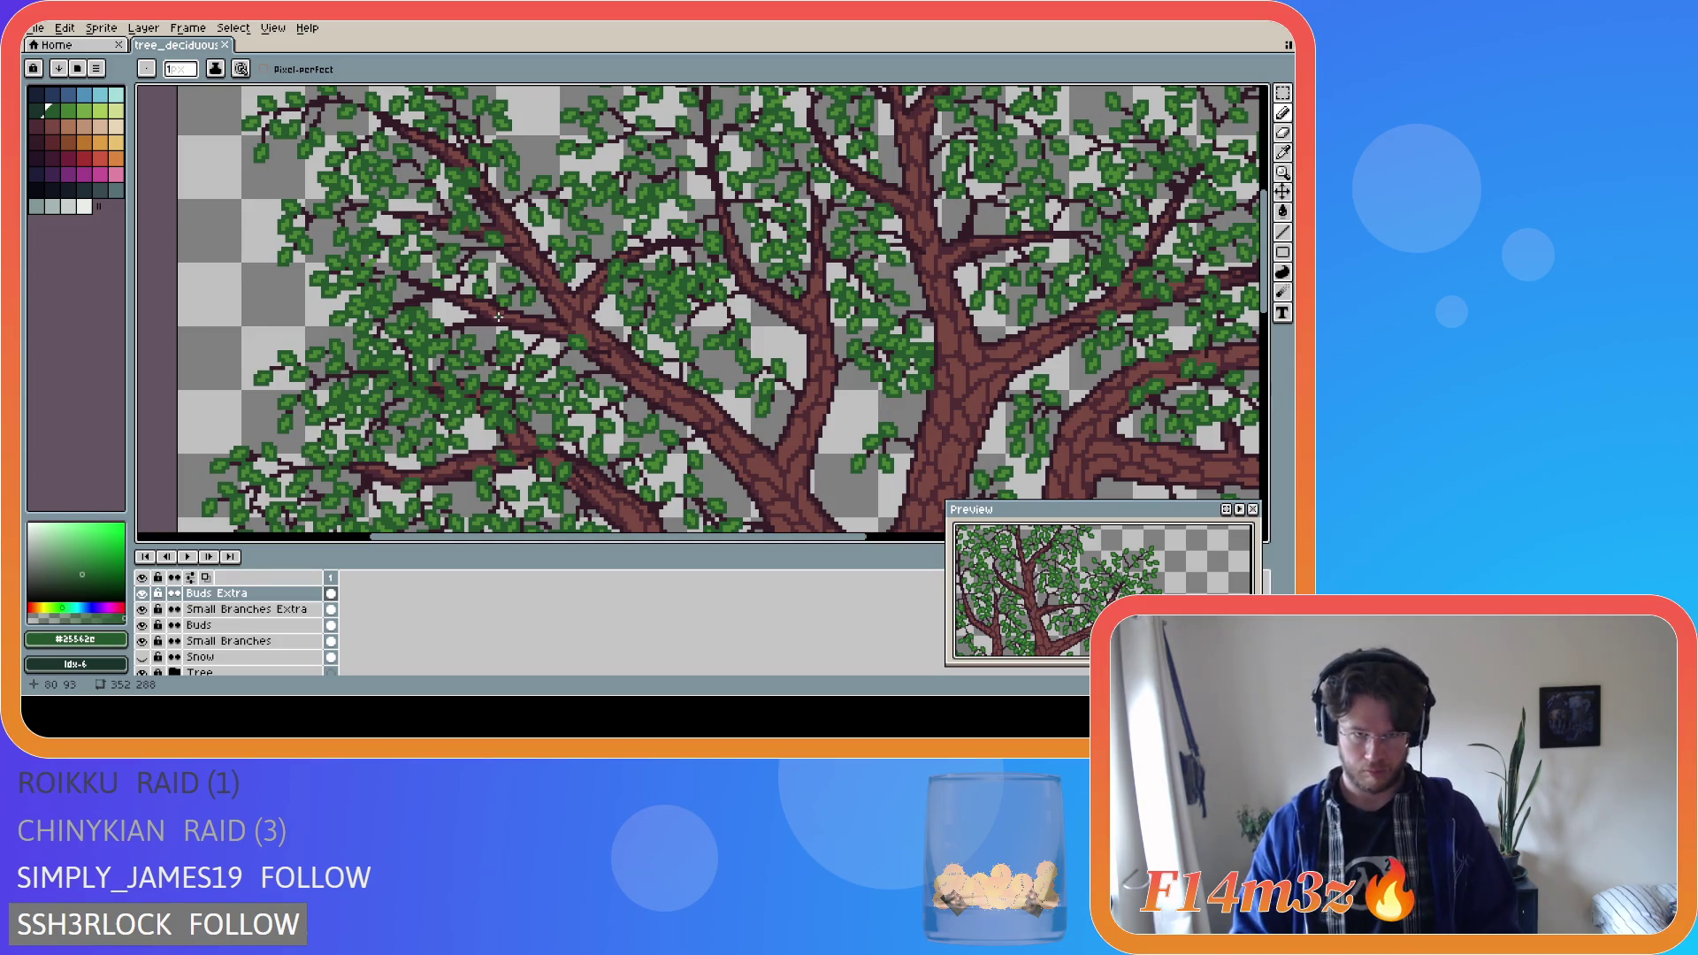
# Sample #341c27 on Small Branches Extra, draw a long leftward twig through the foliage, and hide Tree.
pyautogui.press('alt')
pyautogui.press('alt')
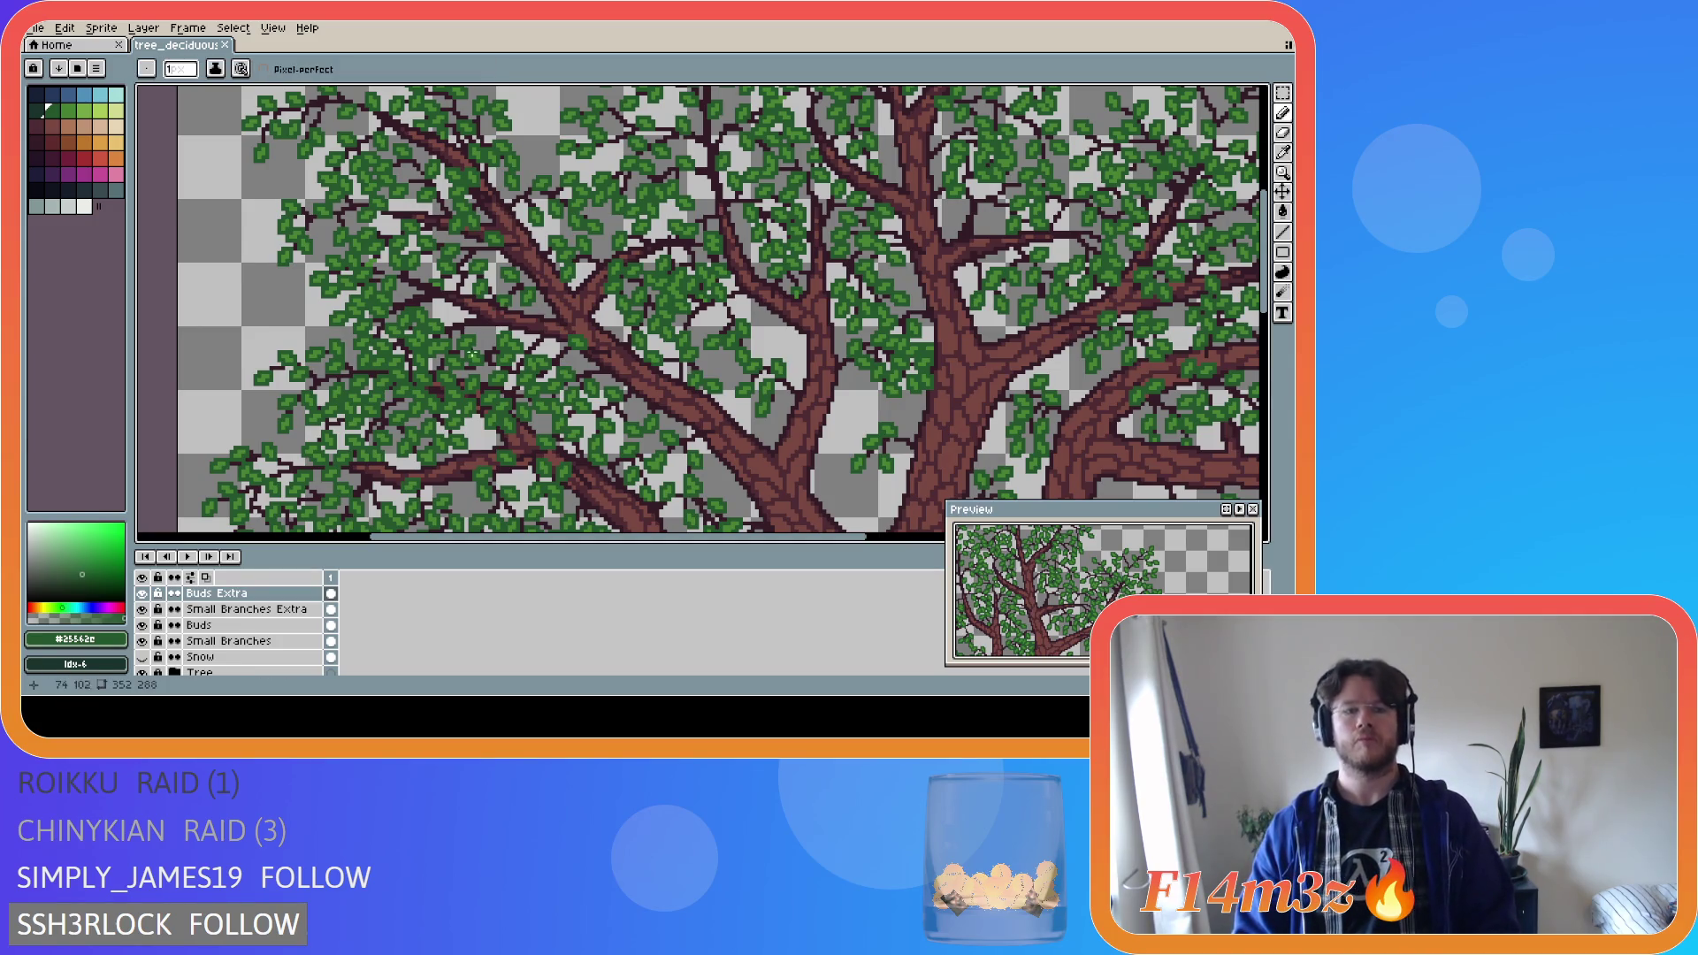
pyautogui.keyDown('alt'); pyautogui.click(478, 317); pyautogui.keyUp('alt')
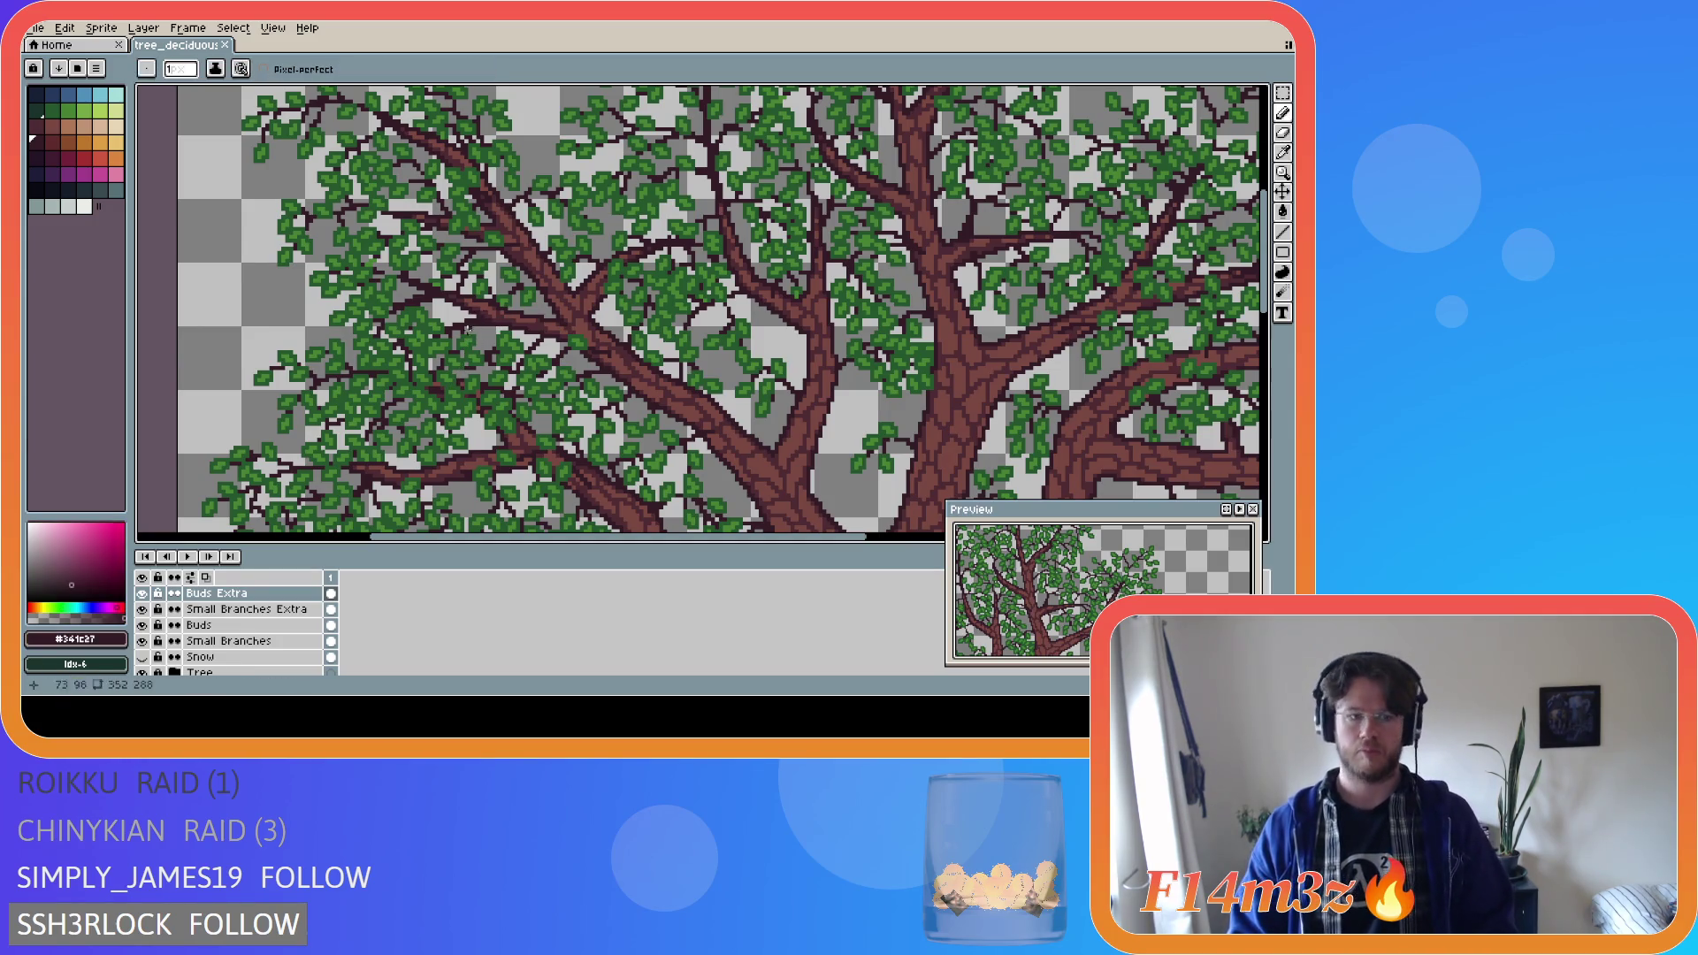
pyautogui.click(243, 610)
pyautogui.moveTo(506, 317); pyautogui.dragTo(435, 305)
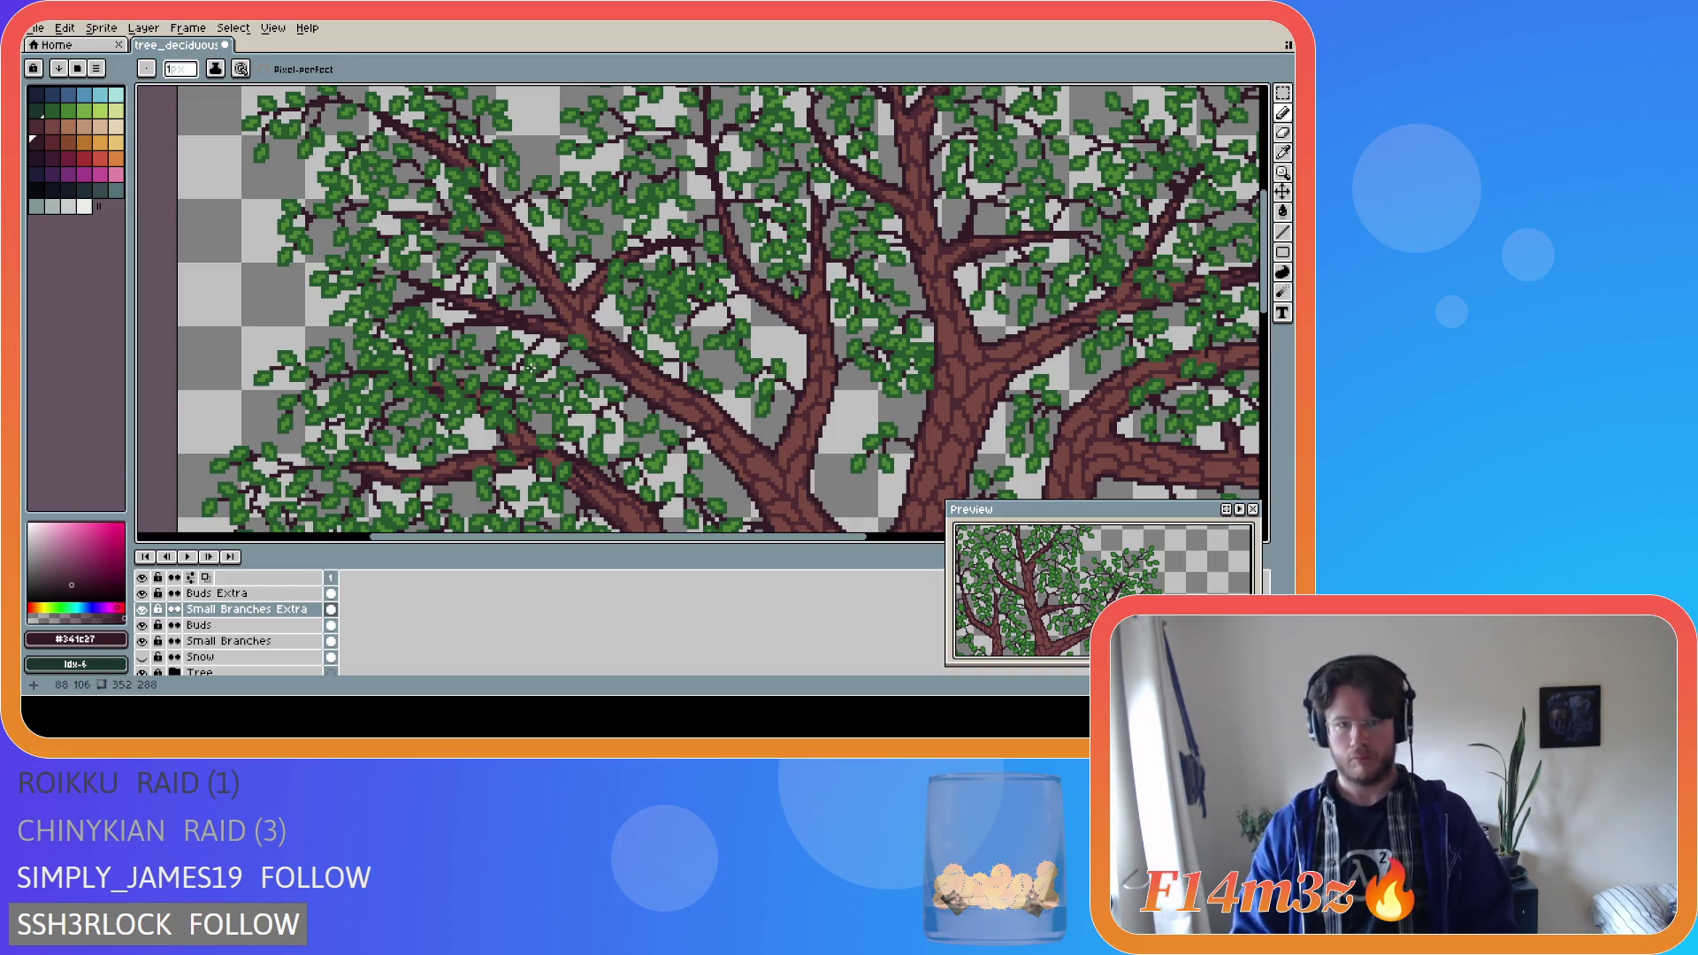
pyautogui.click(145, 673)
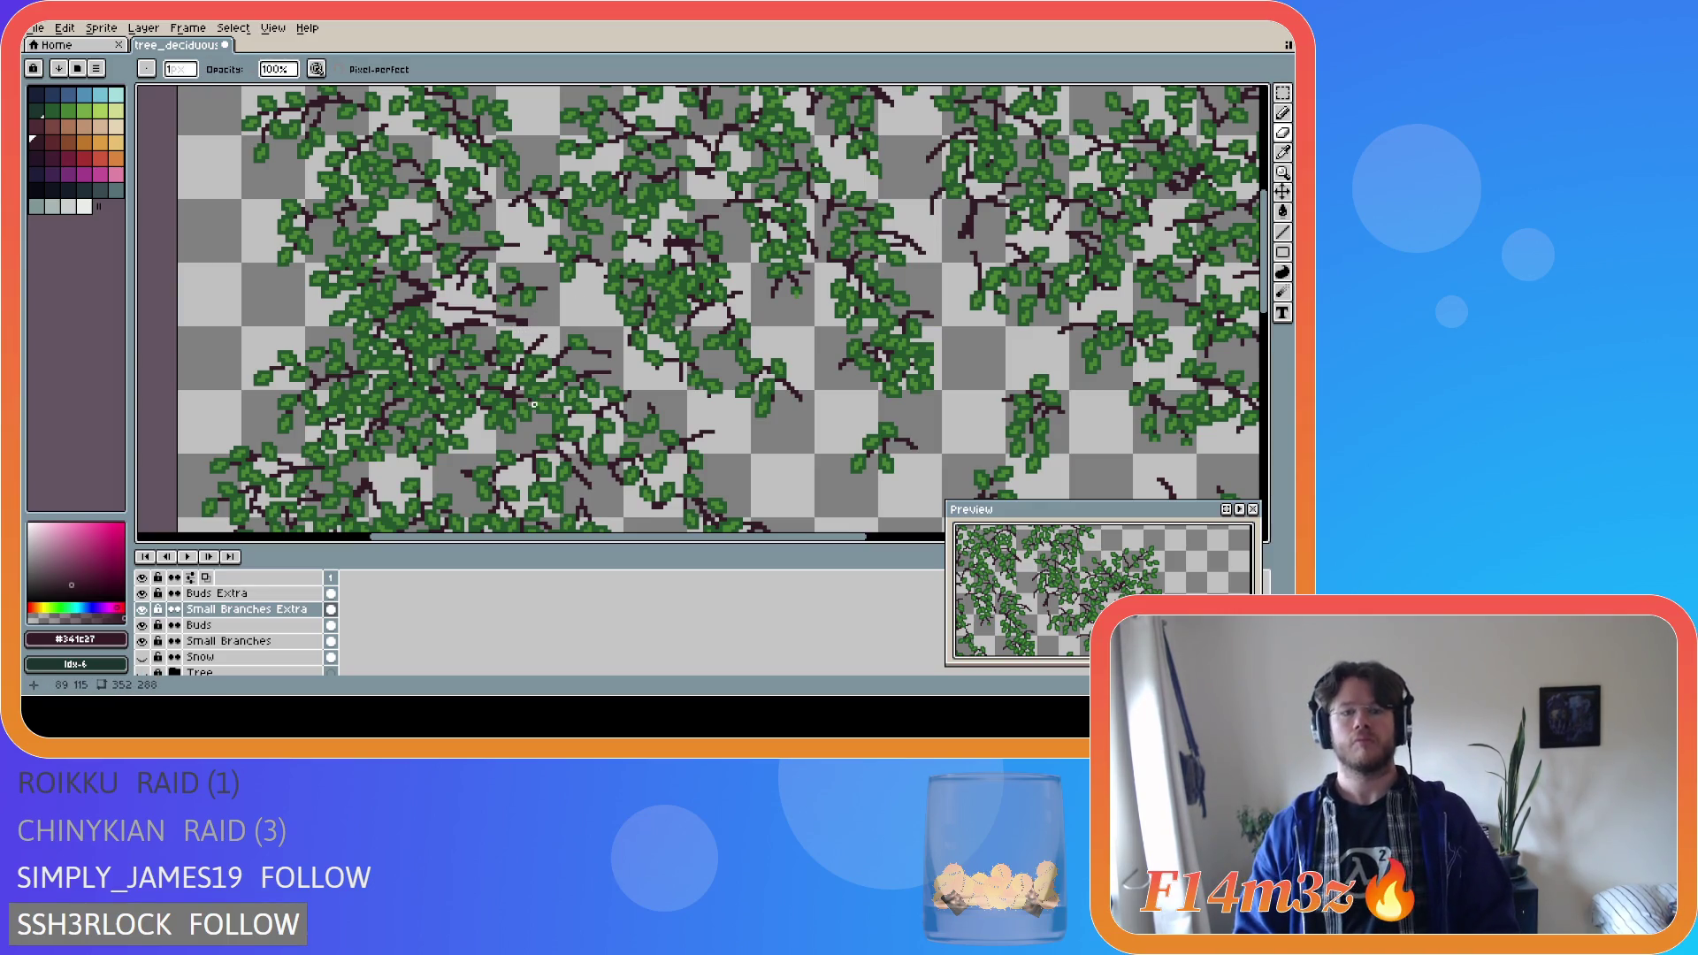
pyautogui.press('i')
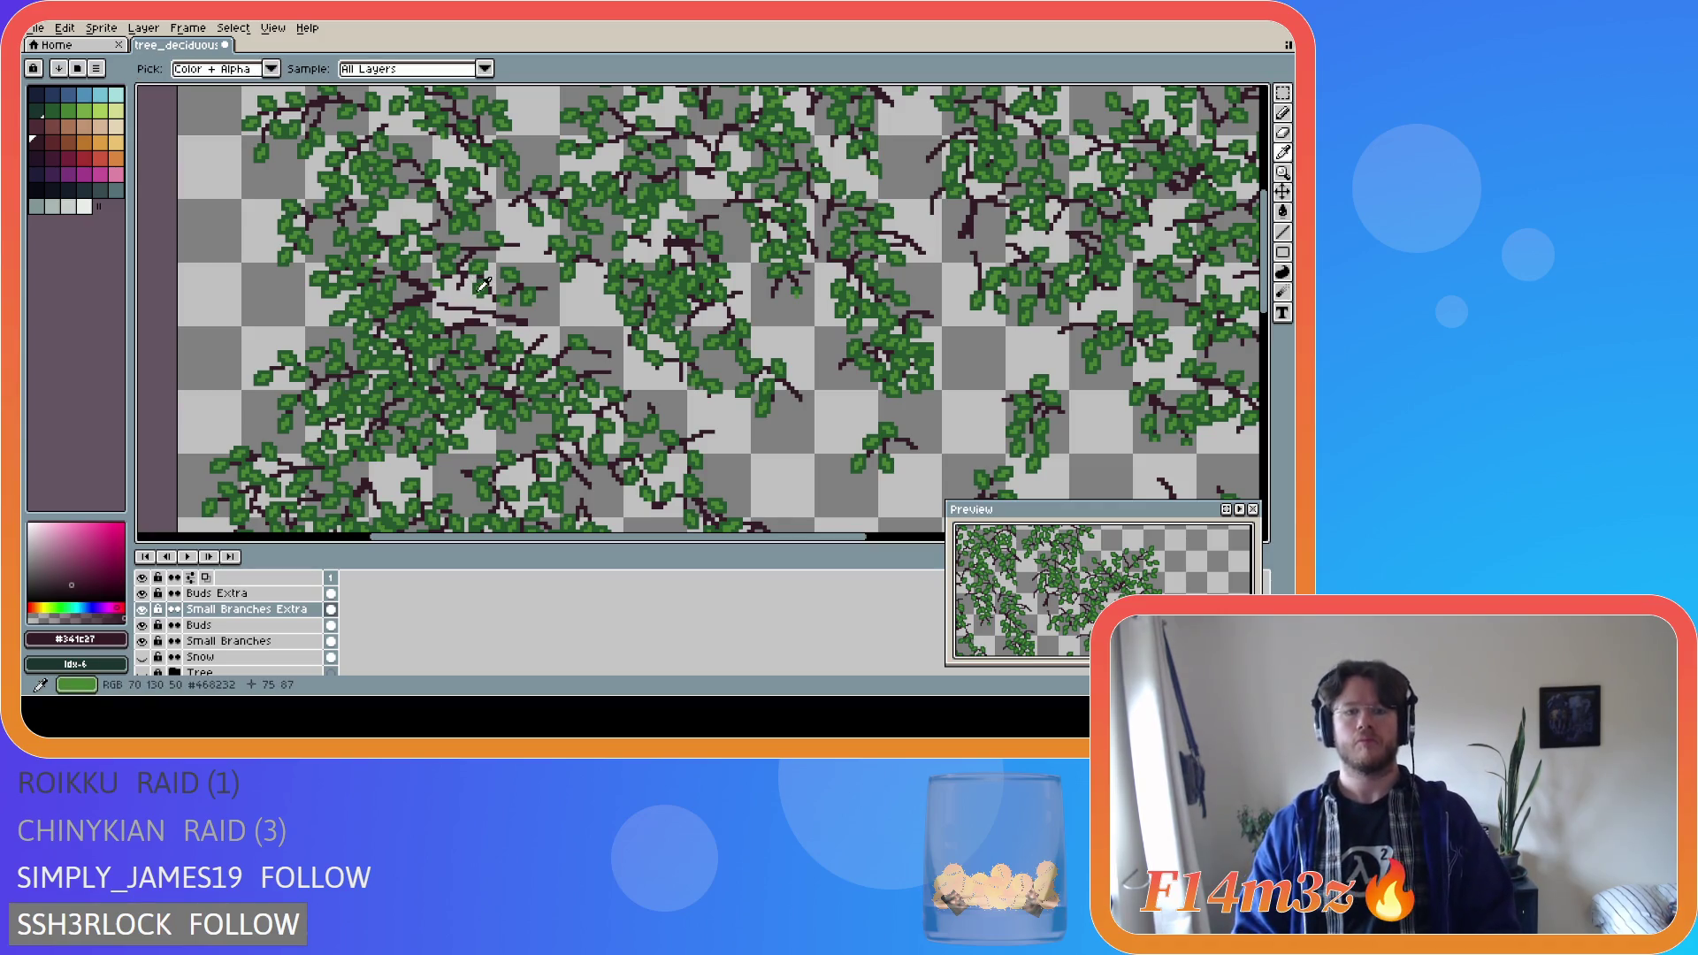
pyautogui.click(484, 284)
pyautogui.press('b')
pyautogui.press('Up')
pyautogui.scroll(2, 450, 307)
pyautogui.press('e')
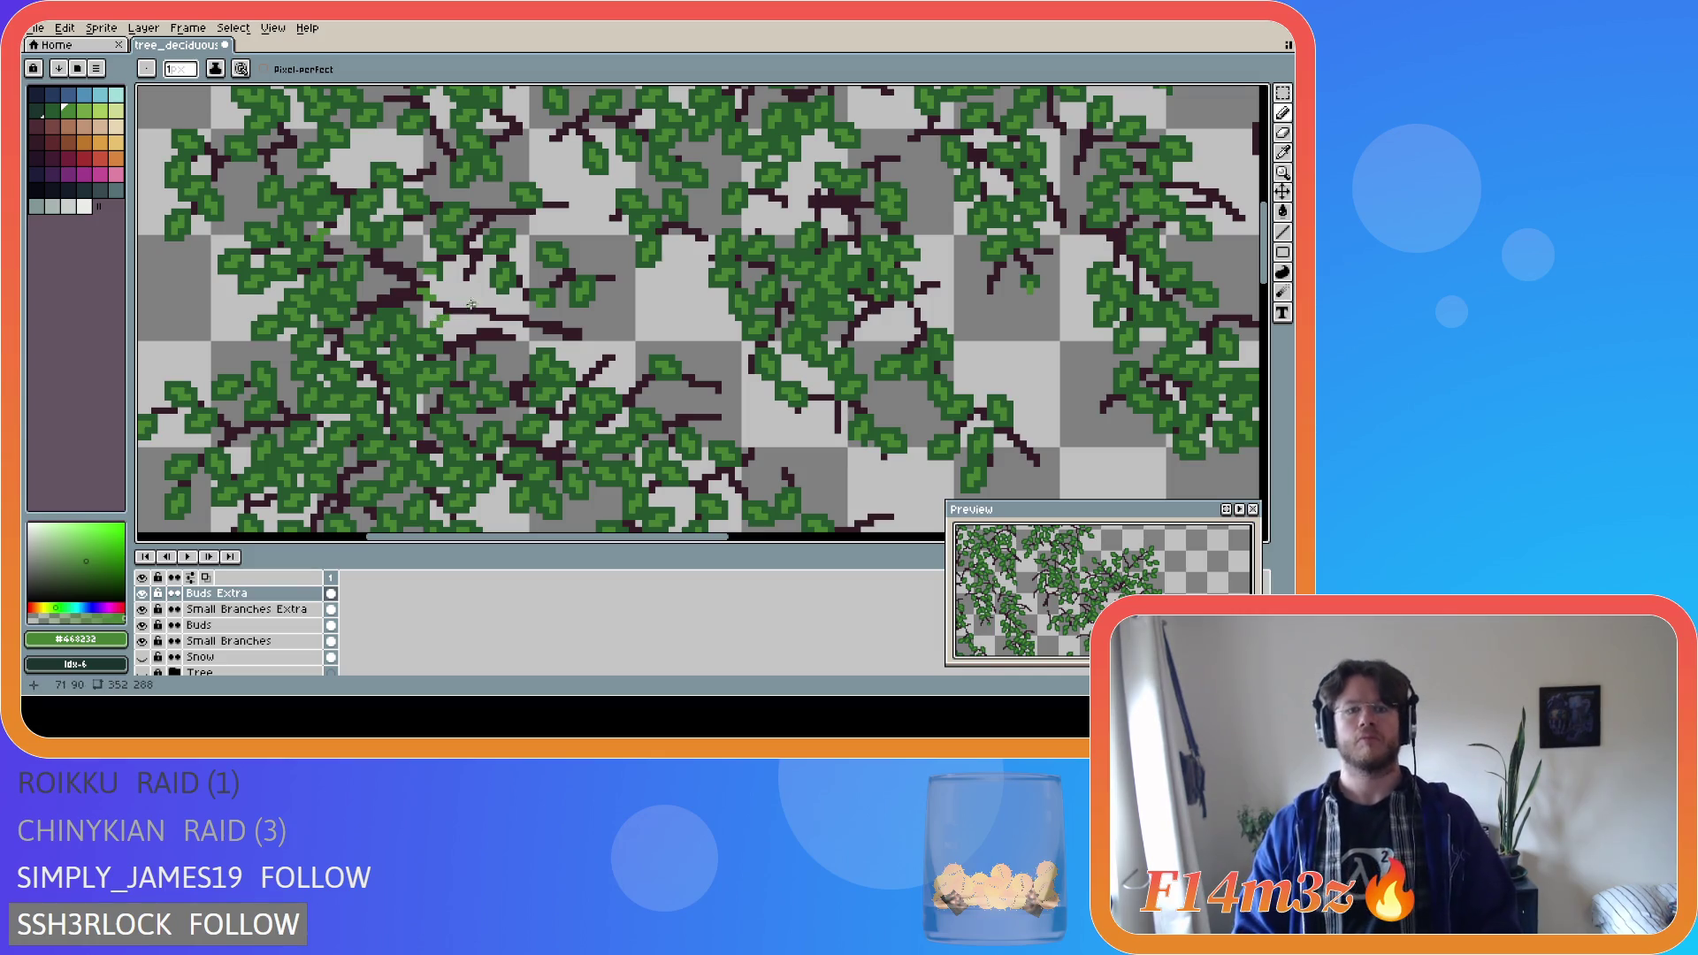
pyautogui.click(471, 302)
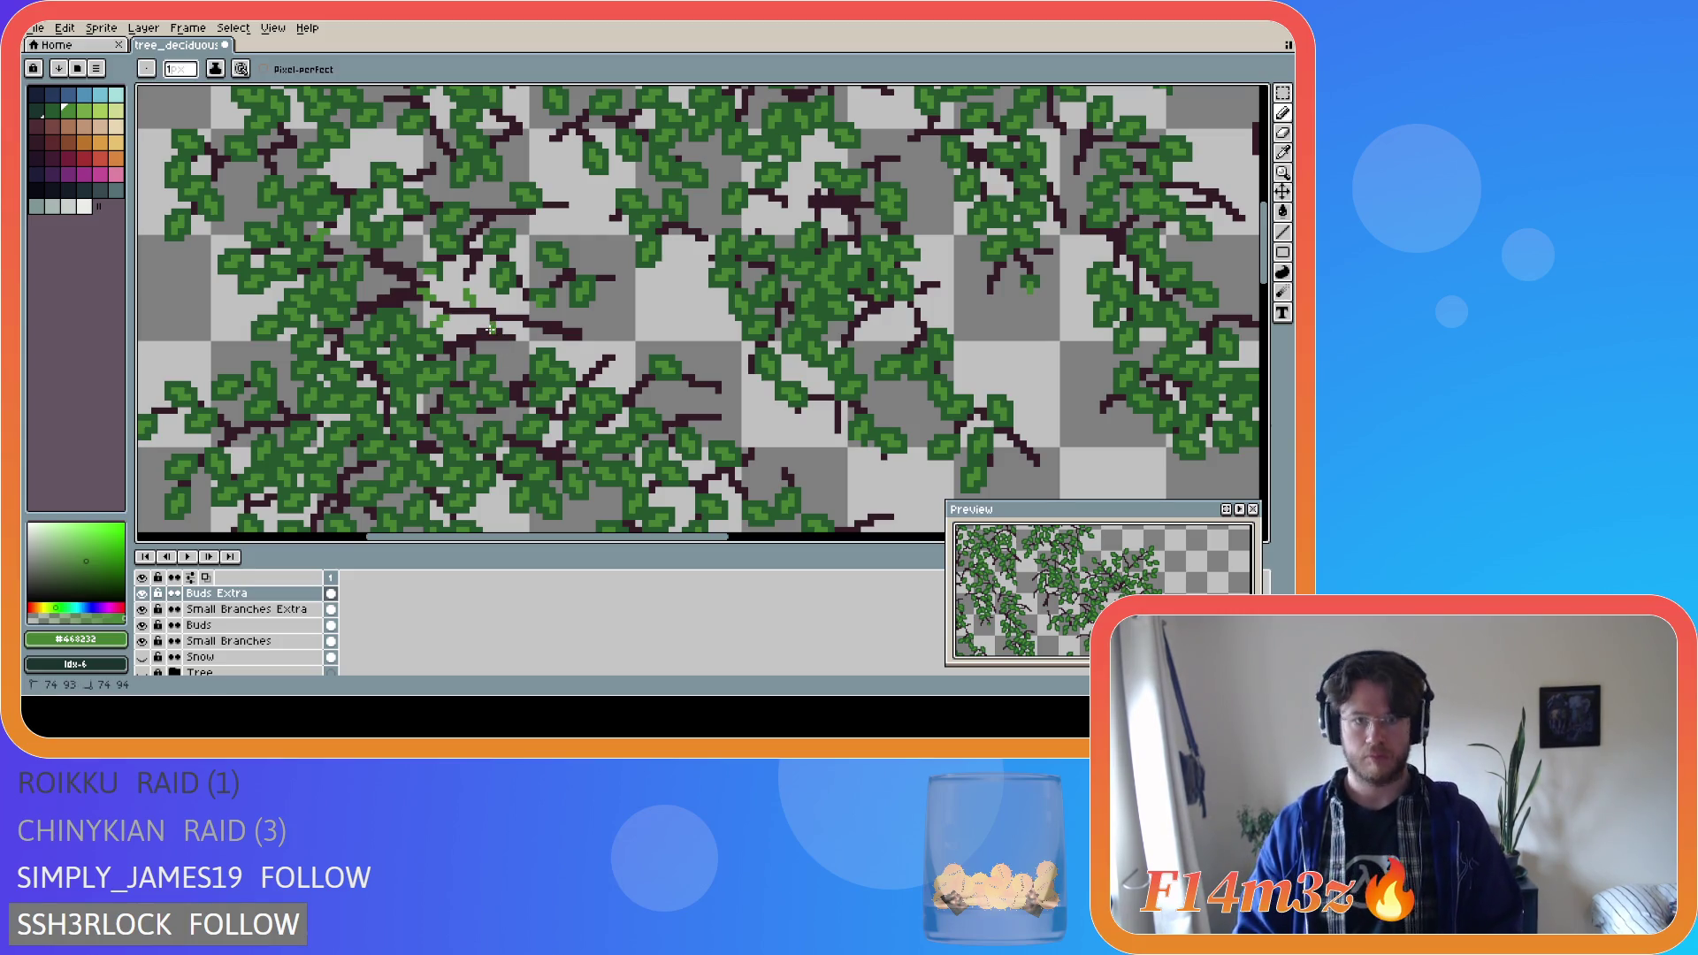
pyautogui.moveTo(485, 336); pyautogui.dragTo(488, 339)
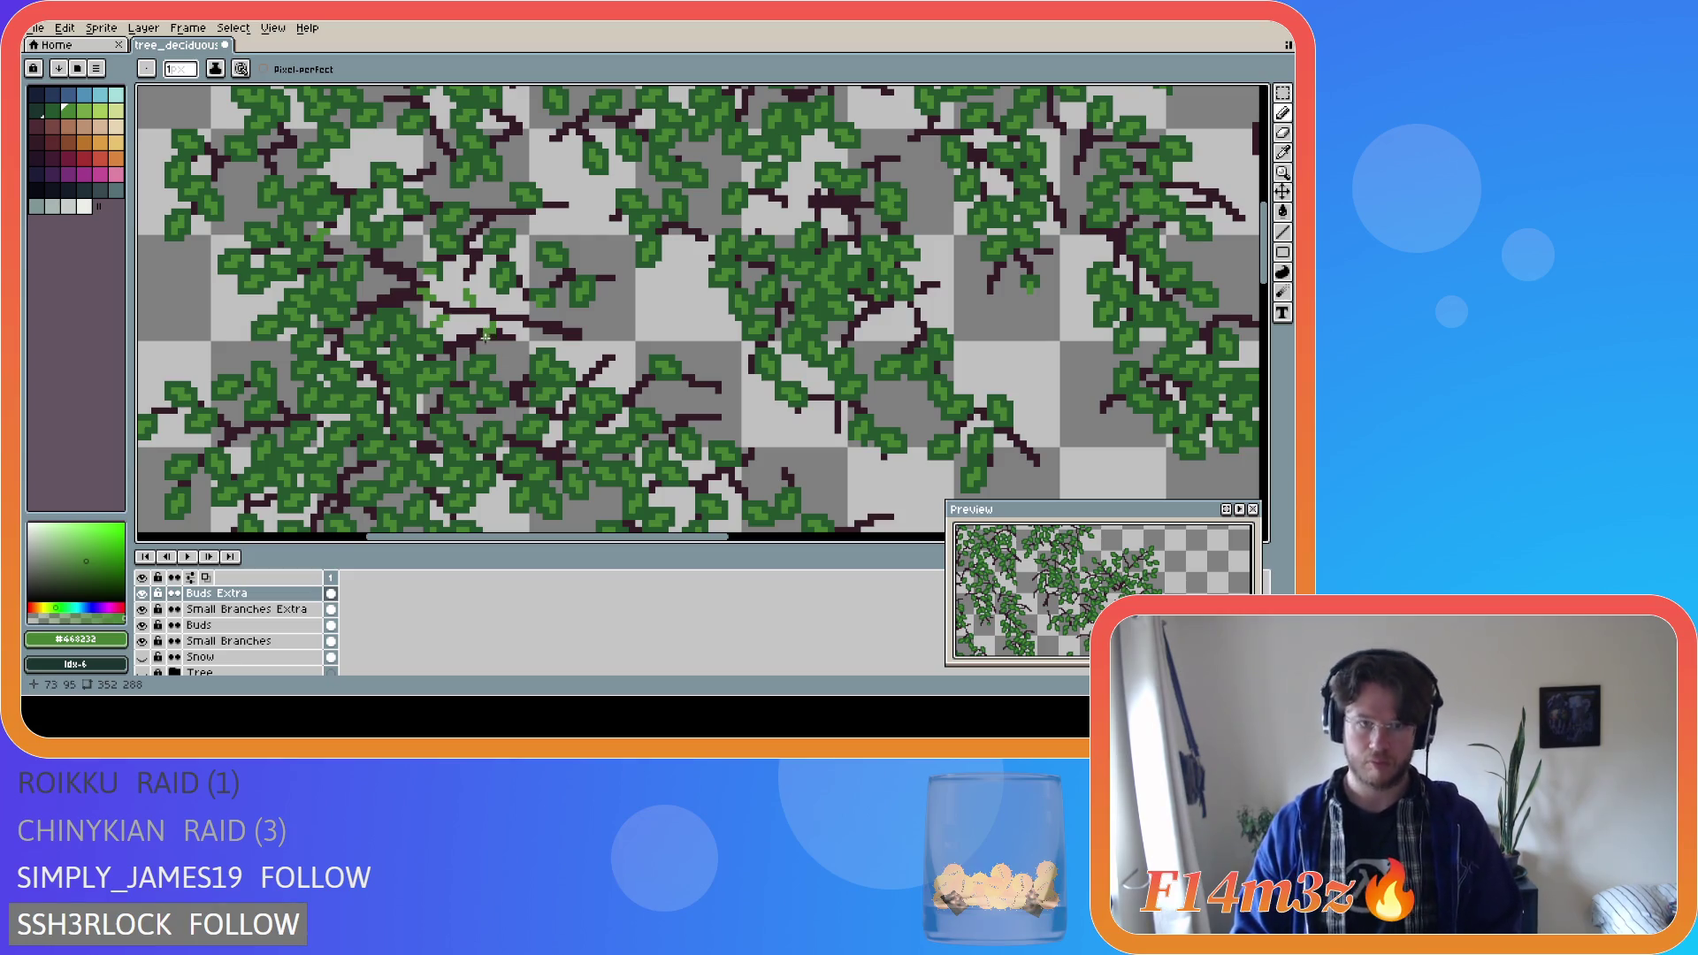
pyautogui.click(528, 312)
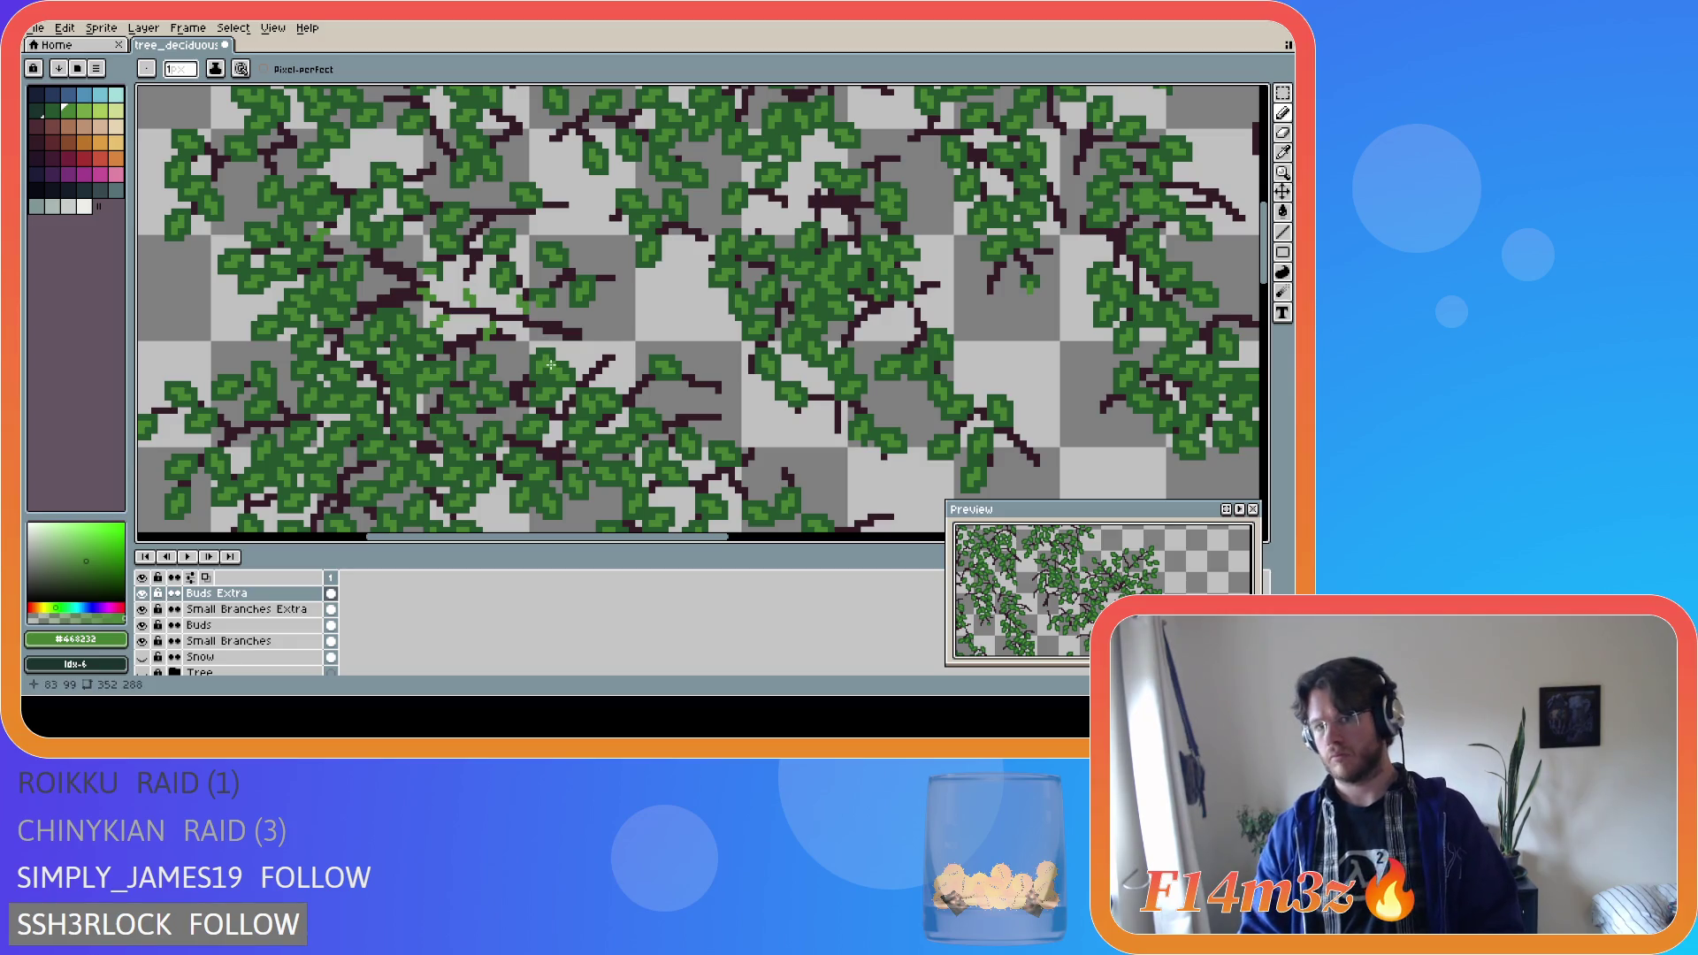
pyautogui.press('v')
pyautogui.press('b')
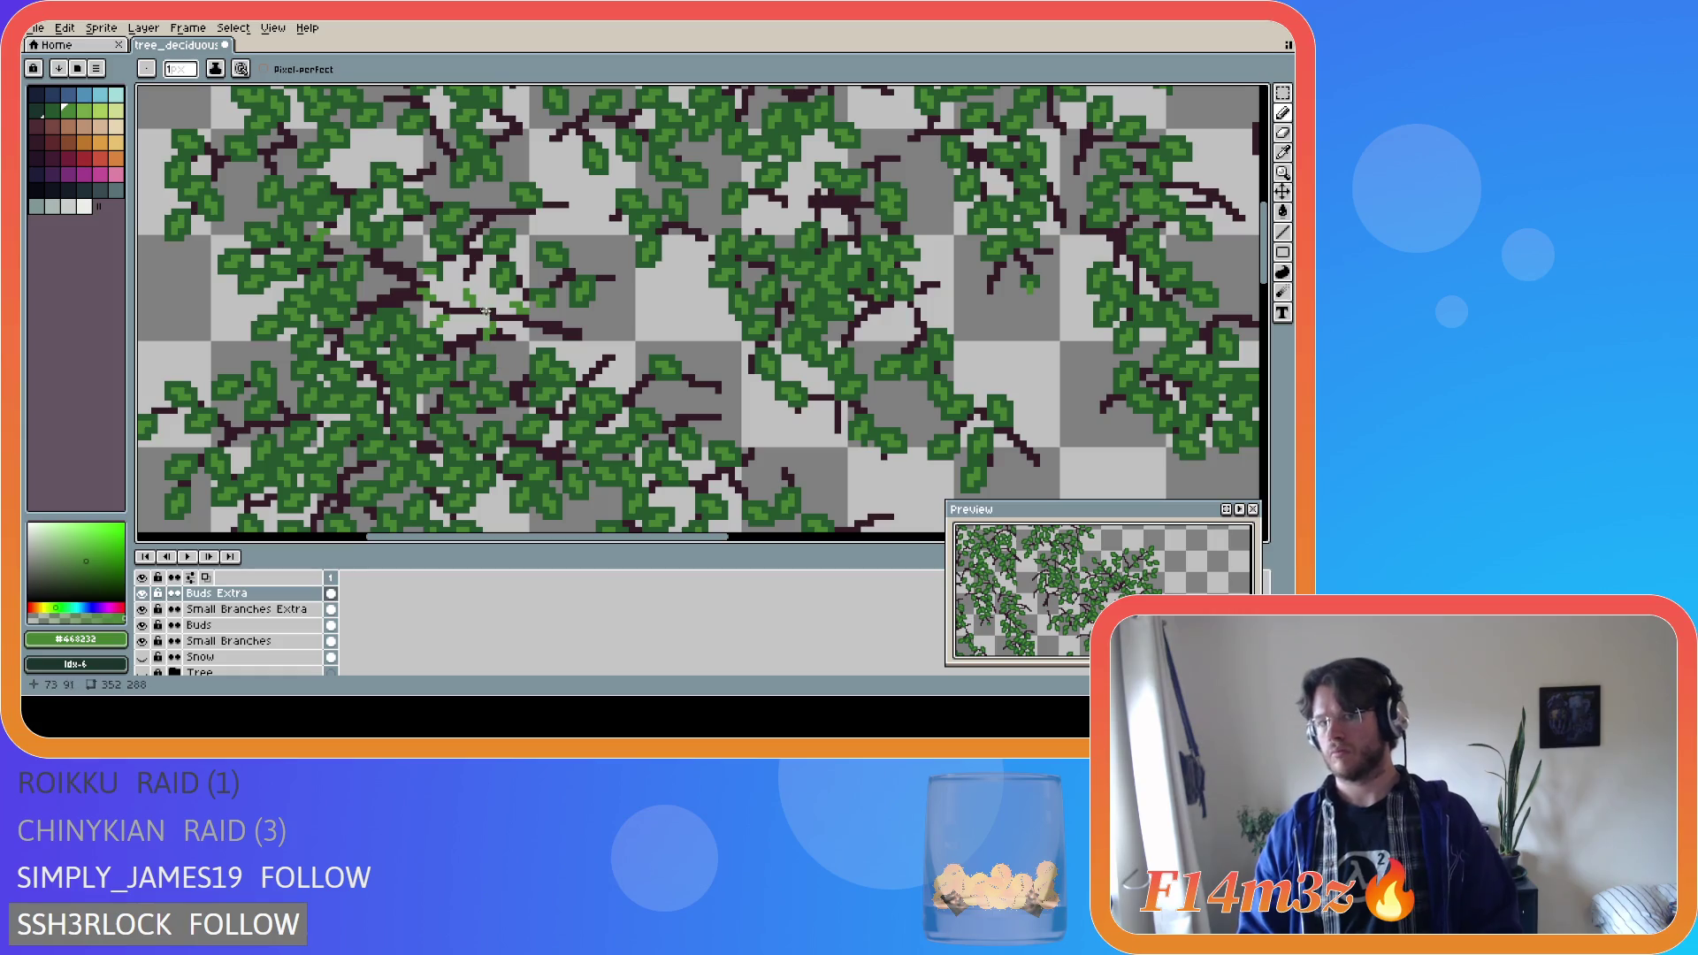
pyautogui.press('i')
pyautogui.click(497, 270)
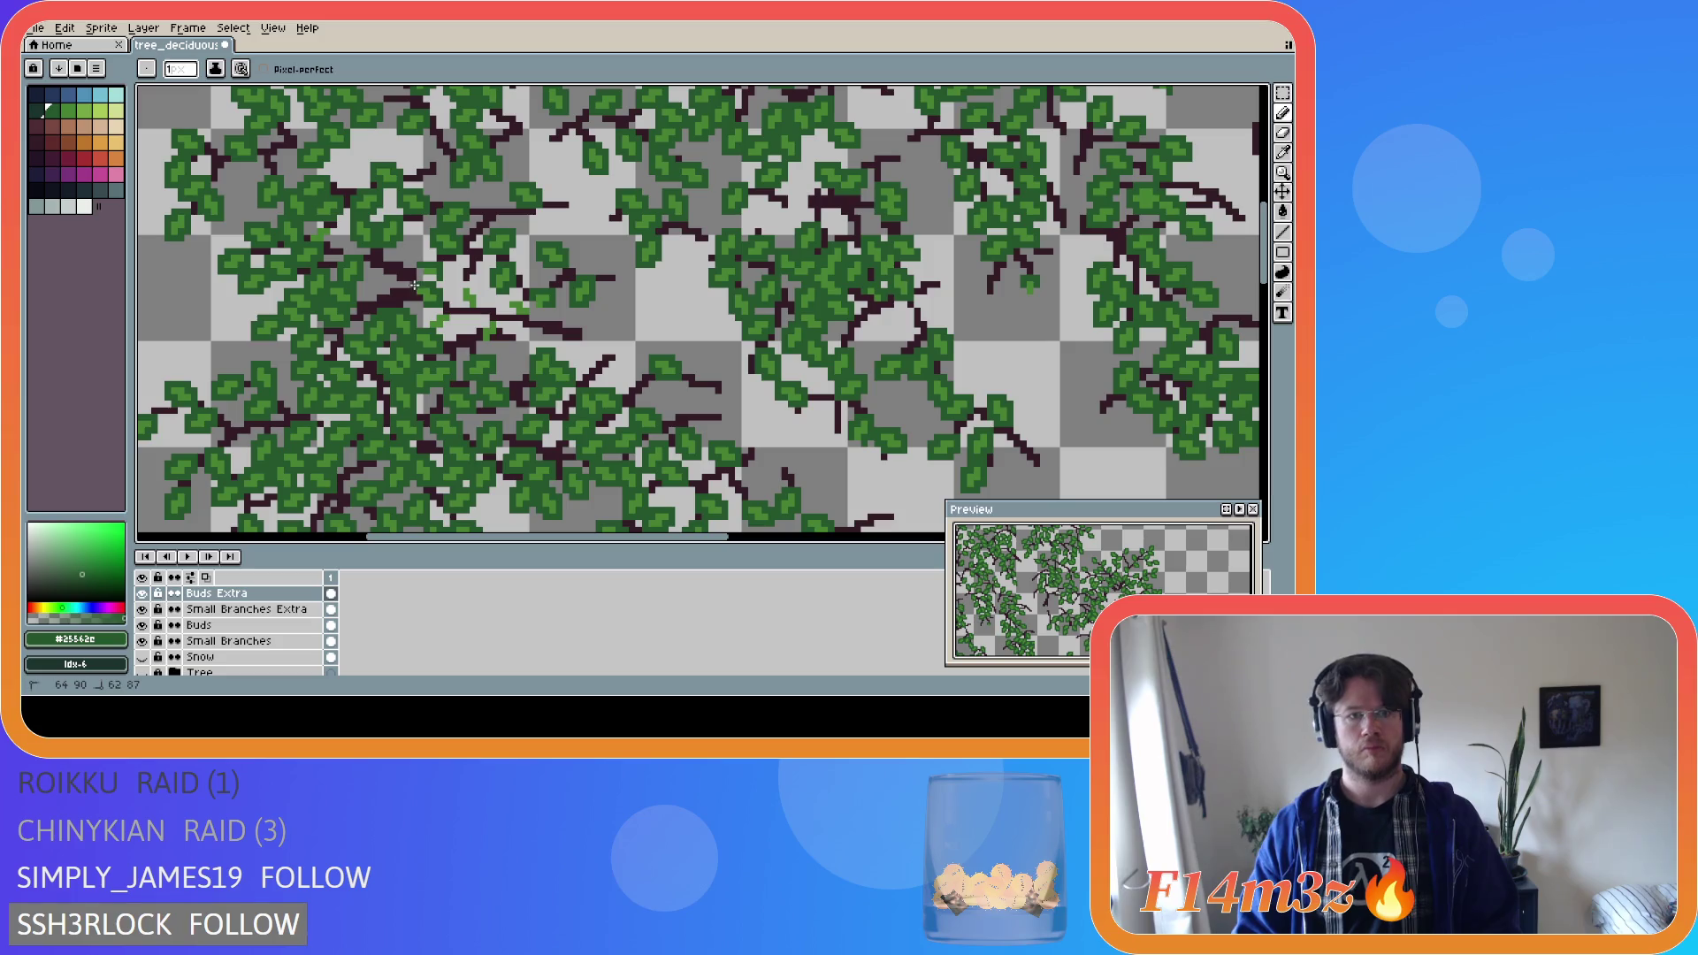
pyautogui.keyDown('shift'); pyautogui.click(427, 319); pyautogui.keyUp('shift')
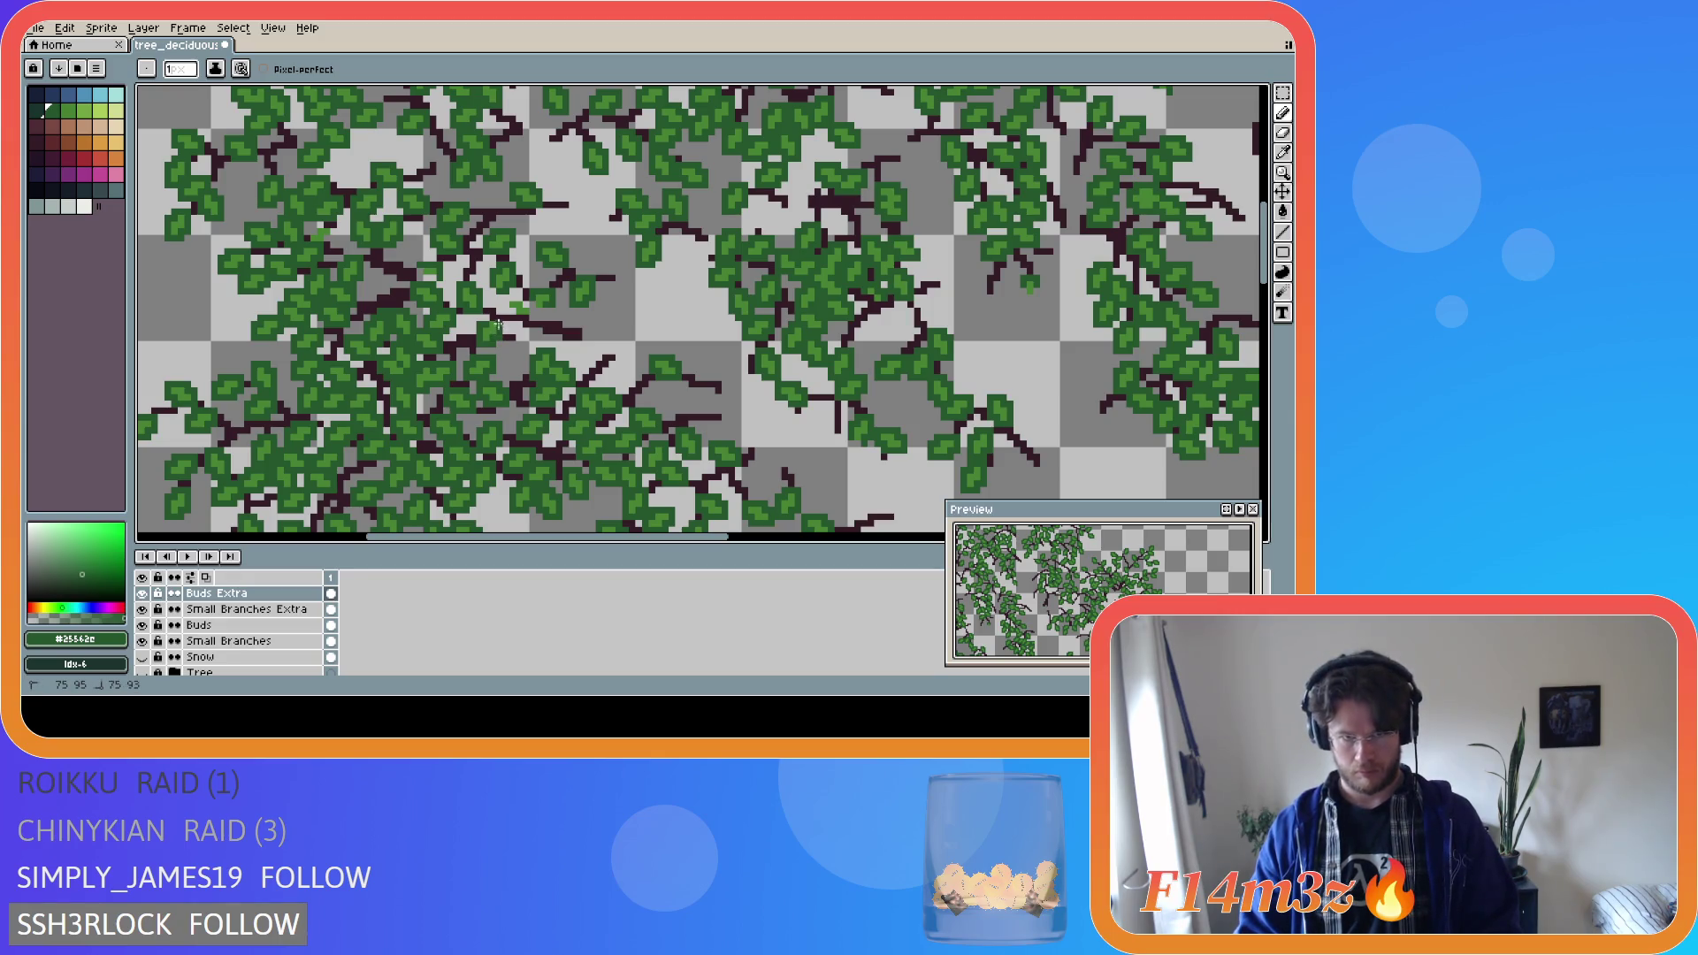
pyautogui.click(530, 318)
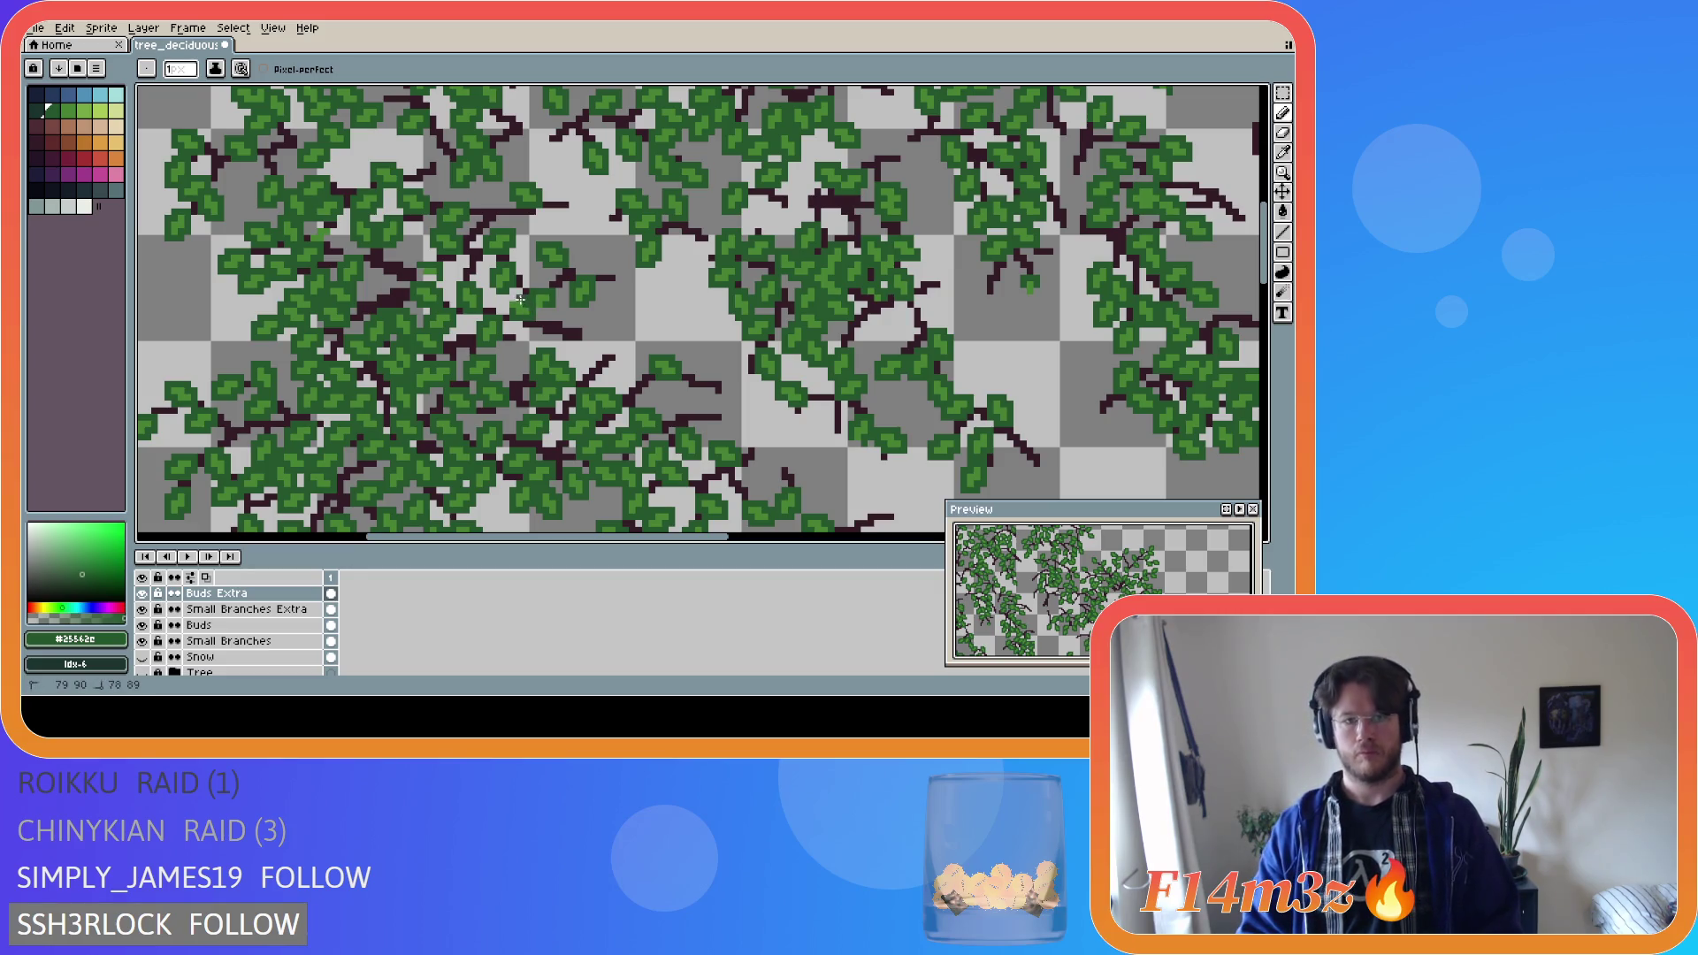
pyautogui.press('v')
pyautogui.hotkey('ctrl', 's')
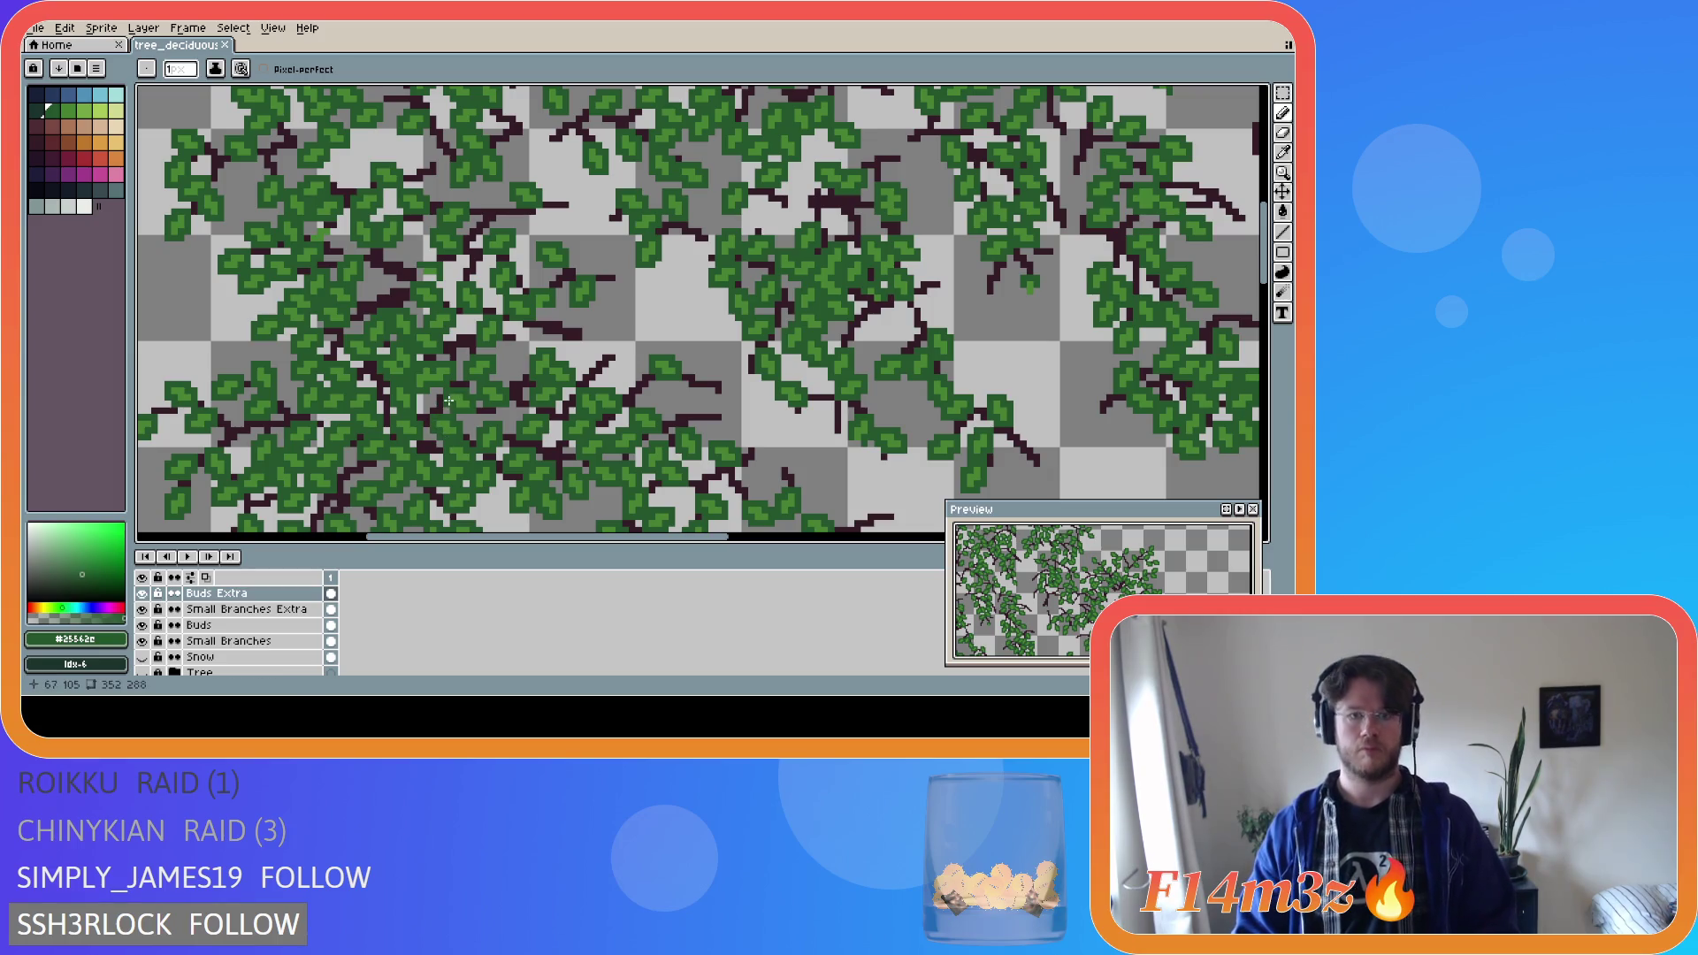
pyautogui.scroll(-1, 410, 436)
pyautogui.scroll(-1, 410, 436)
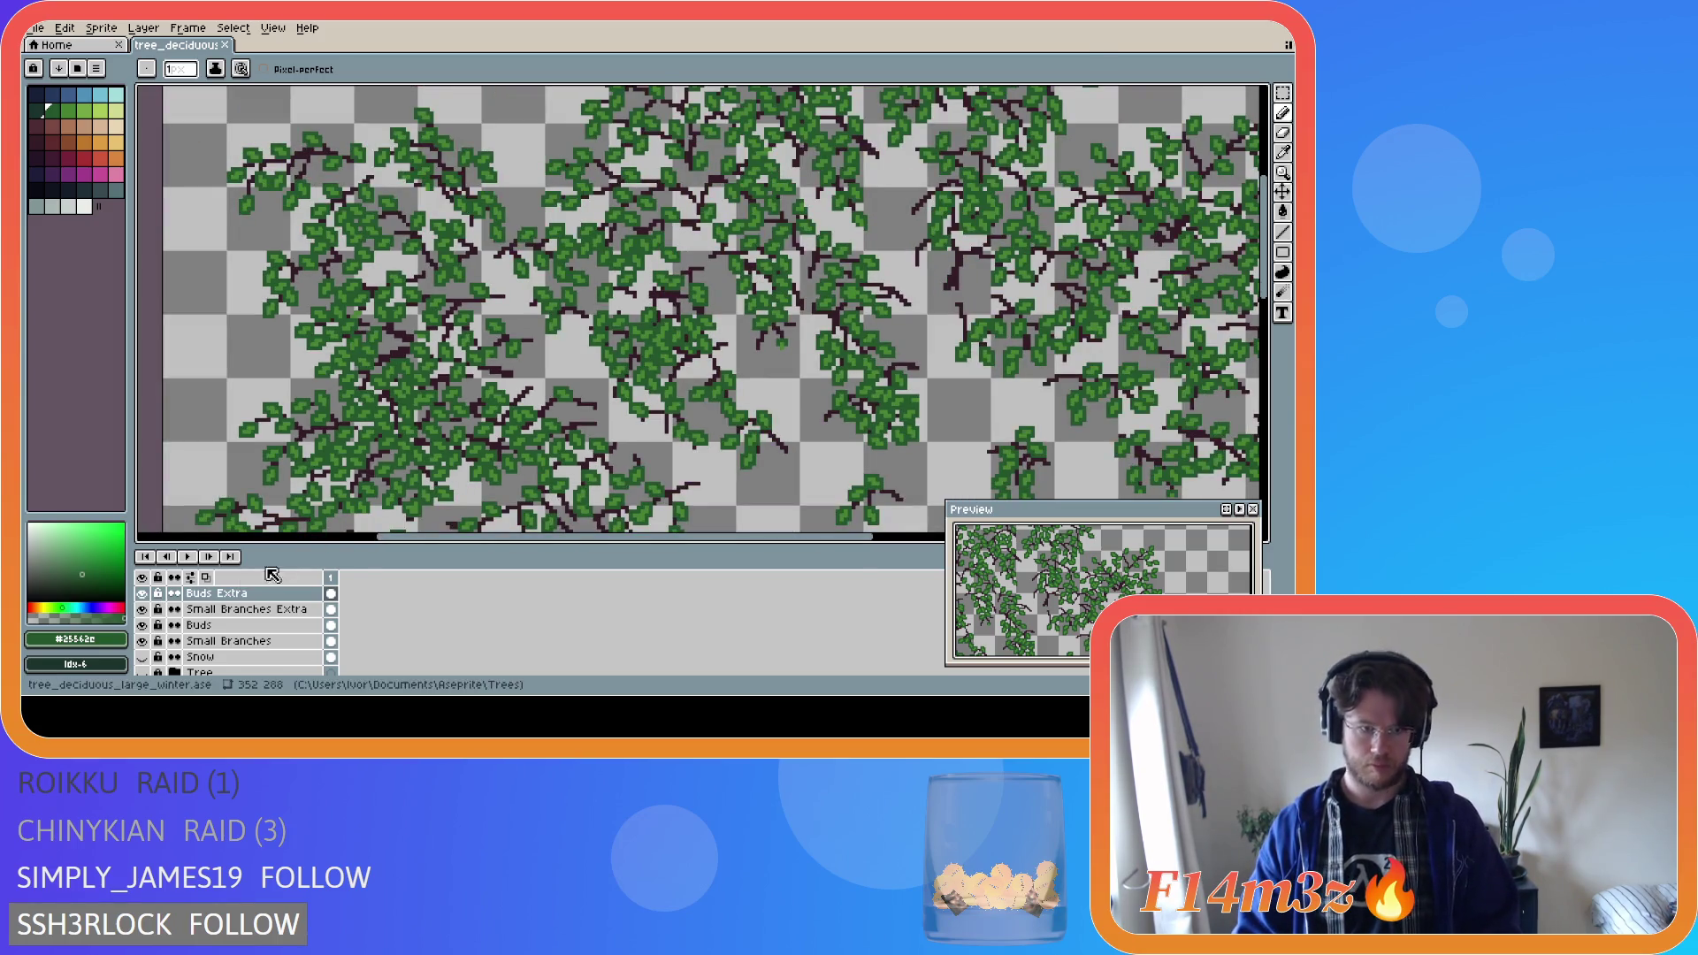
pyautogui.click(142, 672)
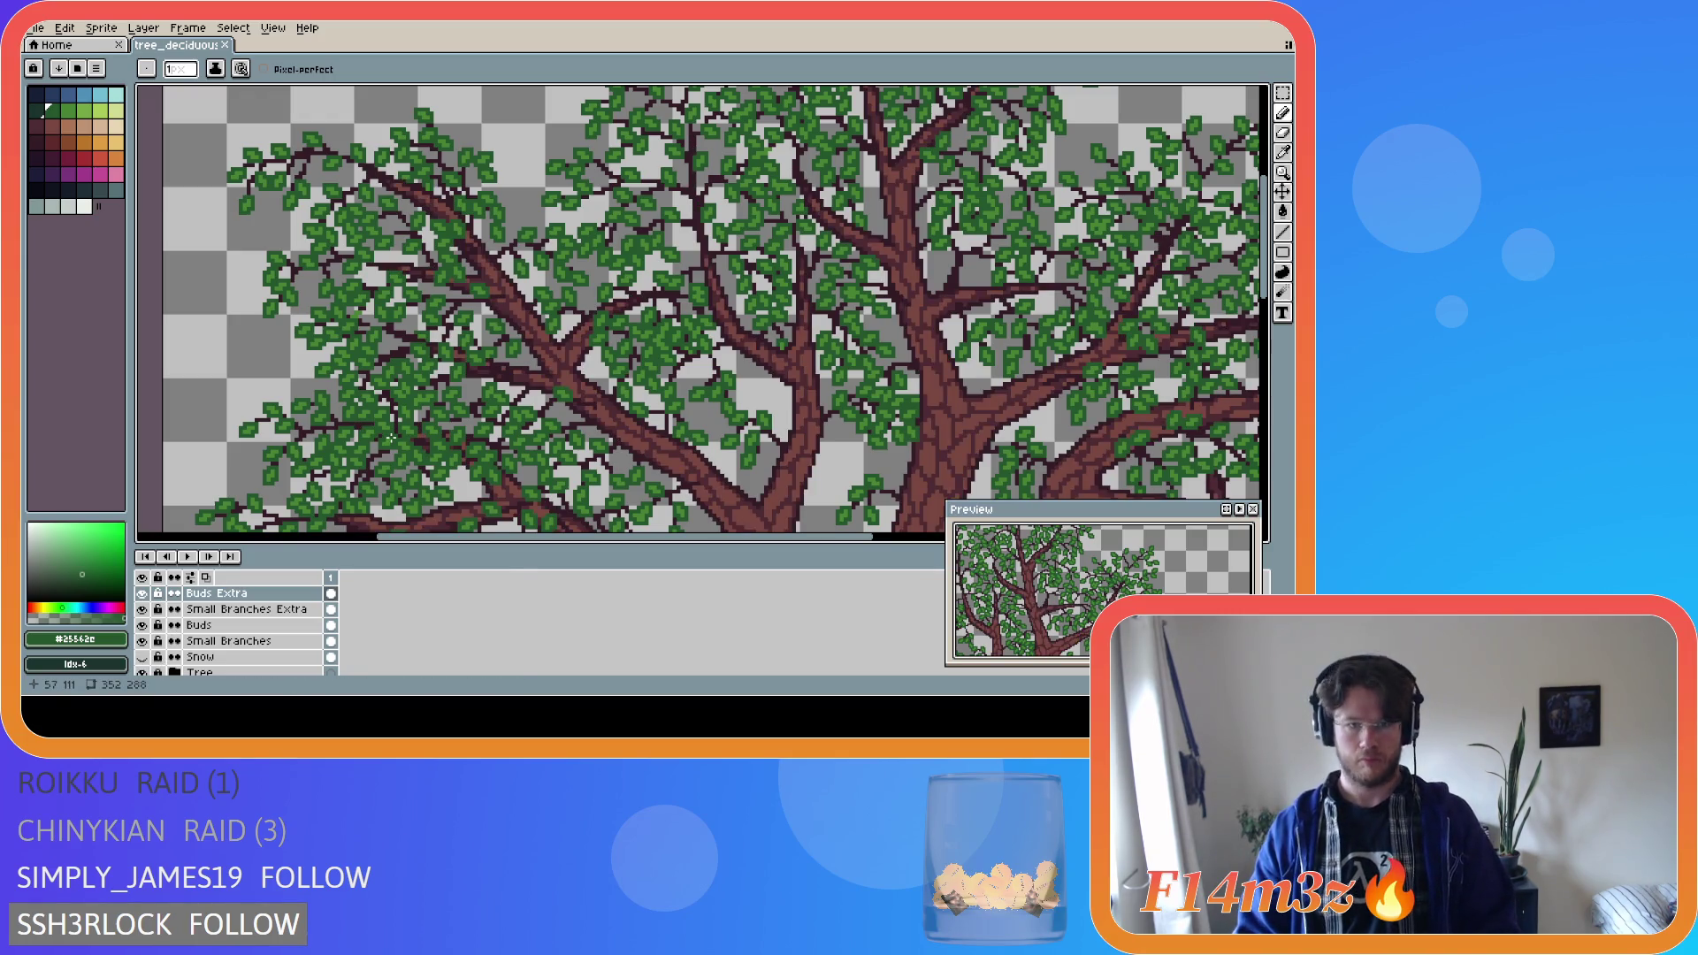
pyautogui.scroll(-2, 397, 416)
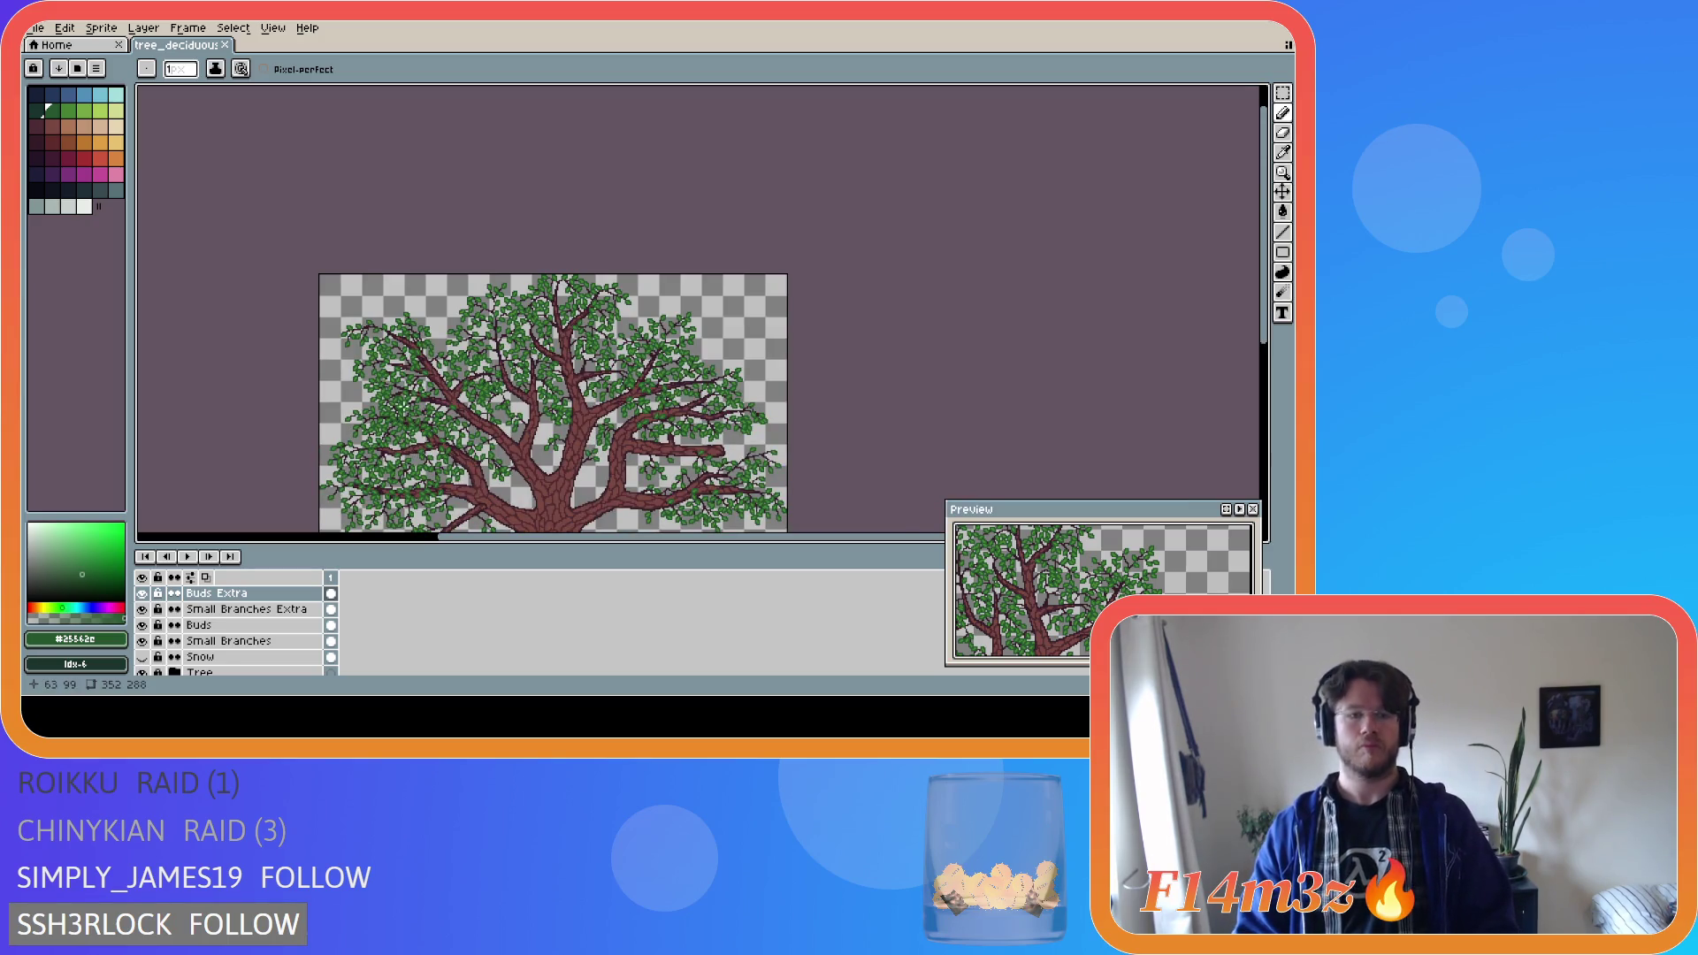
pyautogui.scroll(4, 405, 402)
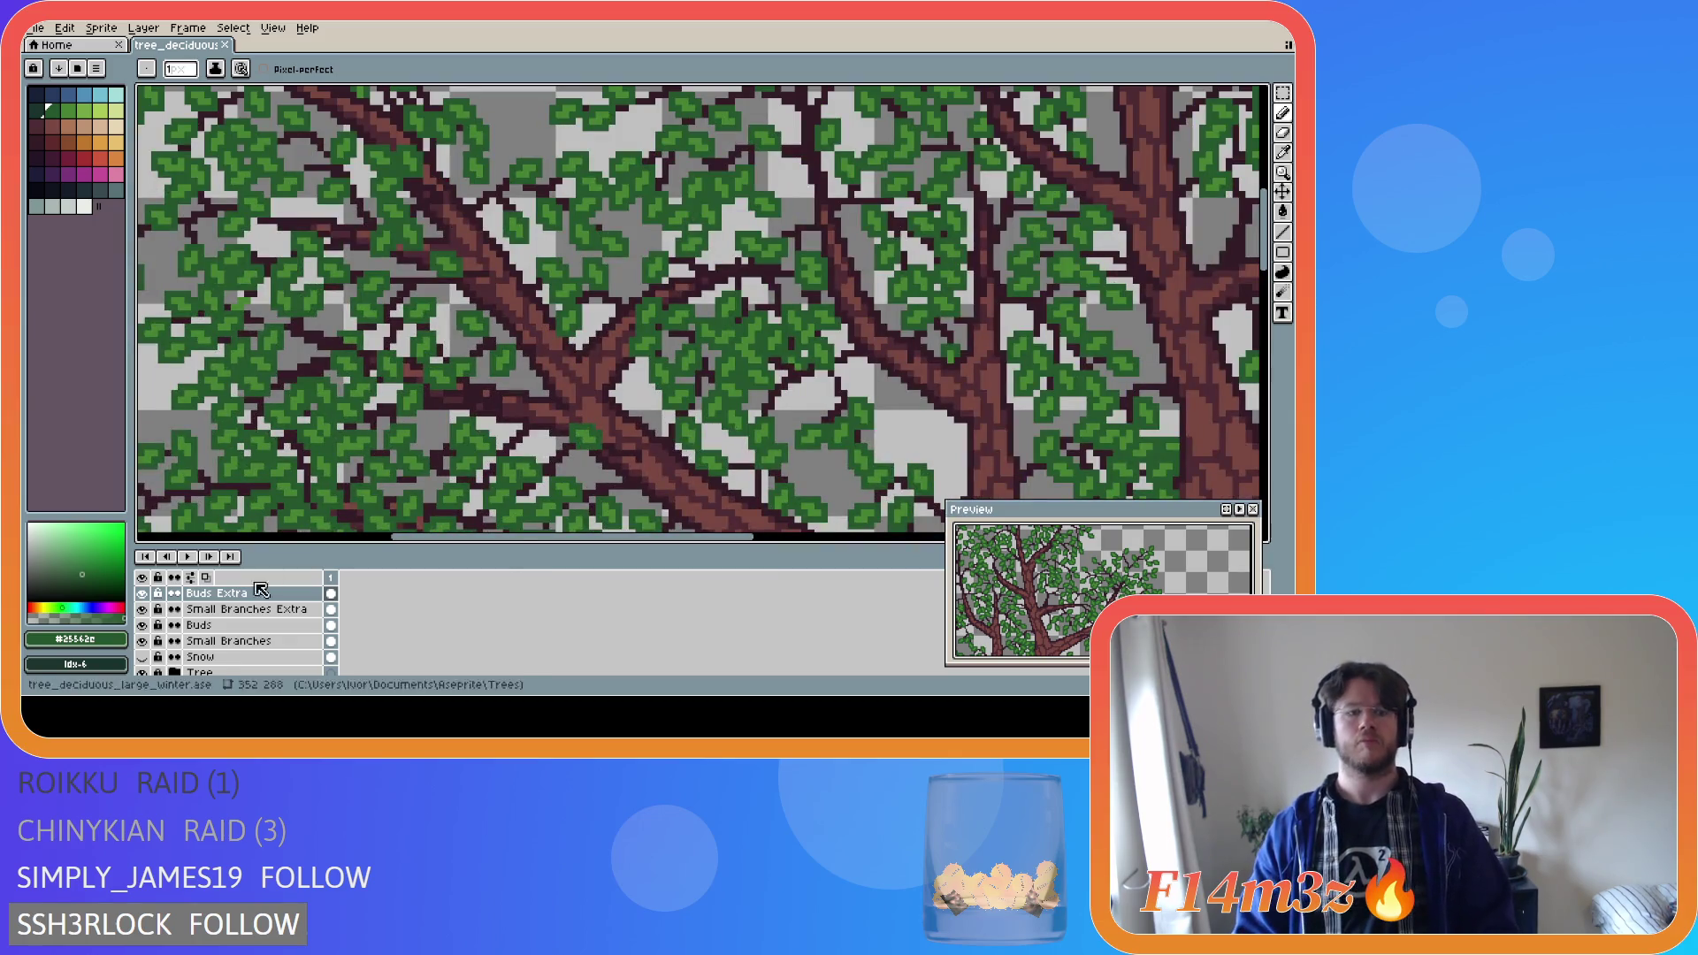
pyautogui.click(144, 594)
pyautogui.click(143, 594)
pyautogui.click(143, 593)
pyautogui.click(144, 593)
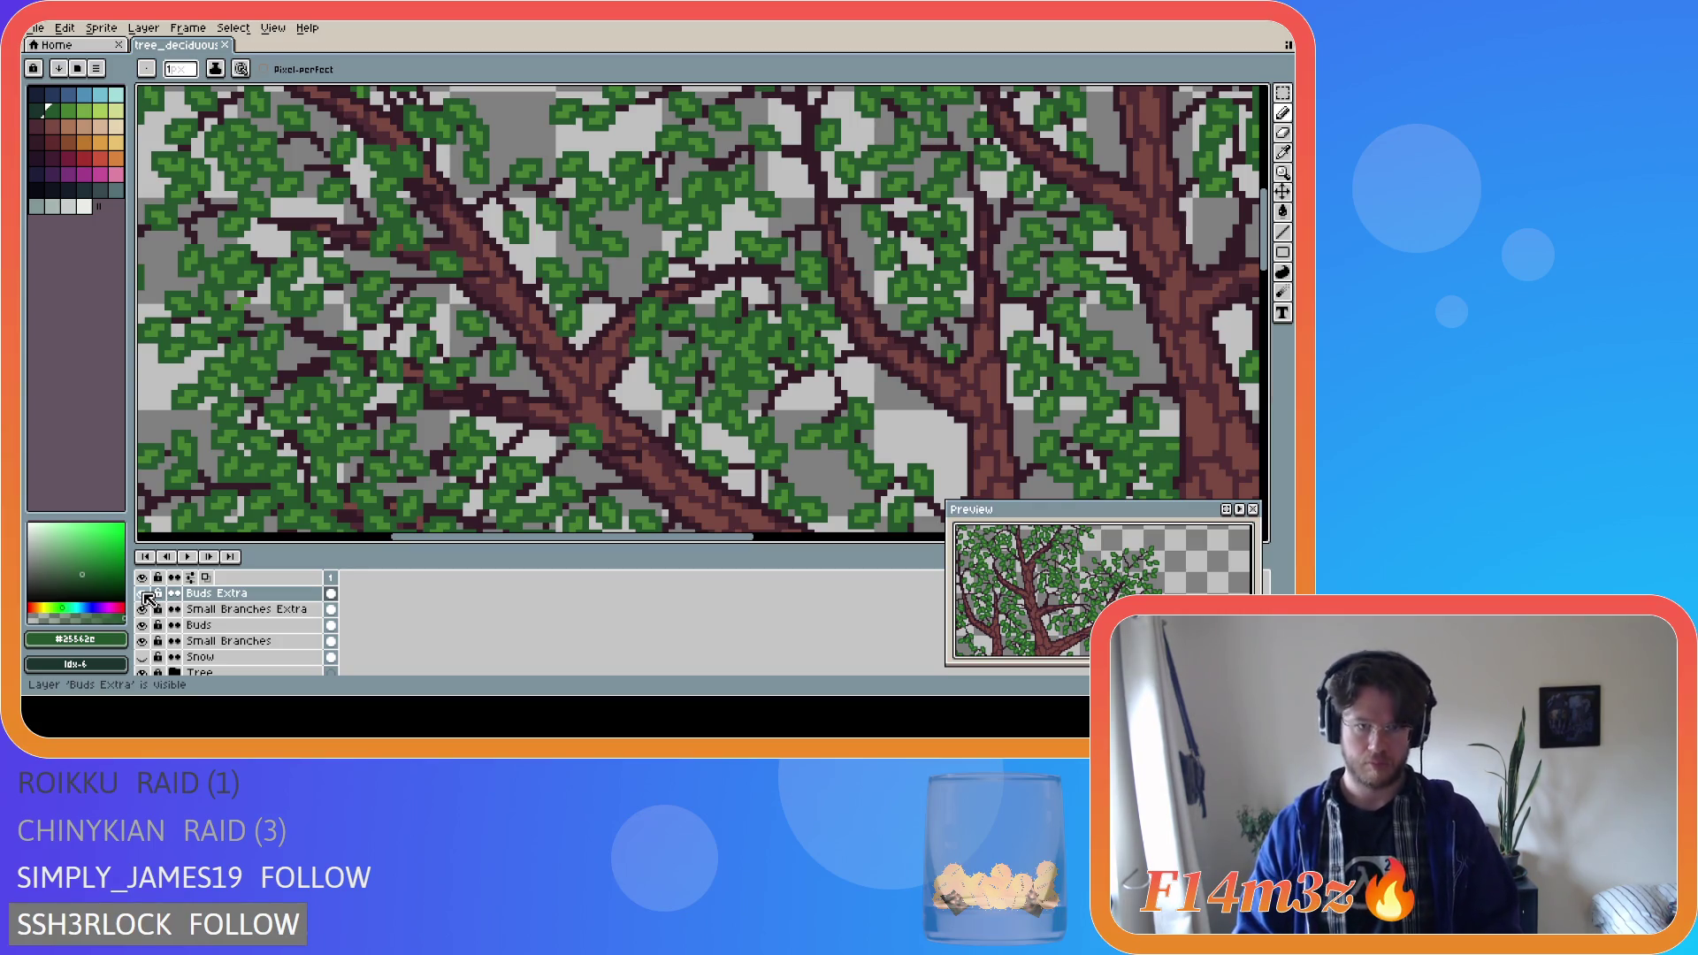
pyautogui.click(144, 674)
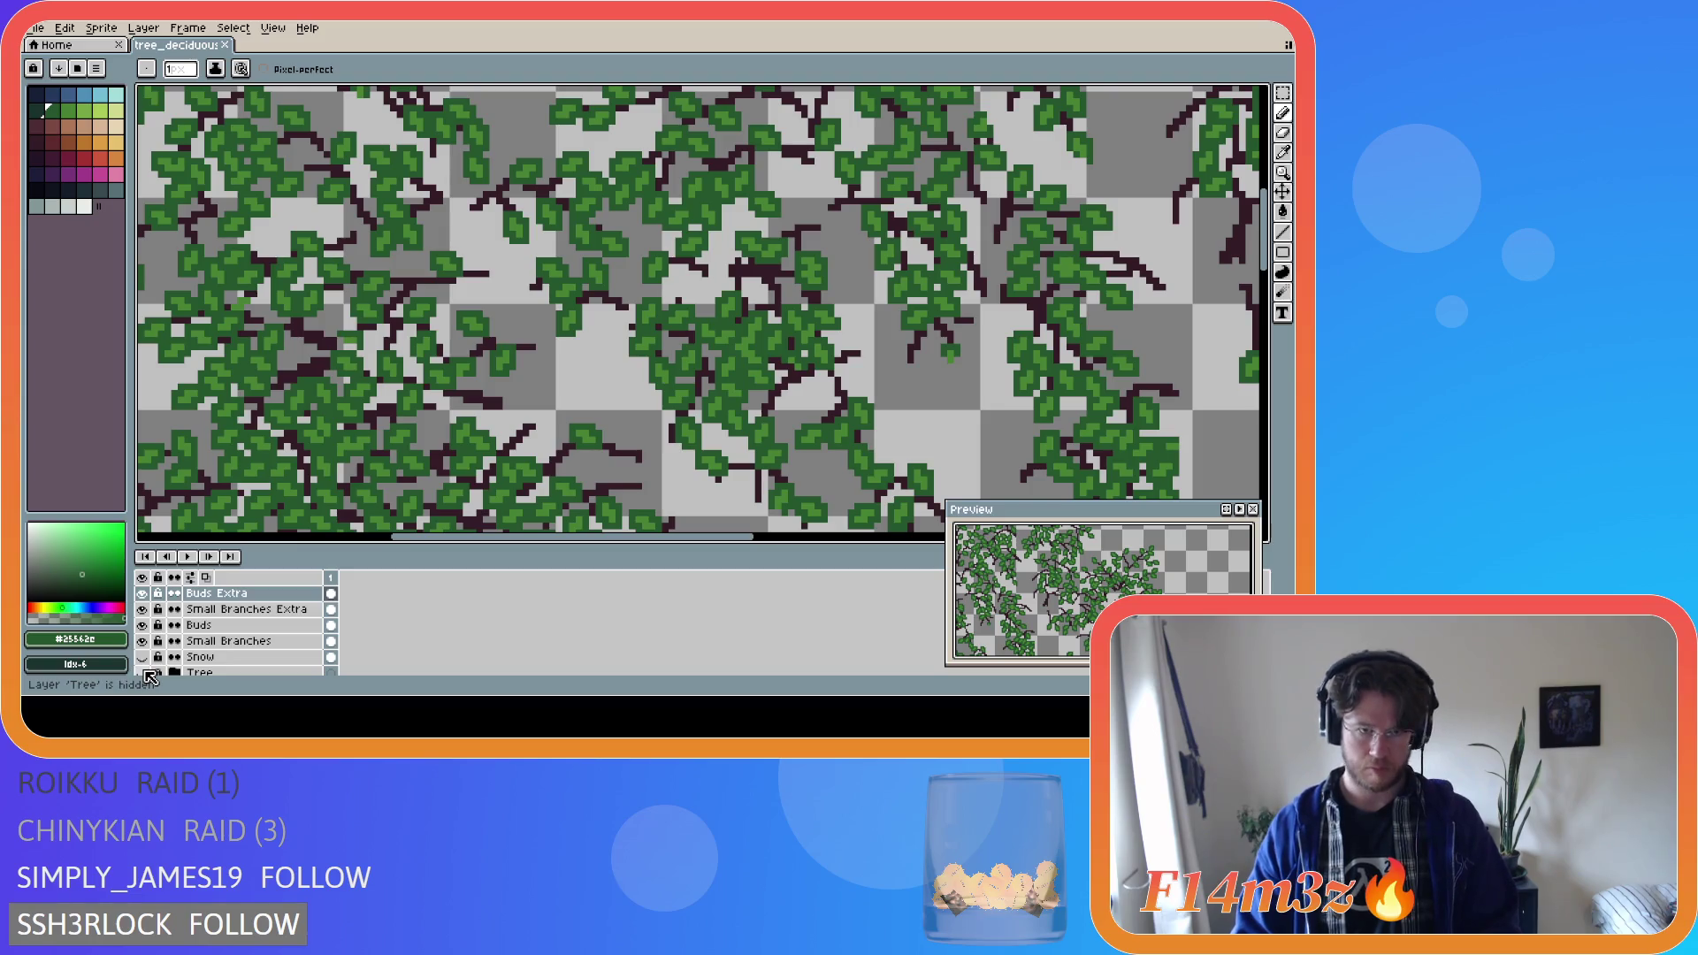
pyautogui.click(142, 593)
pyautogui.click(142, 593)
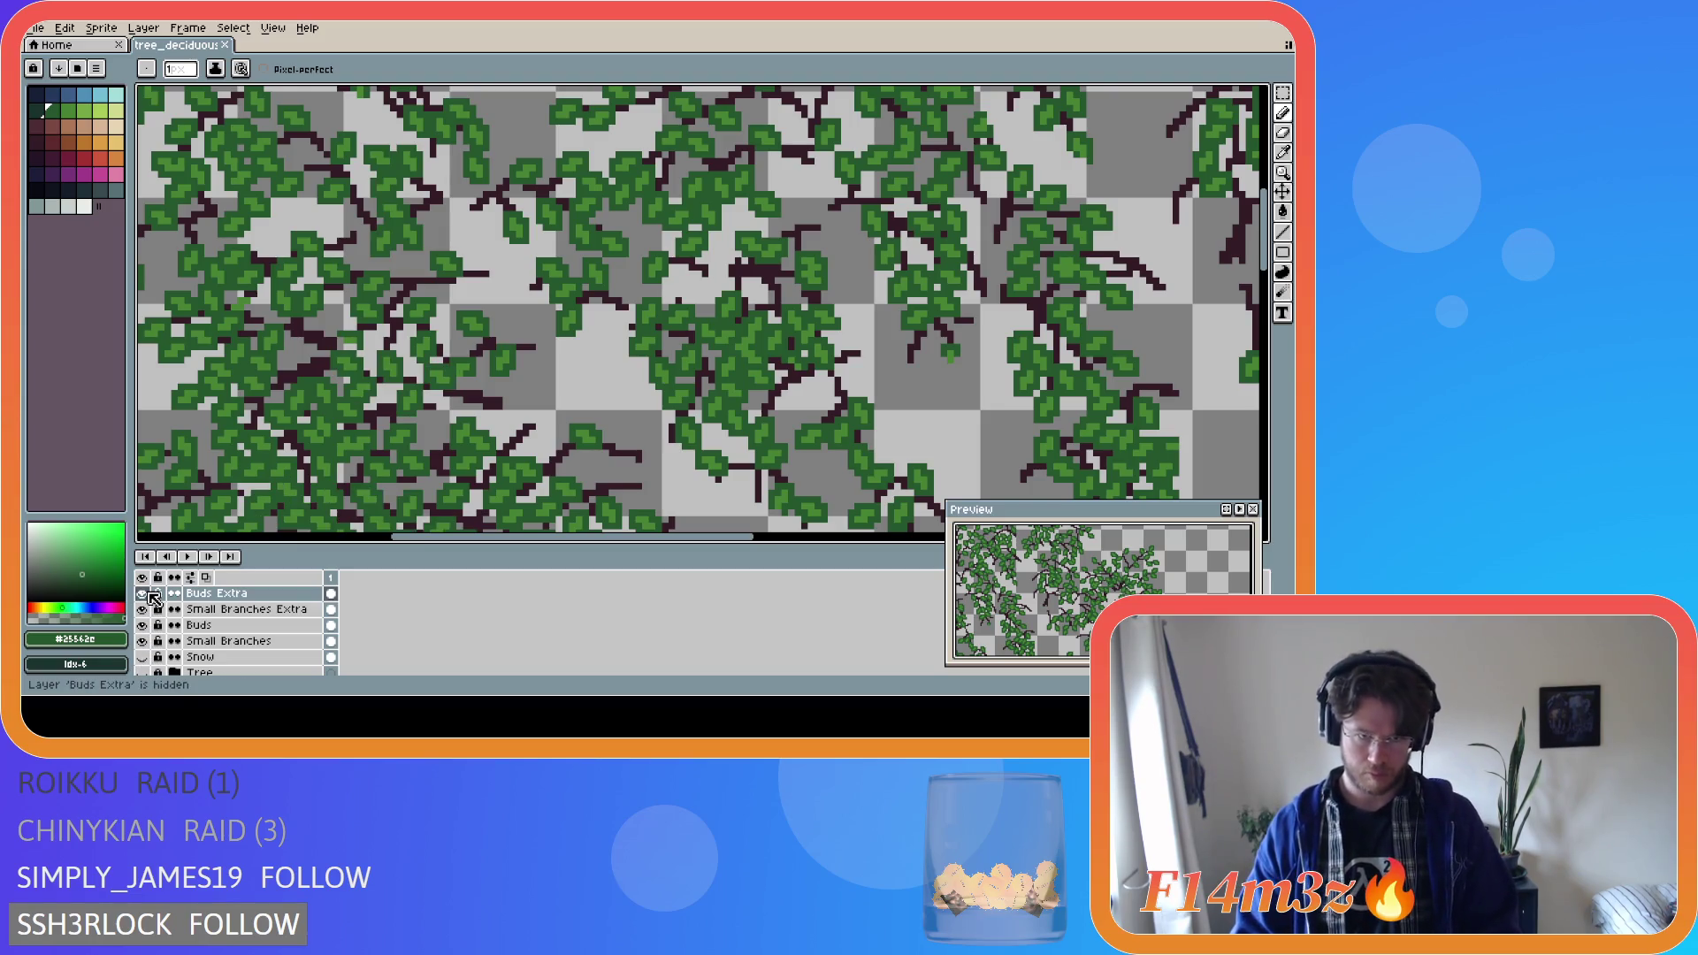
pyautogui.click(150, 595)
pyautogui.click(151, 596)
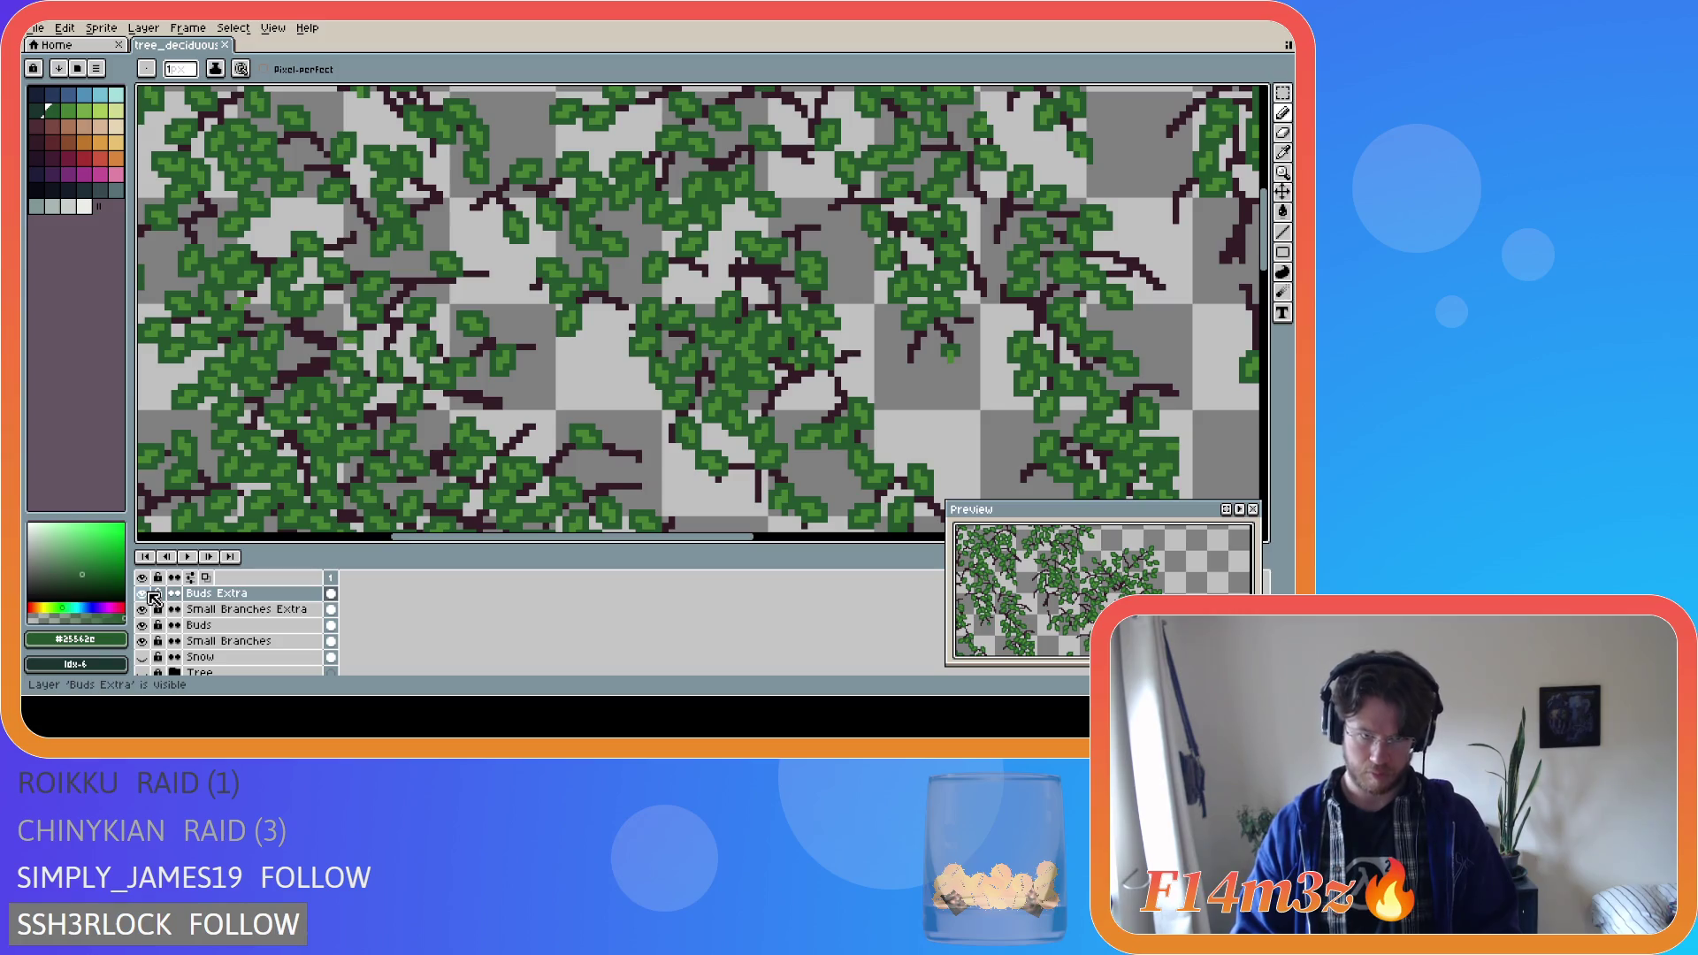
pyautogui.click(153, 599)
pyautogui.click(153, 599)
pyautogui.click(154, 599)
pyautogui.click(153, 599)
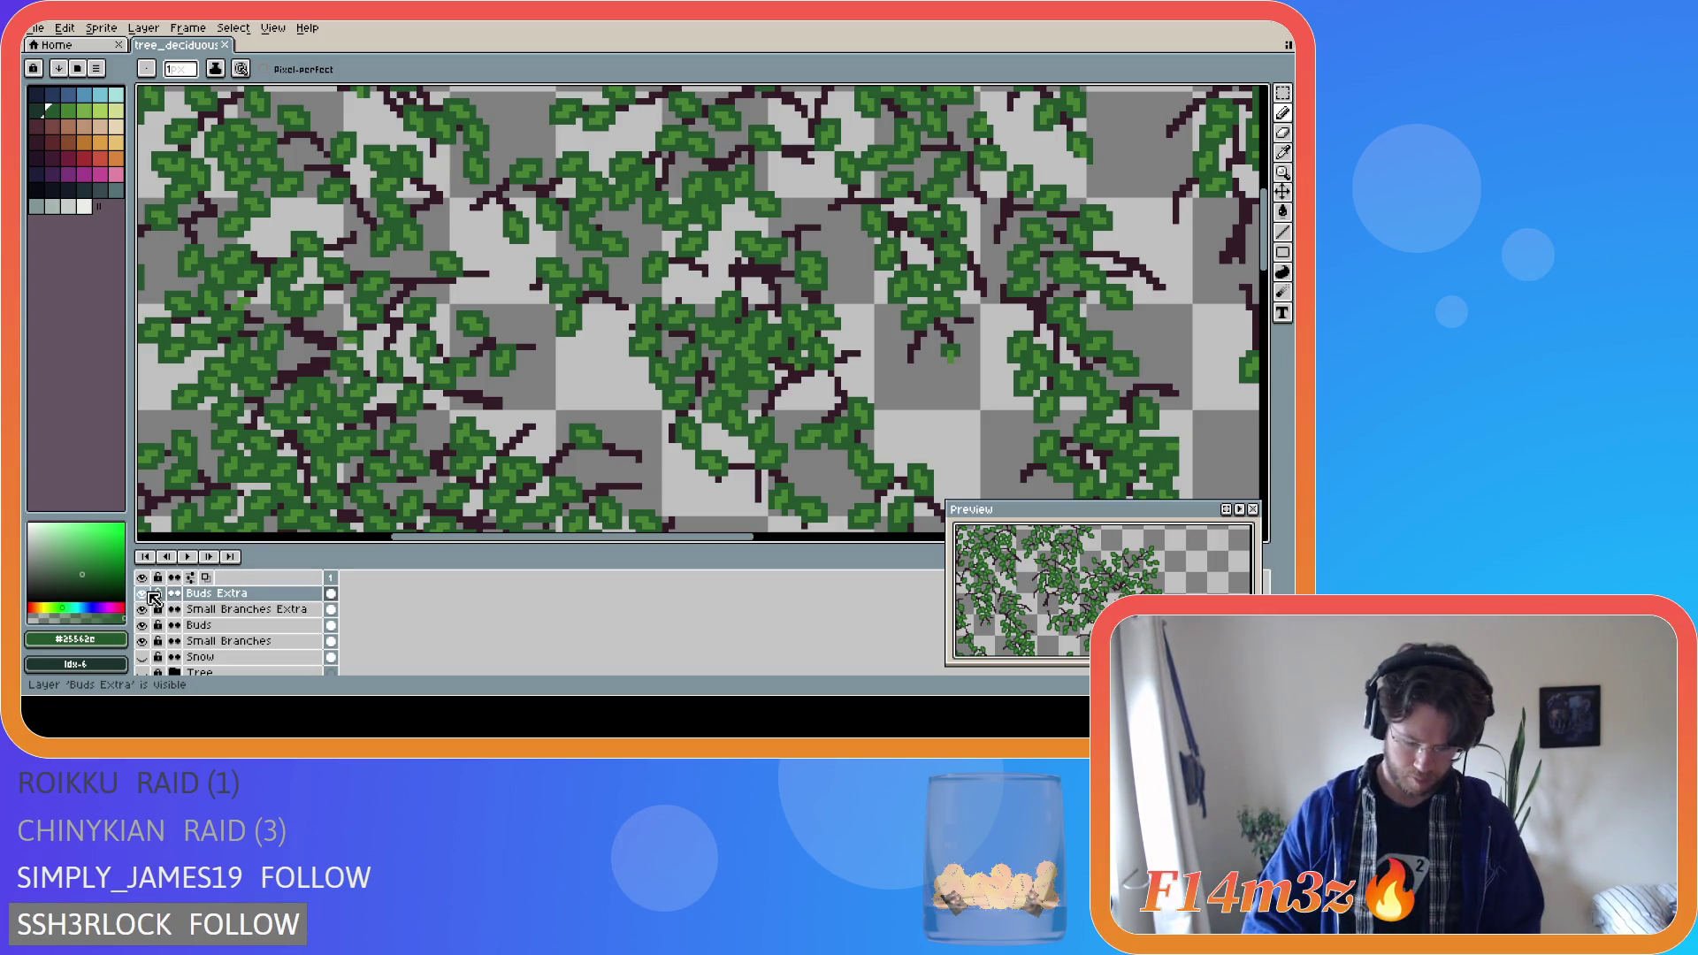
pyautogui.press('m')
# Briefly select and deselect a leaf patch, then sample the light and dark leaf greens.
pyautogui.moveTo(378, 353); pyautogui.dragTo(403, 387)
pyautogui.click(398, 370)
pyautogui.hotkey('ctrl', 'd')
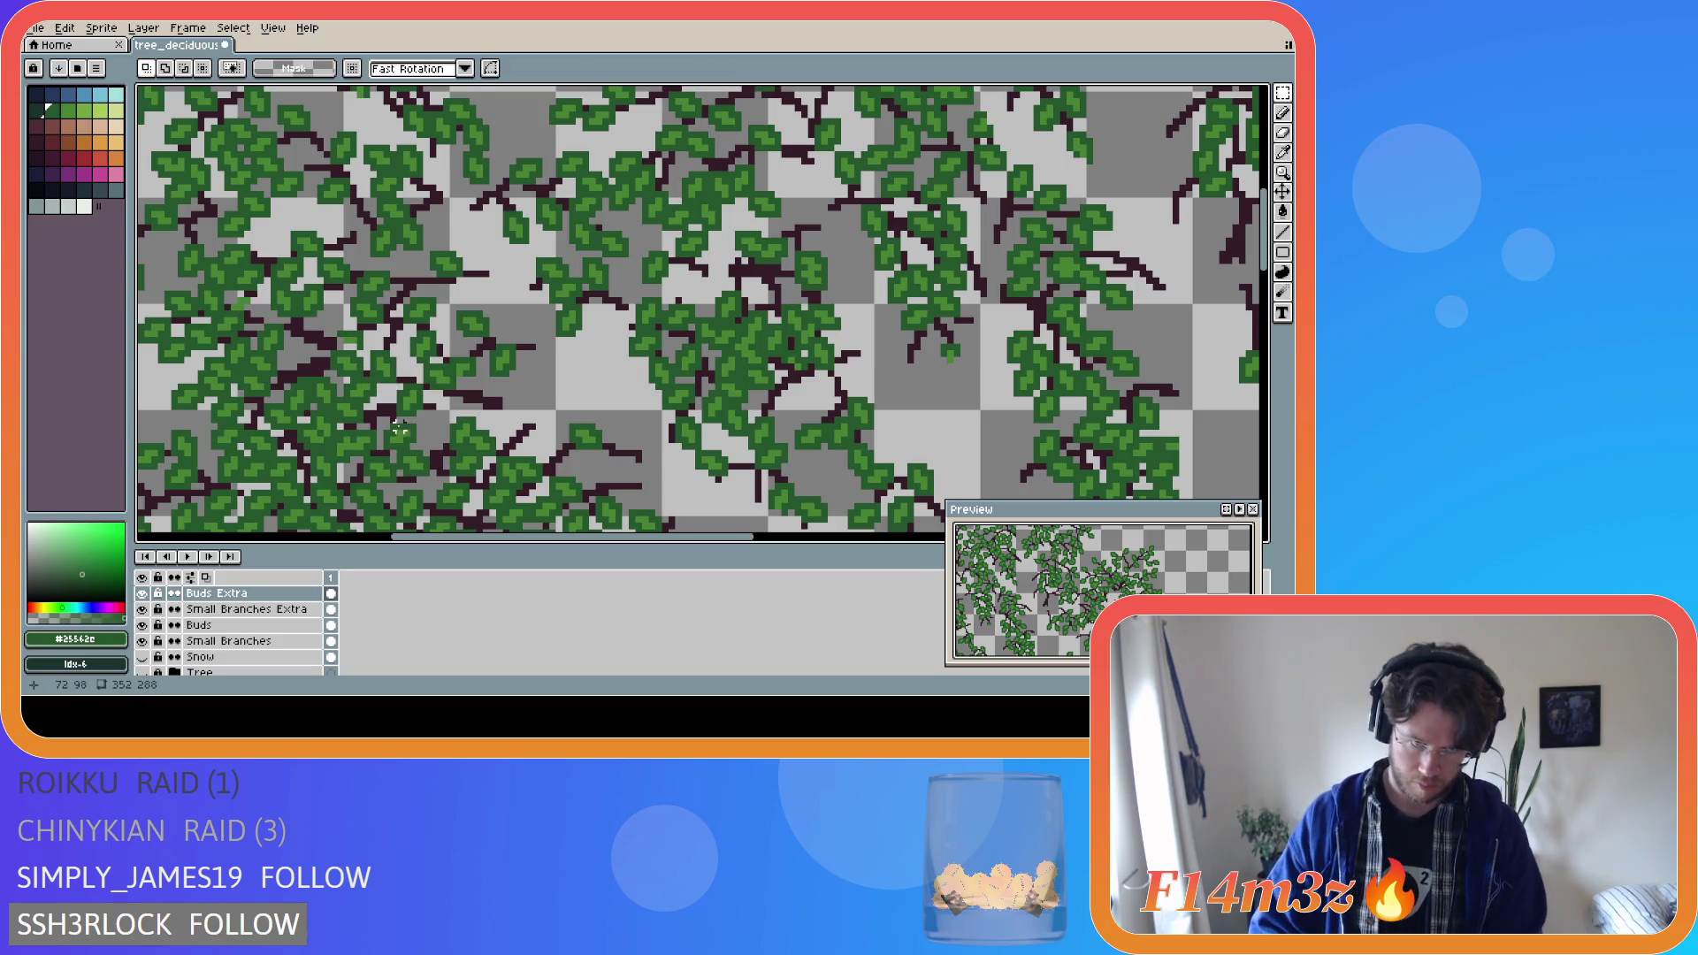
pyautogui.keyDown('alt'); pyautogui.click(440, 374); pyautogui.keyUp('alt')
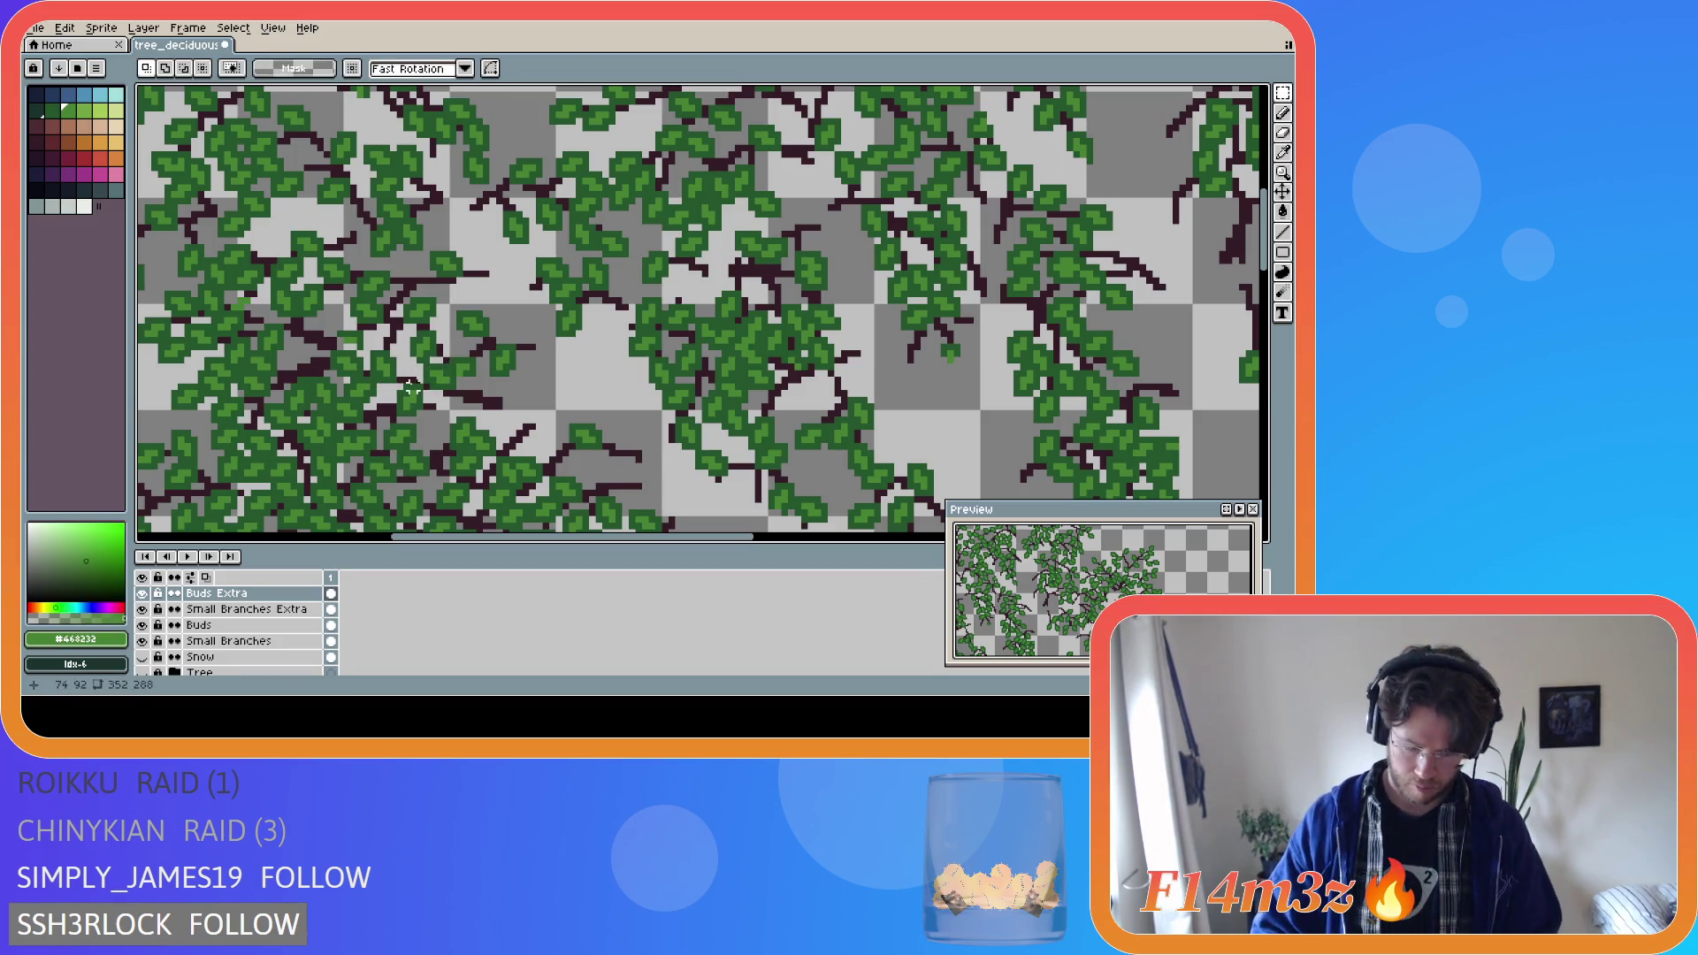
pyautogui.press('b')
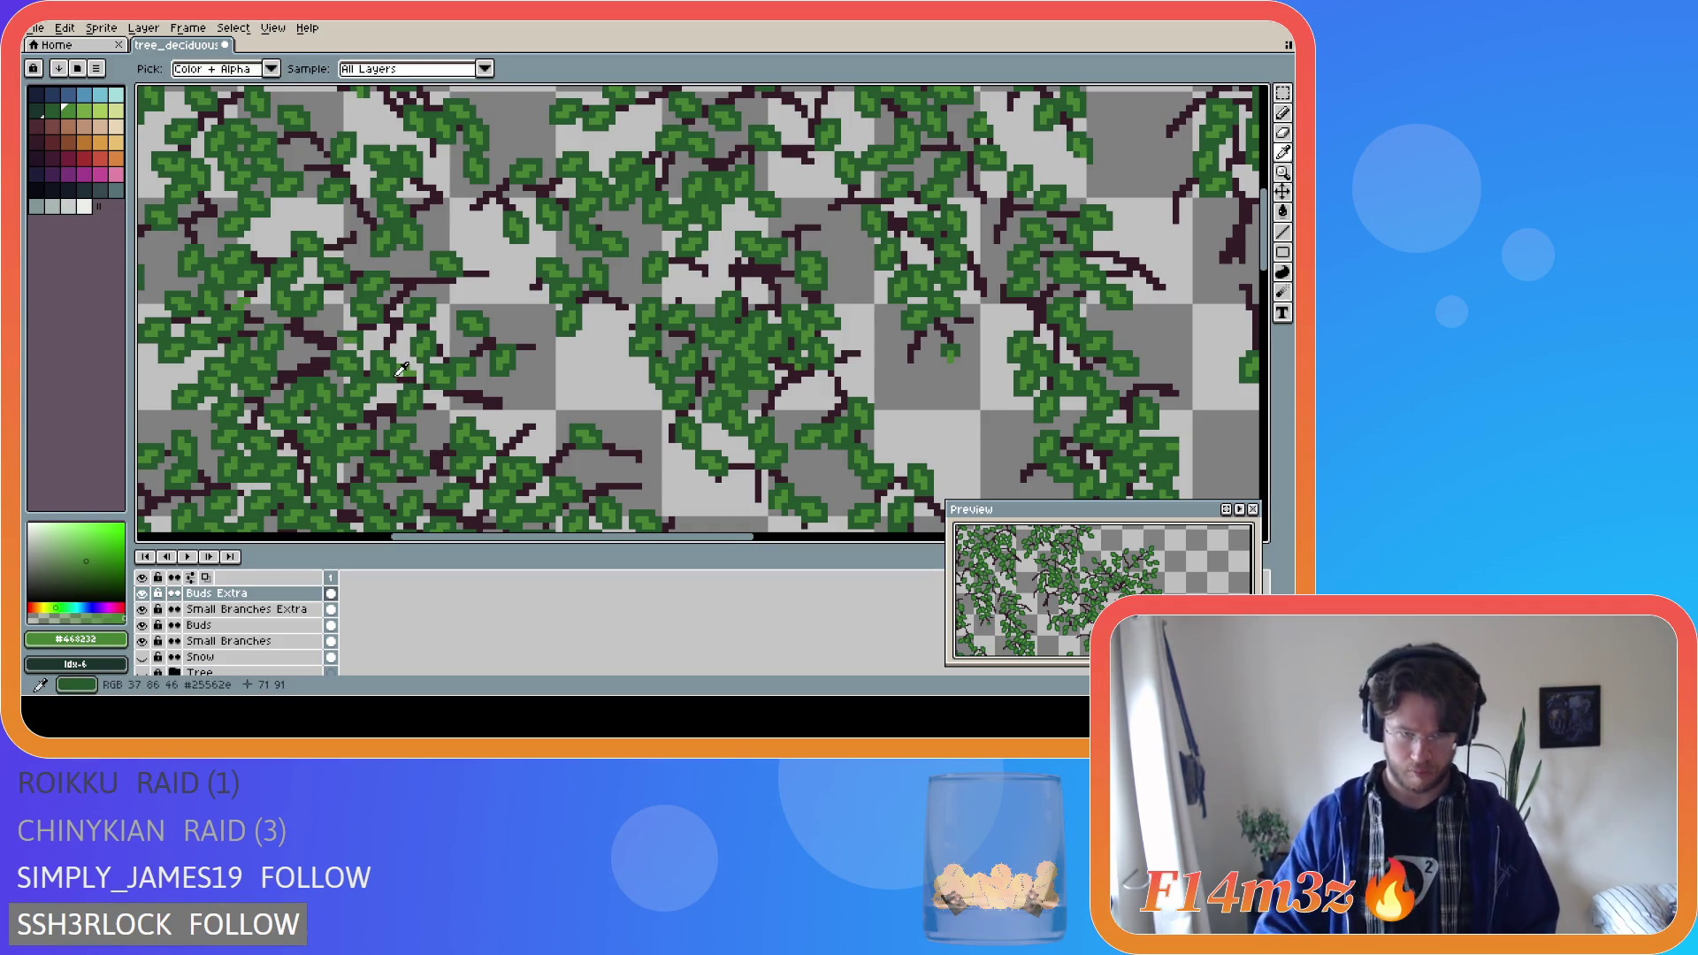
pyautogui.keyDown('alt'); pyautogui.click(396, 375); pyautogui.keyUp('alt')
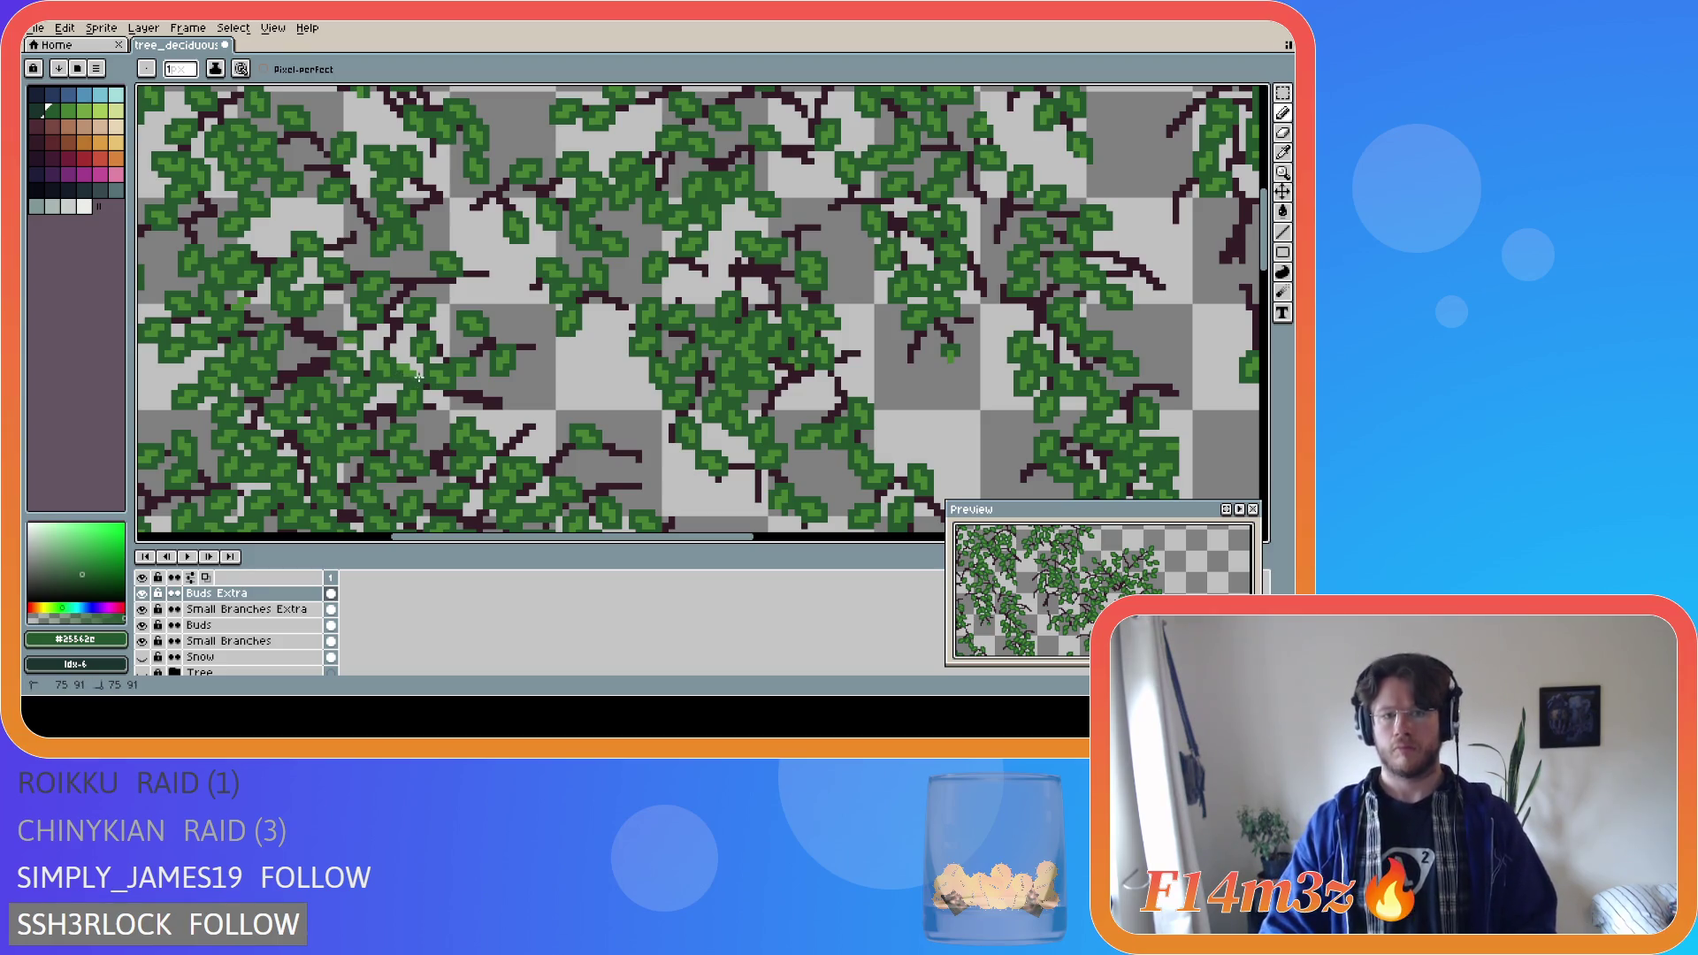
# Show the Tree layer again and save tree_deciduous_large_winter.ase.
pyautogui.scroll(-3, 398, 359)
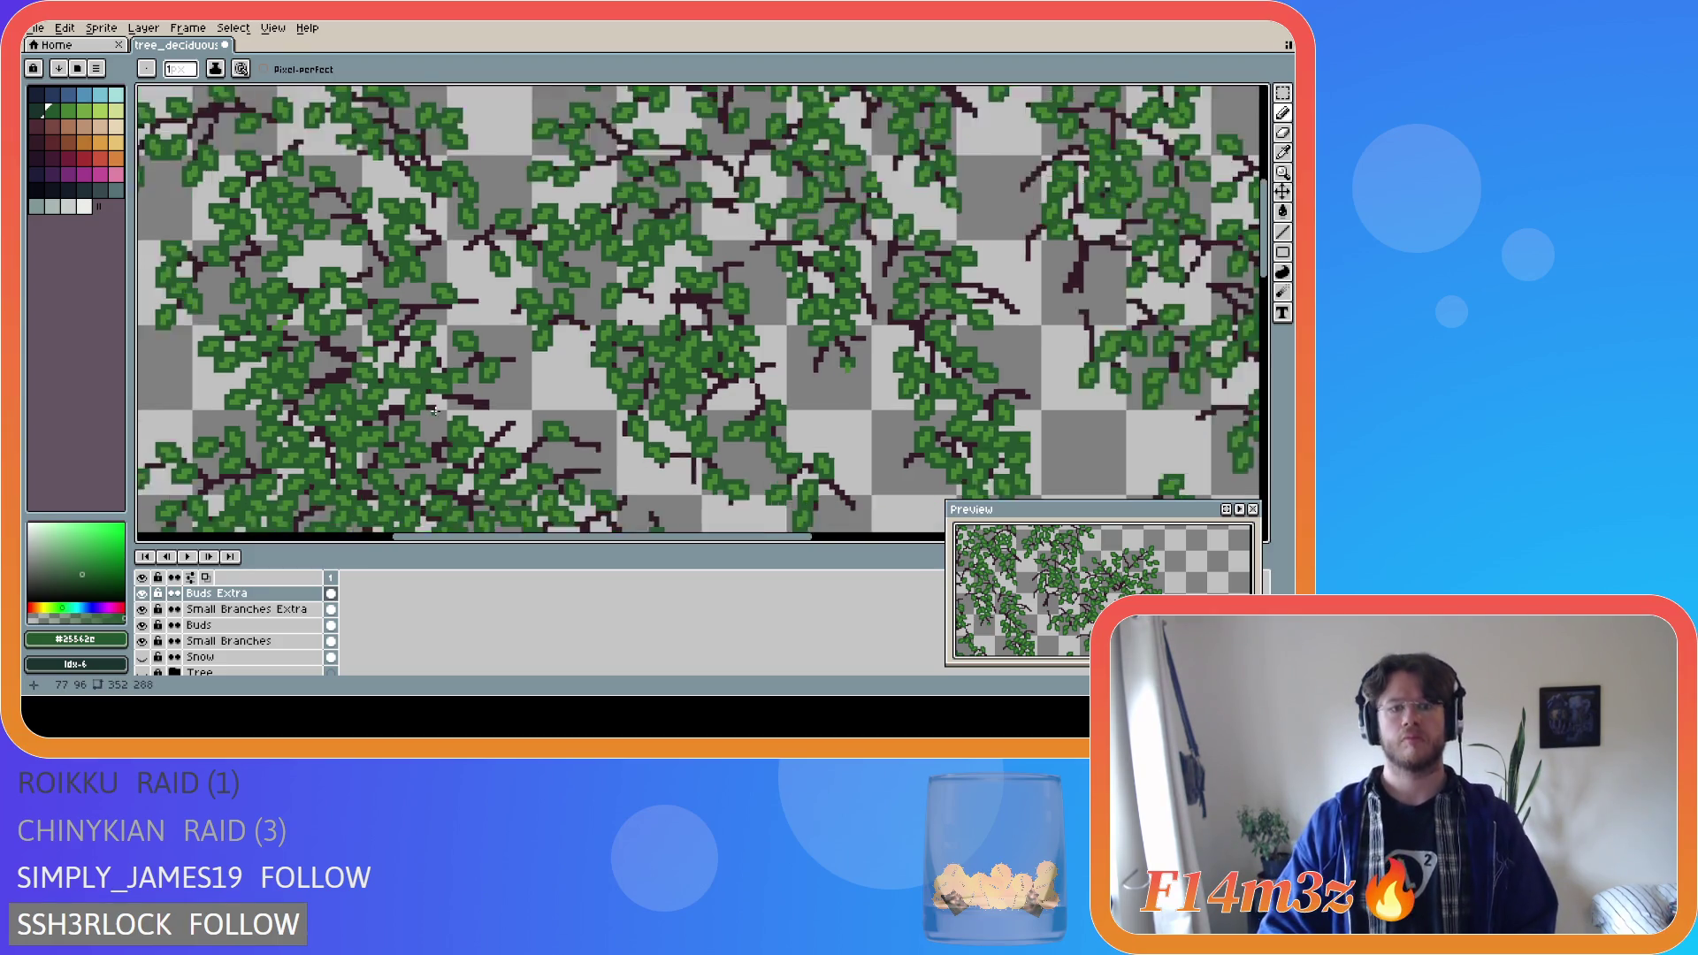
pyautogui.click(147, 673)
pyautogui.hotkey('ctrl', 's')
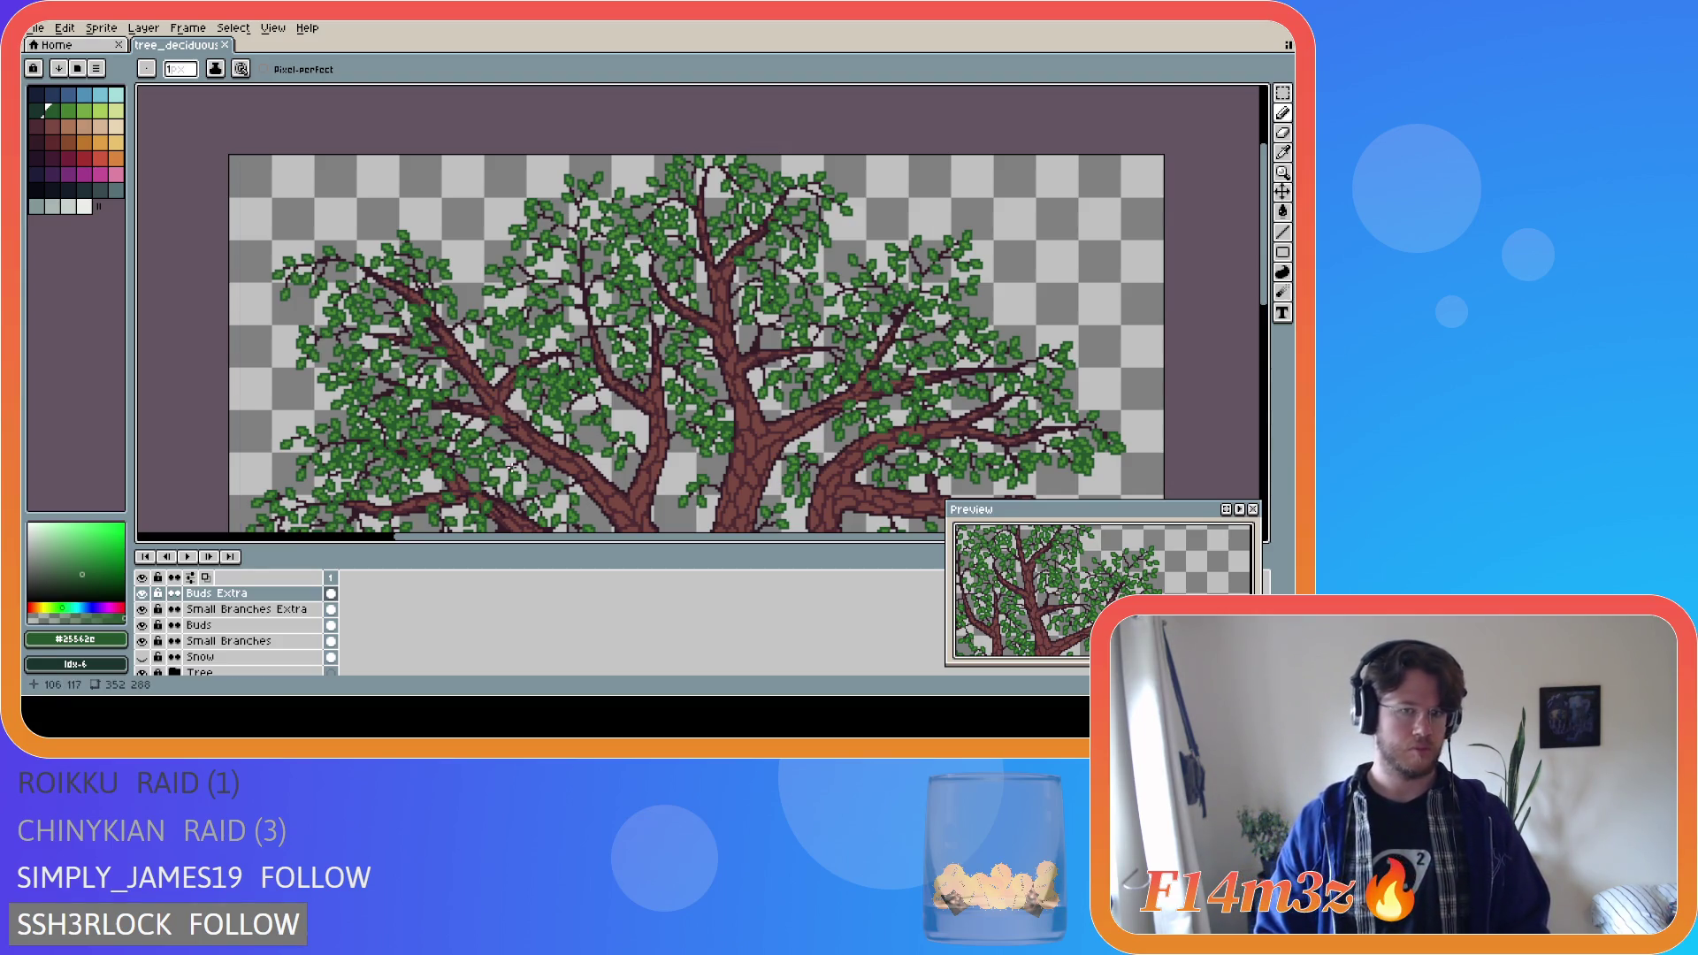
# Undo the last two pencil strokes.
pyautogui.hotkey('ctrl', 'z')
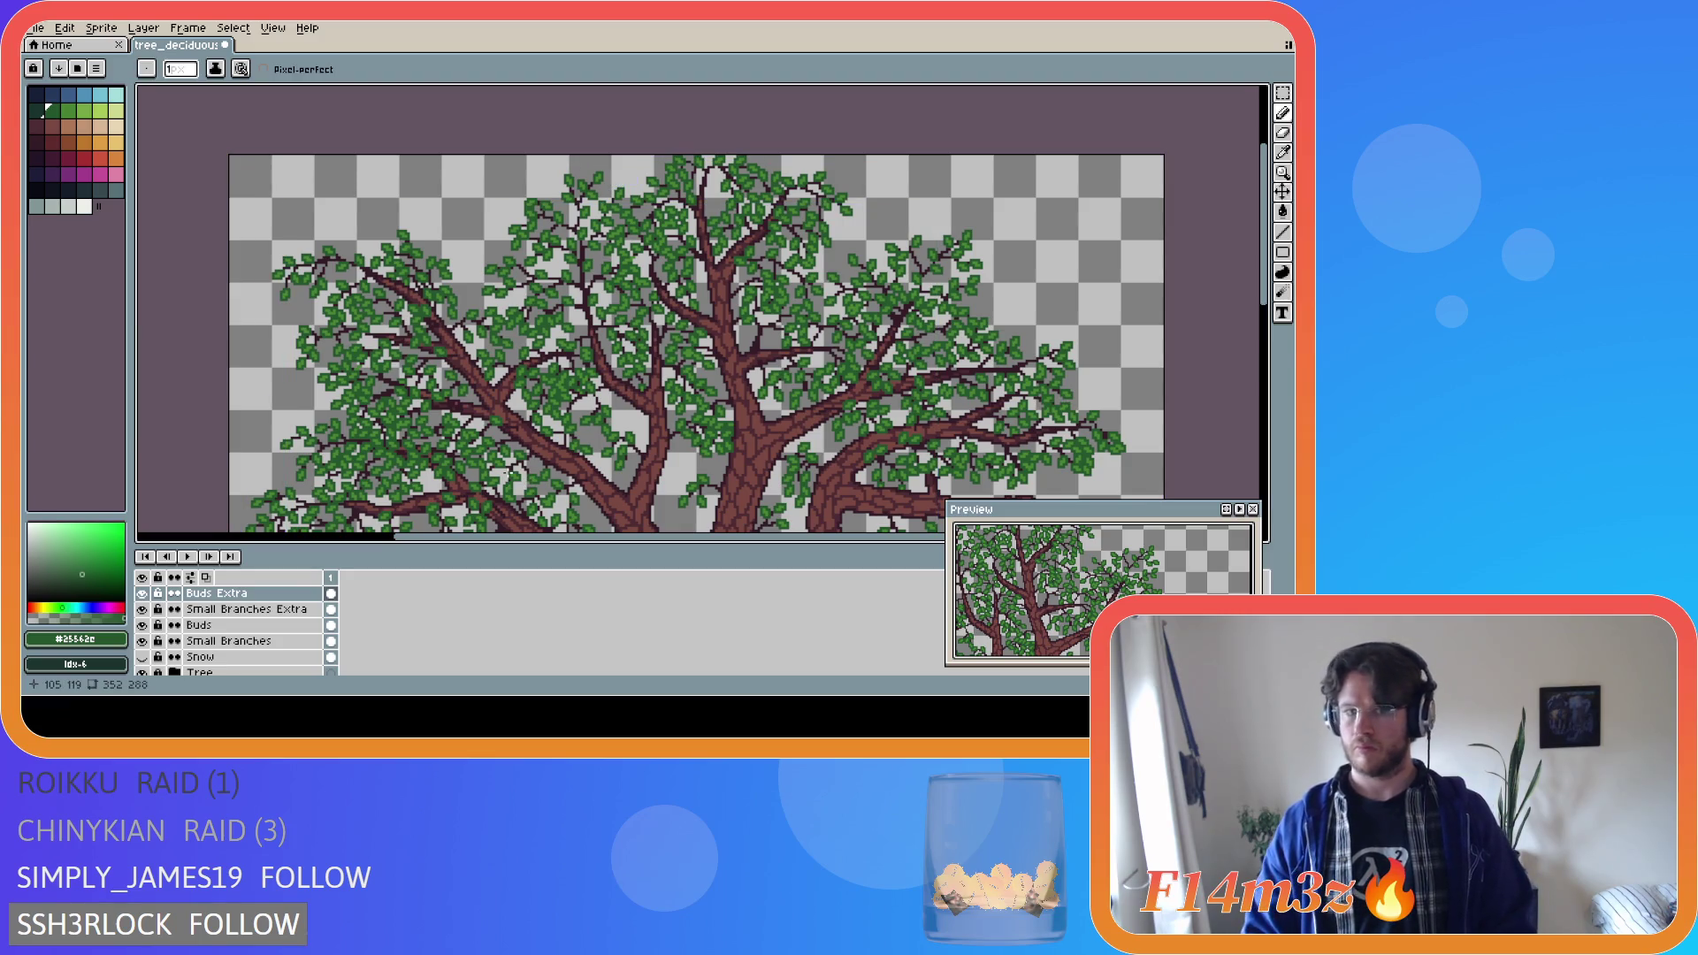
pyautogui.hotkey('ctrl', 'z')
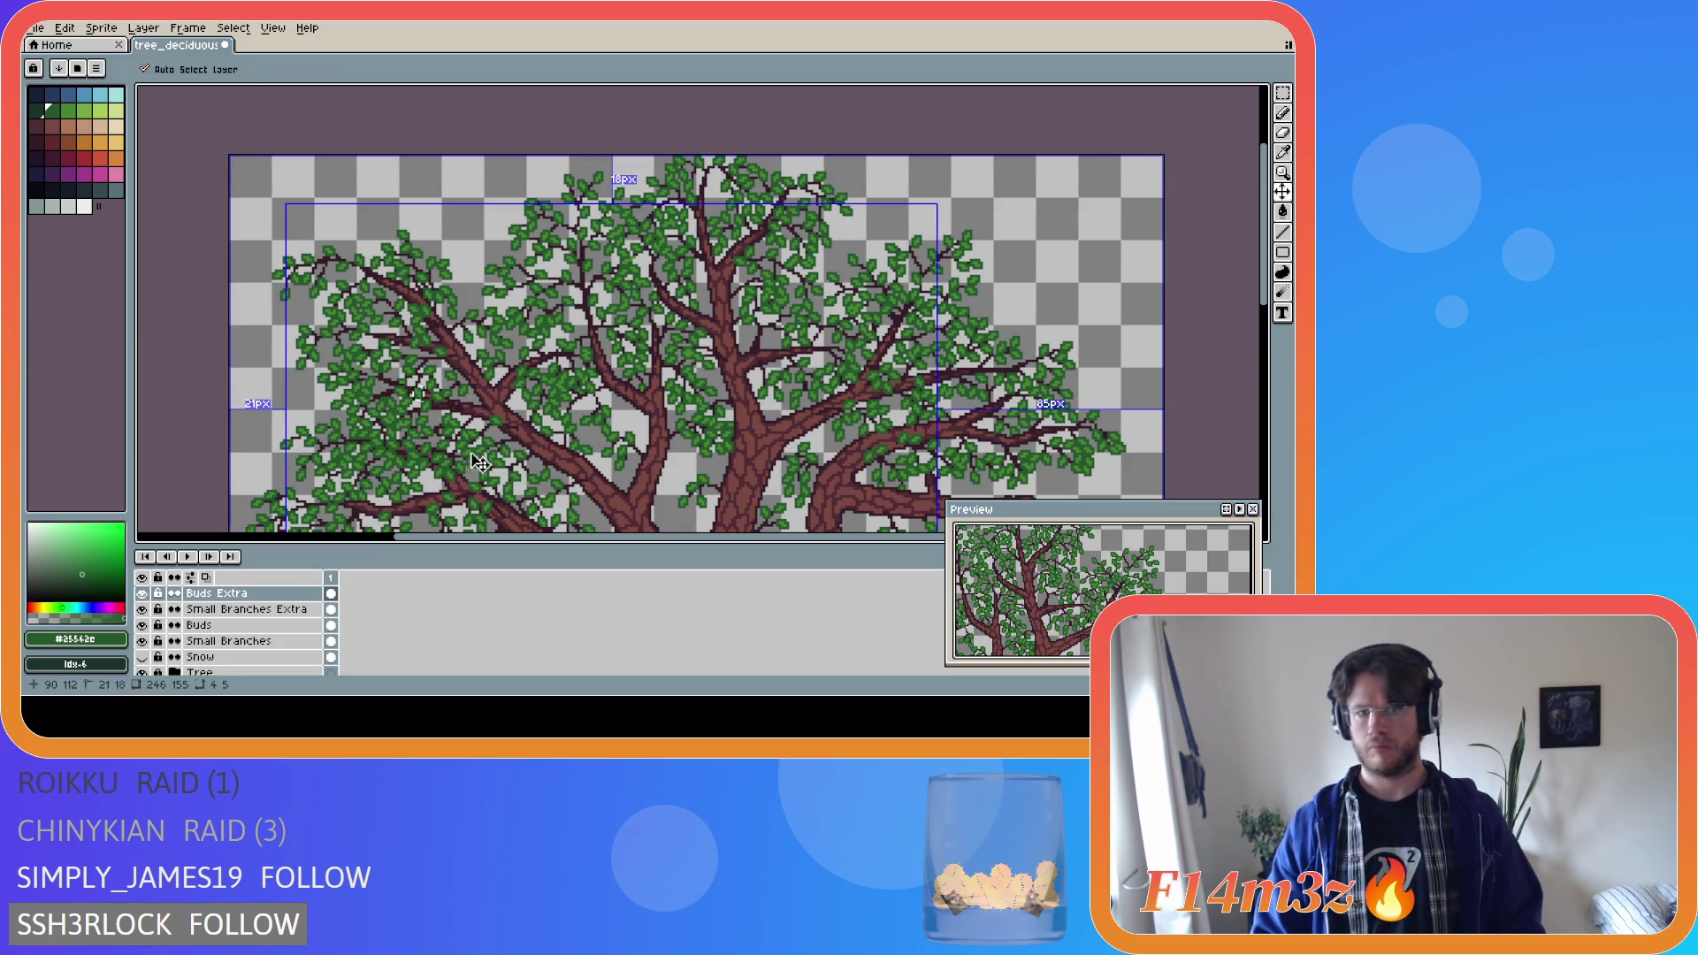
pyautogui.press('m')
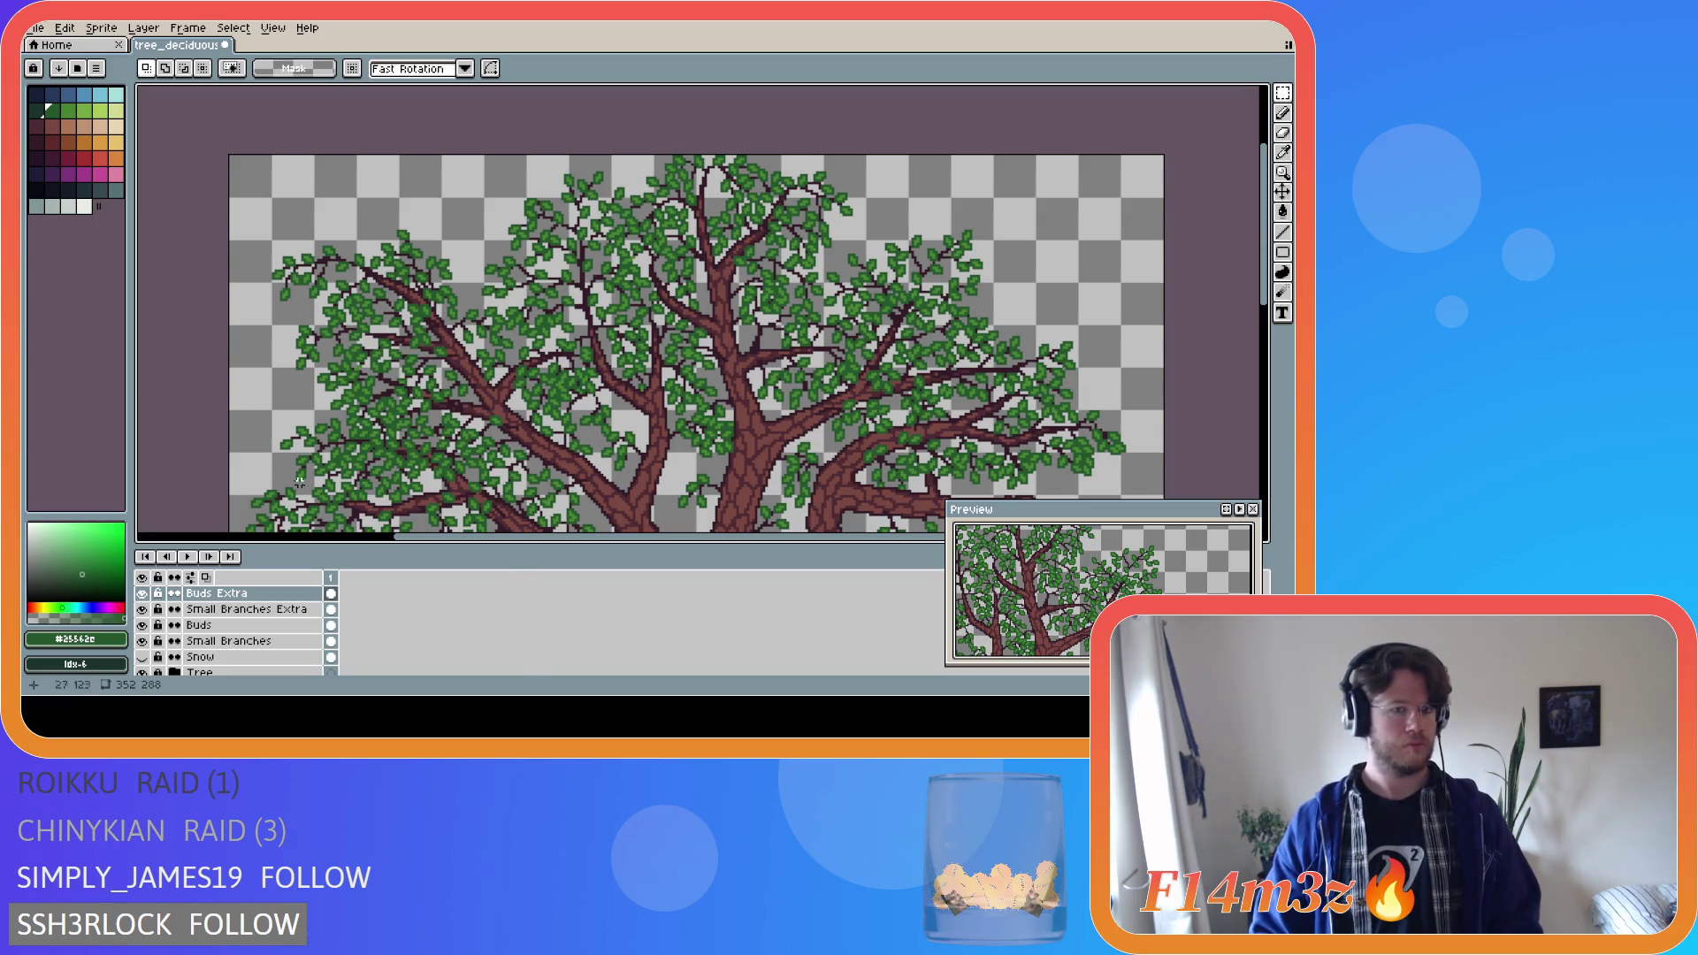
# Hide the Tree layer to isolate the leaves and sample the light leaf green #468232.
pyautogui.click(151, 673)
pyautogui.scroll(3, 457, 424)
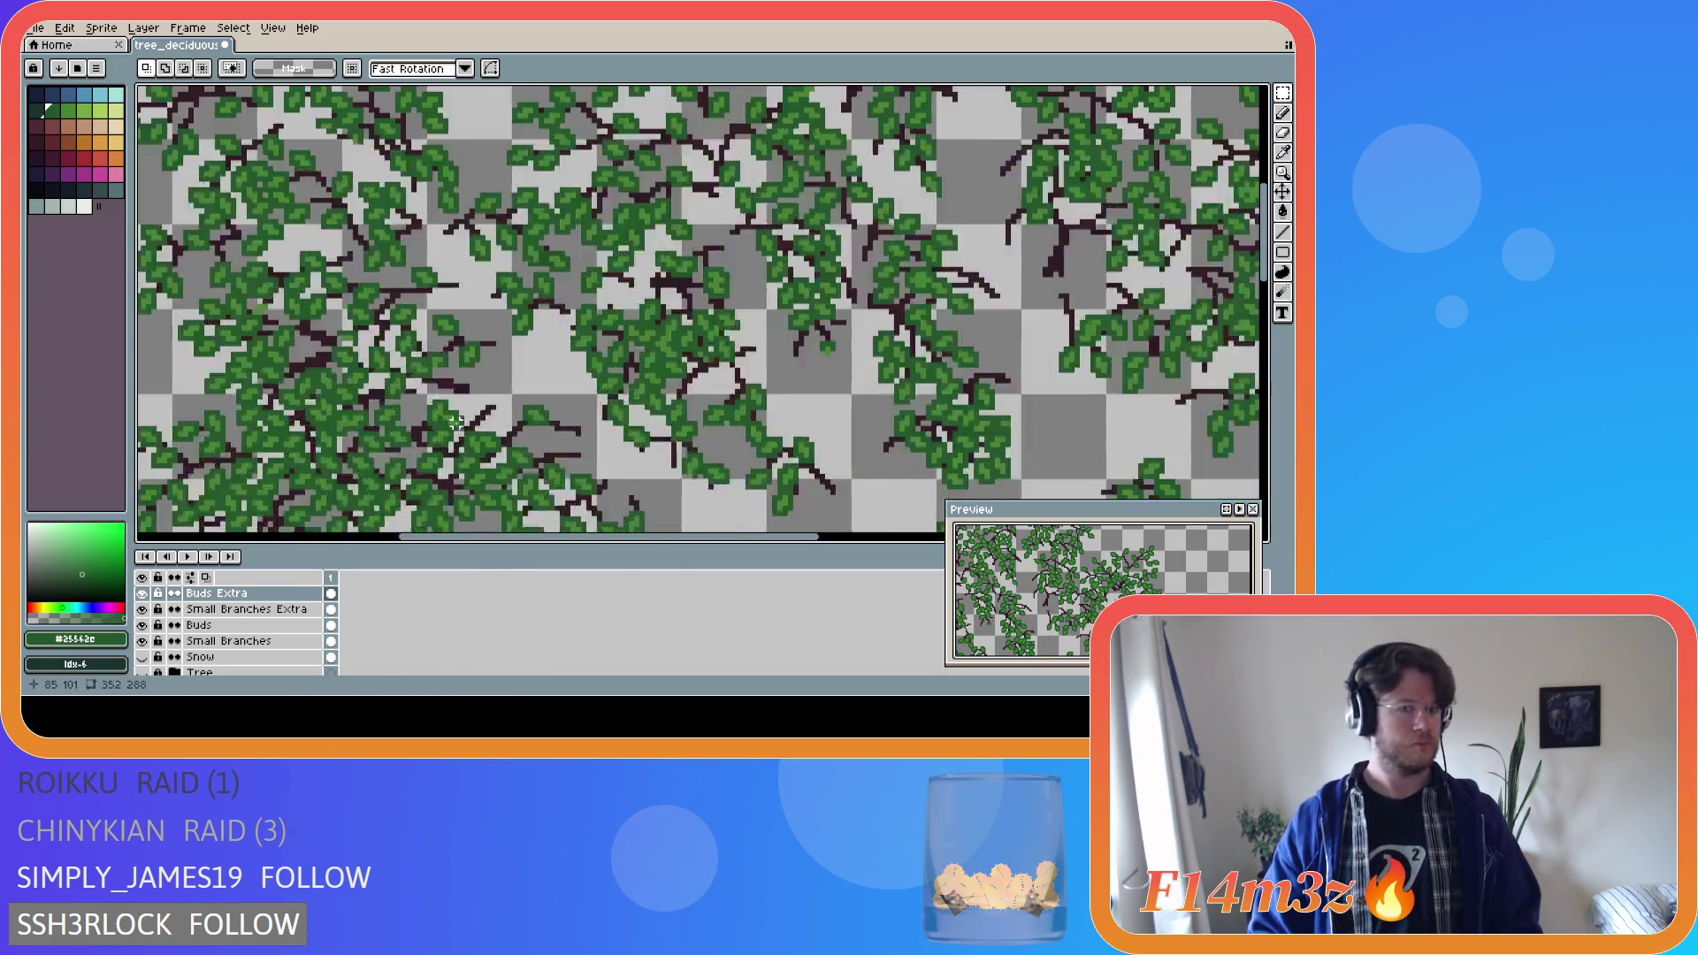
pyautogui.click(142, 673)
pyautogui.scroll(-1, 322, 500)
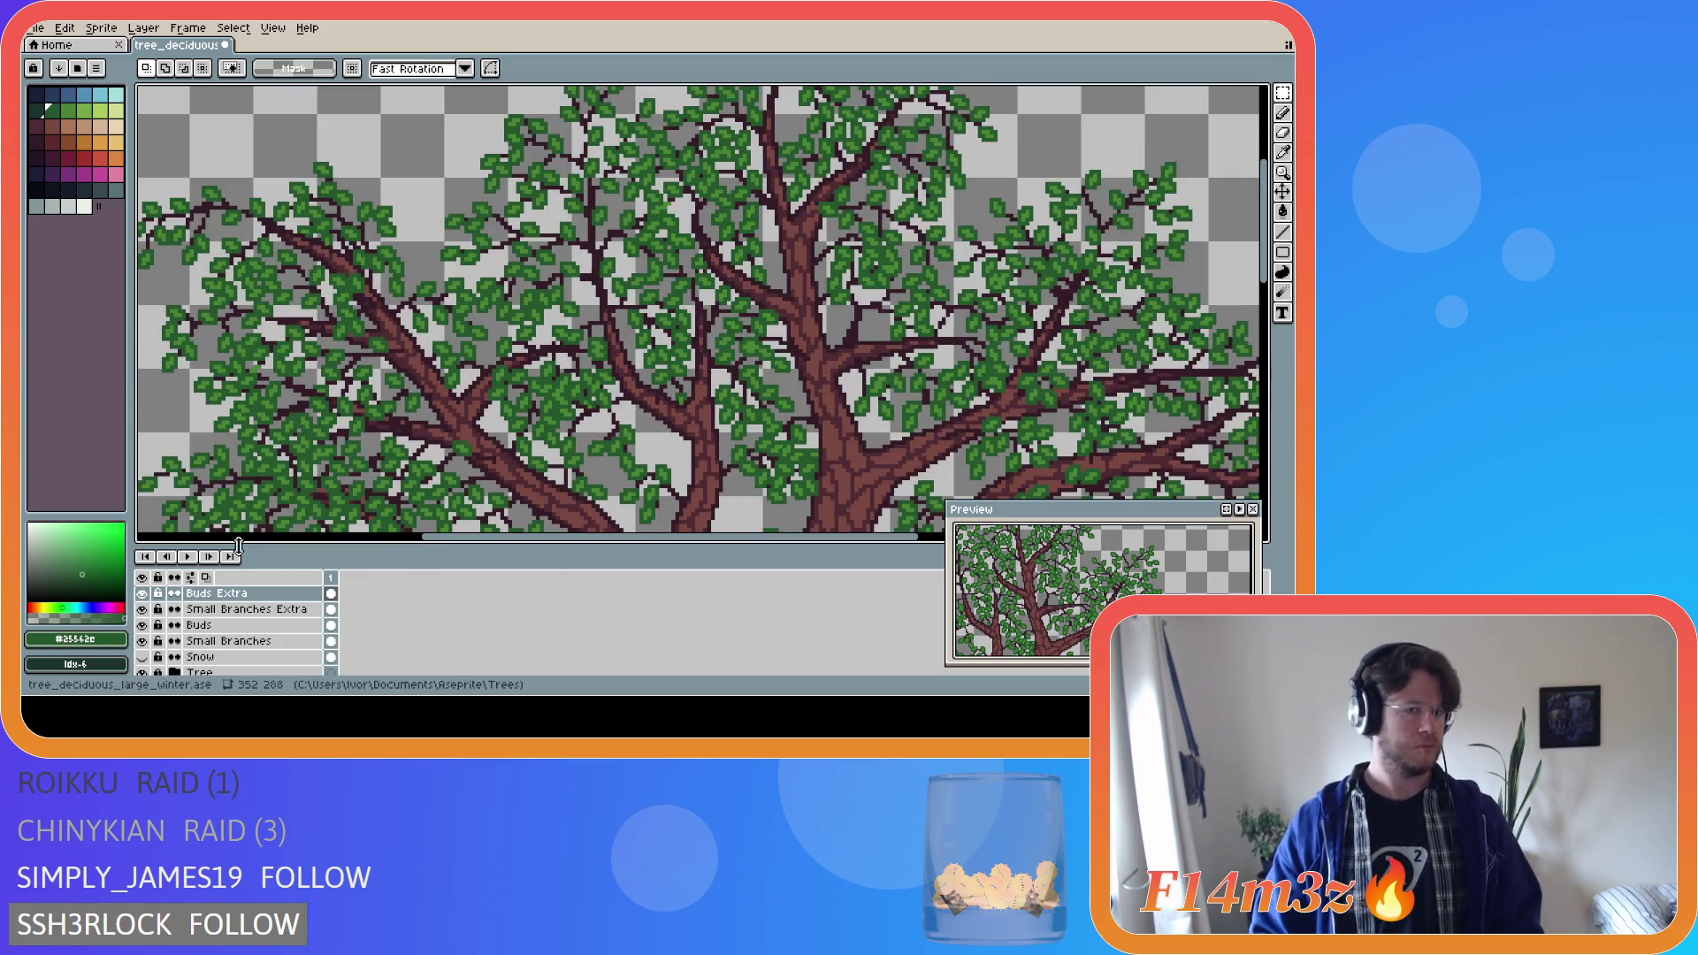
pyautogui.click(142, 673)
pyautogui.scroll(2, 363, 398)
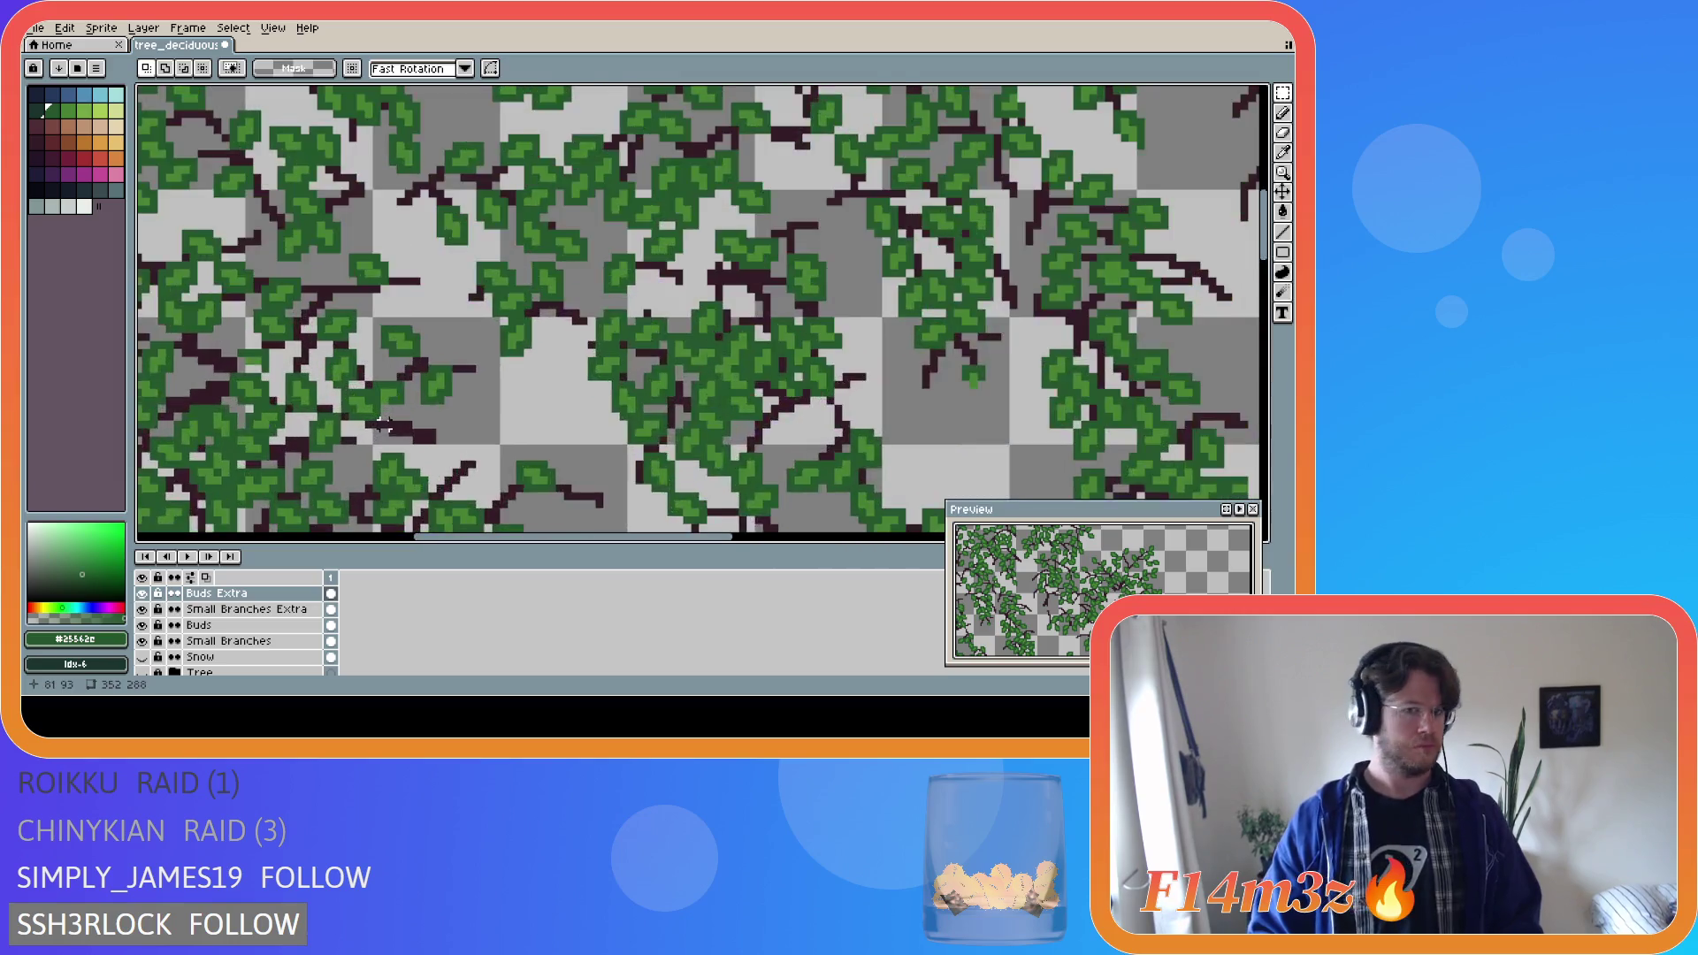
pyautogui.keyDown('alt'); pyautogui.click(358, 403); pyautogui.keyUp('alt')
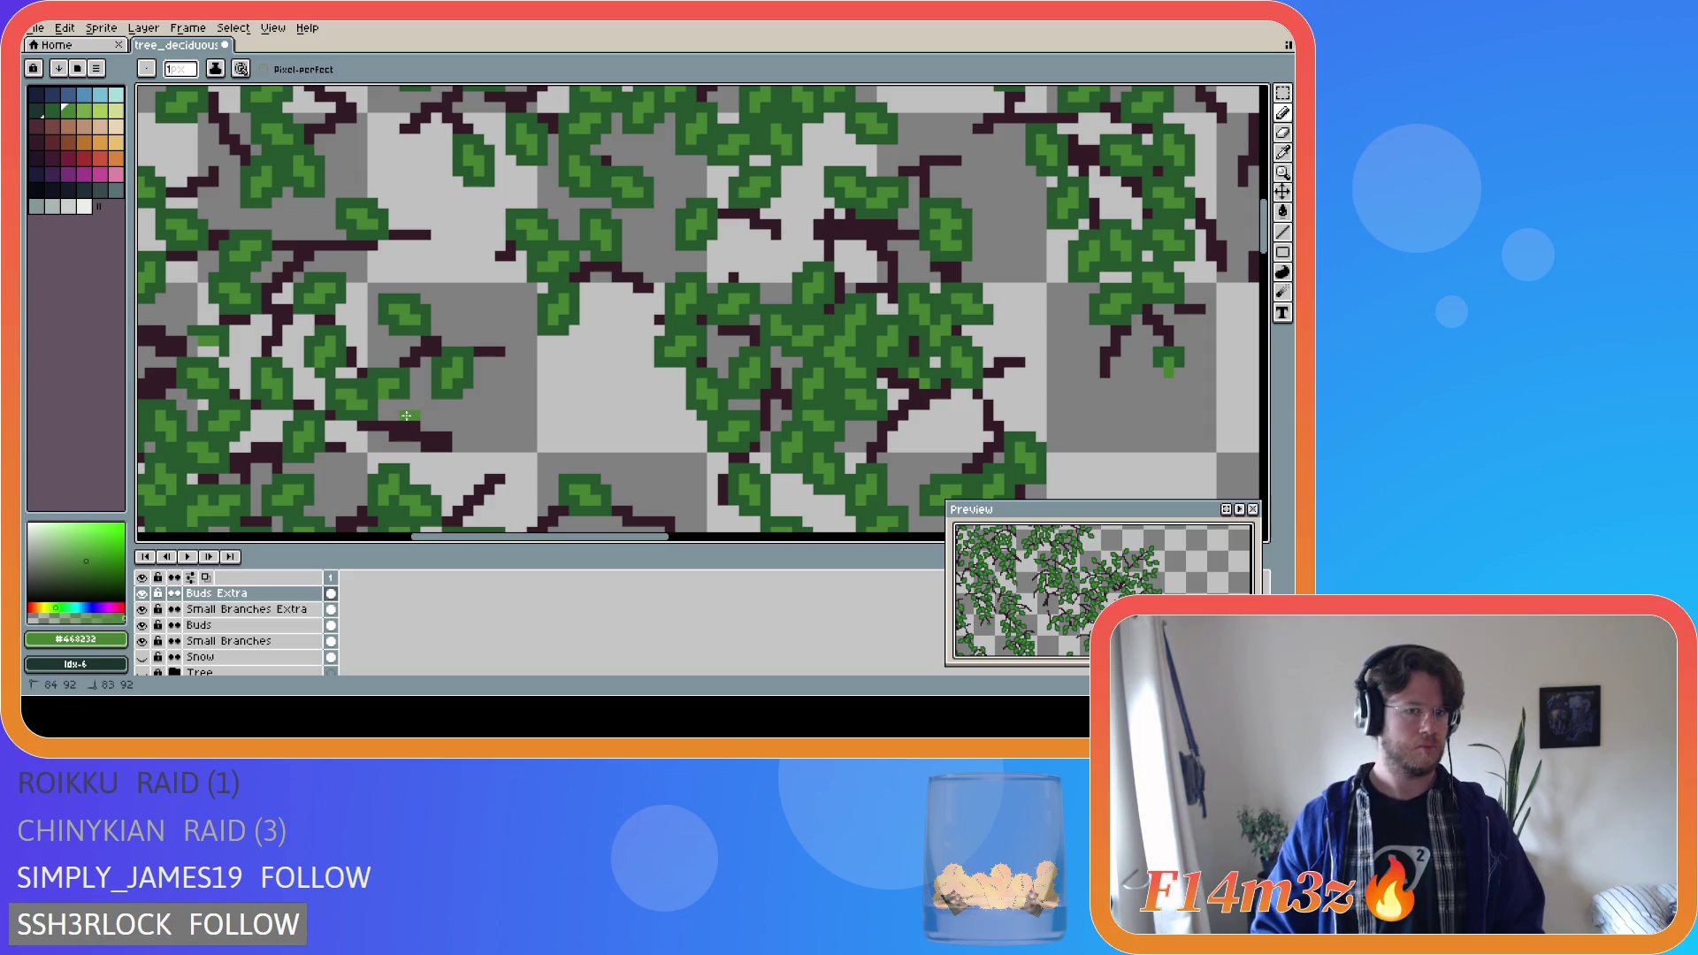
# Add light-green pixels, then paint dark-green #25562e pixels into the left-hand leaf cluster.
pyautogui.click(413, 413)
pyautogui.moveTo(413, 413); pyautogui.dragTo(403, 403)
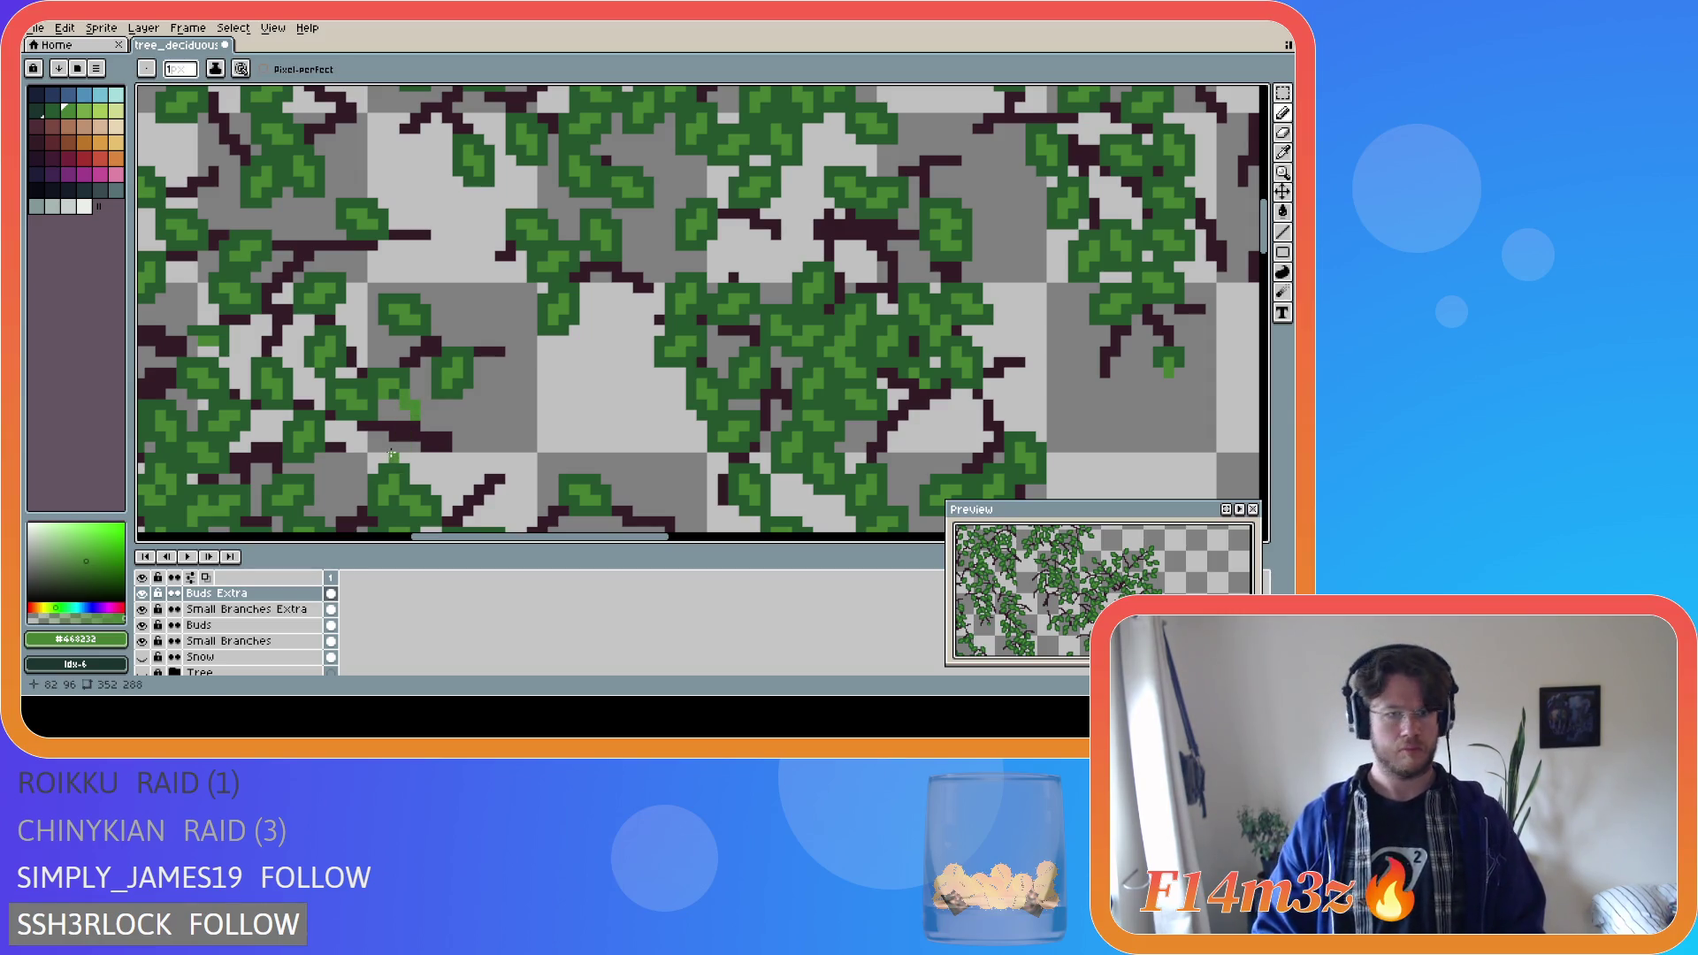
pyautogui.keyDown('alt'); pyautogui.click(372, 410); pyautogui.keyUp('alt')
pyautogui.moveTo(369, 445)
pyautogui.mouseDown()
pyautogui.moveTo(362, 469)
pyautogui.moveTo(401, 457)
pyautogui.moveTo(389, 435)
pyautogui.moveTo(425, 409)
pyautogui.moveTo(414, 383)
pyautogui.moveTo(391, 409)
pyautogui.mouseUp()
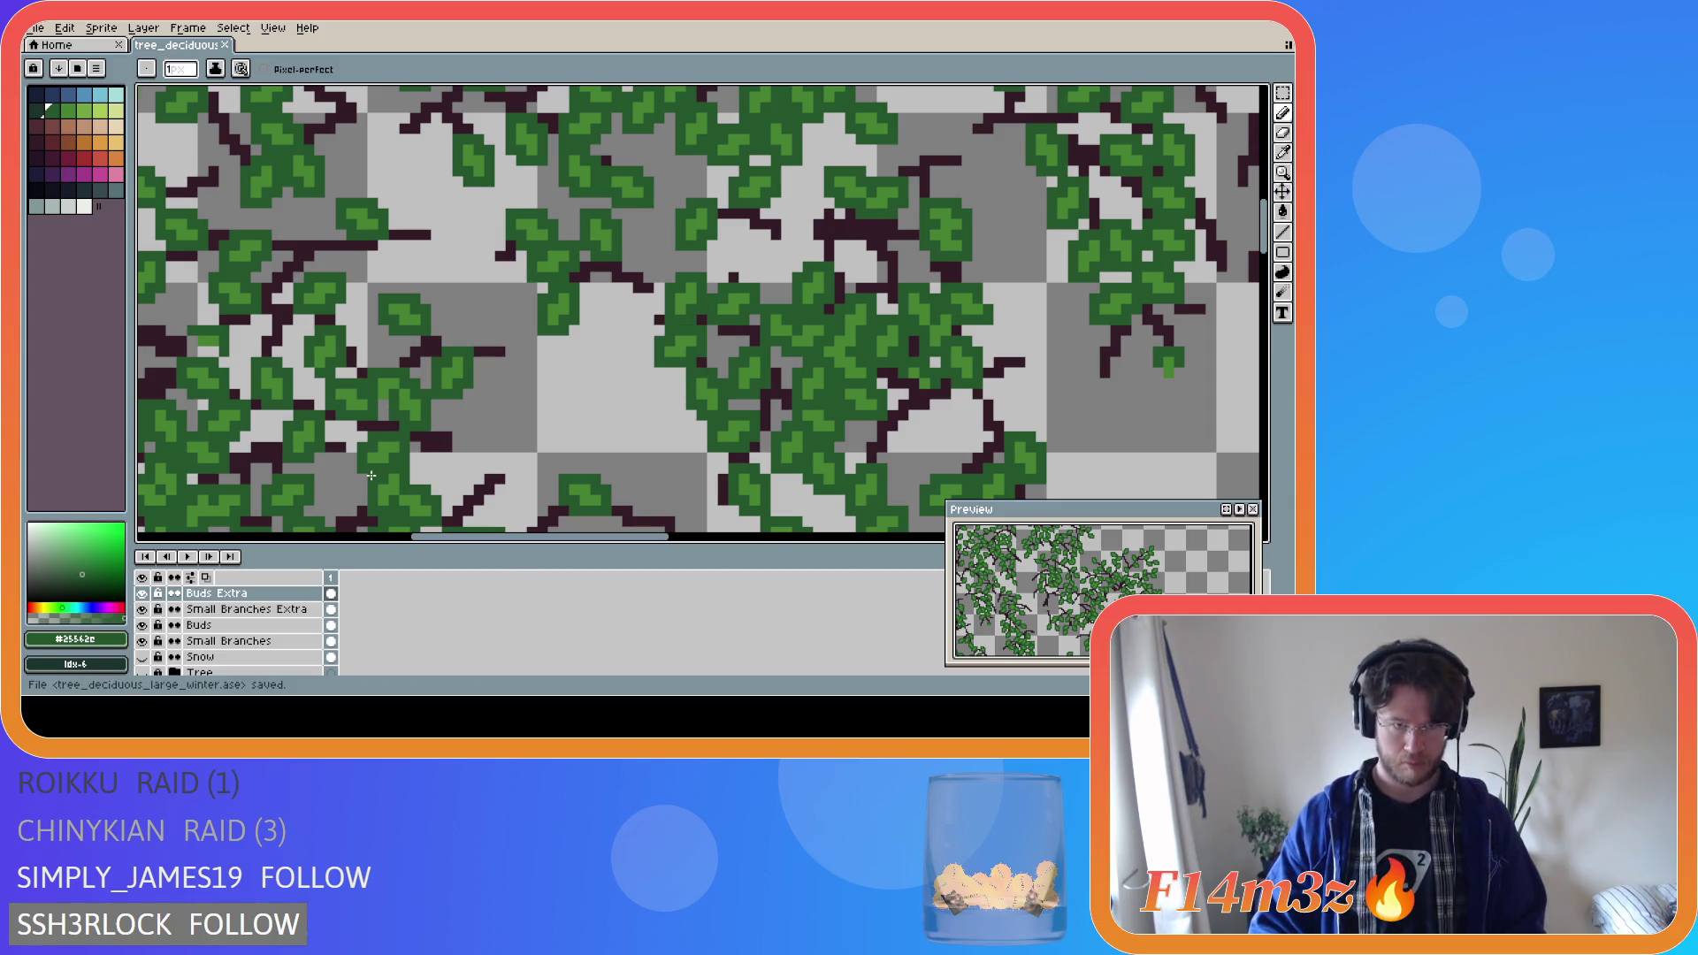
pyautogui.scroll(-2, 401, 425)
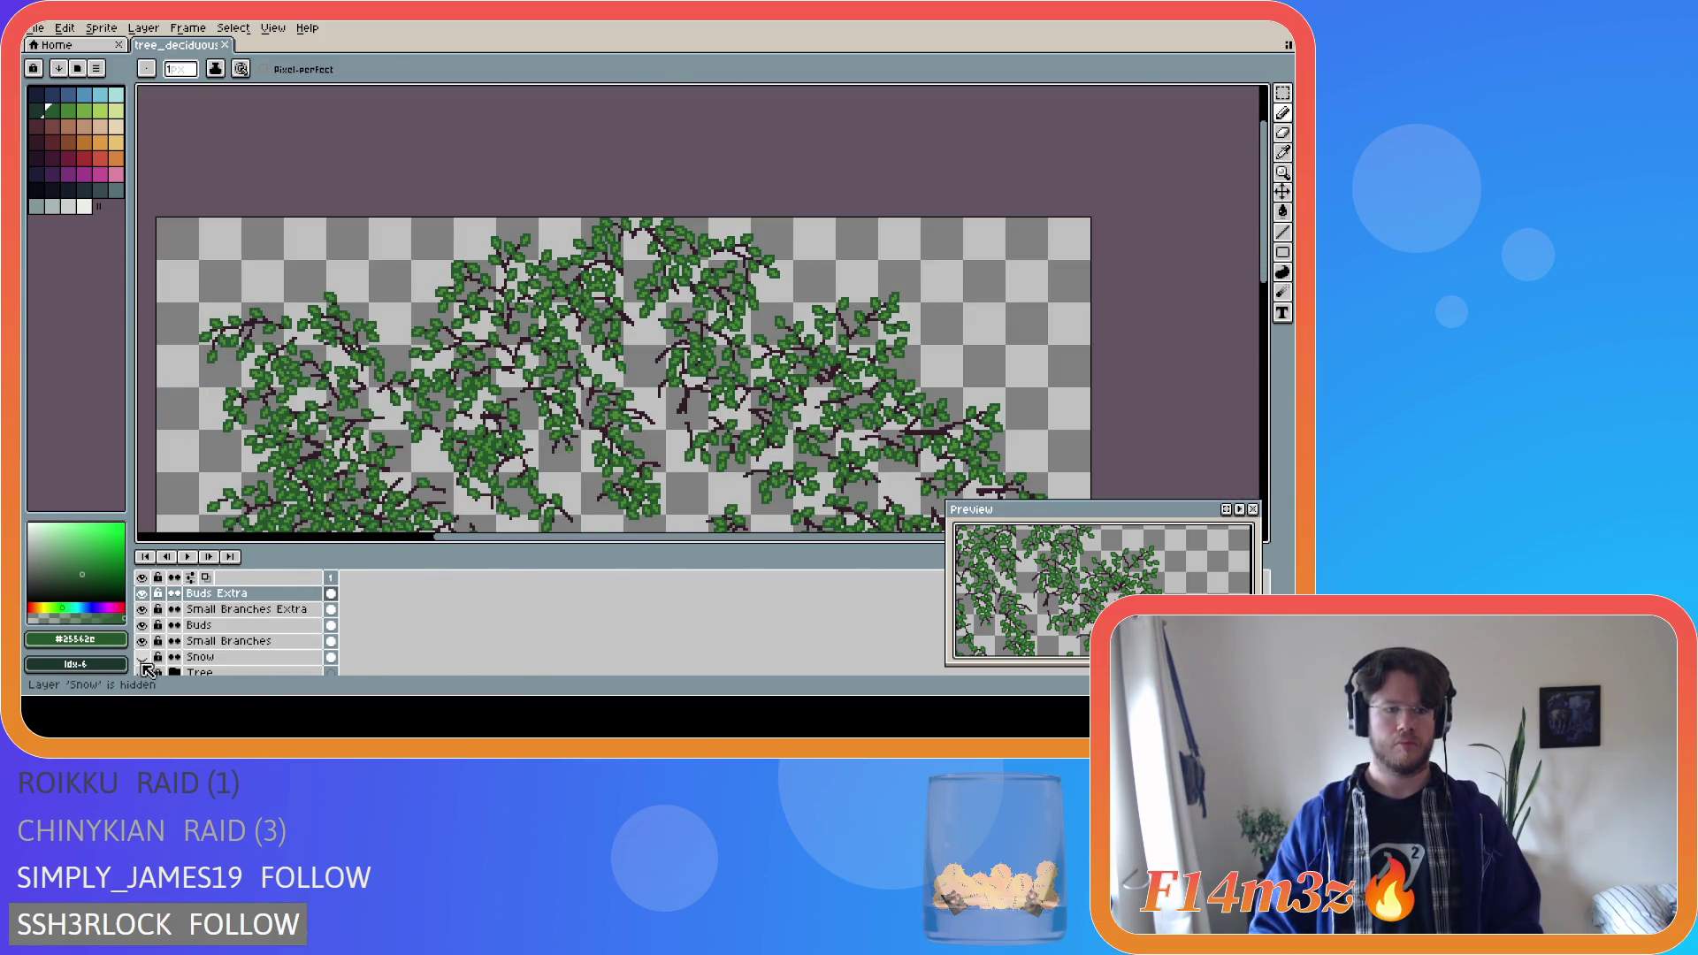
# Show the Tree layer's trunk and roots beneath the foliage and save tree_deciduous_large_winter.ase.
pyautogui.click(142, 673)
pyautogui.moveTo(498, 543); pyautogui.dragTo(467, 543)
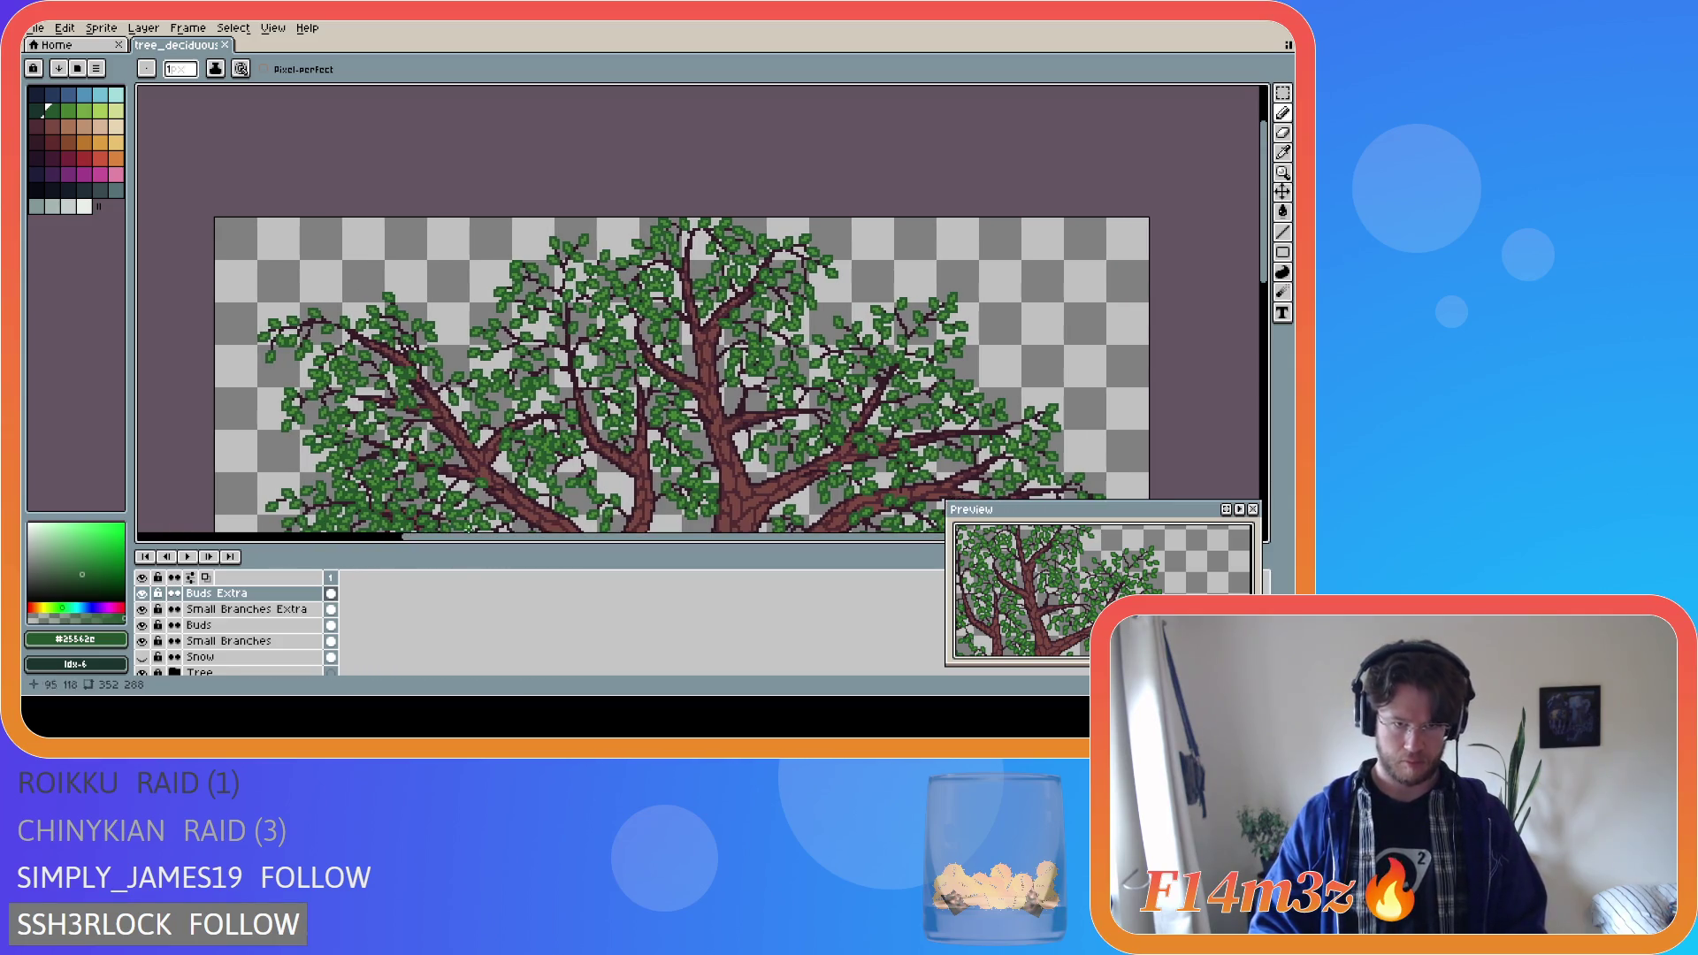
pyautogui.moveTo(1268, 283); pyautogui.dragTo(1271, 353)
pyautogui.hotkey('ctrl', 's')
# Switch back to the pencil and zoom out to fit the whole tree in view.
pyautogui.press('v')
pyautogui.press('b')
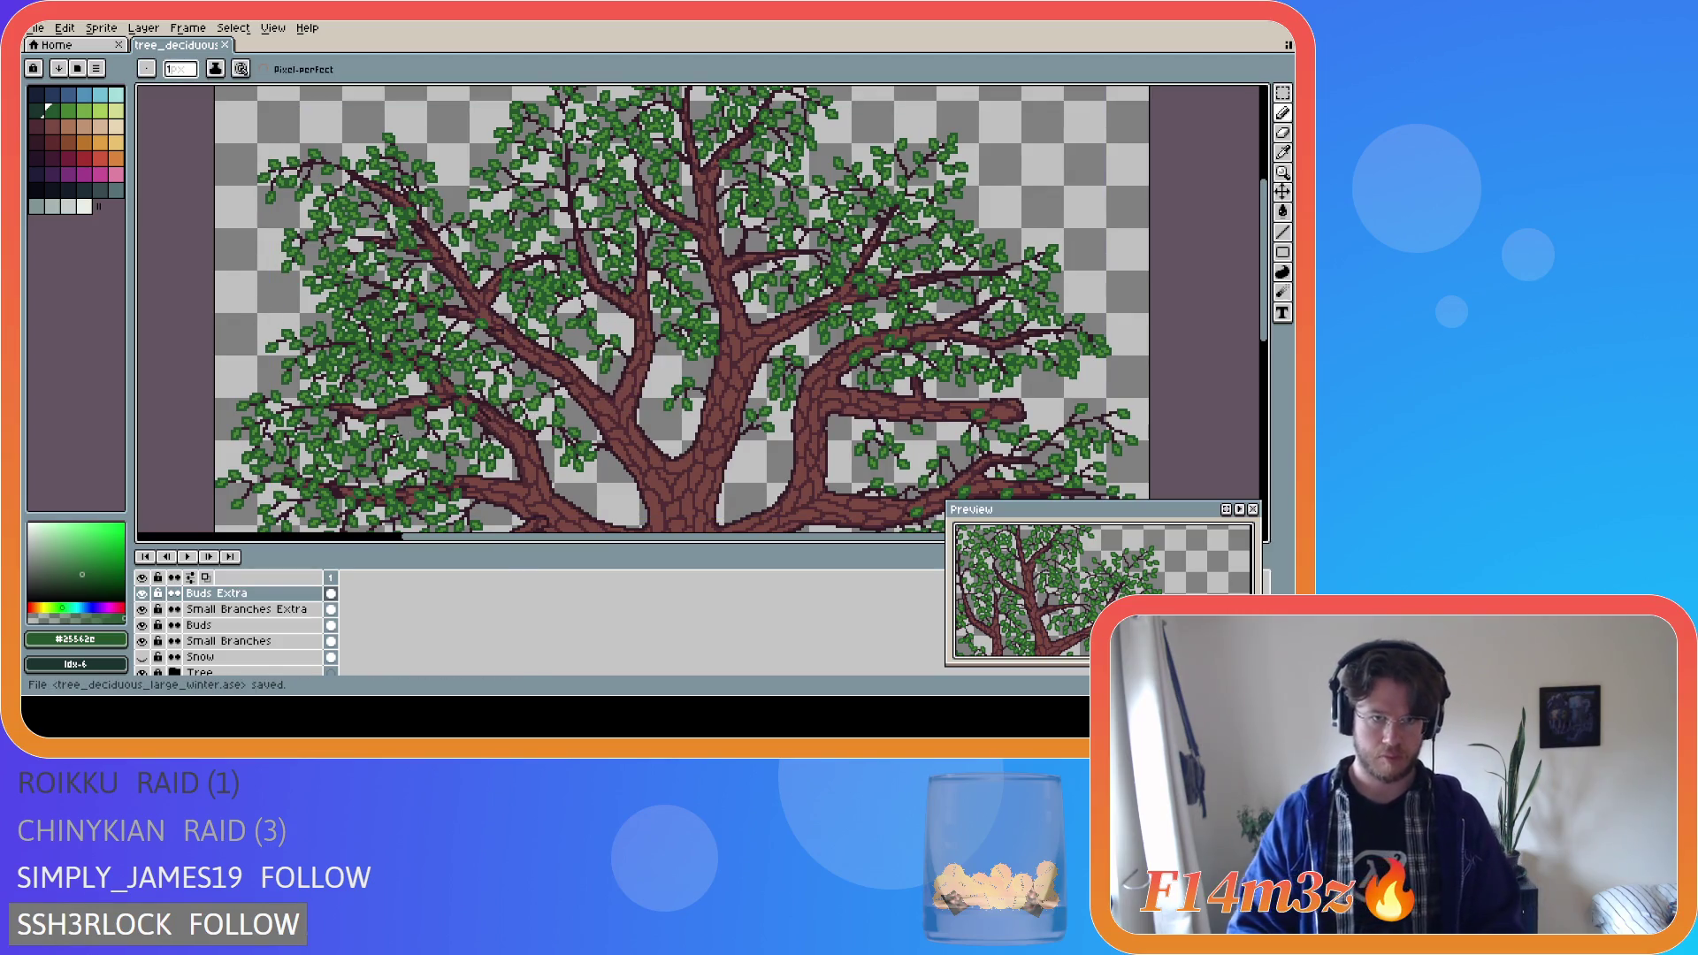
pyautogui.scroll(-3, 699, 310)
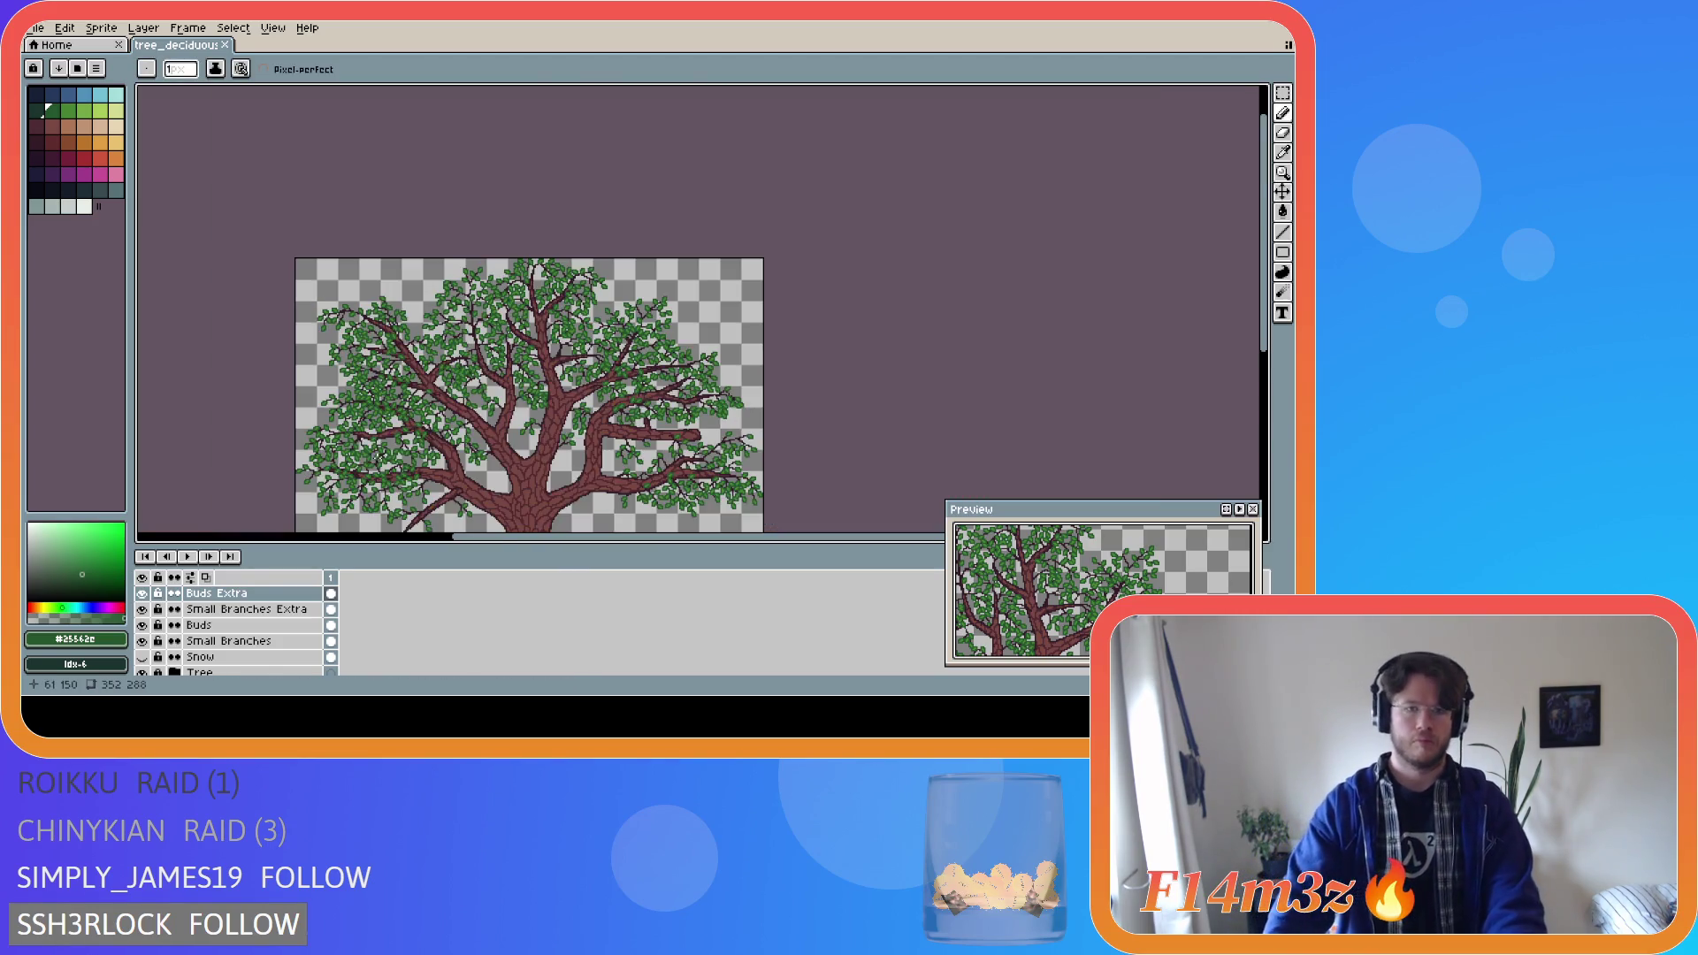
pyautogui.moveTo(1270, 354); pyautogui.dragTo(1265, 404)
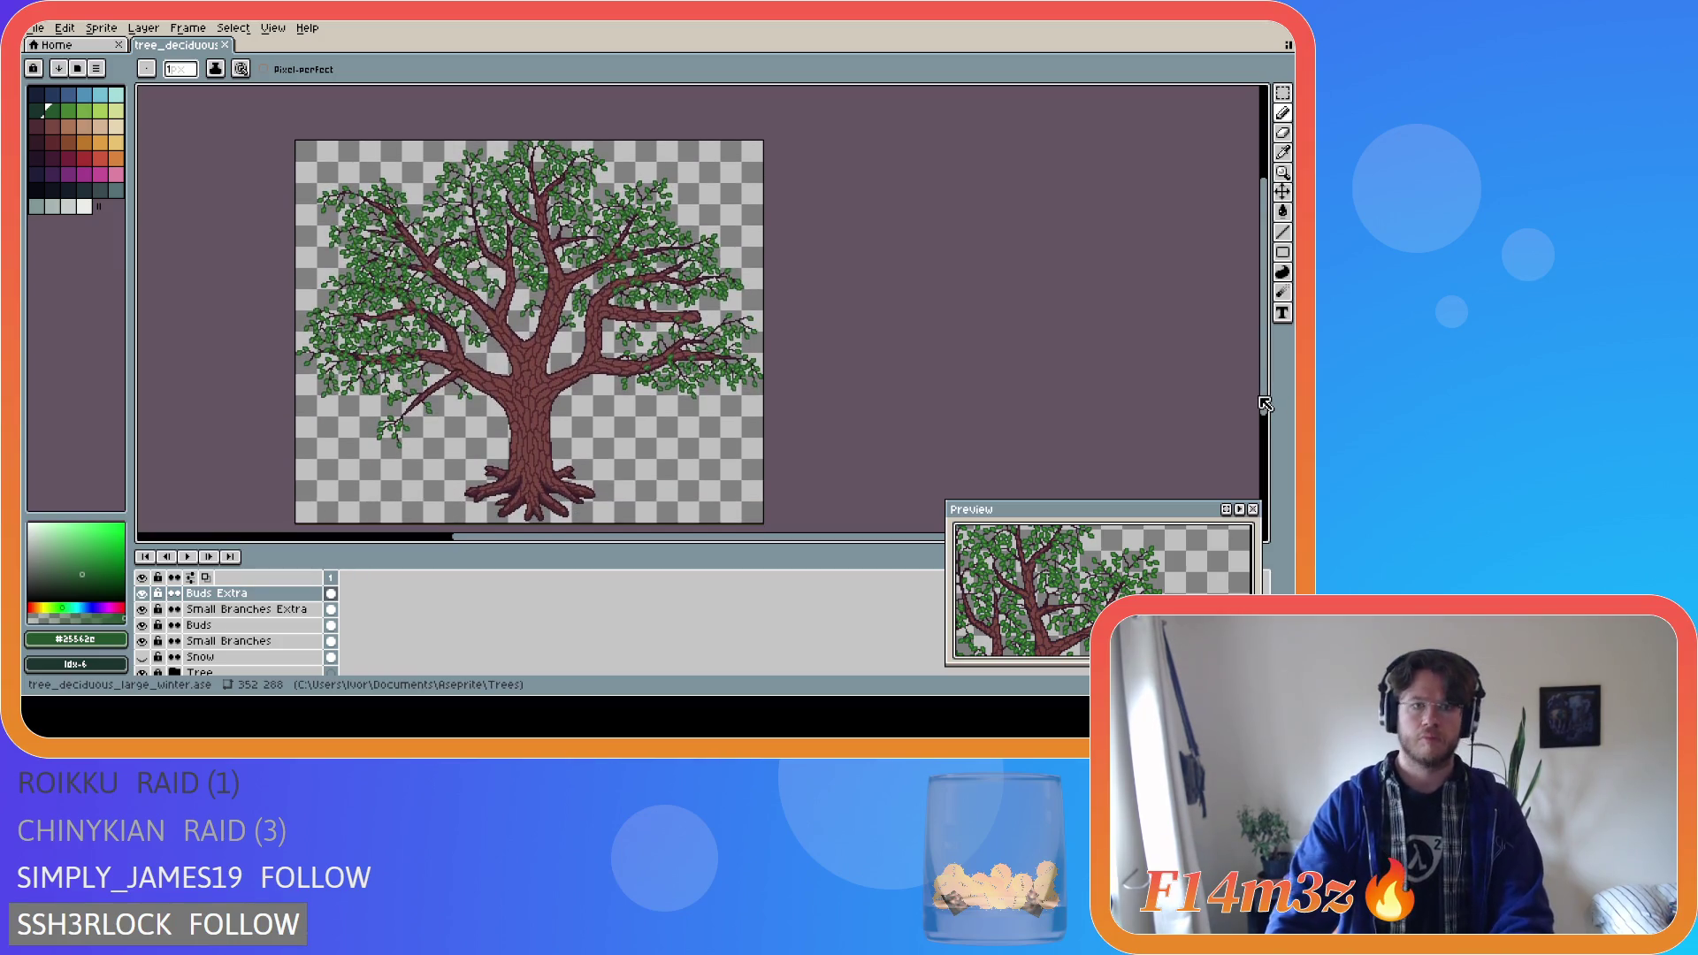
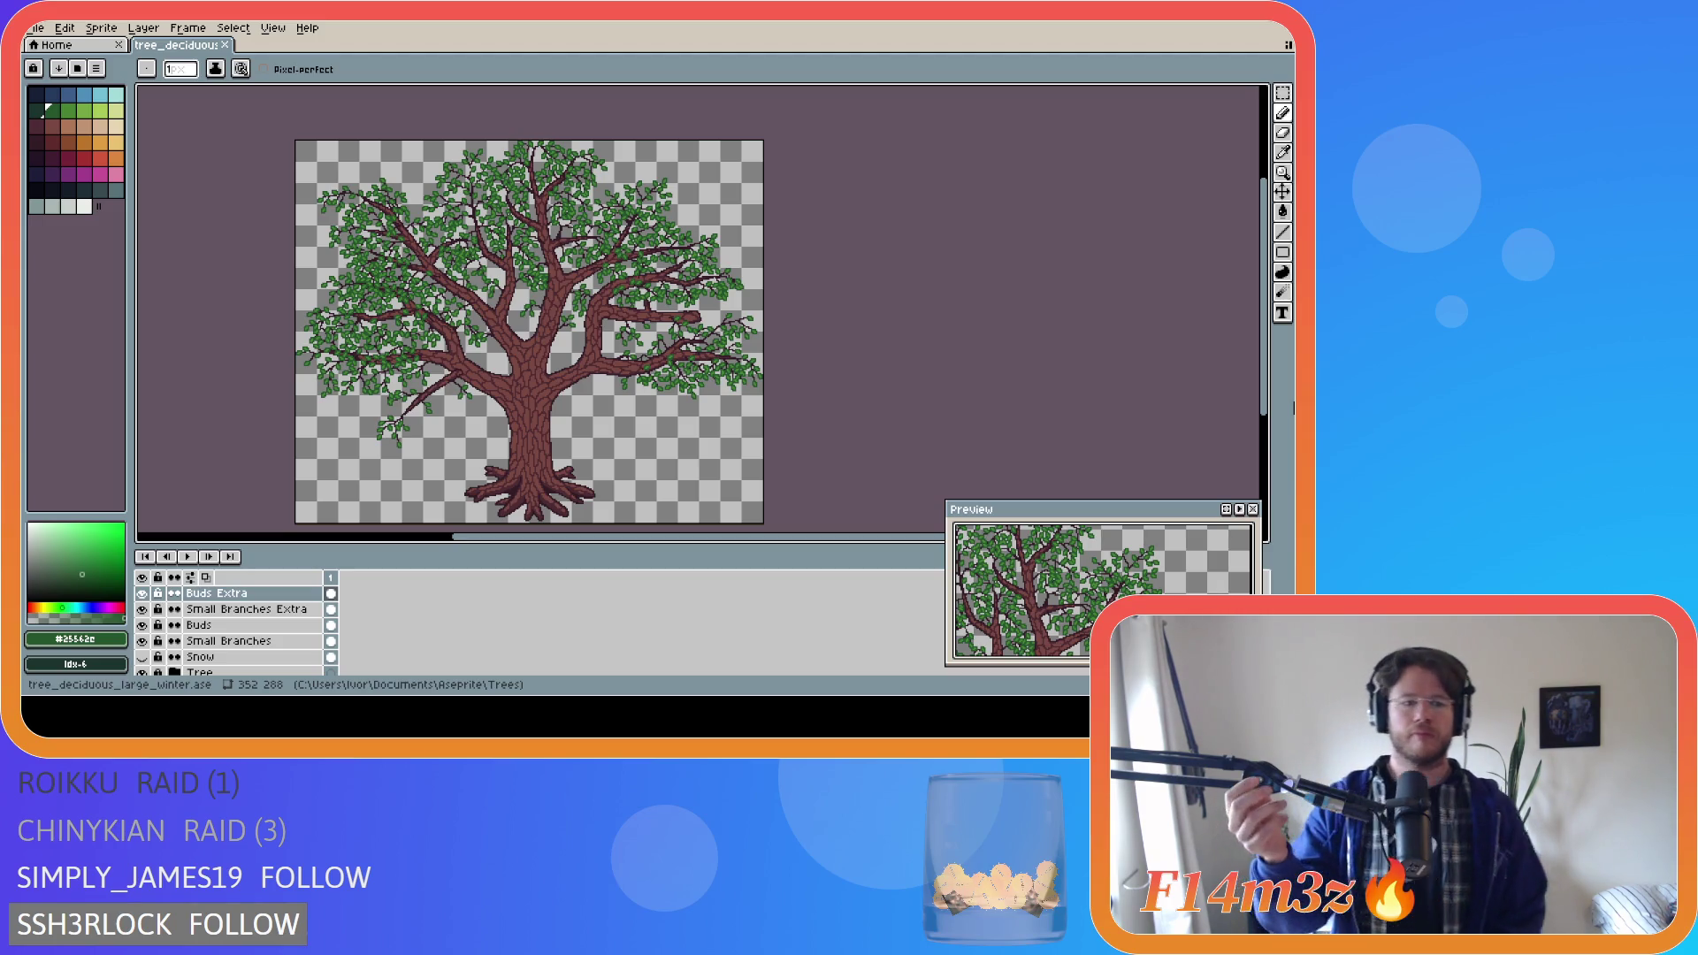
# Save the tree sprite and sample the dark branch colour #341c27 from a twig.
pyautogui.hotkey('ctrl', 's')
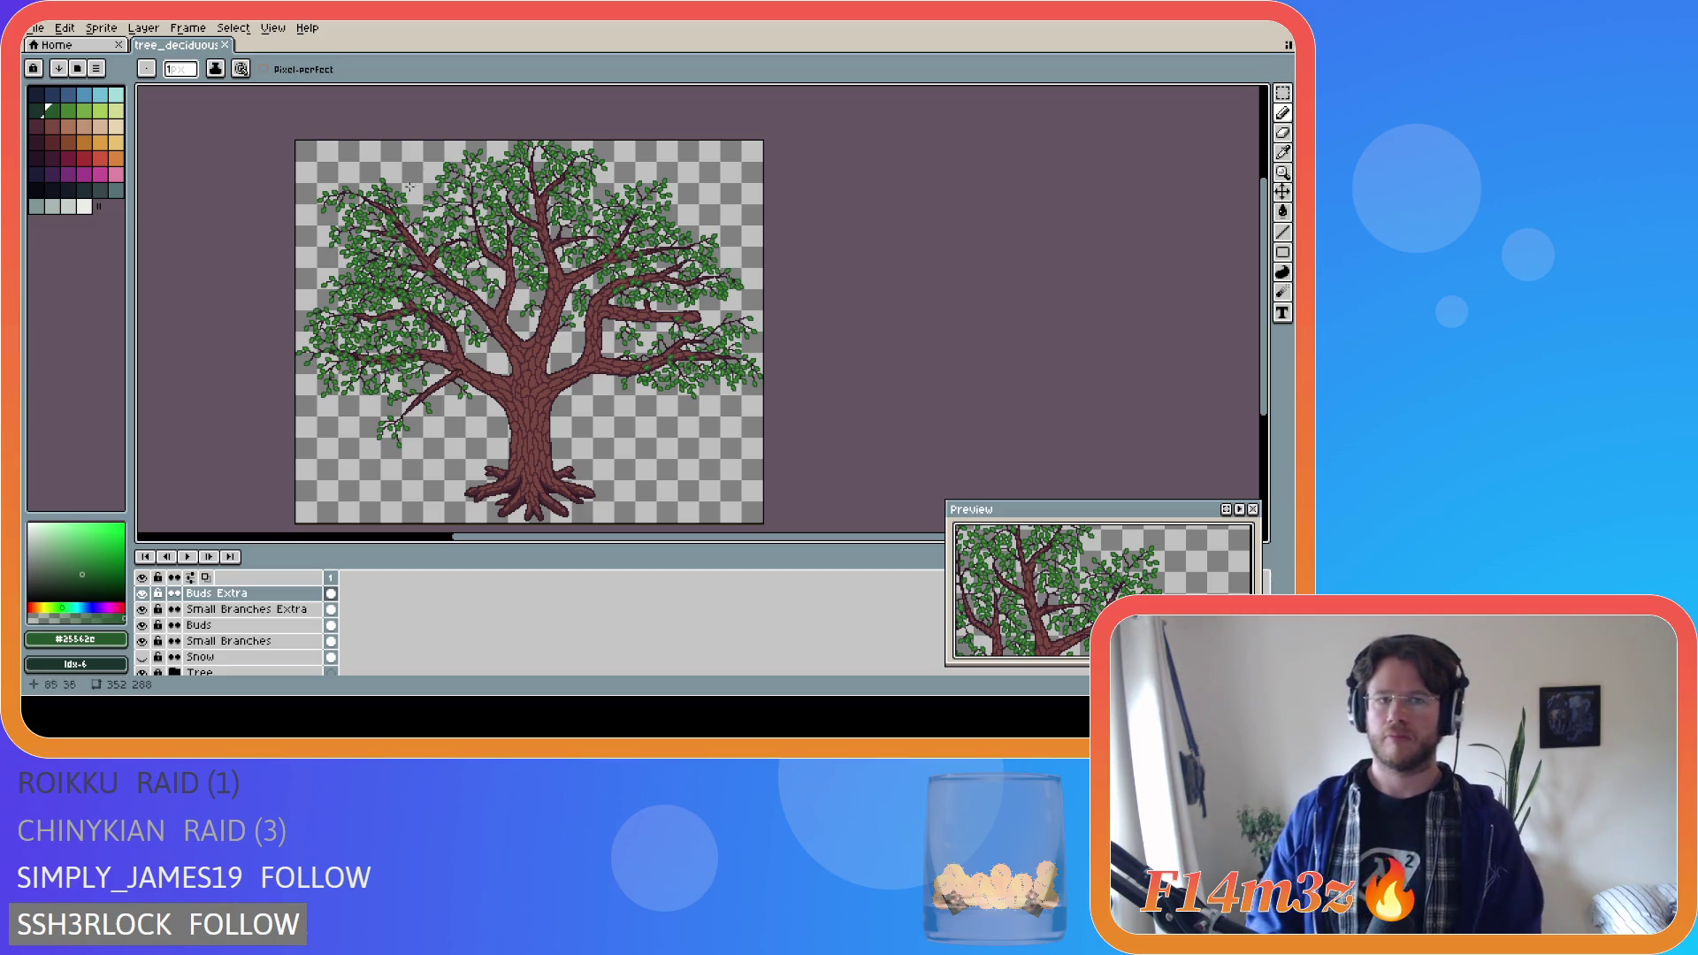
pyautogui.scroll(4, 409, 194)
pyautogui.scroll(1, 325, 258)
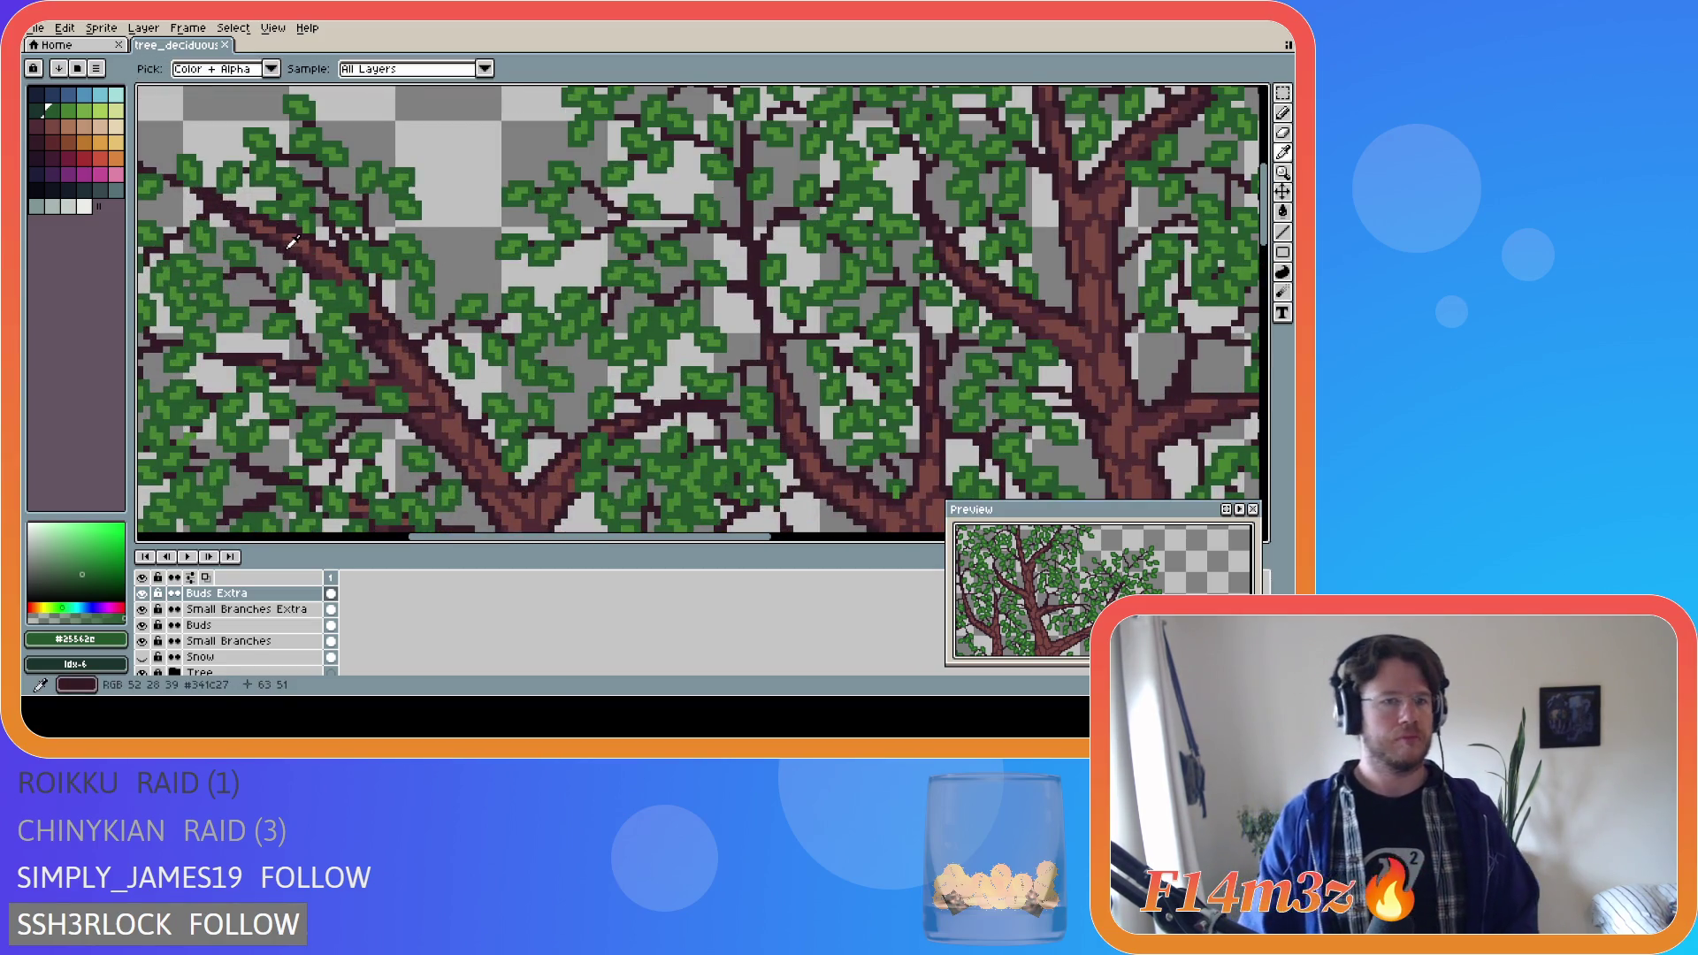
pyautogui.keyDown('alt'); pyautogui.click(310, 257); pyautogui.keyUp('alt')
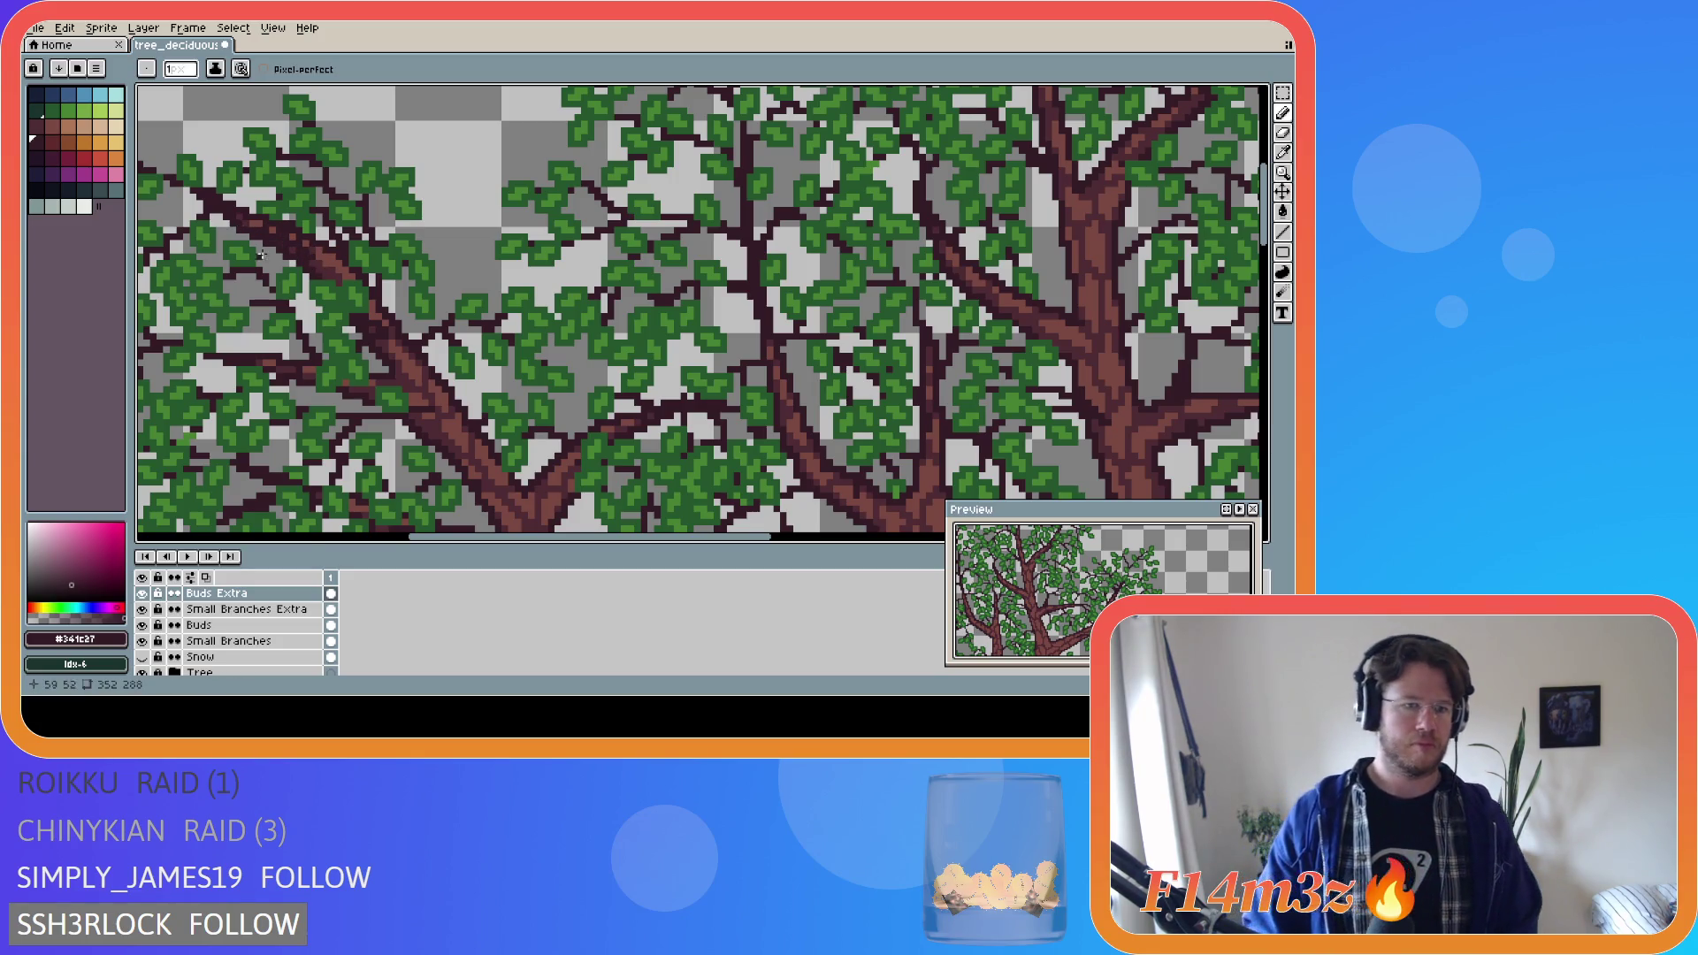
# Draw a few dark twig pixels among the leaves on the Small Branches Extra layer.
pyautogui.click(247, 609)
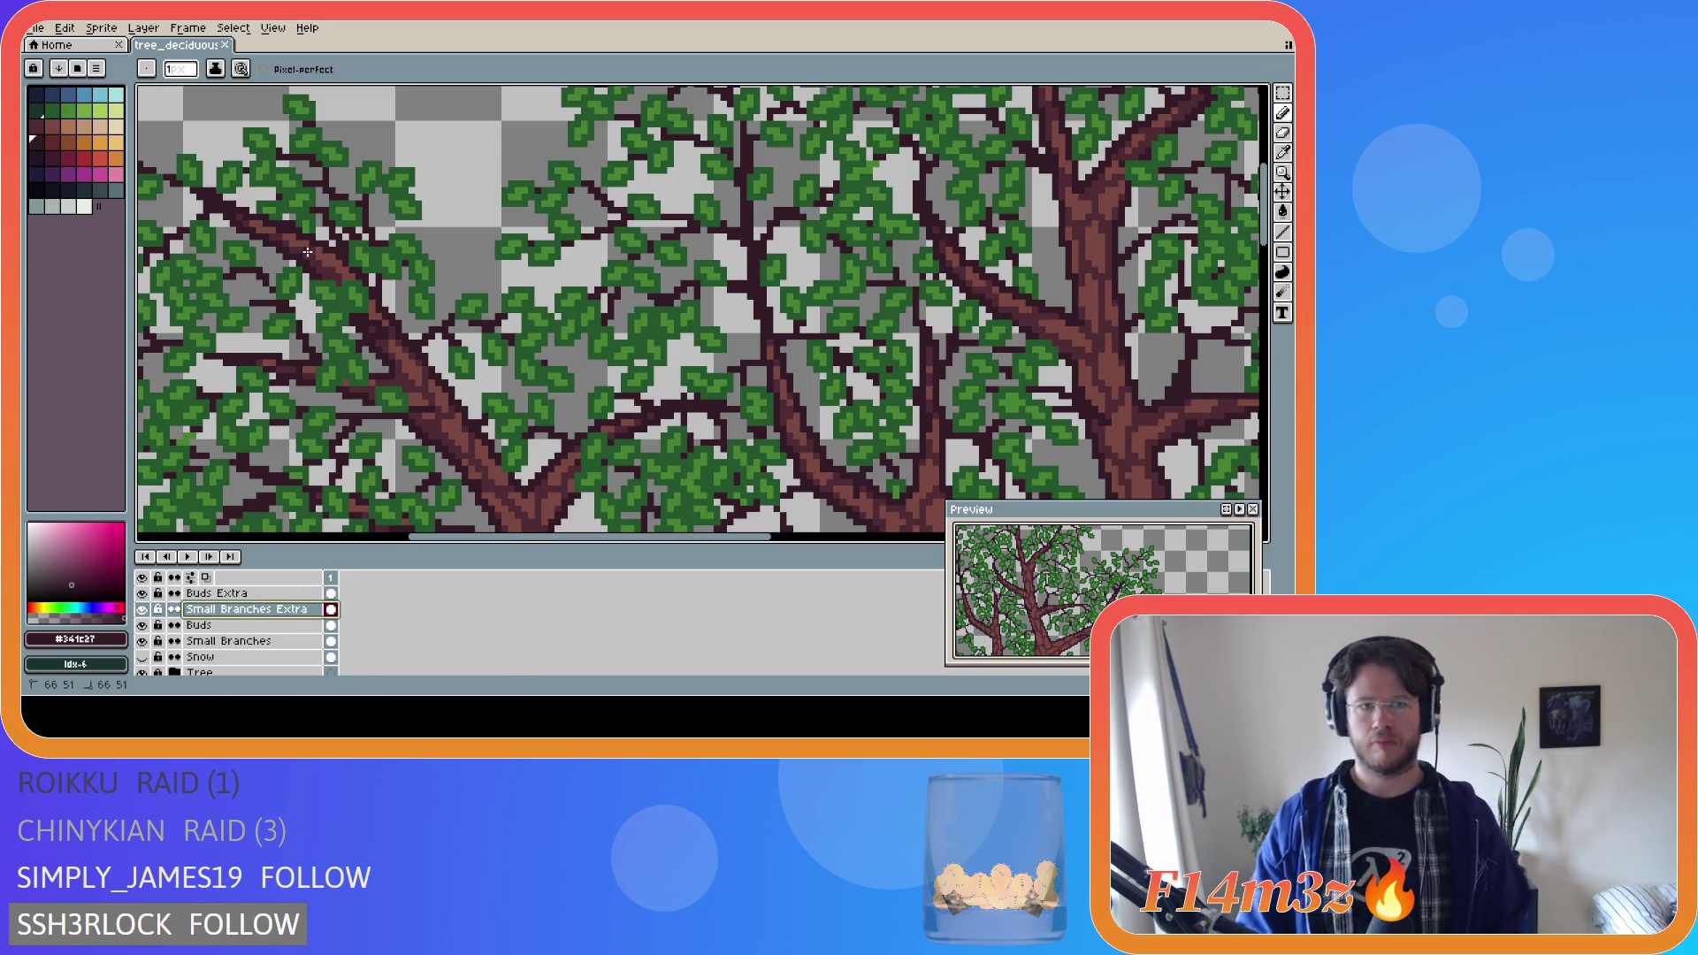
pyautogui.moveTo(306, 252); pyautogui.dragTo(238, 221)
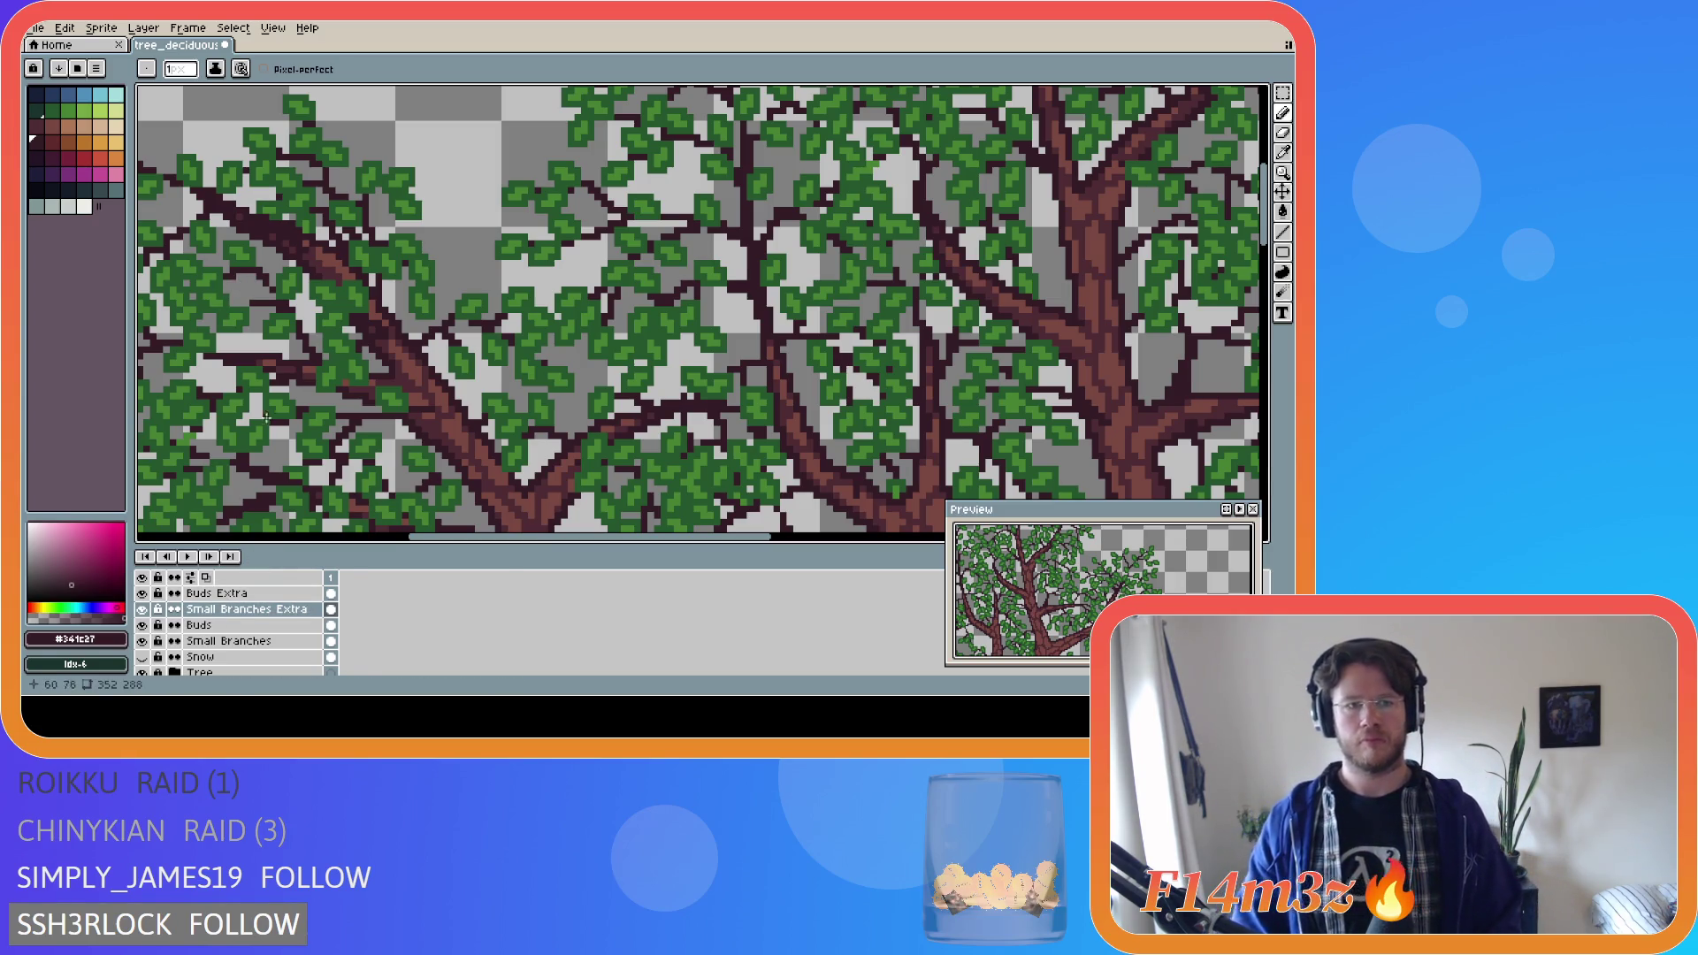
pyautogui.hotkey('ctrl', 'z')
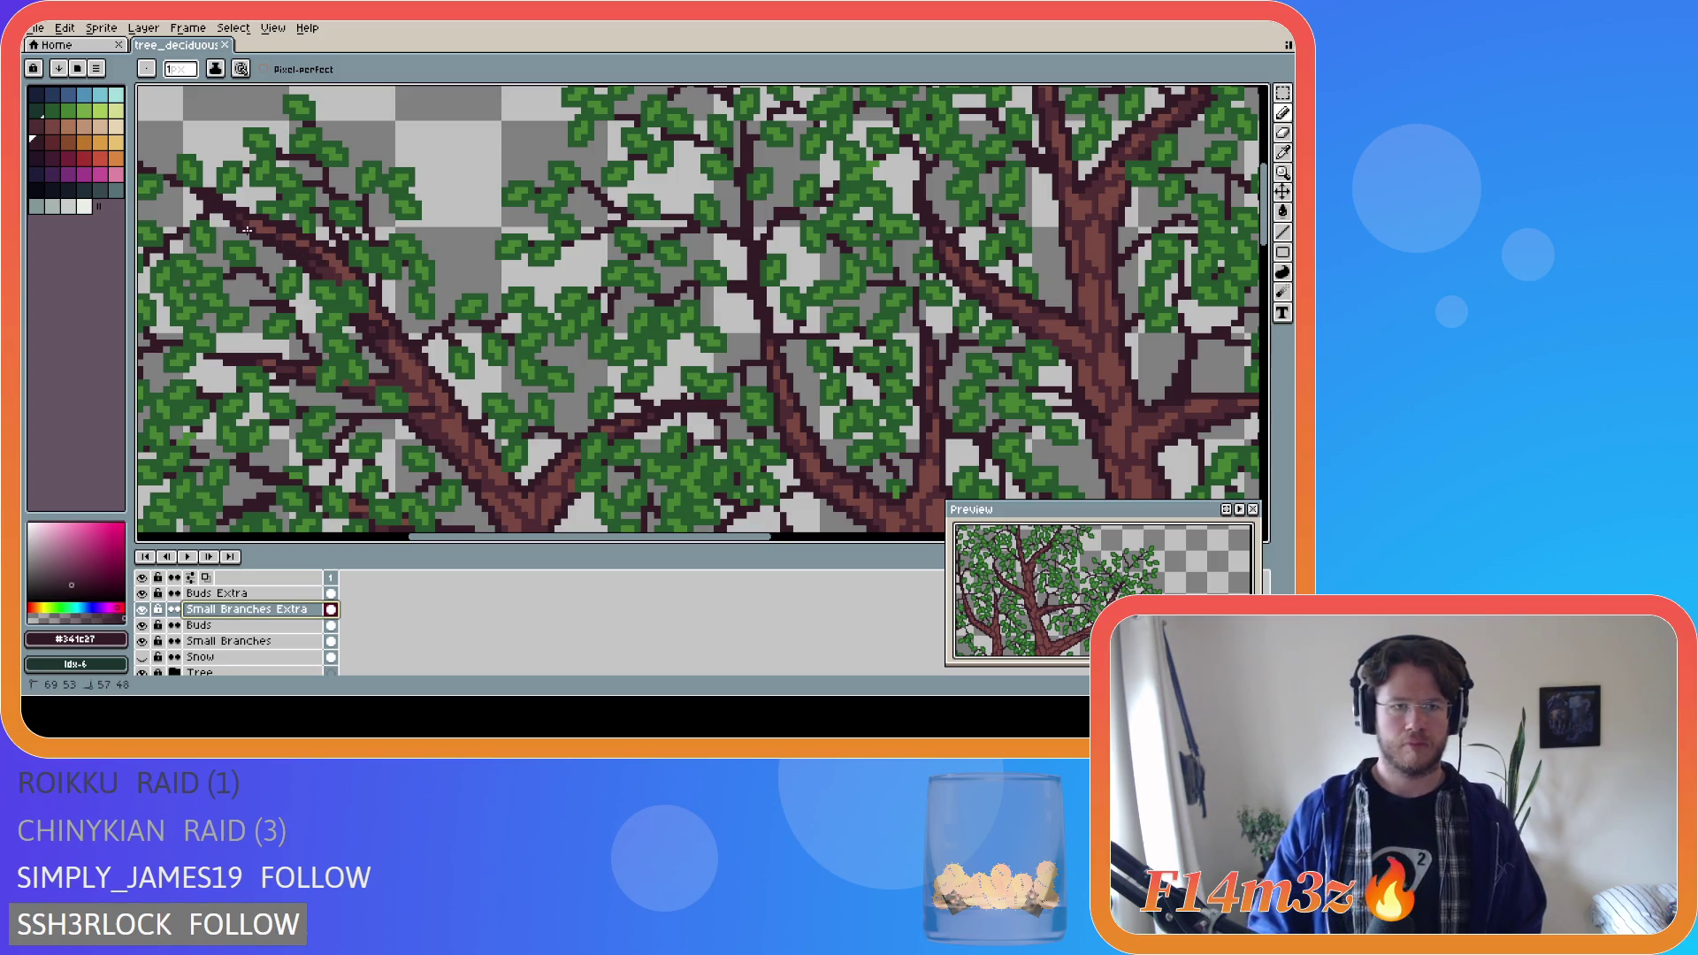
pyautogui.moveTo(262, 235); pyautogui.dragTo(251, 233)
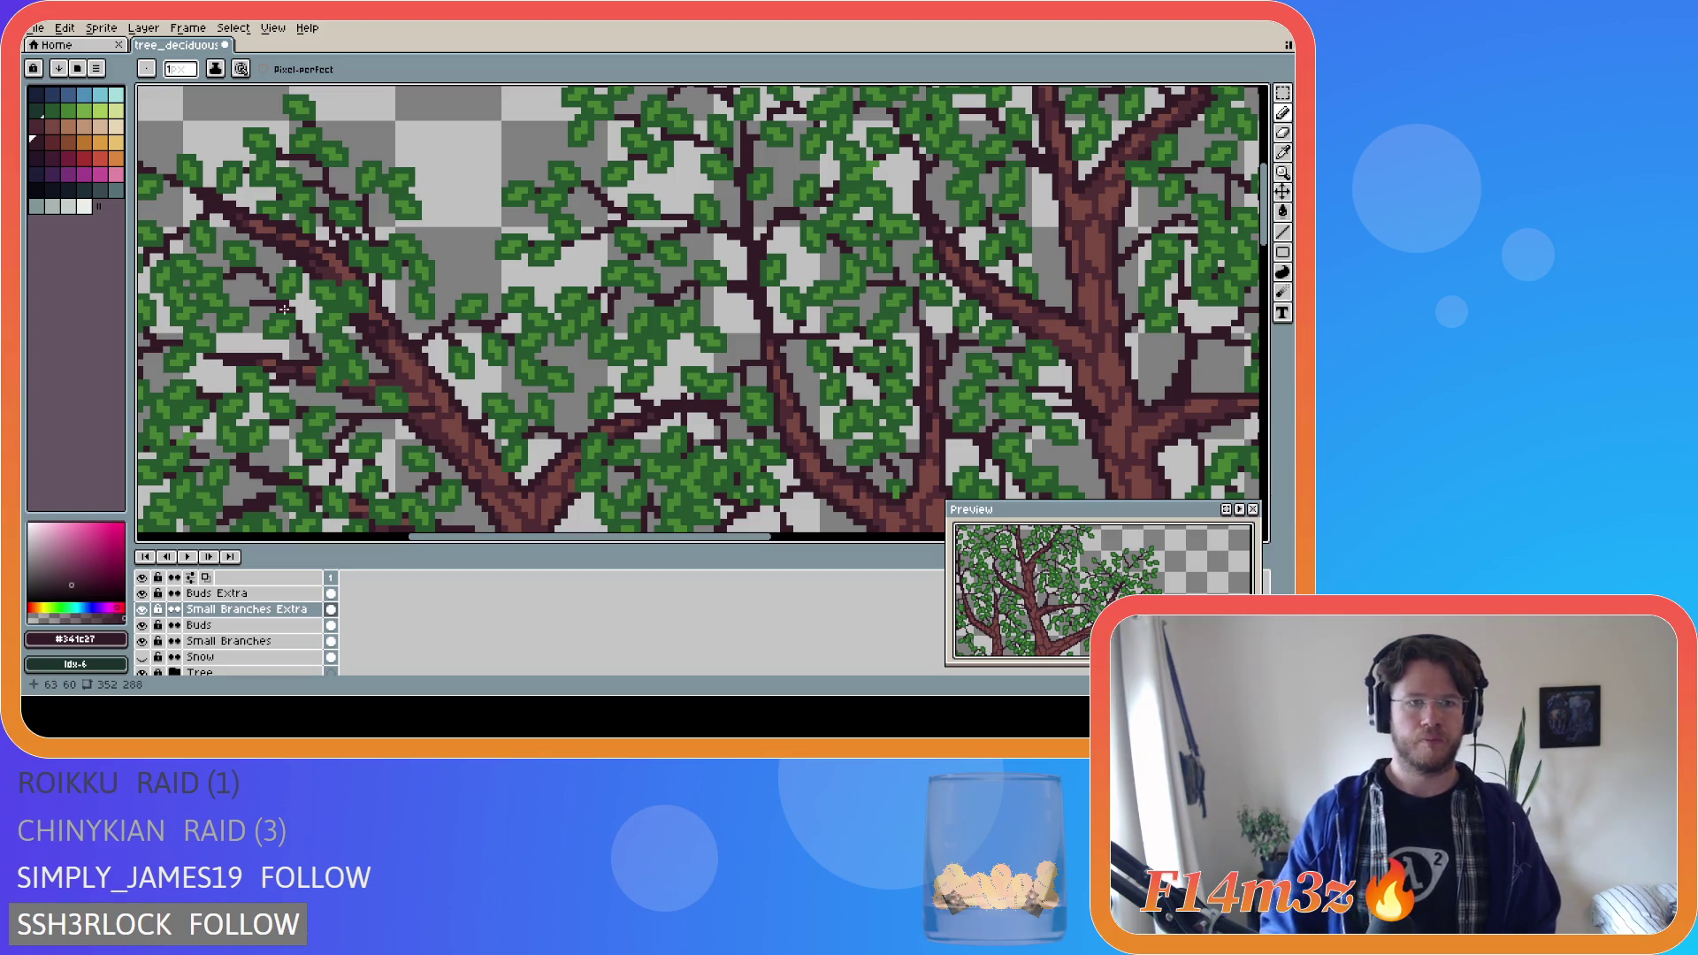
# Toggle the Tree layer's visibility repeatedly to compare, leaving it hidden.
pyautogui.click(142, 673)
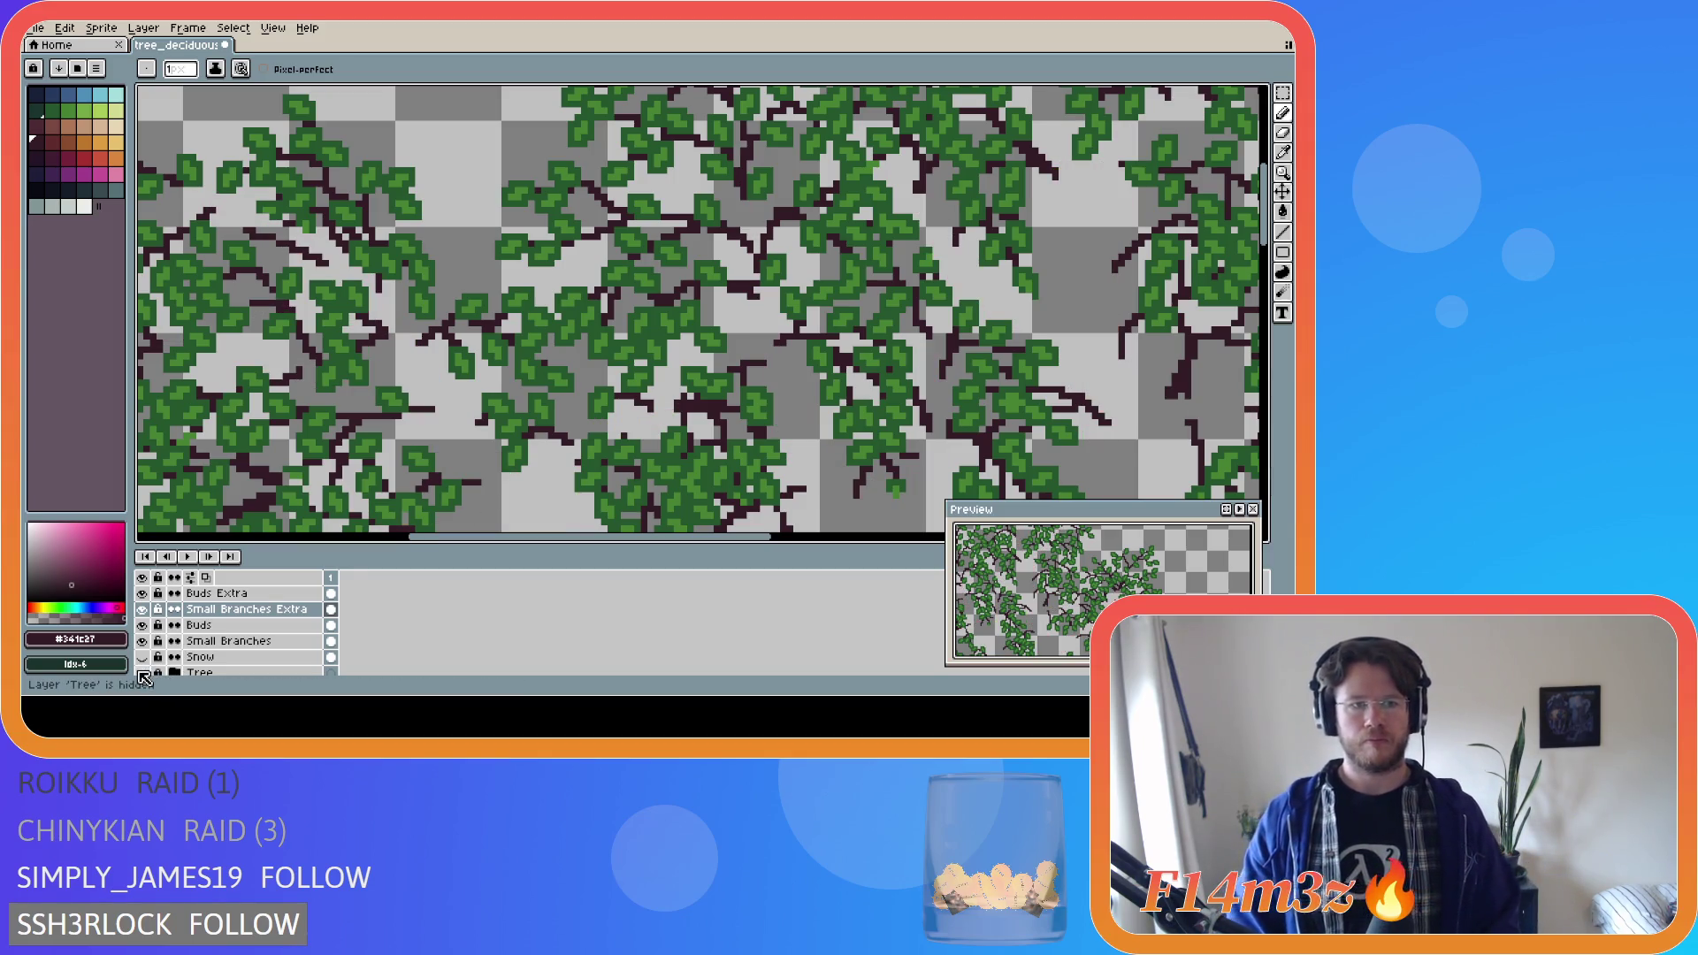
pyautogui.click(141, 674)
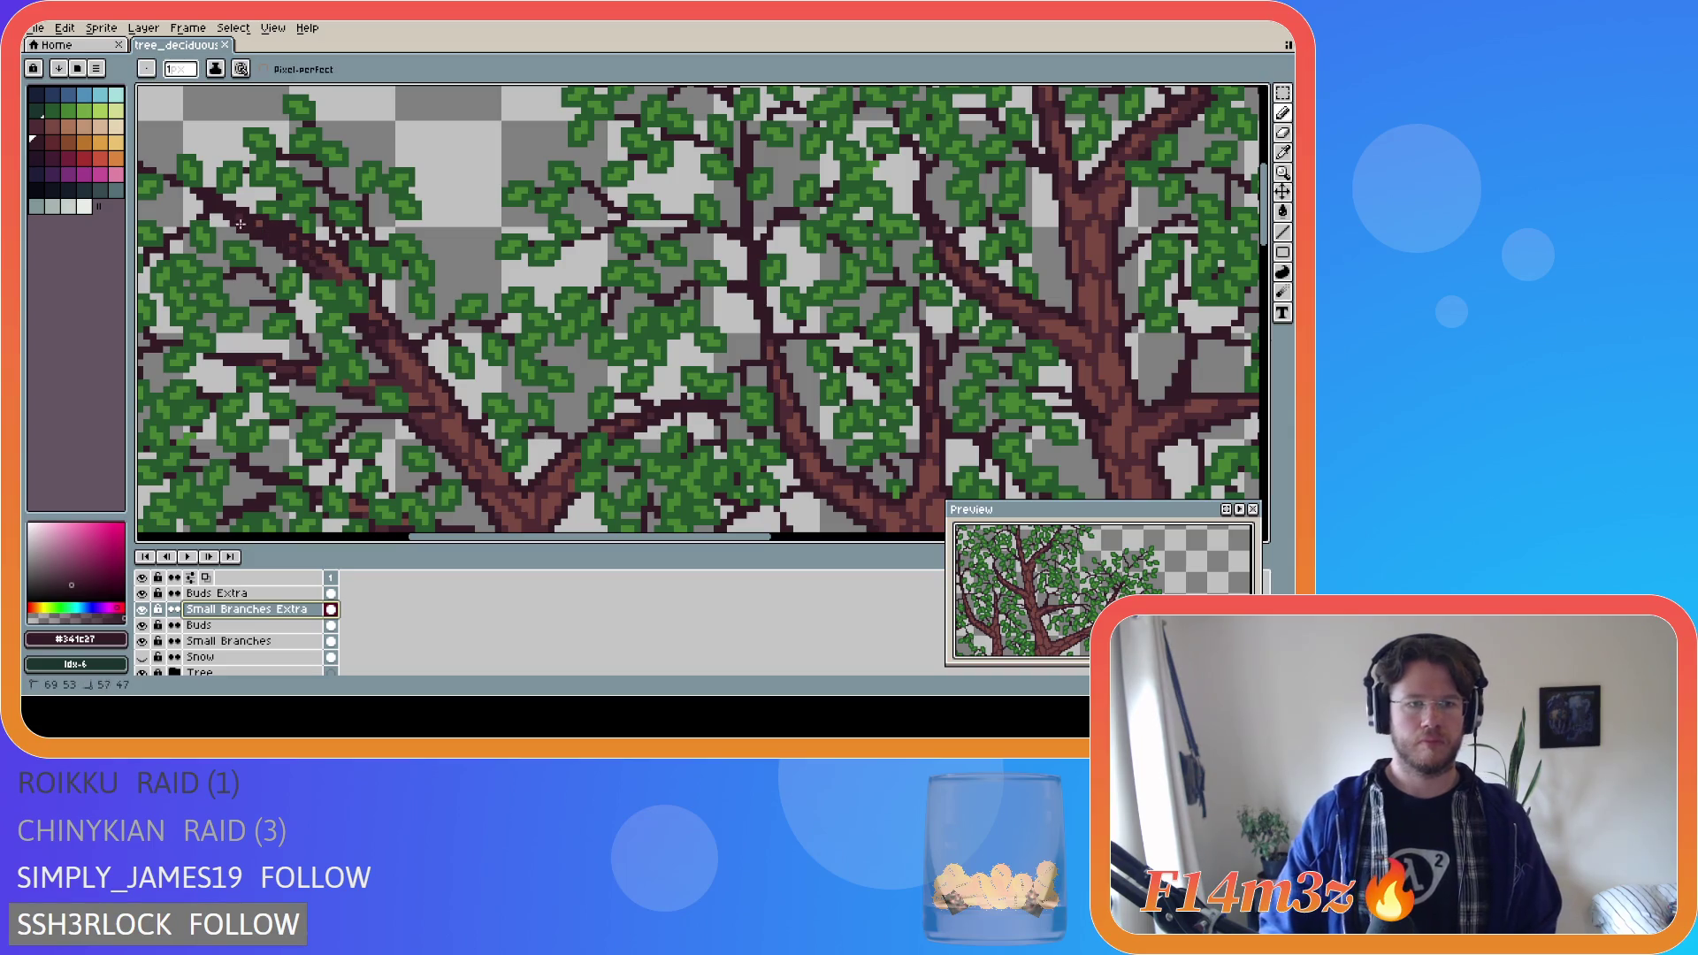
pyautogui.click(142, 673)
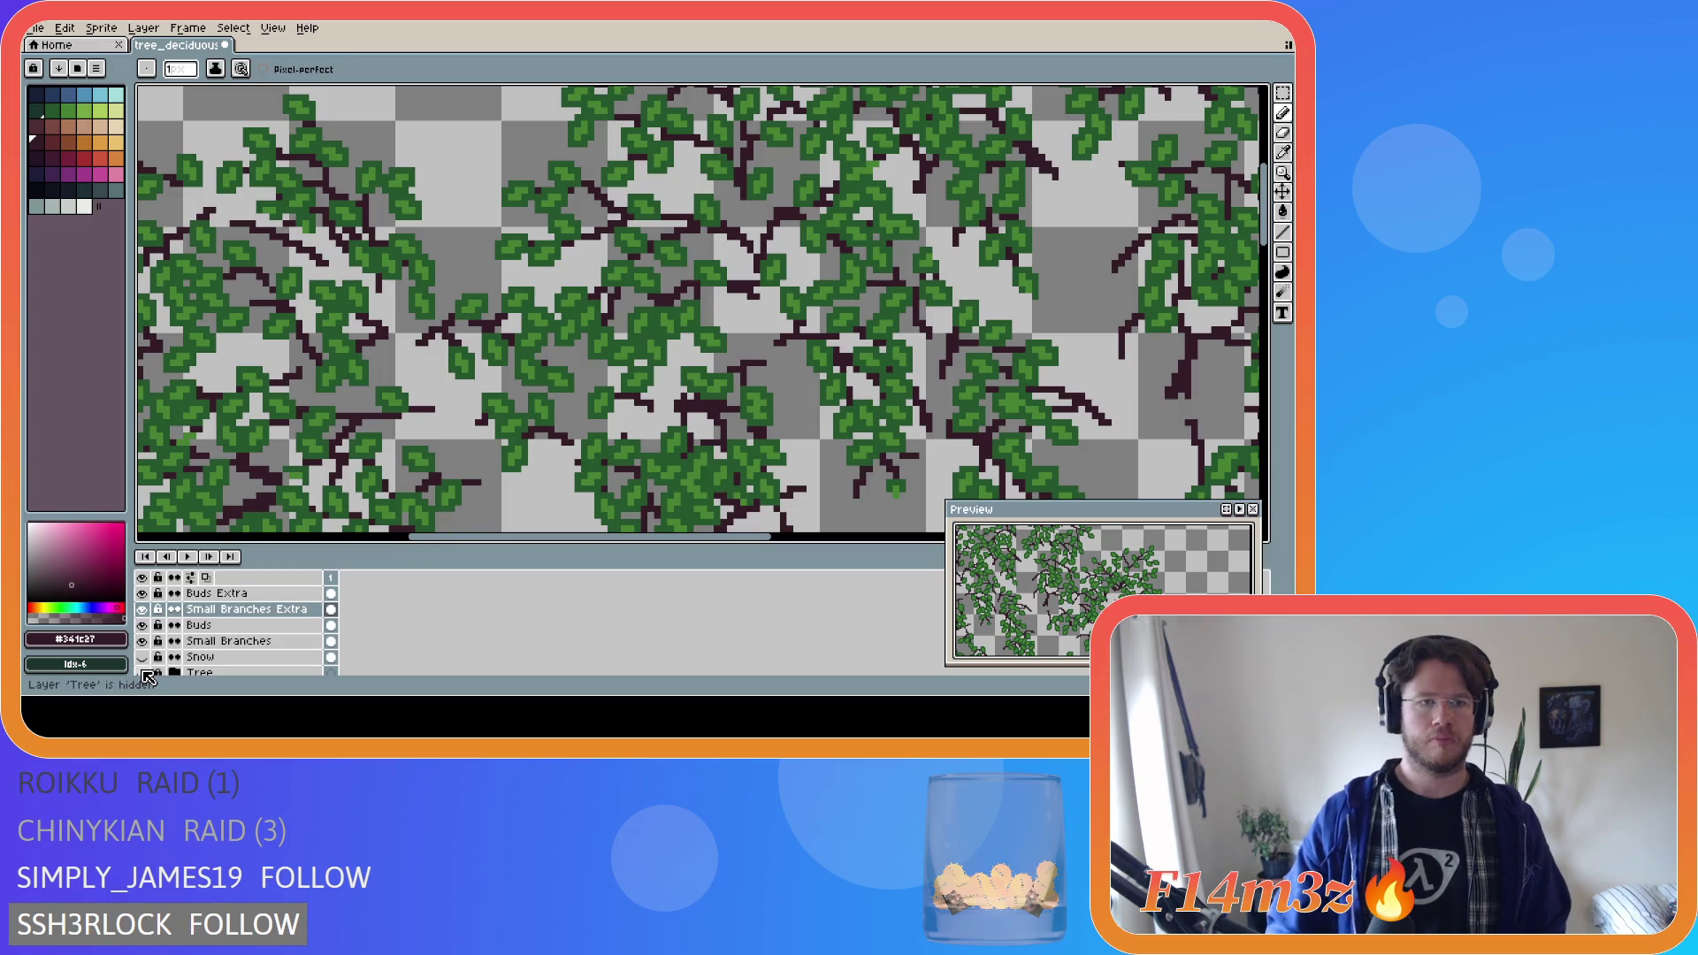
pyautogui.click(143, 673)
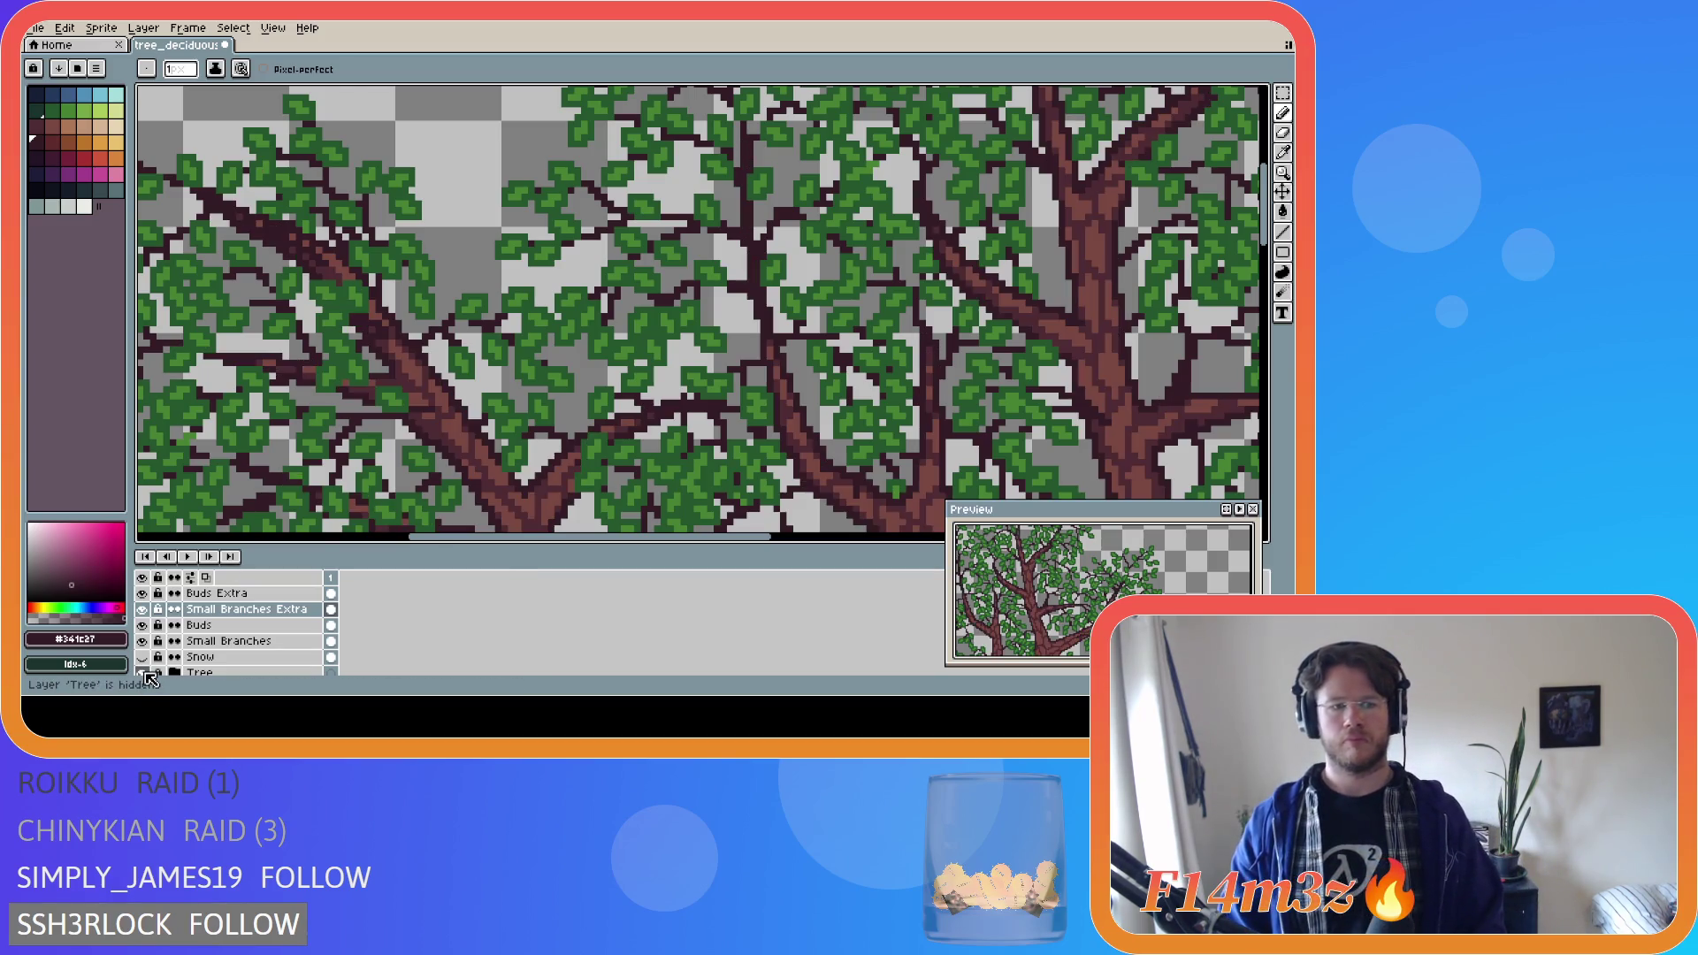
pyautogui.click(143, 674)
pyautogui.click(143, 673)
pyautogui.click(143, 673)
pyautogui.click(143, 673)
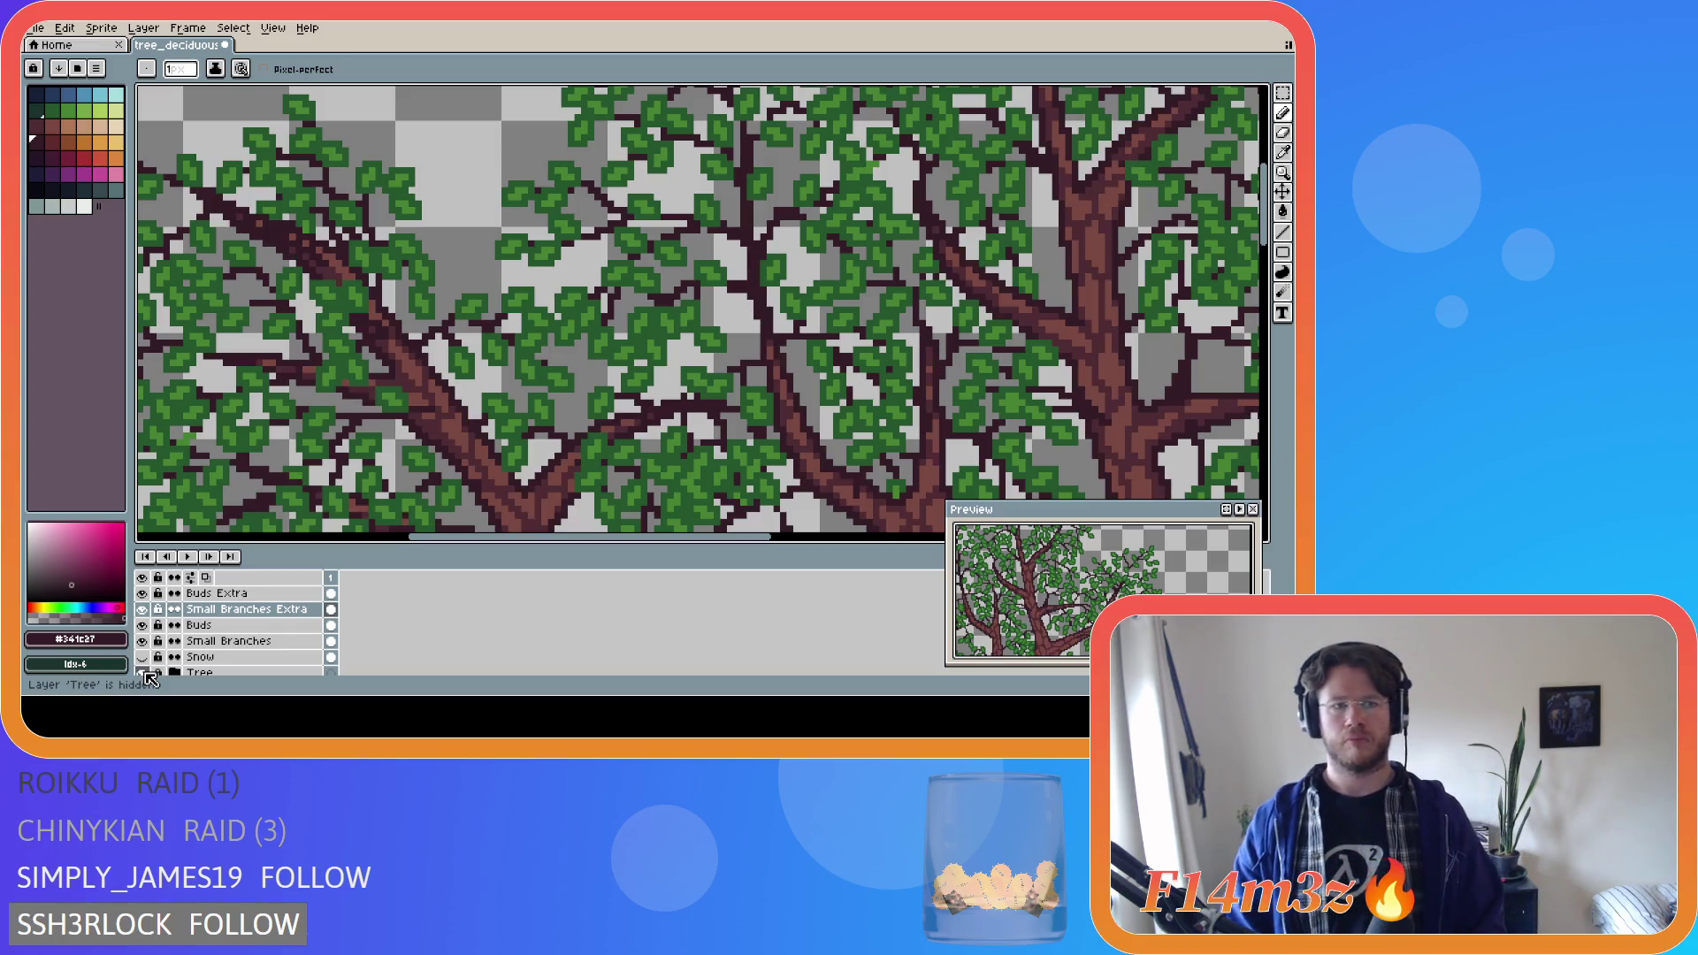
pyautogui.click(144, 673)
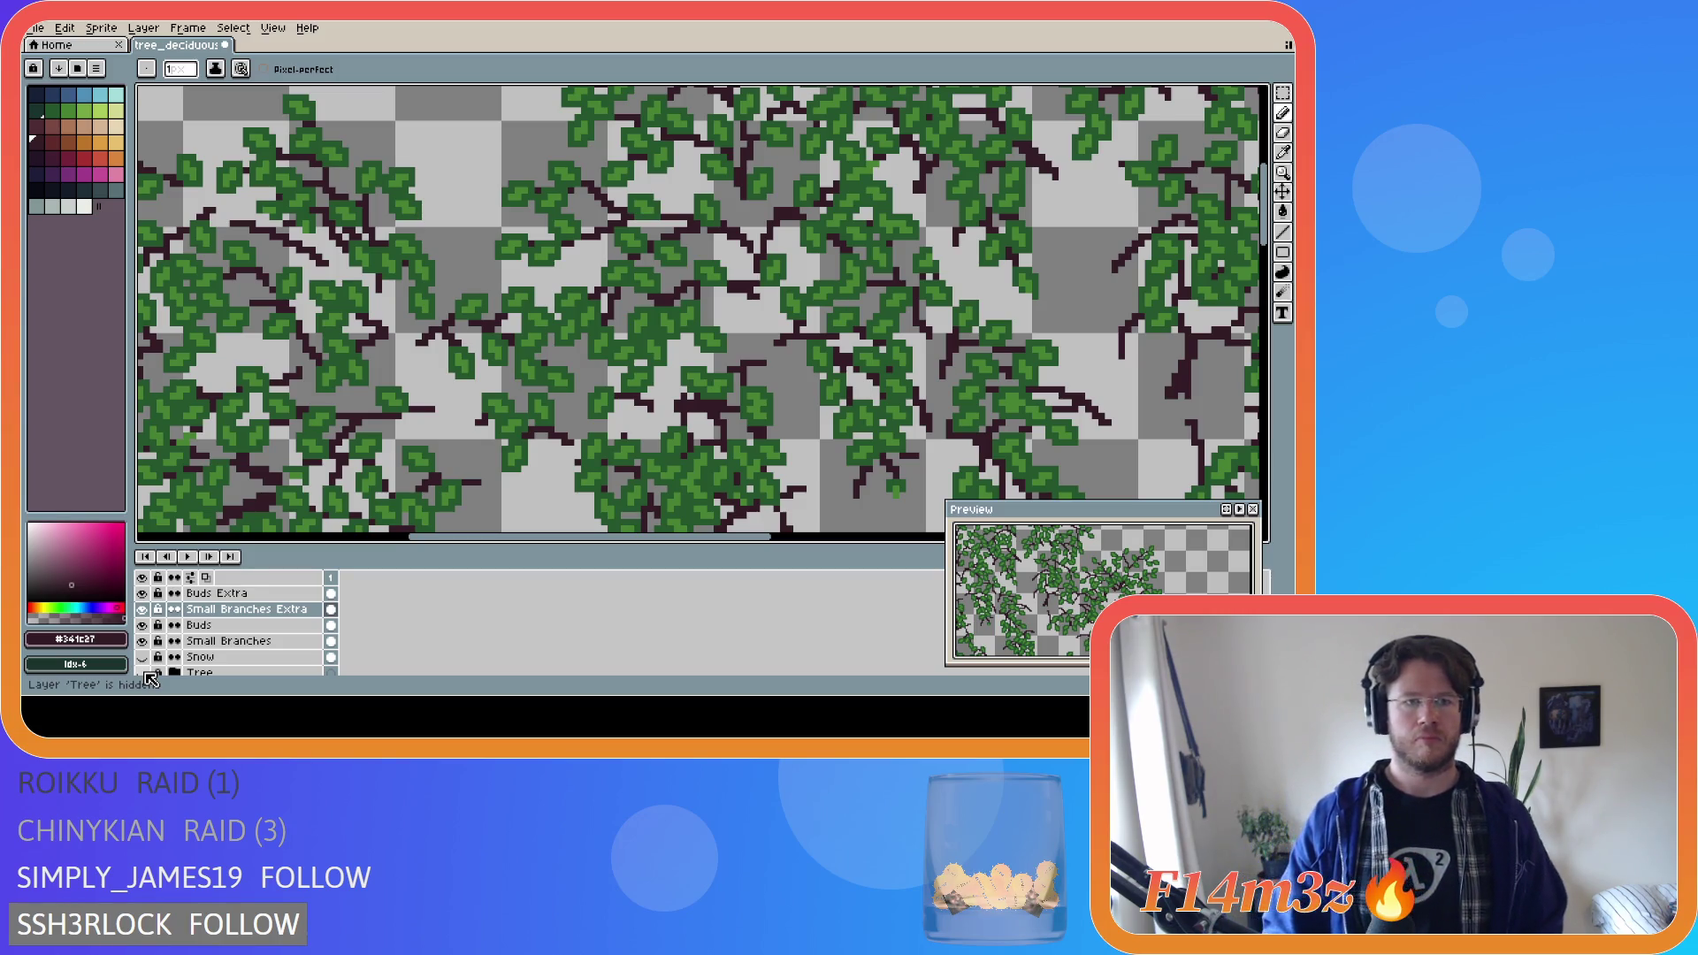
pyautogui.click(143, 674)
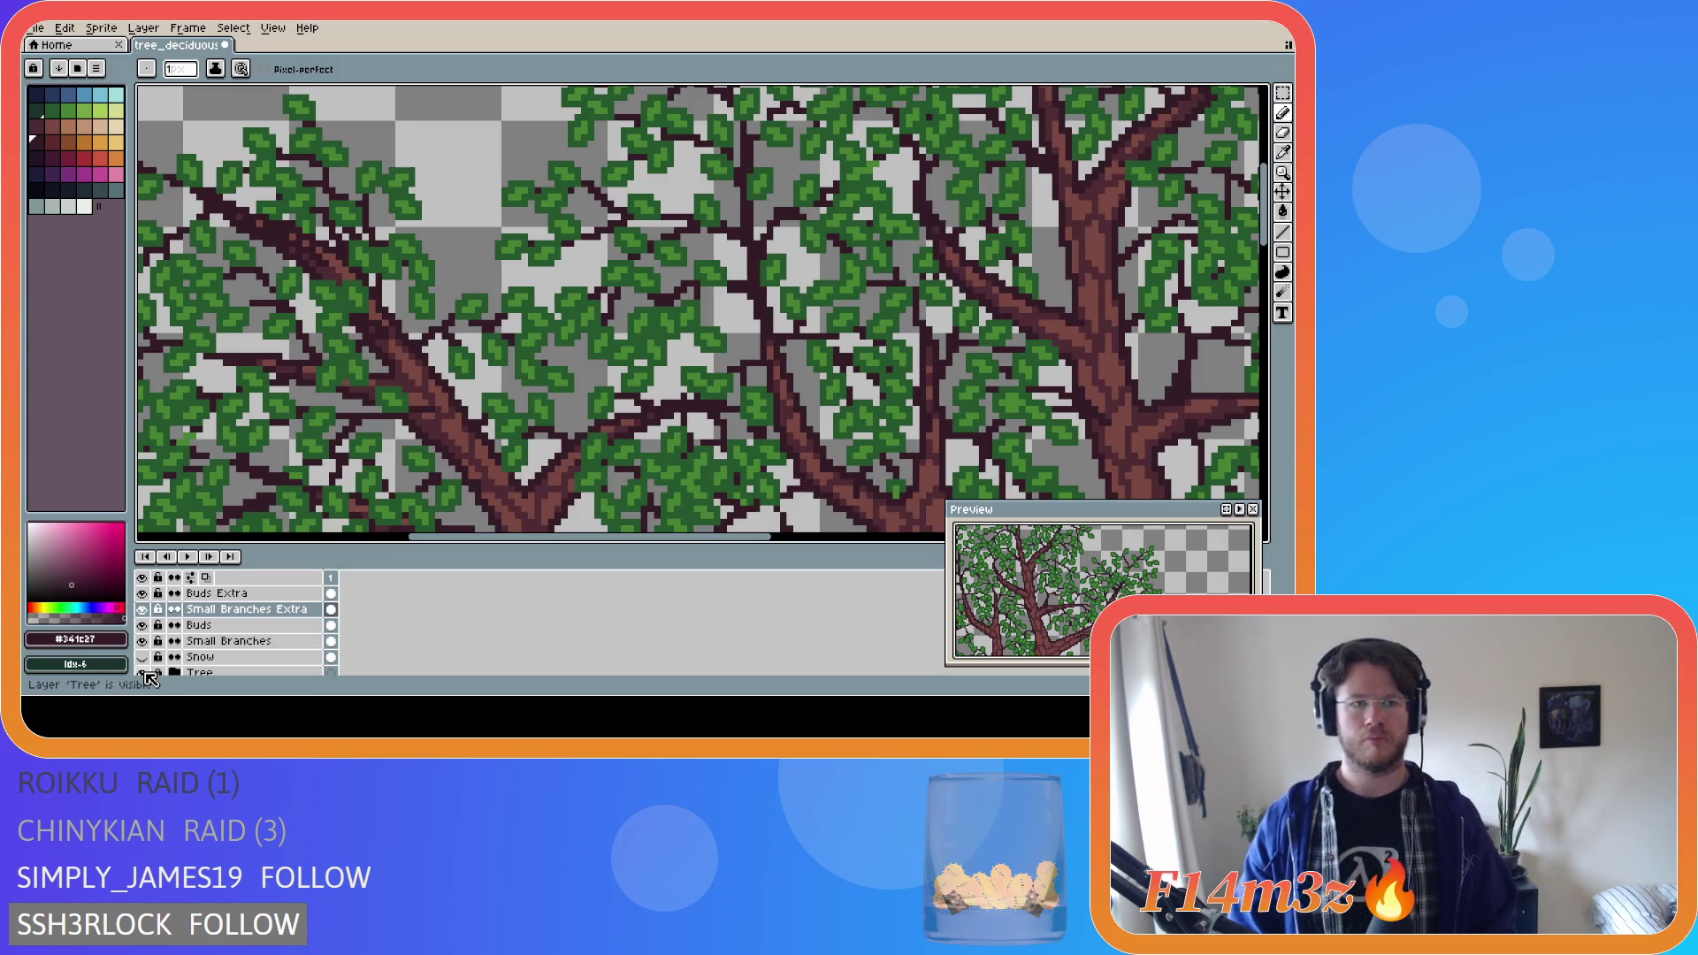
pyautogui.click(143, 674)
# Return to the Small Branches Extra layer with Tree hidden and load green #448232 from a leaf.
pyautogui.click(212, 598)
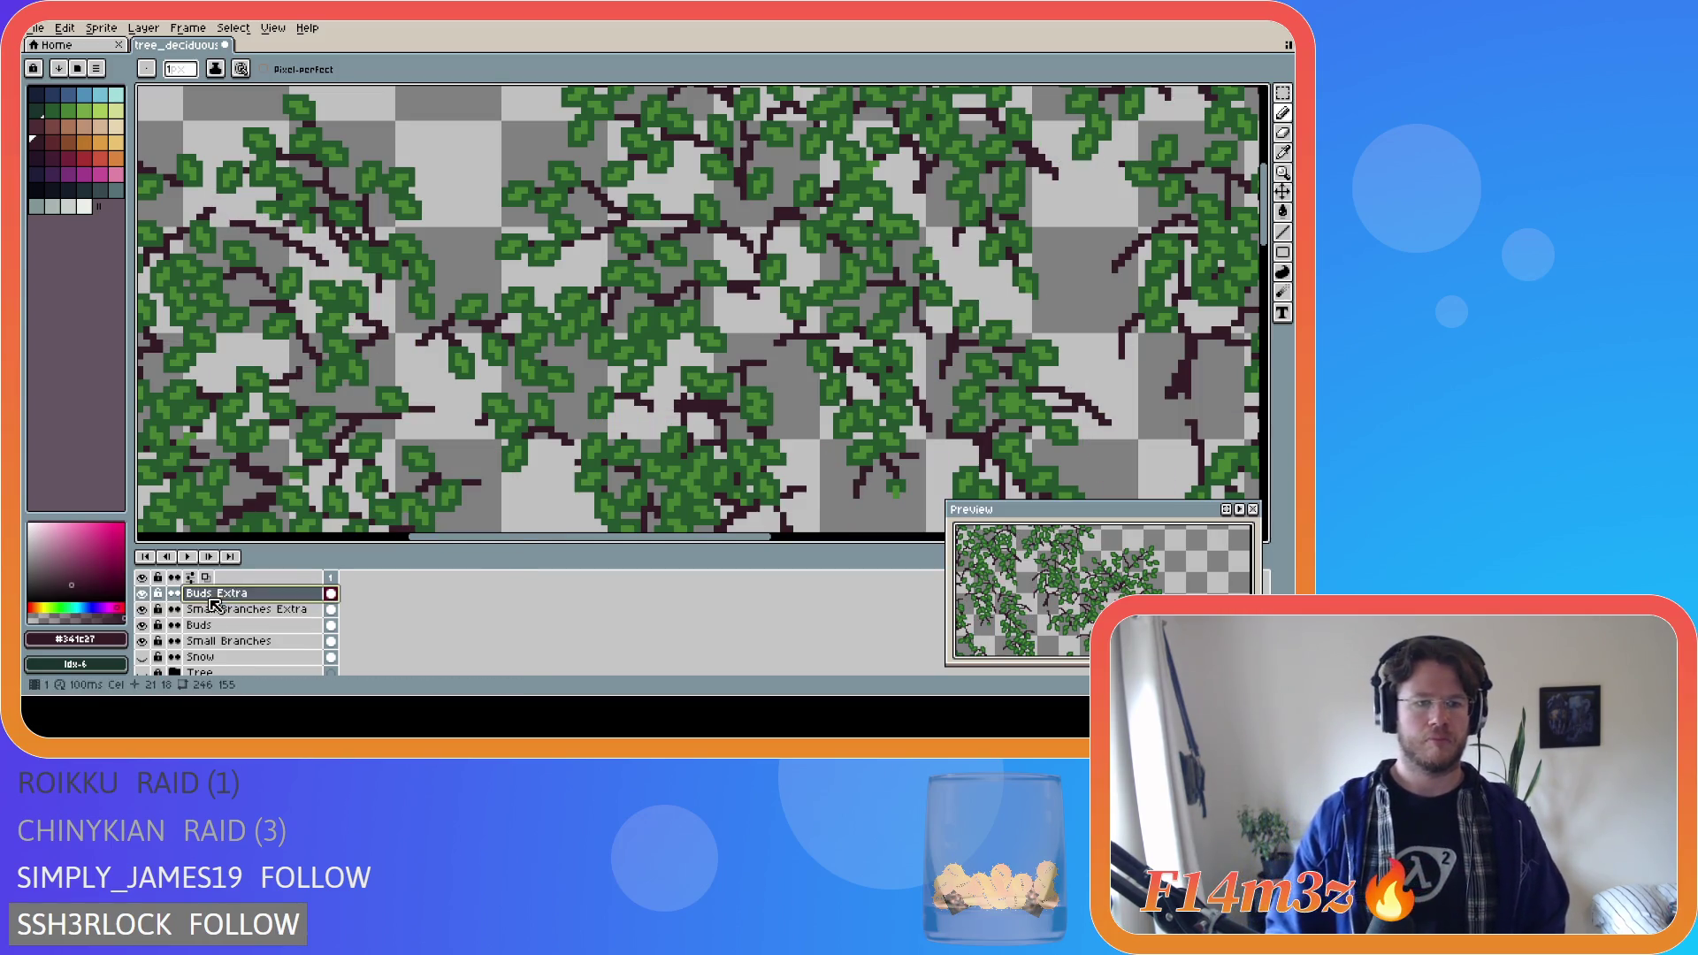
pyautogui.keyDown('alt'); pyautogui.click(350, 254); pyautogui.keyUp('alt')
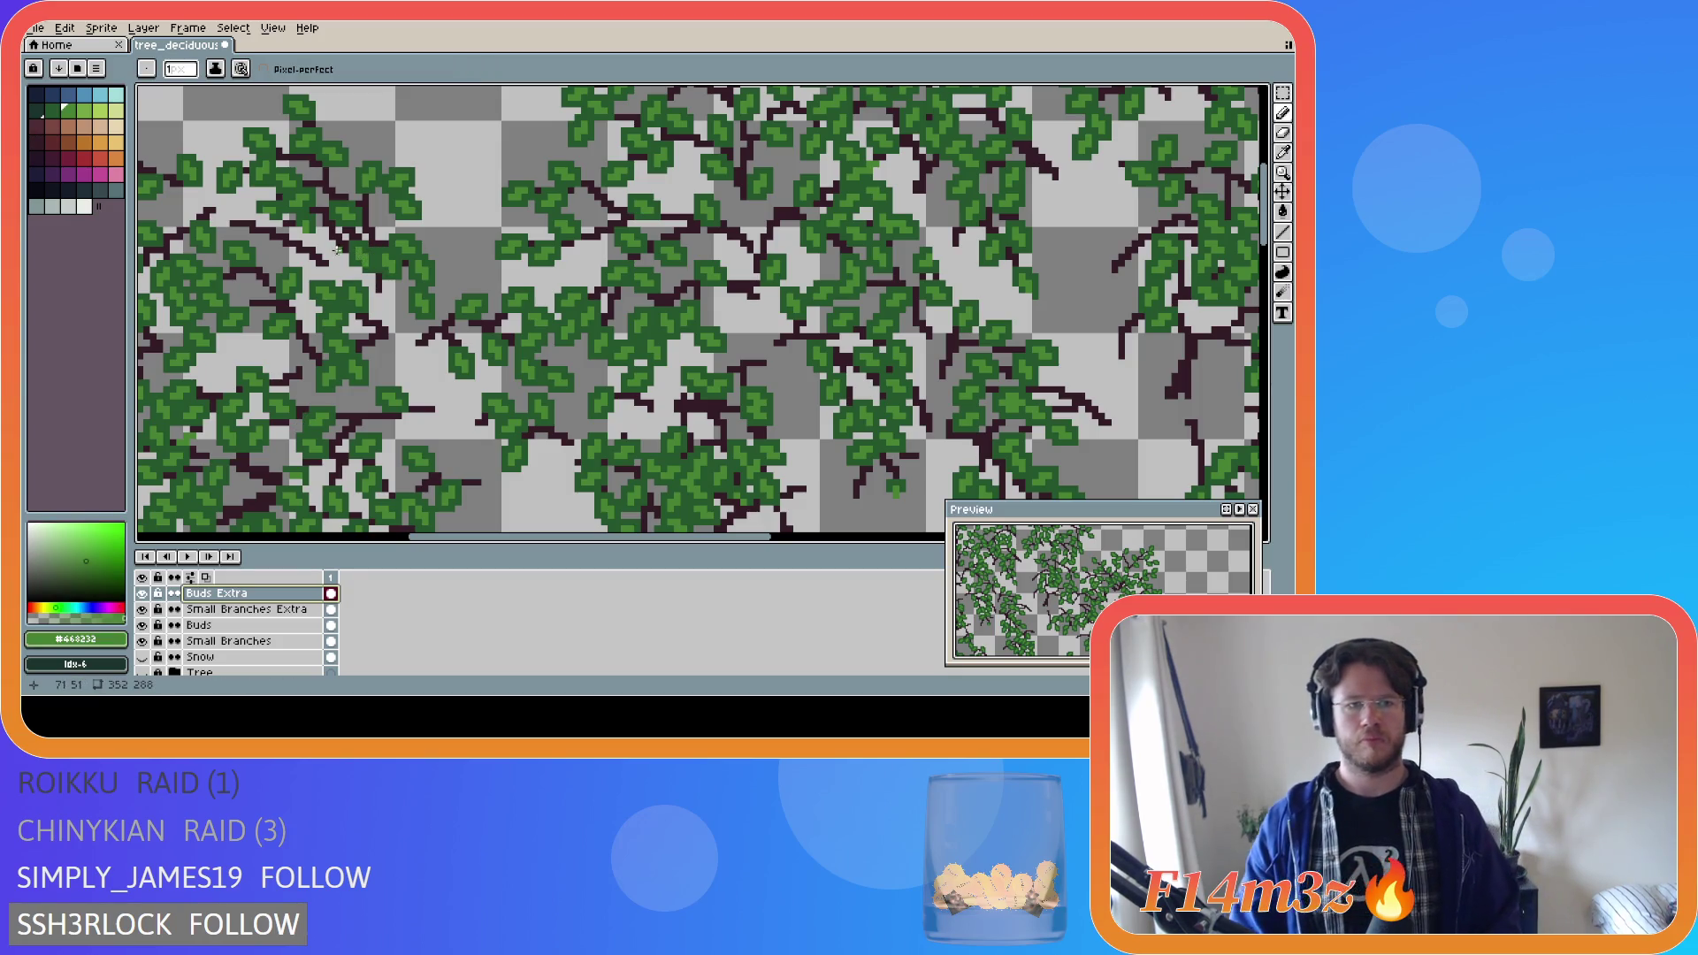
pyautogui.keyDown('alt'); pyautogui.click(270, 337); pyautogui.keyUp('alt')
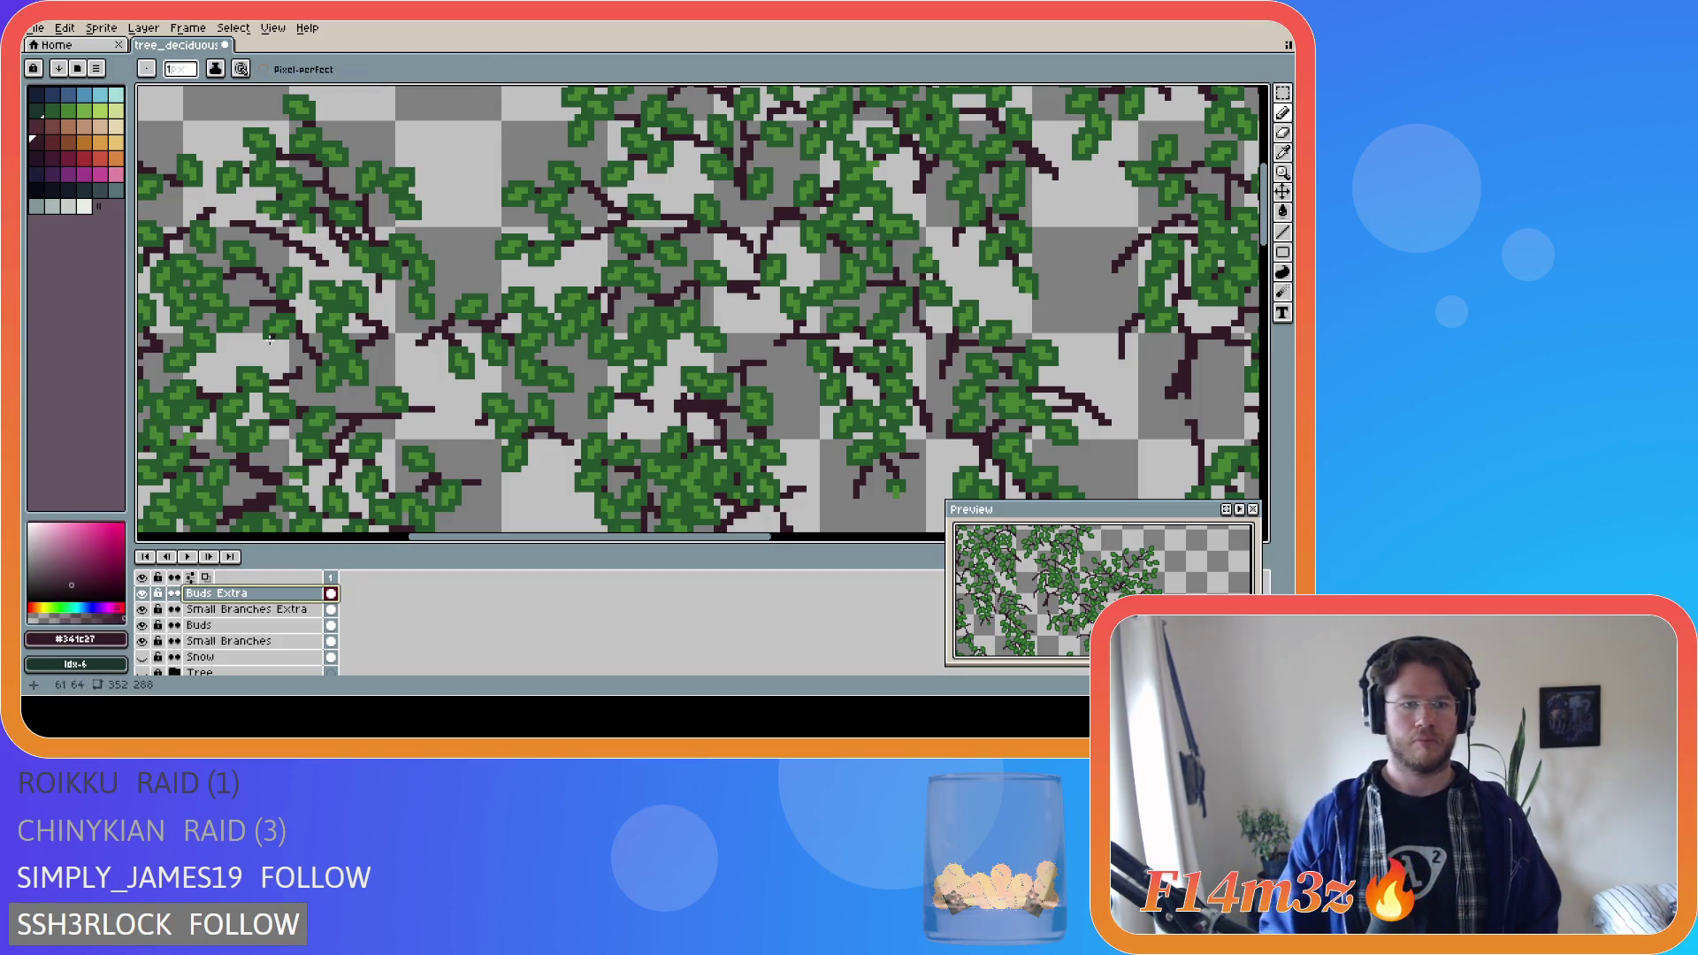
pyautogui.click(225, 609)
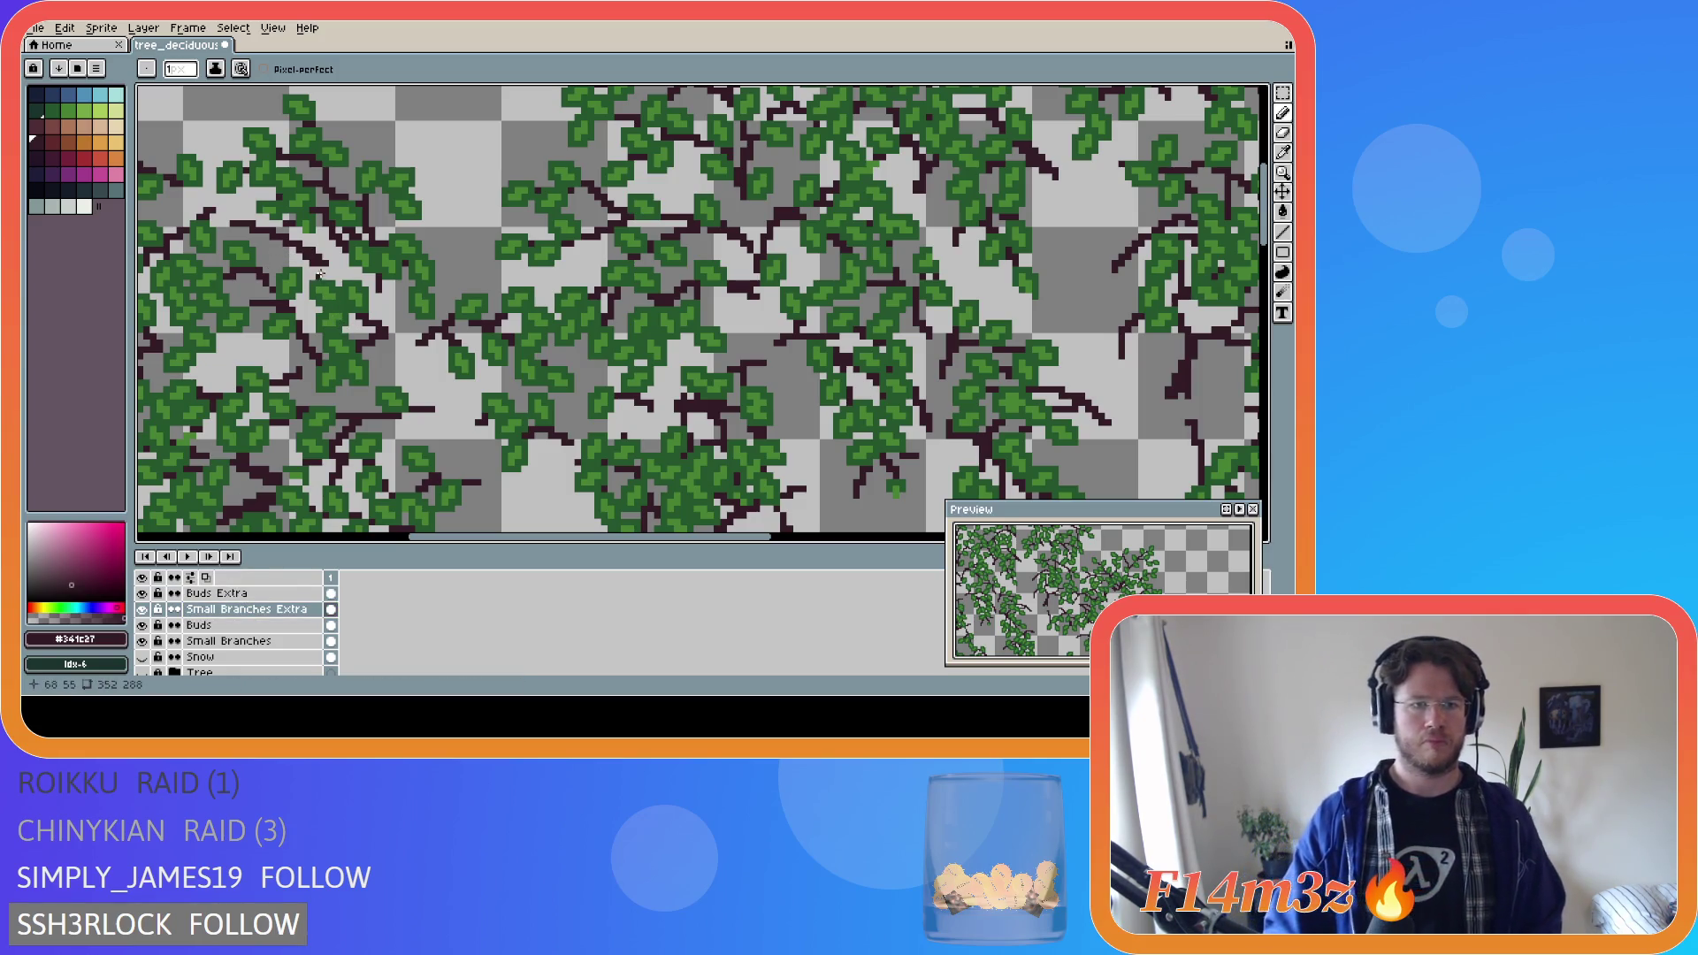
pyautogui.click(143, 672)
pyautogui.click(142, 672)
pyautogui.click(142, 672)
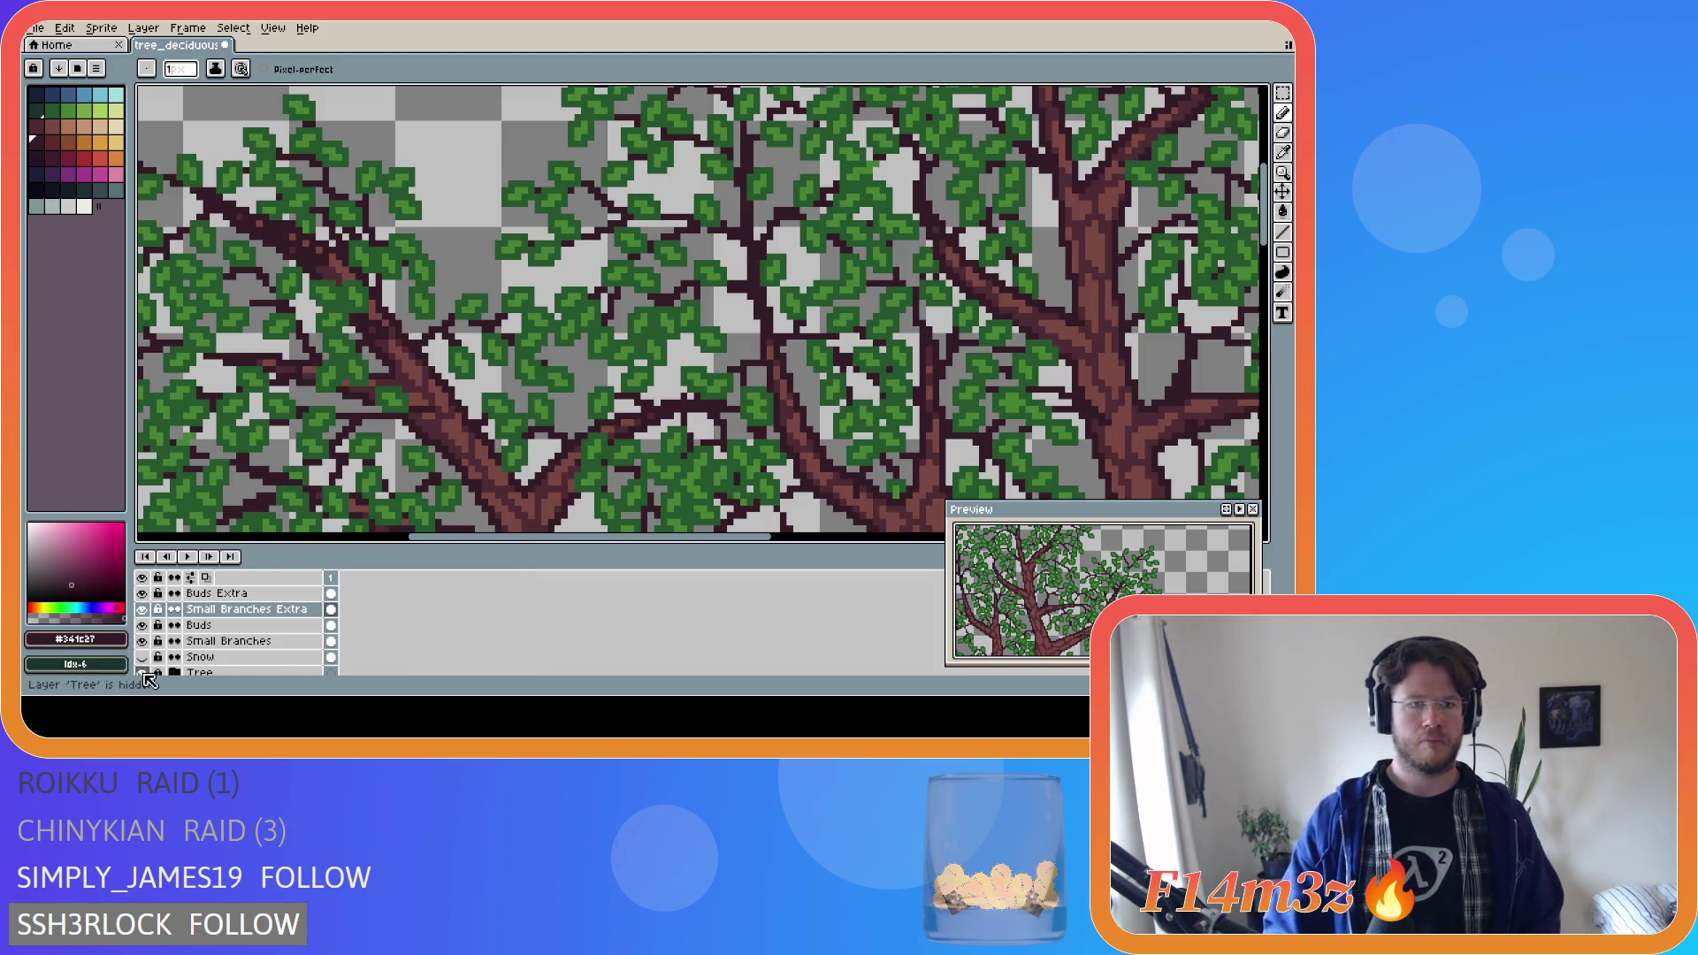
pyautogui.click(144, 675)
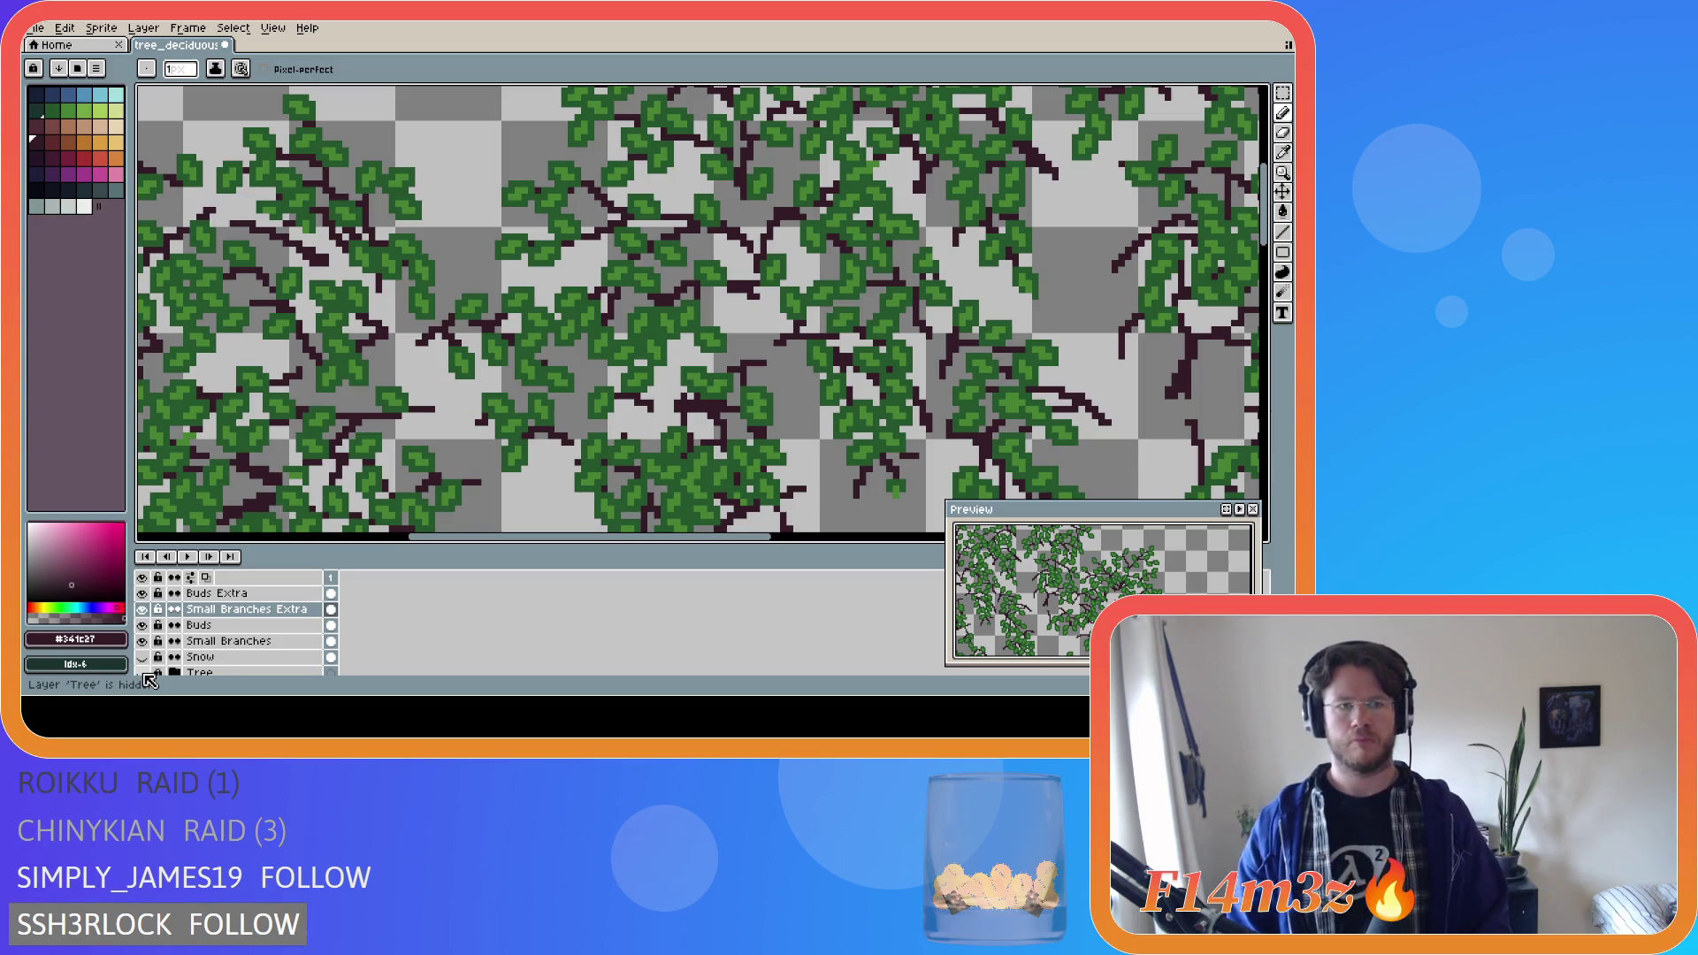
pyautogui.keyDown('alt'); pyautogui.click(266, 214); pyautogui.keyUp('alt')
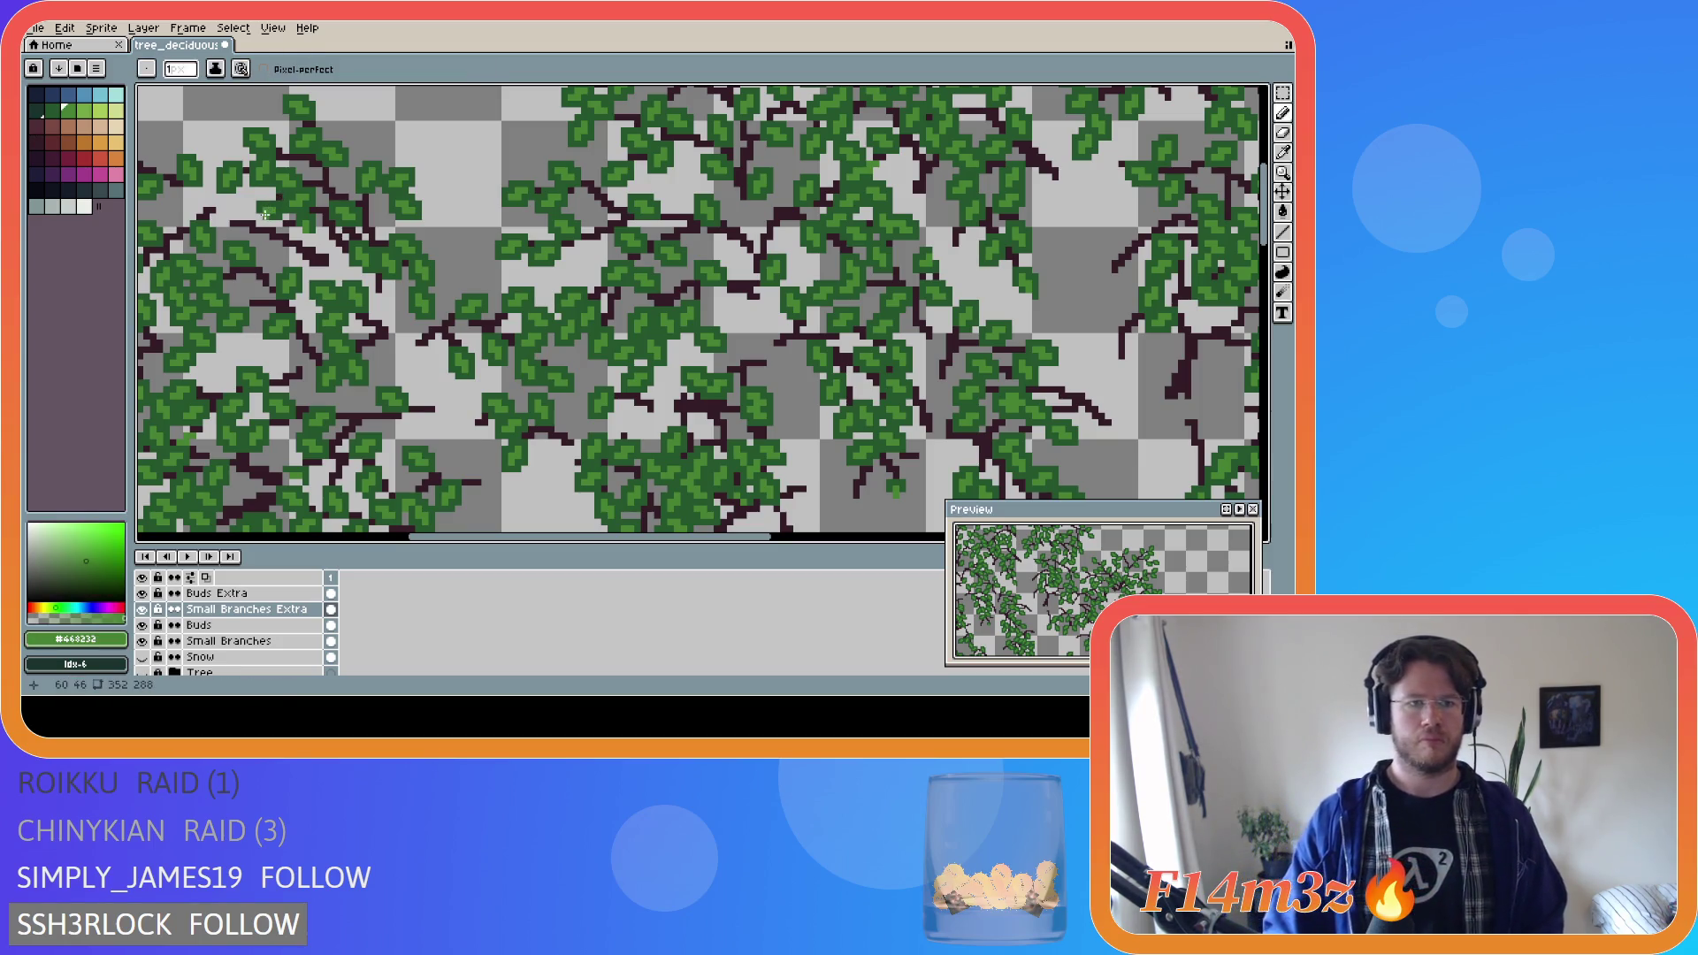
# Add a couple of green bud pixels to the canopy on the Buds Extra layer.
pyautogui.hotkey('alt', 'Up')
pyautogui.click(224, 213)
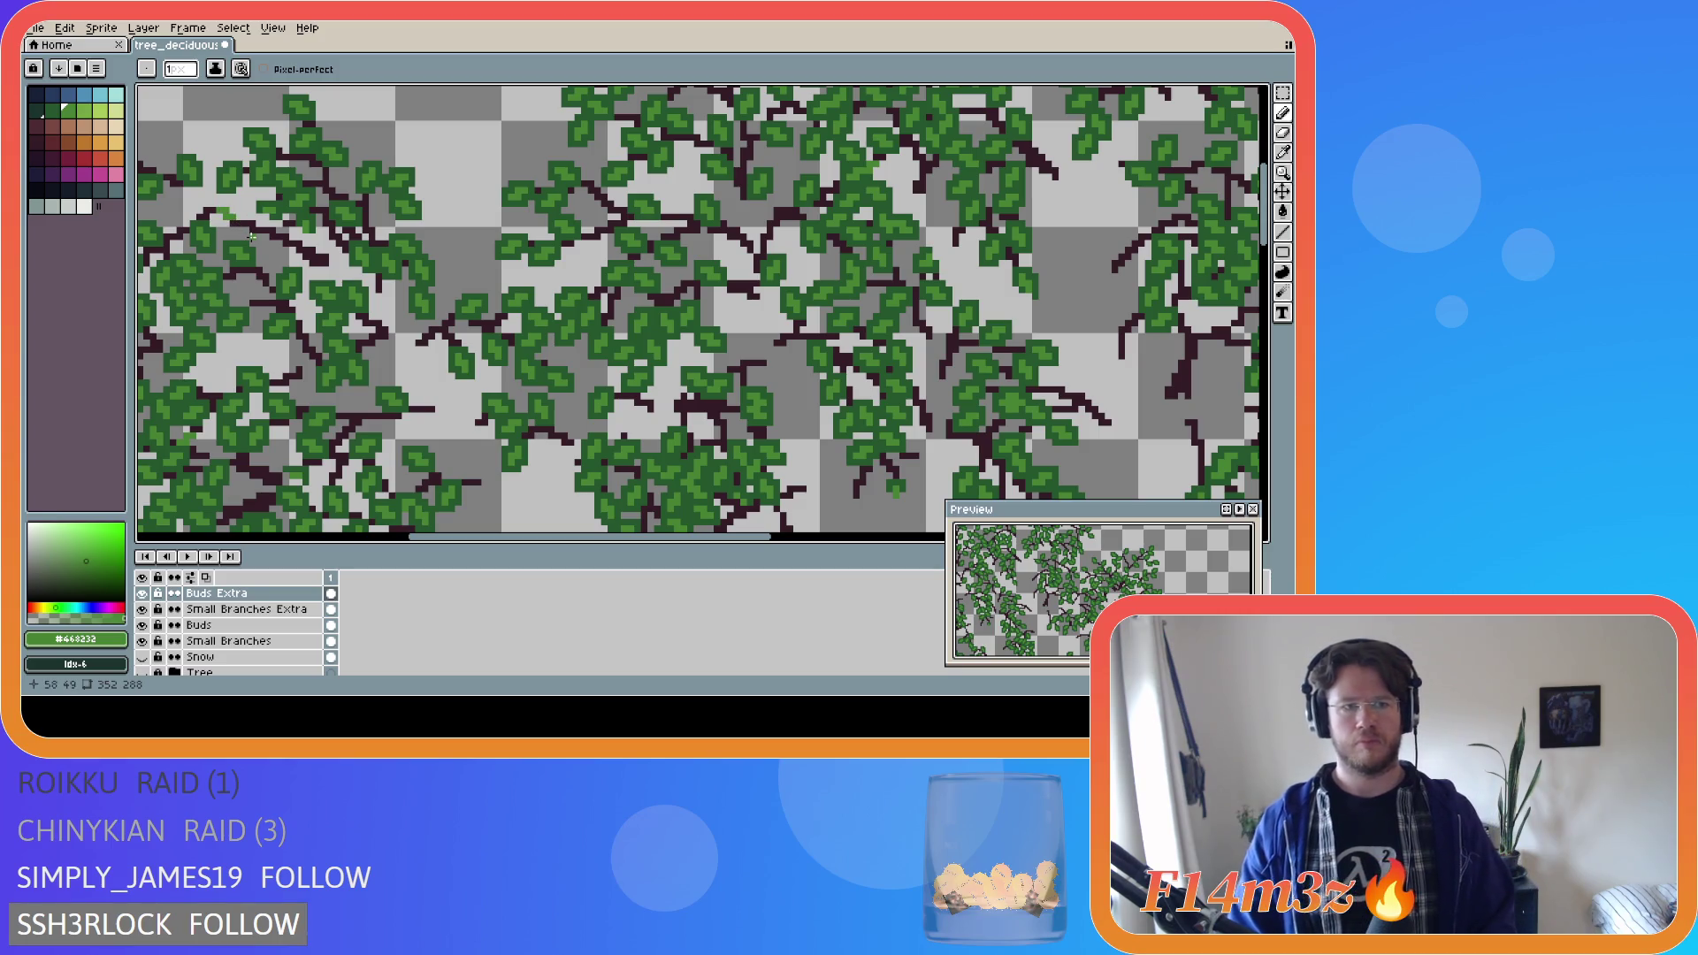
pyautogui.click(251, 239)
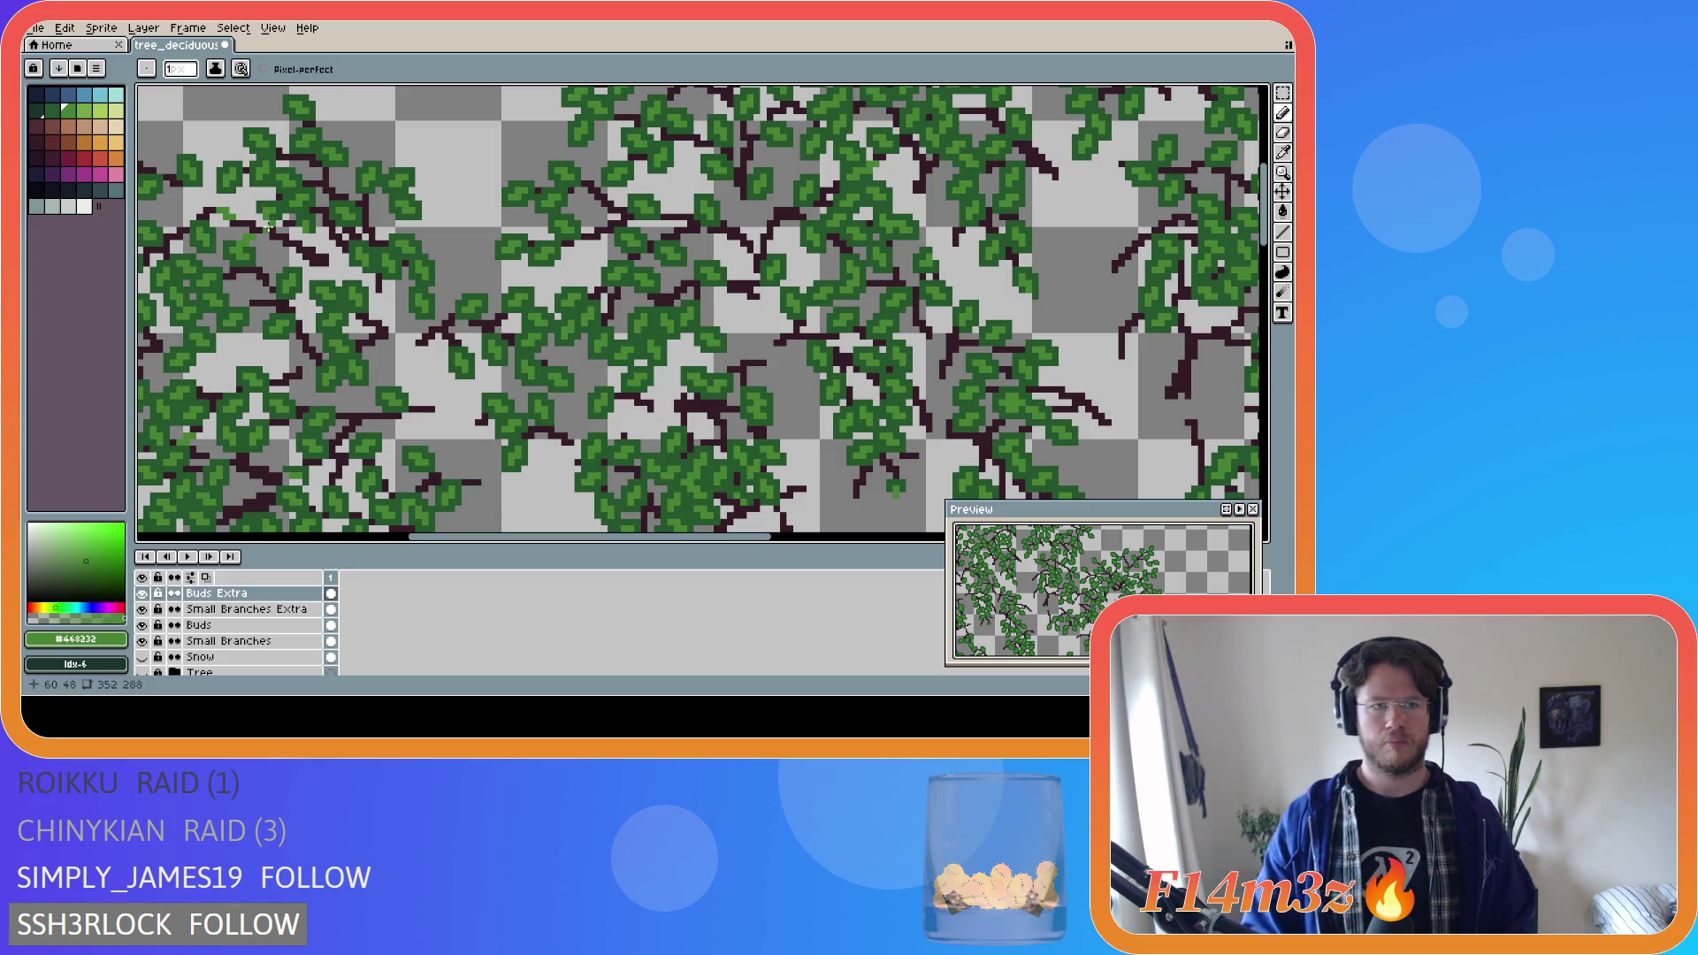
pyautogui.press('v')
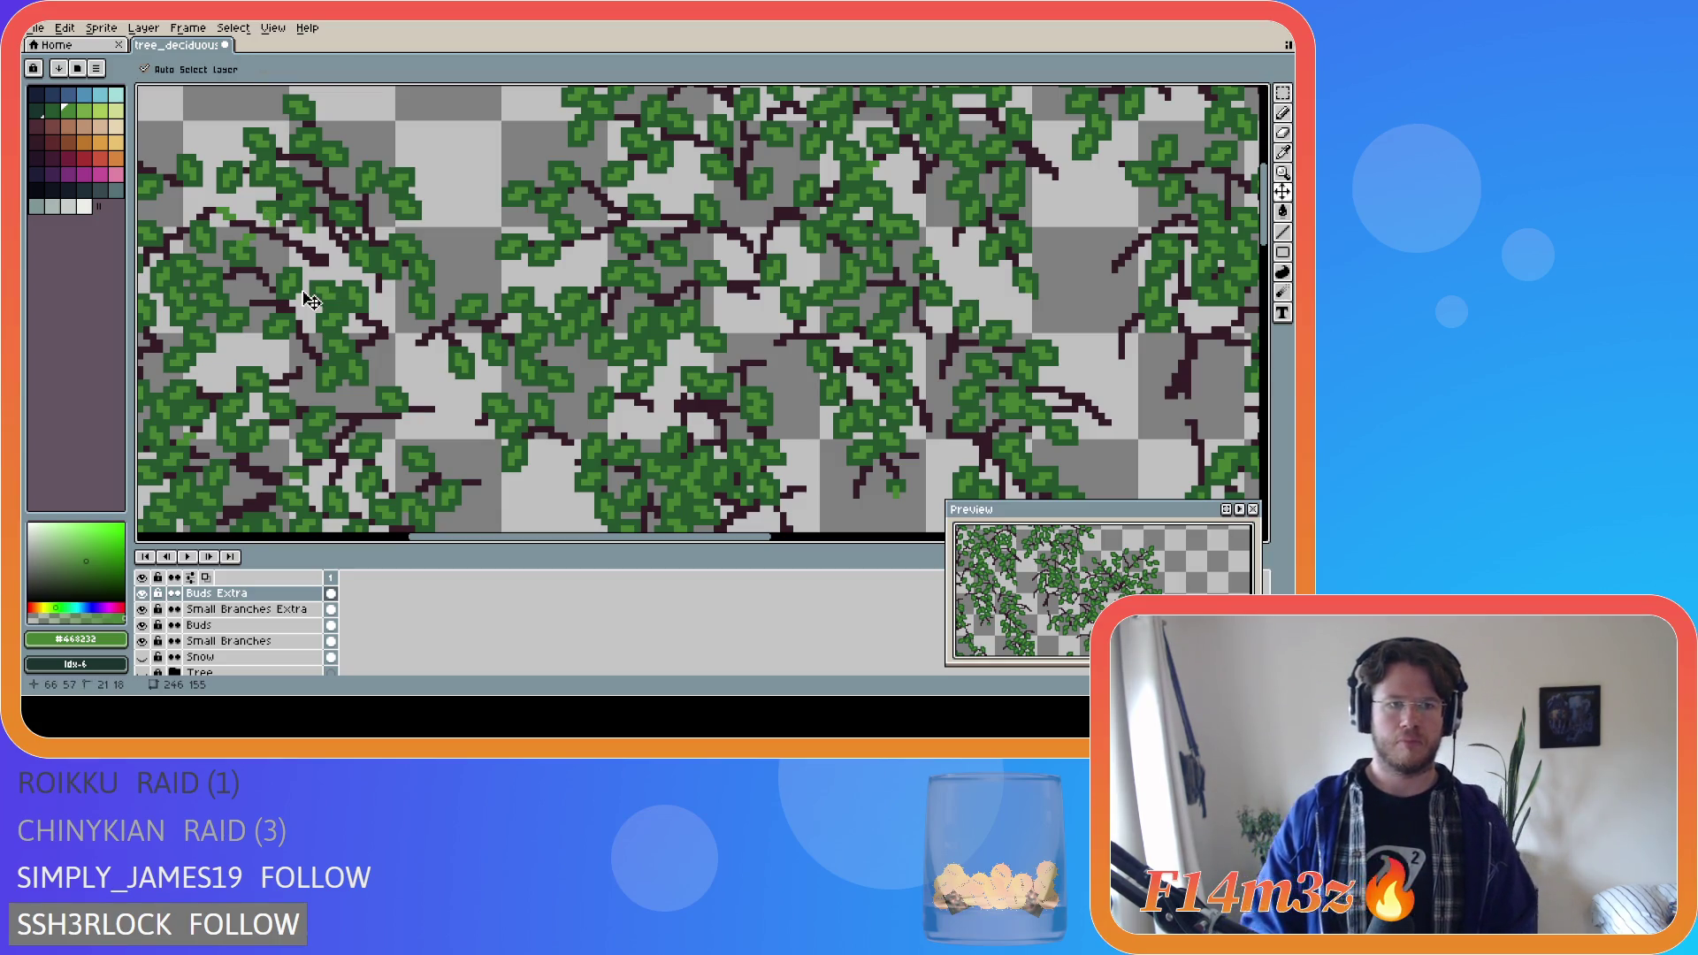
pyautogui.press('b')
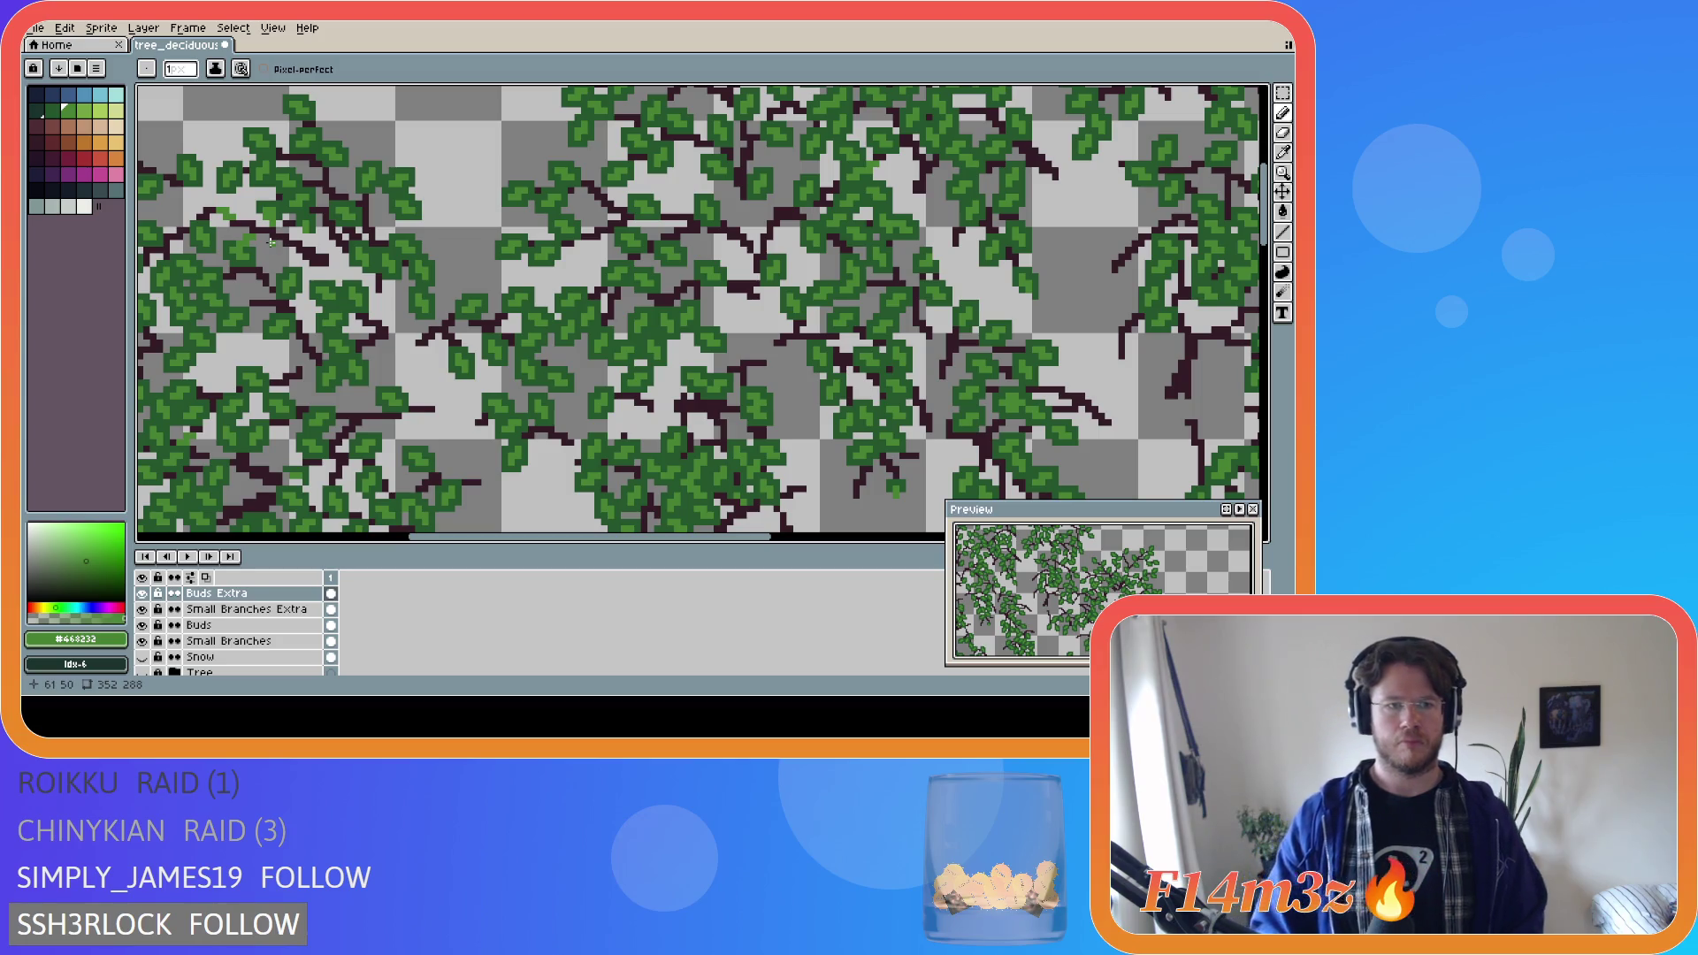
pyautogui.press('v')
pyautogui.press('b')
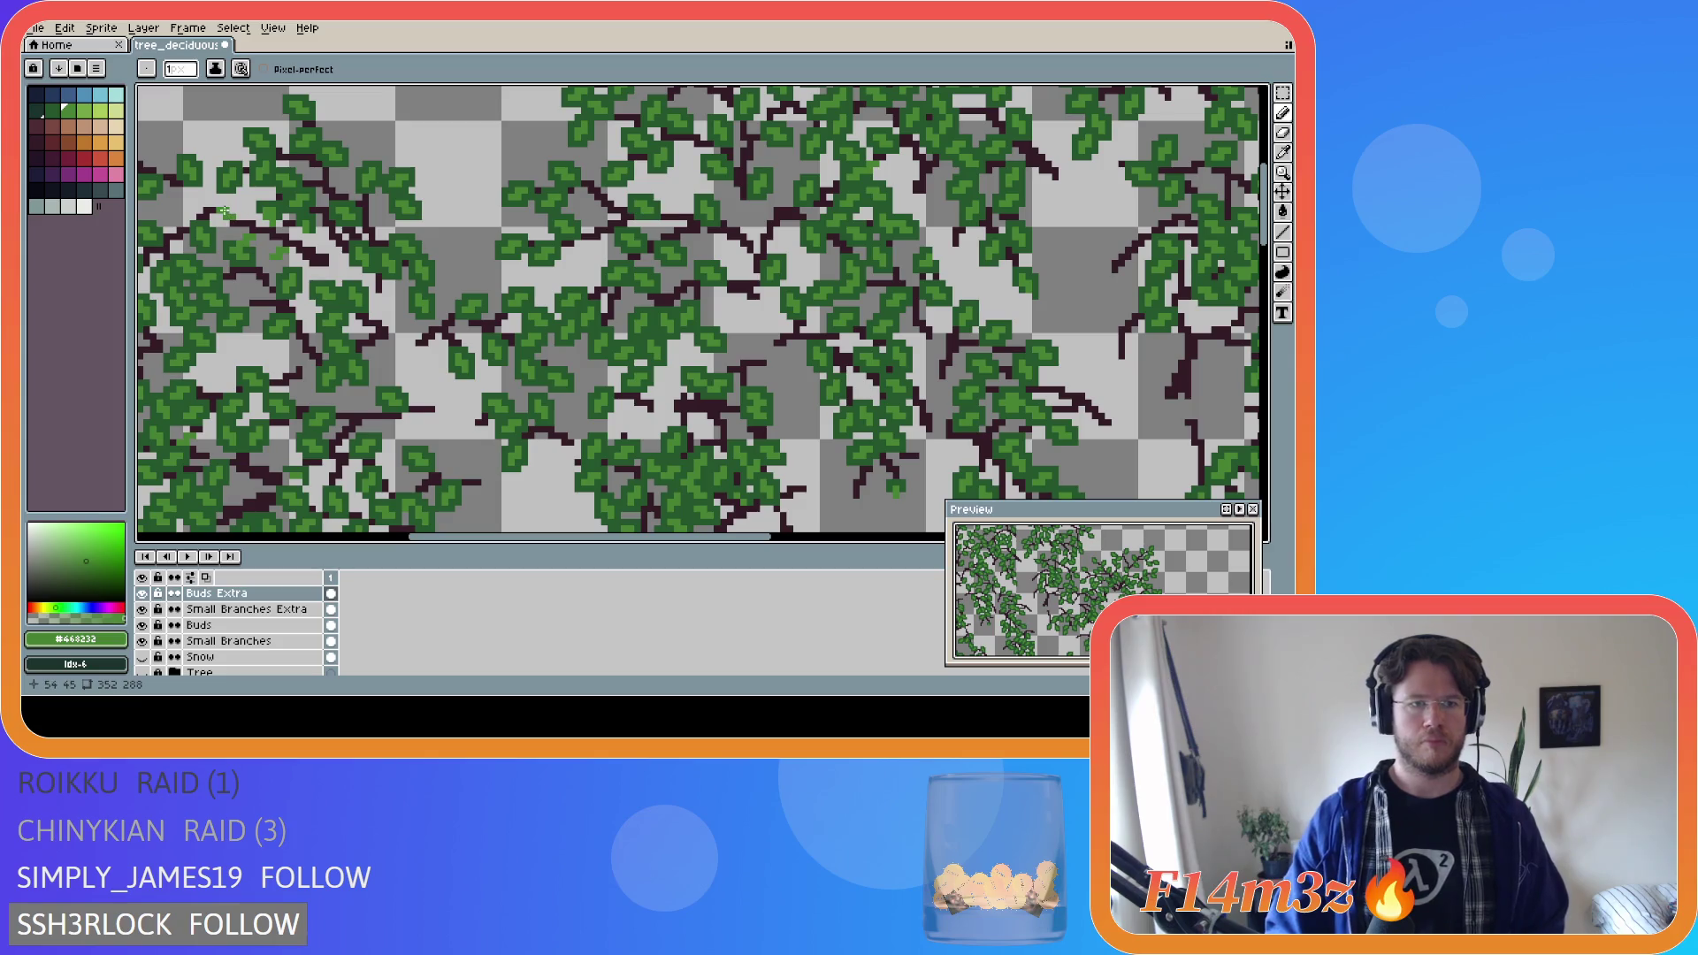
# Pick the darker green and dab dark-green pixels onto the left leaf clusters.
pyautogui.keyDown('alt'); pyautogui.click(242, 184); pyautogui.keyUp('alt')
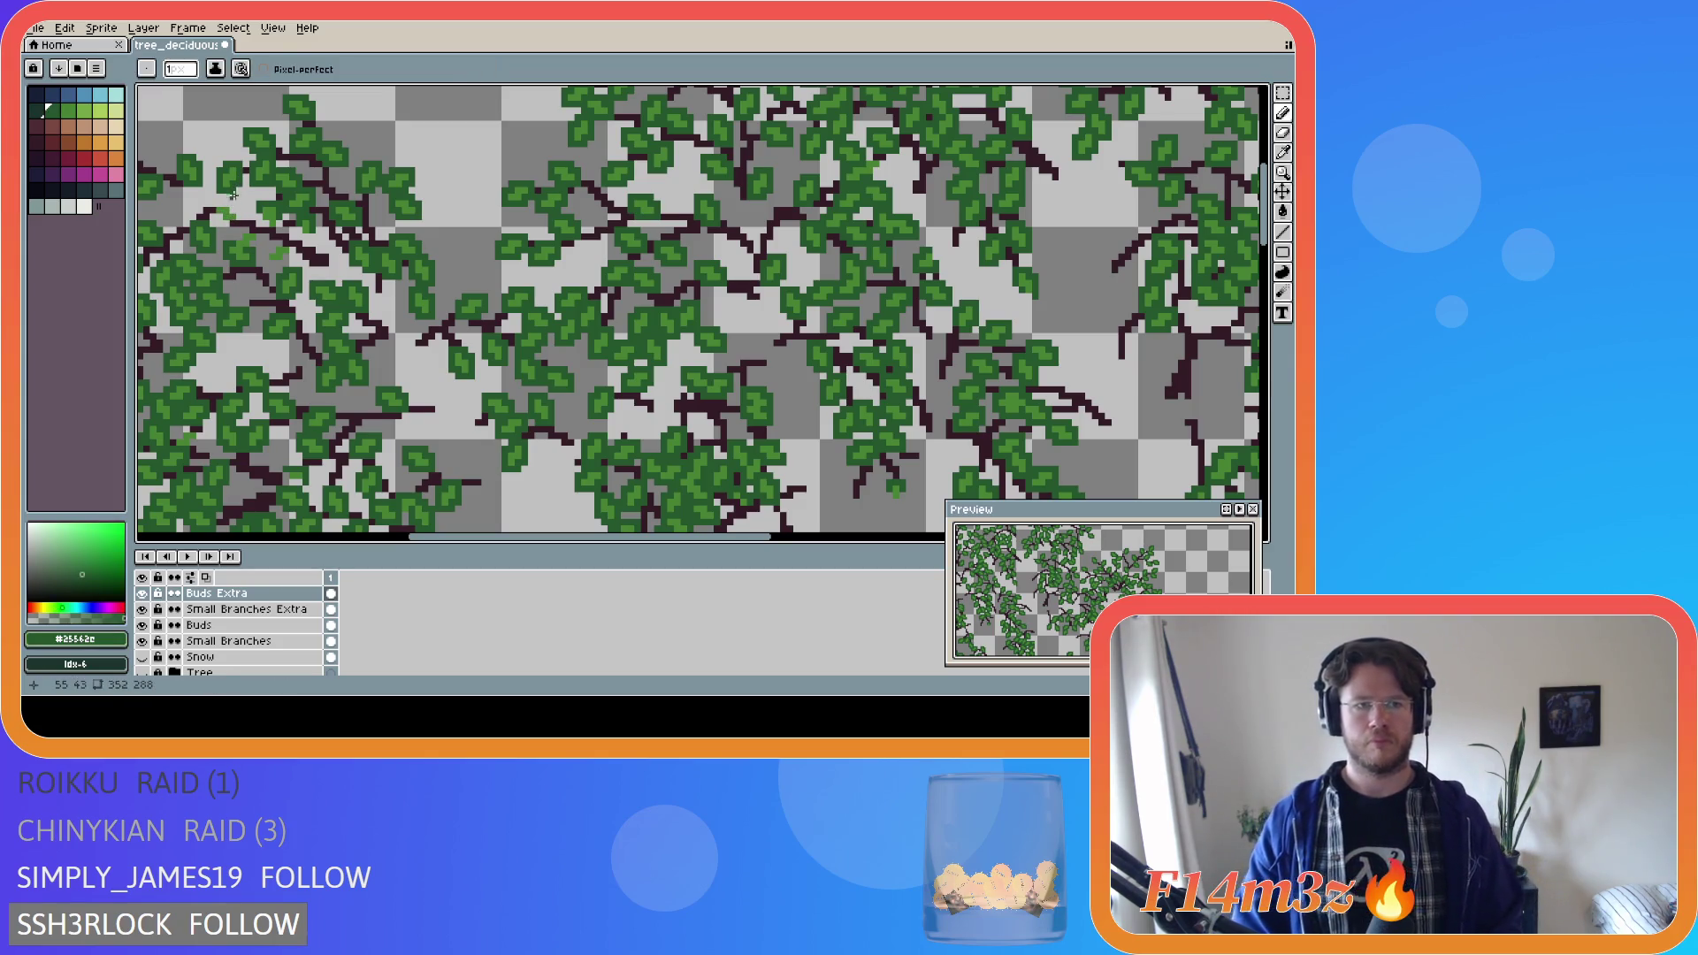
pyautogui.click(221, 205)
pyautogui.click(227, 207)
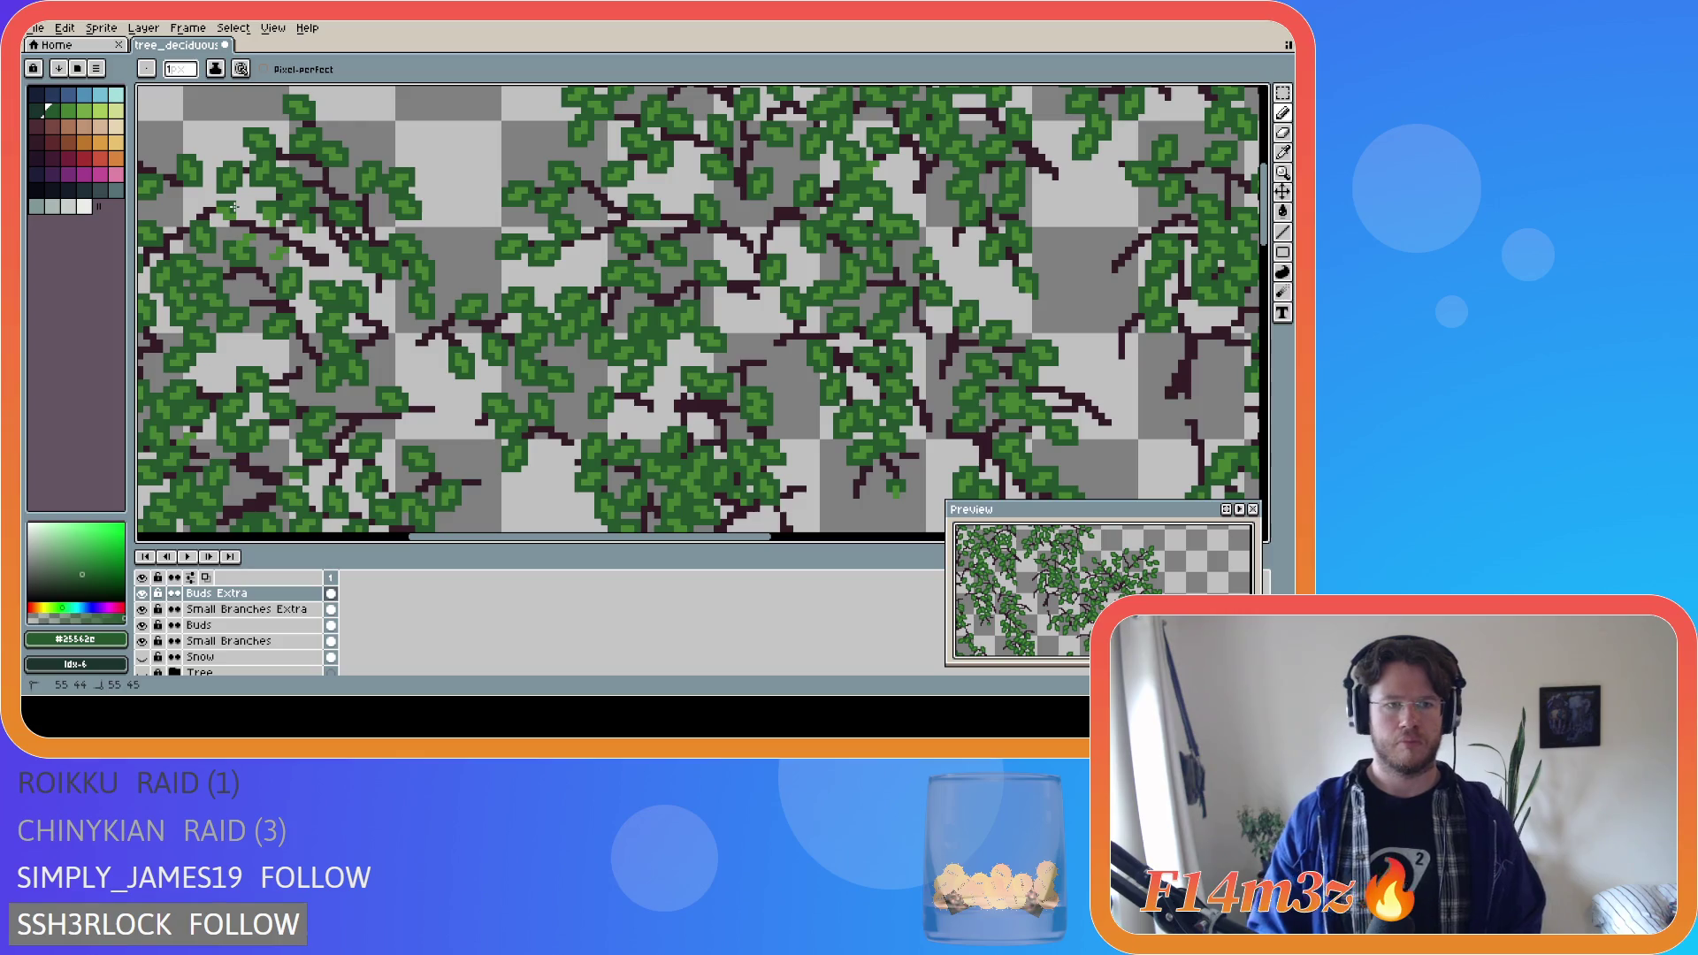
pyautogui.moveTo(230, 209); pyautogui.dragTo(237, 209)
pyautogui.click(234, 224)
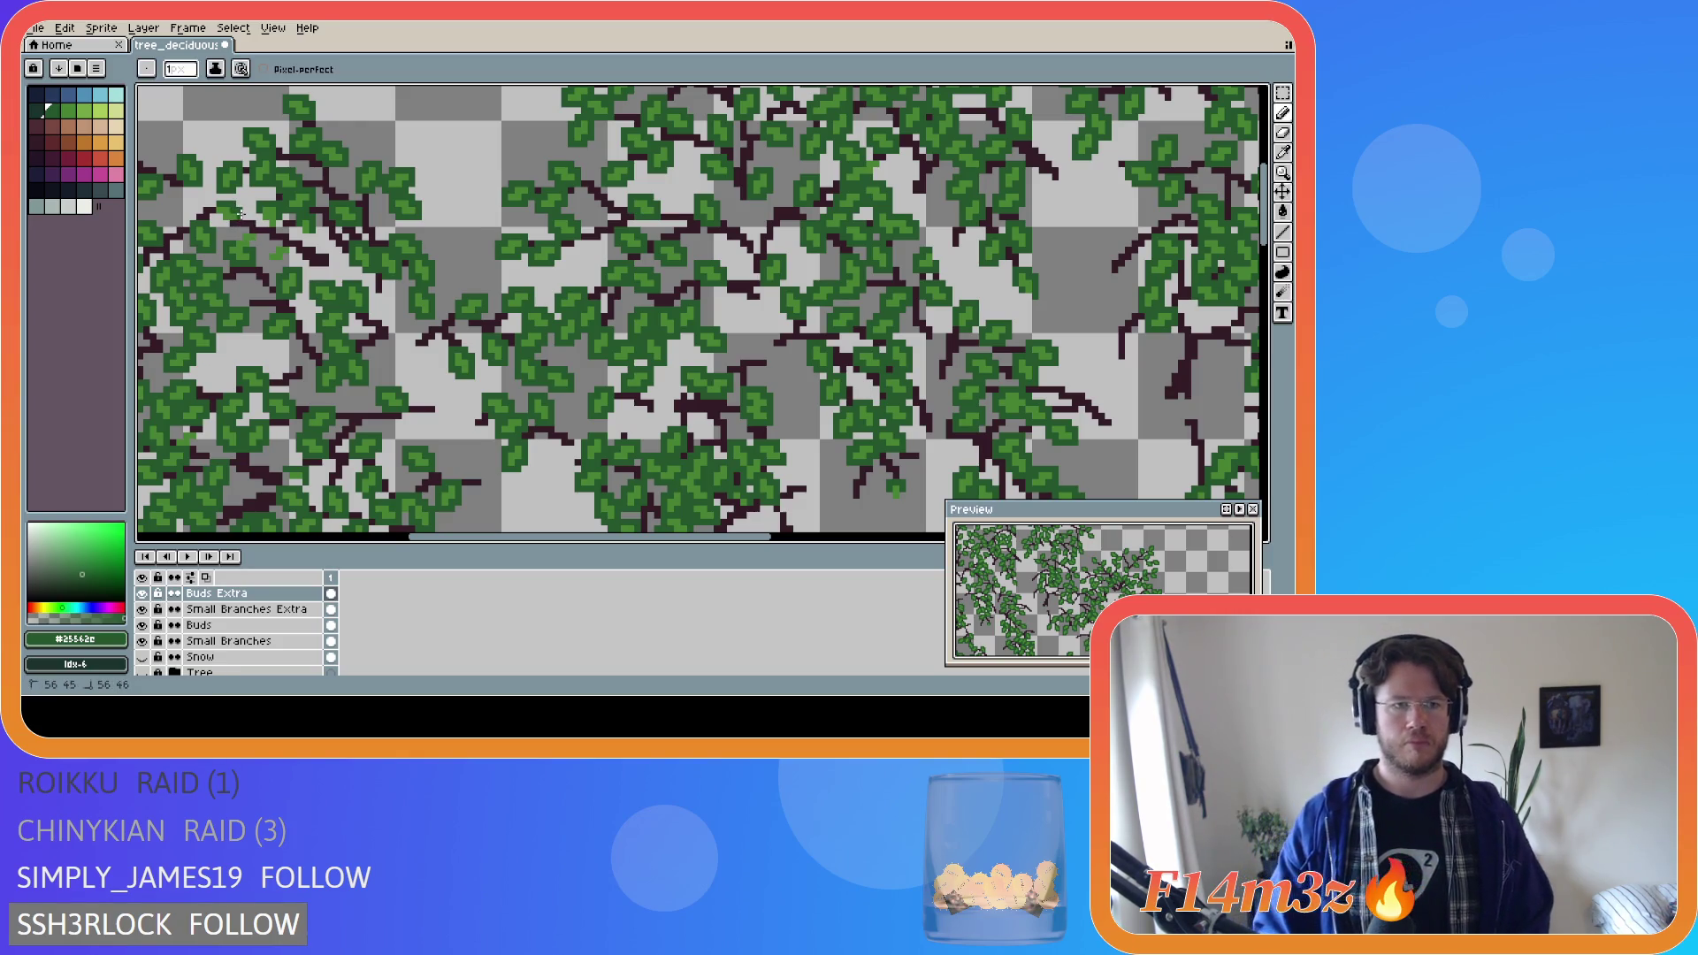
pyautogui.moveTo(218, 220); pyautogui.dragTo(212, 211)
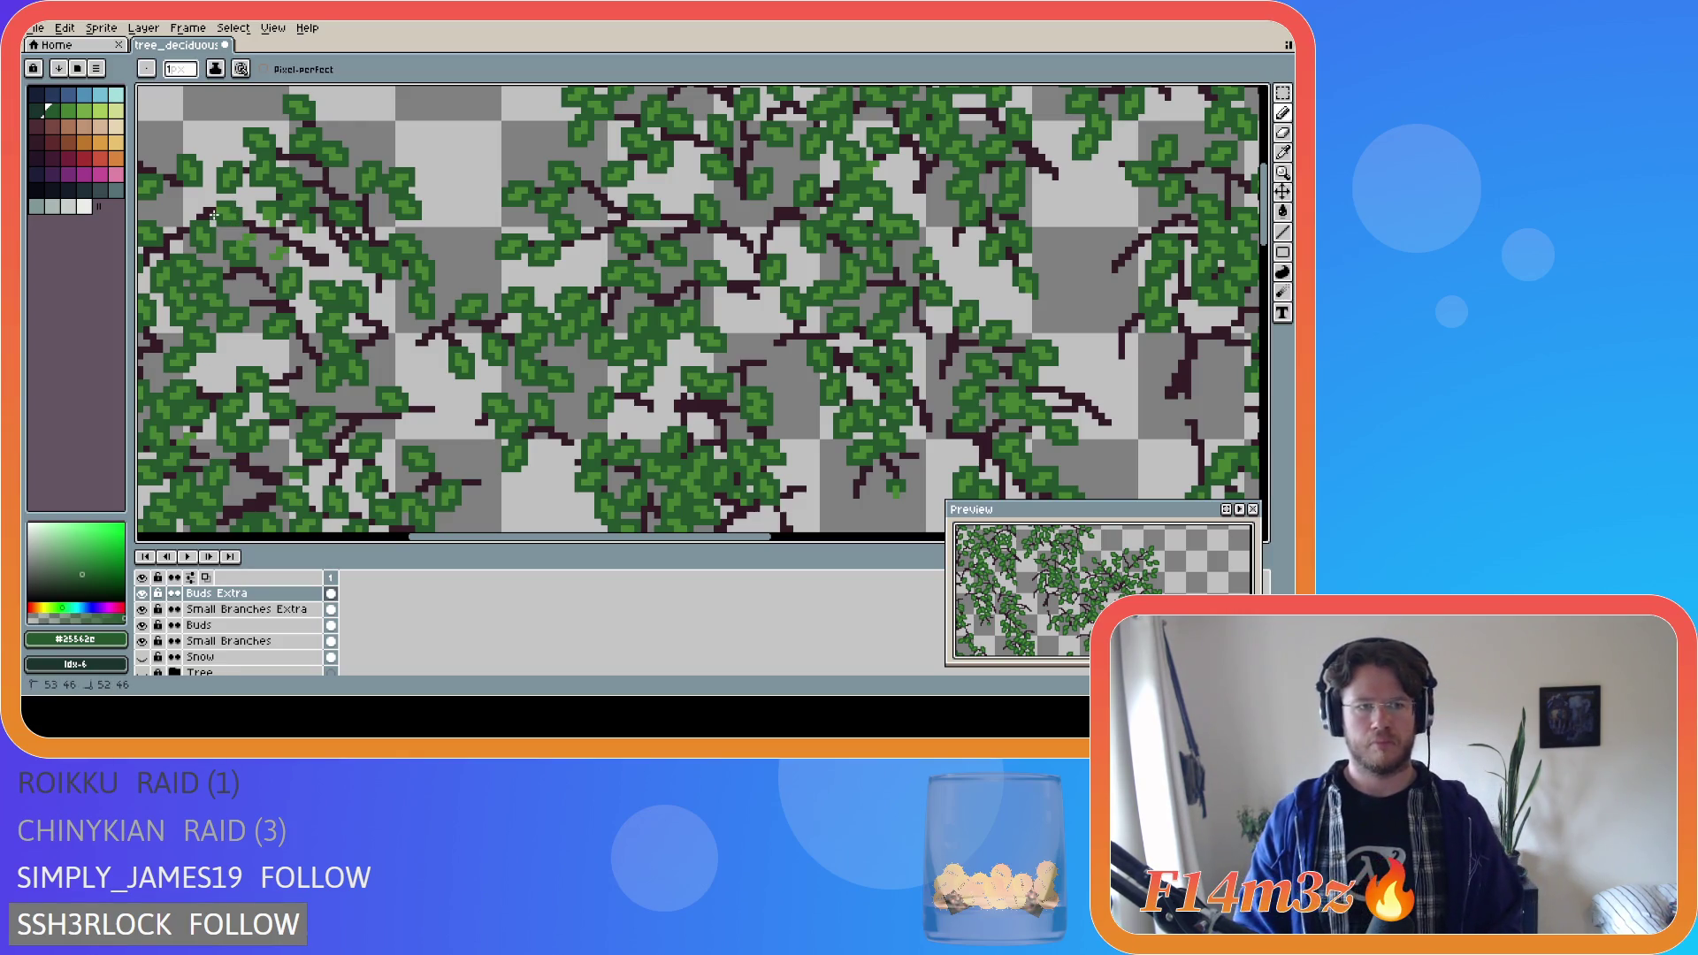
pyautogui.click(233, 238)
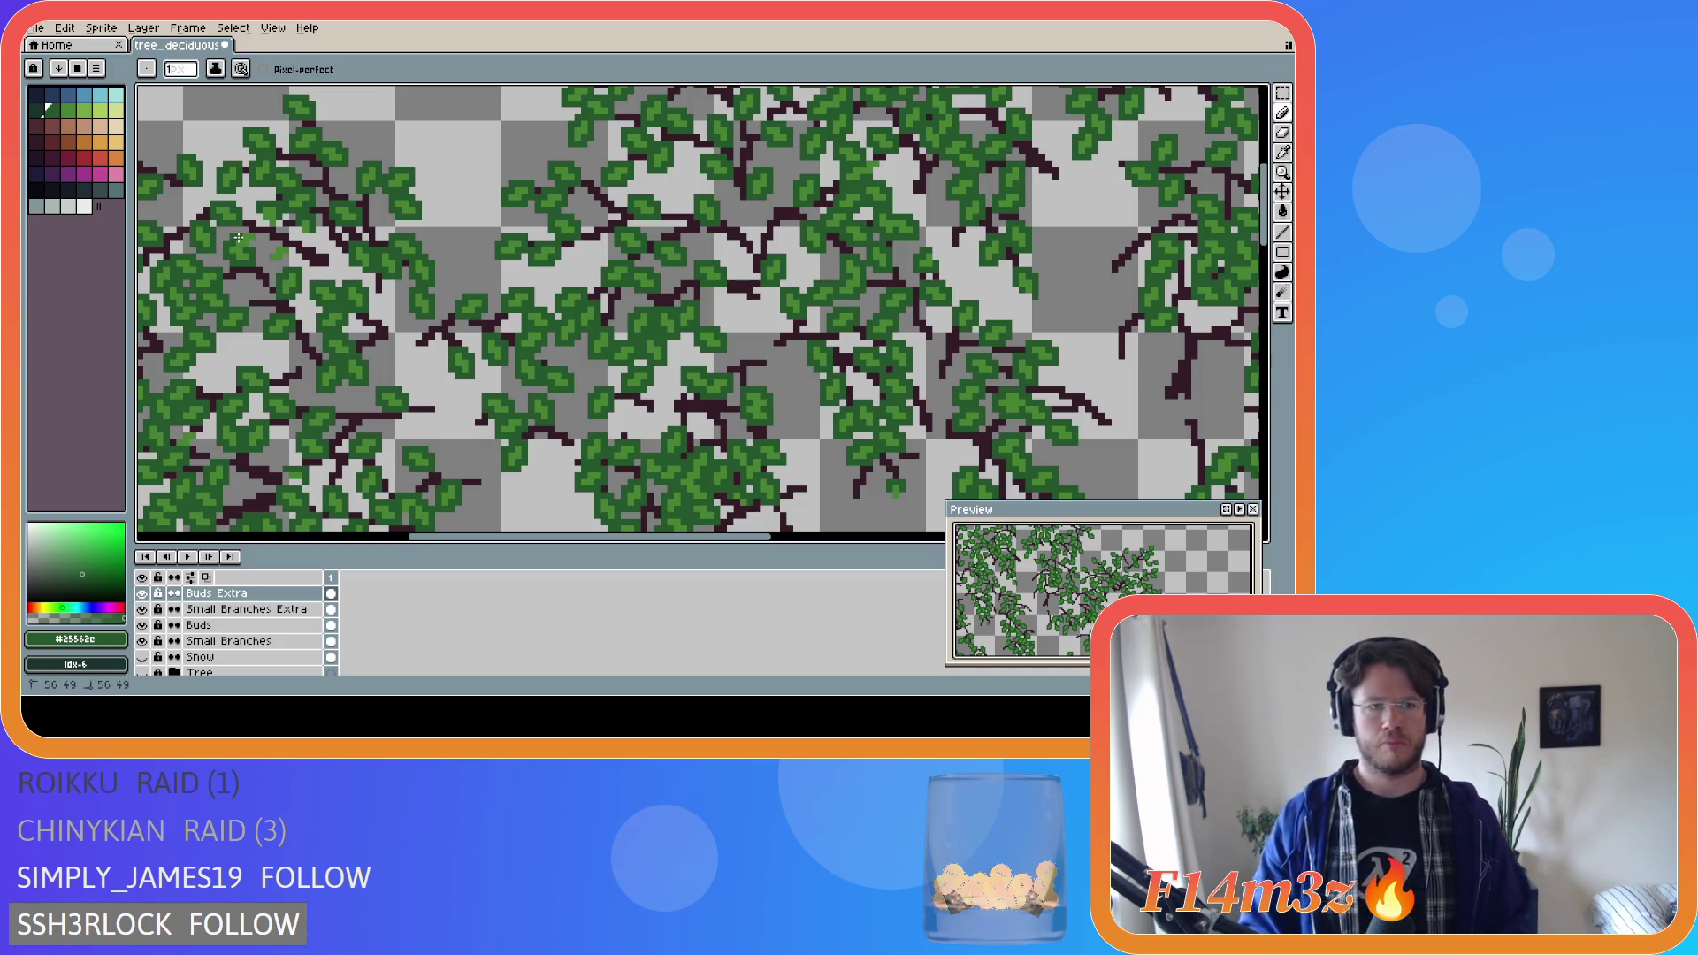
pyautogui.click(257, 236)
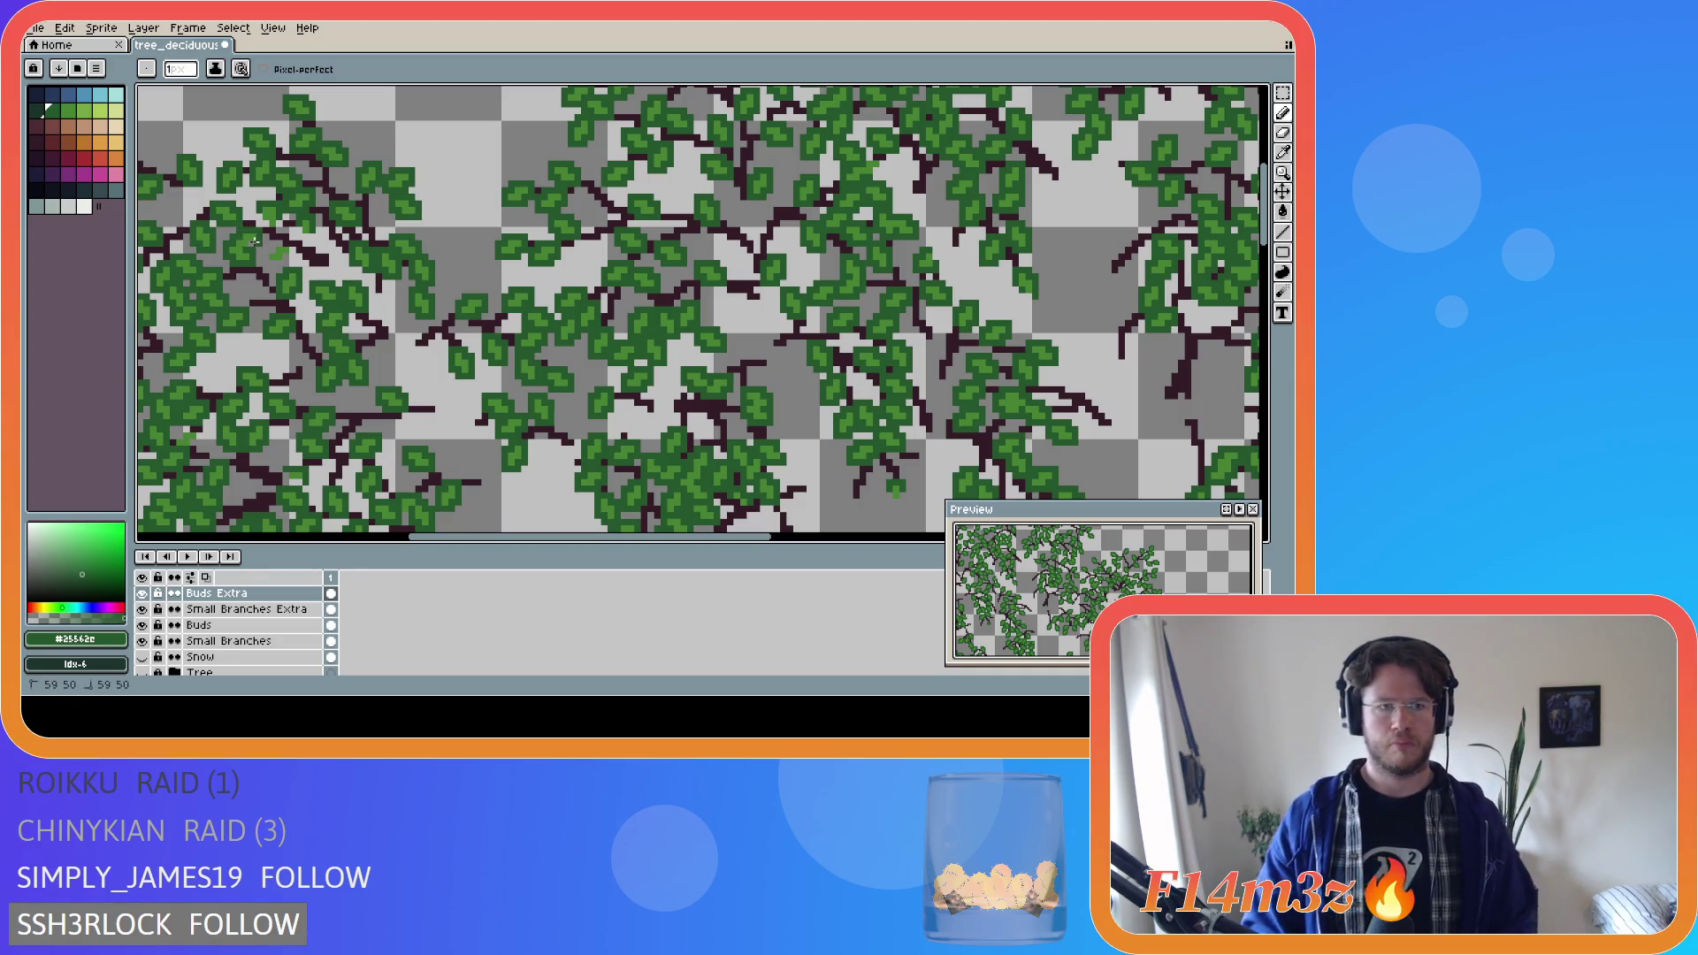
pyautogui.click(264, 229)
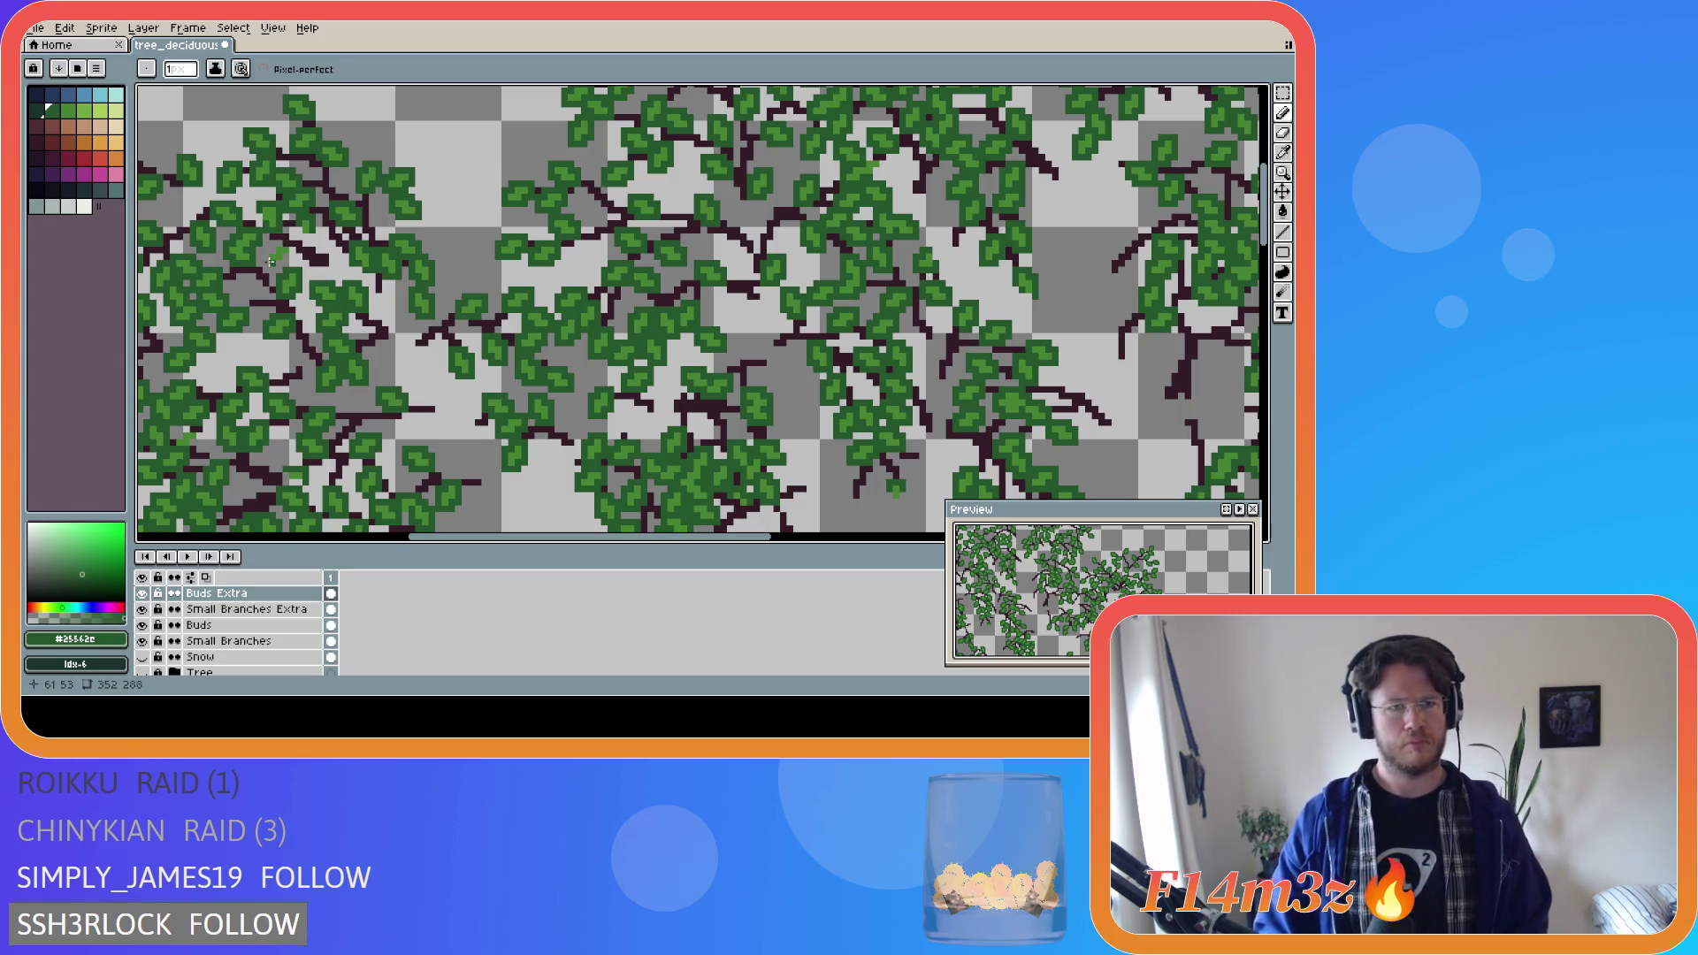
pyautogui.click(260, 220)
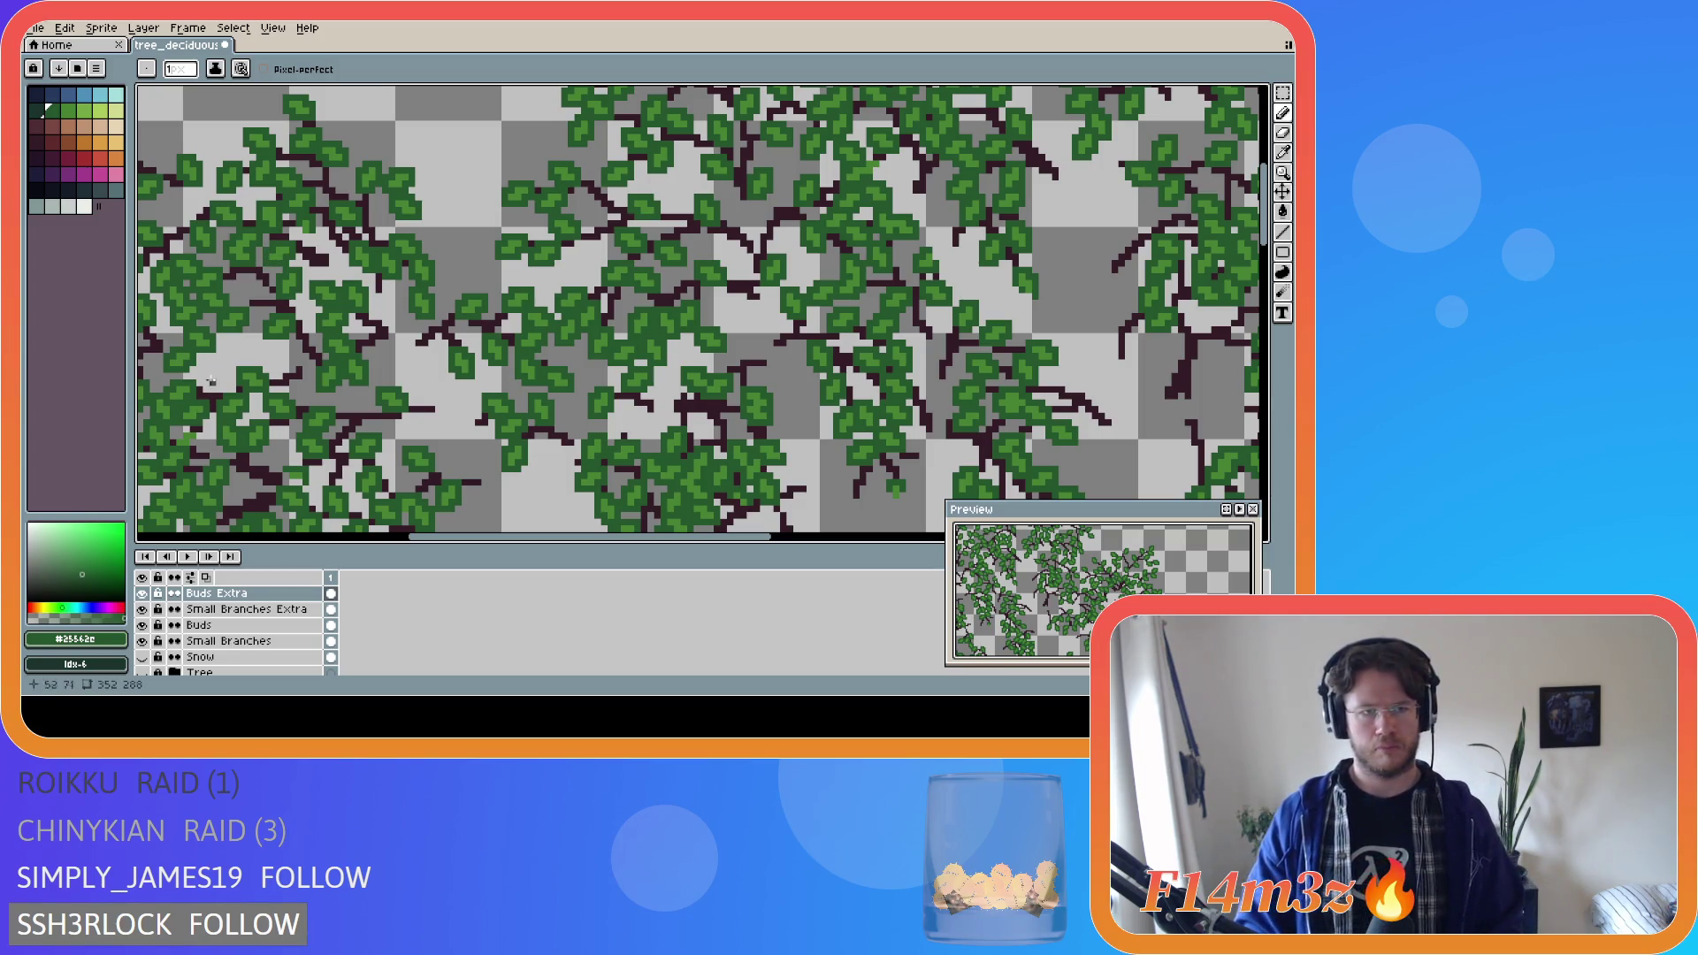
# Show the Tree layer again and save tree_deciduous_large_winter.ase.
pyautogui.click(142, 672)
pyautogui.moveTo(463, 537); pyautogui.dragTo(460, 543)
pyautogui.hotkey('ctrl', 's')
pyautogui.press('-')
pyautogui.press('-')
pyautogui.press('-')
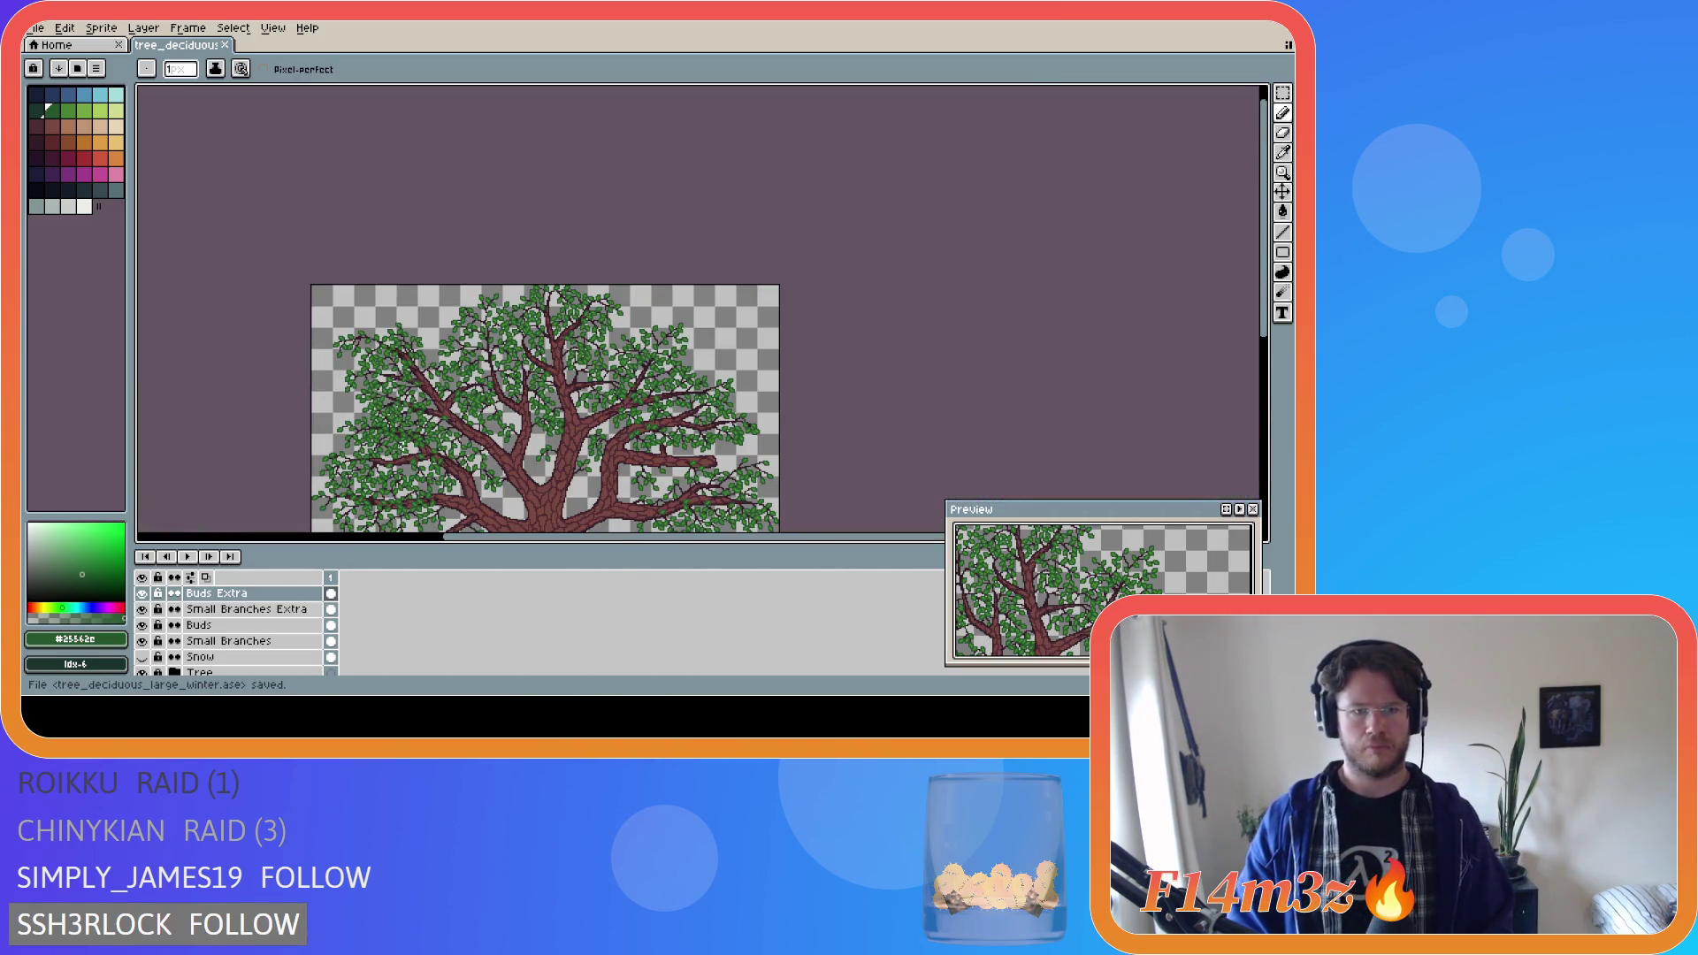
# Compare Buds Extra and Small Branches Extra visibility, then hide the Tree layer and zoom in.
pyautogui.click(144, 594)
pyautogui.click(143, 594)
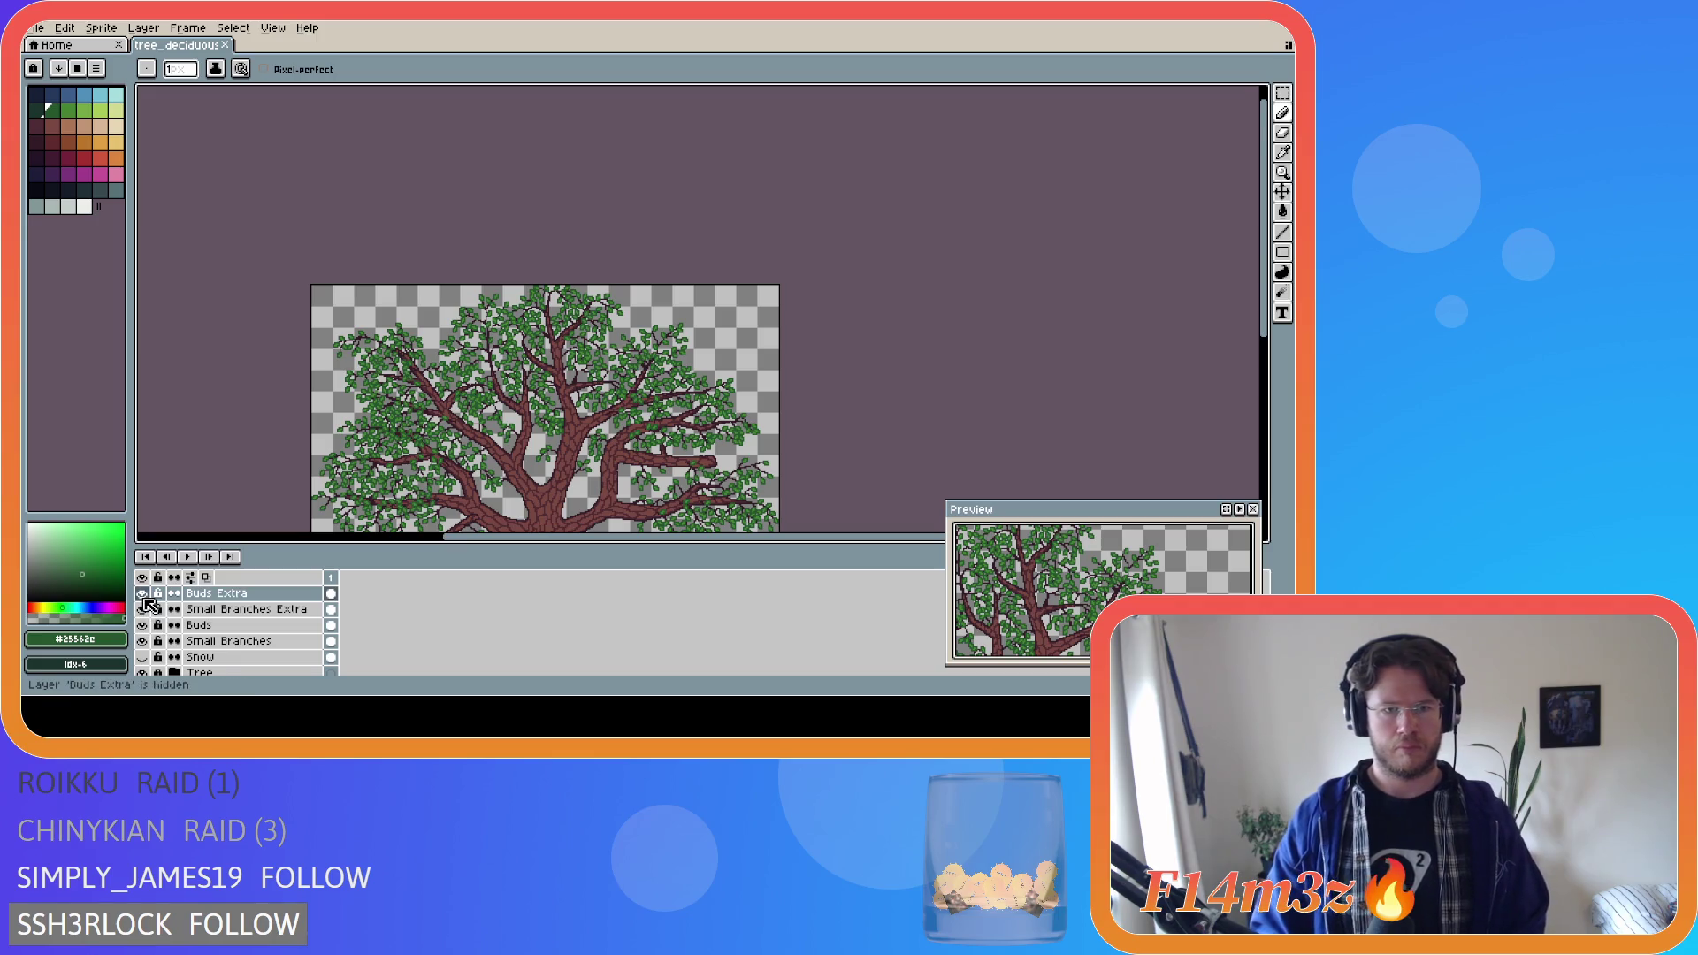
pyautogui.scroll(4, 387, 352)
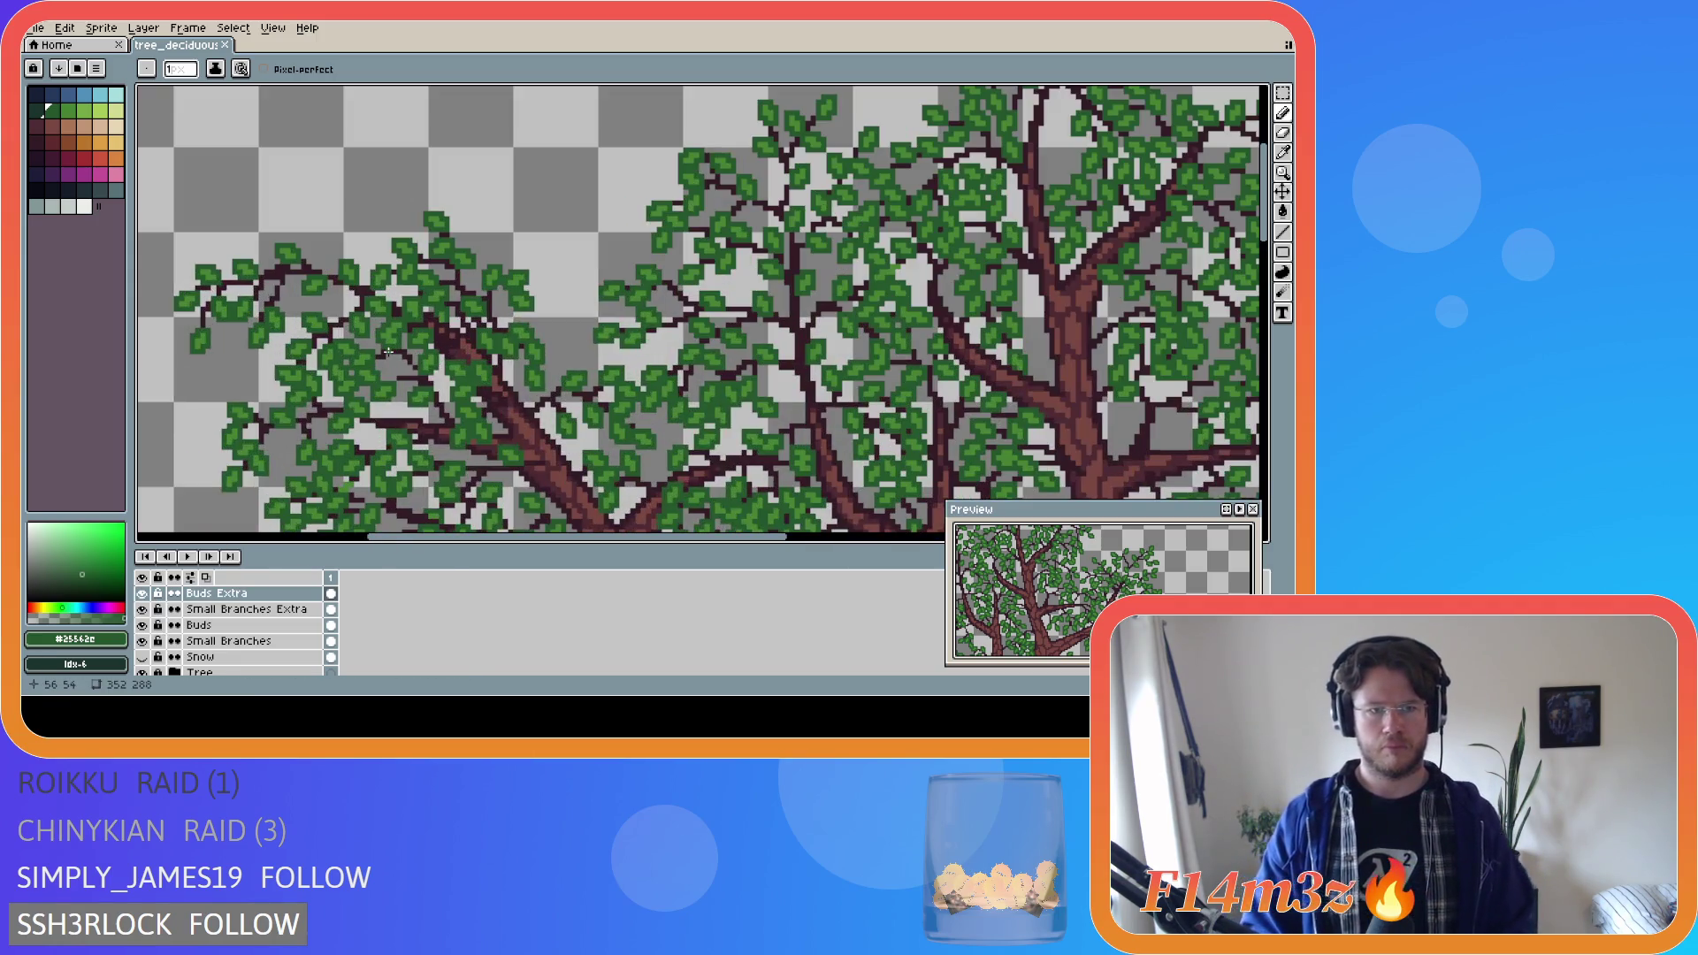
pyautogui.scroll(-4, 388, 352)
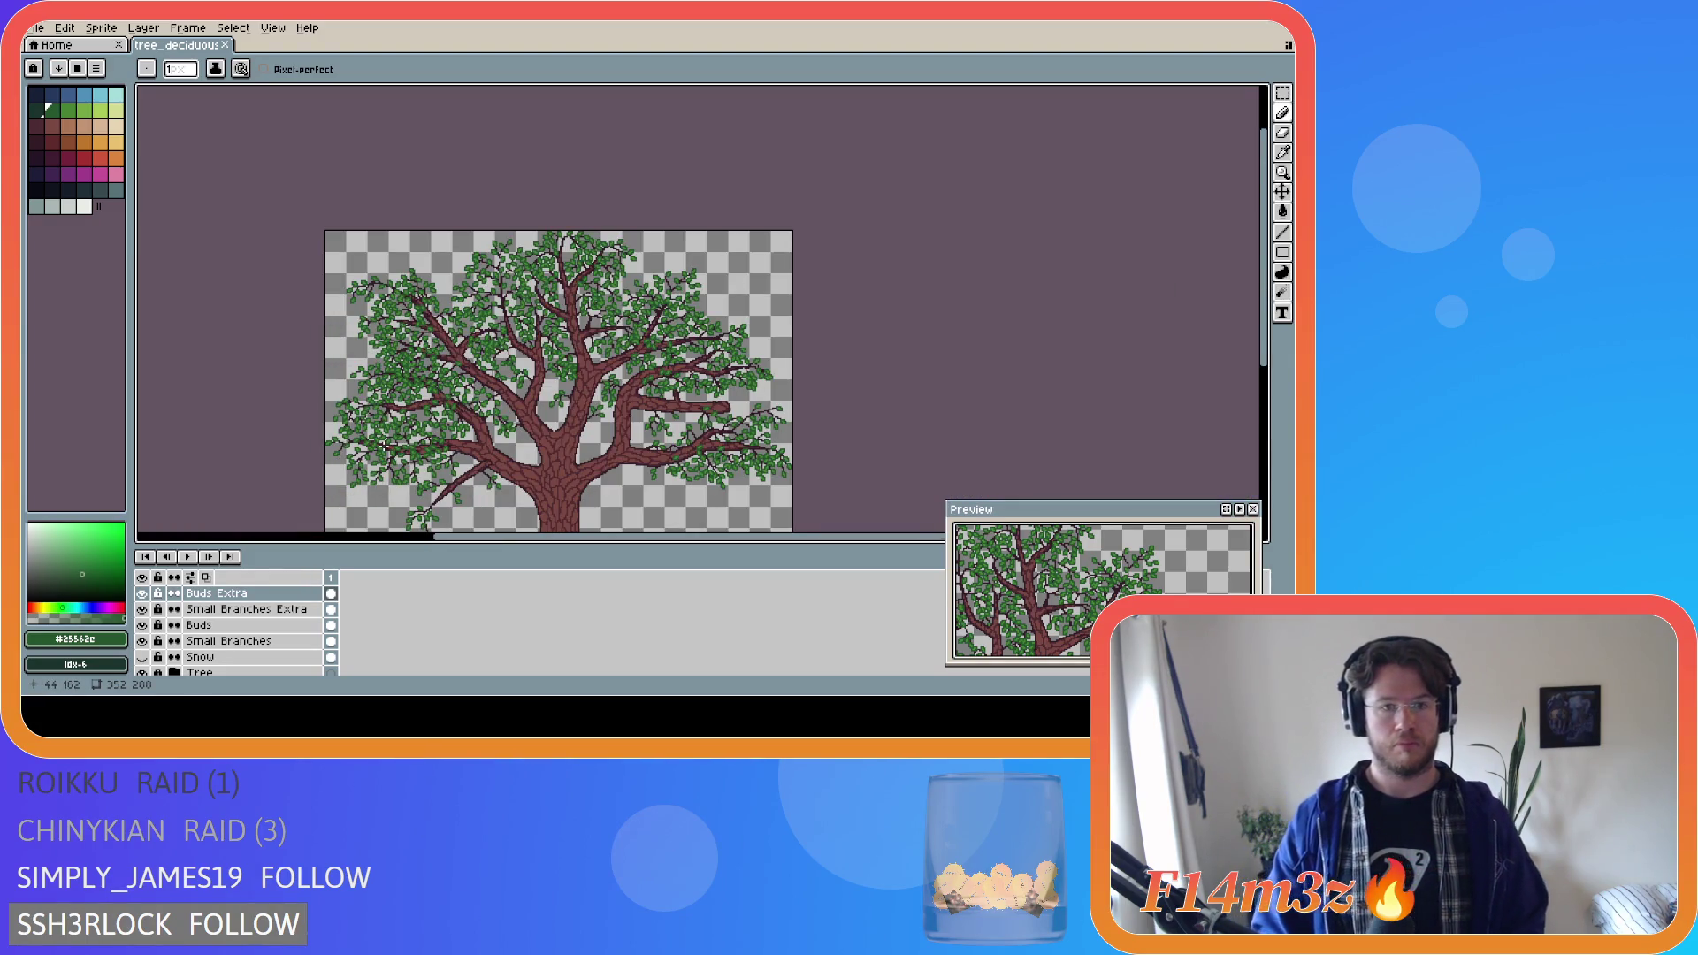
pyautogui.scroll(4, 428, 295)
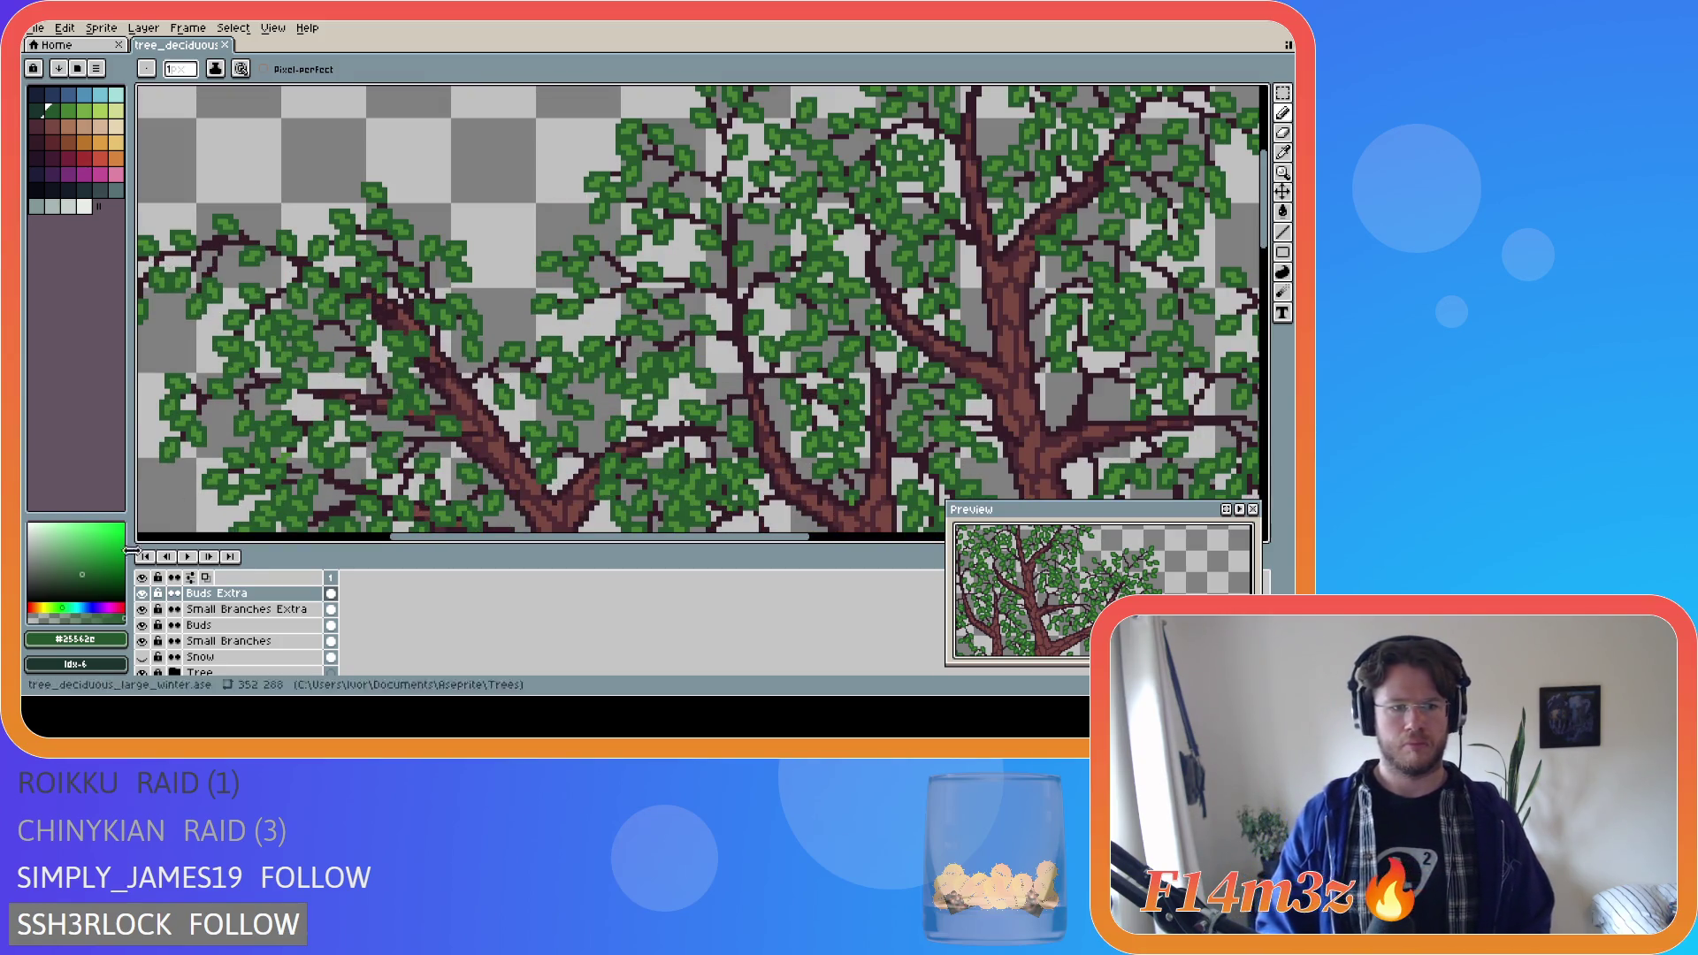
pyautogui.click(143, 610)
pyautogui.click(144, 611)
pyautogui.click(143, 673)
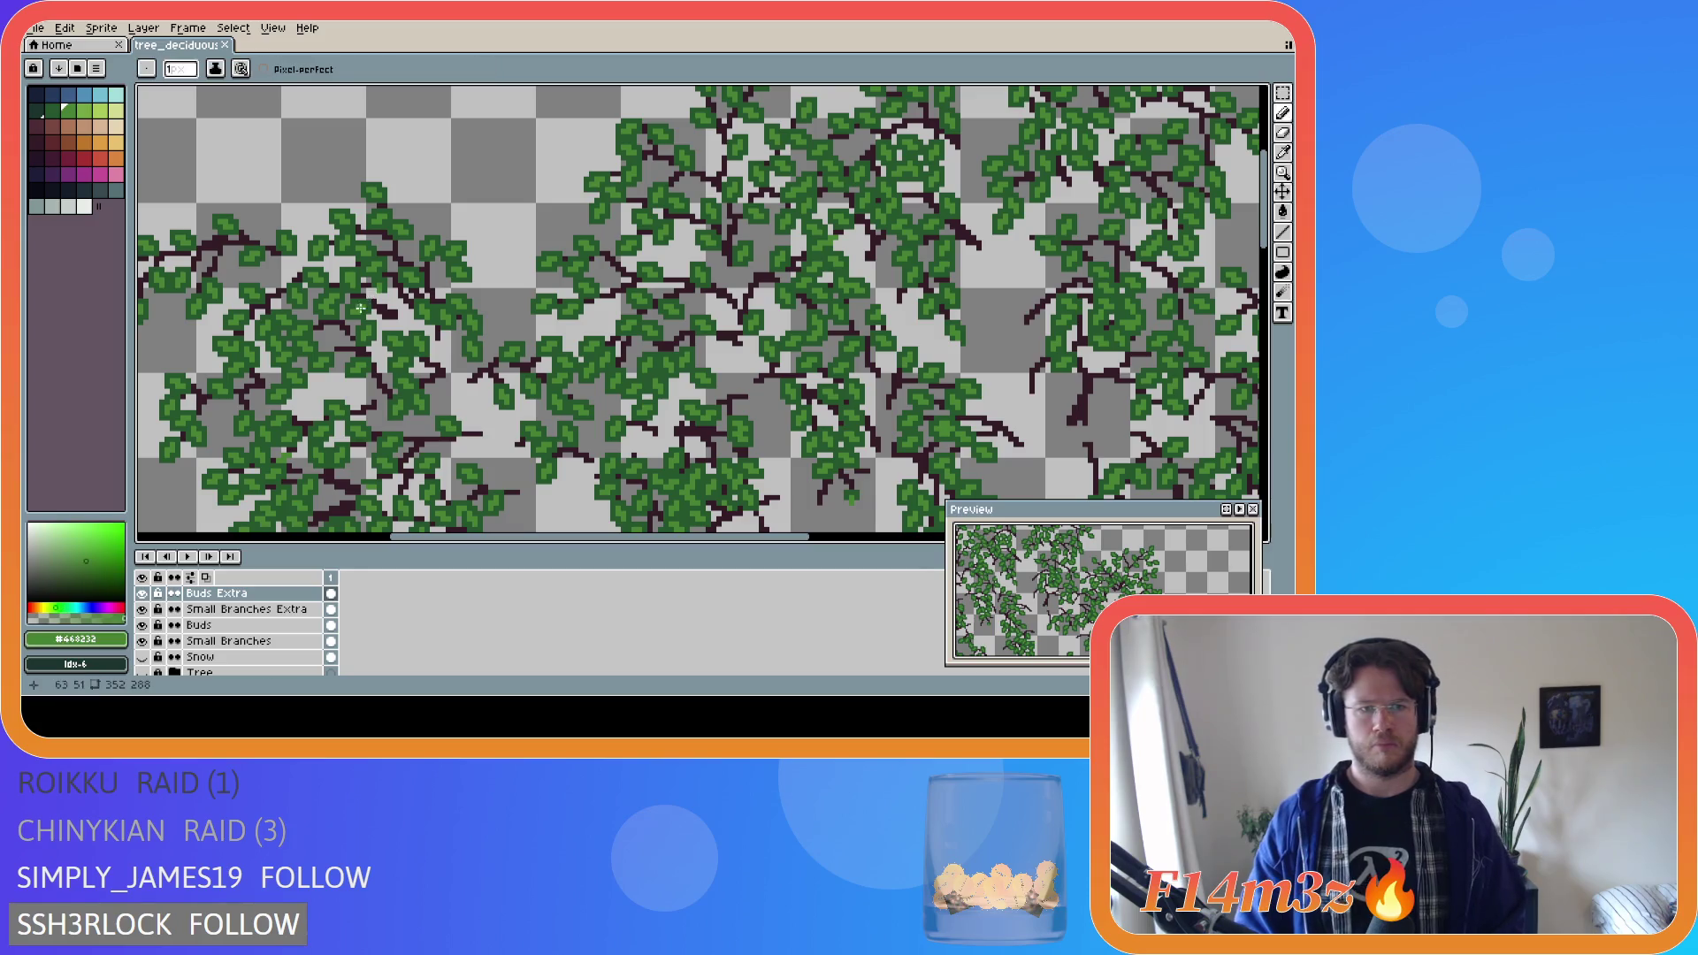
pyautogui.scroll(2, 380, 309)
# Shade a leaf with deeper dark green and save the sprite.
pyautogui.click(373, 296)
pyautogui.keyDown('alt'); pyautogui.click(383, 314); pyautogui.keyUp('alt')
pyautogui.moveTo(372, 292); pyautogui.dragTo(365, 318)
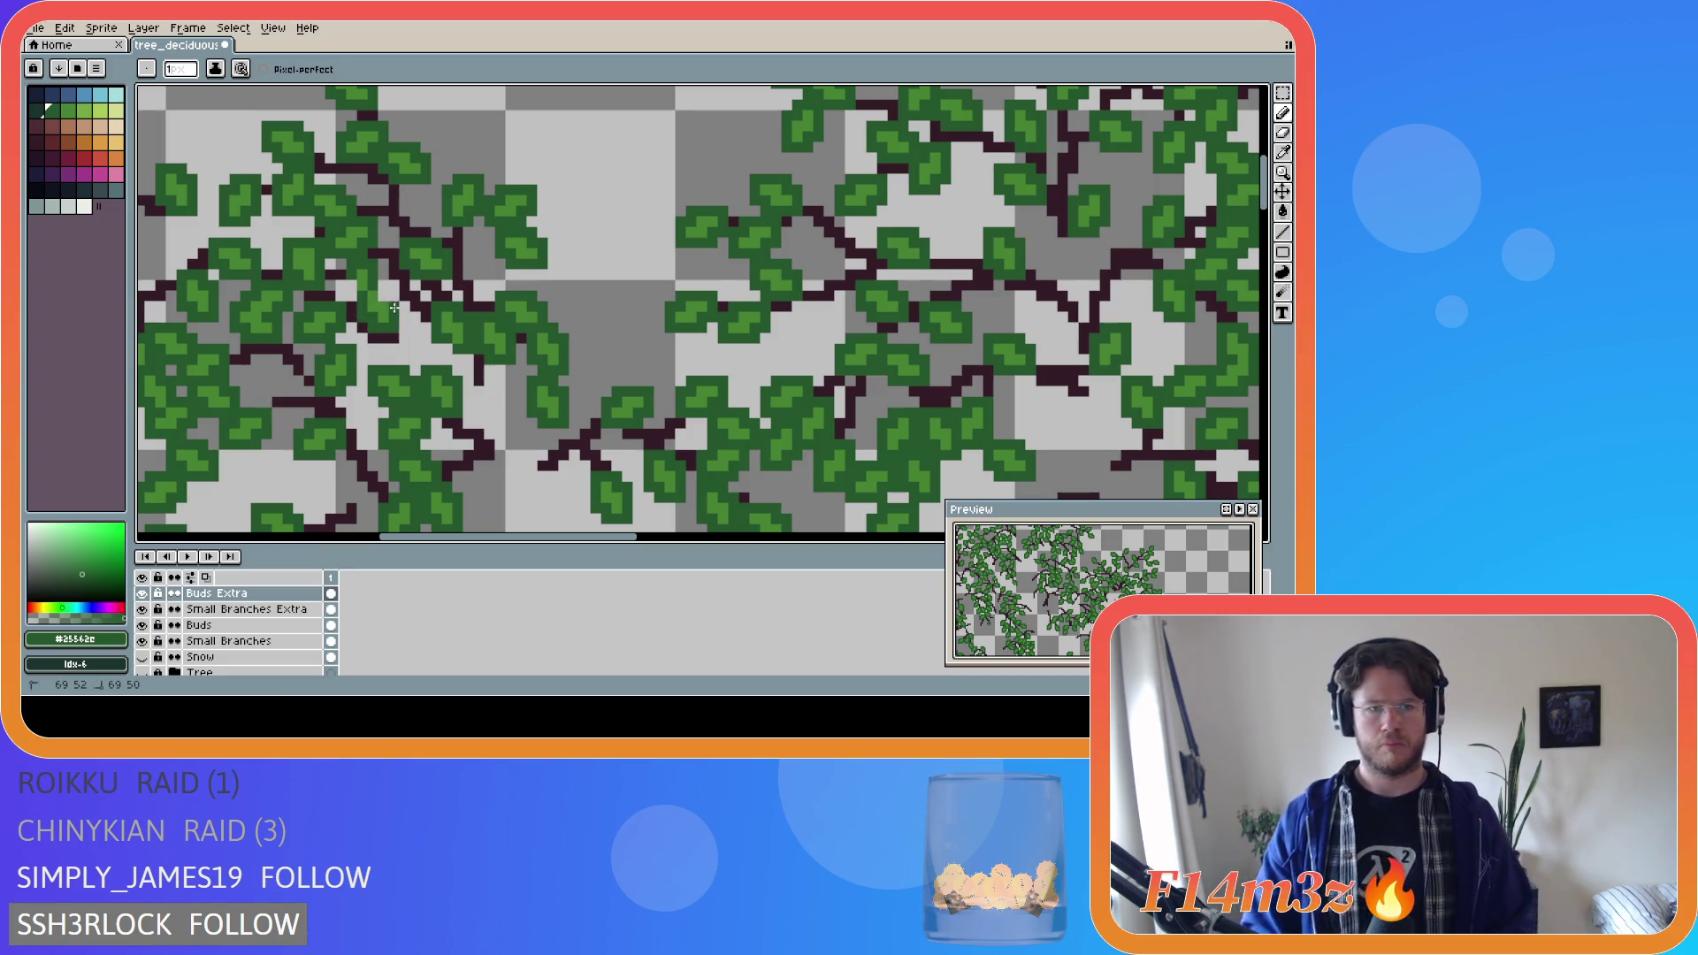
pyautogui.hotkey('ctrl', 's')
# Show the Tree layer again and zoom out to view the full tree.
pyautogui.scroll(-2, 354, 407)
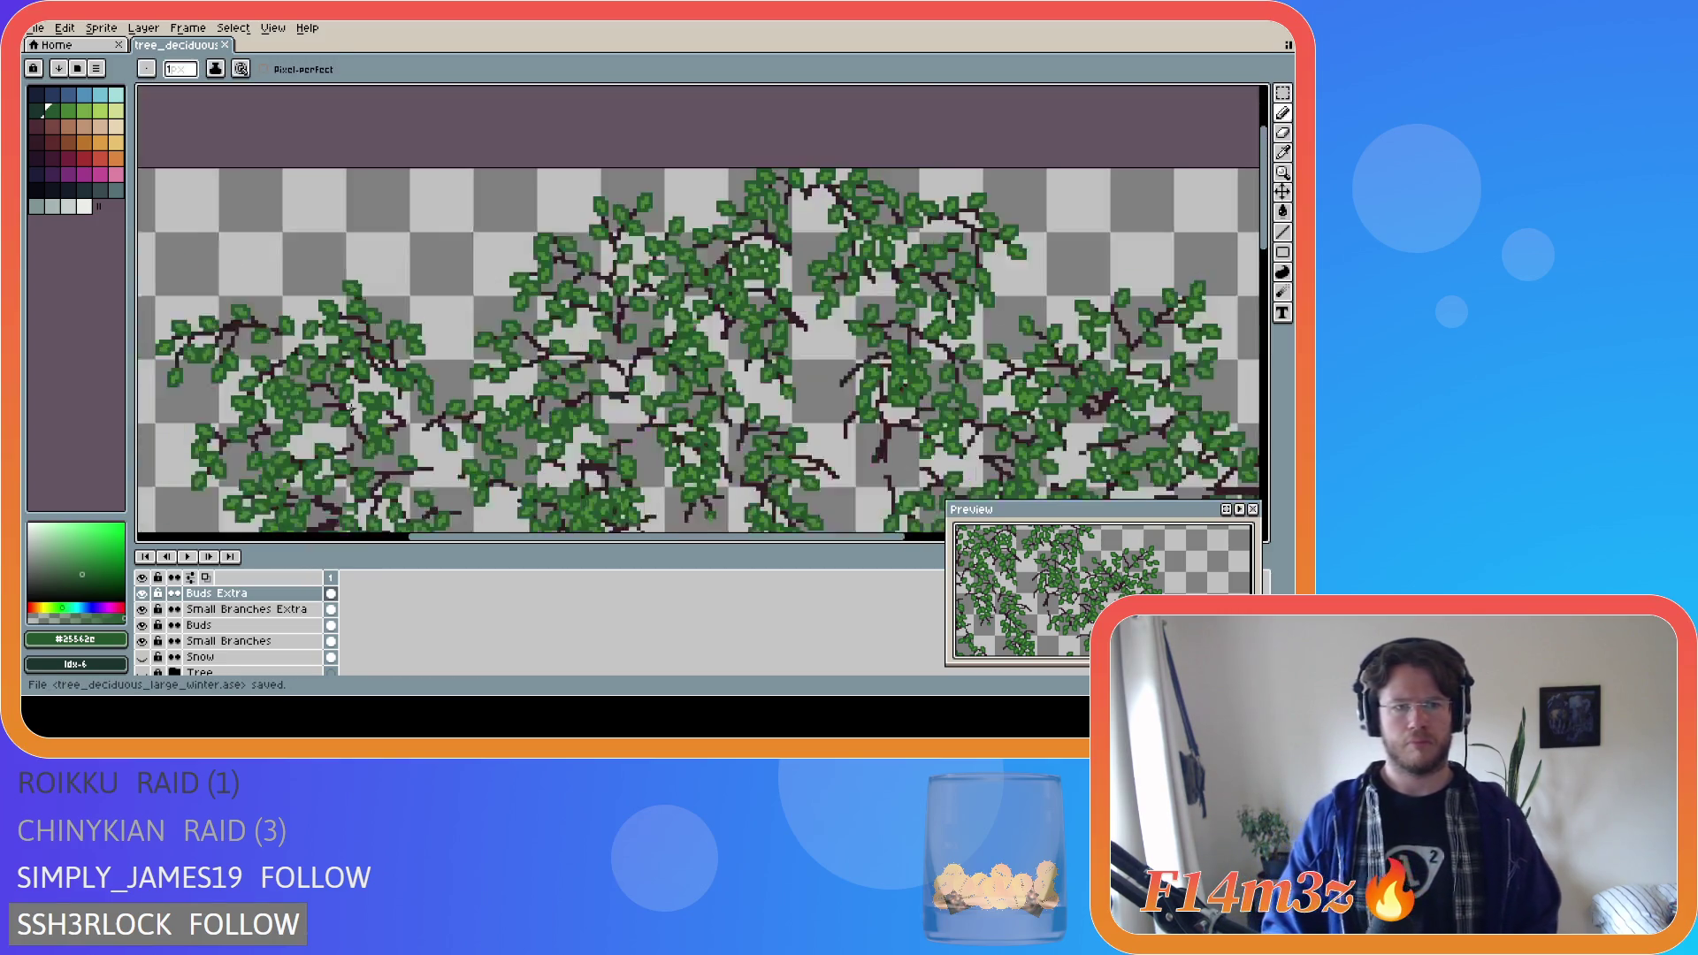
pyautogui.click(142, 672)
pyautogui.scroll(-2, 302, 468)
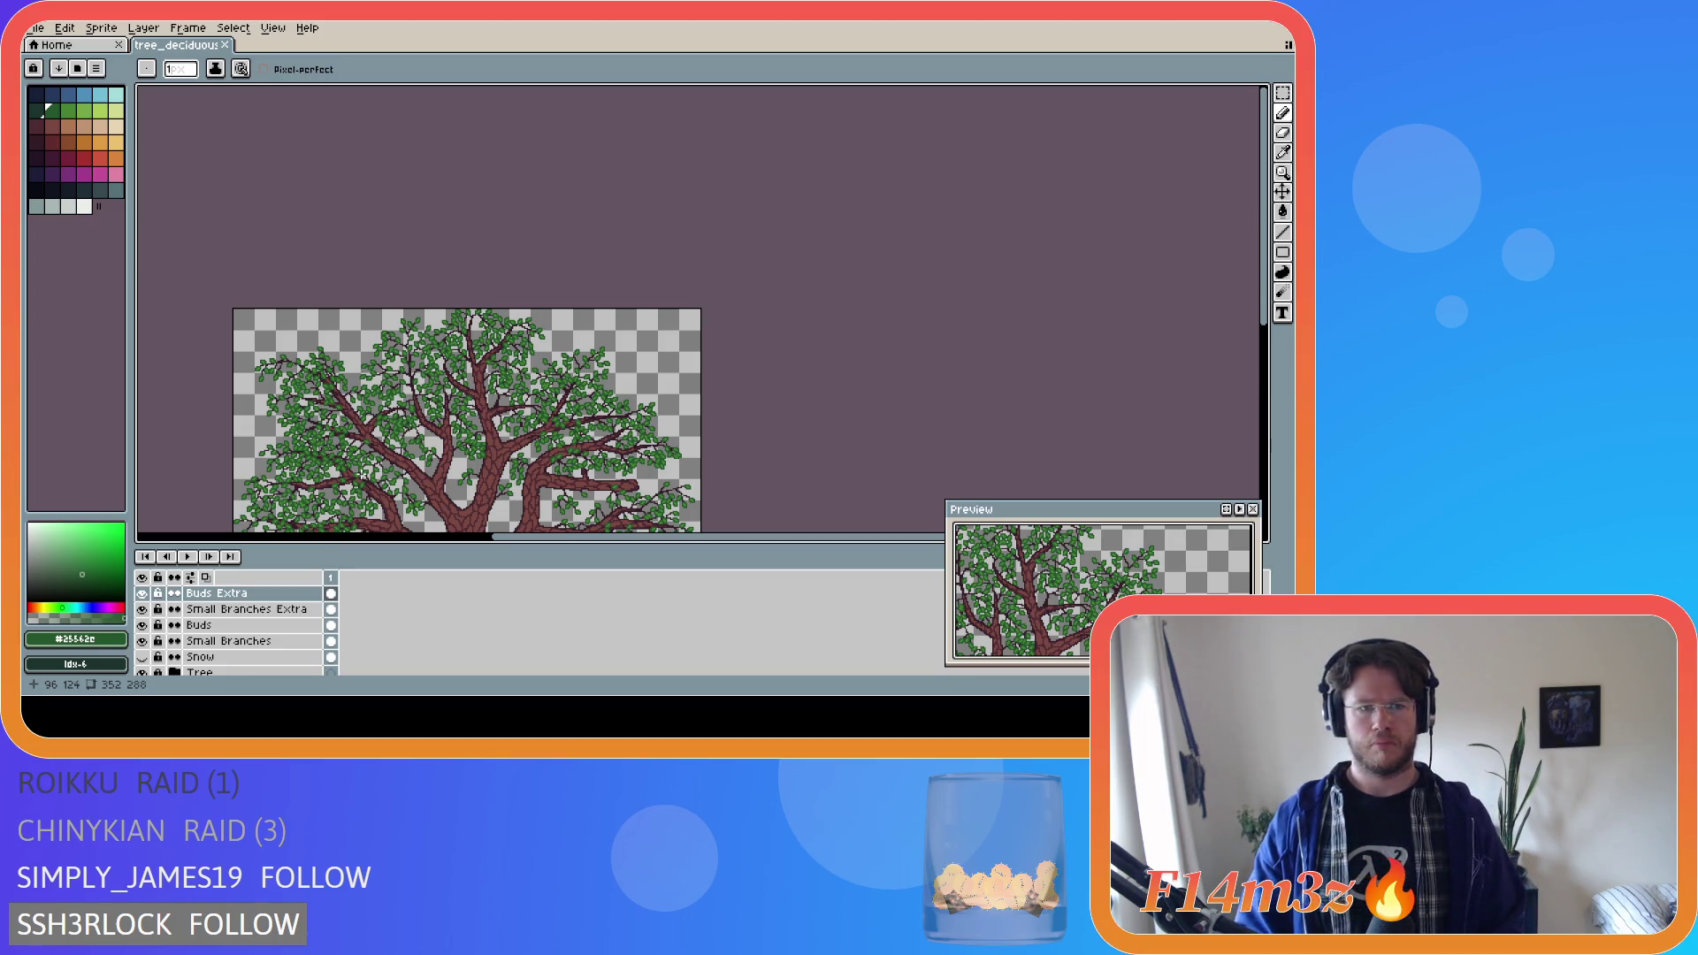
pyautogui.moveTo(1272, 288); pyautogui.dragTo(1274, 340)
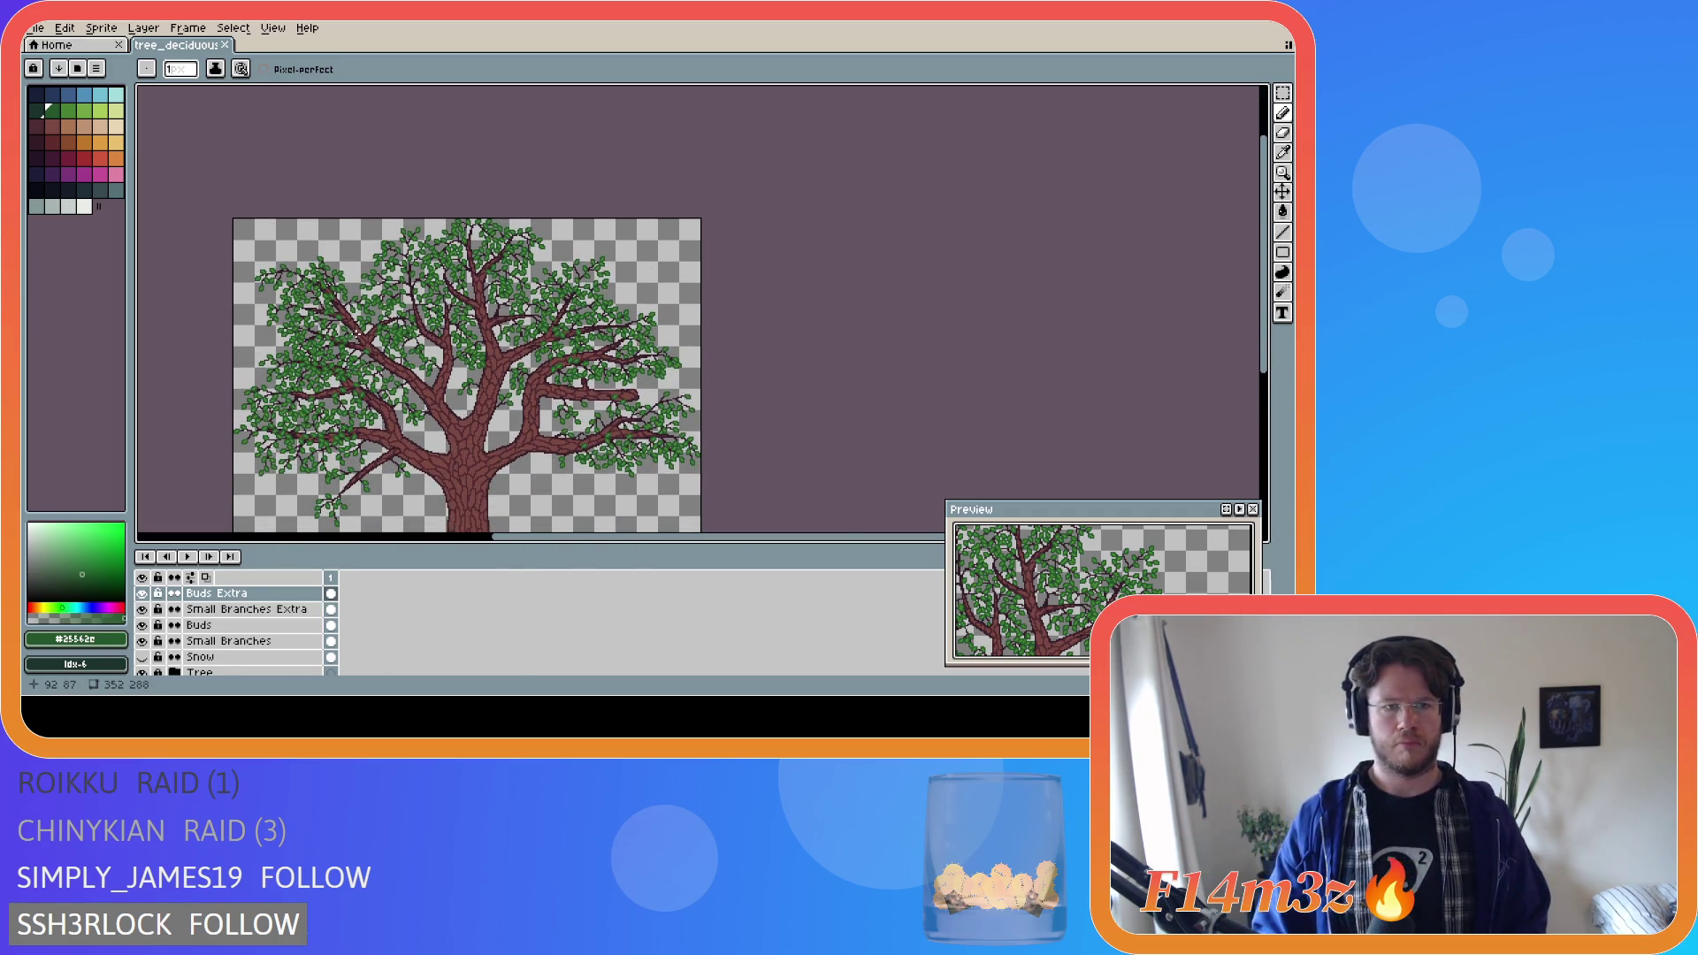
pyautogui.scroll(5, 354, 325)
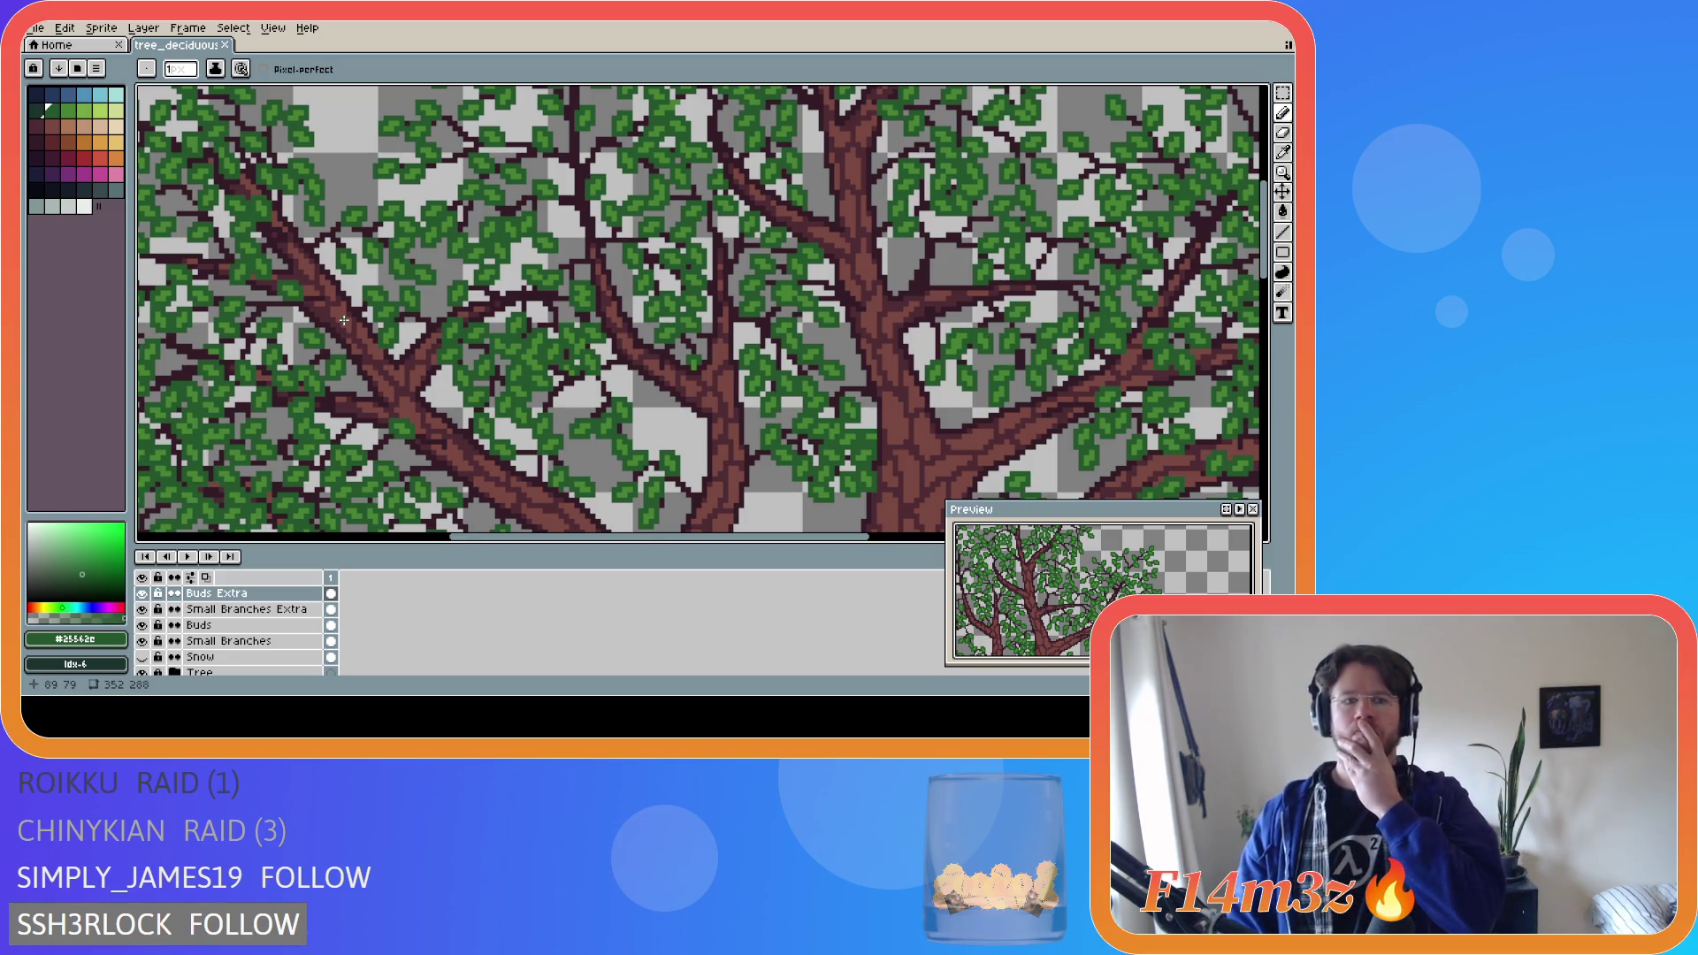
pyautogui.scroll(-5, 342, 317)
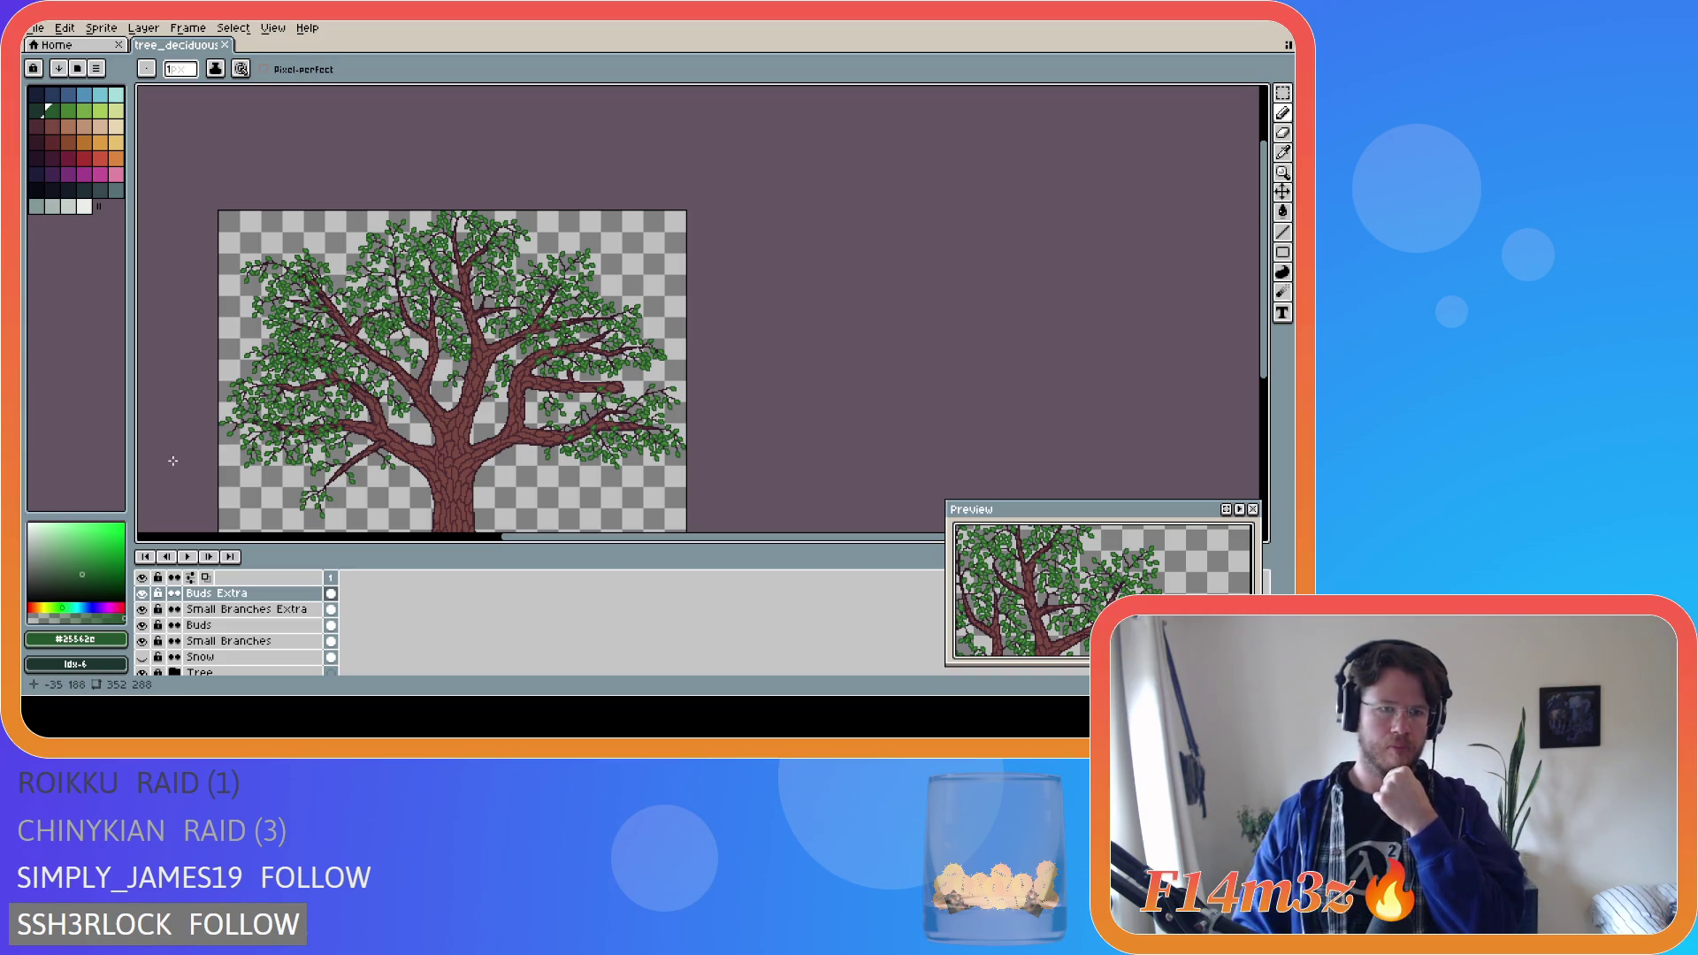
pyautogui.scroll(5, 283, 438)
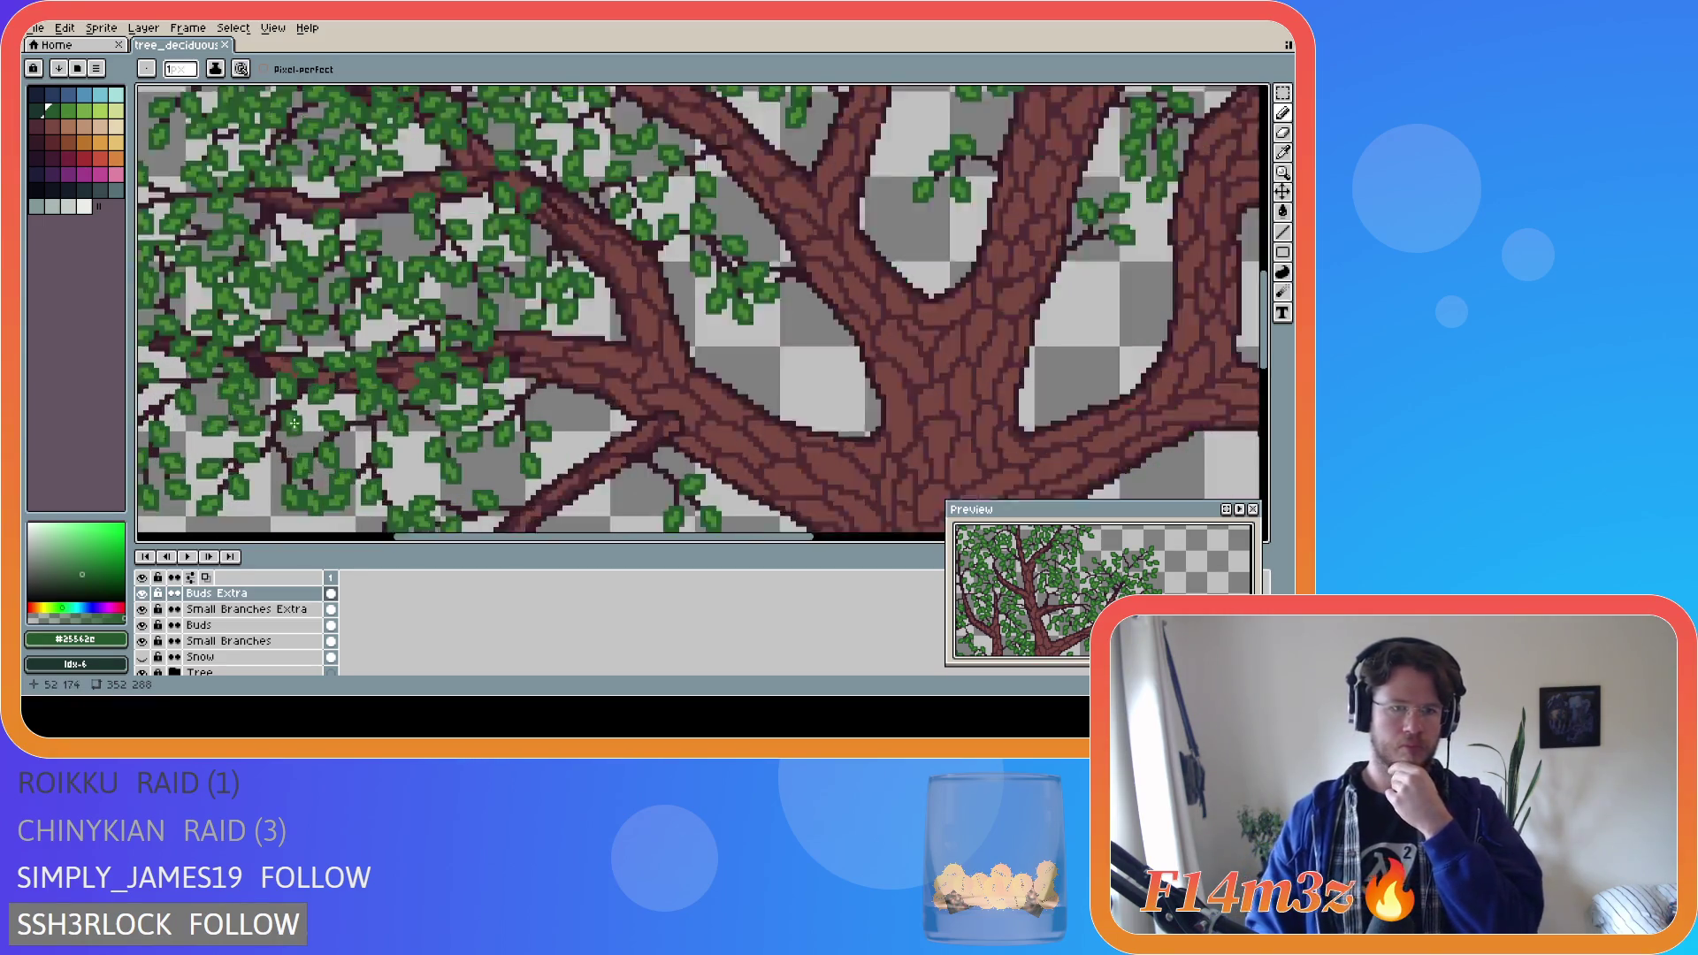
pyautogui.click(144, 595)
pyautogui.click(144, 594)
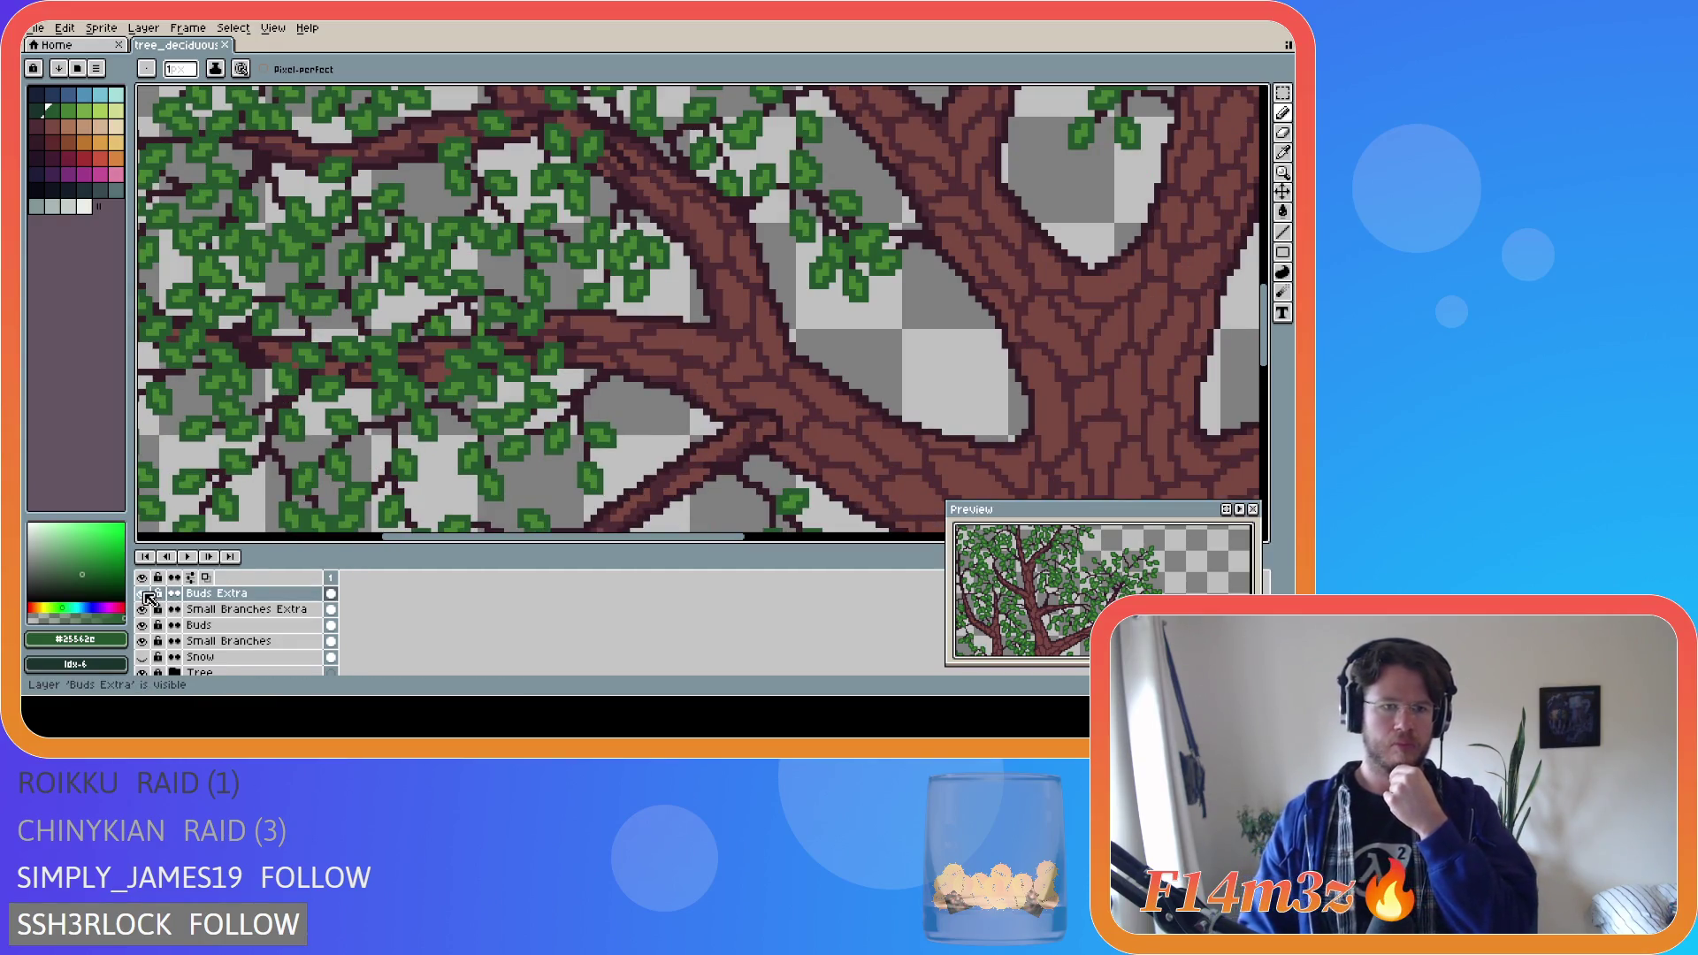
pyautogui.click(144, 595)
pyautogui.click(144, 594)
pyautogui.click(144, 595)
pyautogui.click(144, 594)
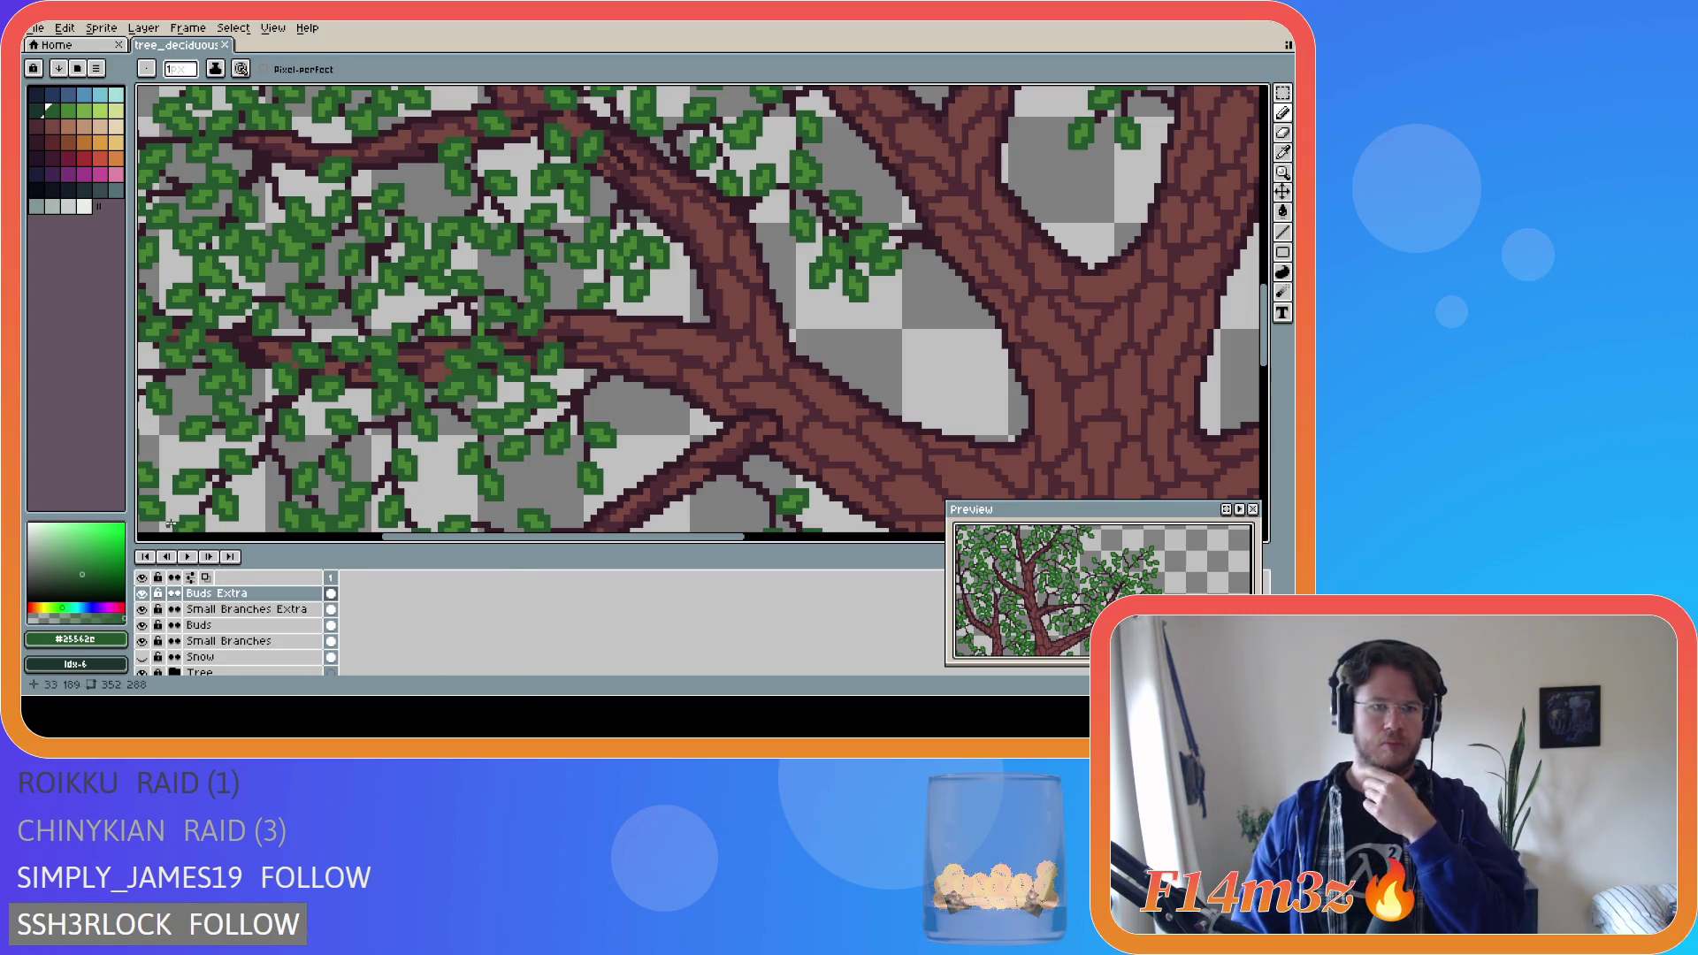
pyautogui.scroll(-4, 282, 490)
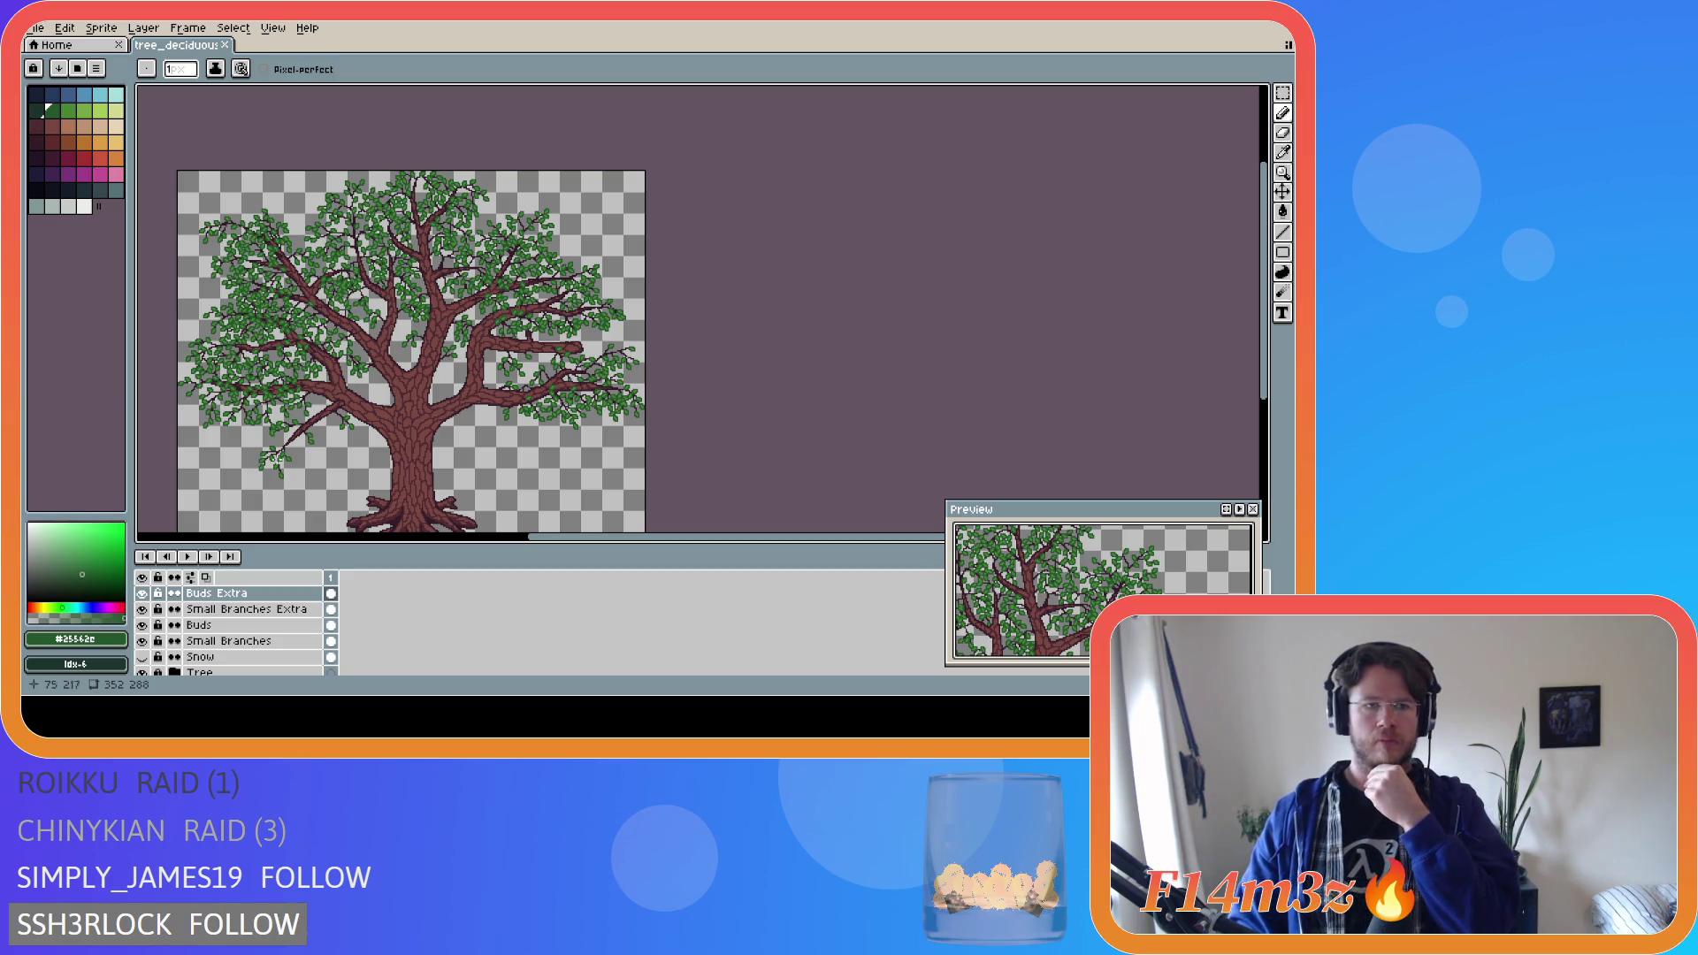
pyautogui.scroll(4, 268, 370)
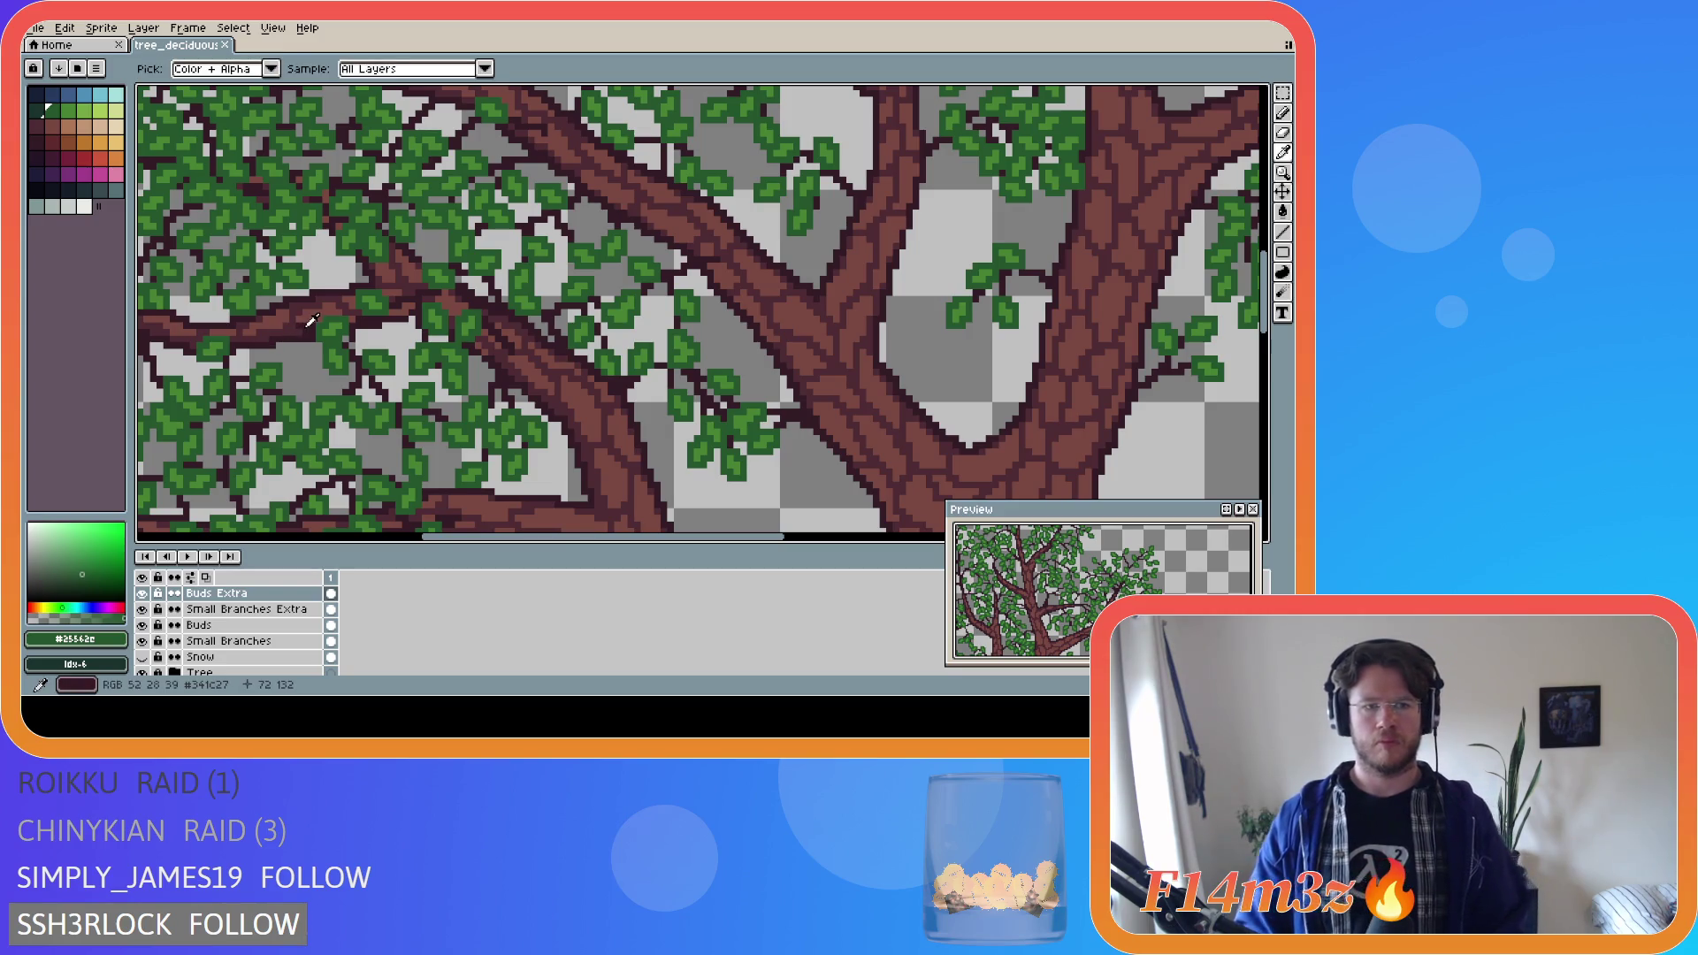
# Draw dark maroon outline pixels along the small branch edge and save the sprite.
pyautogui.keyDown('alt'); pyautogui.click(303, 317); pyautogui.keyUp('alt')
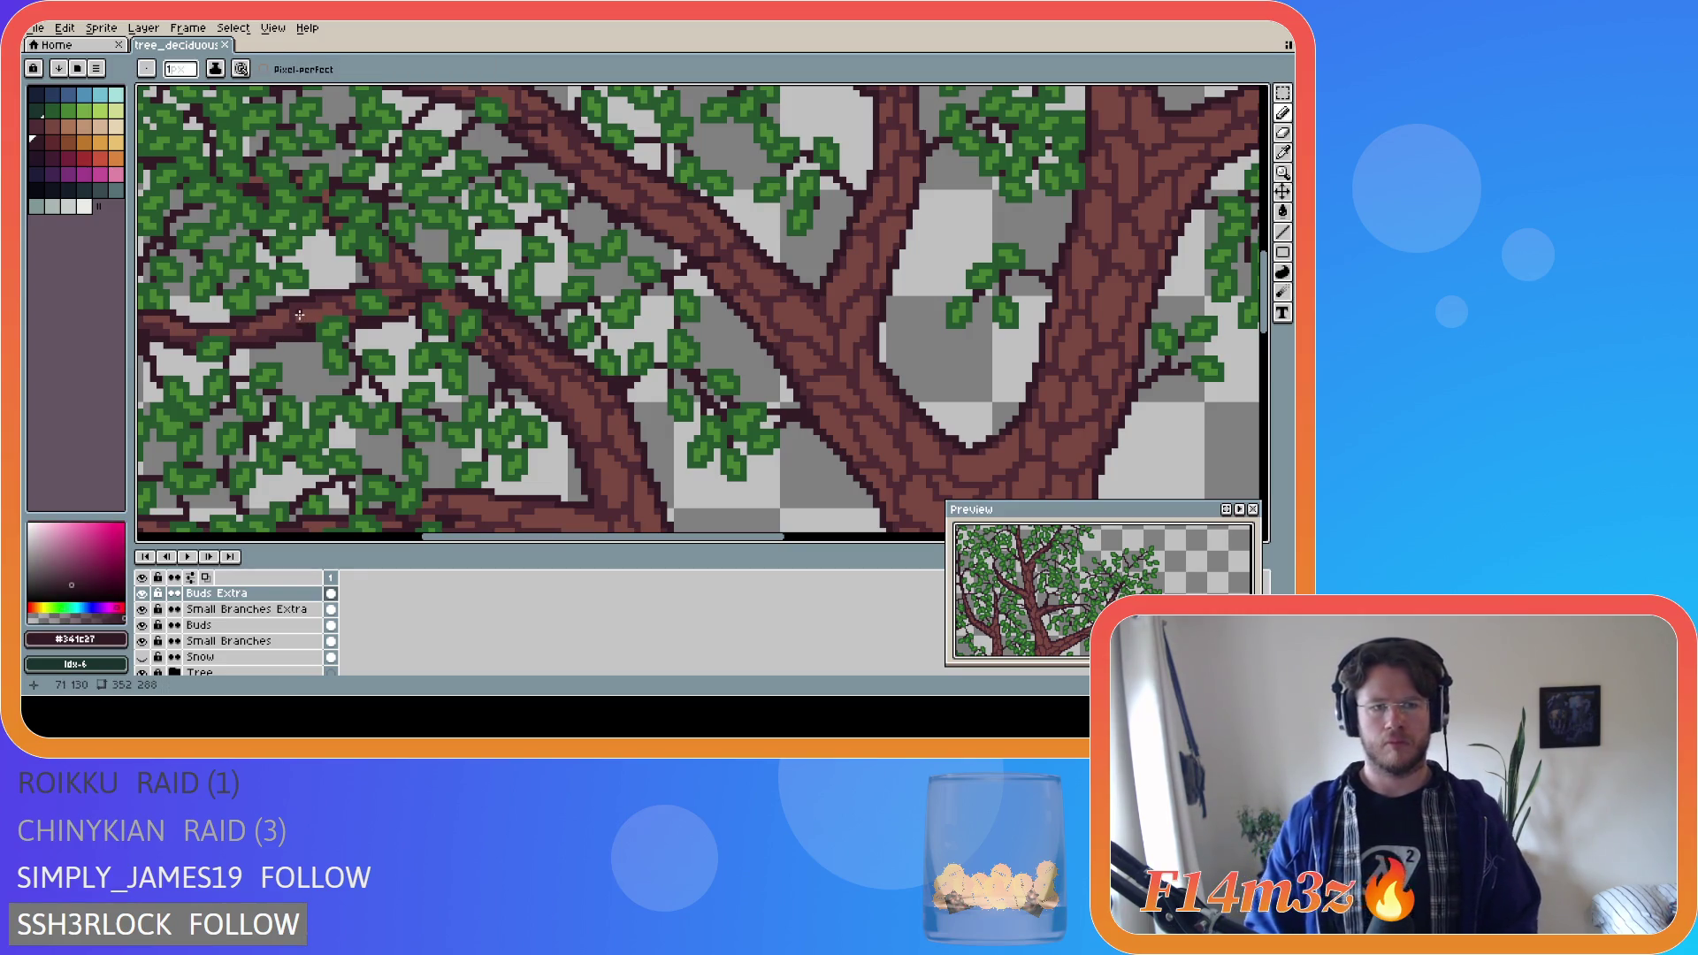
pyautogui.moveTo(301, 329); pyautogui.dragTo(270, 330)
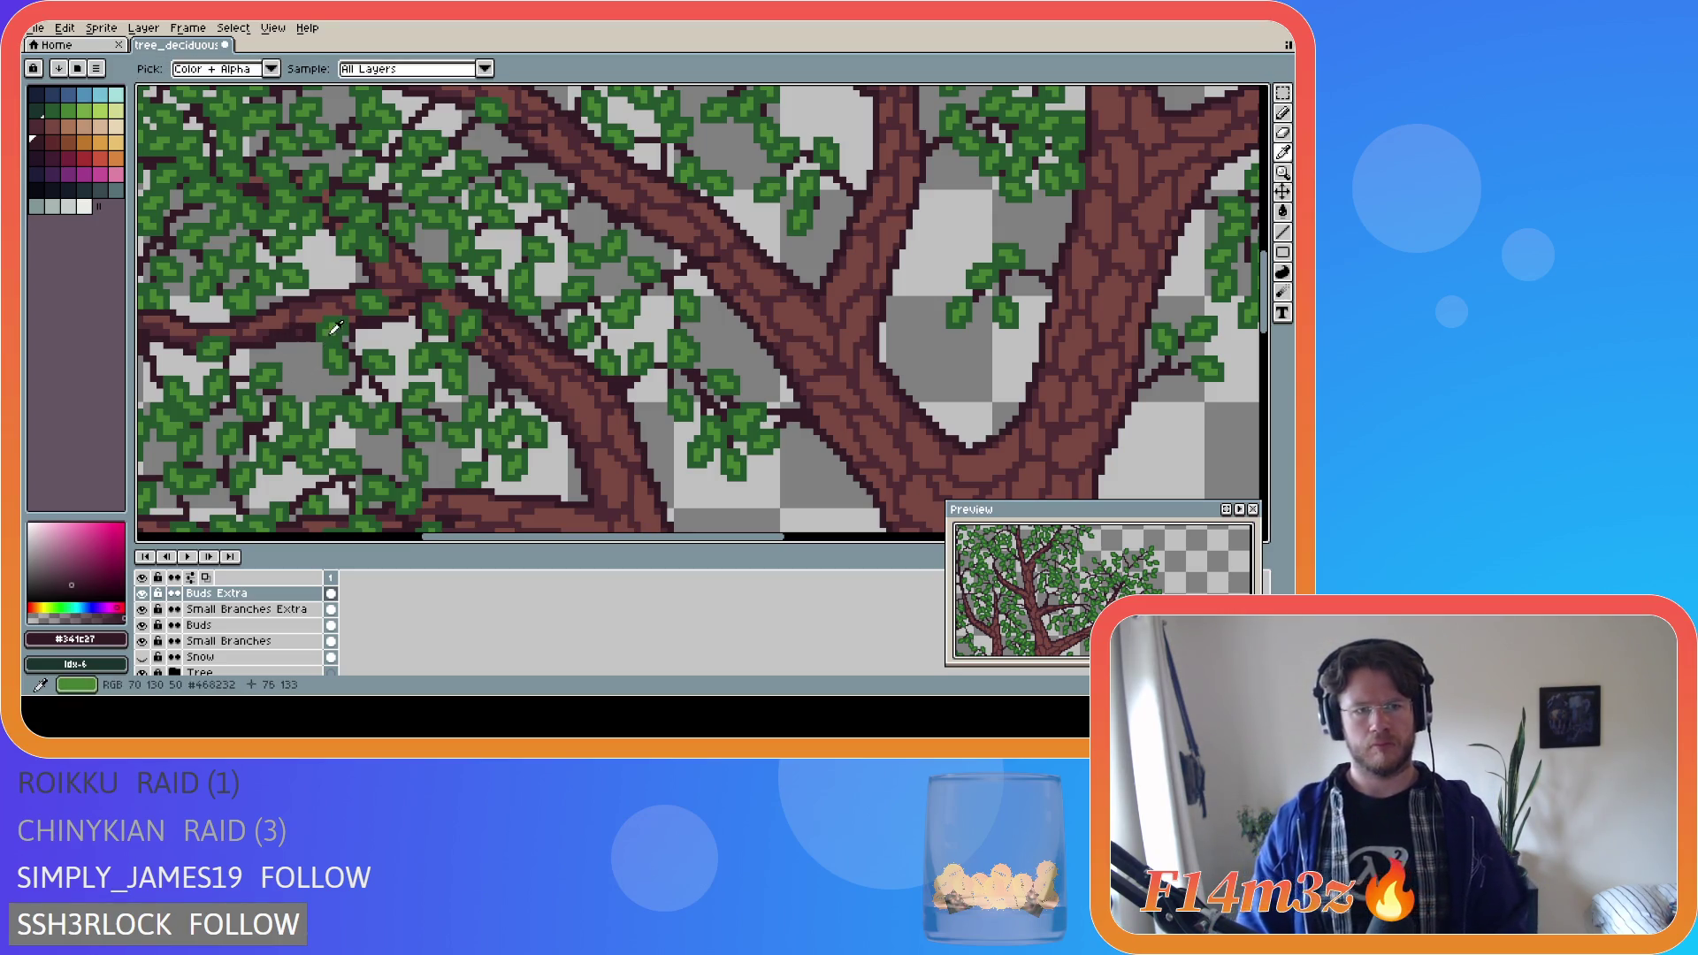
pyautogui.keyDown('alt'); pyautogui.click(335, 327); pyautogui.keyUp('alt')
pyautogui.scroll(1, 276, 318)
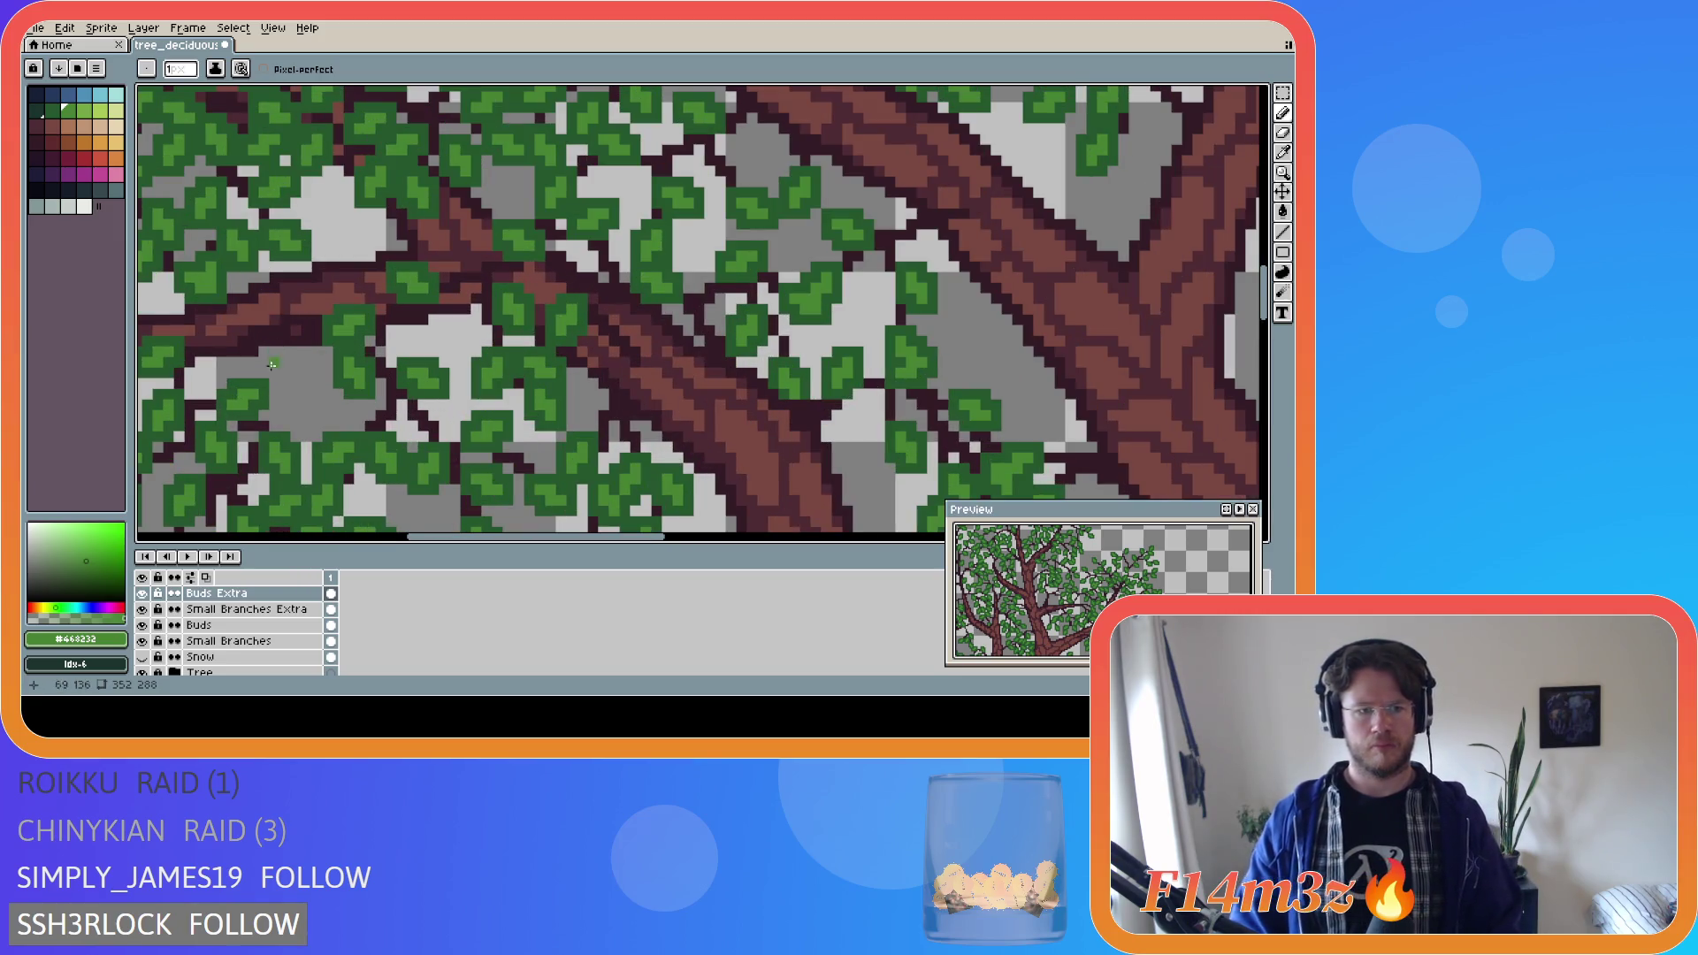
pyautogui.hotkey('ctrl', 's')
# Redraw the dark branch outline on the Small Branches layer, then hide the Tree layer.
pyautogui.click(245, 609)
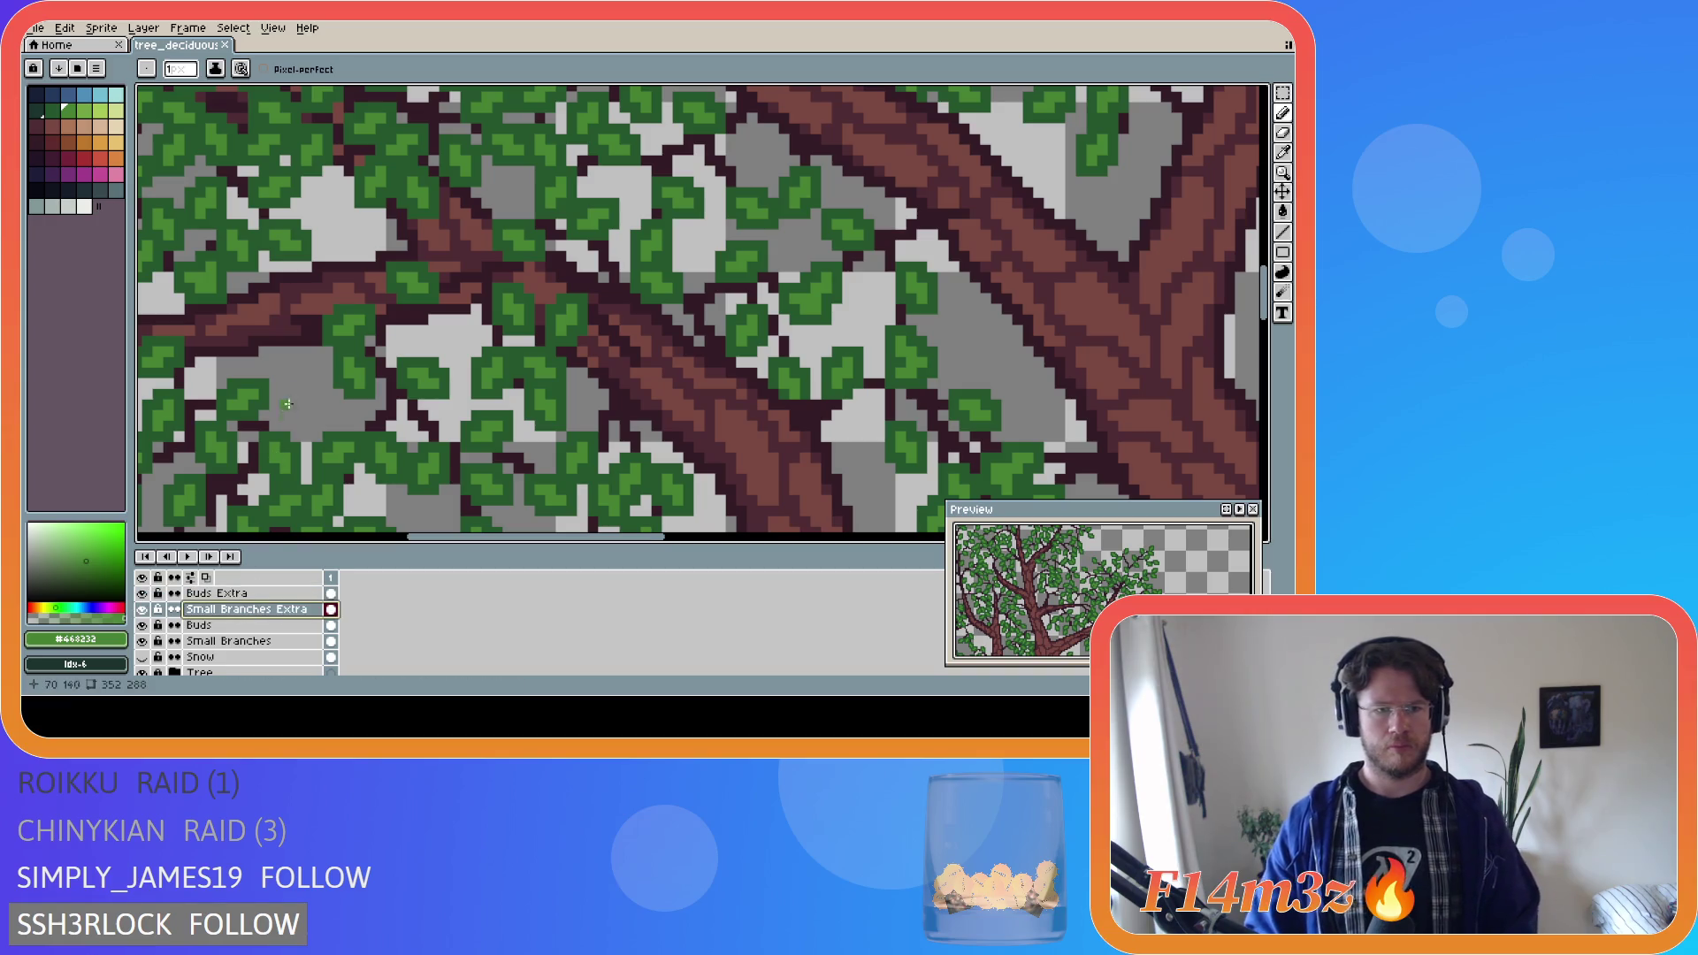
pyautogui.click(243, 641)
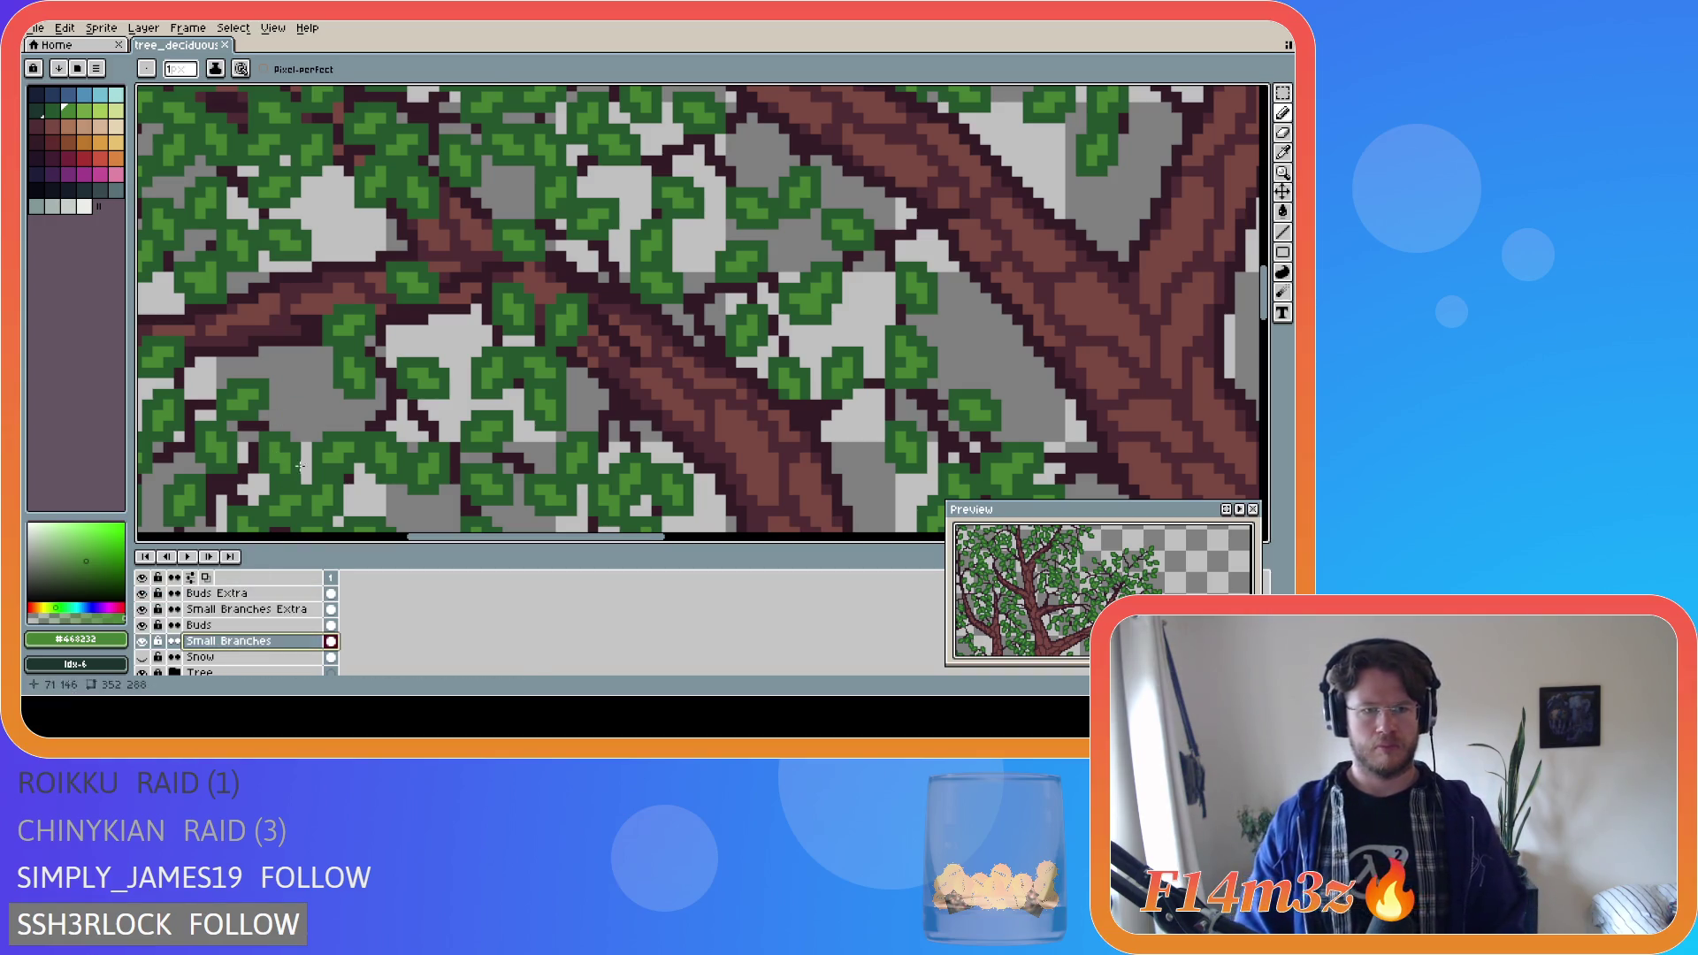
pyautogui.keyDown('alt'); pyautogui.click(304, 317); pyautogui.keyUp('alt')
pyautogui.hotkey('ctrl', 'z')
pyautogui.click(270, 326)
pyautogui.hotkey('ctrl', 'z')
pyautogui.moveTo(252, 327)
pyautogui.mouseDown()
pyautogui.moveTo(297, 327)
pyautogui.moveTo(247, 334)
pyautogui.mouseUp()
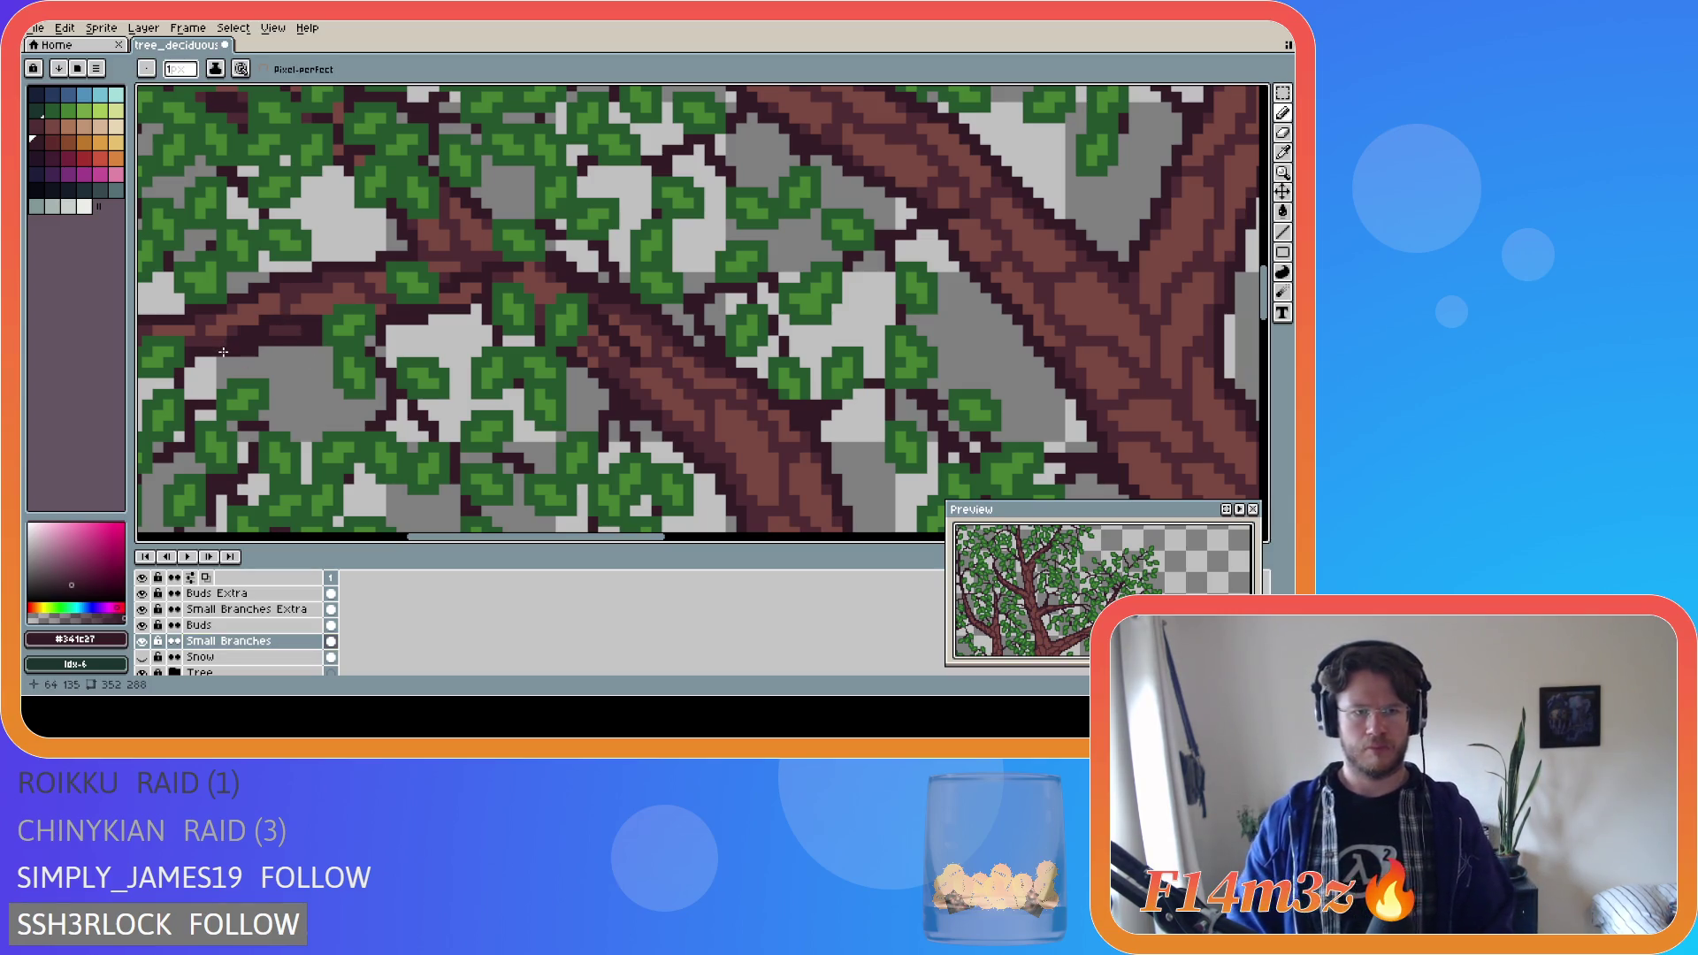
pyautogui.keyDown('shift'); pyautogui.click(304, 318); pyautogui.keyUp('shift')
pyautogui.hotkey('ctrl', 'z')
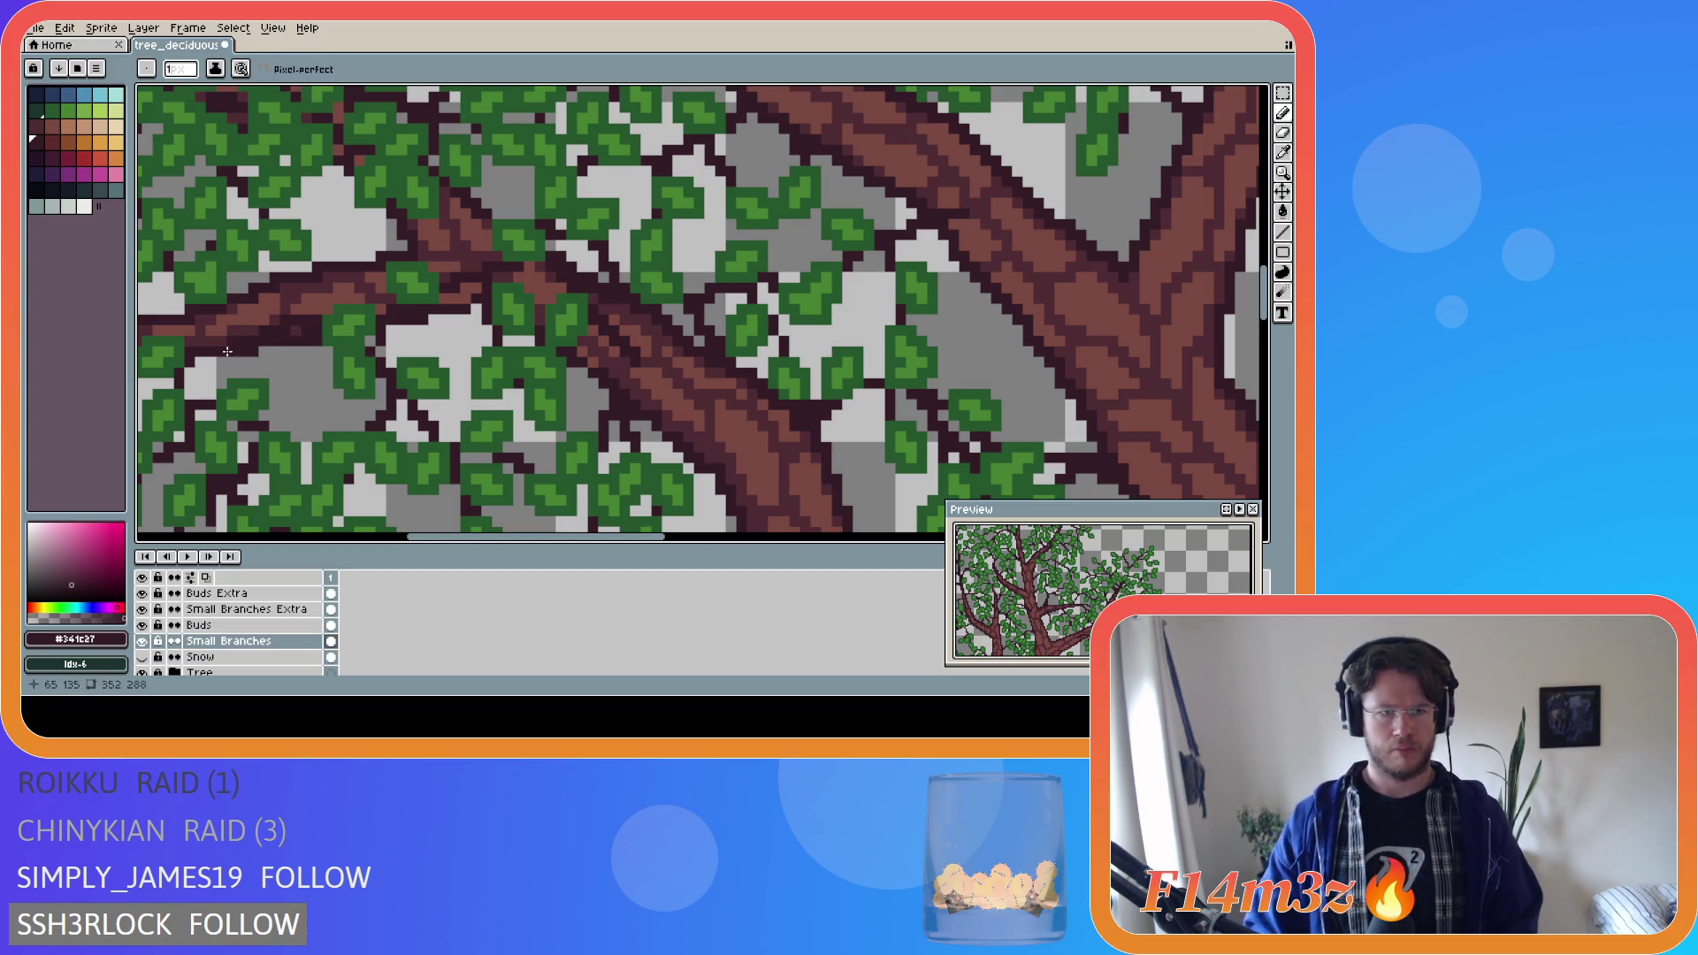
pyautogui.click(305, 320)
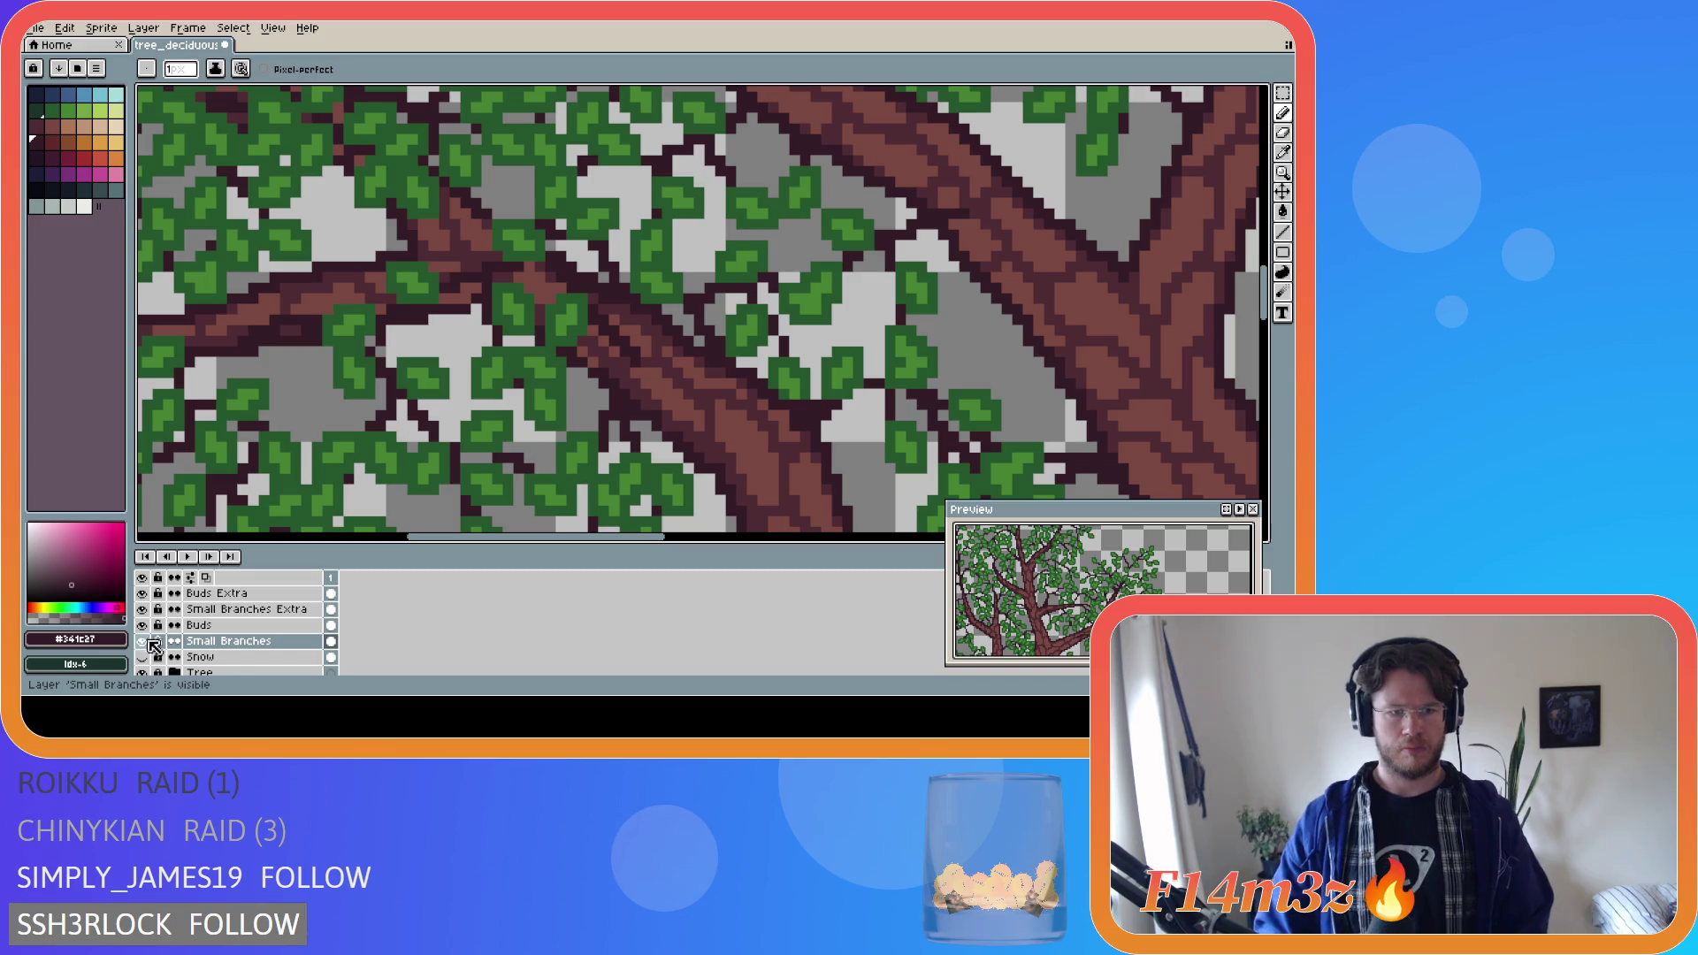
pyautogui.click(142, 672)
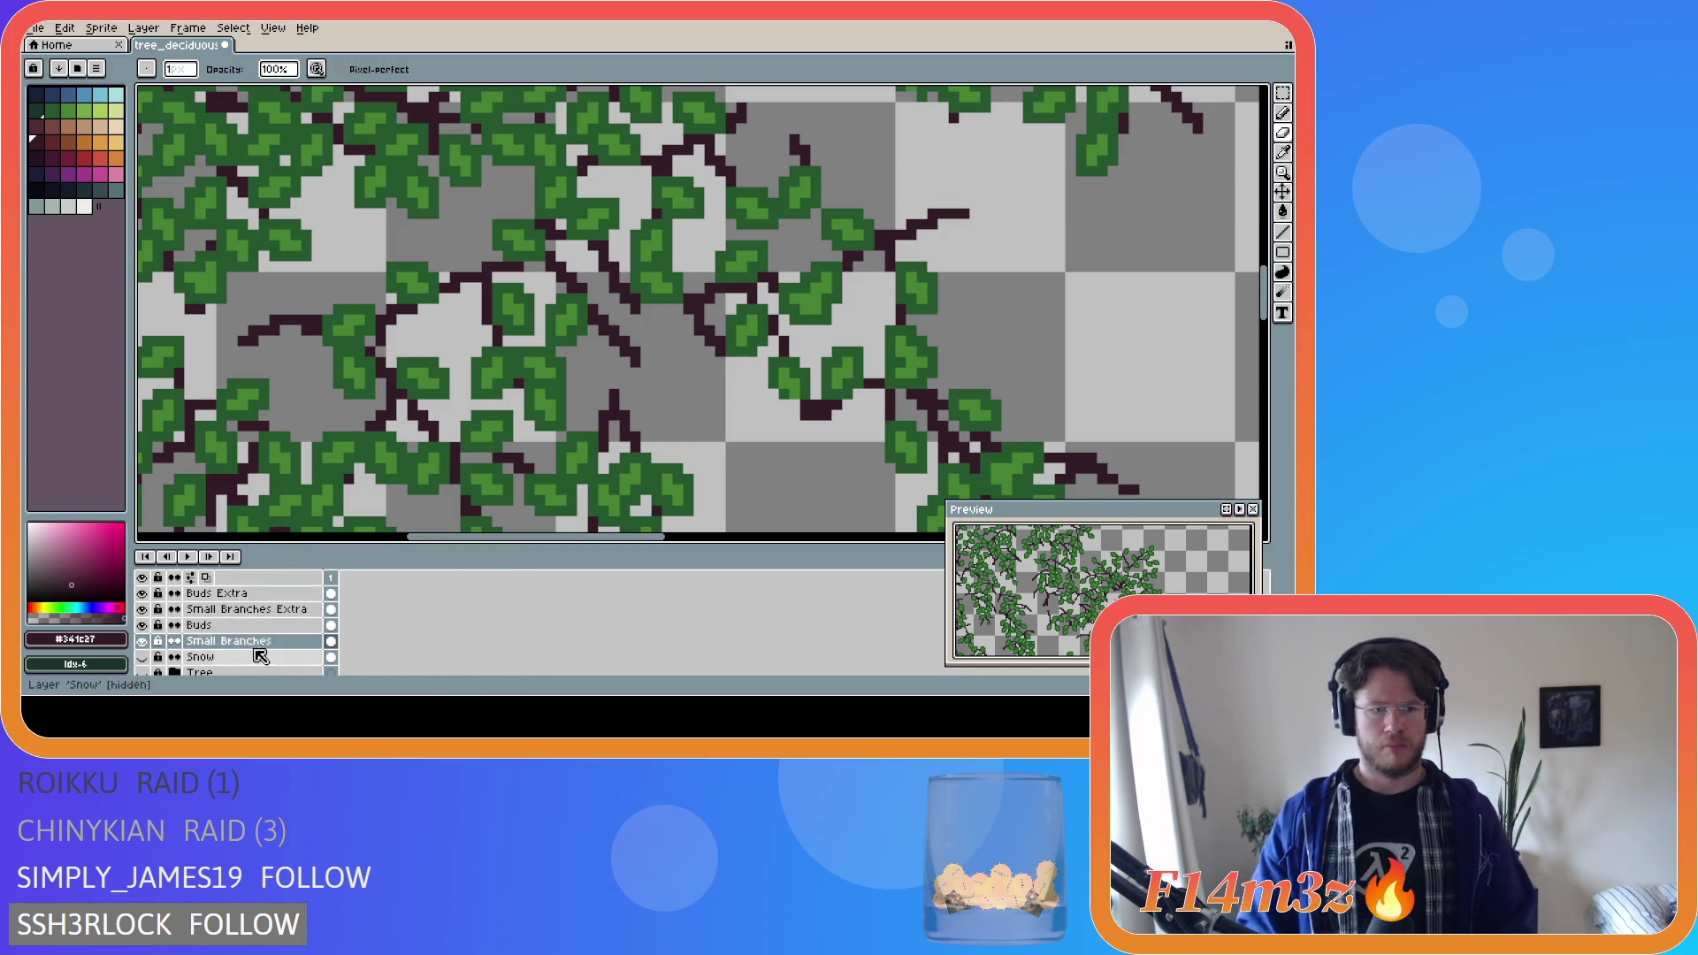
# Paint small #448232 bud clusters near the left twigs on the Buds layer.
pyautogui.click(221, 625)
pyautogui.keyDown('alt'); pyautogui.click(233, 355); pyautogui.keyUp('alt')
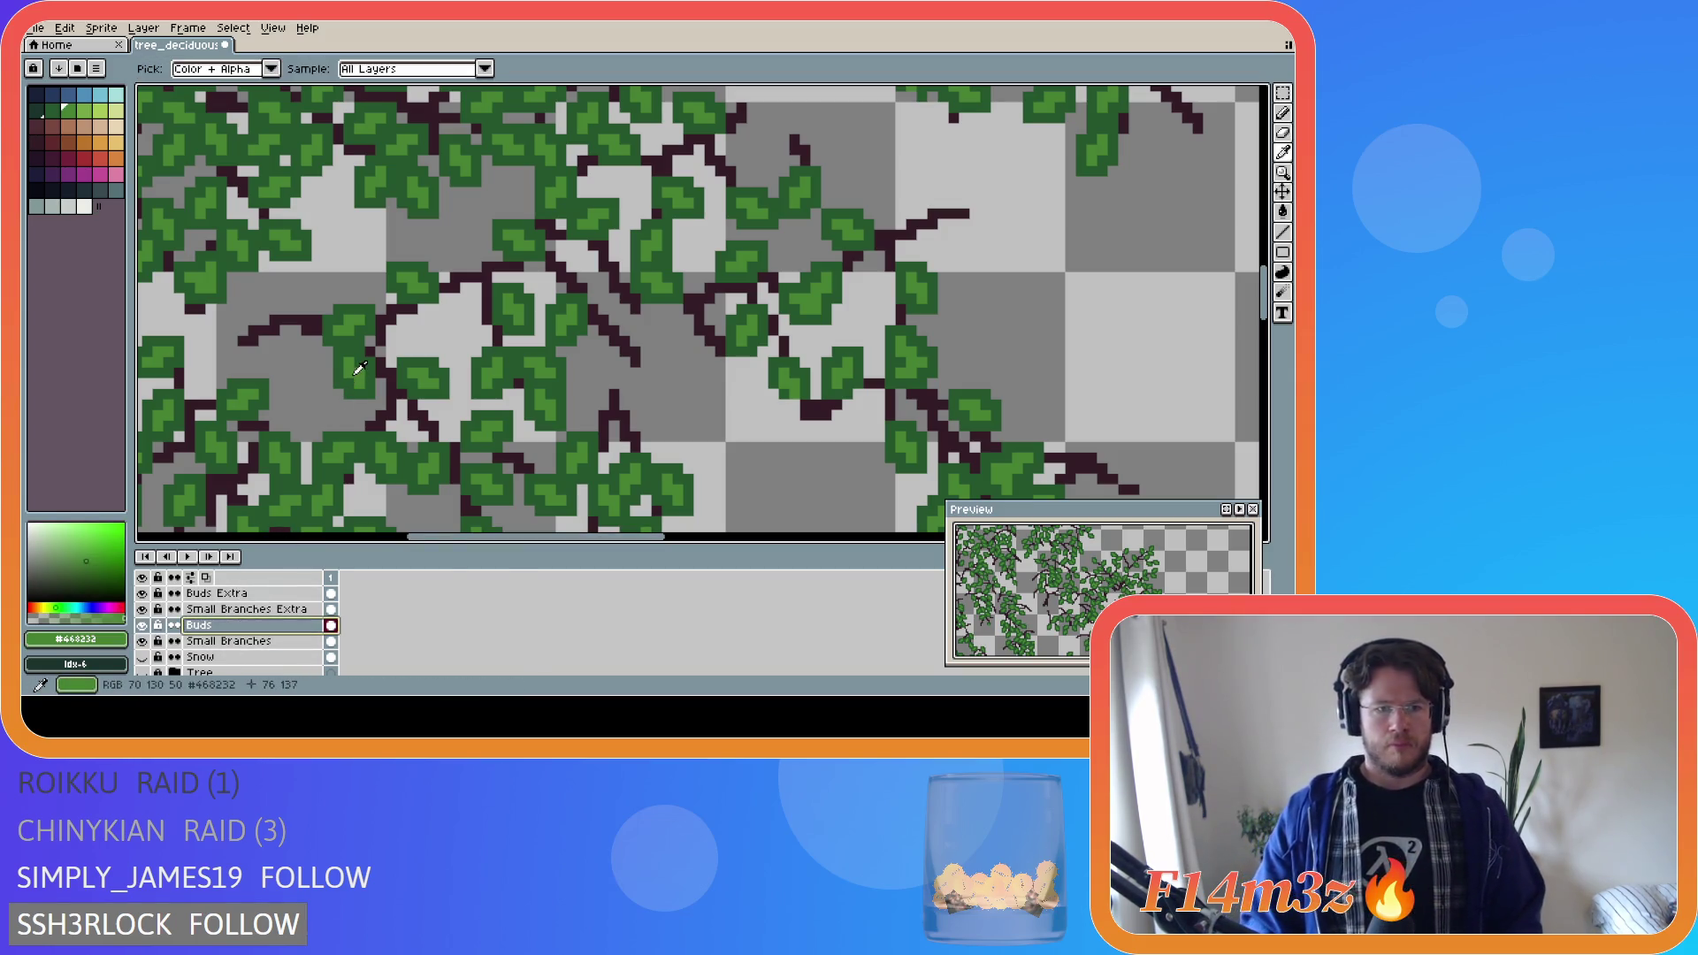
pyautogui.click(234, 354)
pyautogui.moveTo(234, 350); pyautogui.dragTo(222, 361)
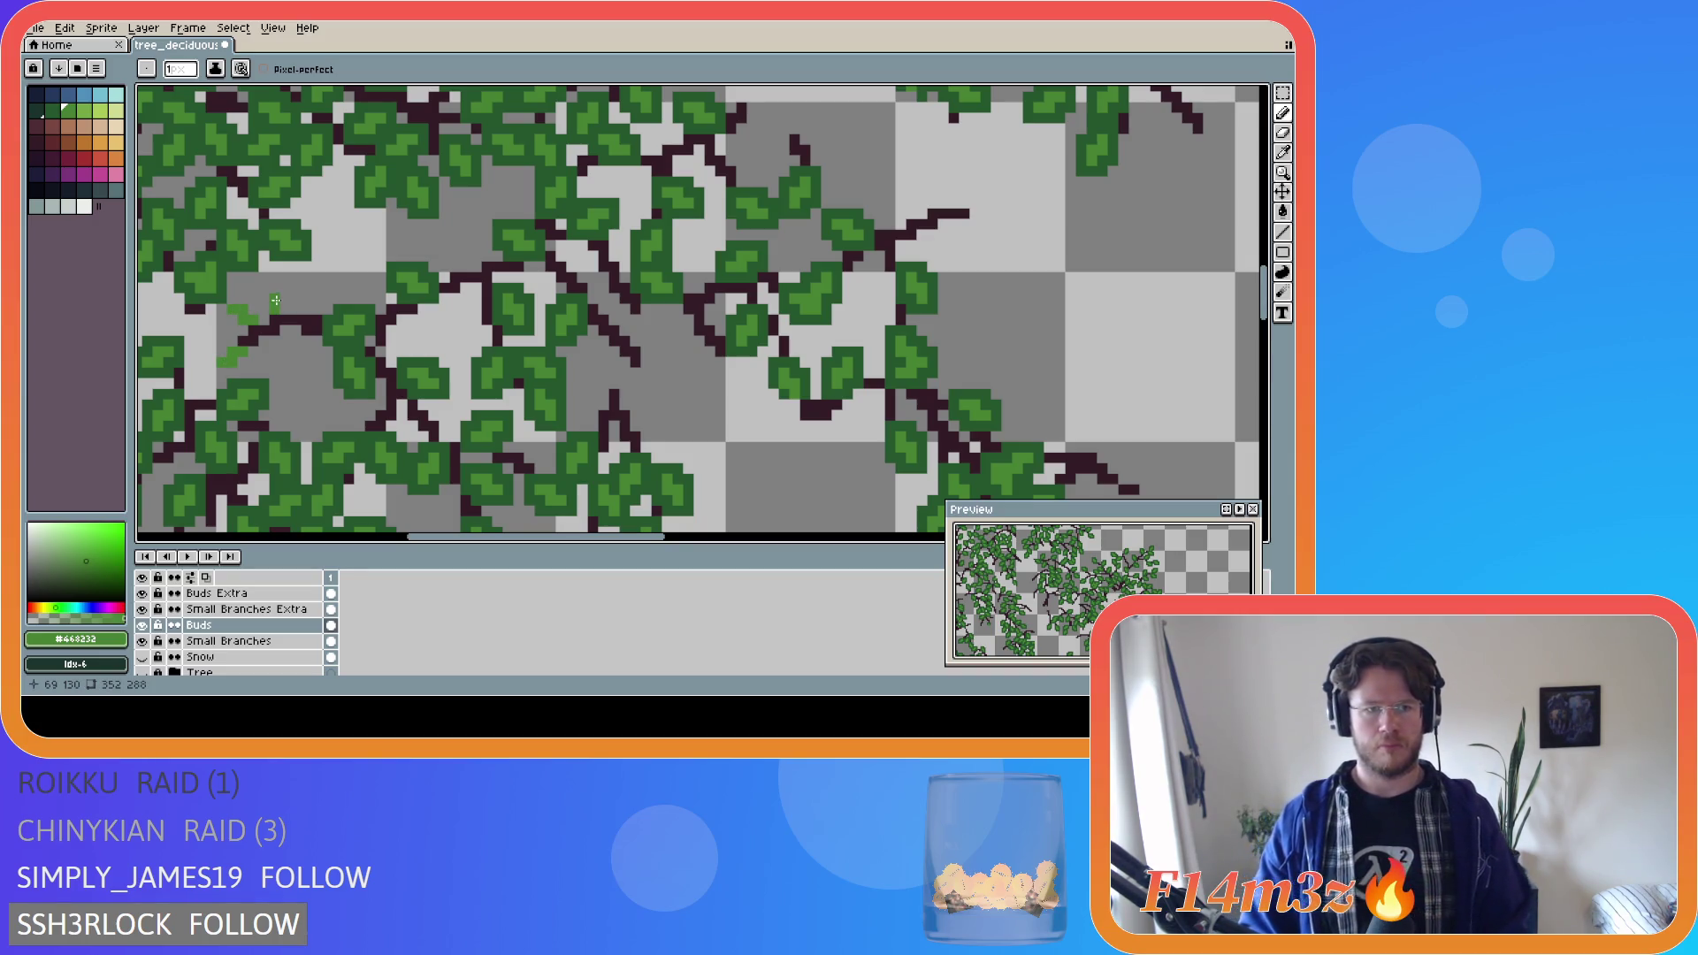
pyautogui.moveTo(283, 310); pyautogui.dragTo(264, 293)
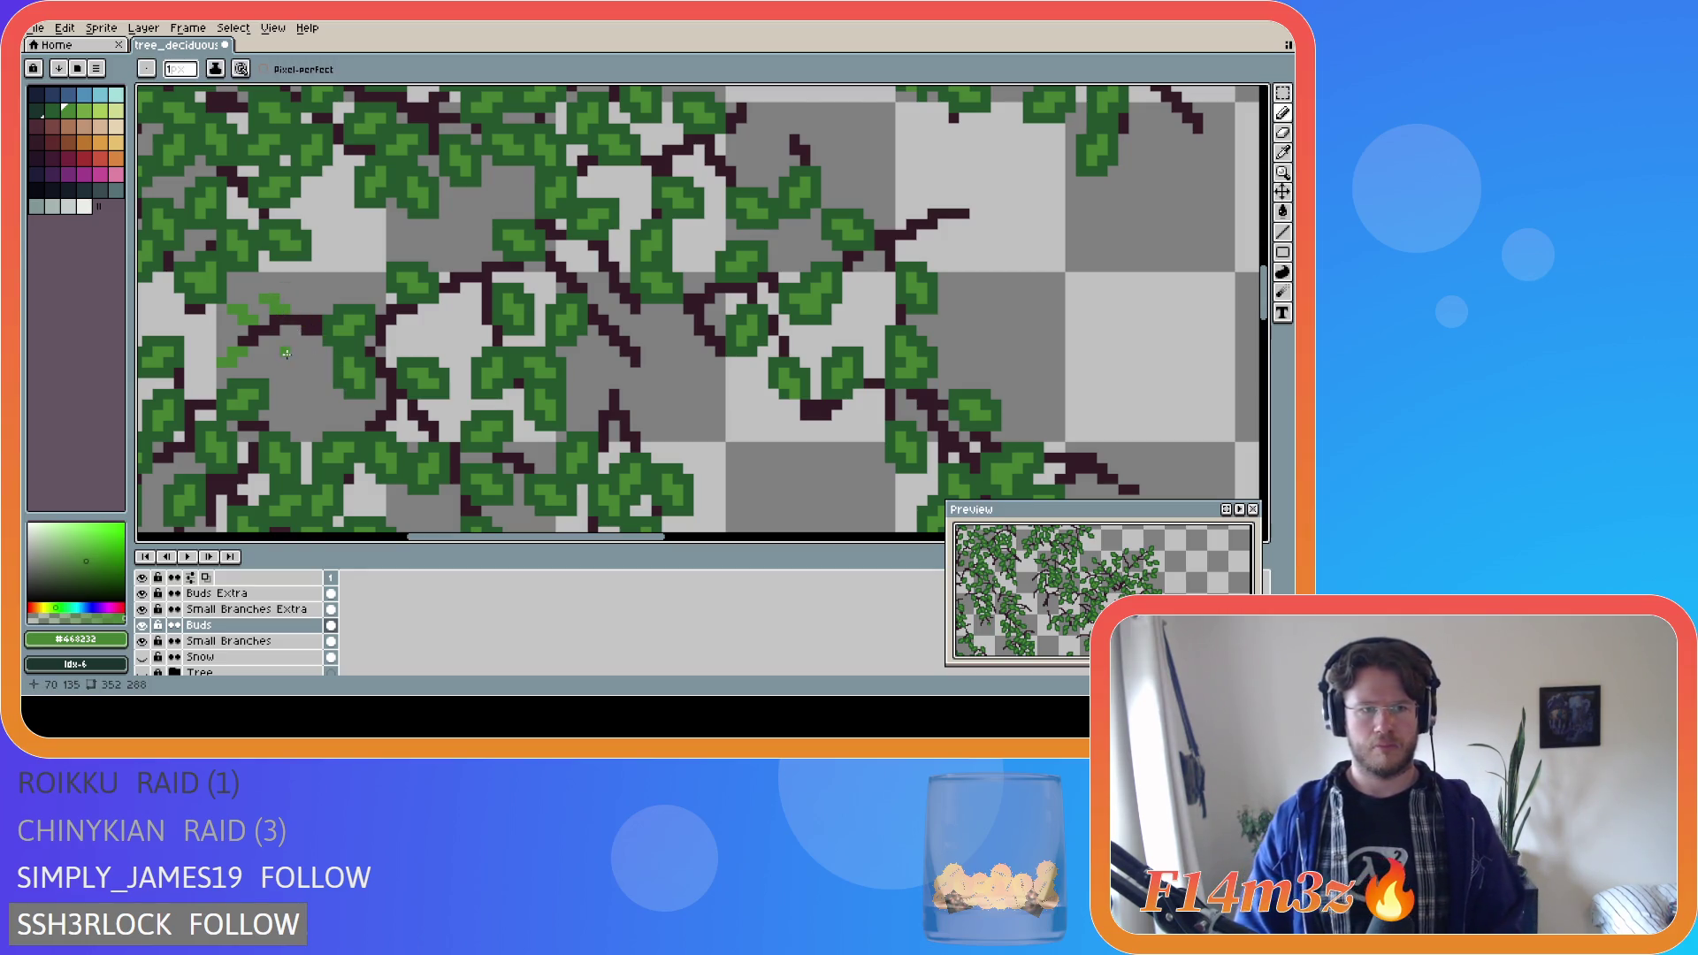
pyautogui.click(283, 353)
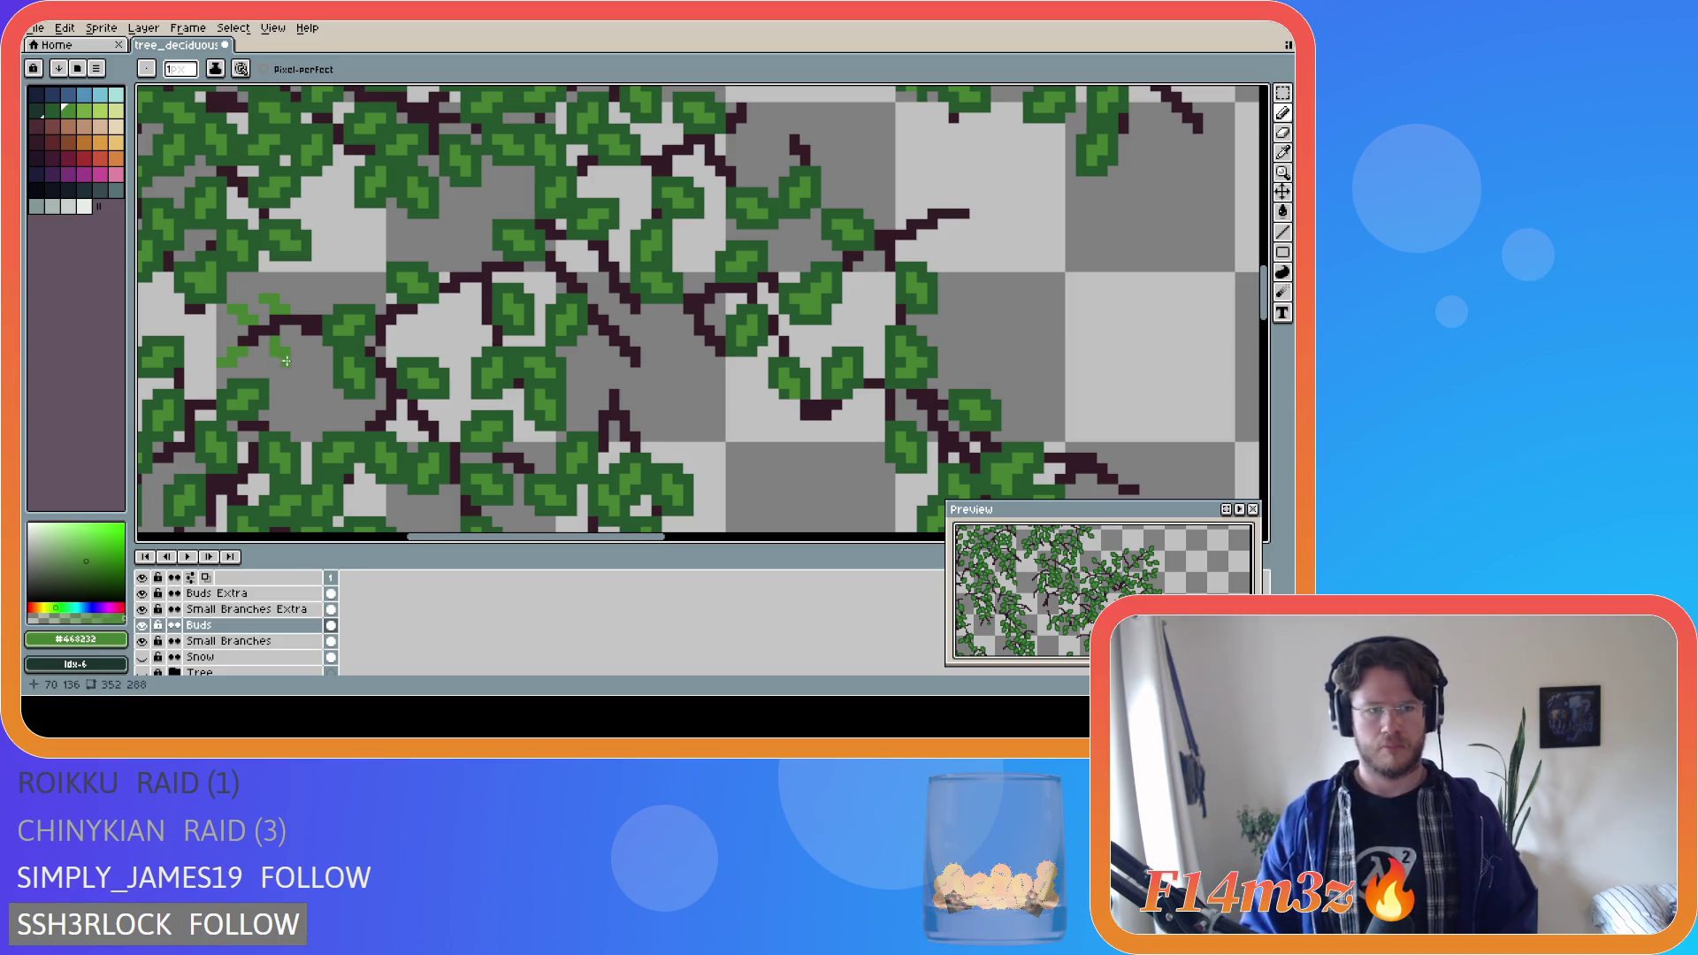